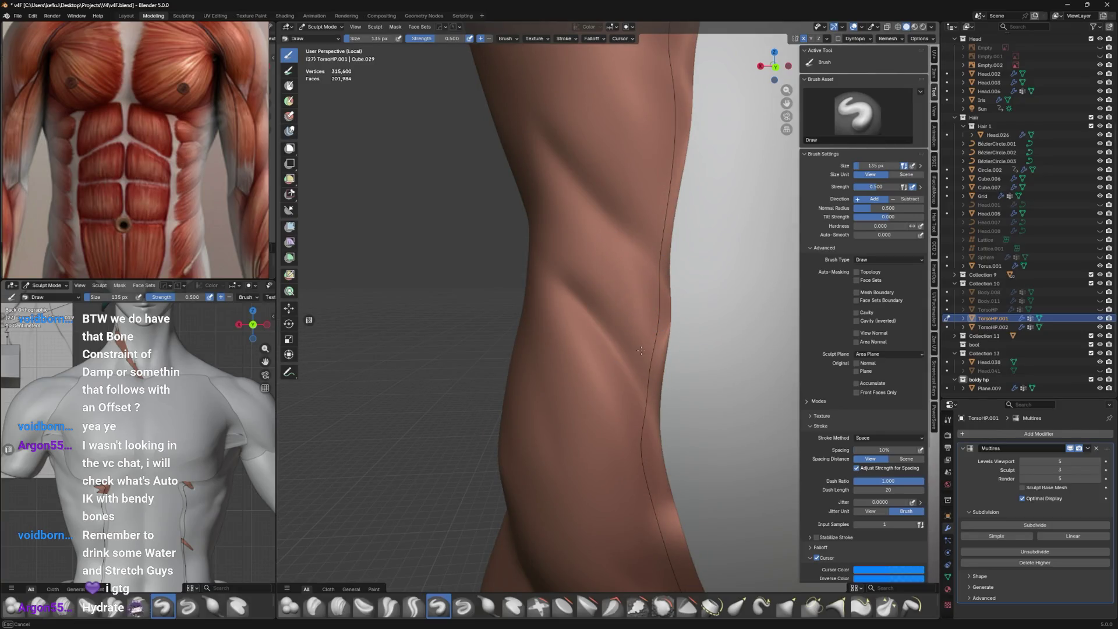
# Frame the torso front and resize the sculpting brush, larger then smaller, with F.
pyautogui.moveTo(585, 238)
pyautogui.mouseDown(button='middle')
pyautogui.moveTo(645, 270)
pyautogui.moveTo(634, 283)
pyautogui.moveTo(682, 289)
pyautogui.mouseUp(button='middle')
pyautogui.press('f')
pyautogui.click(644, 274)
pyautogui.press('f')
pyautogui.click(634, 284)
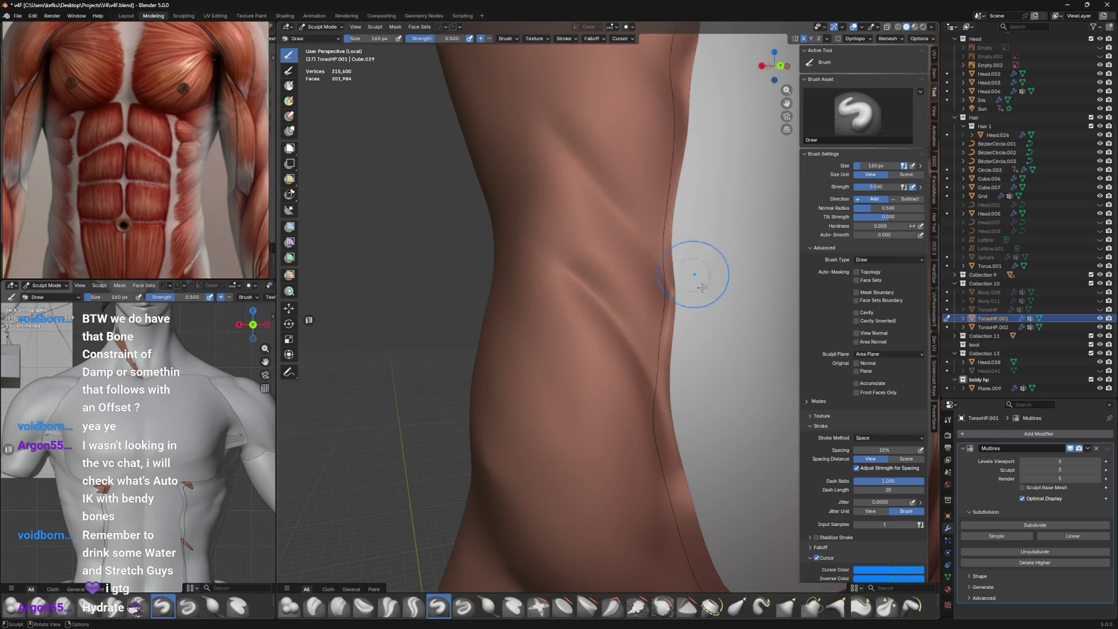
# Close in on the abdomen and switch to the Crease Sharp brush.
pyautogui.keyDown('shift'); pyautogui.moveTo(701, 288); pyautogui.dragTo(860, 394, button='middle'); pyautogui.keyUp('shift')
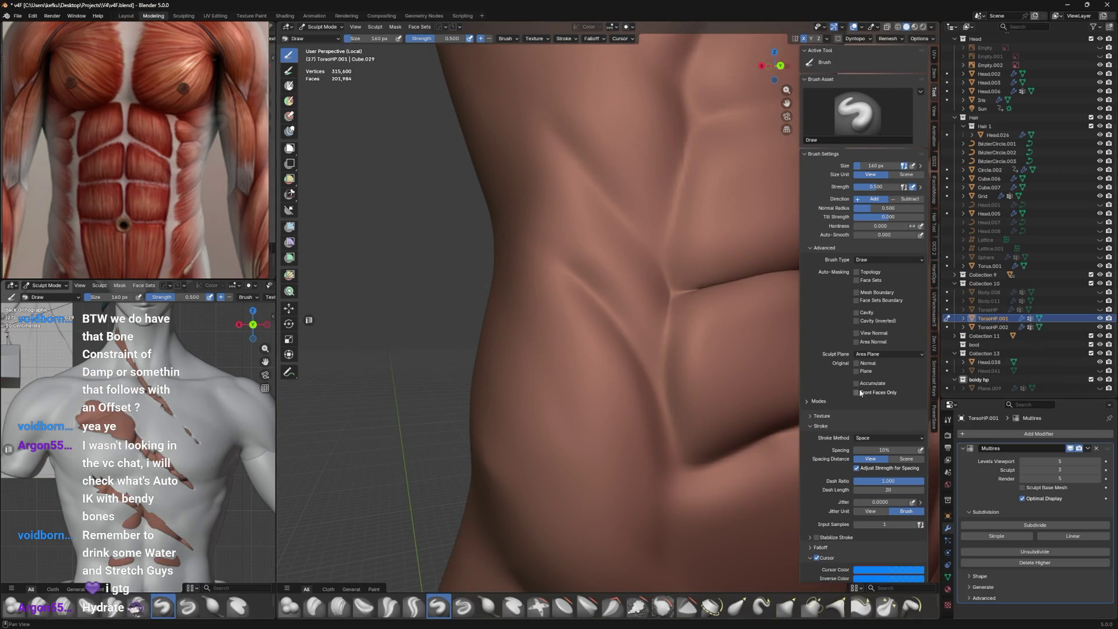
pyautogui.scroll(-3, 601, 349)
pyautogui.moveTo(576, 367); pyautogui.dragTo(601, 290, button='middle')
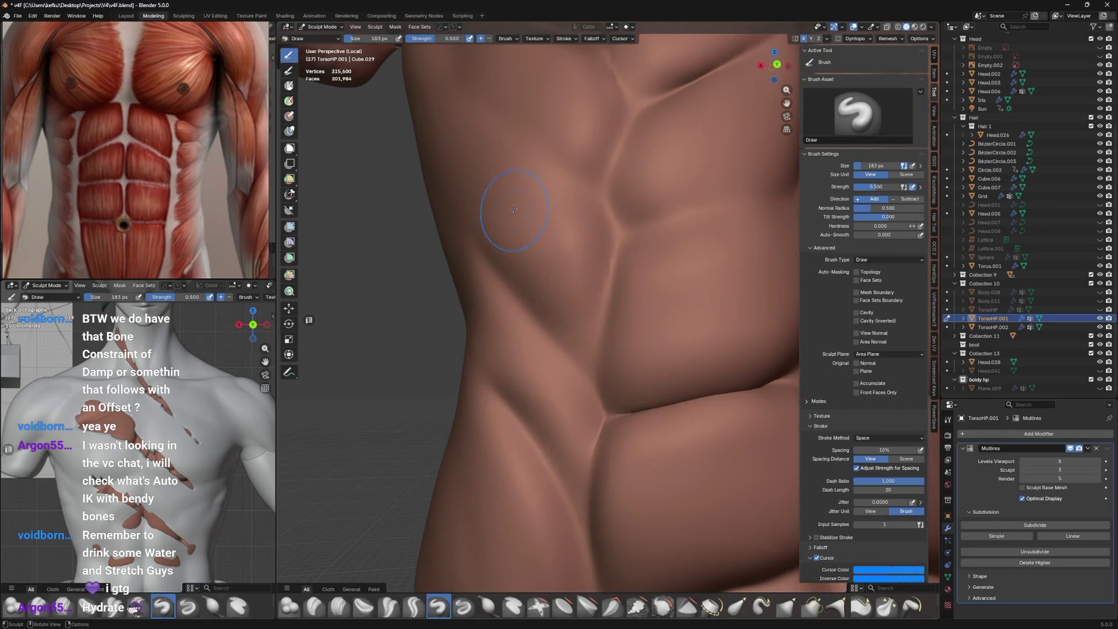
pyautogui.scroll(3, 581, 279)
pyautogui.moveTo(581, 279)
pyautogui.mouseDown(button='middle')
pyautogui.moveTo(576, 289)
pyautogui.moveTo(591, 266)
pyautogui.mouseUp(button='middle')
pyautogui.scroll(-3, 577, 288)
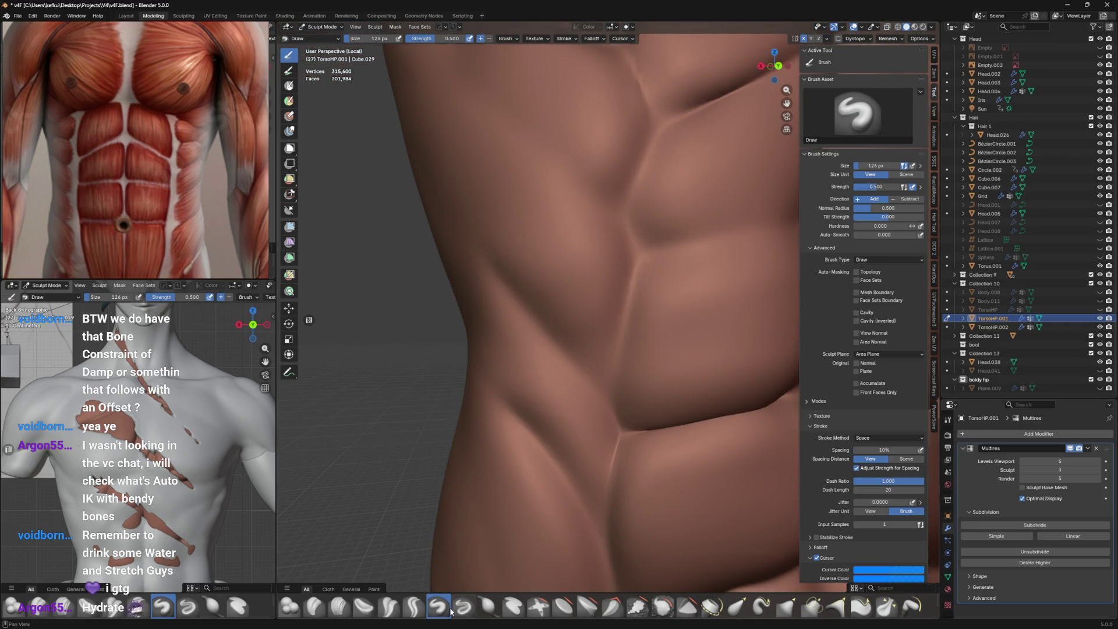
pyautogui.click(413, 606)
pyautogui.moveTo(603, 367); pyautogui.dragTo(608, 437, button='middle')
pyautogui.scroll(-3, 606, 437)
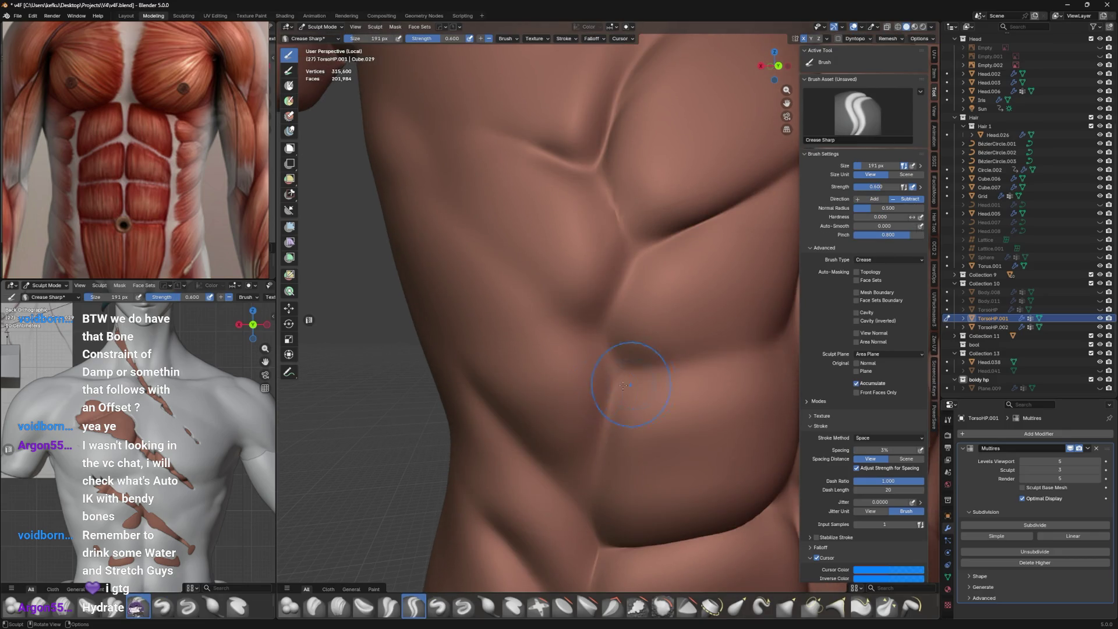
# Switch to the Crease Polish brush and inspect the chest, ribs and abs from several angles.
pyautogui.click(390, 607)
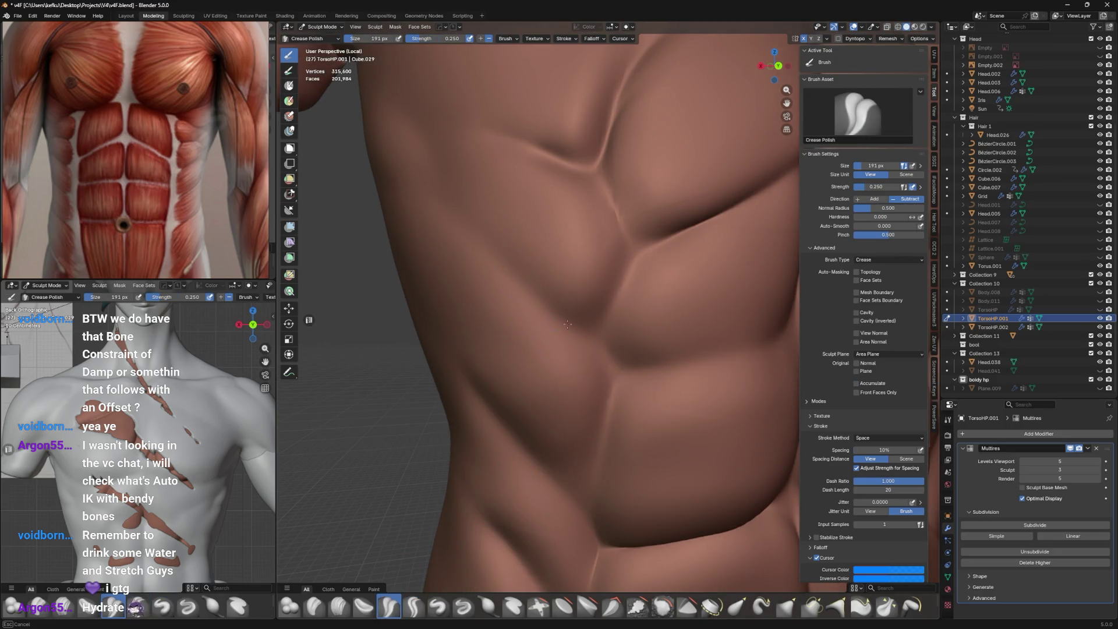
pyautogui.moveTo(468, 219); pyautogui.dragTo(611, 288, button='middle')
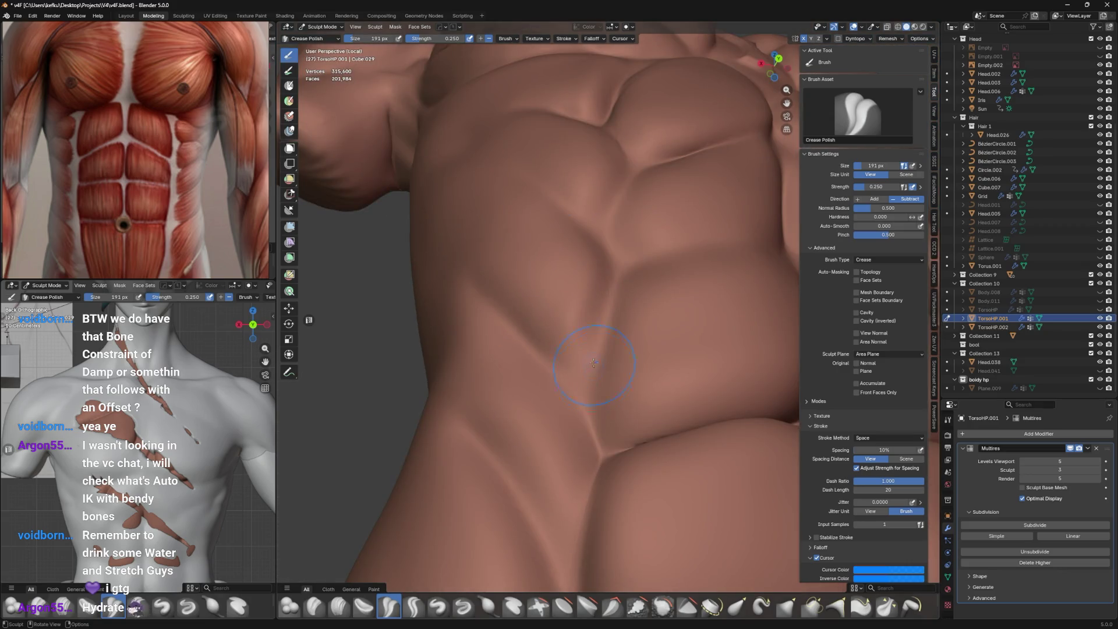
pyautogui.moveTo(594, 362); pyautogui.dragTo(611, 420, button='middle')
pyautogui.moveTo(542, 323)
pyautogui.mouseDown(button='middle')
pyautogui.moveTo(572, 395)
pyautogui.moveTo(612, 350)
pyautogui.moveTo(607, 279)
pyautogui.mouseUp(button='middle')
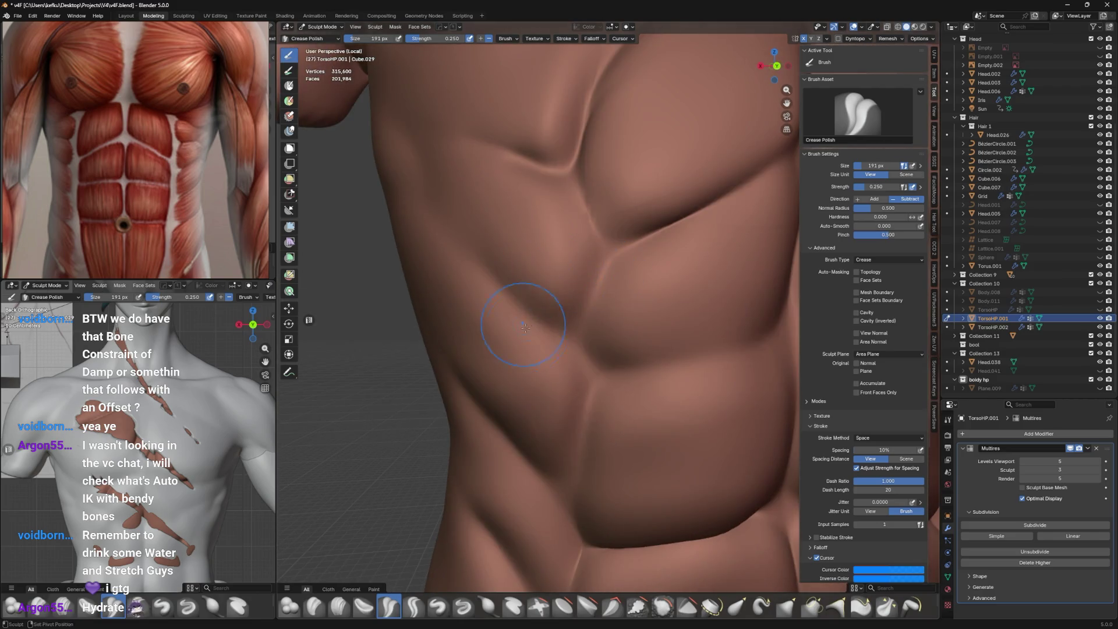
pyautogui.moveTo(598, 382)
pyautogui.mouseDown(button='middle')
pyautogui.moveTo(590, 339)
pyautogui.moveTo(585, 349)
pyautogui.moveTo(614, 339)
pyautogui.mouseUp(button='middle')
# Study the abdomen up close and from the side, then call up the editing-mode pie menu.
pyautogui.moveTo(646, 405); pyautogui.dragTo(643, 346, button='middle')
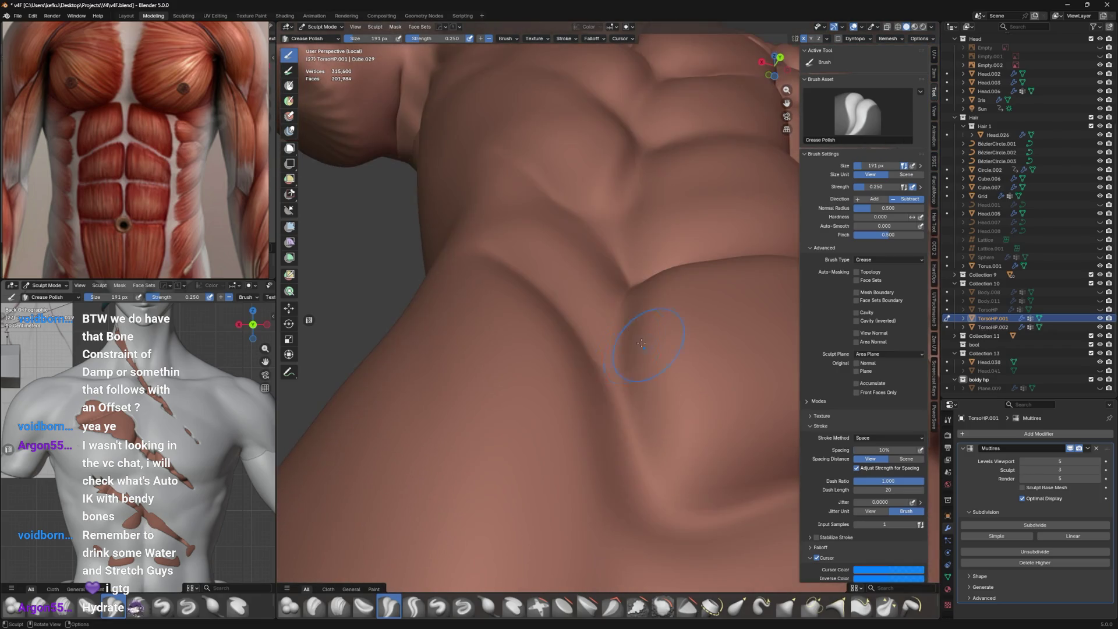
pyautogui.scroll(-3, 585, 288)
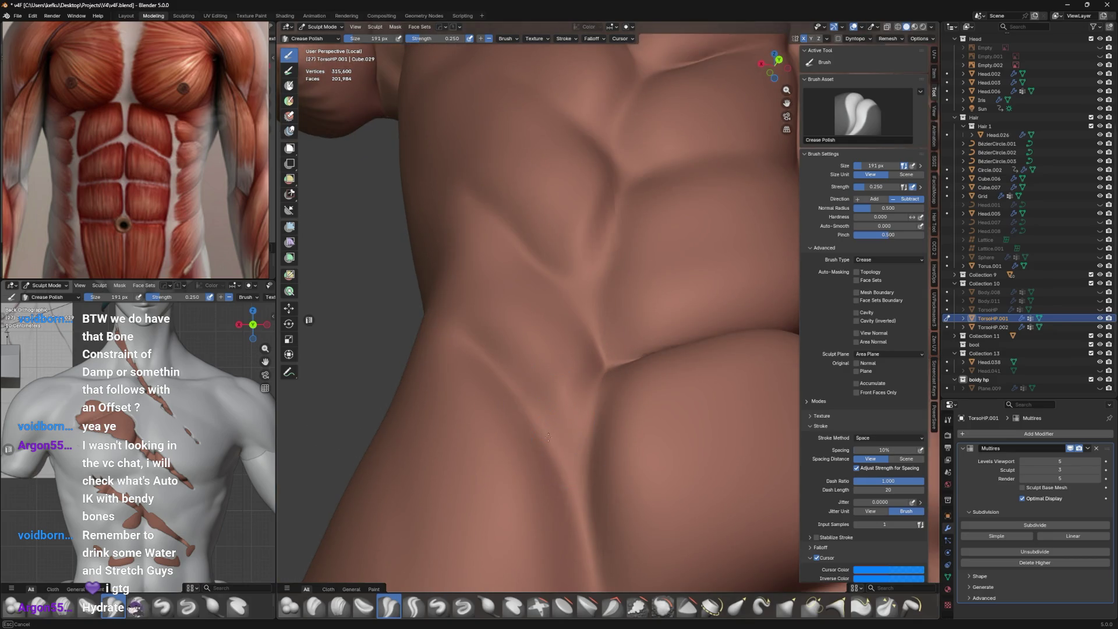
pyautogui.moveTo(587, 424)
pyautogui.mouseDown(button='middle')
pyautogui.moveTo(570, 392)
pyautogui.moveTo(590, 447)
pyautogui.mouseUp(button='middle')
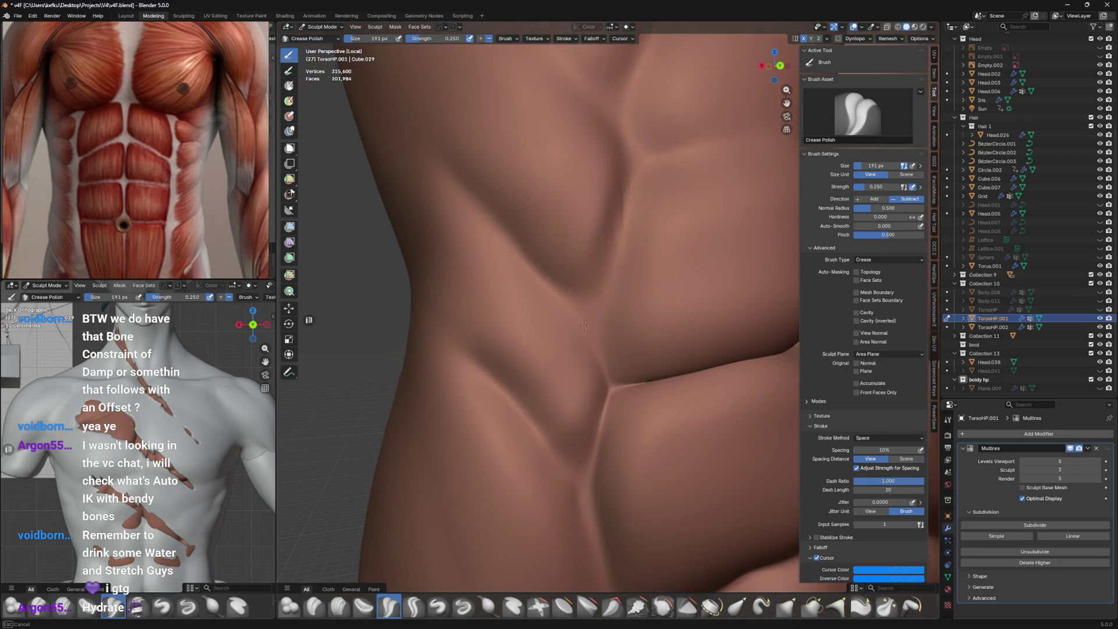
pyautogui.moveTo(588, 308)
pyautogui.mouseDown(button='middle')
pyautogui.moveTo(542, 308)
pyautogui.moveTo(553, 293)
pyautogui.mouseUp(button='middle')
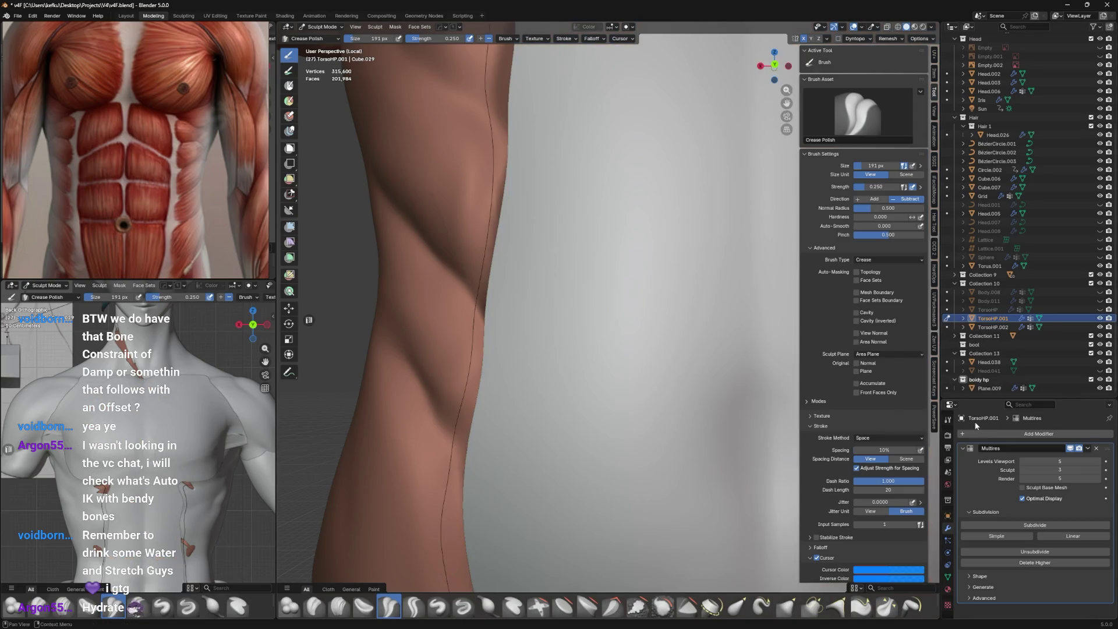
pyautogui.moveTo(524, 384); pyautogui.dragTo(542, 384, button='middle')
pyautogui.hotkey('ctrl', 'Tab')
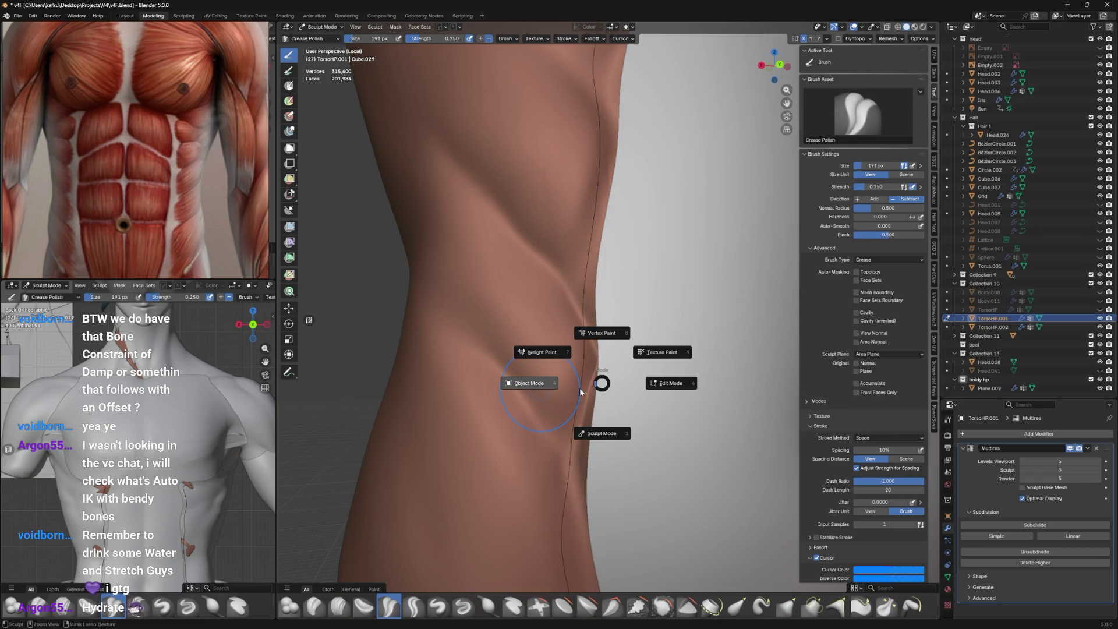
# Edit the Plane.009 retopology mesh and move vertices onto the rib muscle border.
pyautogui.click(580, 384)
pyautogui.click(536, 401)
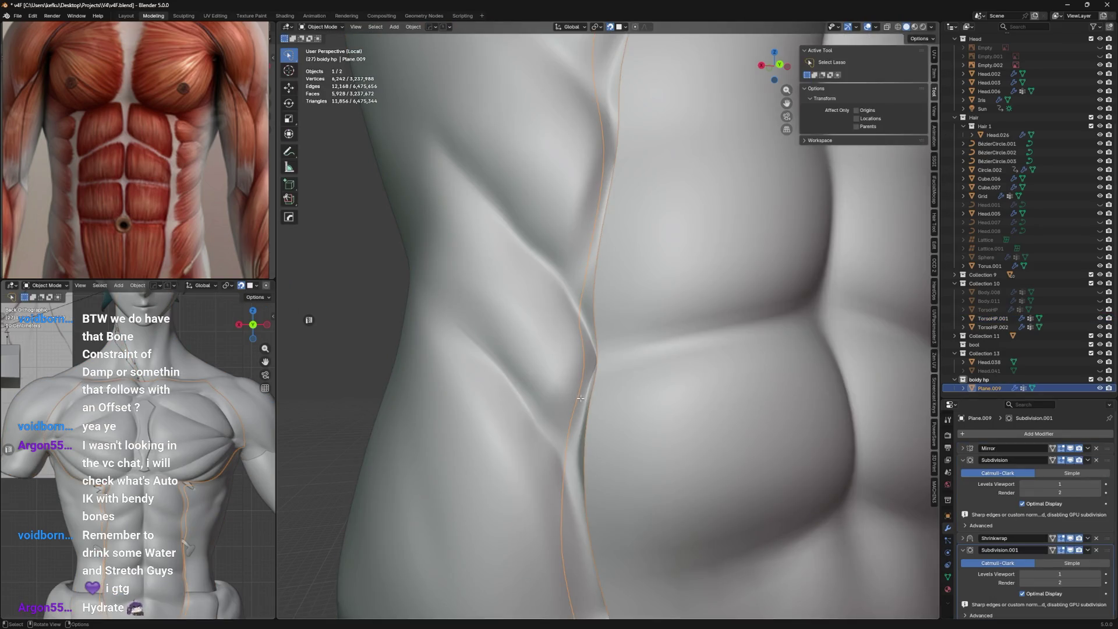
pyautogui.press('Tab')
pyautogui.moveTo(565, 420); pyautogui.dragTo(568, 447)
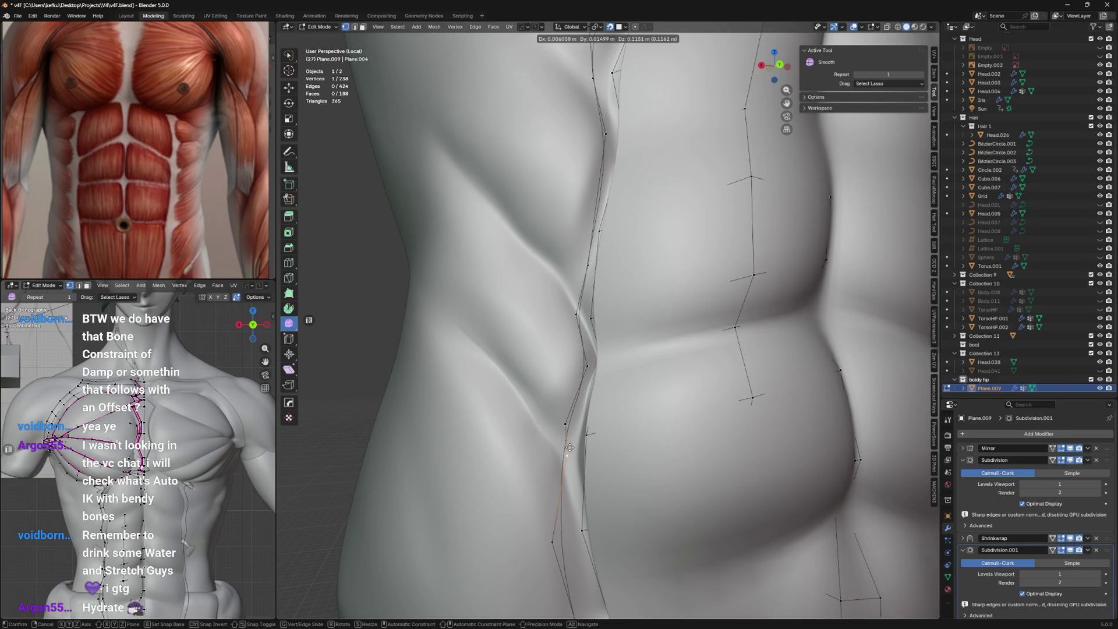
pyautogui.moveTo(559, 419); pyautogui.dragTo(542, 402, button='middle')
pyautogui.moveTo(549, 404); pyautogui.dragTo(540, 316)
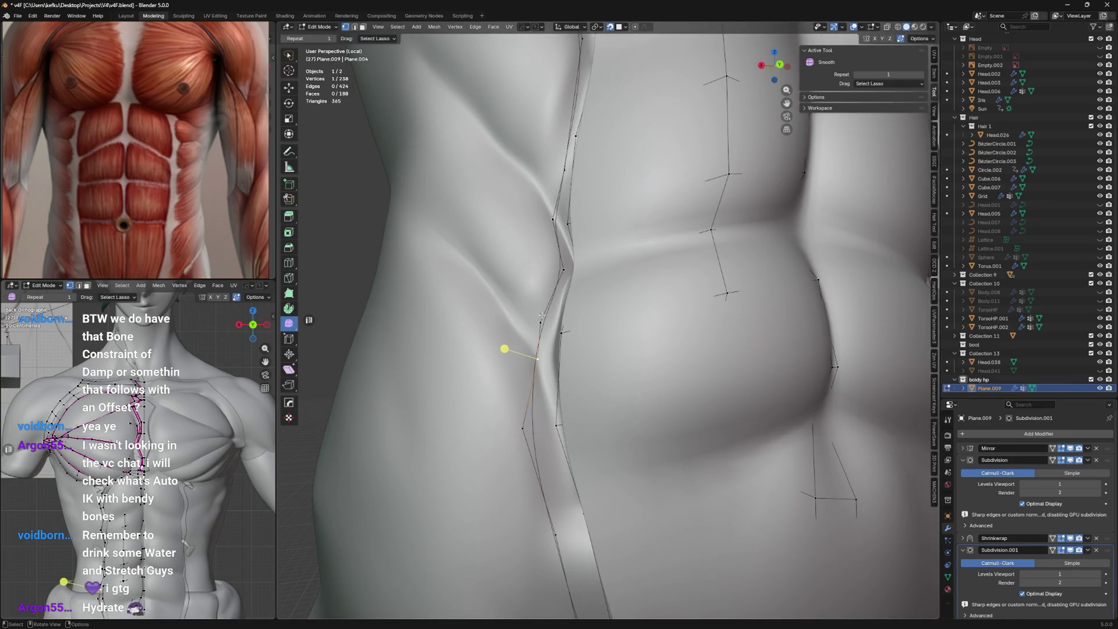
pyautogui.click(541, 317)
# Shift more vertices along the edge loop so they sit on the sculpted crease.
pyautogui.moveTo(540, 358); pyautogui.dragTo(536, 361)
pyautogui.moveTo(559, 279); pyautogui.dragTo(555, 265)
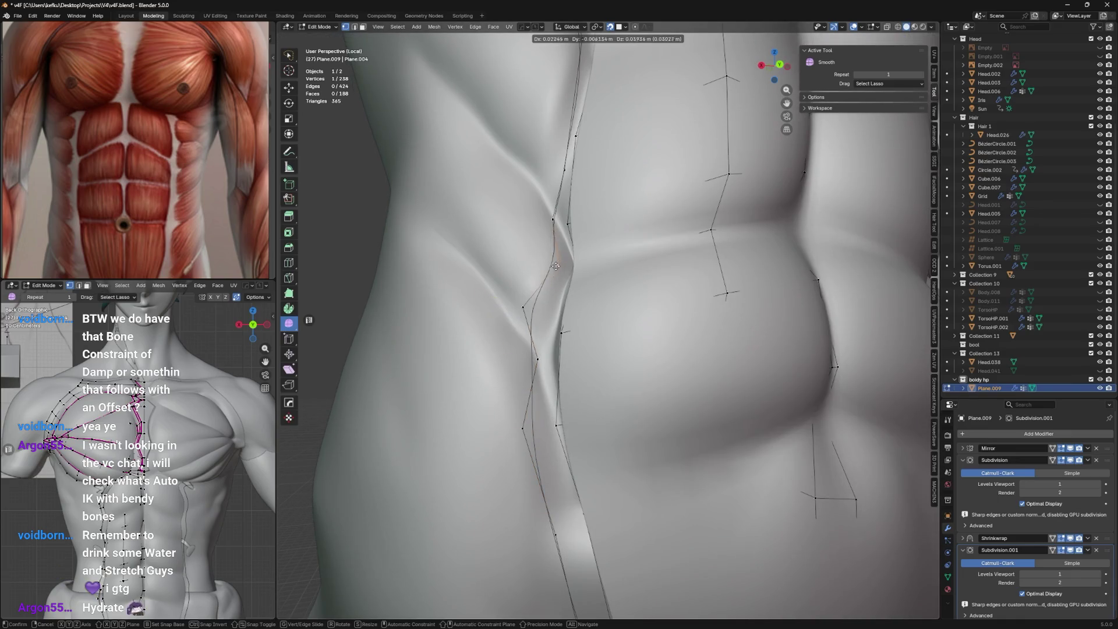
pyautogui.click(556, 265)
pyautogui.moveTo(556, 271); pyautogui.dragTo(577, 297, button='middle')
pyautogui.moveTo(559, 295)
pyautogui.mouseDown()
pyautogui.moveTo(565, 308)
pyautogui.moveTo(567, 218)
pyautogui.moveTo(553, 264)
pyautogui.mouseUp()
pyautogui.click(553, 264)
# Cut a new edge loop across the mesh and pull a vertex to follow the border.
pyautogui.hotkey('ctrl', 'r')
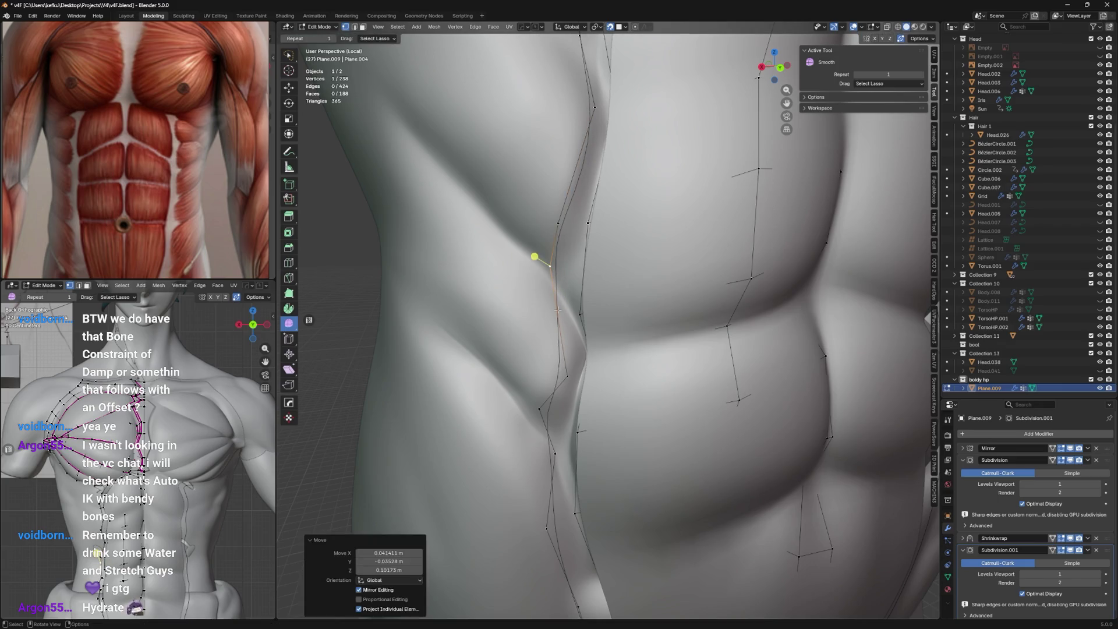
pyautogui.click(559, 235)
pyautogui.hotkey('ctrl', 'r')
pyautogui.click(576, 310)
pyautogui.moveTo(568, 313)
pyautogui.mouseDown()
pyautogui.moveTo(566, 380)
pyautogui.moveTo(568, 349)
pyautogui.mouseUp()
pyautogui.click(562, 380)
# Align vertices to the rib edge and chest crease, then save the file.
pyautogui.moveTo(559, 385)
pyautogui.mouseDown(button='middle')
pyautogui.moveTo(551, 418)
pyautogui.moveTo(507, 331)
pyautogui.mouseUp(button='middle')
pyautogui.moveTo(559, 236); pyautogui.dragTo(580, 245)
pyautogui.moveTo(560, 350); pyautogui.dragTo(581, 331, button='middle')
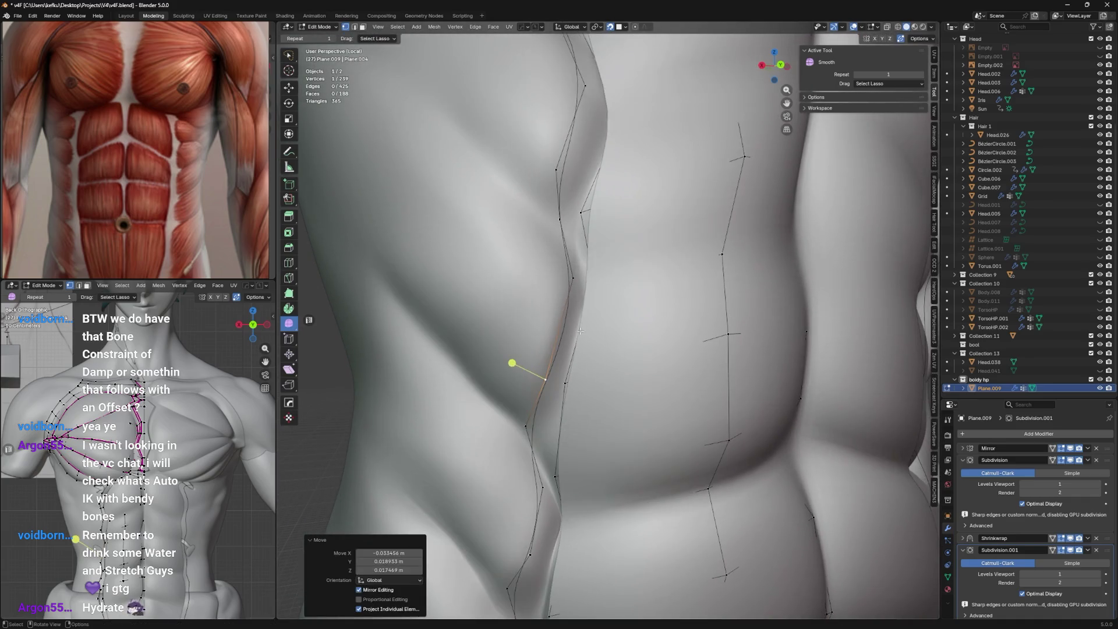
pyautogui.moveTo(563, 332); pyautogui.dragTo(559, 273)
pyautogui.moveTo(557, 219); pyautogui.dragTo(544, 210)
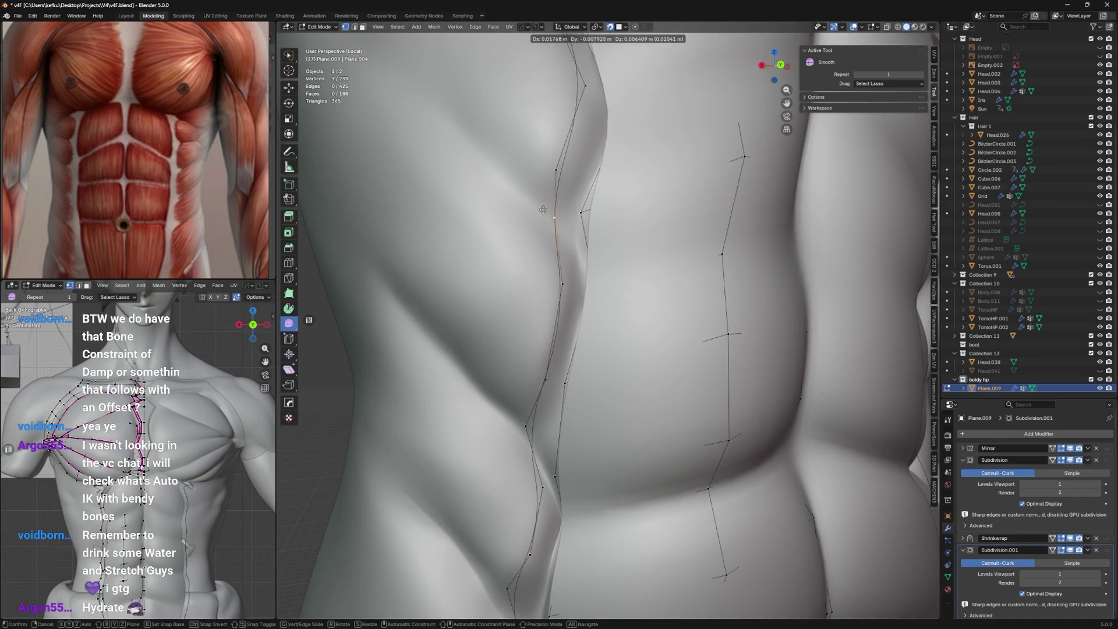
pyautogui.click(544, 210)
pyautogui.moveTo(490, 367); pyautogui.dragTo(552, 293, button='middle')
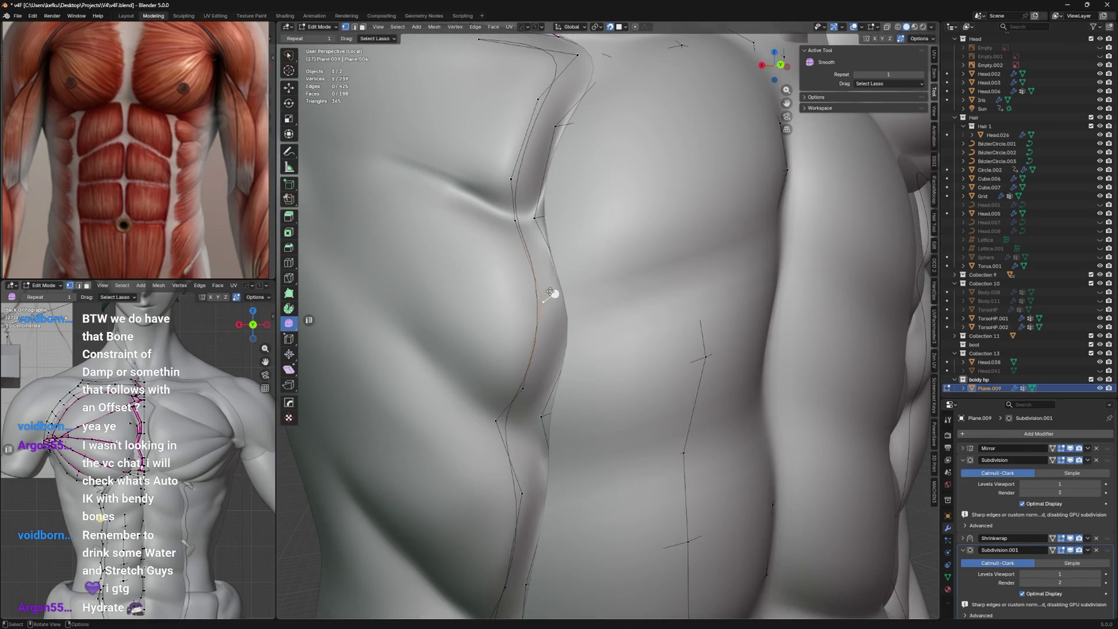
pyautogui.moveTo(552, 292); pyautogui.dragTo(537, 349)
pyautogui.hotkey('ctrl', 's')
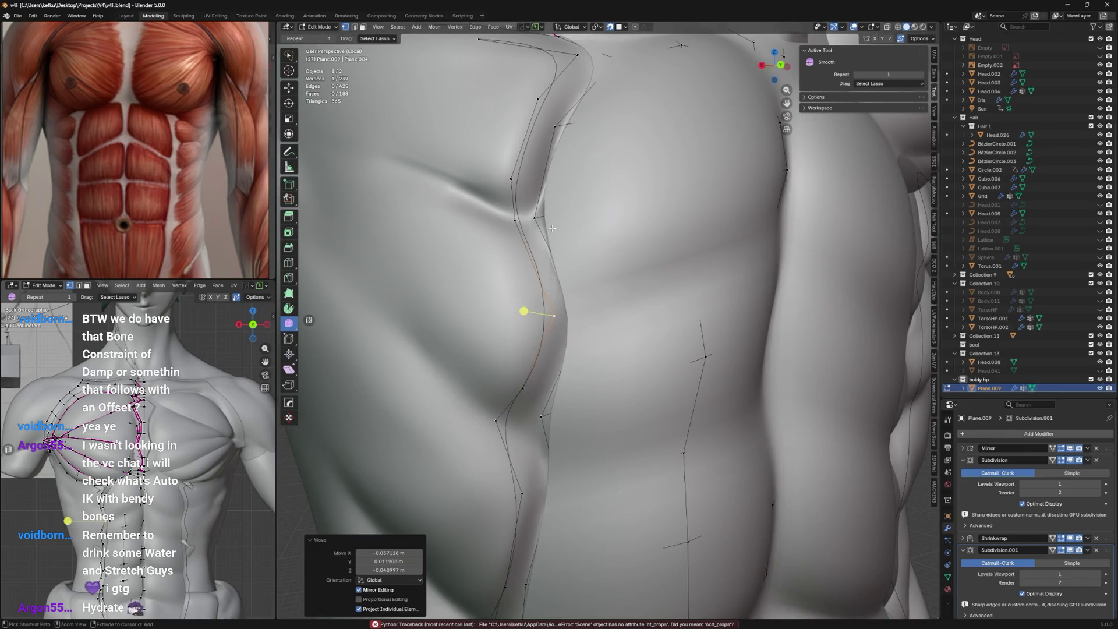
pyautogui.scroll(-4, 552, 227)
# Move a face beneath the chest into place on the mesh.
pyautogui.moveTo(542, 245); pyautogui.dragTo(550, 238, button='middle')
pyautogui.click(511, 229)
pyautogui.moveTo(489, 218); pyautogui.dragTo(549, 237)
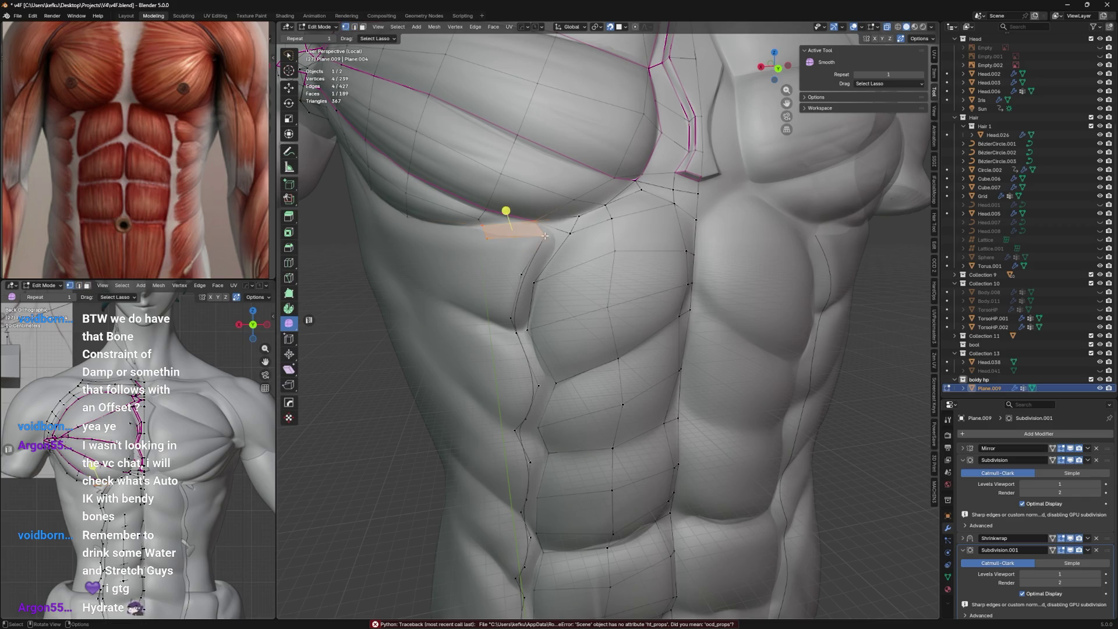
# Add an edge loop under the chest and extrude a new edge joined onto the existing border.
pyautogui.hotkey('ctrl', 'r')
pyautogui.click(533, 249)
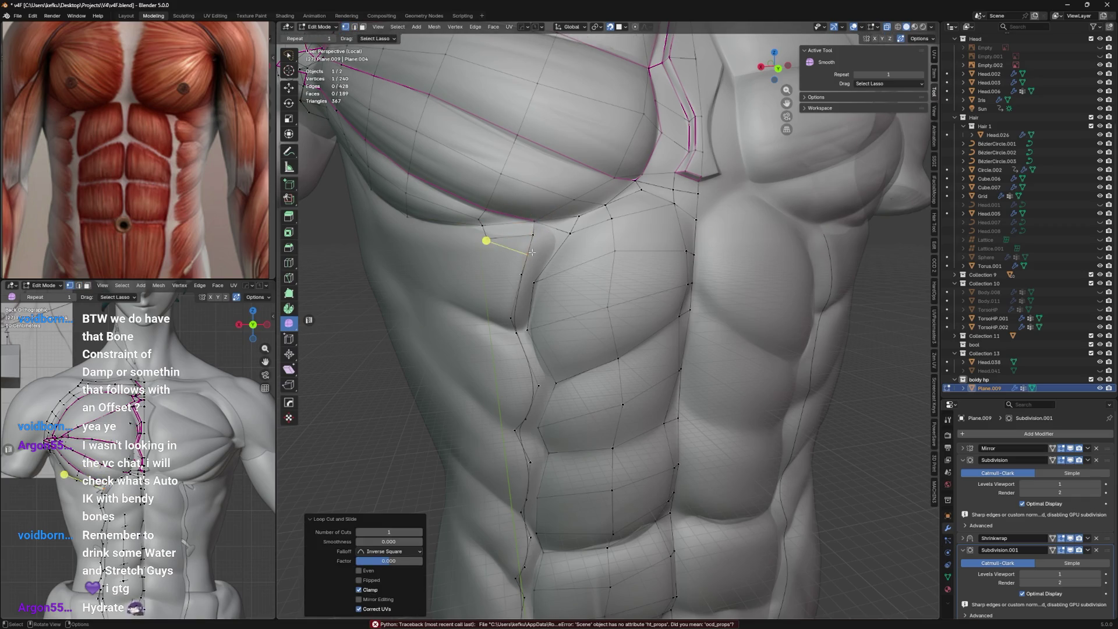
pyautogui.click(551, 225)
pyautogui.moveTo(551, 225); pyautogui.dragTo(532, 203)
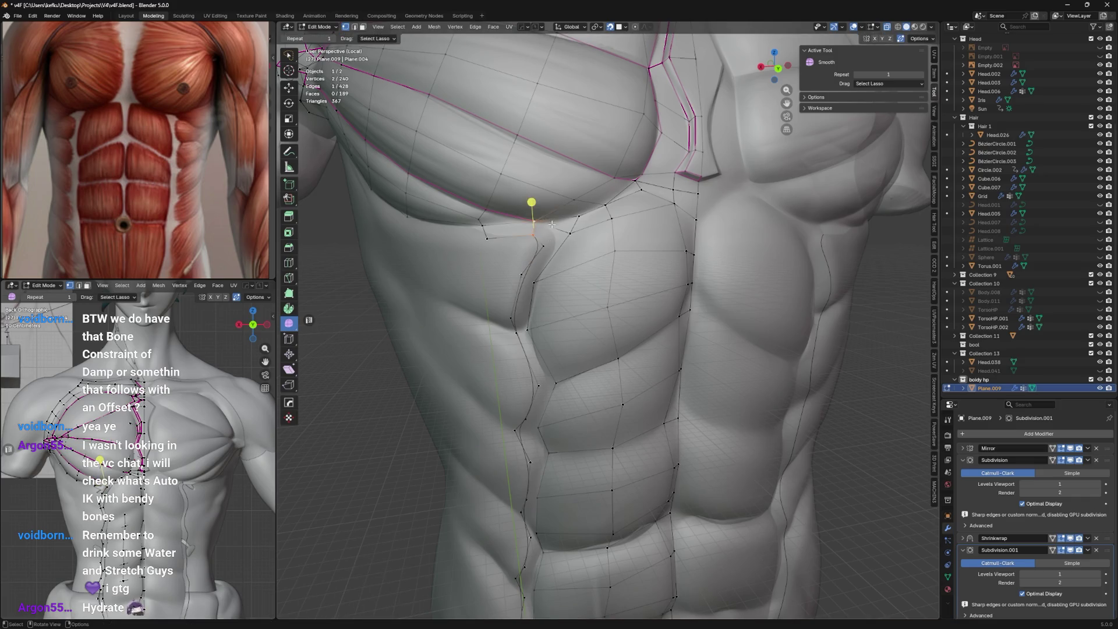
pyautogui.press('e')
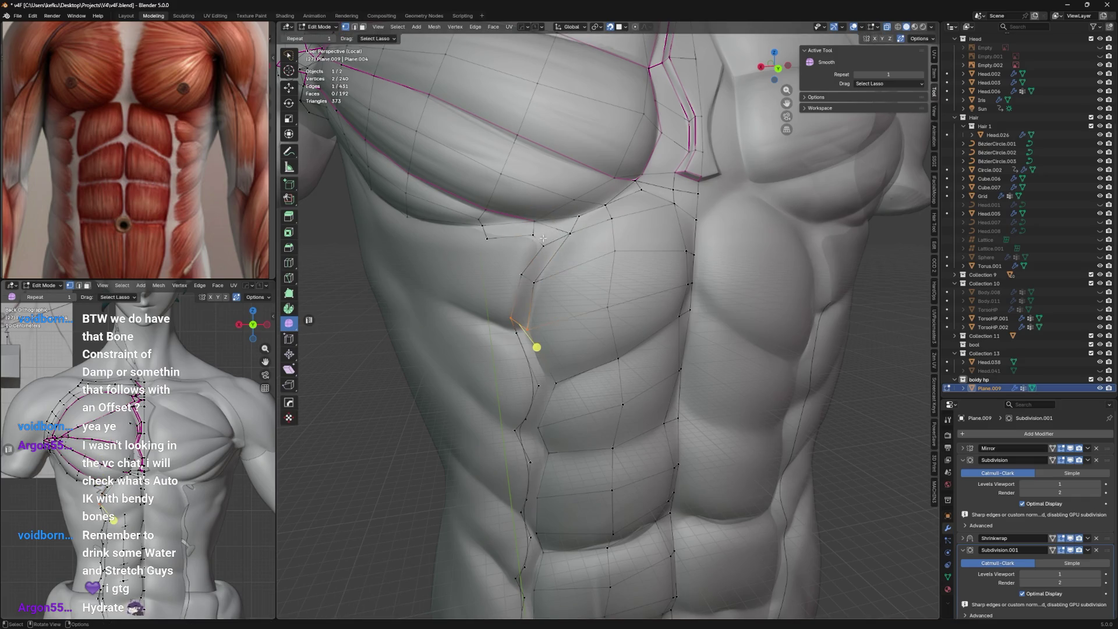
pyautogui.moveTo(544, 298); pyautogui.dragTo(535, 221)
# Move the next vertex down onto the ab border and slide it along its edge.
pyautogui.click(524, 278)
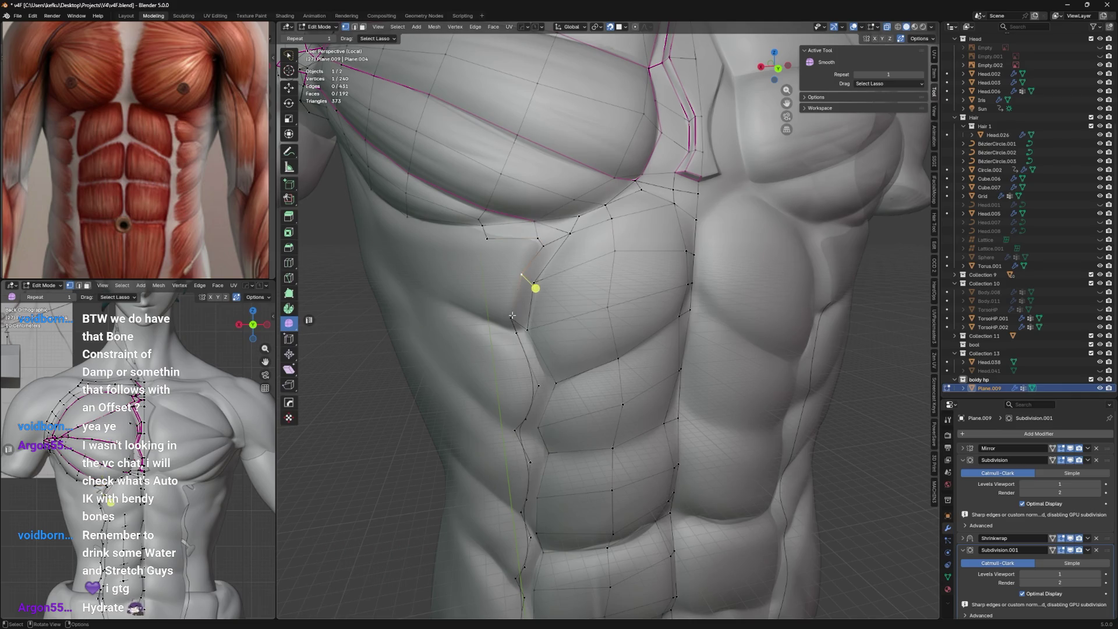
pyautogui.moveTo(524, 320); pyautogui.dragTo(531, 313, button='middle')
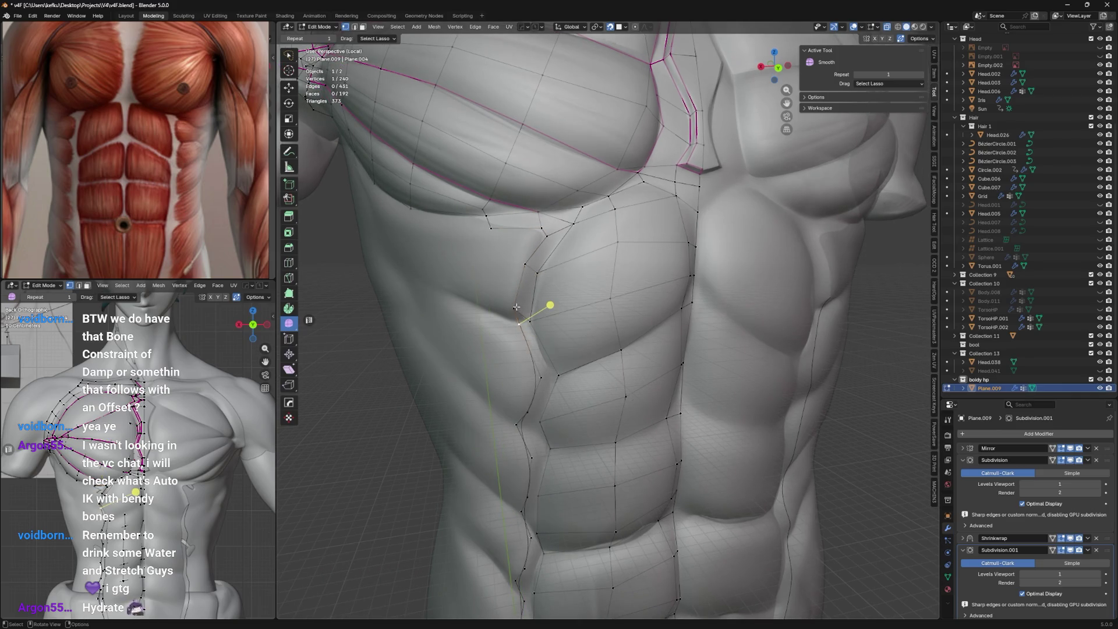
pyautogui.moveTo(550, 306); pyautogui.dragTo(532, 334)
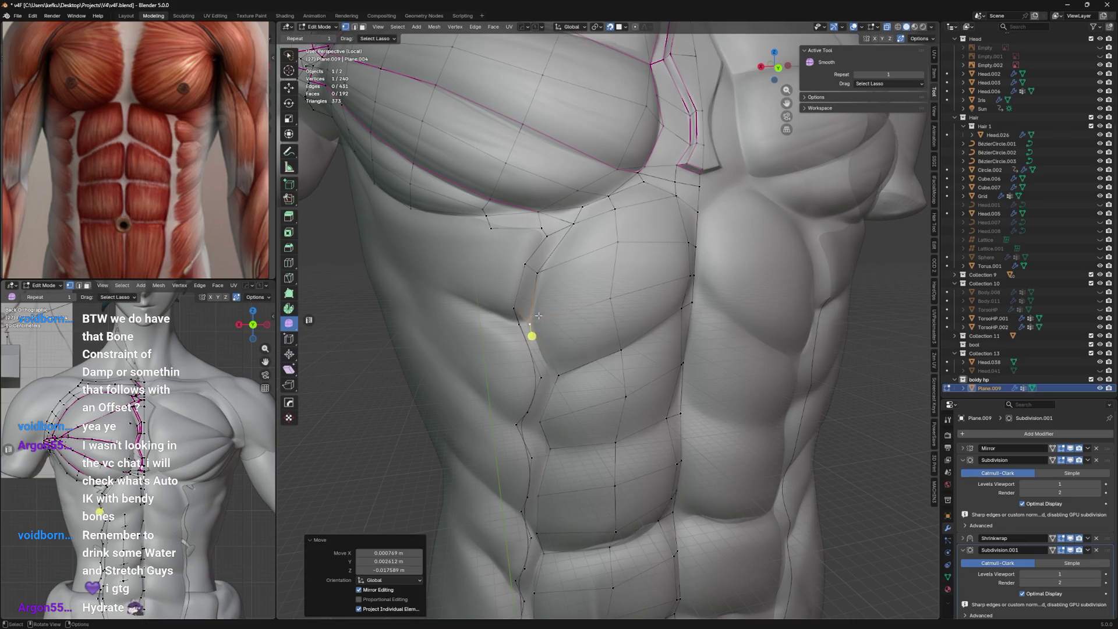
pyautogui.hotkey('shift', 'v')
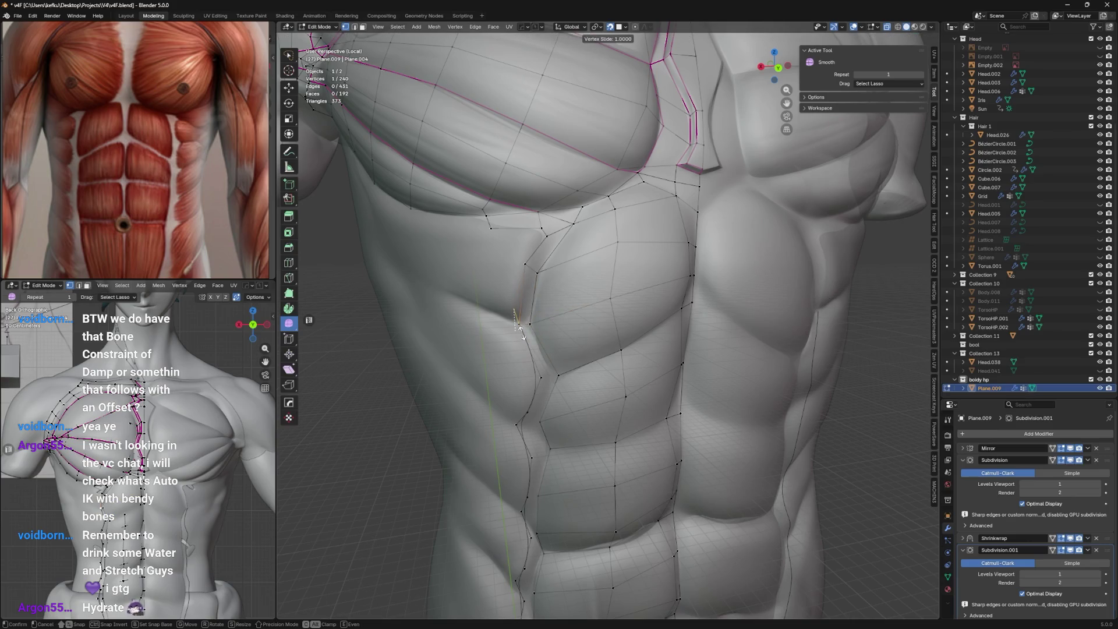
pyautogui.click(527, 343)
# Reposition a lower abs vertex and tilt the view up to the pectoral.
pyautogui.click(529, 324)
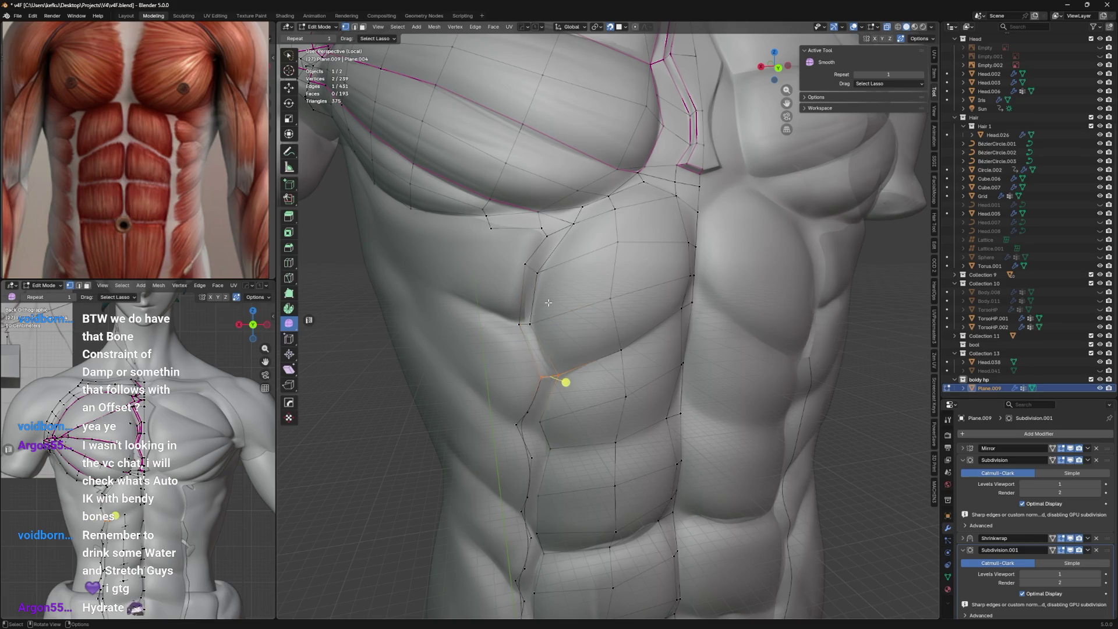
pyautogui.moveTo(538, 350); pyautogui.dragTo(527, 337, button='middle')
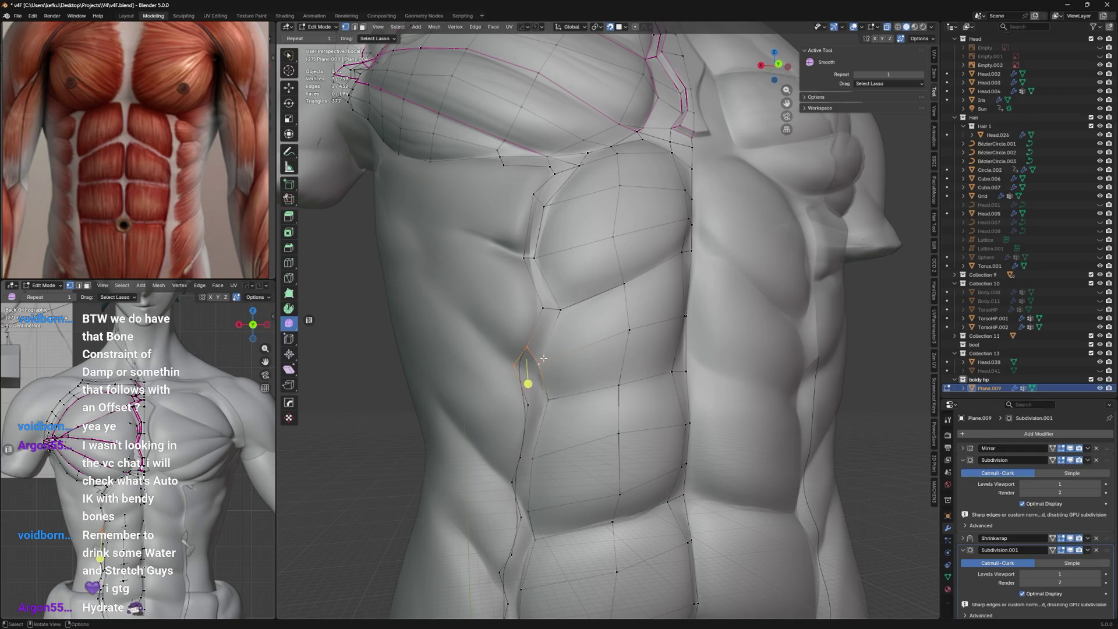
pyautogui.moveTo(524, 350); pyautogui.dragTo(533, 350, button='middle')
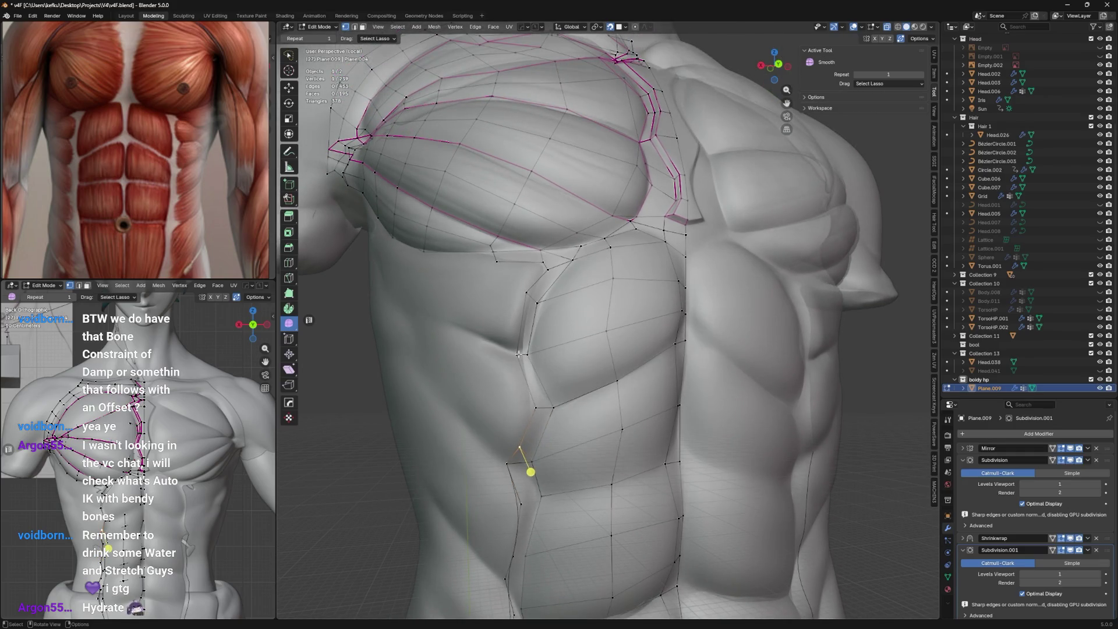
# Reposition the vertices below the chest onto the rib border and knife-cut a new edge across the face.
pyautogui.press('g')
pyautogui.click(518, 352)
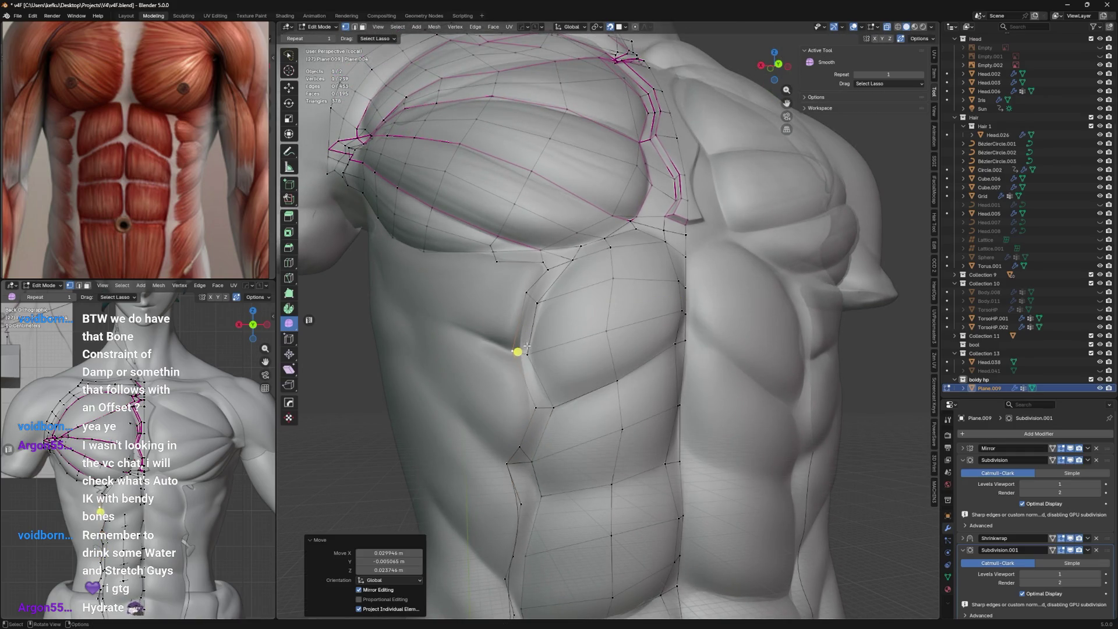
pyautogui.press('k')
pyautogui.click(519, 340)
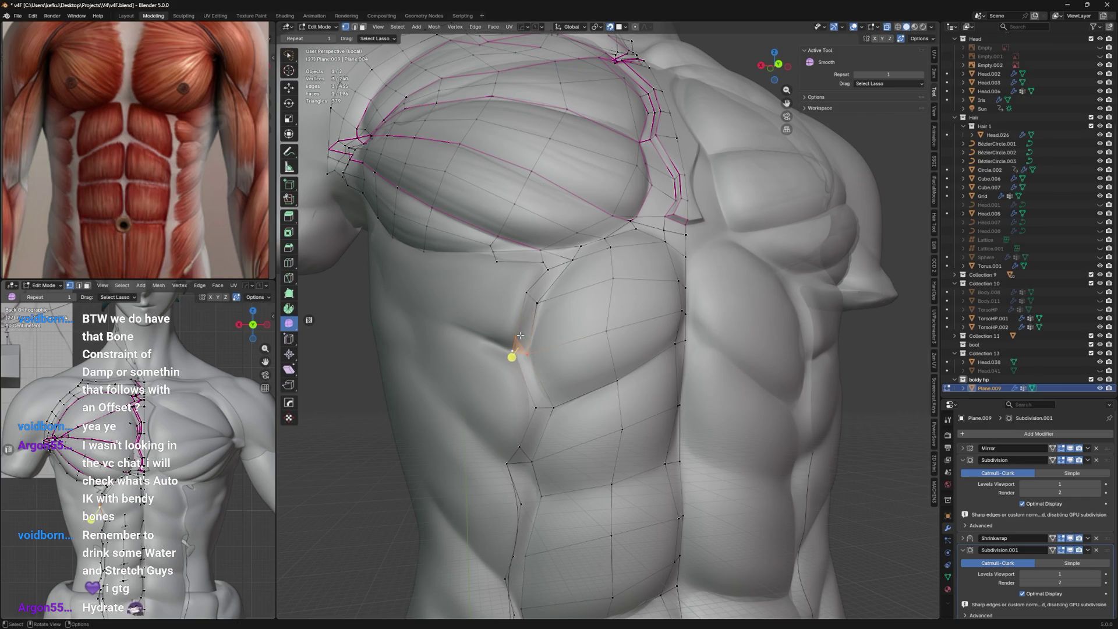
pyautogui.press('g')
pyautogui.click(519, 345)
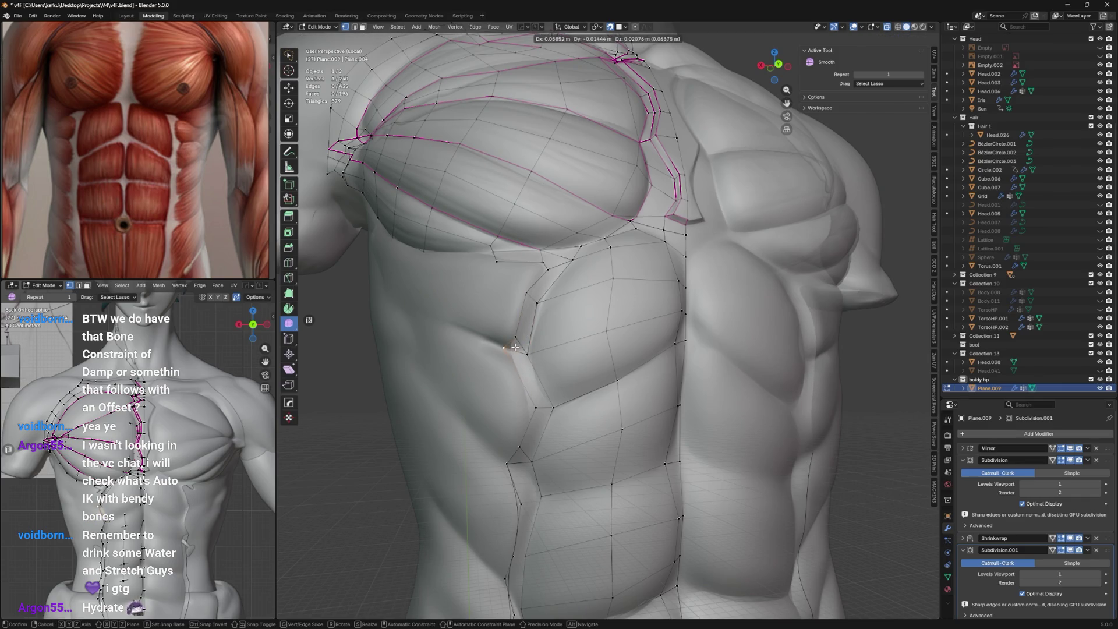
pyautogui.press('g')
pyautogui.click(511, 345)
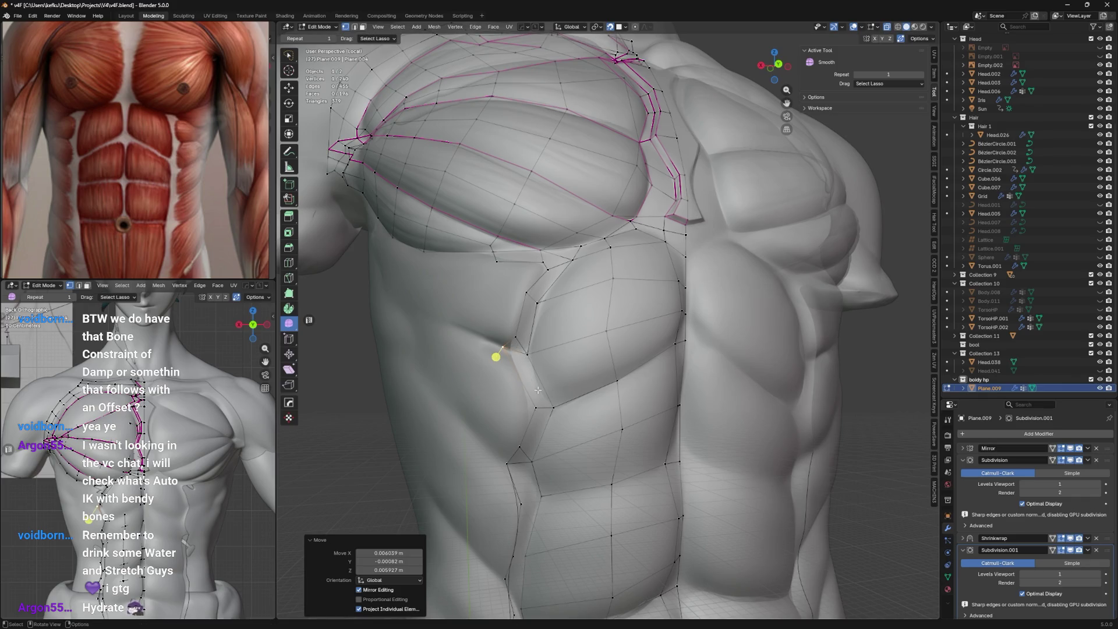
pyautogui.press('k')
pyautogui.press('Return')
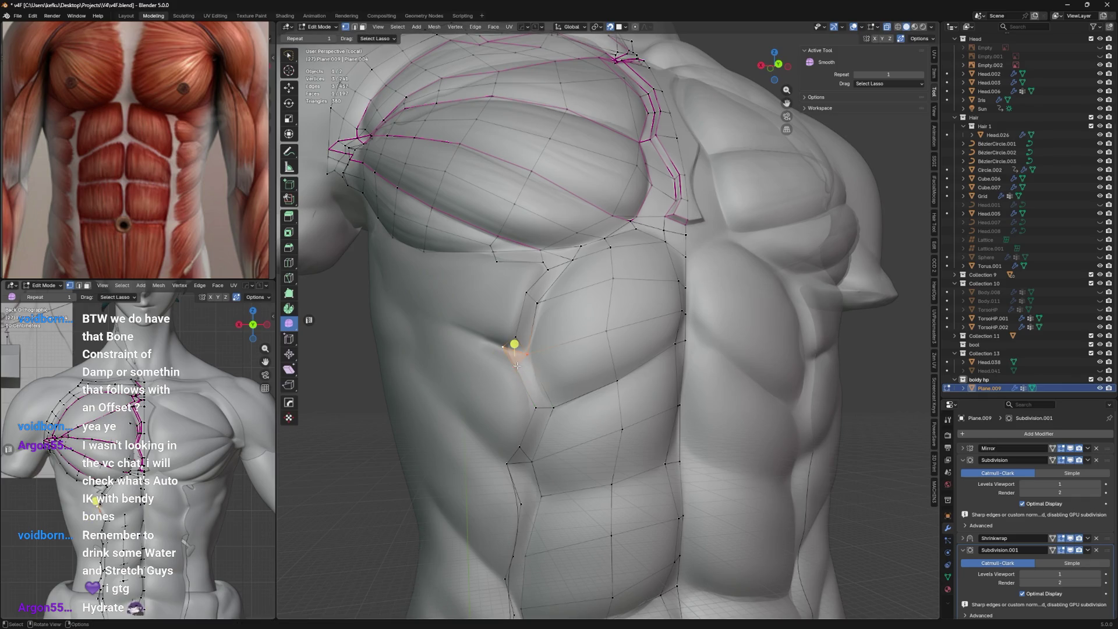
# Place the newly cut vertex, then knife-cut another edge near the rib border lower down.
pyautogui.press('g')
pyautogui.click(527, 360)
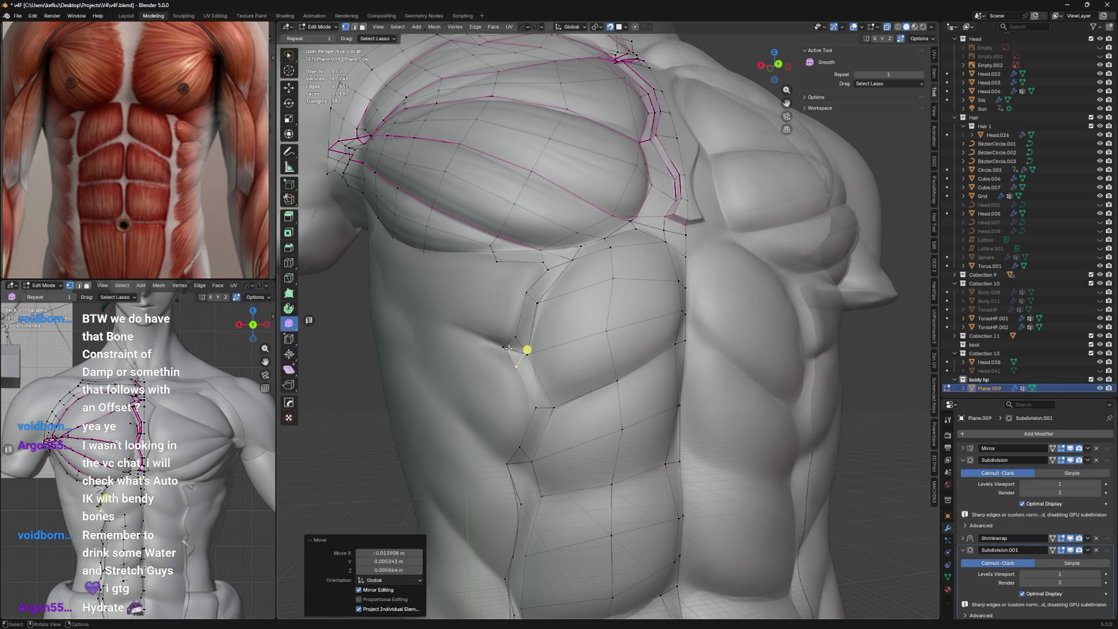
pyautogui.press('g')
pyautogui.click(530, 338)
pyautogui.keyDown('shift'); pyautogui.moveTo(540, 364); pyautogui.dragTo(542, 302, button='middle'); pyautogui.keyUp('shift')
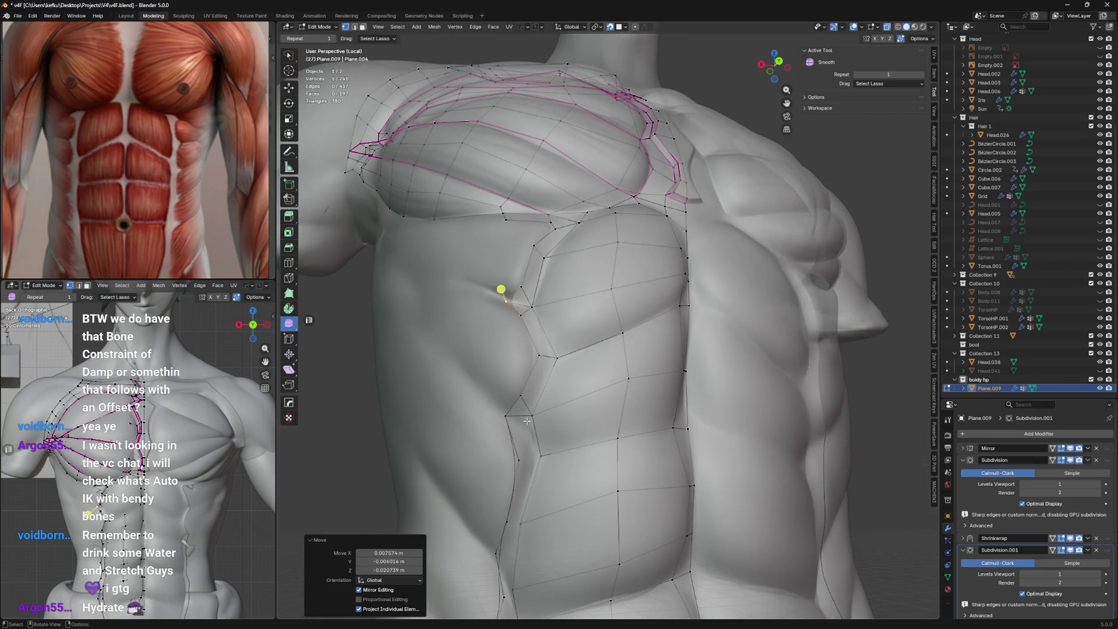
pyautogui.press('k')
pyautogui.click(522, 423)
pyautogui.press('Return')
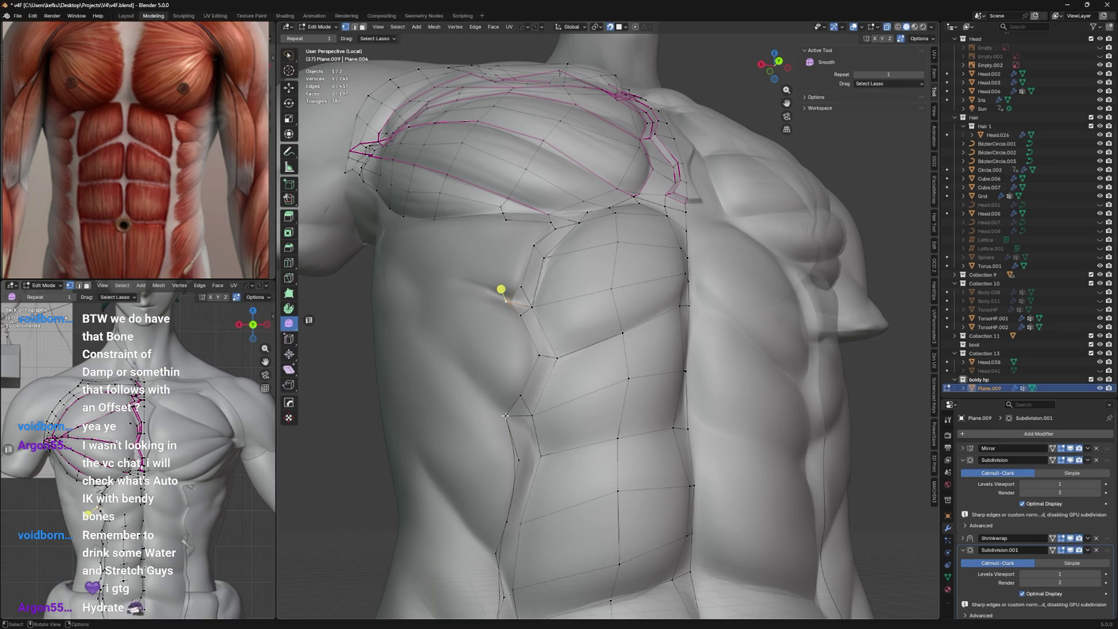
# Nudge the vertex at the side of the abs into place on the muscle border.
pyautogui.click(515, 432)
pyautogui.press('g')
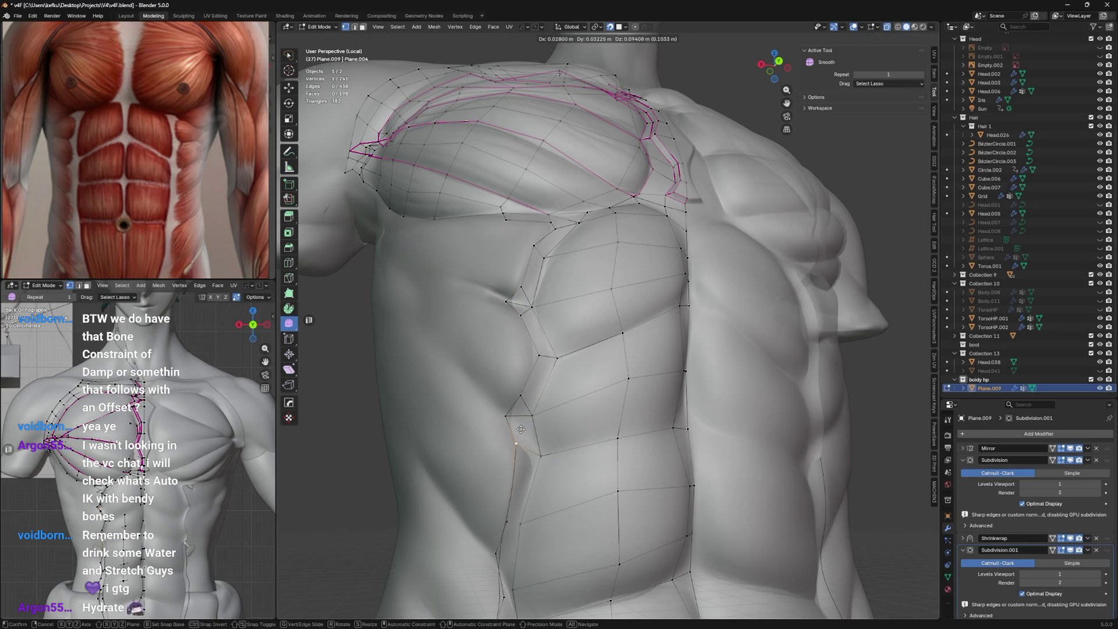
pyautogui.click(518, 432)
pyautogui.press('g')
pyautogui.click(514, 426)
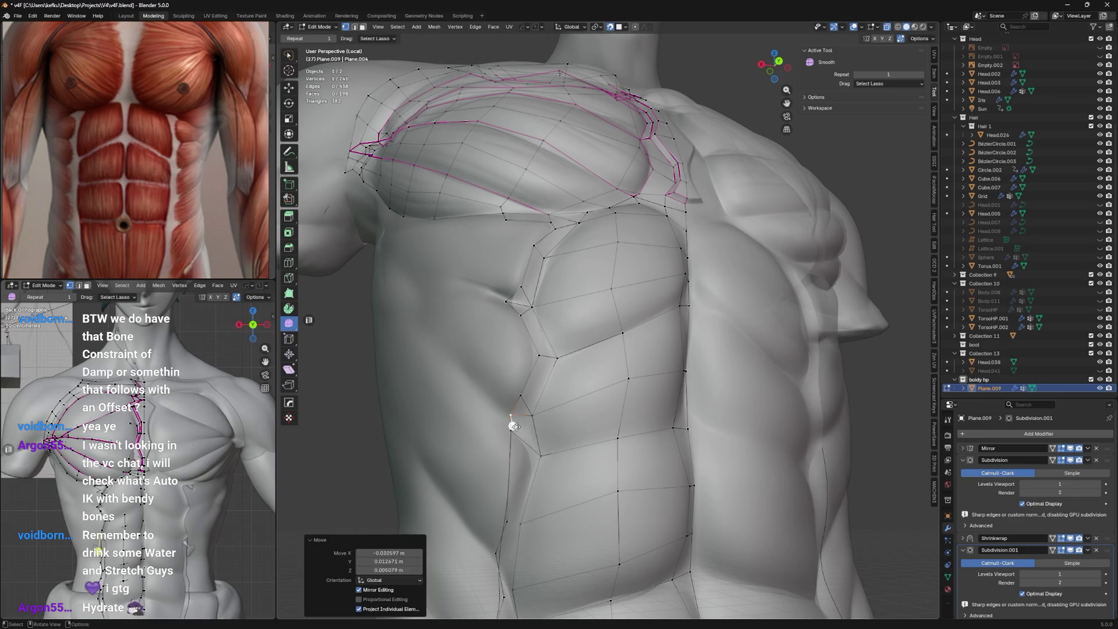
pyautogui.press('g')
pyautogui.click(522, 432)
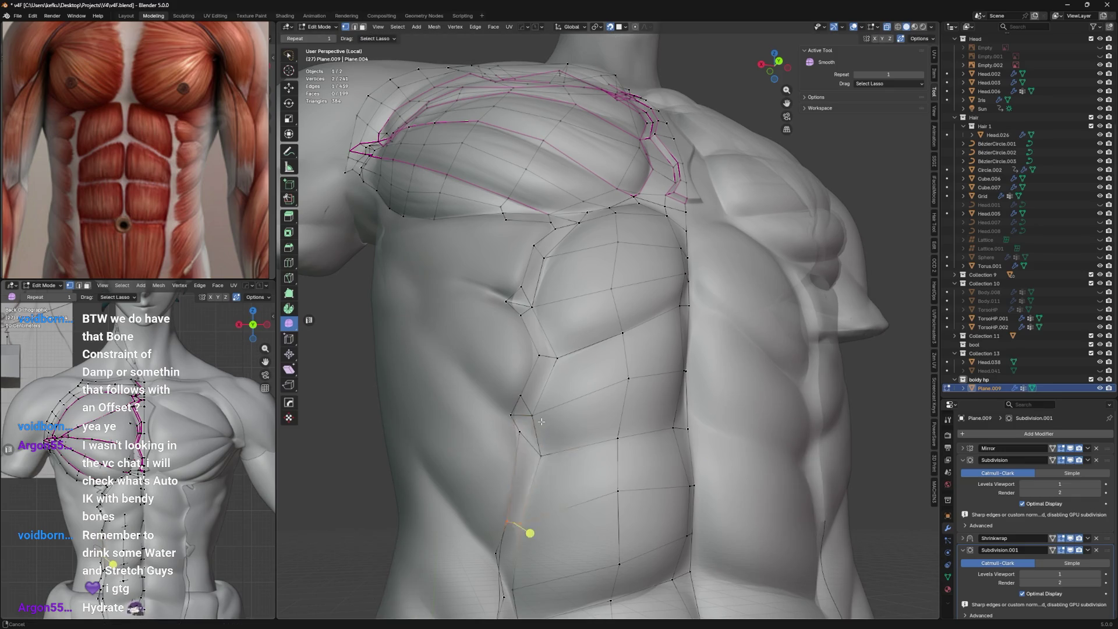
# Slide and move the lower ab-border vertices so they sit along the edge of the abs.
pyautogui.moveTo(537, 449); pyautogui.dragTo(540, 377, button='middle')
pyautogui.click(523, 429)
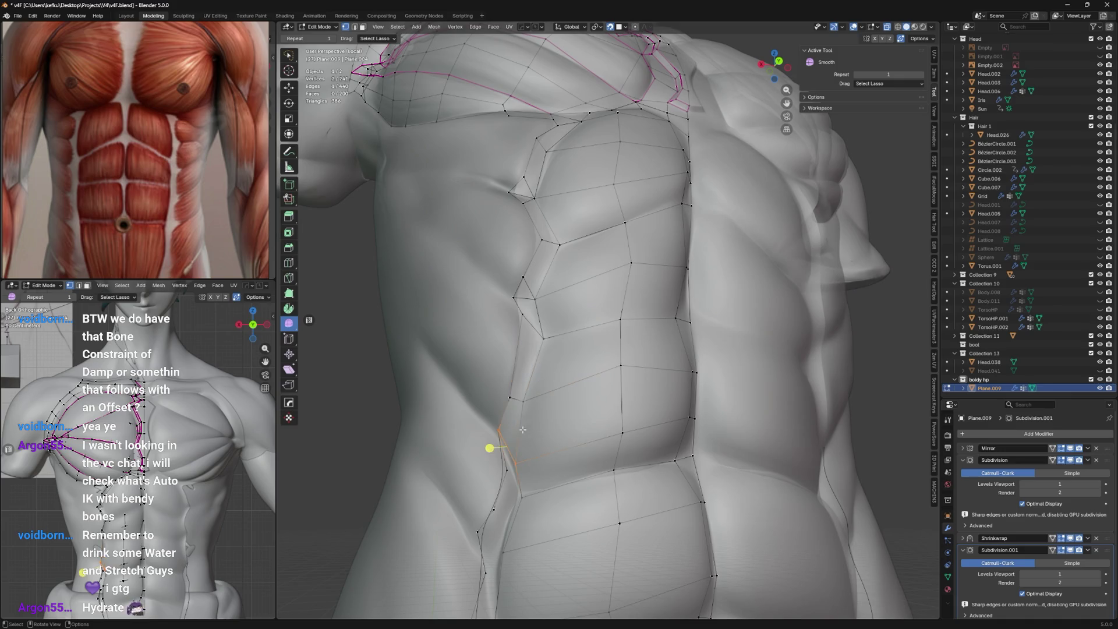
pyautogui.click(511, 458)
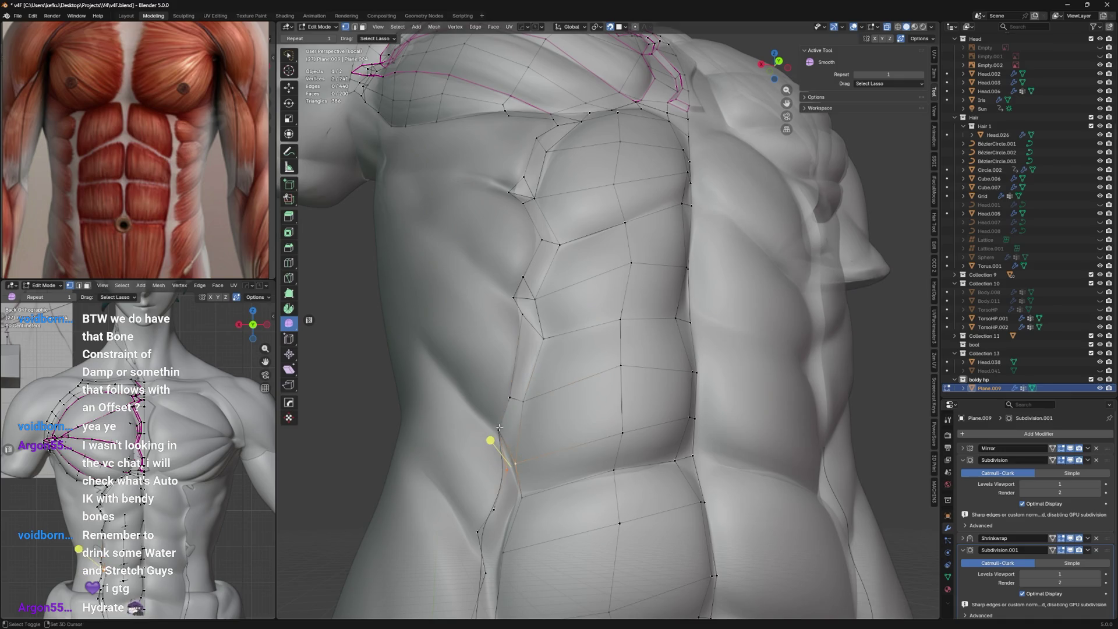
pyautogui.click(519, 404)
pyautogui.hotkey('shift', 'v')
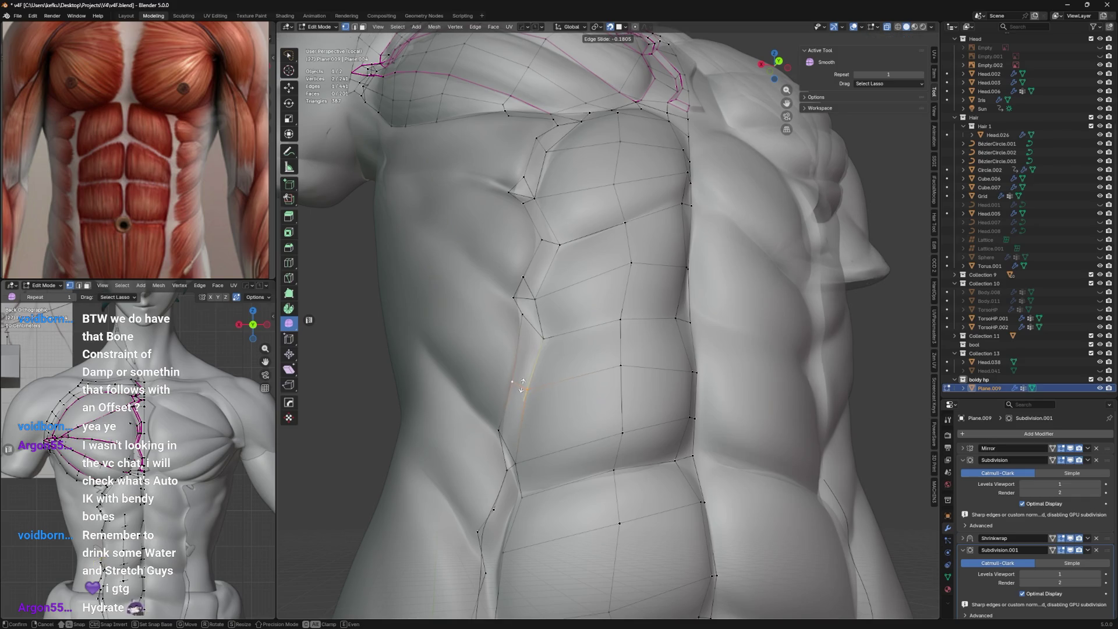
pyautogui.click(522, 385)
pyautogui.press('g')
pyautogui.click(517, 377)
# Place the next border vertex and dissolve the unneeded edges beside it.
pyautogui.click(524, 311)
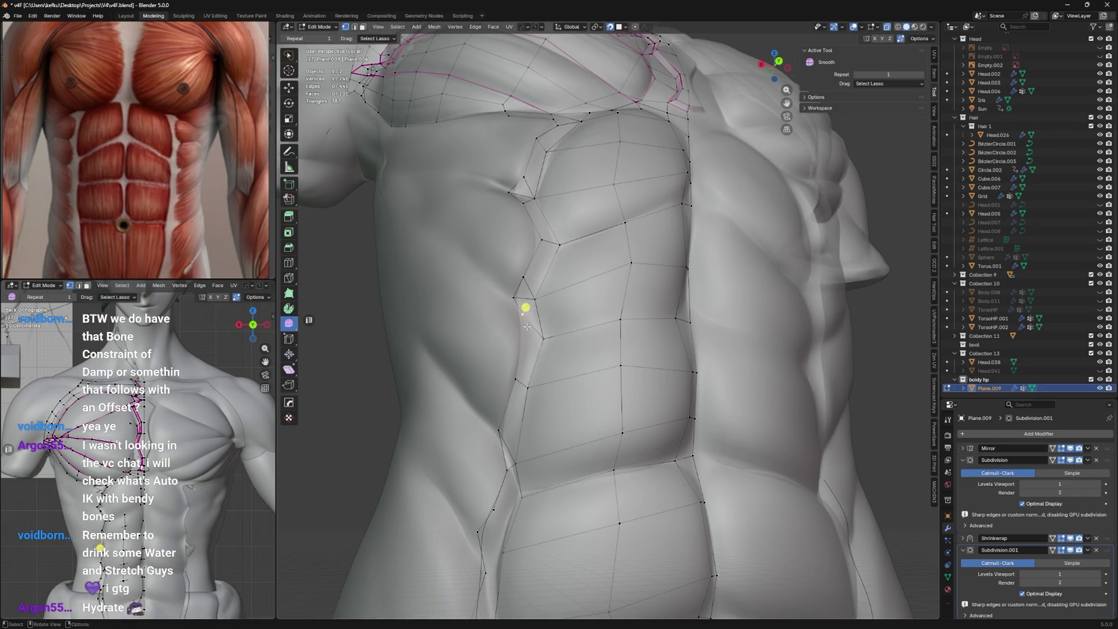
pyautogui.press('g')
pyautogui.press('g')
pyautogui.click(534, 333)
pyautogui.press('x')
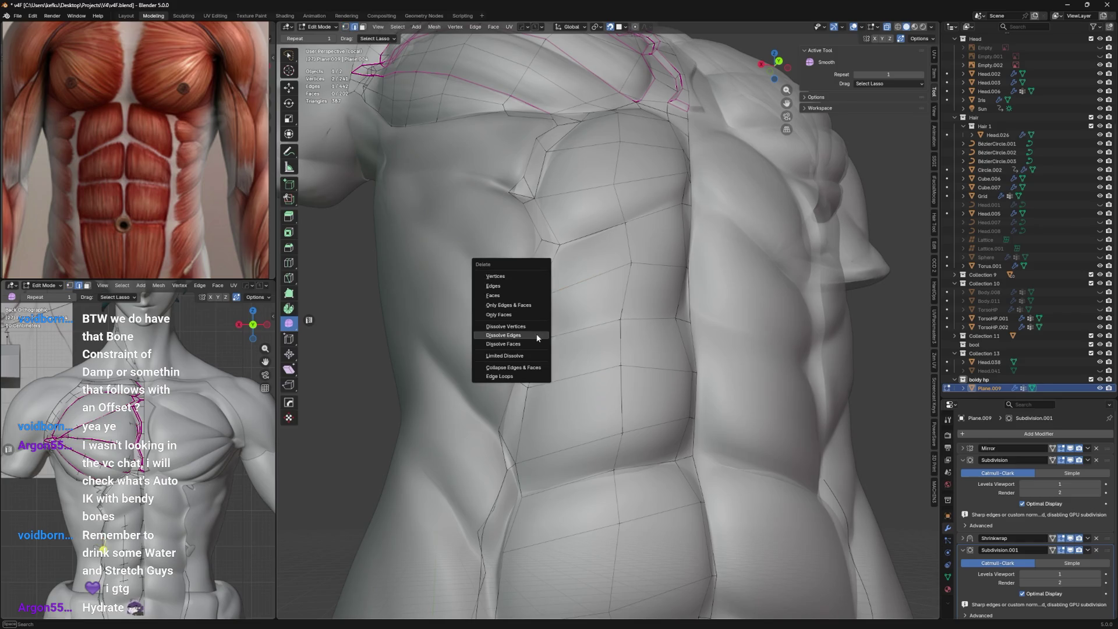
pyautogui.click(539, 336)
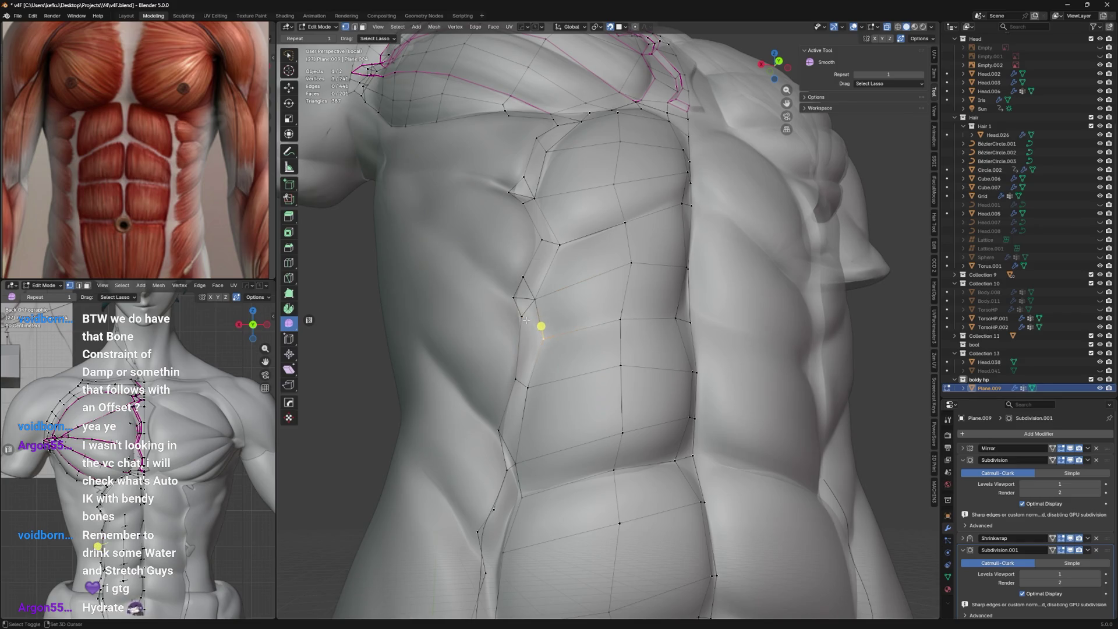
# Fine-tune the remaining vertices around the dissolved area onto the ab border.
pyautogui.press('g')
pyautogui.click(537, 328)
pyautogui.press('g')
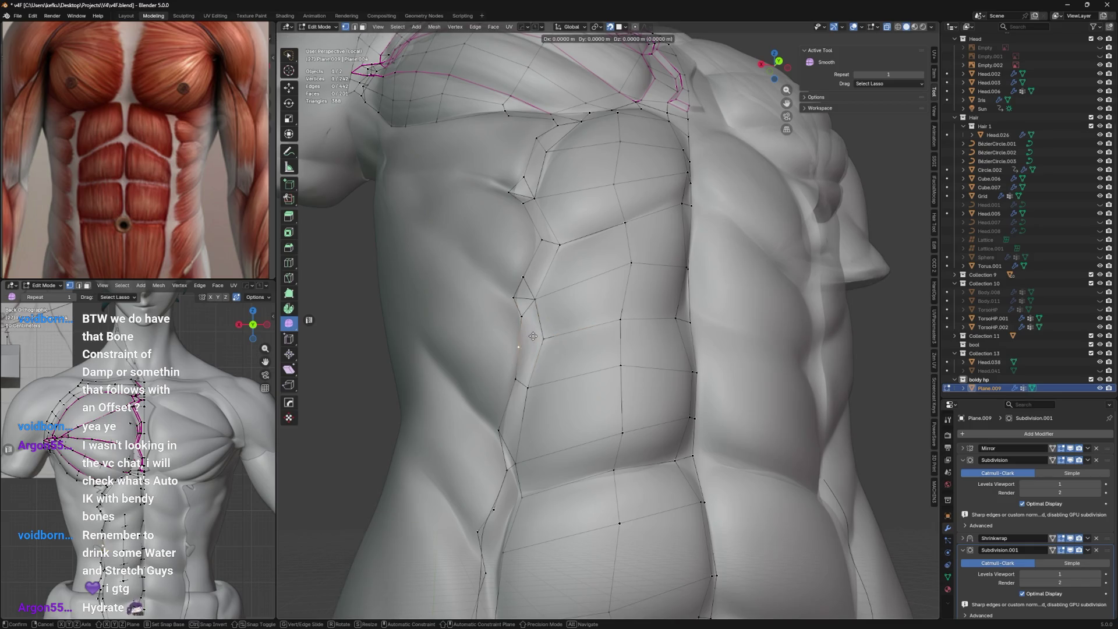
pyautogui.click(540, 329)
pyautogui.press('g')
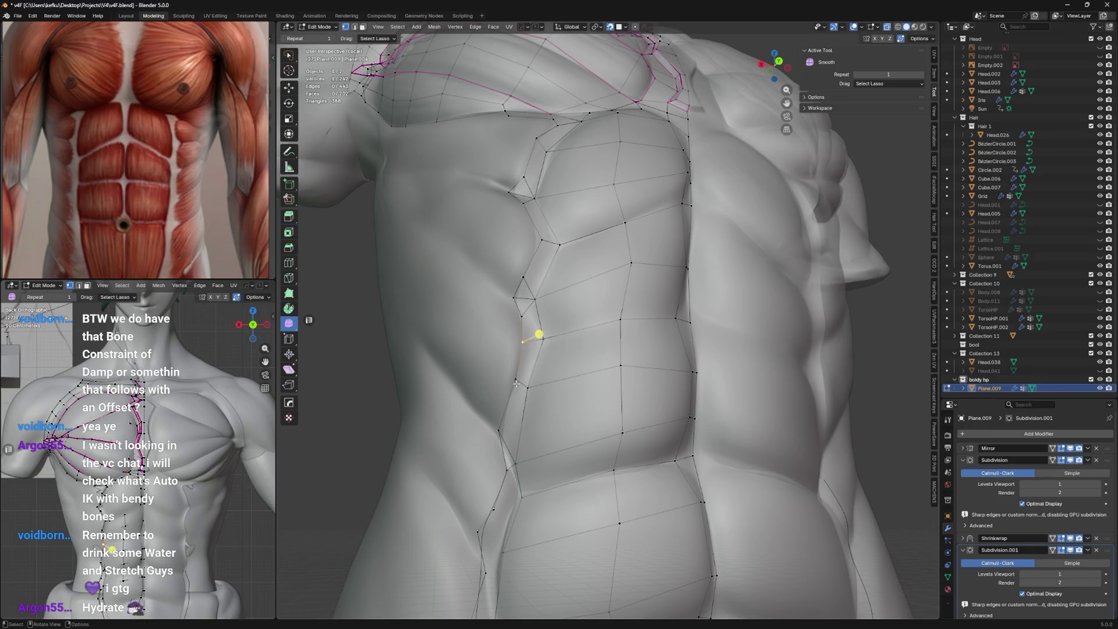
pyautogui.press('g')
pyautogui.click(524, 347)
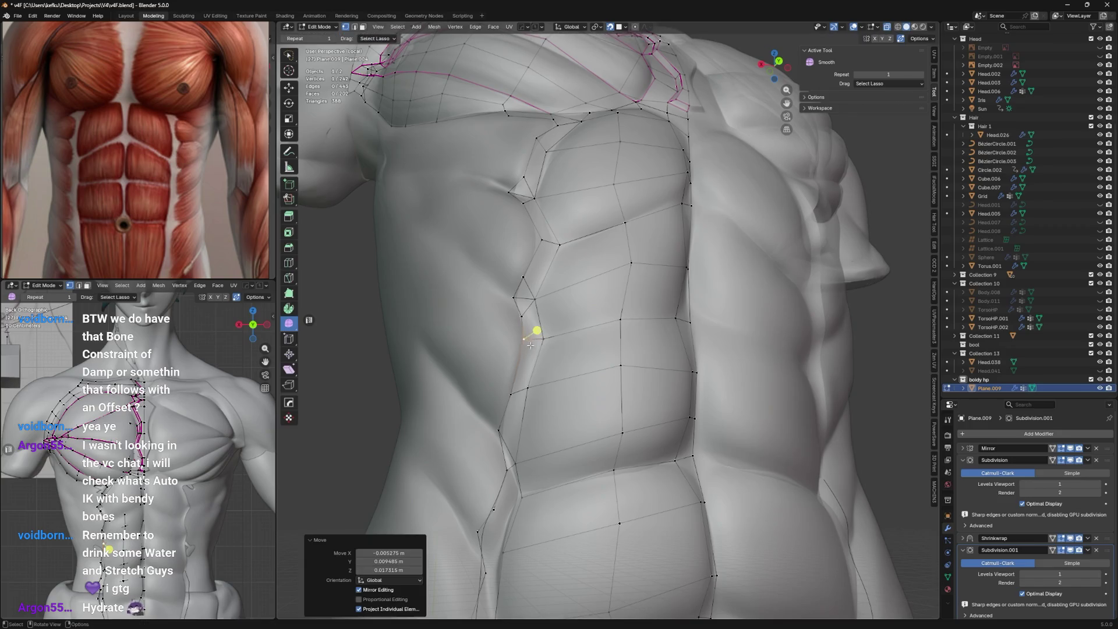
# Slide a vertex along its edge and move it further onto the oblique border.
pyautogui.moveTo(526, 347); pyautogui.dragTo(532, 361, button='middle')
pyautogui.hotkey('shift', 'v')
pyautogui.click(531, 360)
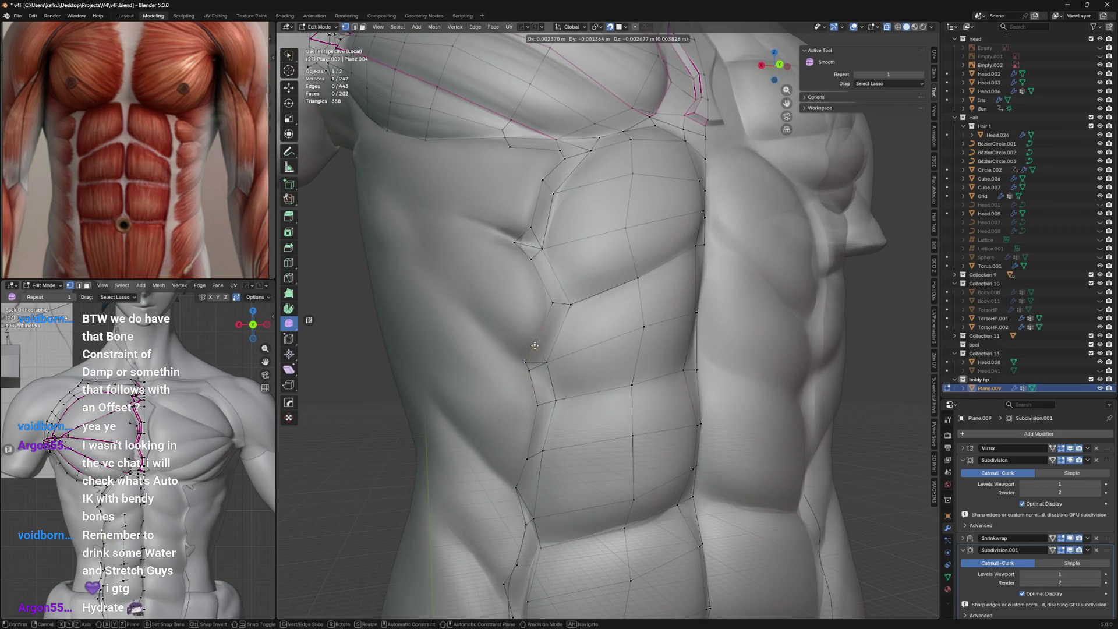
pyautogui.press('g')
pyautogui.click(550, 311)
# Move a vertex on the lower ab border downward into its final position.
pyautogui.moveTo(551, 312); pyautogui.dragTo(576, 122, button='middle')
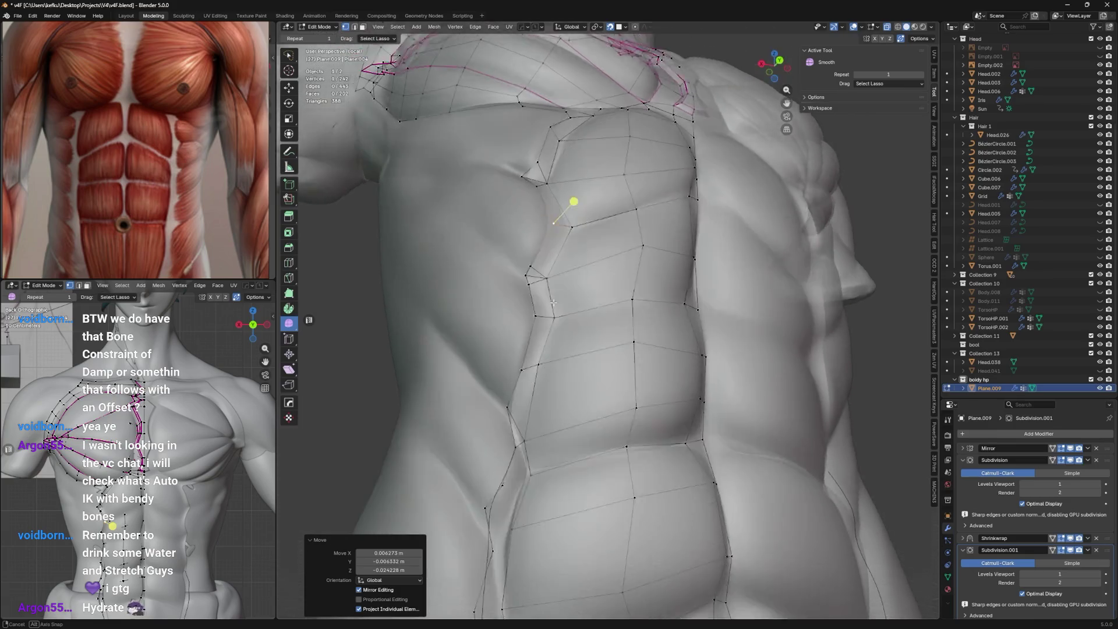
pyautogui.moveTo(532, 341); pyautogui.dragTo(517, 417, button='middle')
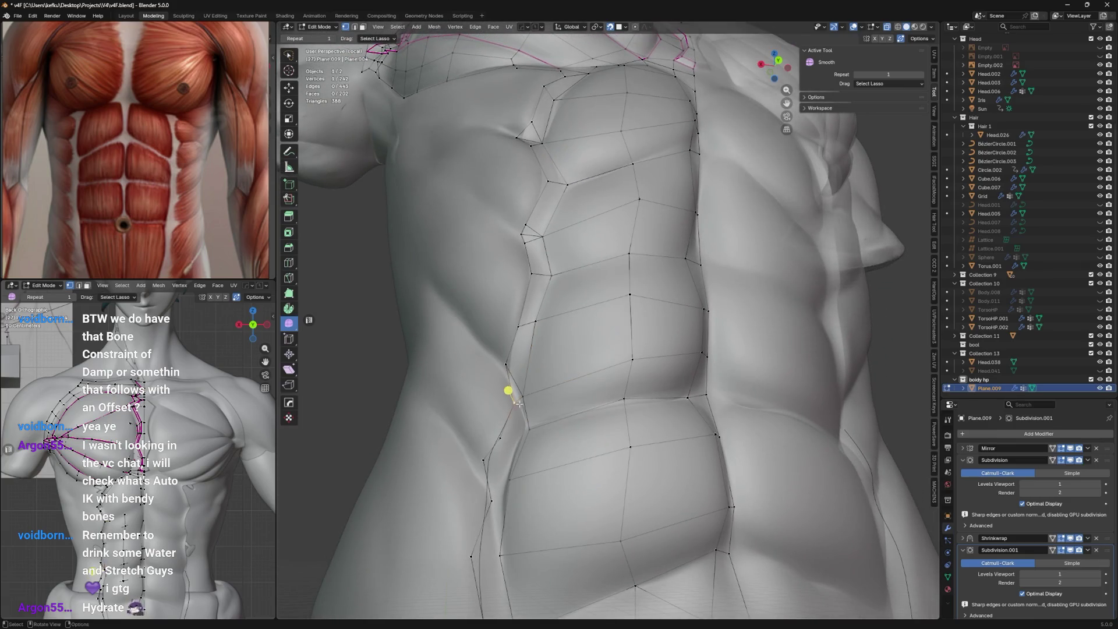
pyautogui.press('g')
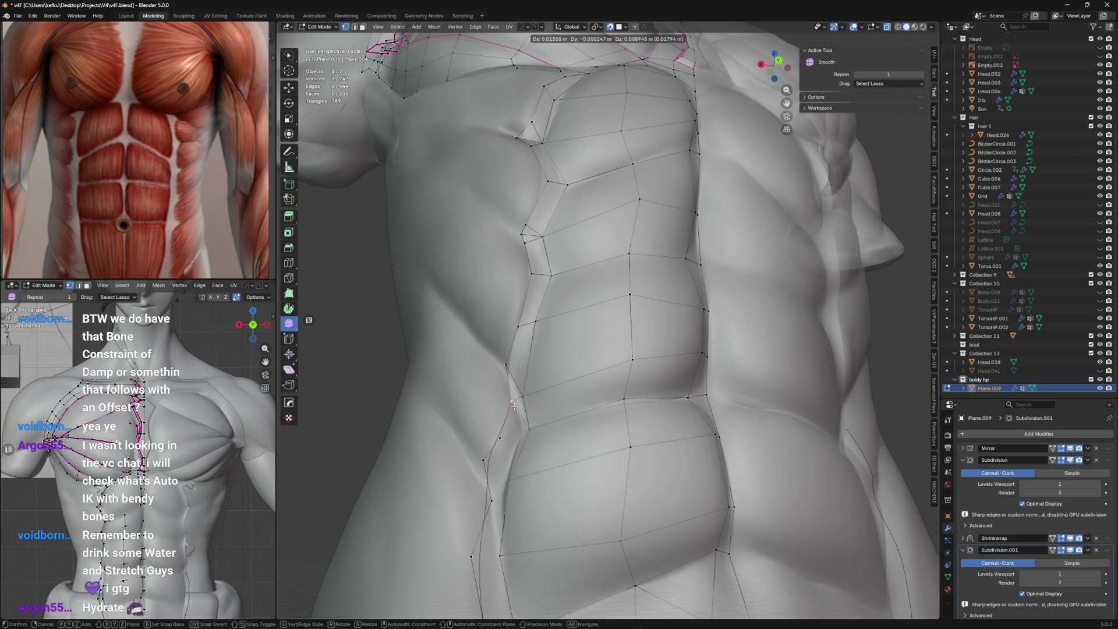
pyautogui.click(527, 426)
pyautogui.press('g')
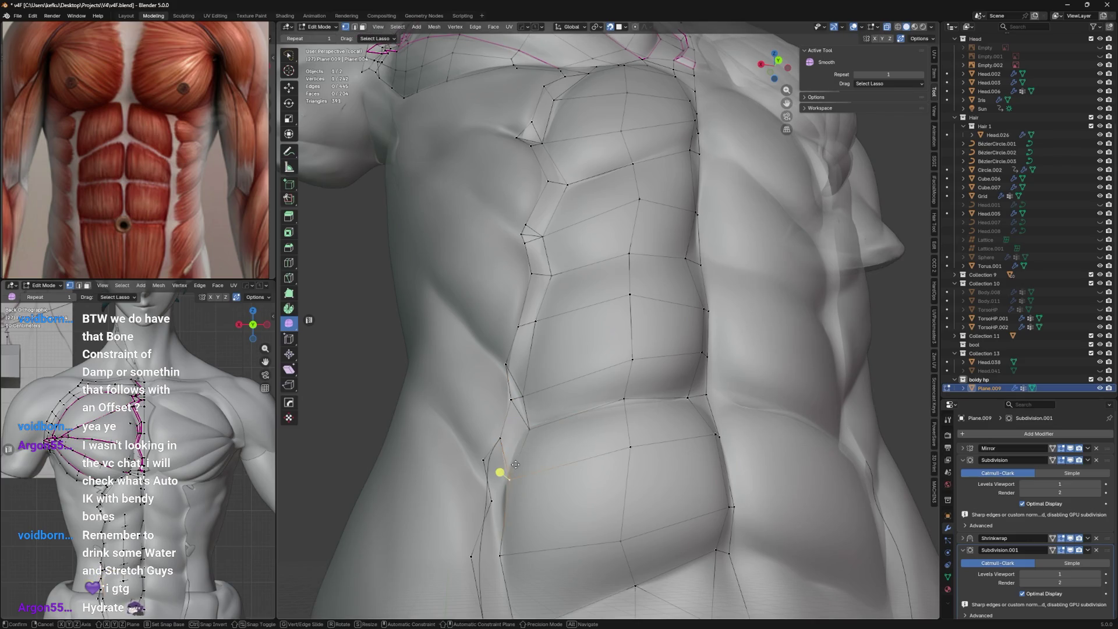
pyautogui.click(512, 423)
pyautogui.press('g')
pyautogui.click(528, 417)
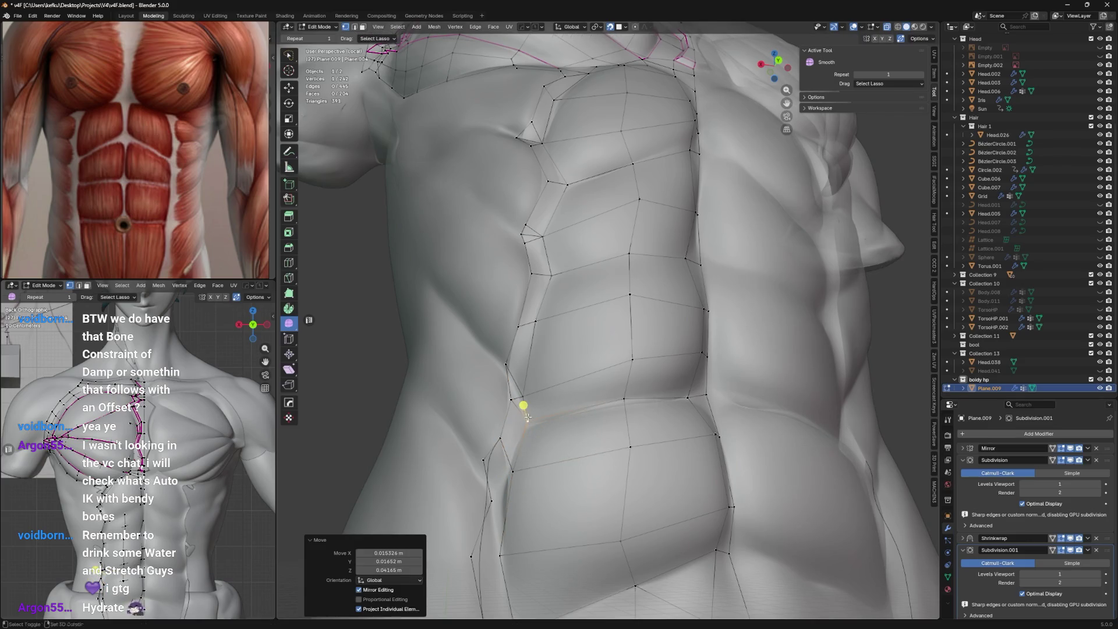
# Knife-cut an edge near the lower abs, slide its vertex, and select the ab-border edge.
pyautogui.press('k')
pyautogui.click(522, 404)
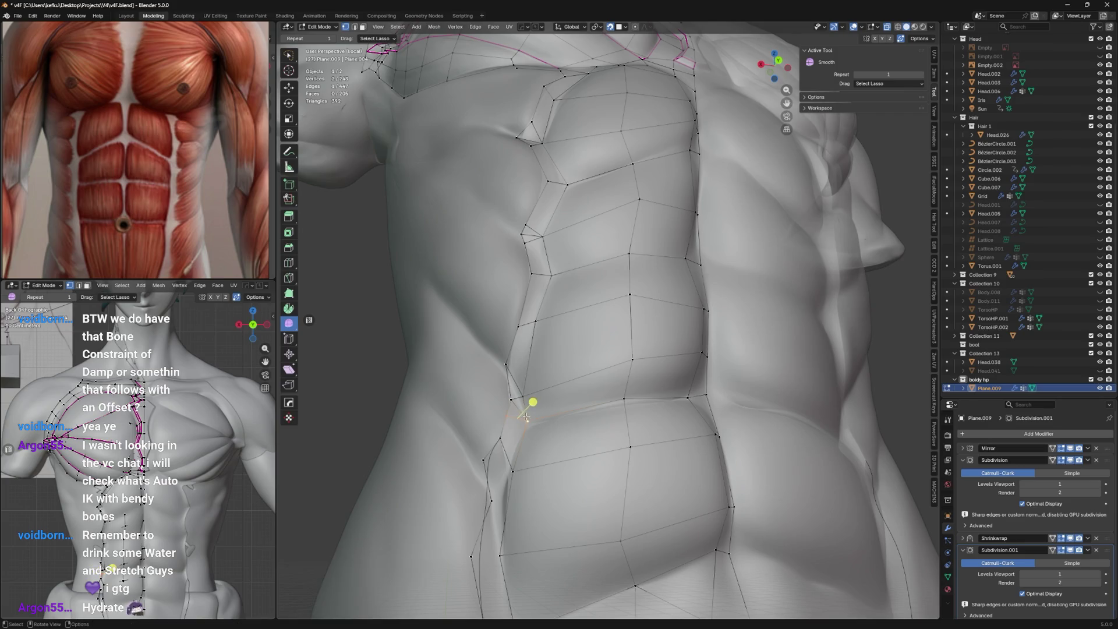
pyautogui.hotkey('shift', 'v')
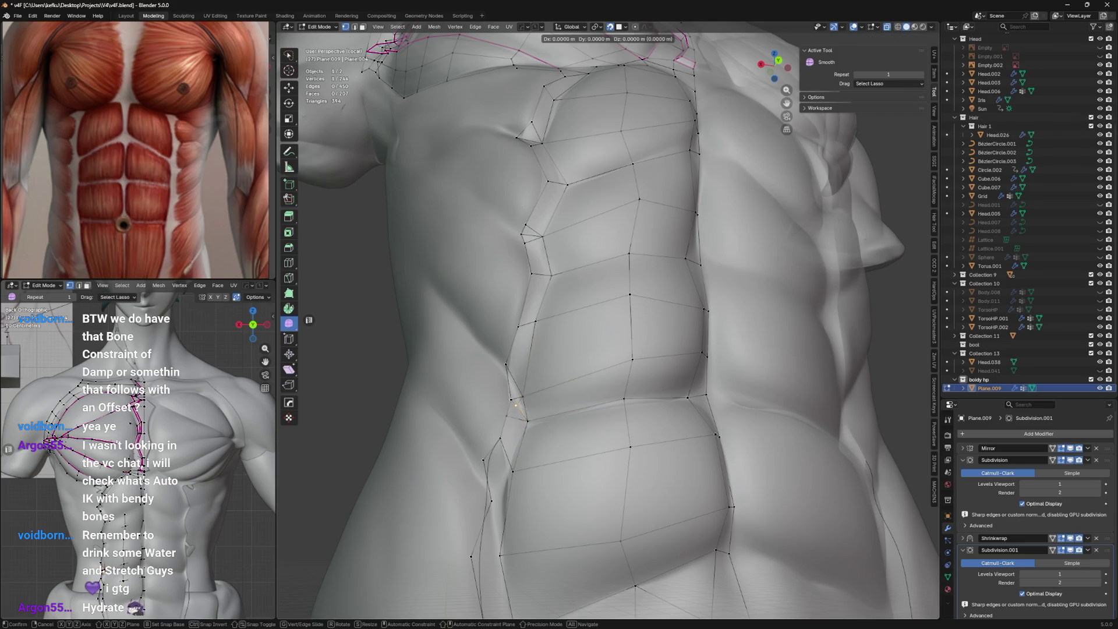
pyautogui.click(541, 382)
pyautogui.press('2')
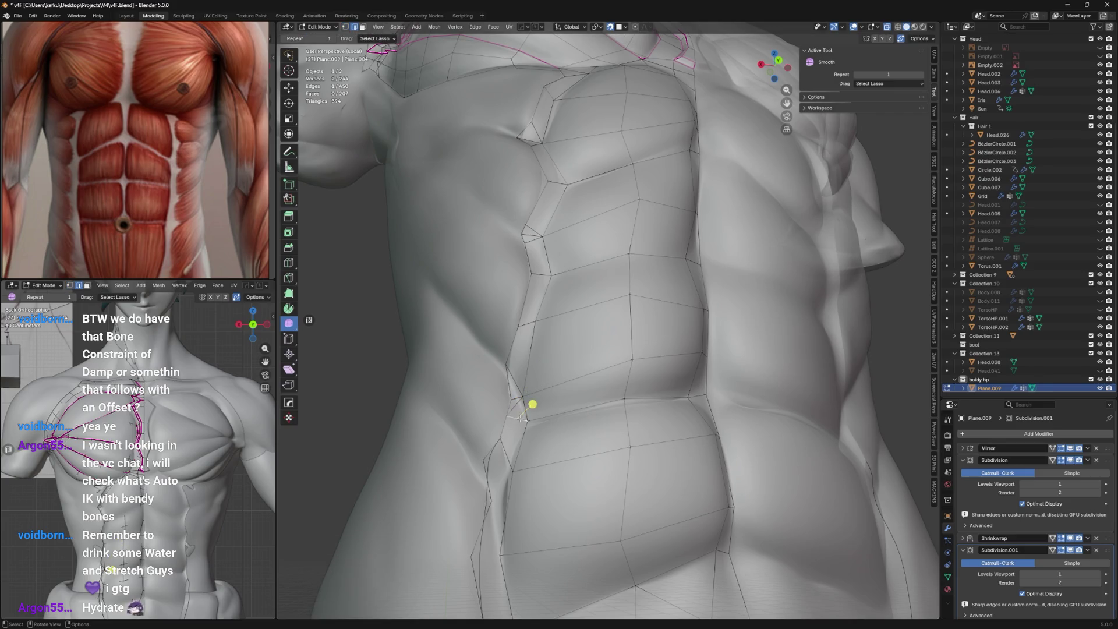
pyautogui.click(562, 399)
pyautogui.press('1')
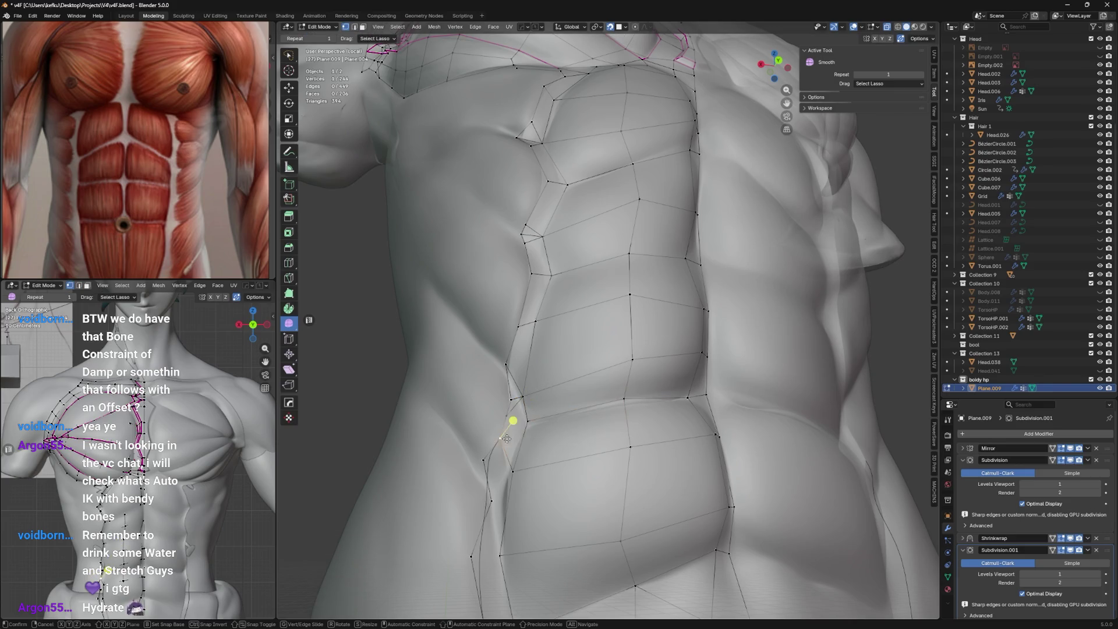
# Fill a new face between the lower ab-border vertices to close the small gap.
pyautogui.click(505, 442)
pyautogui.keyDown('shift'); pyautogui.click(507, 468); pyautogui.keyUp('shift')
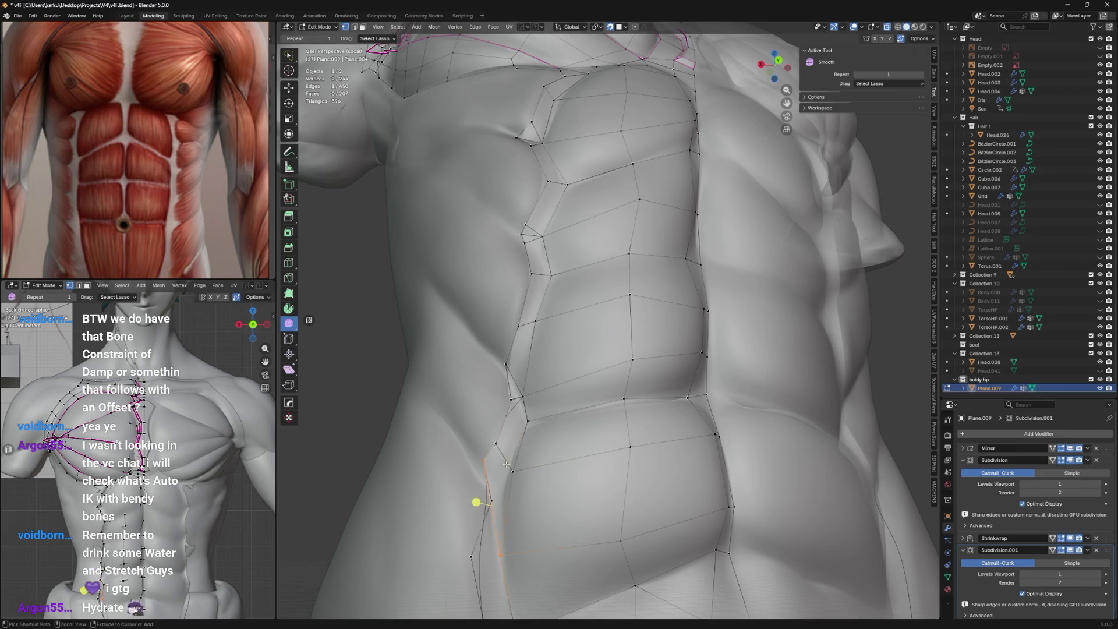
pyautogui.press('f')
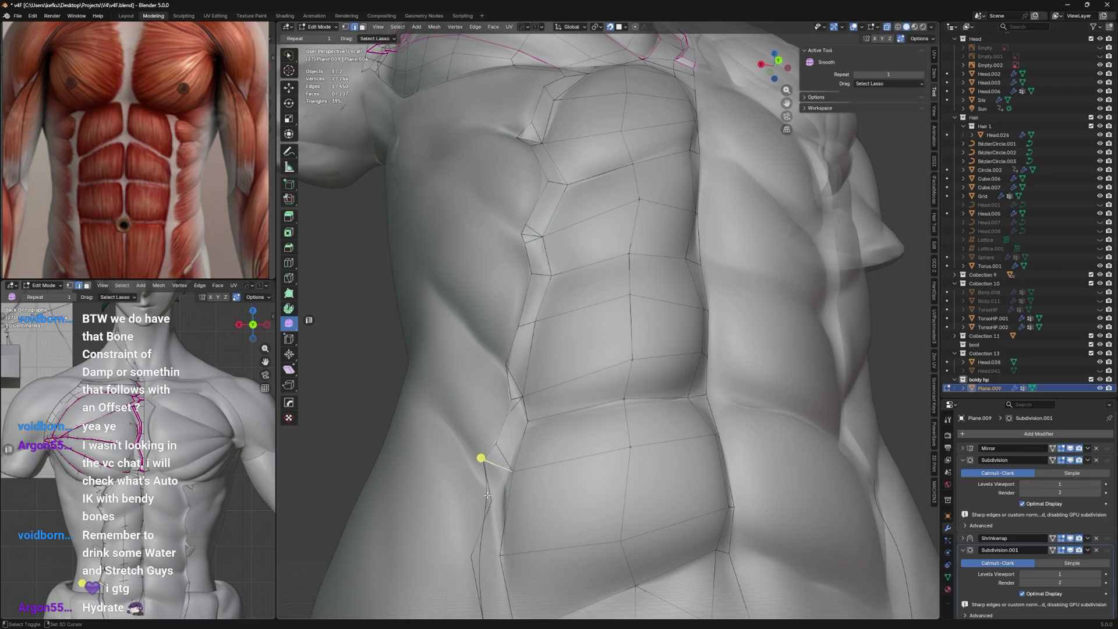
pyautogui.press('3')
pyautogui.click(489, 481)
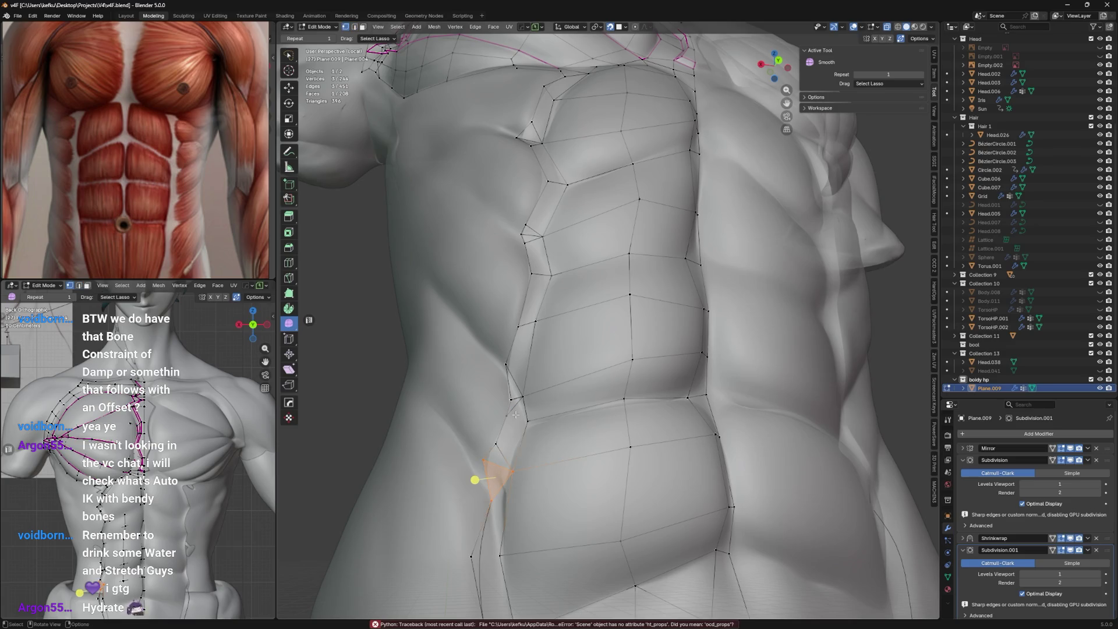
# Shift the gap's vertex down along the oblique border.
pyautogui.press('1')
pyautogui.press('g')
pyautogui.click(517, 368)
pyautogui.moveTo(518, 369); pyautogui.dragTo(520, 411, button='middle')
pyautogui.press('g')
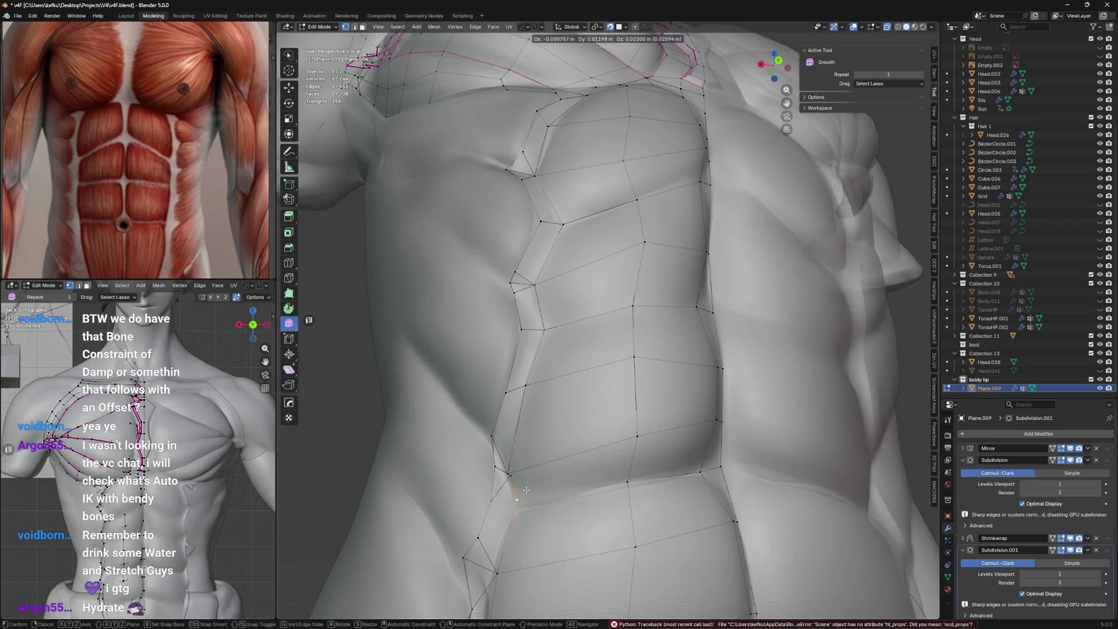
pyautogui.click(526, 490)
# Slide the vertex lower along its edge and apply a vertex operation from the context menu.
pyautogui.hotkey('shift', 'v')
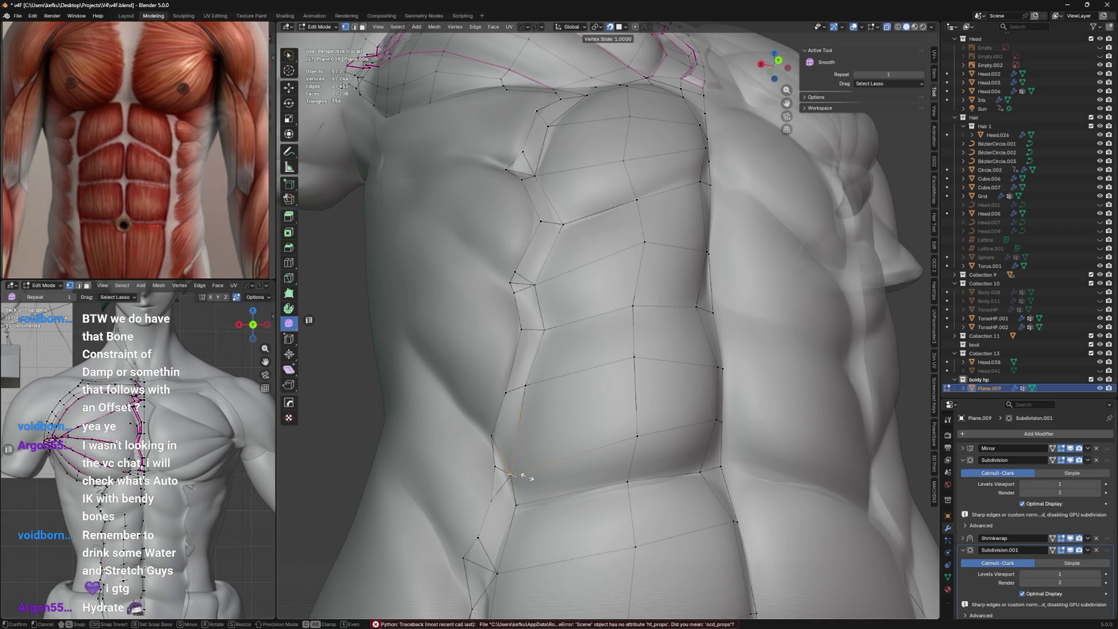
pyautogui.click(536, 477)
pyautogui.hotkey('shift', 'v')
pyautogui.click(520, 493)
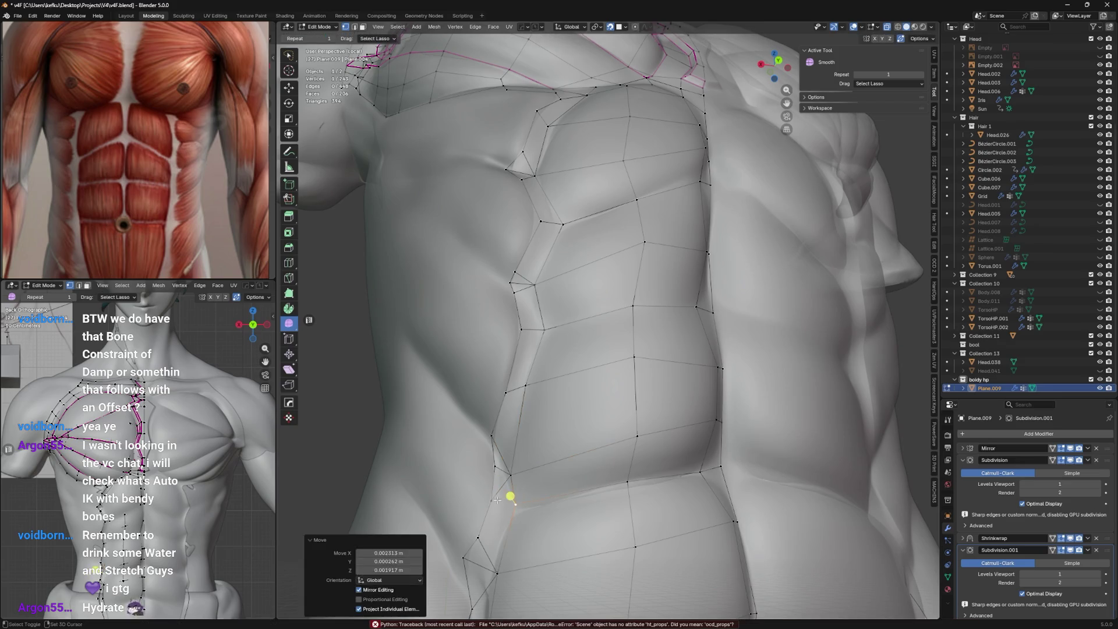
pyautogui.press('g')
pyautogui.rightClick(506, 481)
pyautogui.click(506, 486)
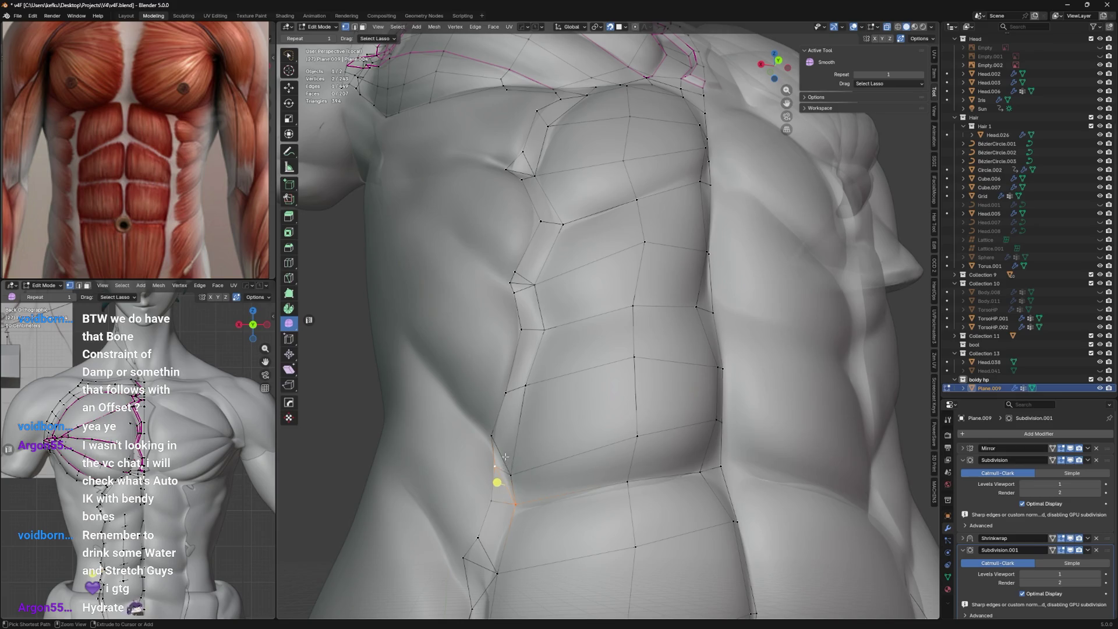
pyautogui.moveTo(496, 430); pyautogui.dragTo(549, 426, button='middle')
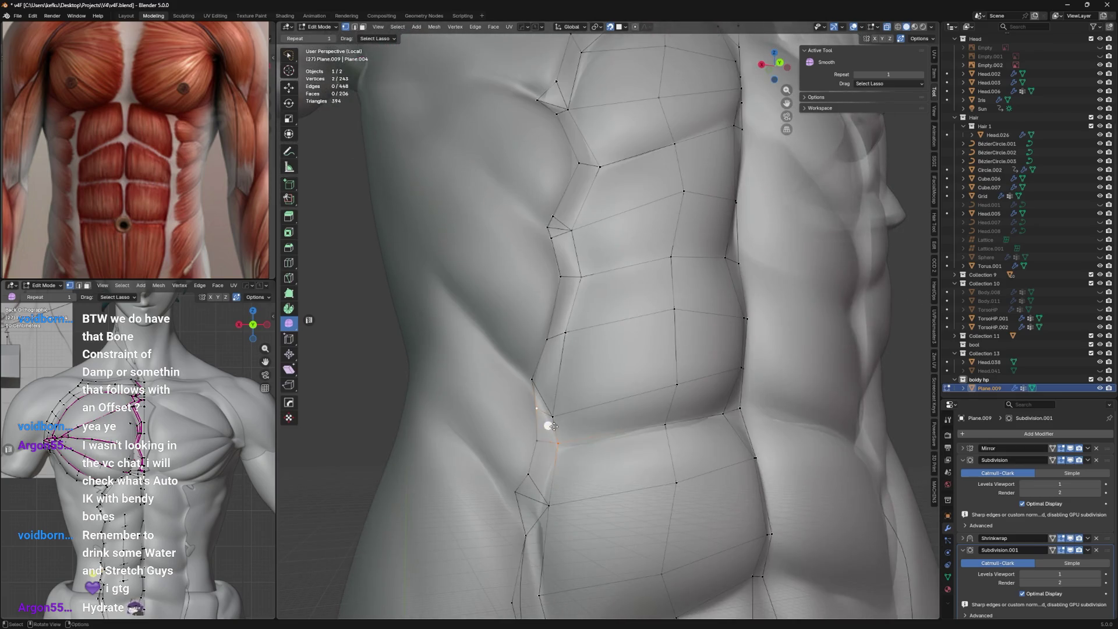
# Move two side vertices so the loop sits higher on the rib–ab border.
pyautogui.press('g')
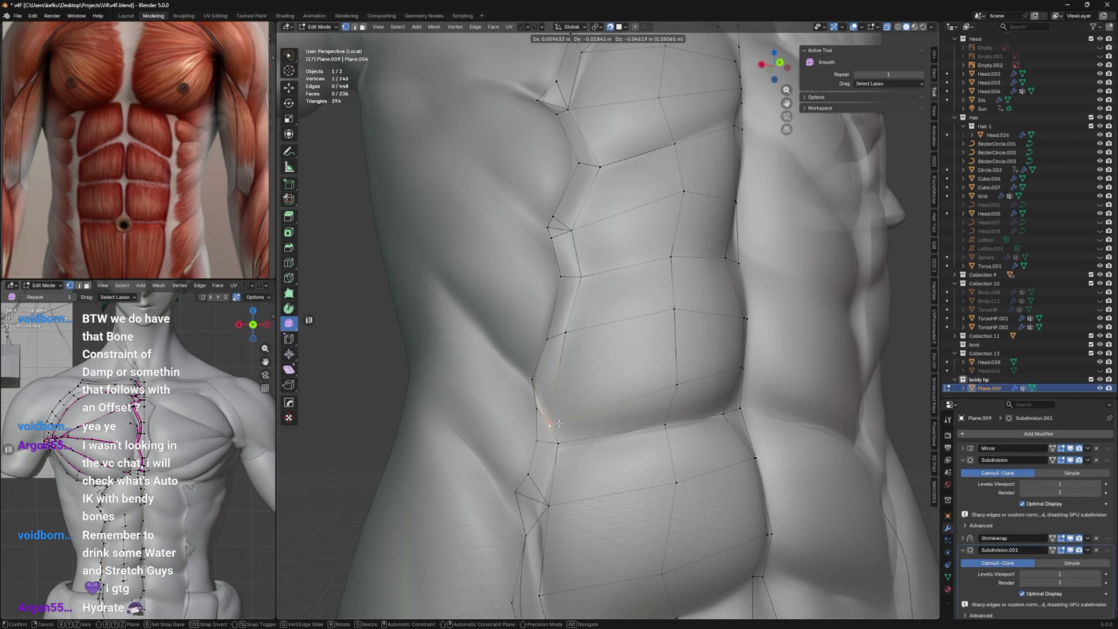
pyautogui.click(558, 434)
pyautogui.click(544, 404)
pyautogui.press('g')
pyautogui.click(540, 395)
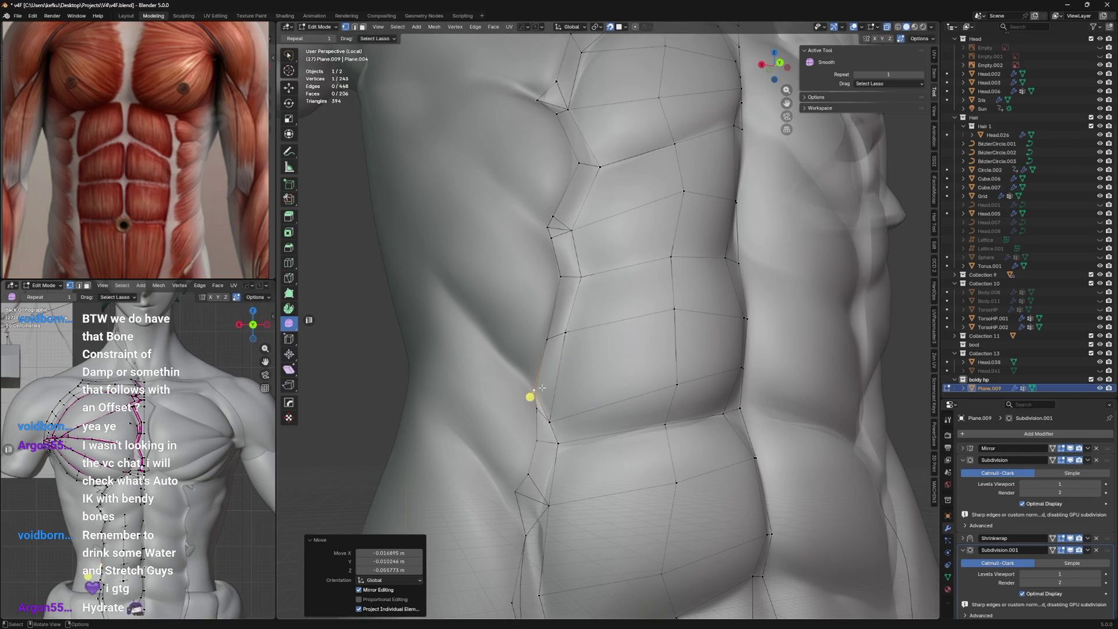
# Select front vertices and slide them along their edges onto the muscle border.
pyautogui.moveTo(533, 398); pyautogui.dragTo(552, 373, button='middle')
pyautogui.keyDown('shift'); pyautogui.click(486, 357); pyautogui.keyUp('shift')
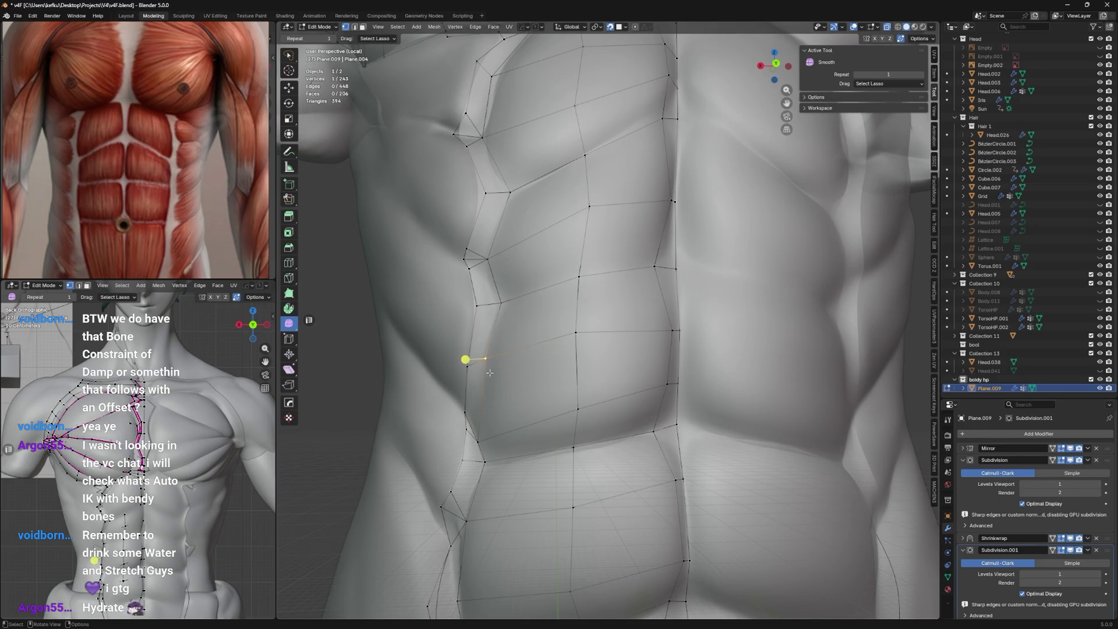
pyautogui.click(465, 411)
pyautogui.press('g')
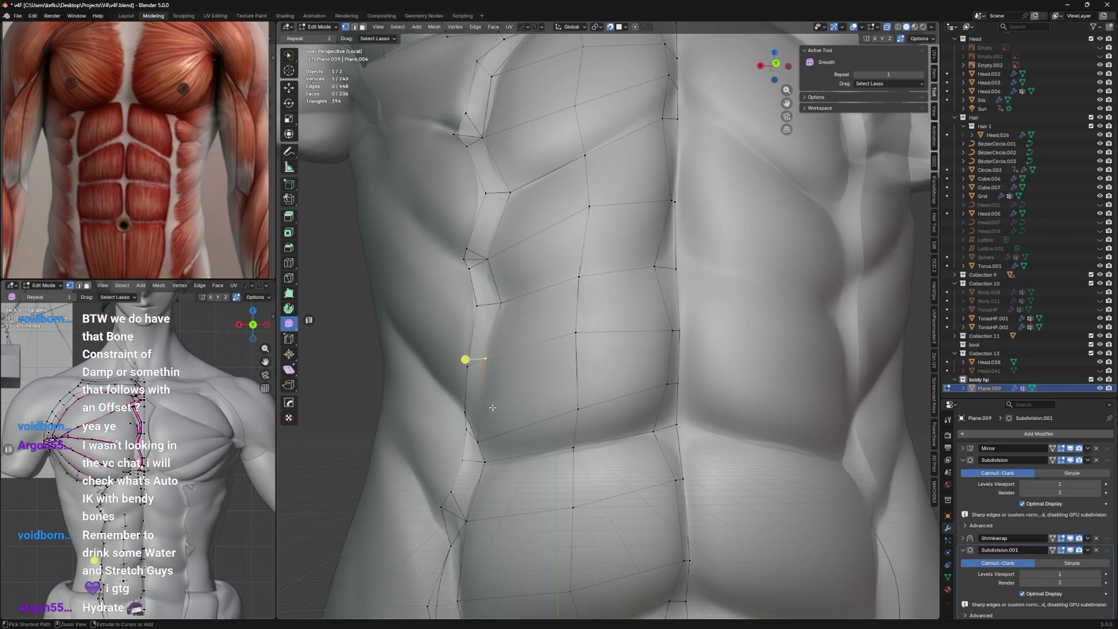
pyautogui.hotkey('shift', 'v')
pyautogui.click(487, 375)
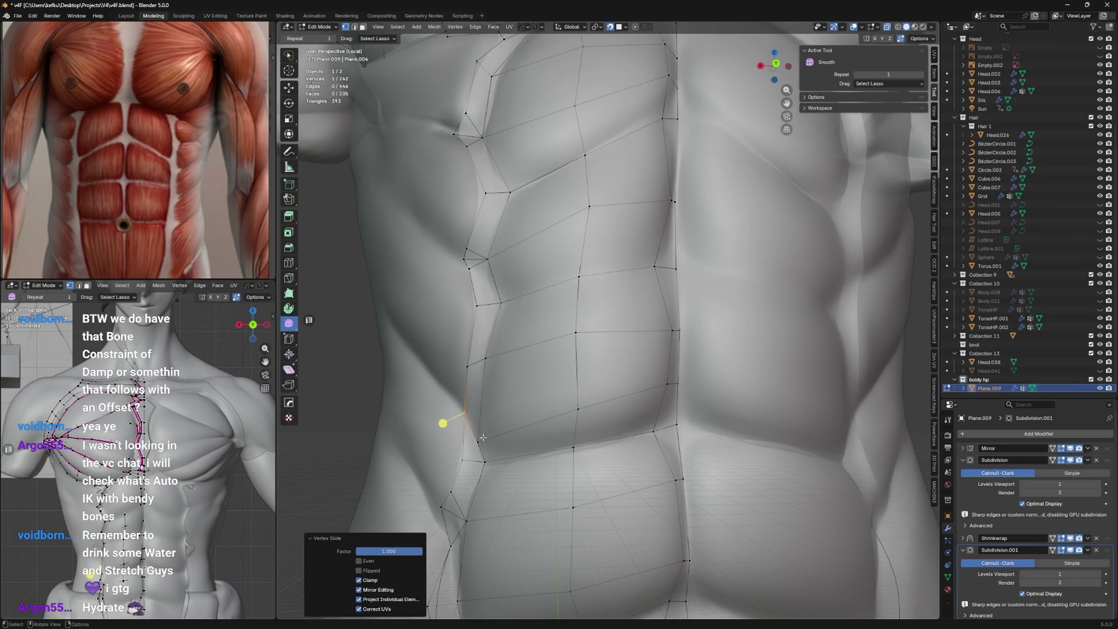
pyautogui.scroll(2, 483, 437)
pyautogui.press('g')
pyautogui.press('g')
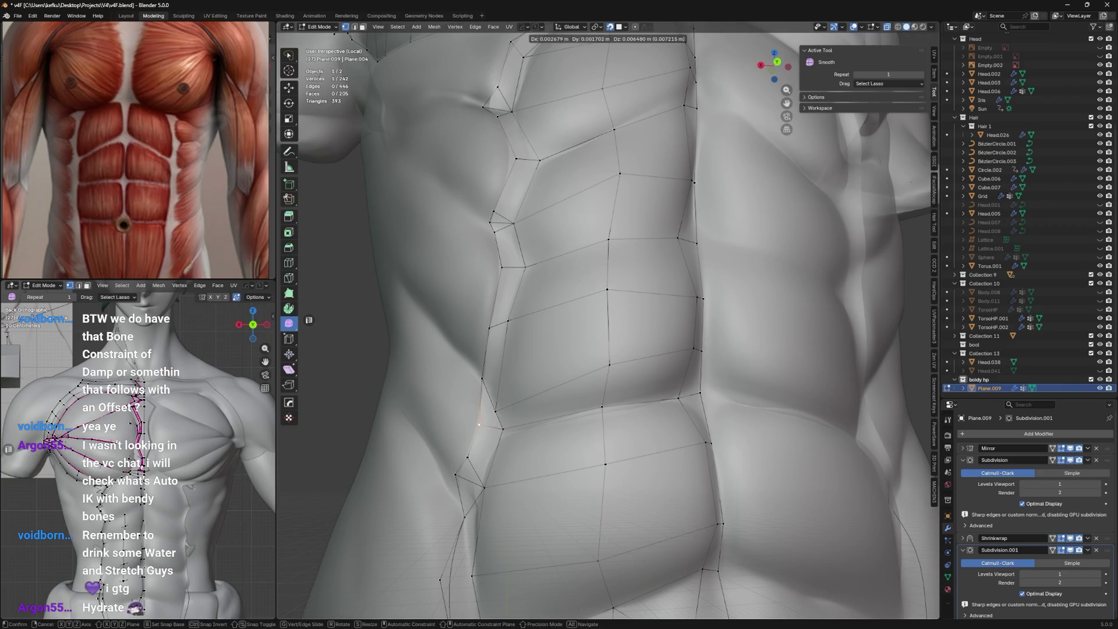
pyautogui.click(479, 426)
# Slide a vertex along the rib border, then slide the lower-abdomen edge further down.
pyautogui.moveTo(479, 426); pyautogui.dragTo(524, 323, button='middle')
pyautogui.press('g')
pyautogui.press('g')
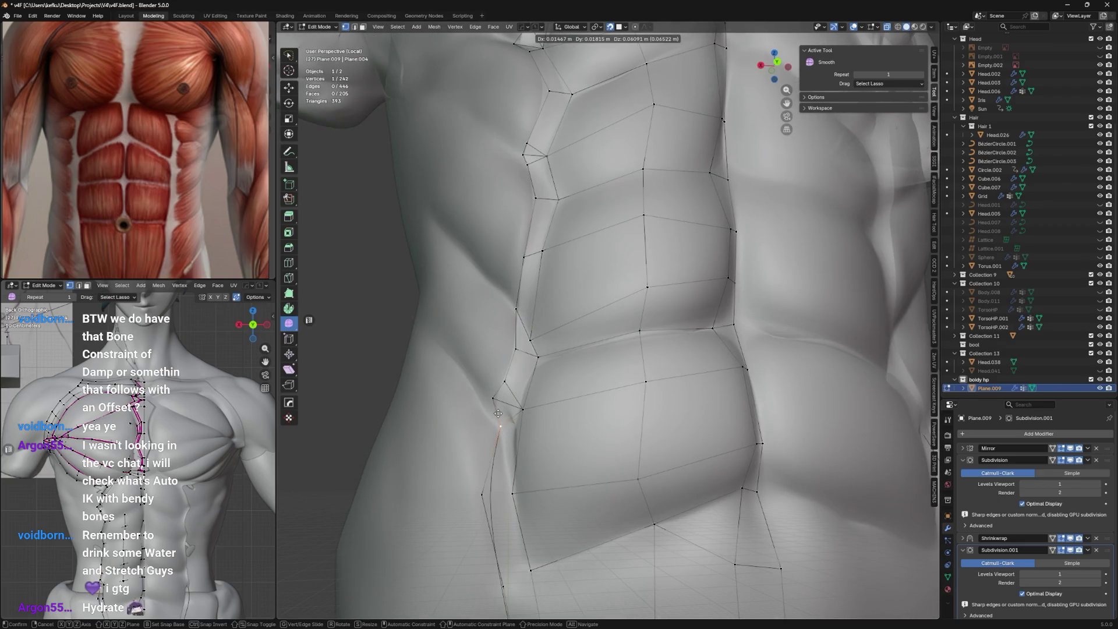
pyautogui.click(498, 413)
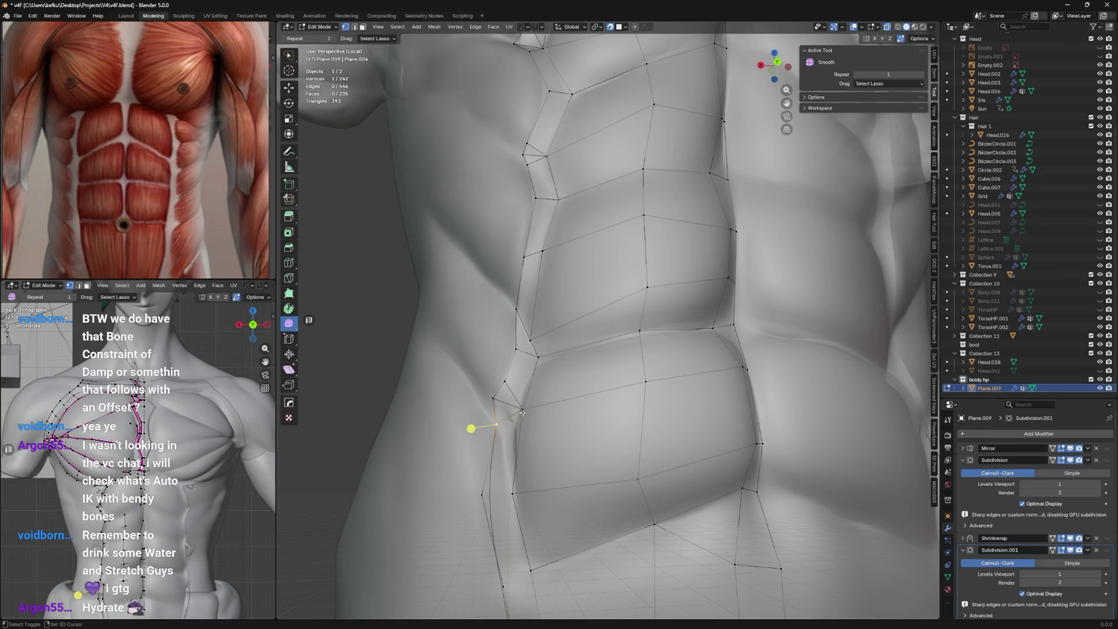
pyautogui.keyDown('shift'); pyautogui.click(522, 411); pyautogui.keyUp('shift')
pyautogui.scroll(2, 522, 411)
pyautogui.scroll(2, 546, 385)
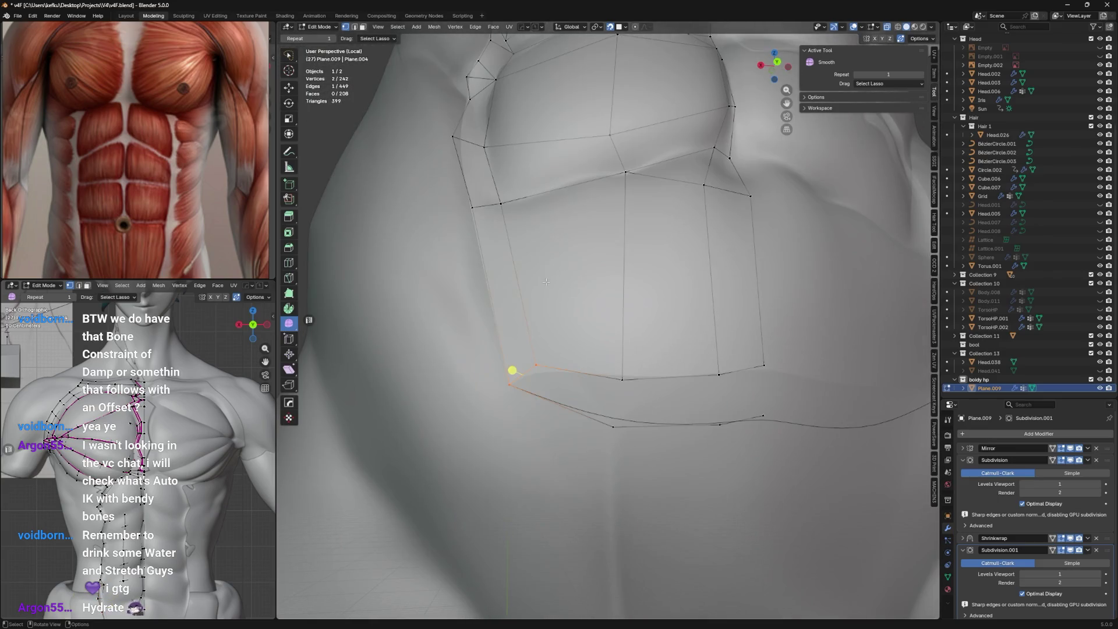
pyautogui.press('g')
pyautogui.press('g')
pyautogui.click(615, 376)
# Check the smoothed result, then move an abdomen-edge vertex onto the rib border.
pyautogui.press('Tab')
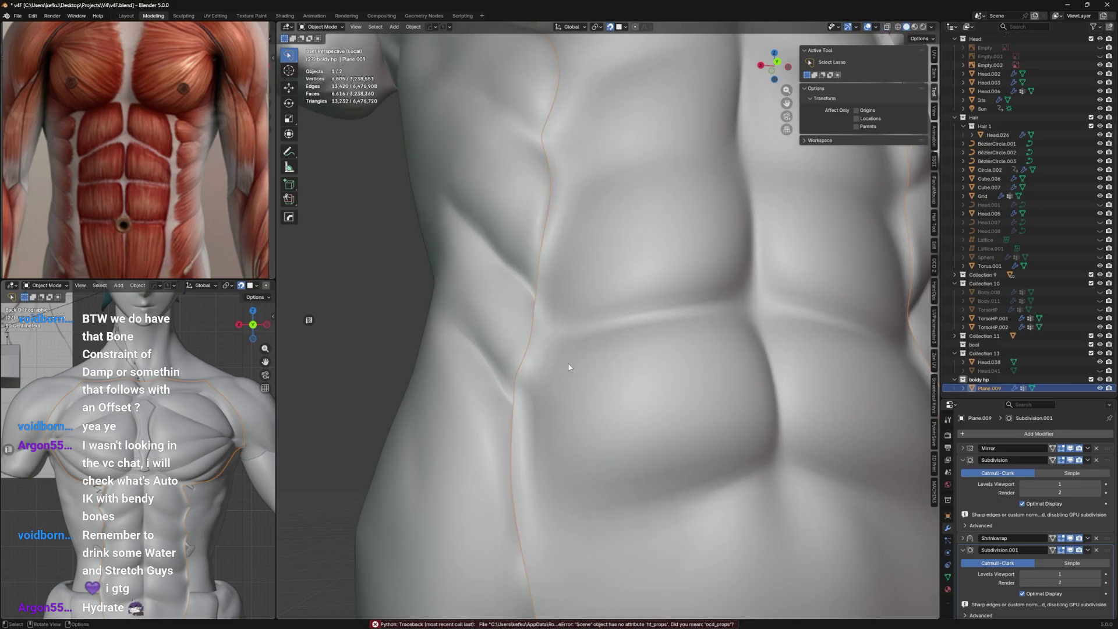
pyautogui.moveTo(545, 391)
pyautogui.mouseDown(button='middle')
pyautogui.moveTo(611, 356)
pyautogui.moveTo(599, 399)
pyautogui.mouseUp(button='middle')
pyautogui.scroll(-2, 610, 355)
pyautogui.scroll(-2, 599, 399)
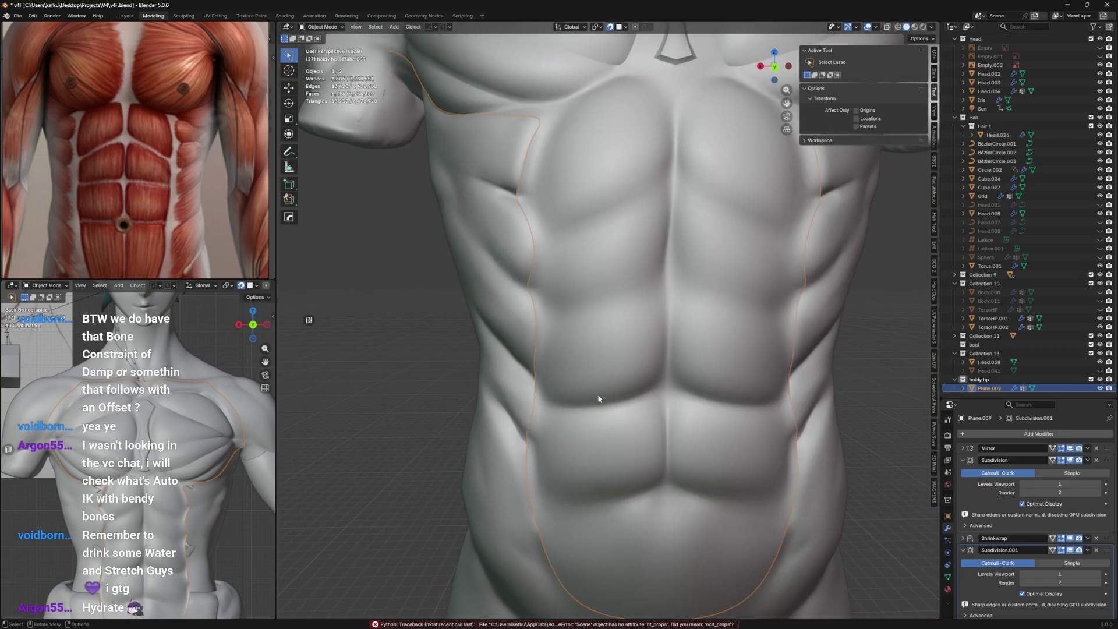
pyautogui.scroll(2, 615, 405)
pyautogui.press('Tab')
pyautogui.scroll(2, 607, 393)
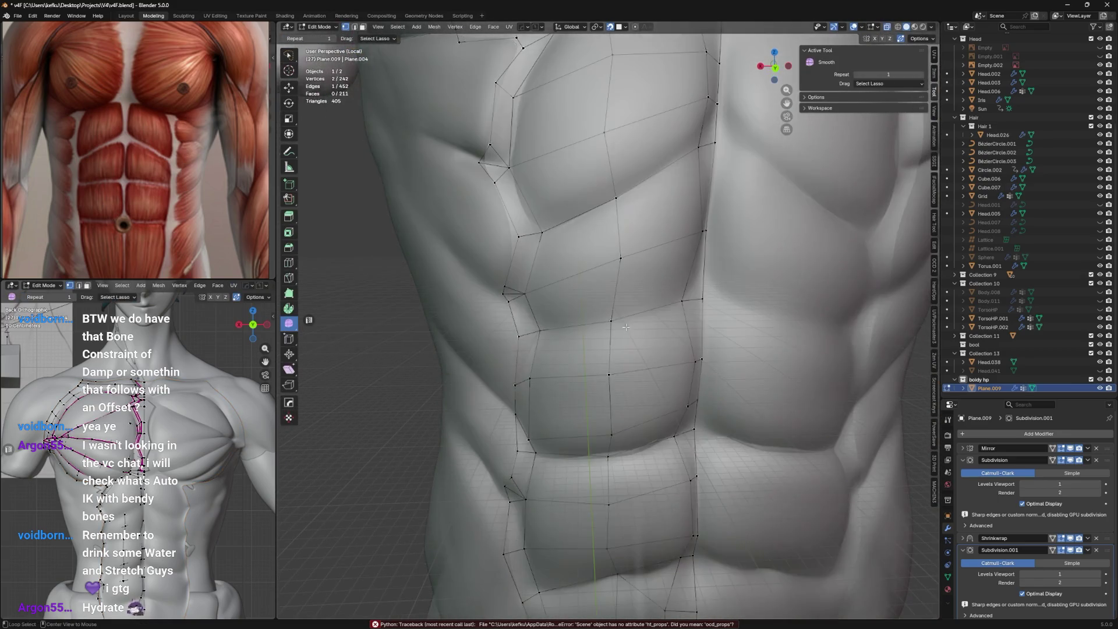
pyautogui.moveTo(626, 327); pyautogui.dragTo(638, 315, button='middle')
pyautogui.click(647, 299)
pyautogui.press('g')
pyautogui.press('g')
pyautogui.click(557, 306)
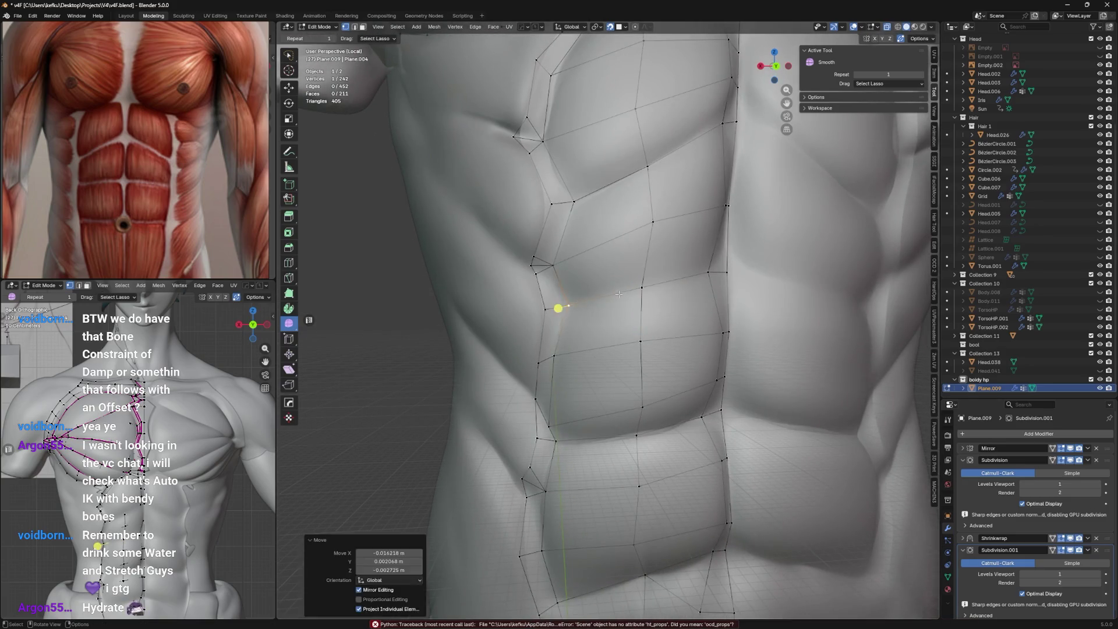
# Fully crease the edge row running across the abdomen.
pyautogui.click(651, 289)
pyautogui.keyDown('ctrl'); pyautogui.click(709, 258); pyautogui.keyUp('ctrl')
pyautogui.hotkey('shift', 'e')
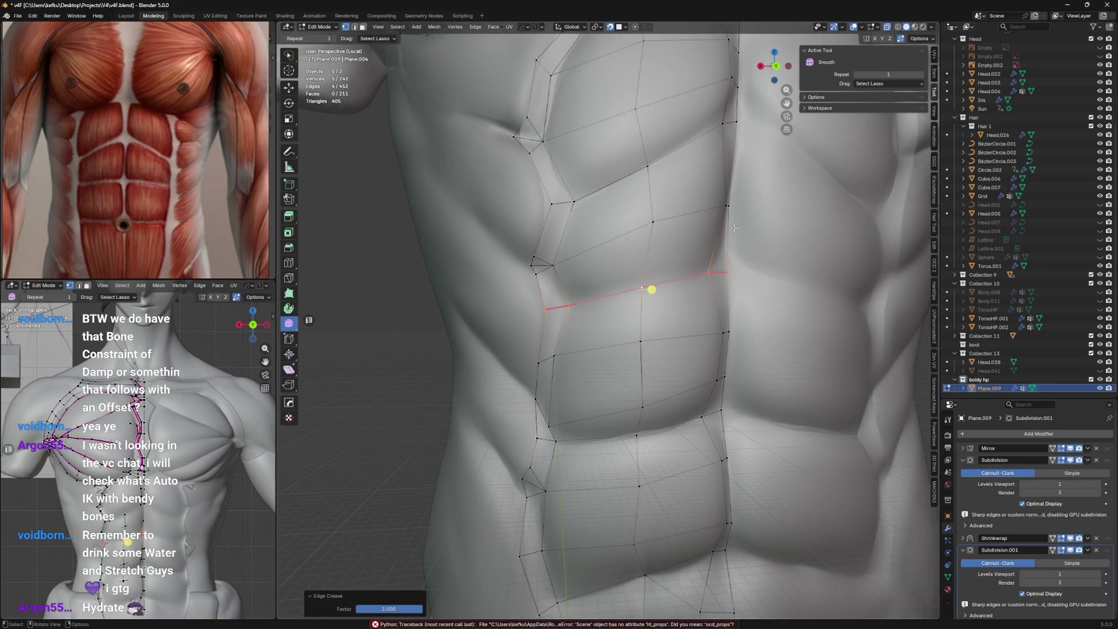
pyautogui.scroll(-2, 718, 229)
pyautogui.moveTo(646, 350); pyautogui.dragTo(647, 289, button='middle')
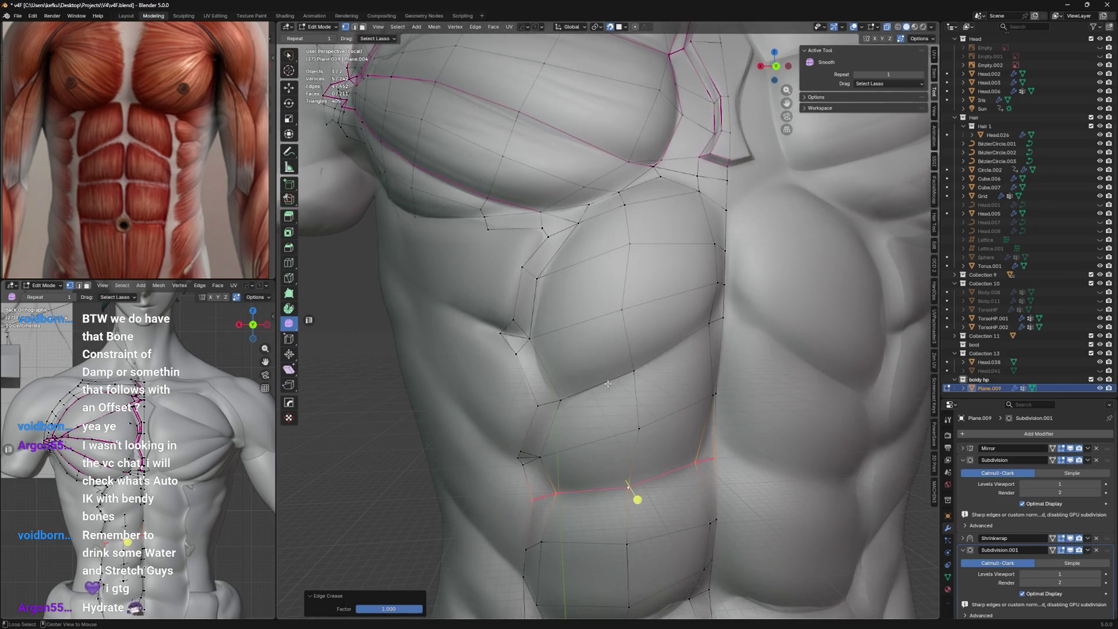
pyautogui.hotkey('shift', 'e')
pyautogui.click(654, 311)
# Crease the edges along the upper and lower pec borders.
pyautogui.click(646, 251)
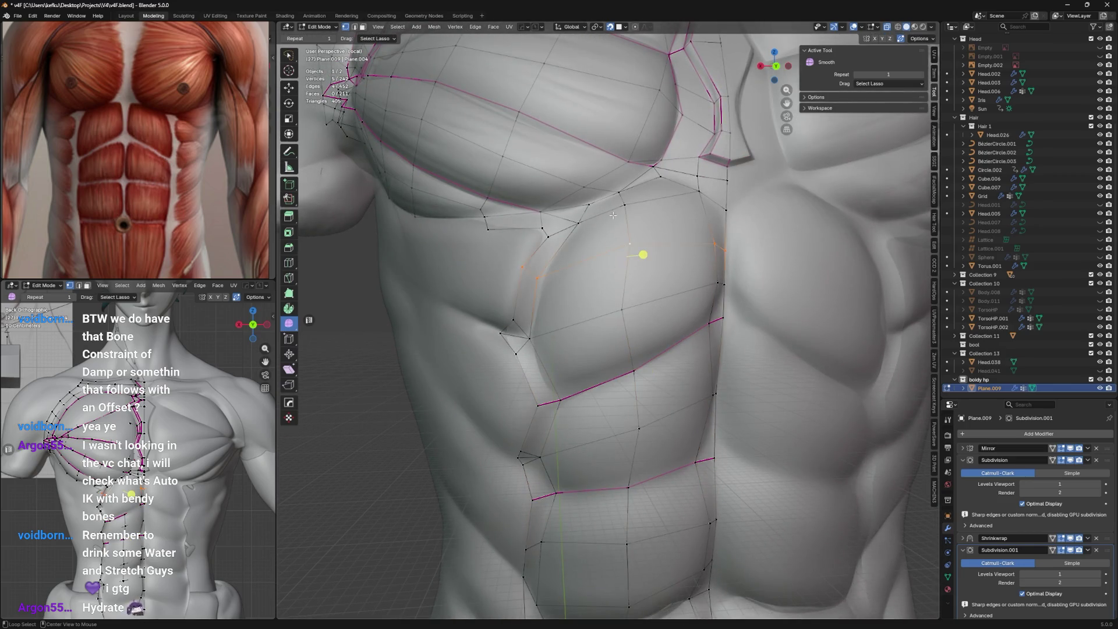
pyautogui.keyDown('shift'); pyautogui.click(537, 278); pyautogui.keyUp('shift')
pyautogui.keyDown('shift'); pyautogui.click(542, 402); pyautogui.keyUp('shift')
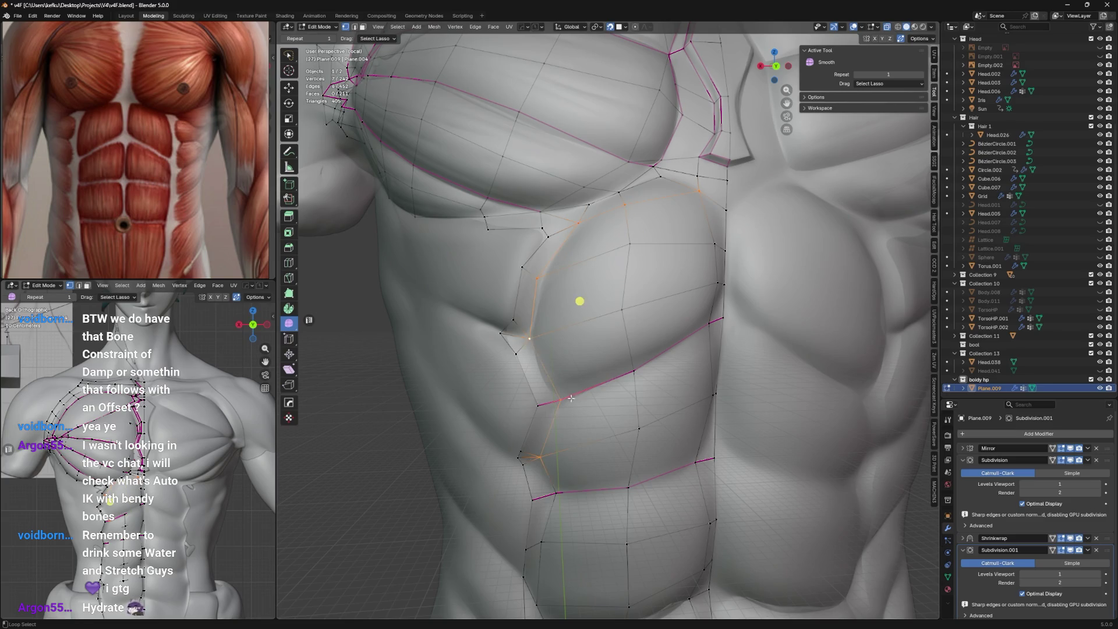
pyautogui.keyDown('shift'); pyautogui.moveTo(577, 393); pyautogui.dragTo(577, 219, button='middle'); pyautogui.keyUp('shift')
pyautogui.keyDown('shift'); pyautogui.click(560, 402); pyautogui.keyUp('shift')
pyautogui.hotkey('shift', 'e')
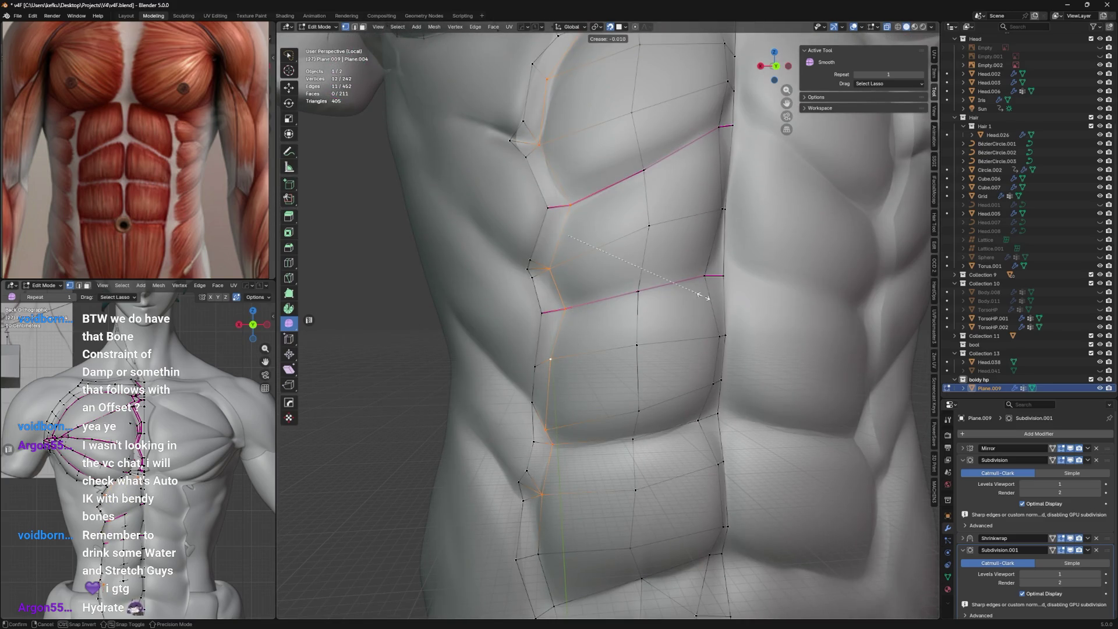
pyautogui.click(564, 412)
# Crease the edges along the left abdomen border.
pyautogui.moveTo(611, 393); pyautogui.dragTo(648, 369, button='middle')
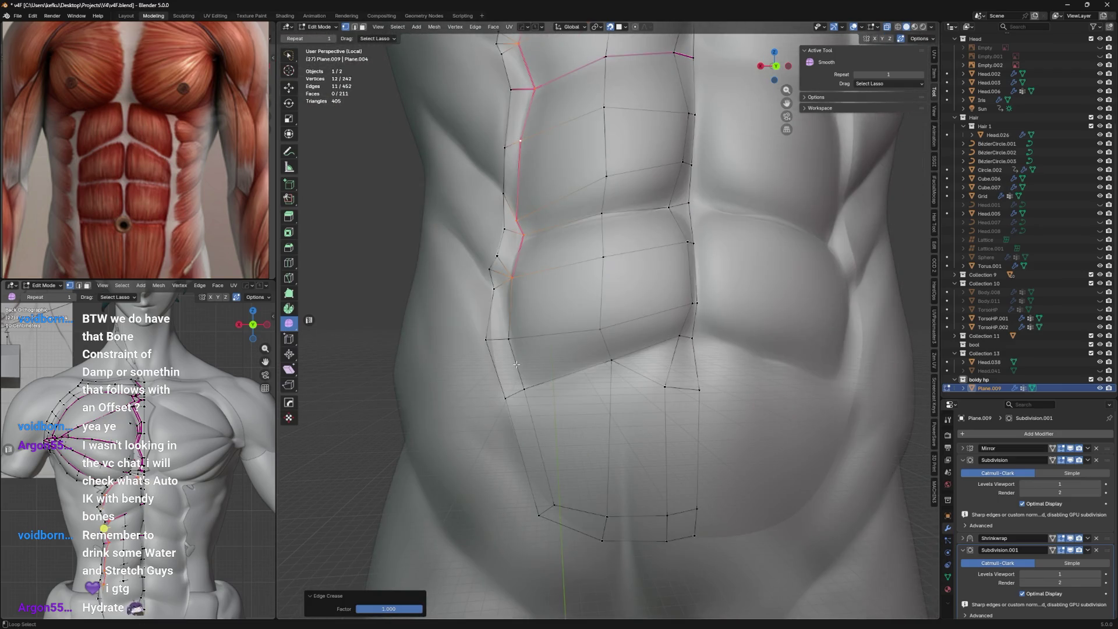
pyautogui.keyDown('shift'); pyautogui.click(548, 360); pyautogui.keyUp('shift')
pyautogui.keyDown('ctrl'); pyautogui.click(524, 389); pyautogui.keyUp('ctrl')
pyautogui.hotkey('shift', 'e')
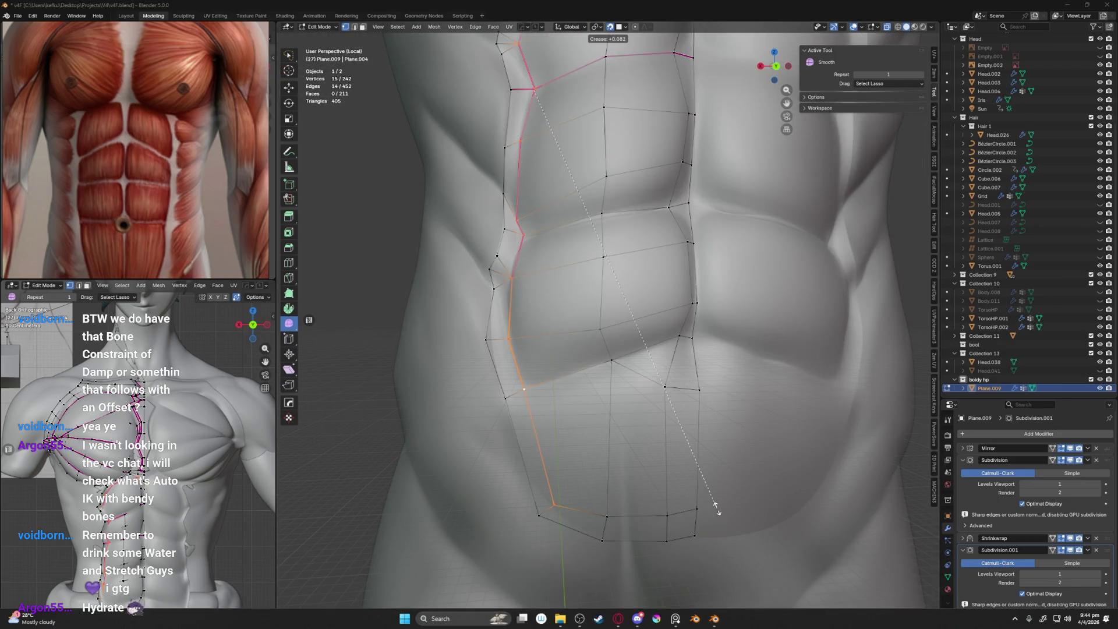
pyautogui.click(699, 392)
pyautogui.moveTo(665, 393); pyautogui.dragTo(619, 330, button='middle')
pyautogui.hotkey('shift', 'e')
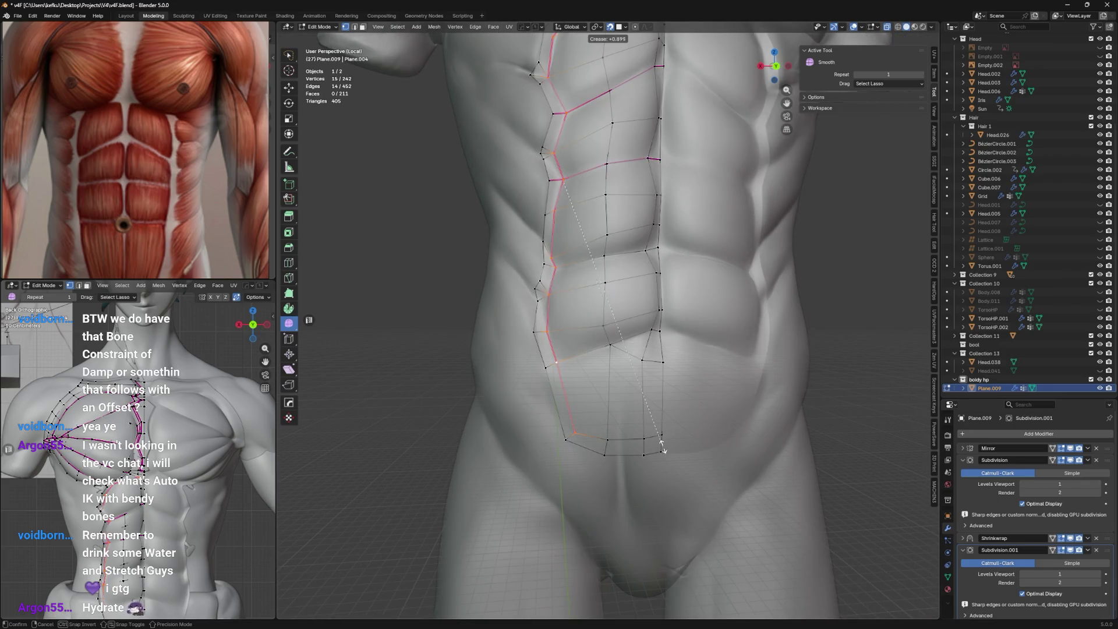
pyautogui.click(736, 540)
# Crease the bottom edge row of the abdomen.
pyautogui.keyDown('alt'); pyautogui.click(607, 439); pyautogui.keyUp('alt')
pyautogui.hotkey('shift', 'e')
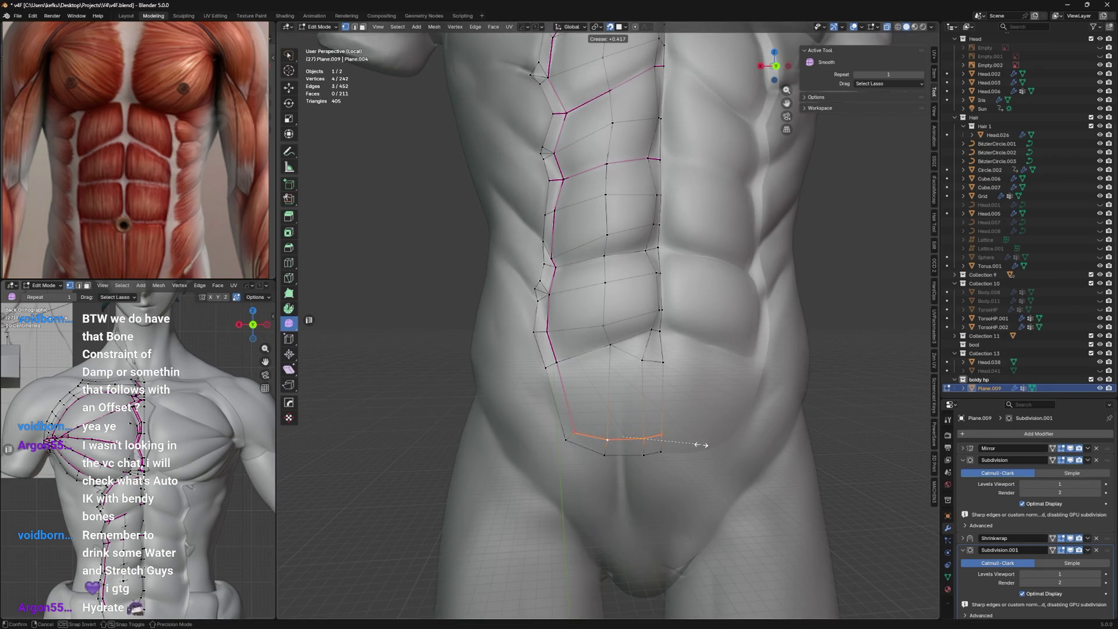
pyautogui.click(846, 536)
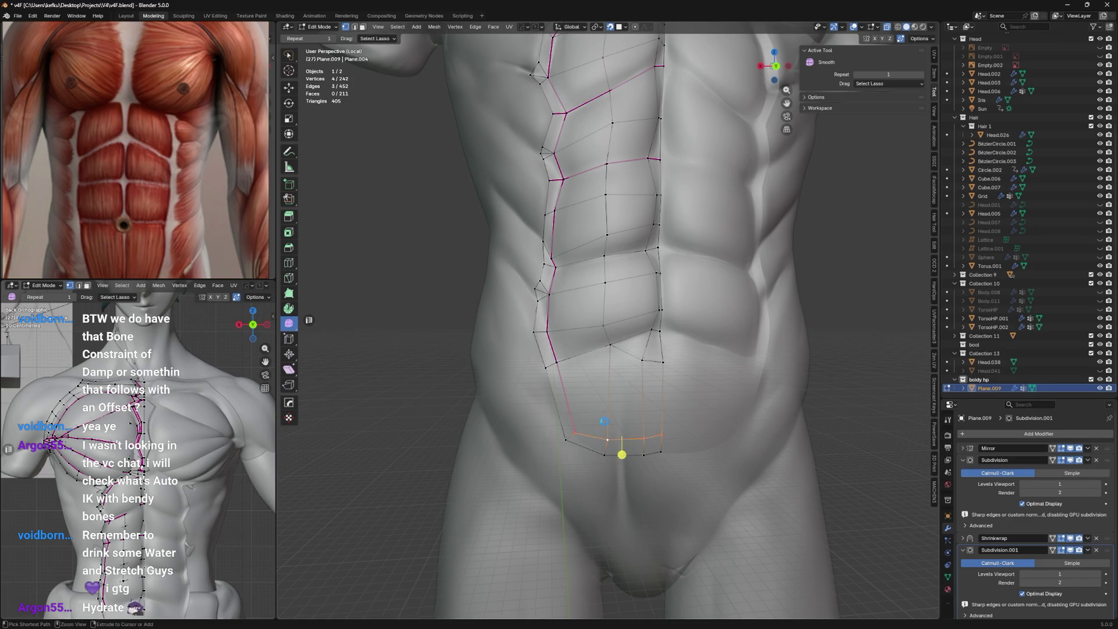
pyautogui.click(577, 435)
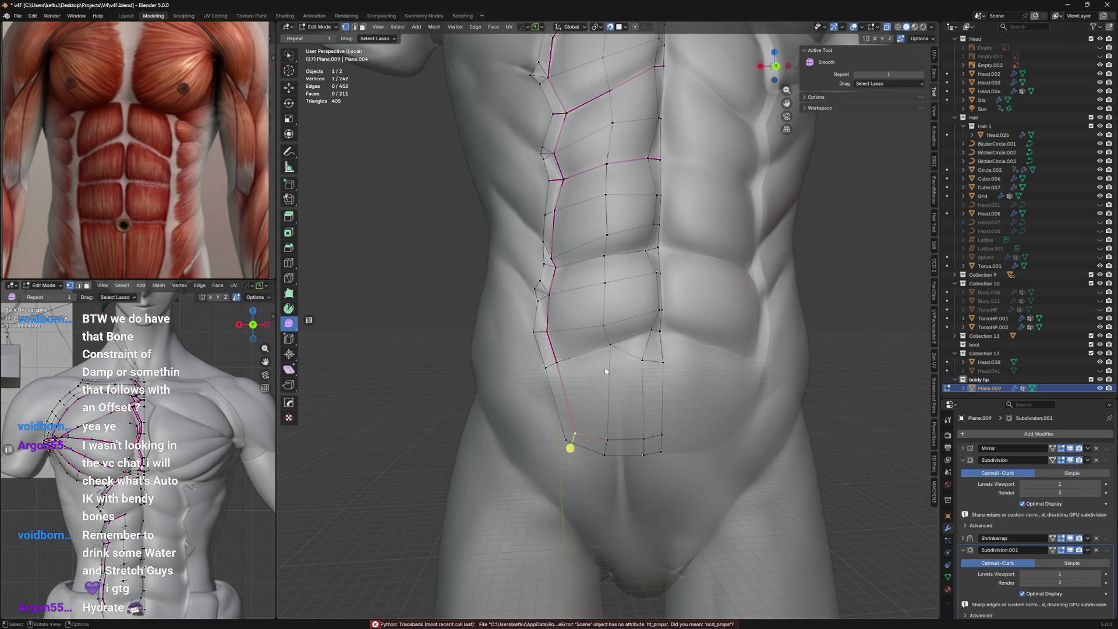
pyautogui.hotkey('ctrl', 'Tab')
pyautogui.scroll(2, 607, 387)
pyautogui.hotkey('ctrl', 'Tab')
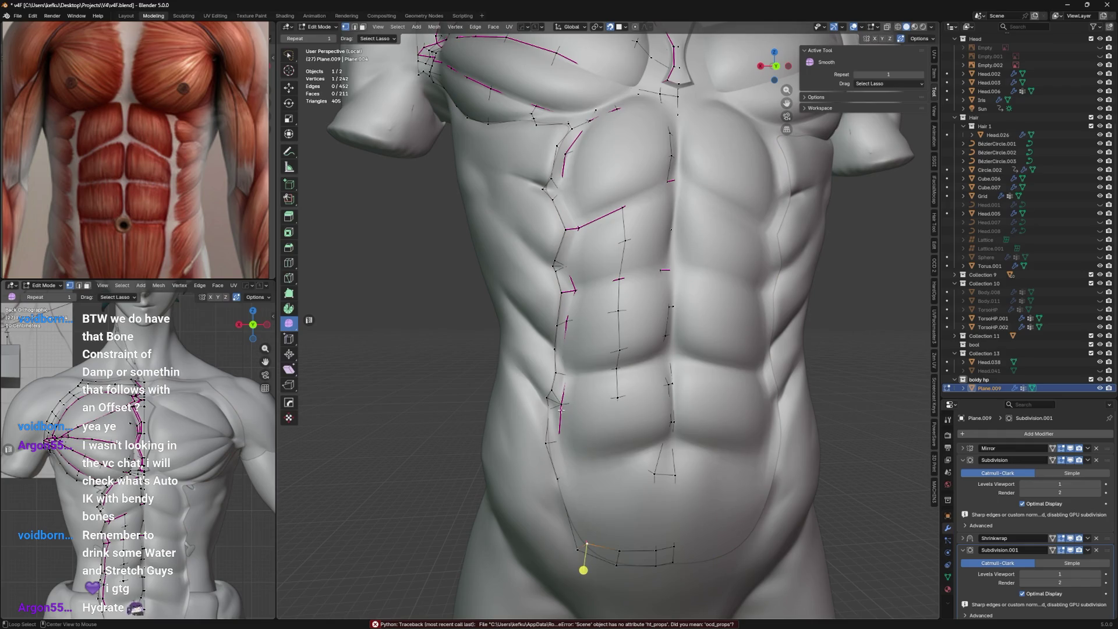
# Mark the vertex path along the rib and side ab border as sharp.
pyautogui.keyDown('ctrl'); pyautogui.click(566, 280); pyautogui.keyUp('ctrl')
pyautogui.moveTo(611, 350); pyautogui.dragTo(598, 315, button='middle')
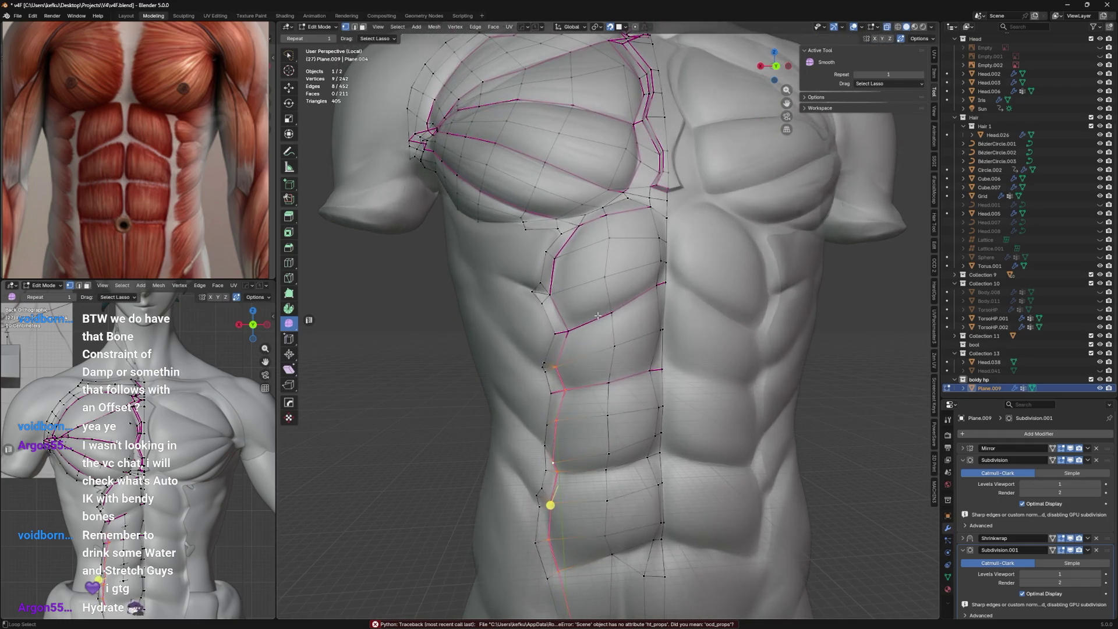
pyautogui.keyDown('ctrl'); pyautogui.click(565, 300); pyautogui.keyUp('ctrl')
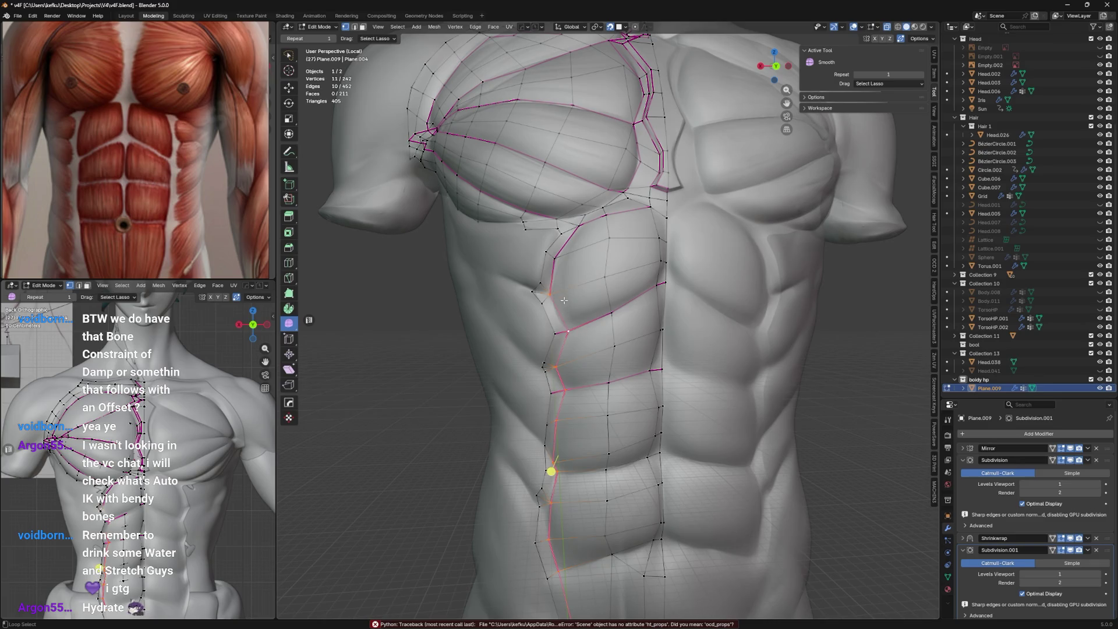
pyautogui.keyDown('ctrl'); pyautogui.click(560, 249); pyautogui.keyUp('ctrl')
pyautogui.hotkey('ctrl', 'e')
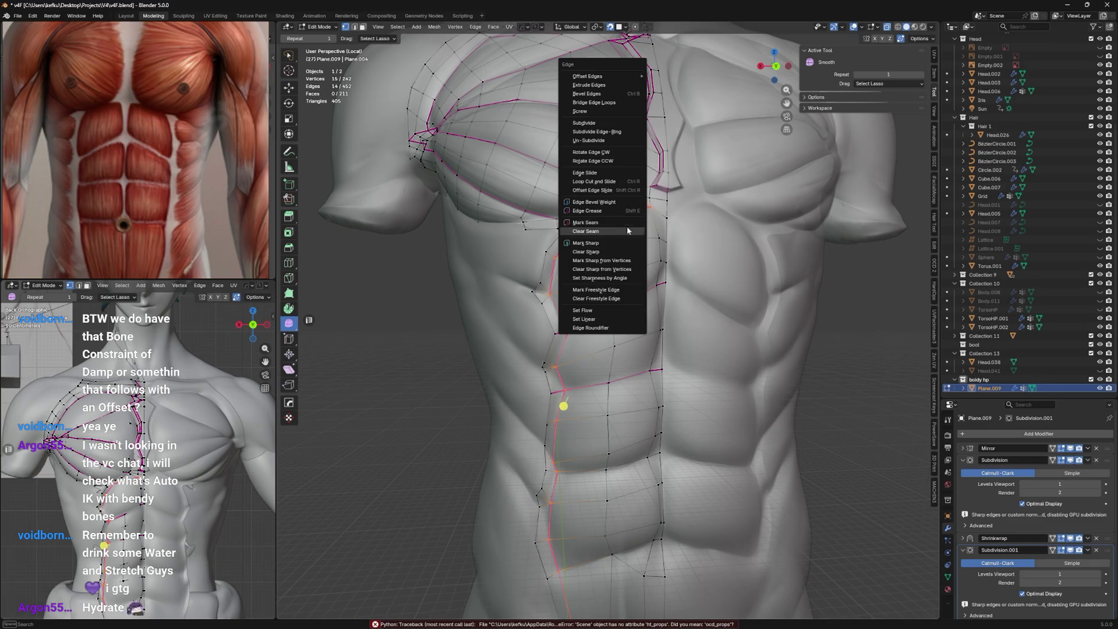
pyautogui.click(595, 243)
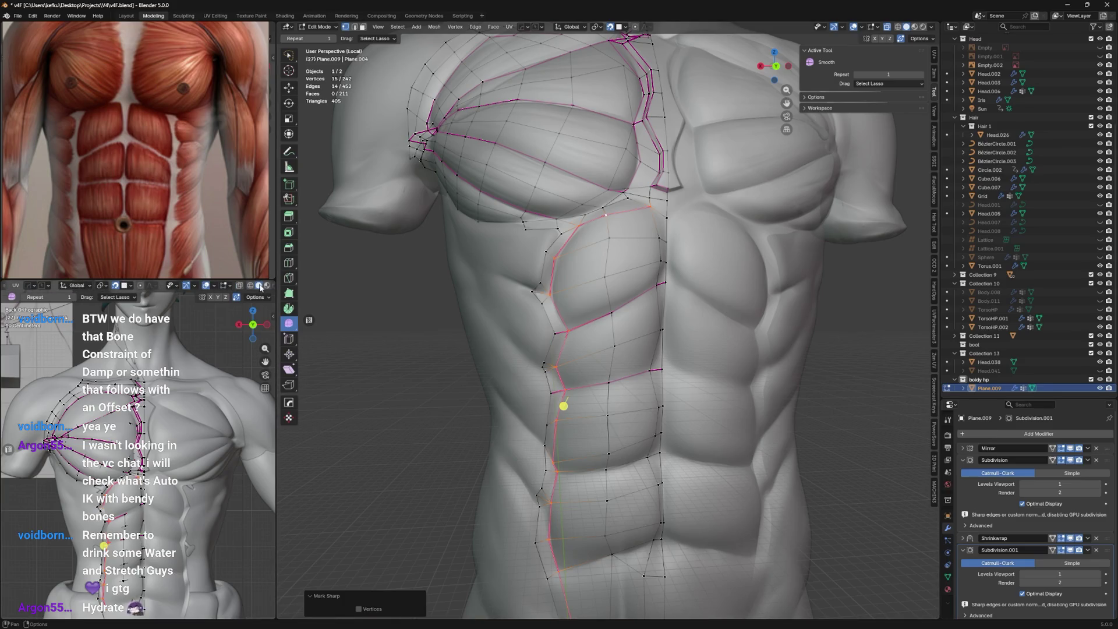
# Inspect the torso, return to object mode and select the high-poly sculpted torso.
pyautogui.moveTo(132, 436); pyautogui.dragTo(149, 471, button='middle')
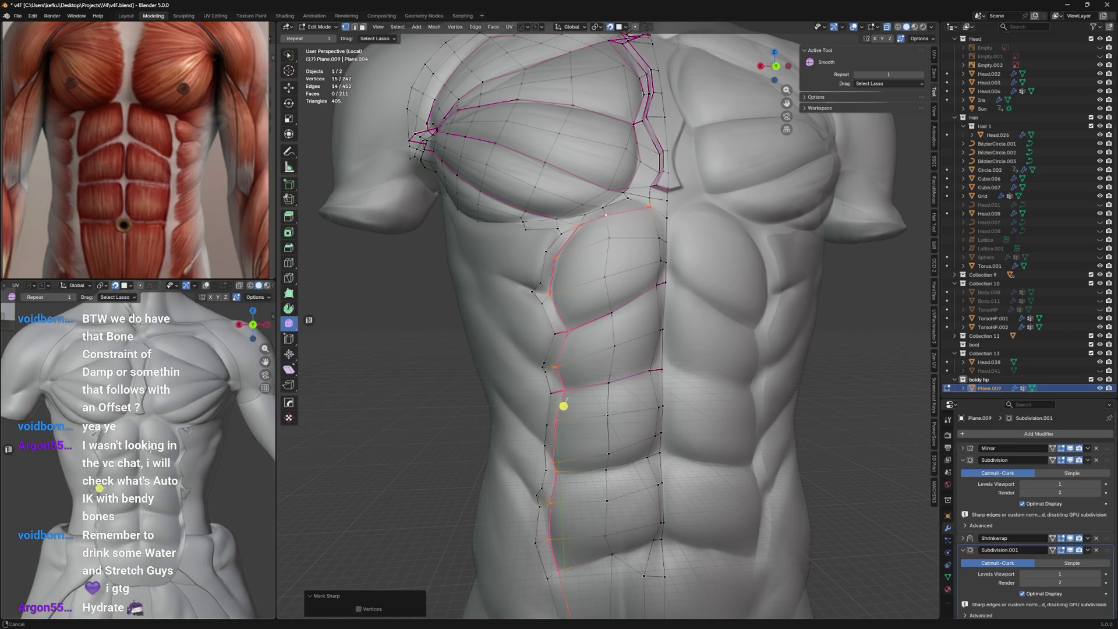
pyautogui.scroll(3, 150, 471)
pyautogui.scroll(1, 149, 471)
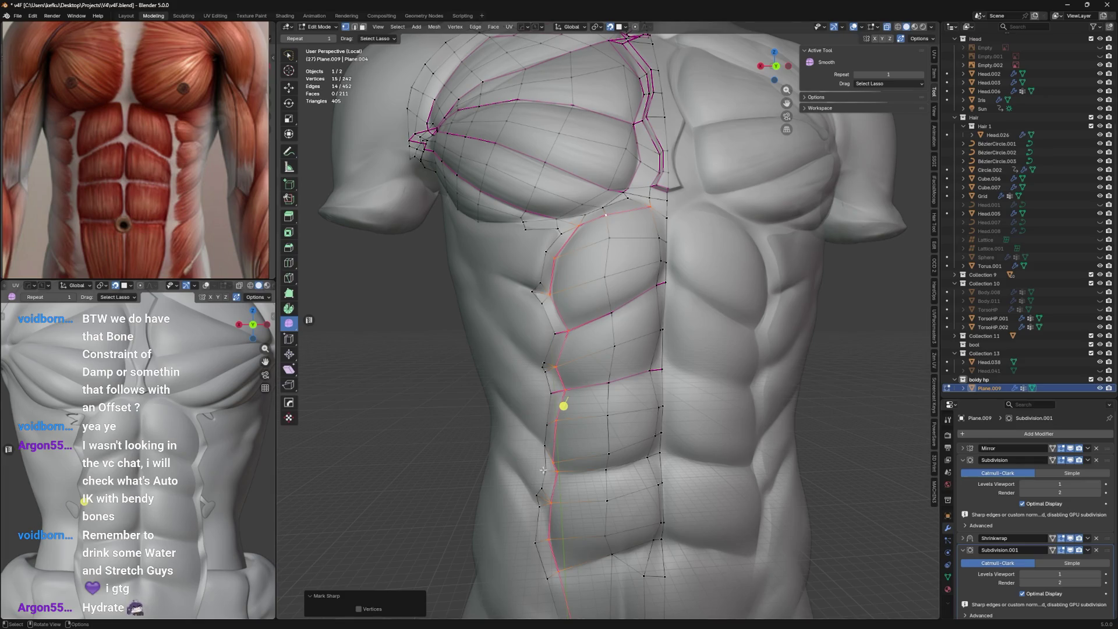
pyautogui.moveTo(543, 470)
pyautogui.mouseDown(button='middle')
pyautogui.moveTo(525, 350)
pyautogui.moveTo(553, 377)
pyautogui.mouseUp(button='middle')
pyautogui.click(553, 377)
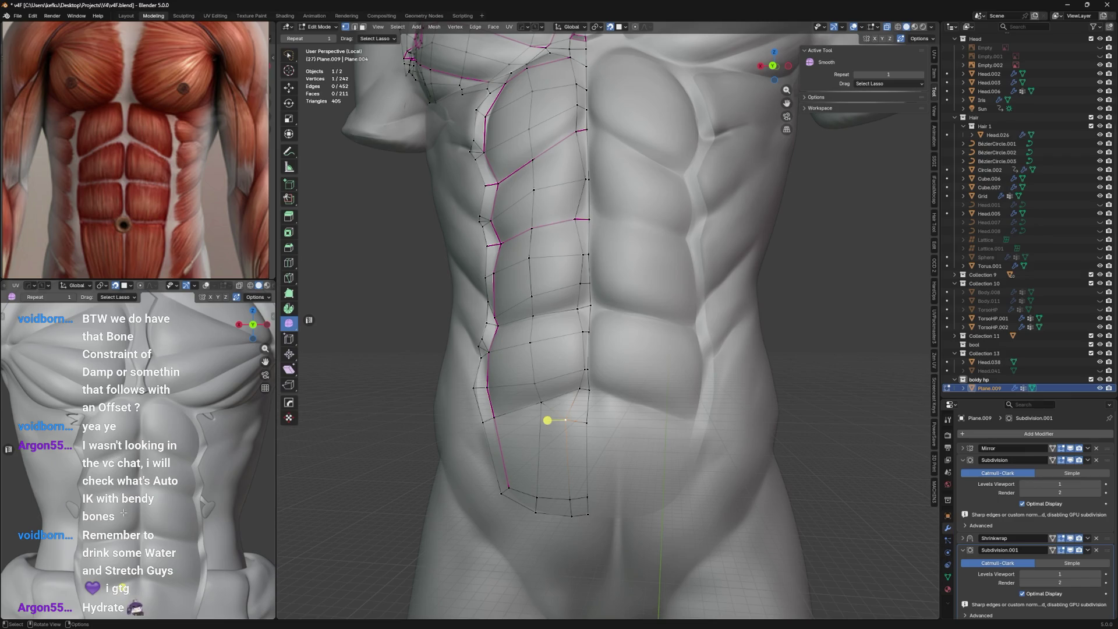
pyautogui.press('Tab')
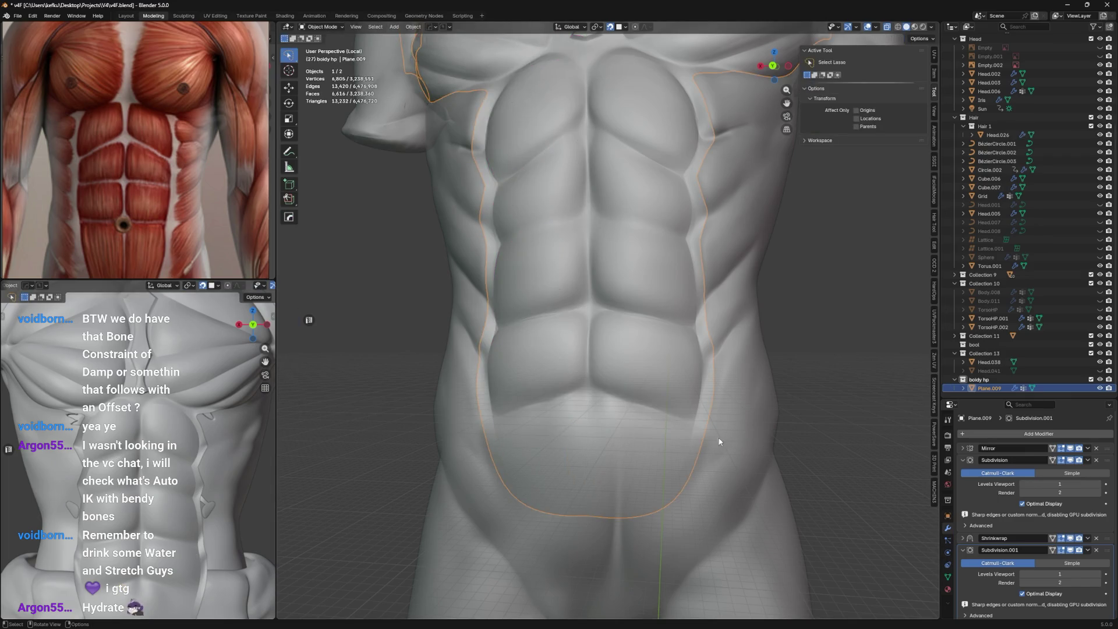
pyautogui.click(734, 439)
# Enter sculpt mode on the torso and lower the Multires sculpt level to 2.
pyautogui.hotkey('ctrl', 'Tab')
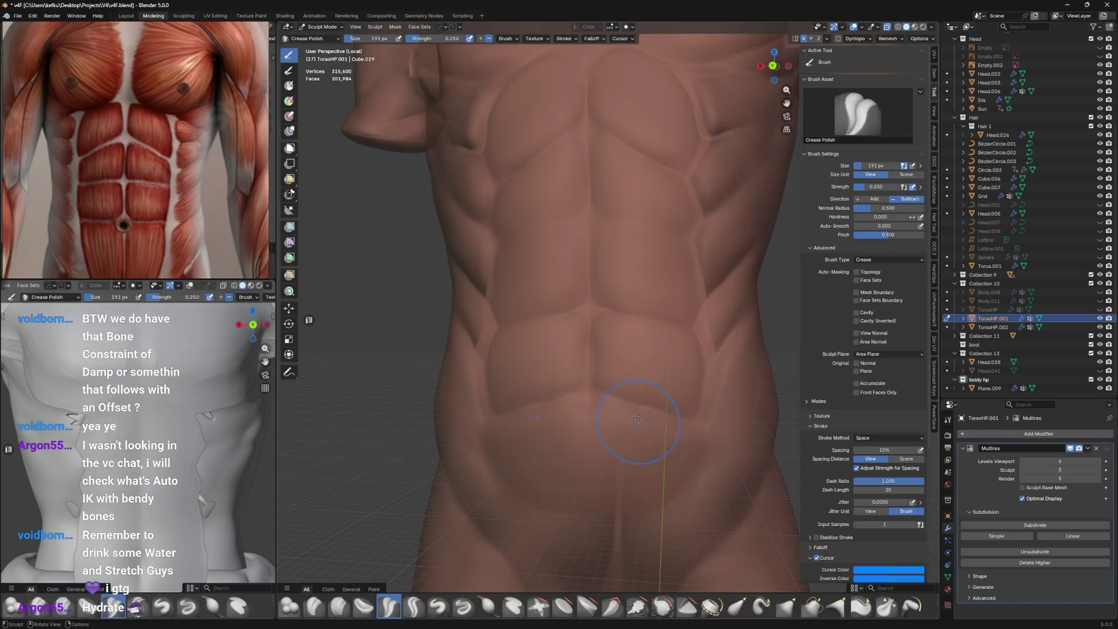
pyautogui.scroll(3, 666, 366)
pyautogui.moveTo(612, 376)
pyautogui.mouseDown(button='middle')
pyautogui.moveTo(632, 391)
pyautogui.moveTo(691, 389)
pyautogui.mouseUp(button='middle')
pyautogui.hotkey('alt', 'm')
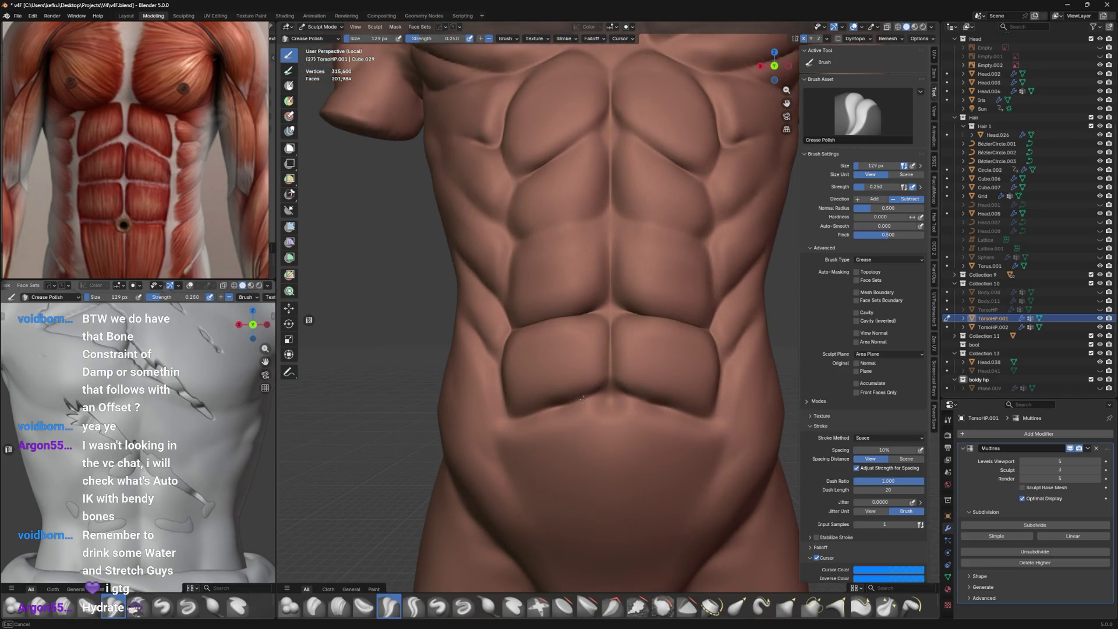
pyautogui.click(1023, 469)
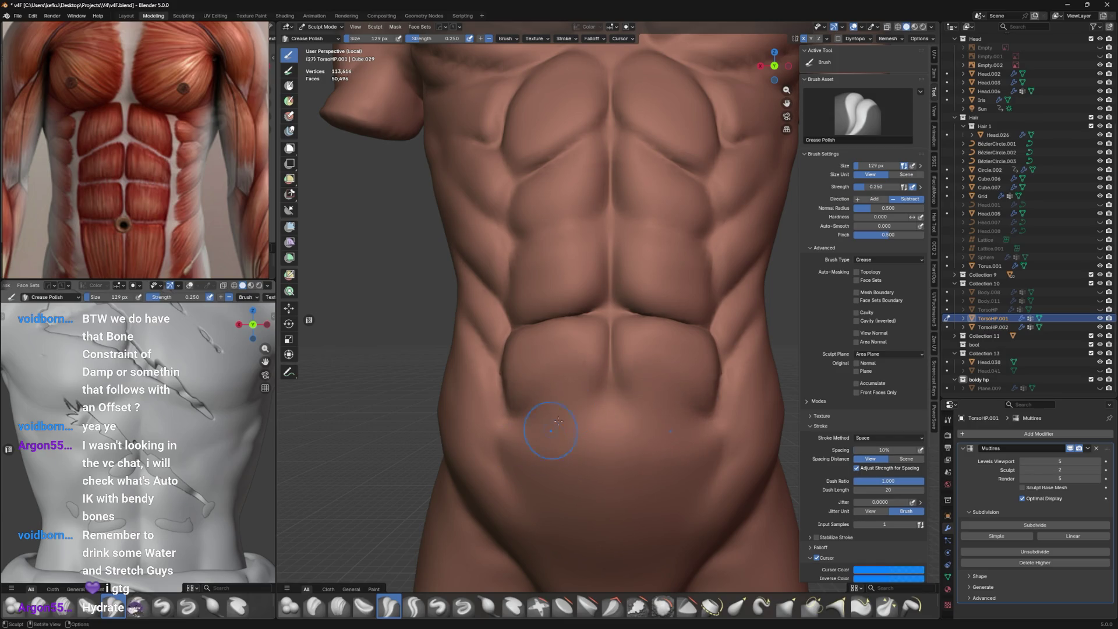
pyautogui.scroll(2, 626, 398)
# Settle on the straight-on orthographic view and switch to the Inflate/Deflate brush.
pyautogui.press('ctrl+KP_1')
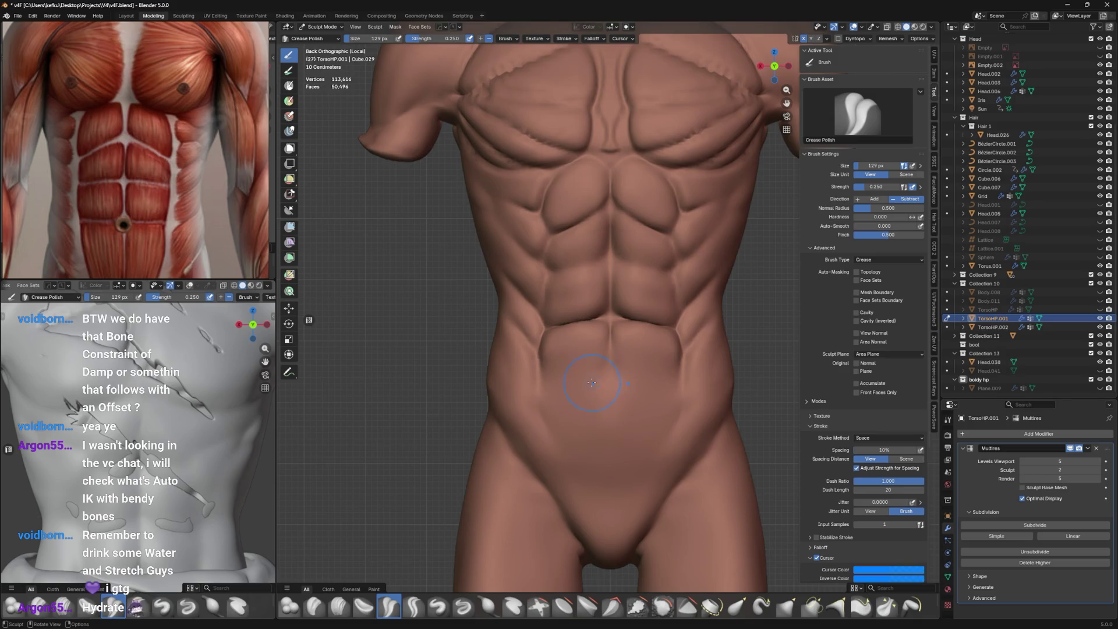
pyautogui.press('ctrl+KP_3')
pyautogui.press('ctrl+KP_1')
pyautogui.press('i')
pyautogui.scroll(2, 612, 371)
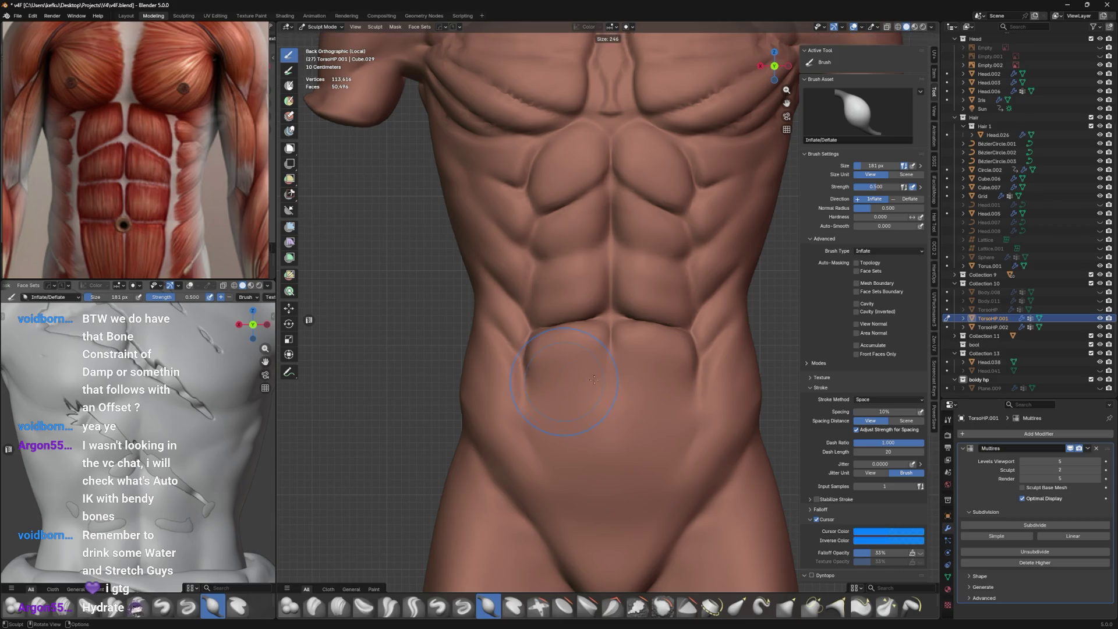
# Inflate the lower belly and shrink the brush.
pyautogui.moveTo(570, 383); pyautogui.dragTo(575, 316, button='middle')
pyautogui.moveTo(686, 271); pyautogui.dragTo(562, 271)
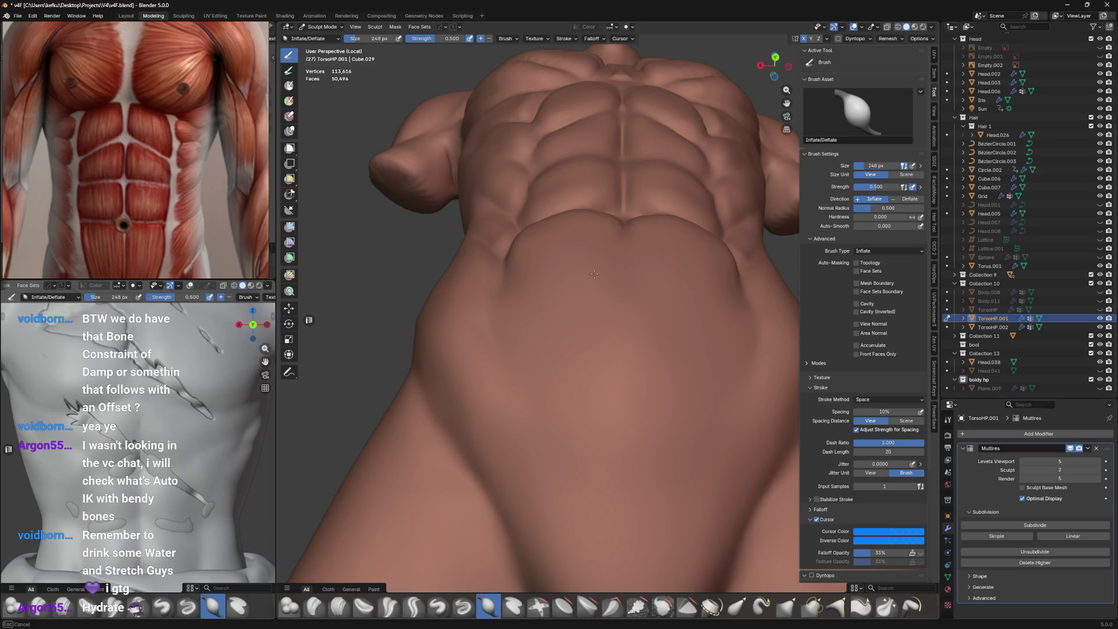
pyautogui.moveTo(644, 330); pyautogui.dragTo(586, 368, button='middle')
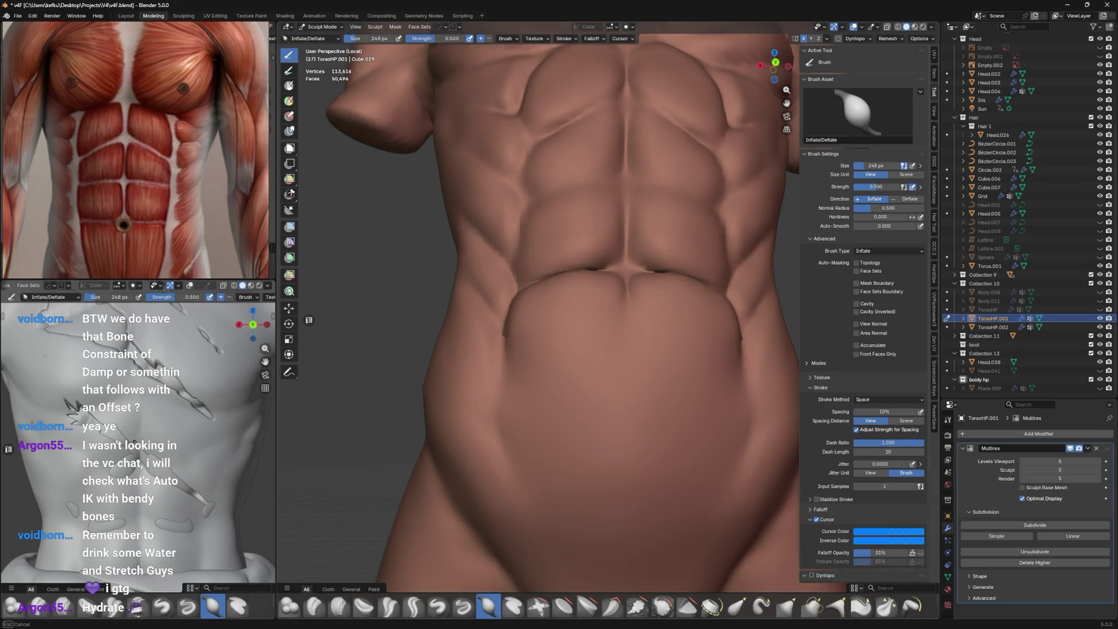
pyautogui.press('f')
pyautogui.click(628, 322)
pyautogui.scroll(3, 628, 322)
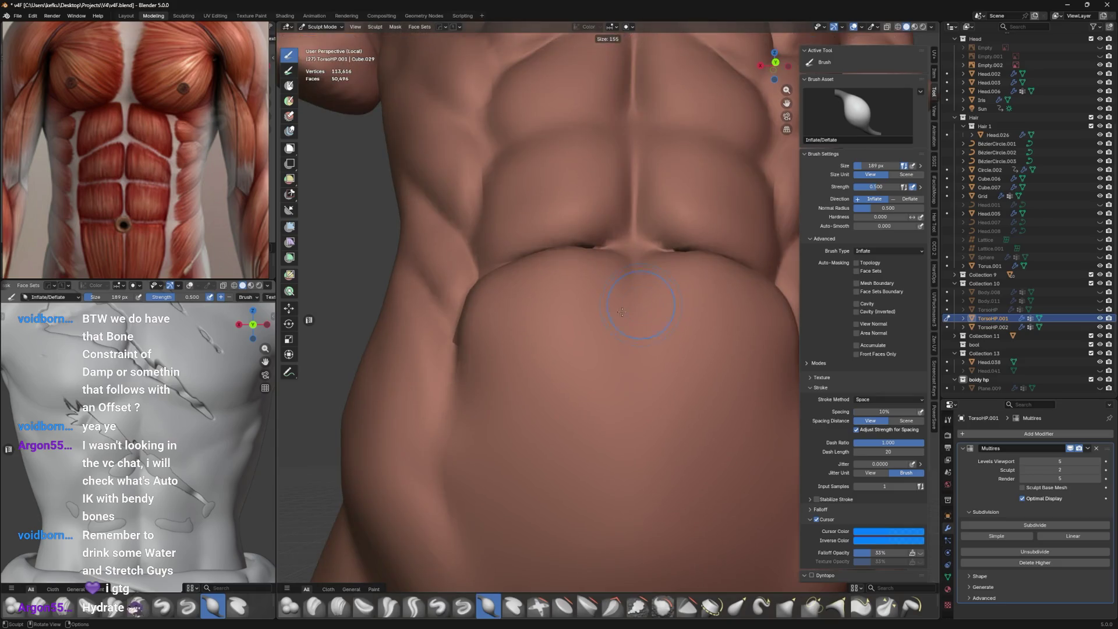
# Inflate the lower abdomen below the navel, then switch back to the Crease Polish brush.
pyautogui.press('ctrl+KP_1')
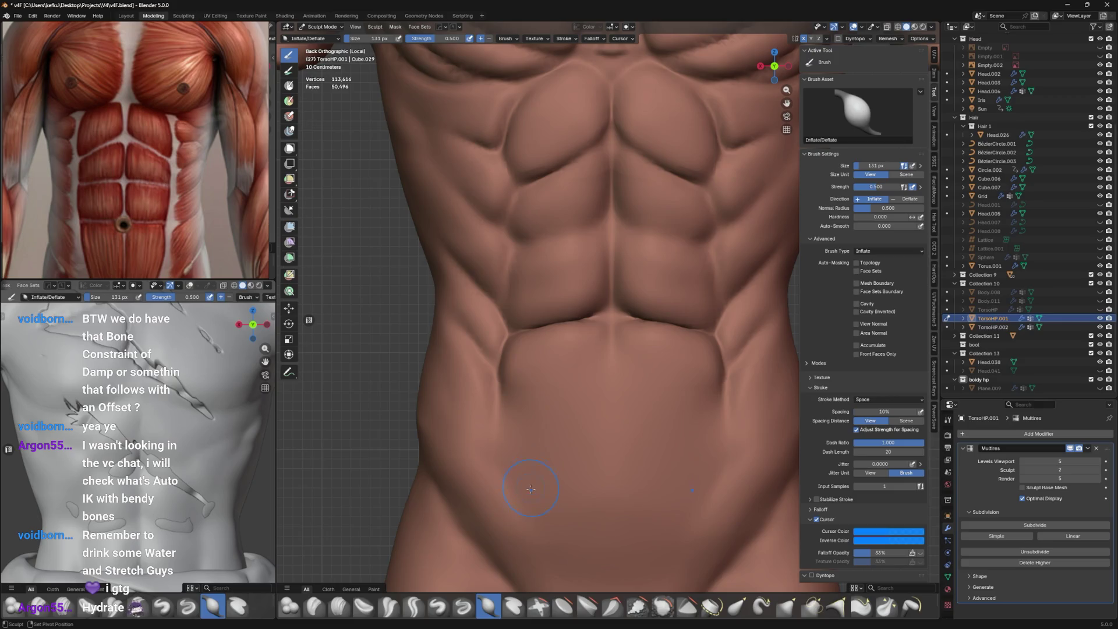
pyautogui.moveTo(531, 470); pyautogui.dragTo(596, 404)
pyautogui.hotkey('shift', 'c')
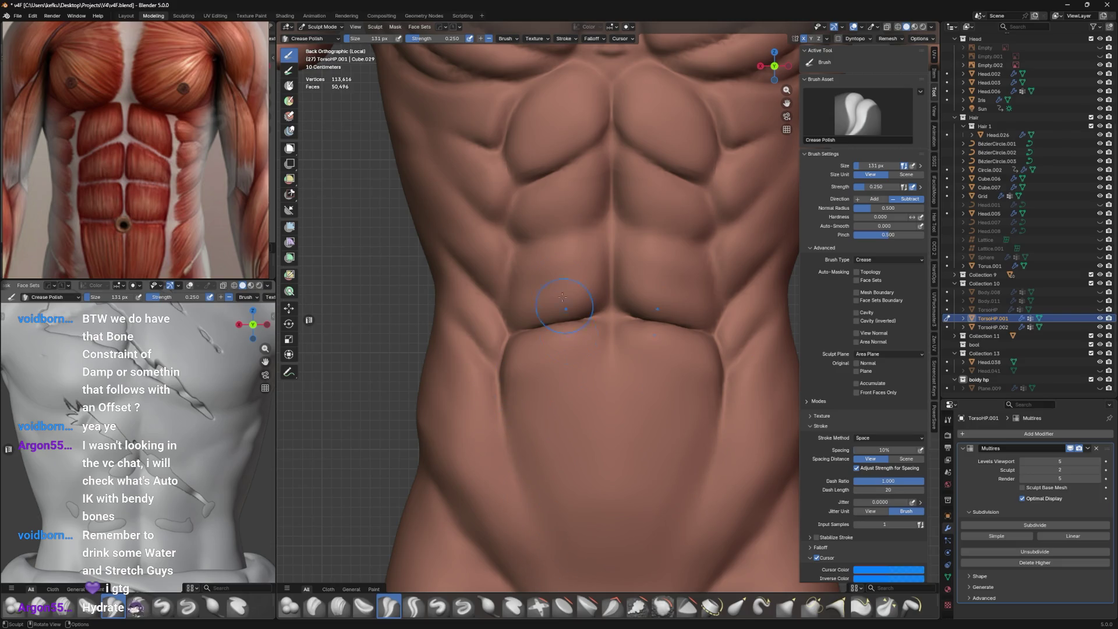
pyautogui.scroll(-3, 509, 480)
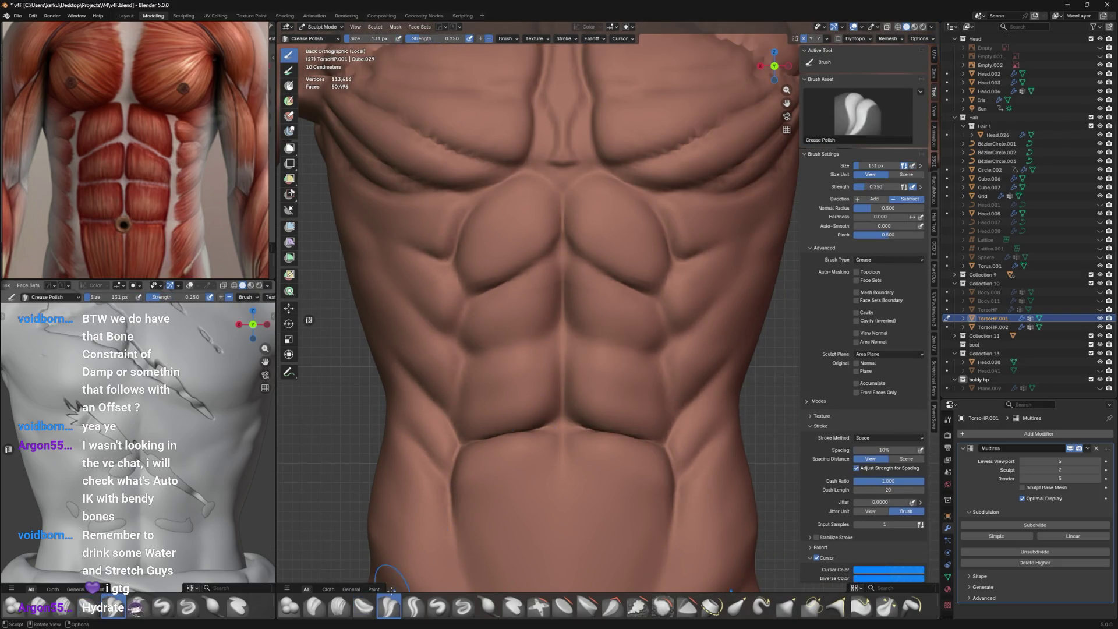
# Deepen and sharpen the creases between the abs and along the lower abs.
pyautogui.click(525, 262)
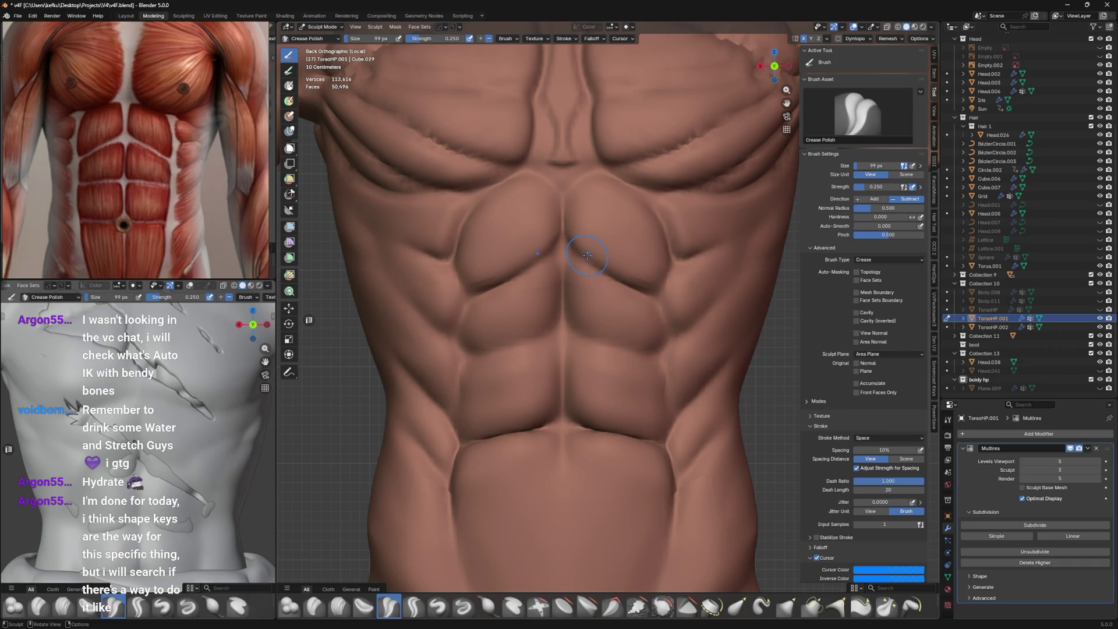
pyautogui.moveTo(587, 255); pyautogui.dragTo(487, 360, button='middle')
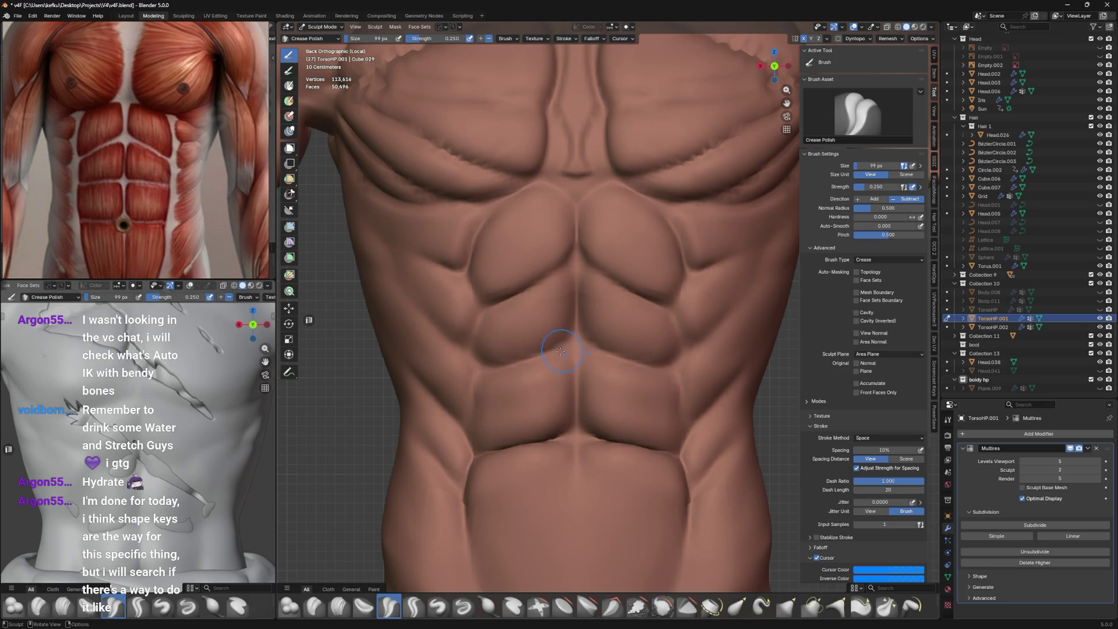
pyautogui.moveTo(546, 363)
pyautogui.mouseDown()
pyautogui.moveTo(498, 369)
pyautogui.moveTo(473, 424)
pyautogui.mouseUp()
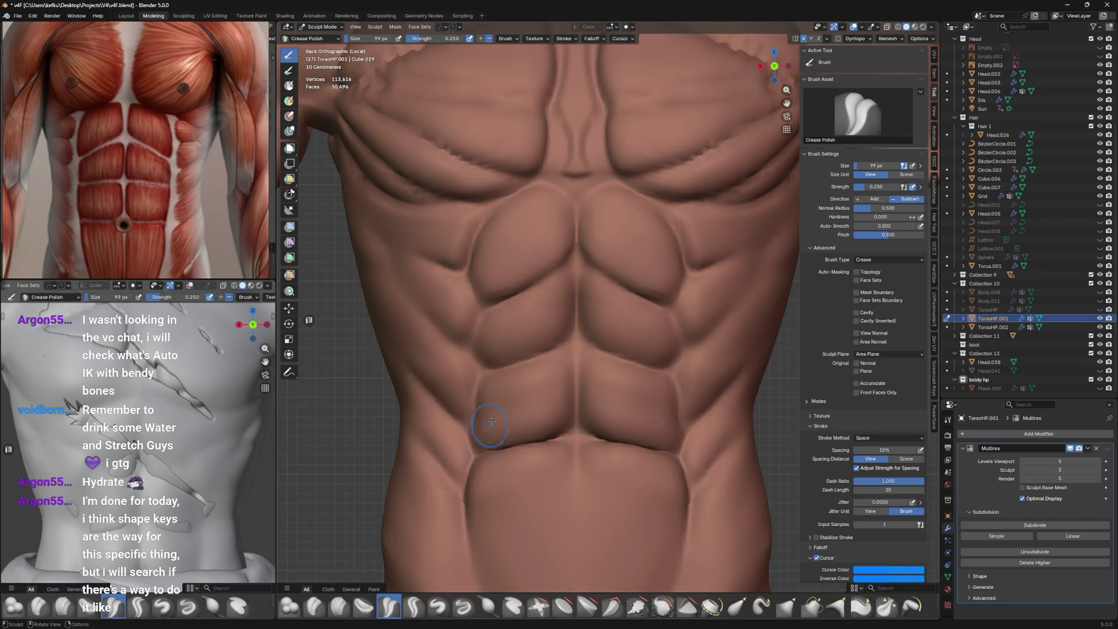
pyautogui.moveTo(471, 415)
pyautogui.mouseDown(button='middle')
pyautogui.moveTo(506, 432)
pyautogui.moveTo(559, 407)
pyautogui.mouseUp(button='middle')
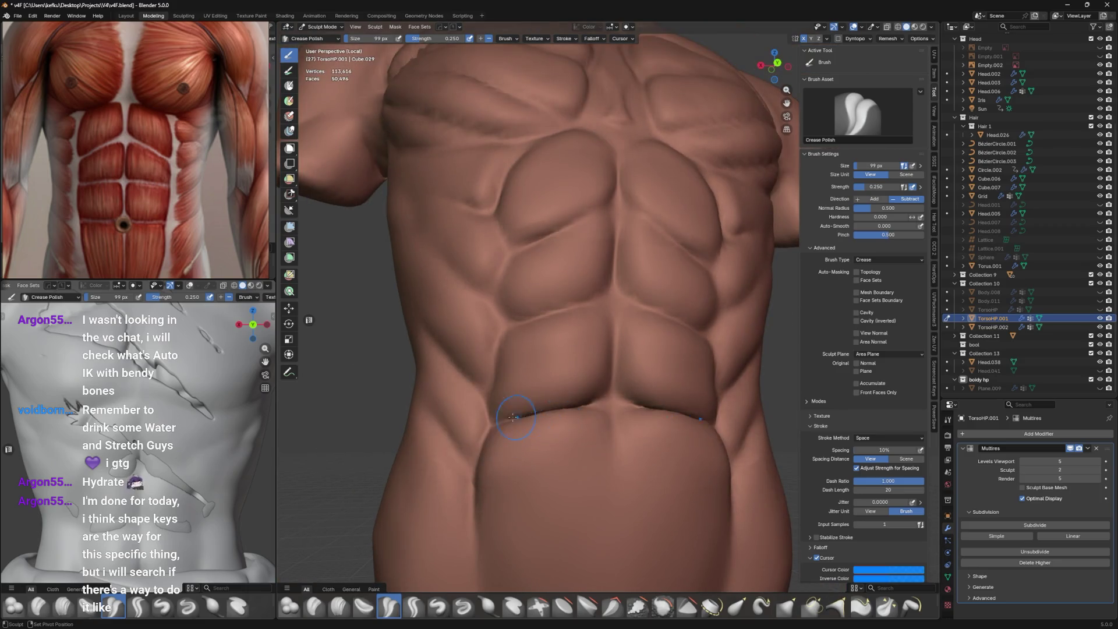
pyautogui.press('f')
pyautogui.moveTo(577, 398)
pyautogui.mouseDown()
pyautogui.moveTo(502, 409)
pyautogui.moveTo(485, 437)
pyautogui.mouseUp()
pyautogui.moveTo(524, 419); pyautogui.dragTo(612, 393, button='middle')
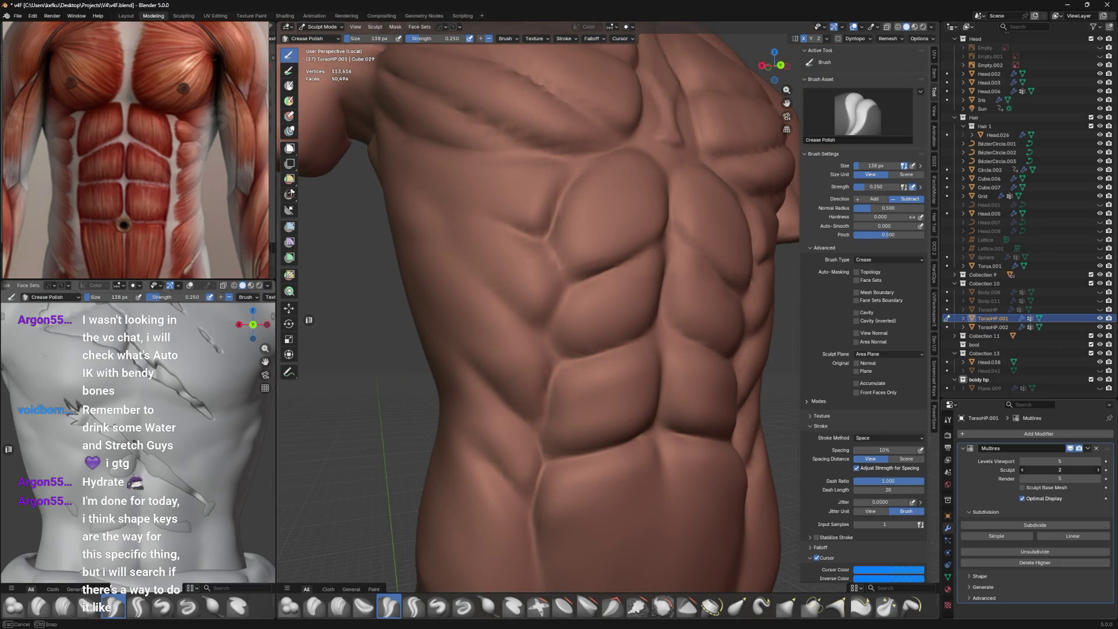
# Raise the Multires sculpt level to 5, save the file and show the white body overlay.
pyautogui.moveTo(1048, 470); pyautogui.dragTo(1097, 470)
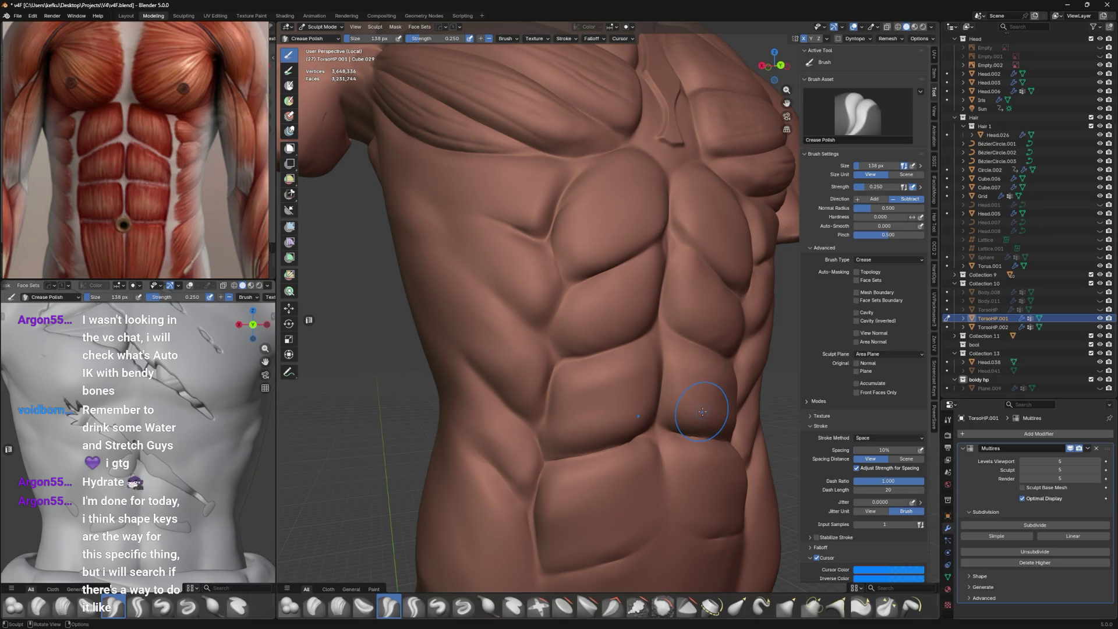
pyautogui.moveTo(568, 376)
pyautogui.mouseDown(button='middle')
pyautogui.moveTo(681, 409)
pyautogui.moveTo(612, 384)
pyautogui.mouseUp(button='middle')
pyautogui.scroll(2, 585, 367)
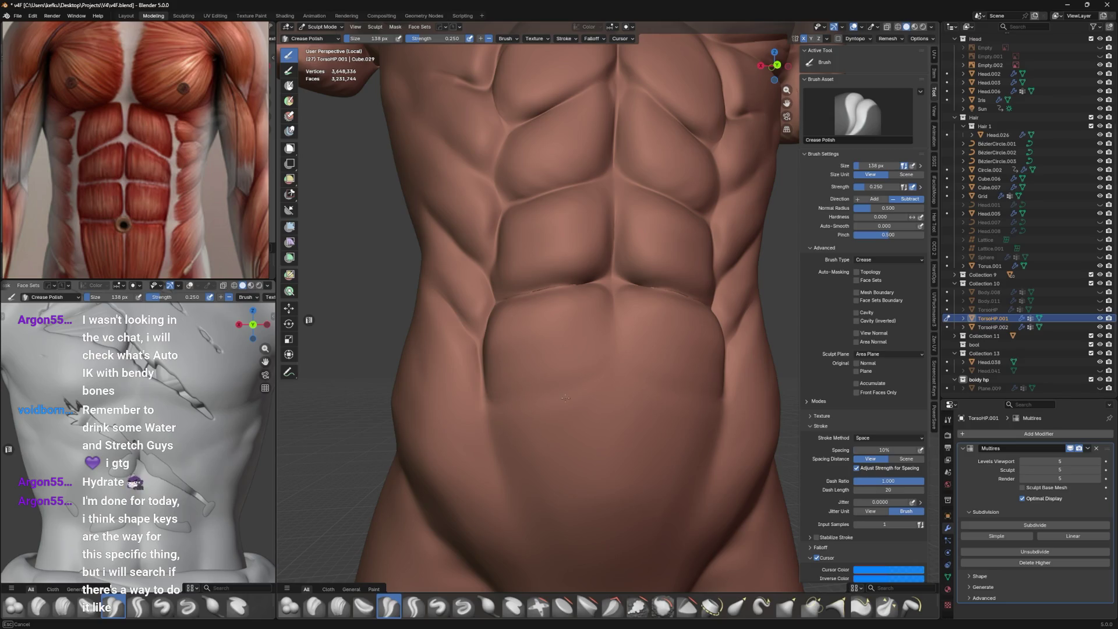
pyautogui.scroll(-3, 563, 398)
pyautogui.press('KP_3')
pyautogui.press('ctrl+KP_1')
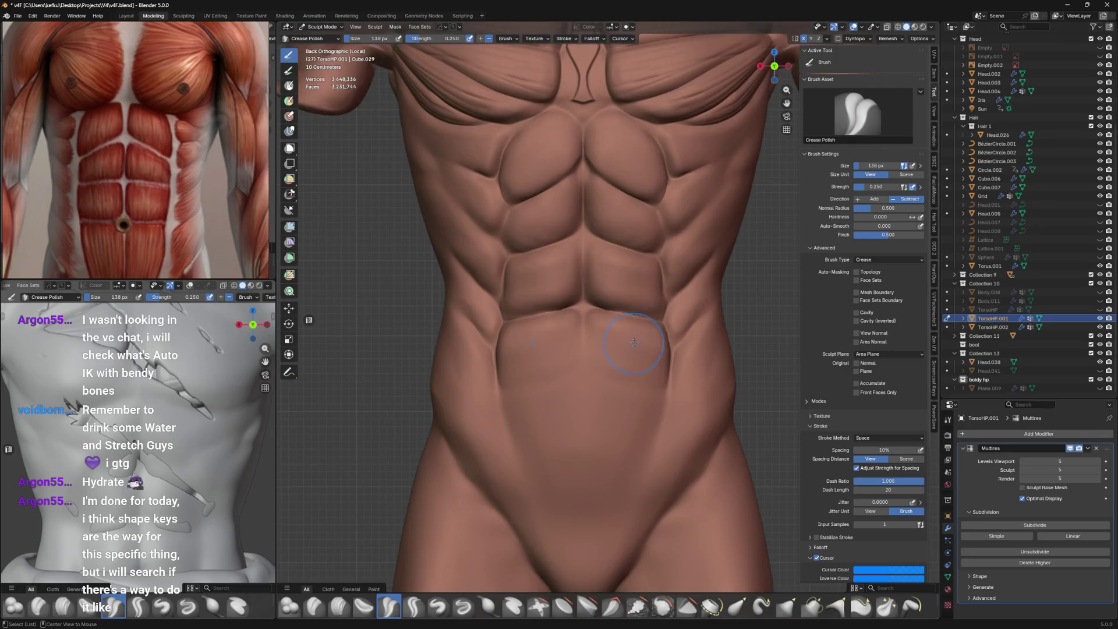
pyautogui.hotkey('ctrl', 's')
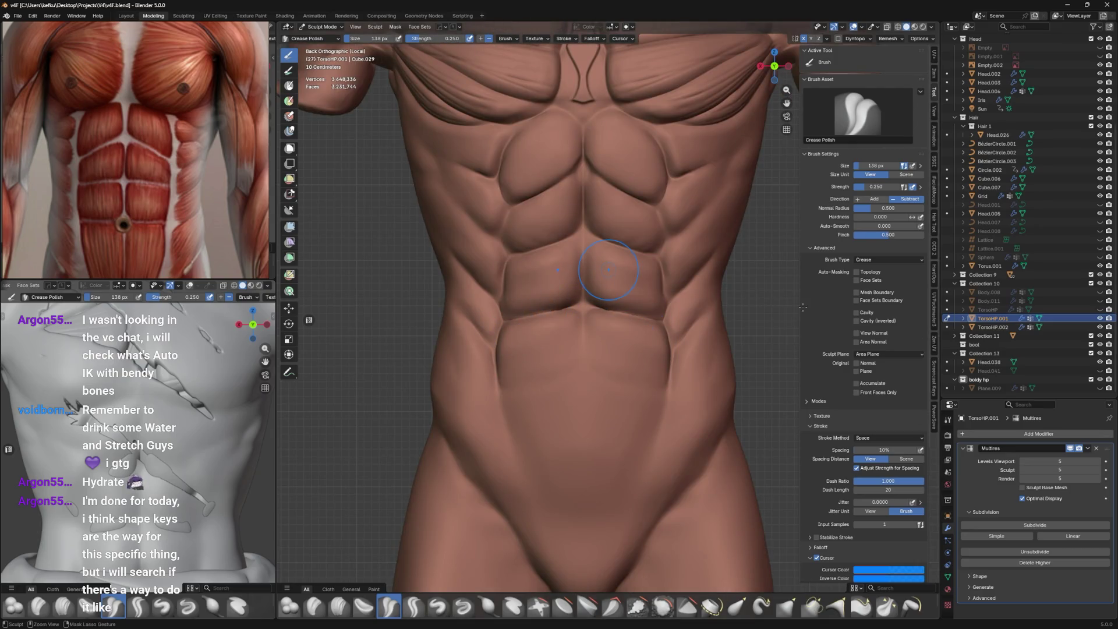
pyautogui.click(1100, 344)
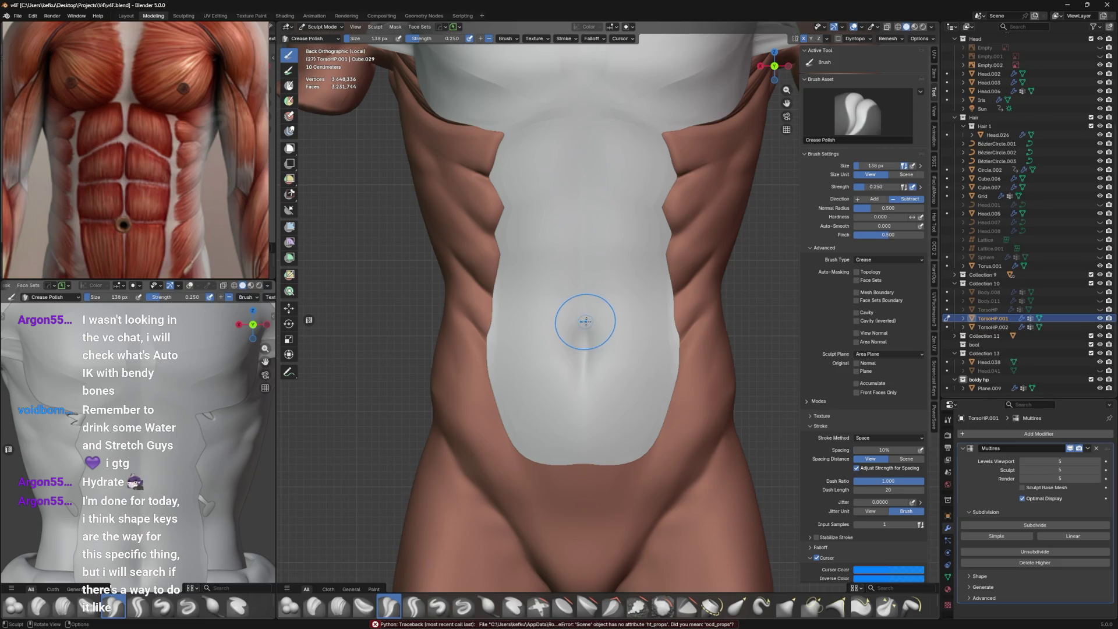
# Edit the retopology mesh and try lasso selections over the abdominal faces.
pyautogui.hotkey('ctrl', 'Tab')
pyautogui.click(572, 325)
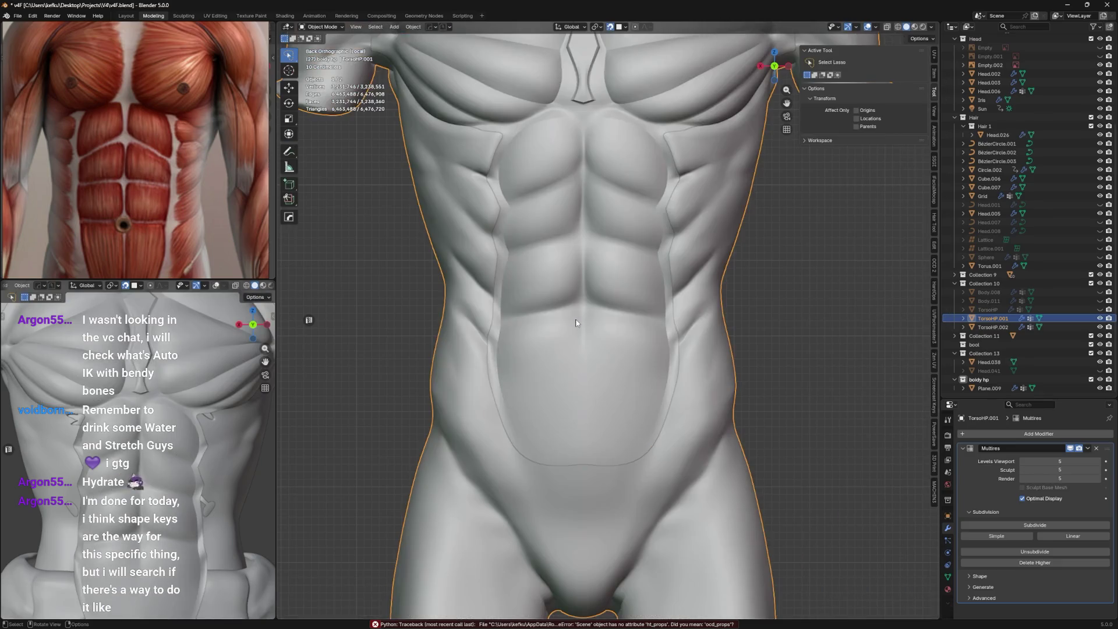
pyautogui.press('Tab')
pyautogui.scroll(2, 607, 322)
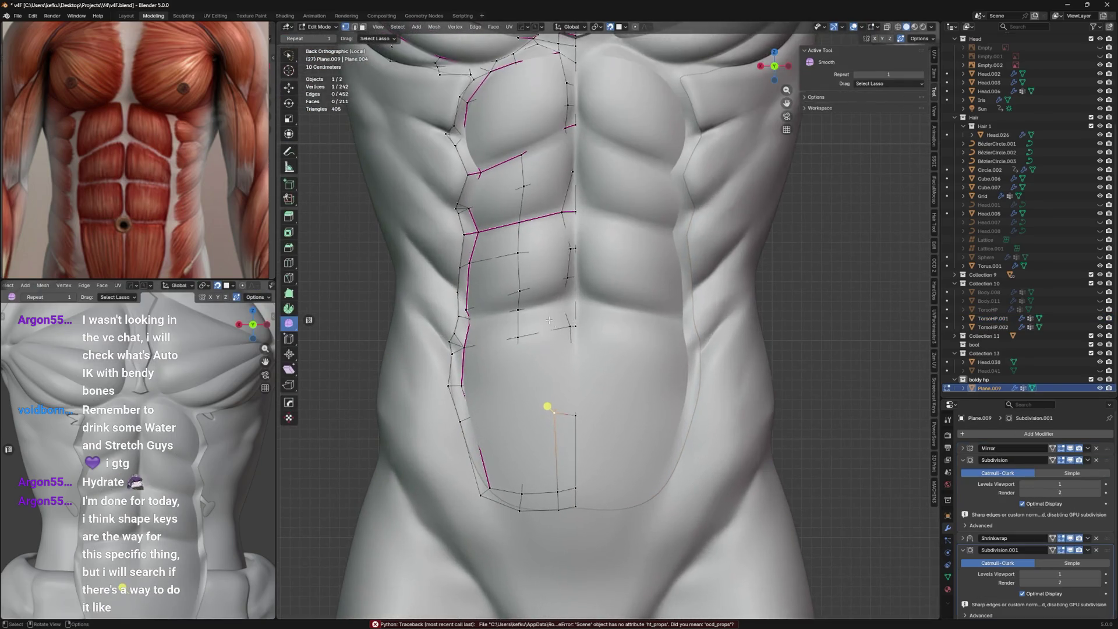
pyautogui.moveTo(524, 349); pyautogui.dragTo(610, 385)
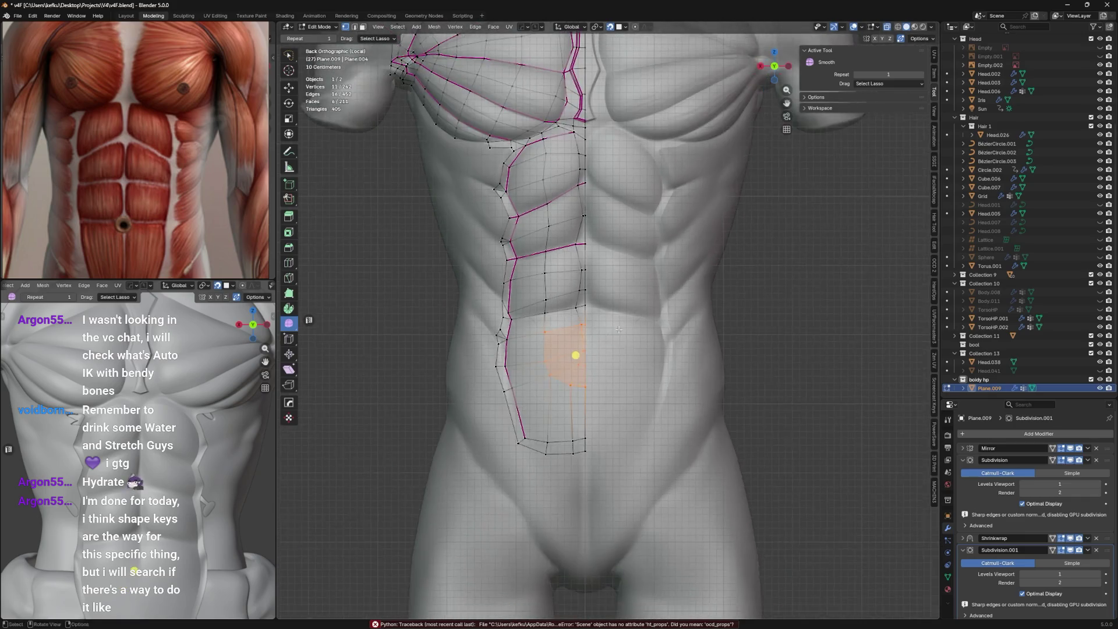
pyautogui.scroll(-2, 611, 385)
pyautogui.moveTo(612, 463); pyautogui.dragTo(623, 241)
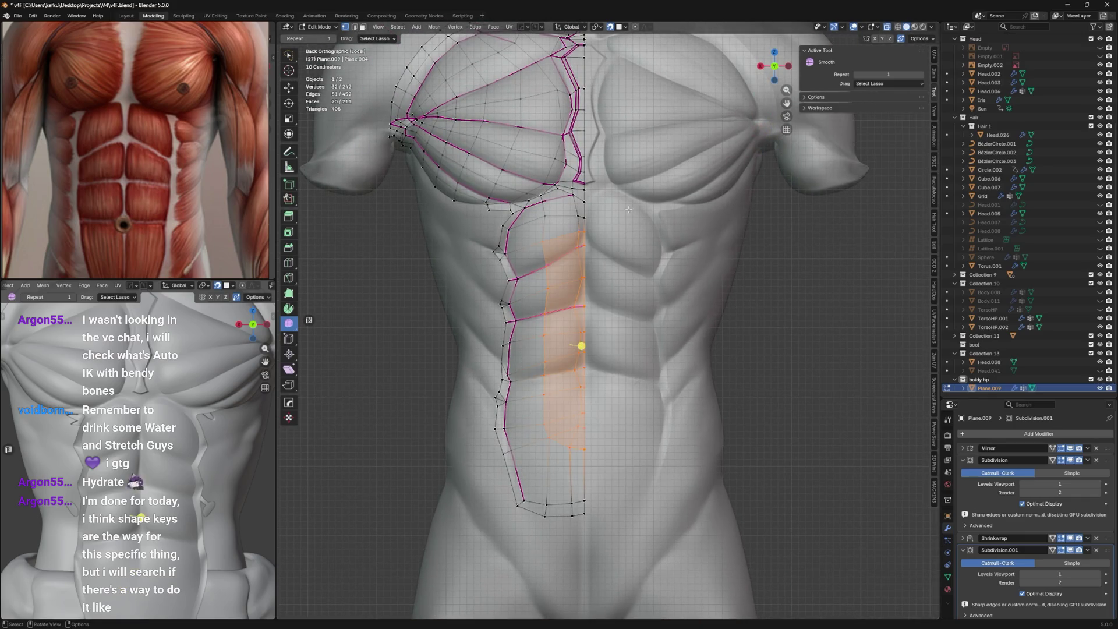
pyautogui.hotkey('alt', 'a')
pyautogui.scroll(2, 635, 314)
pyautogui.scroll(-2, 636, 315)
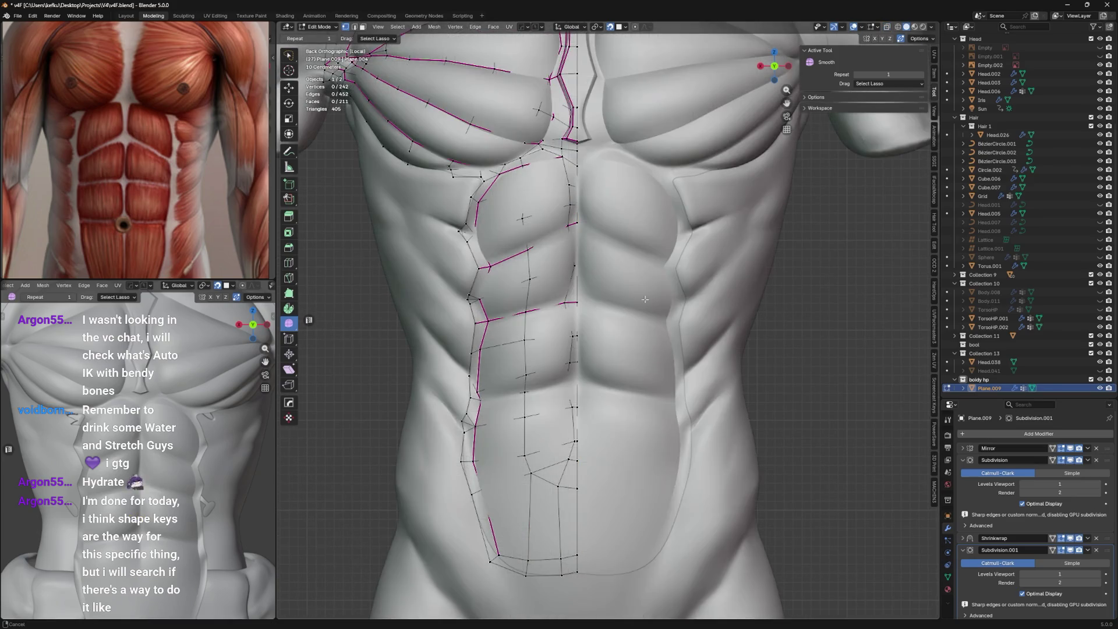
pyautogui.scroll(1, 645, 285)
pyautogui.scroll(1, 644, 286)
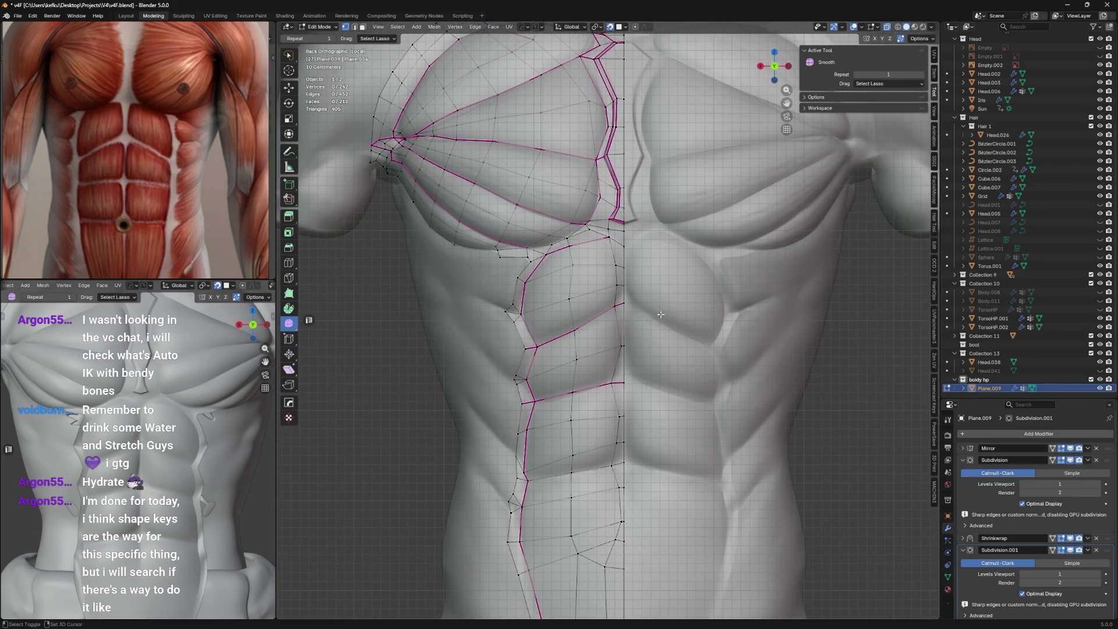
# Move the upper-ab faces into place and save the file.
pyautogui.moveTo(624, 308); pyautogui.dragTo(648, 275)
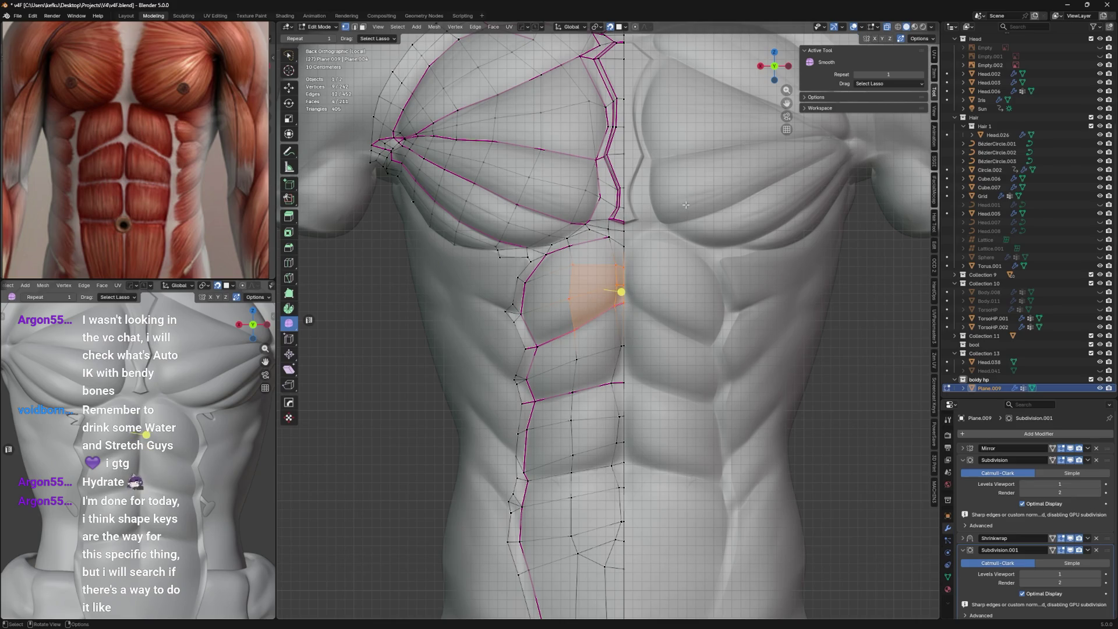
pyautogui.press('g')
pyautogui.scroll(-1, 645, 262)
pyautogui.scroll(-1, 646, 257)
pyautogui.hotkey('ctrl', 's')
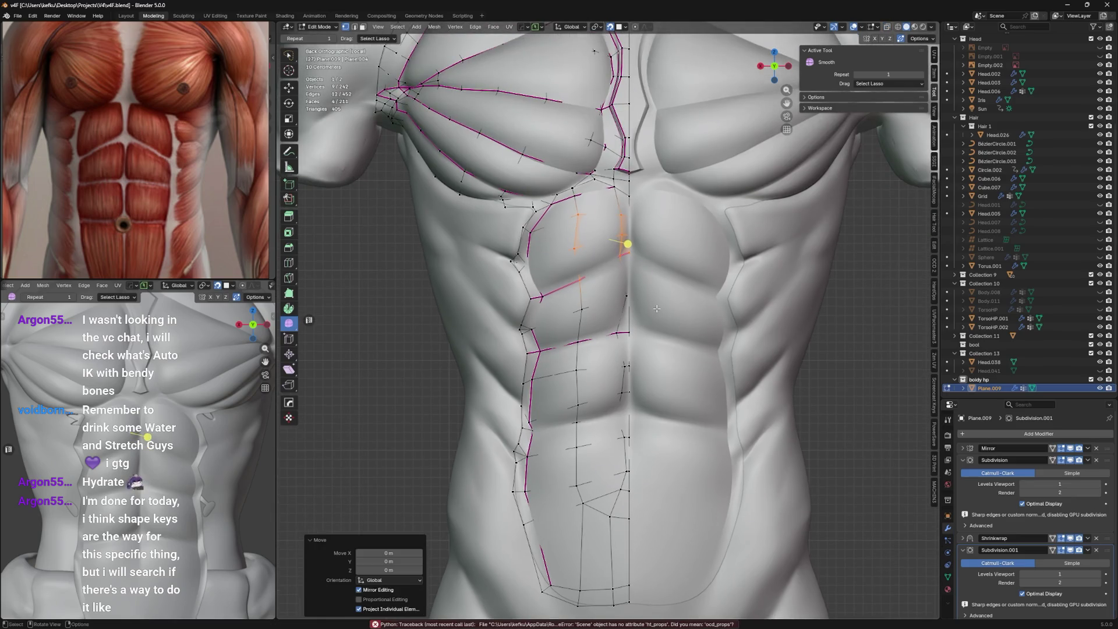
pyautogui.keyDown('shift'); pyautogui.moveTo(640, 380); pyautogui.dragTo(640, 318, button='middle'); pyautogui.keyUp('shift')
# In X-ray edge mode, fully crease the edge loop along the ab border.
pyautogui.hotkey('alt', 'z')
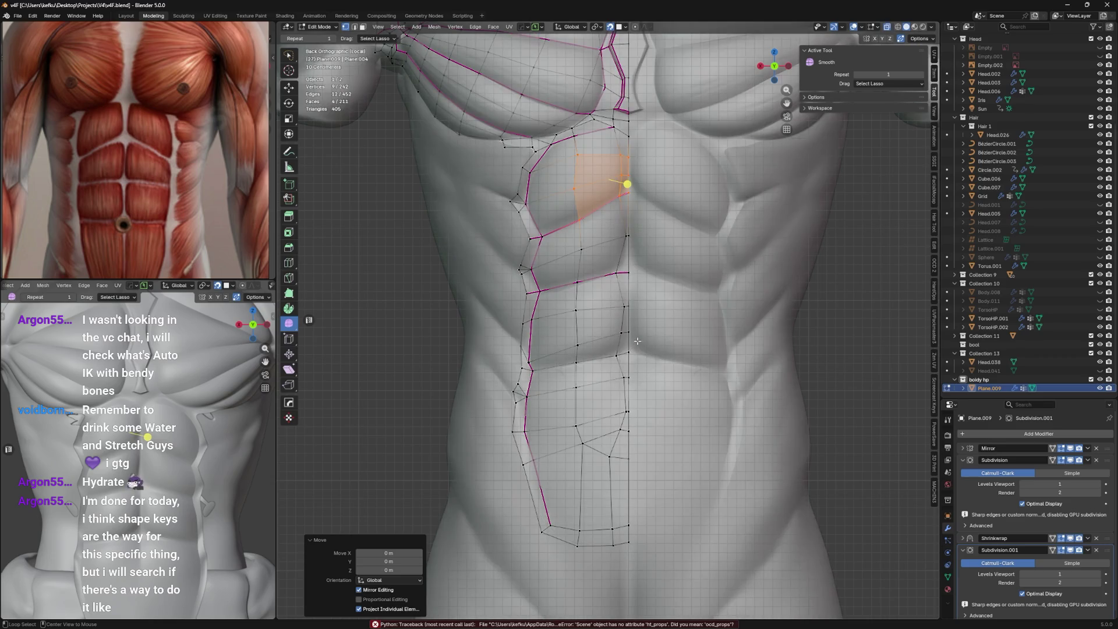
pyautogui.press('2')
pyautogui.keyDown('alt'); pyautogui.click(616, 354); pyautogui.keyUp('alt')
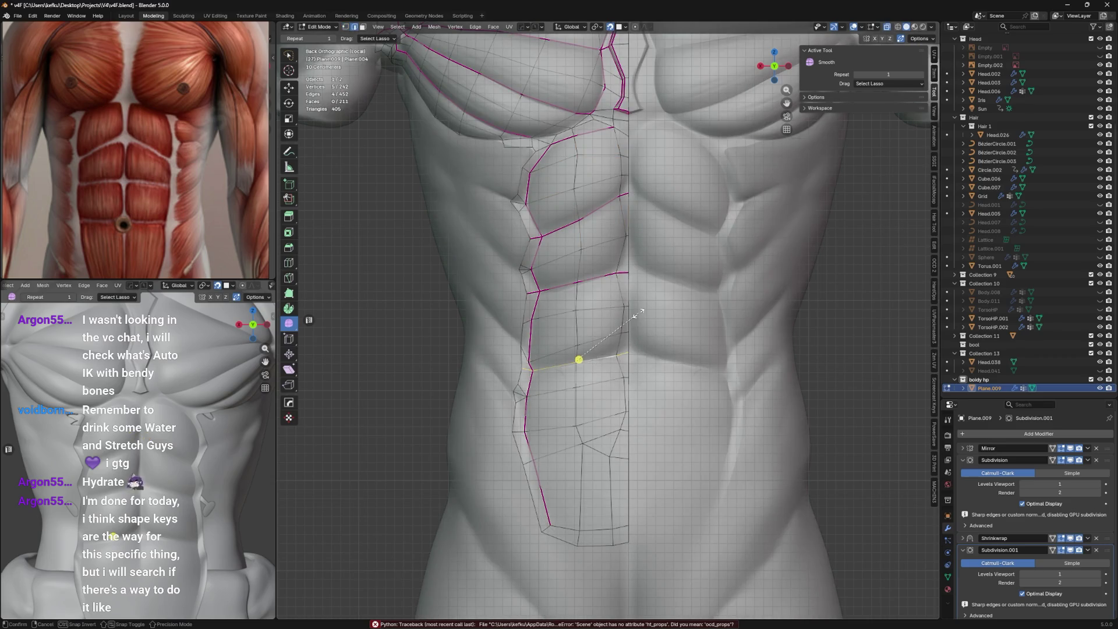
pyautogui.hotkey('shift', 'e')
pyautogui.click(803, 177)
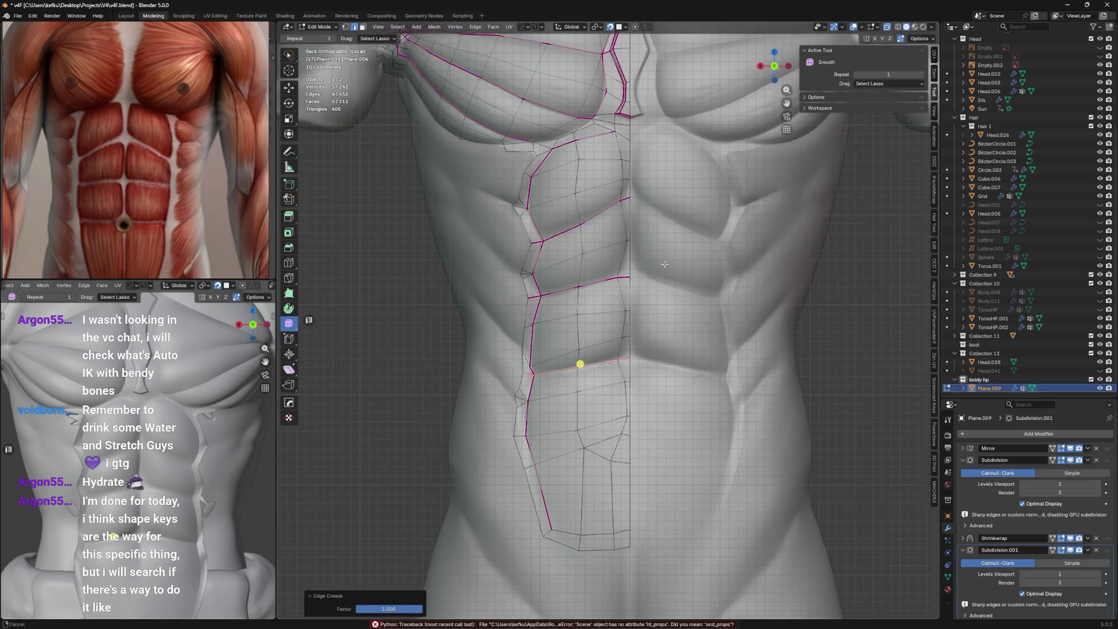
# Crease the next upper-ab border edge loop at 1.0 after panning down the torso.
pyautogui.keyDown('shift'); pyautogui.moveTo(647, 274); pyautogui.dragTo(647, 327, button='middle'); pyautogui.keyUp('shift')
pyautogui.keyDown('shift'); pyautogui.moveTo(634, 247); pyautogui.dragTo(632, 276, button='middle'); pyautogui.keyUp('shift')
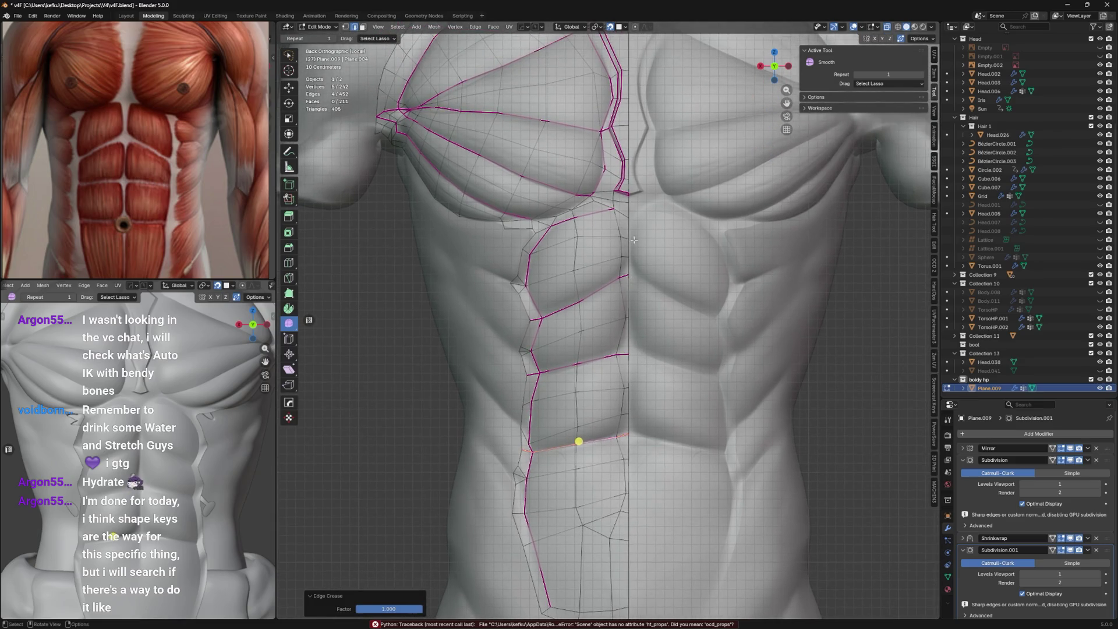
pyautogui.click(621, 211)
pyautogui.hotkey('shift', 'e')
pyautogui.click(674, 241)
pyautogui.scroll(3, 674, 241)
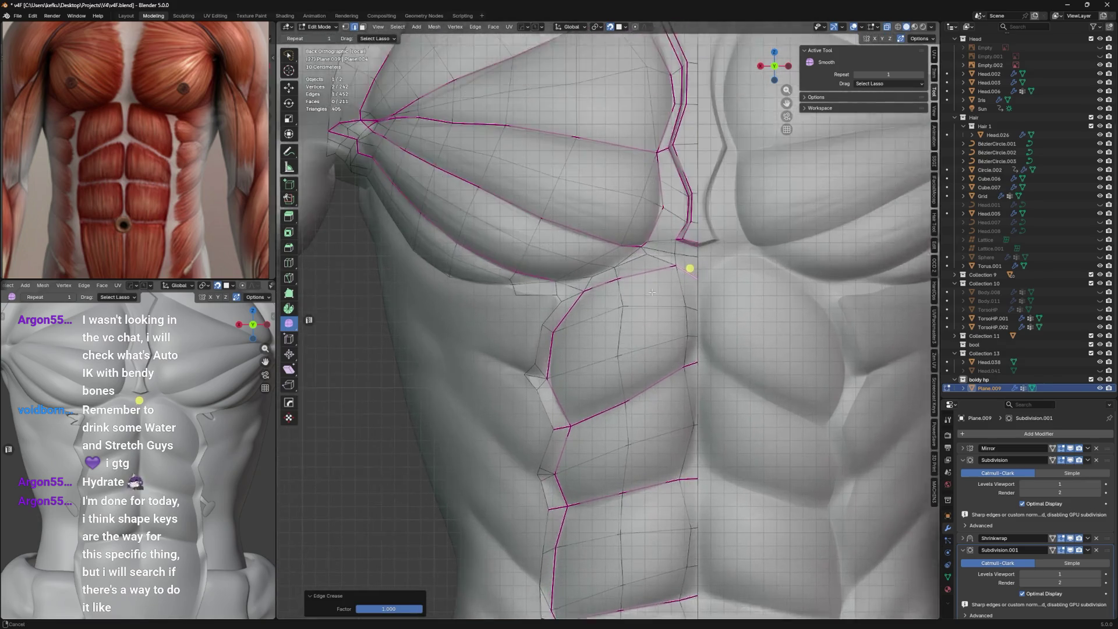
# Crease the edges under the pec fully and mark them sharp.
pyautogui.click(612, 281)
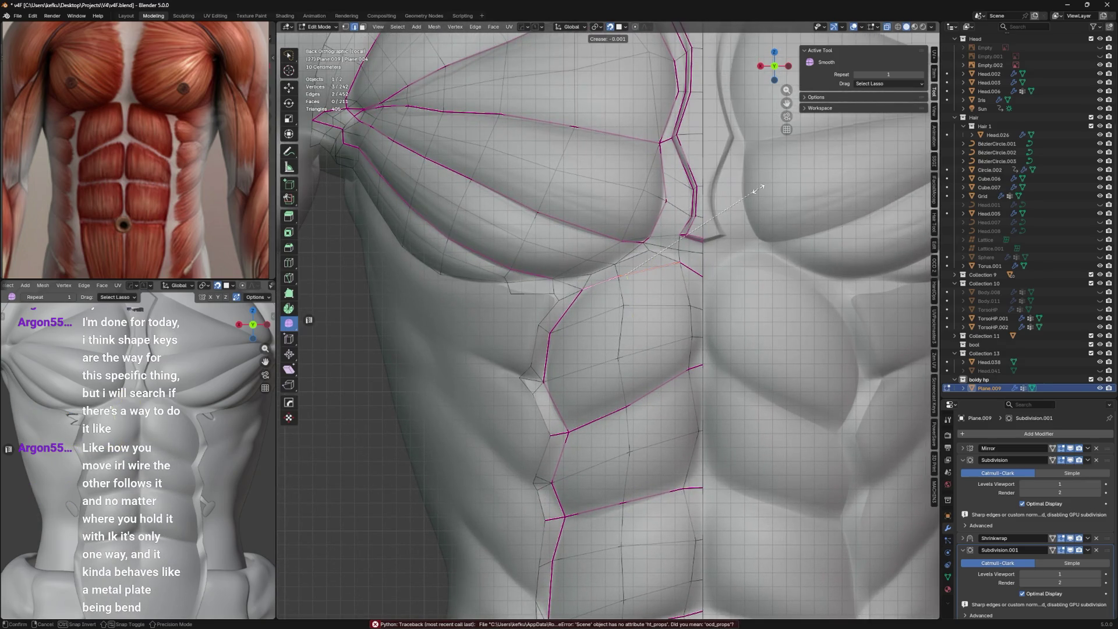
pyautogui.hotkey('shift', 'e')
pyautogui.click(734, 196)
pyautogui.hotkey('shift', 'e')
pyautogui.click(653, 231)
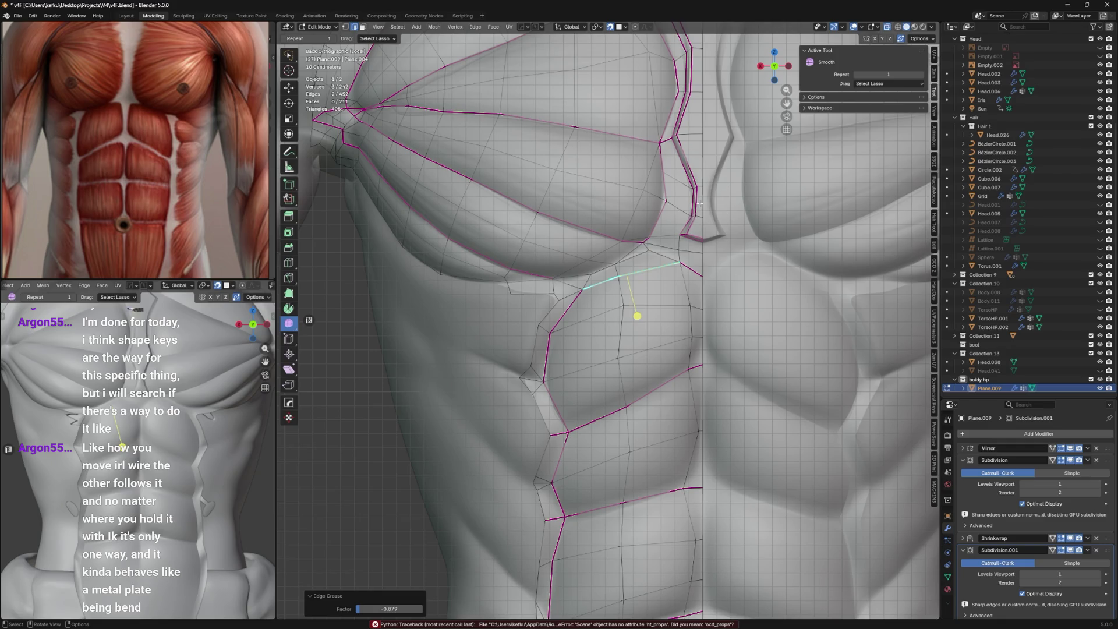
pyautogui.scroll(-2, 745, 235)
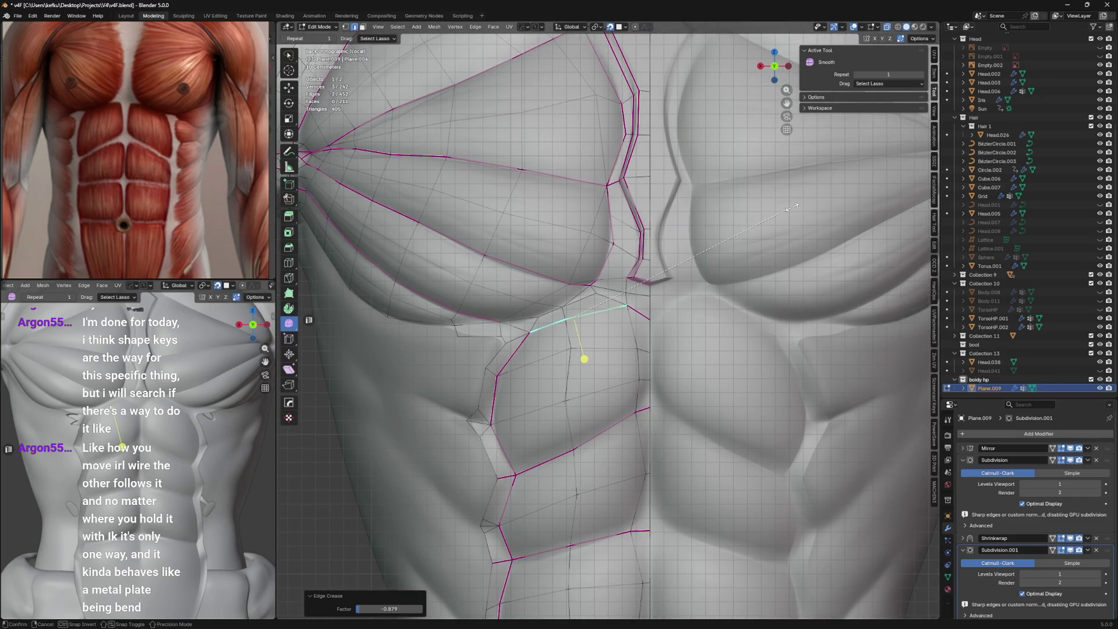
pyautogui.click(639, 282)
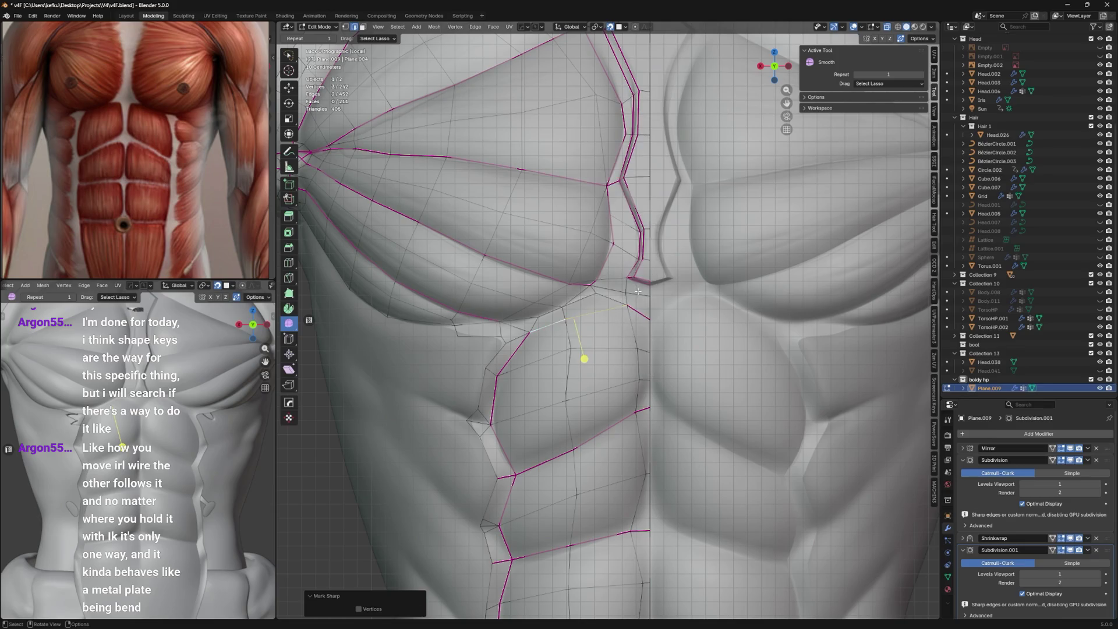
pyautogui.click(606, 295)
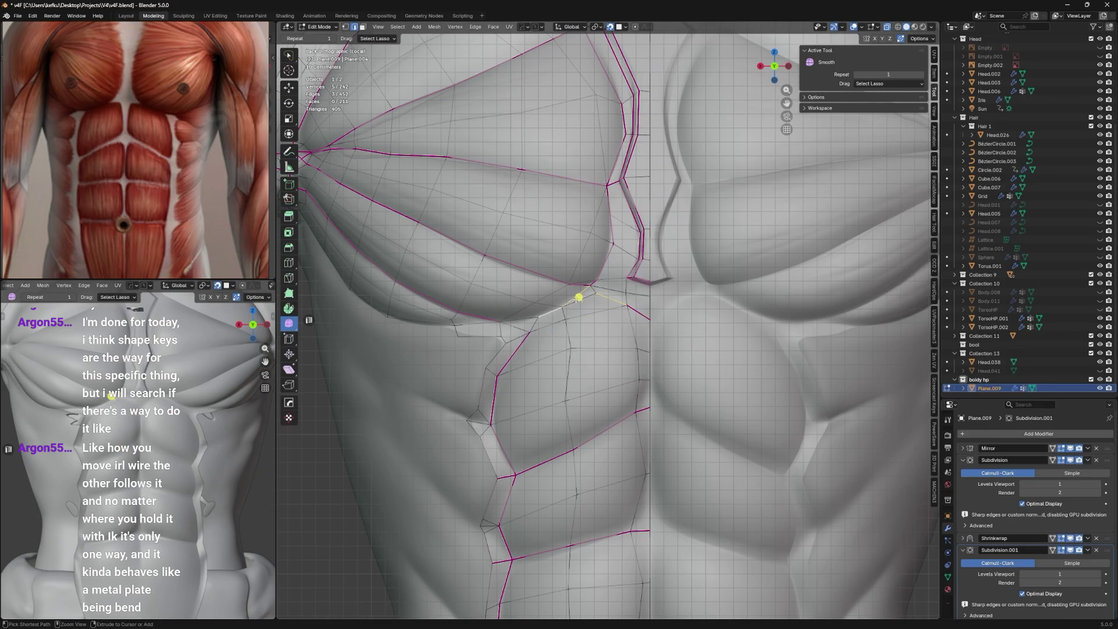
pyautogui.hotkey('shift', 'e')
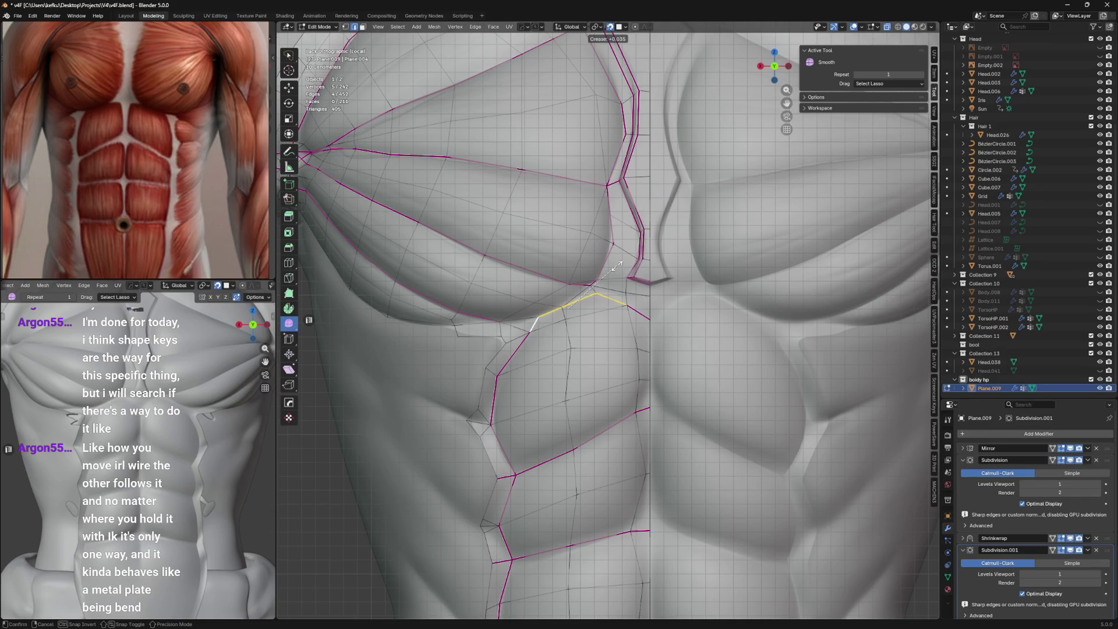
pyautogui.click(812, 235)
# With see-through display, grab and slide the pec-border vertices into place one by one, saving midway.
pyautogui.hotkey('alt', 'z')
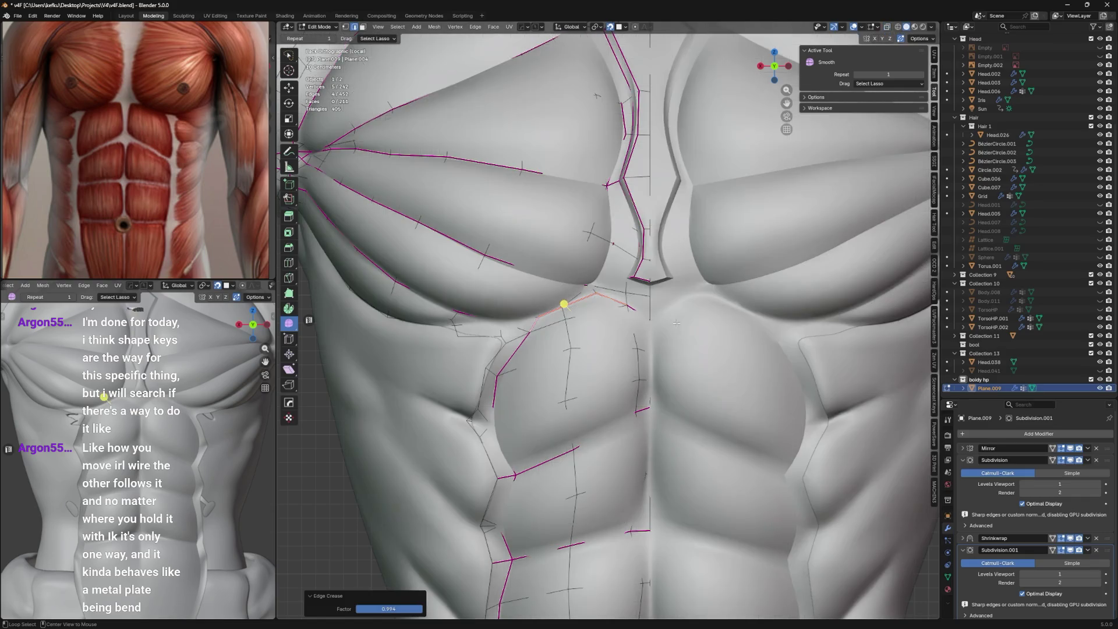
pyautogui.hotkey('alt', 'z')
pyautogui.scroll(2, 563, 328)
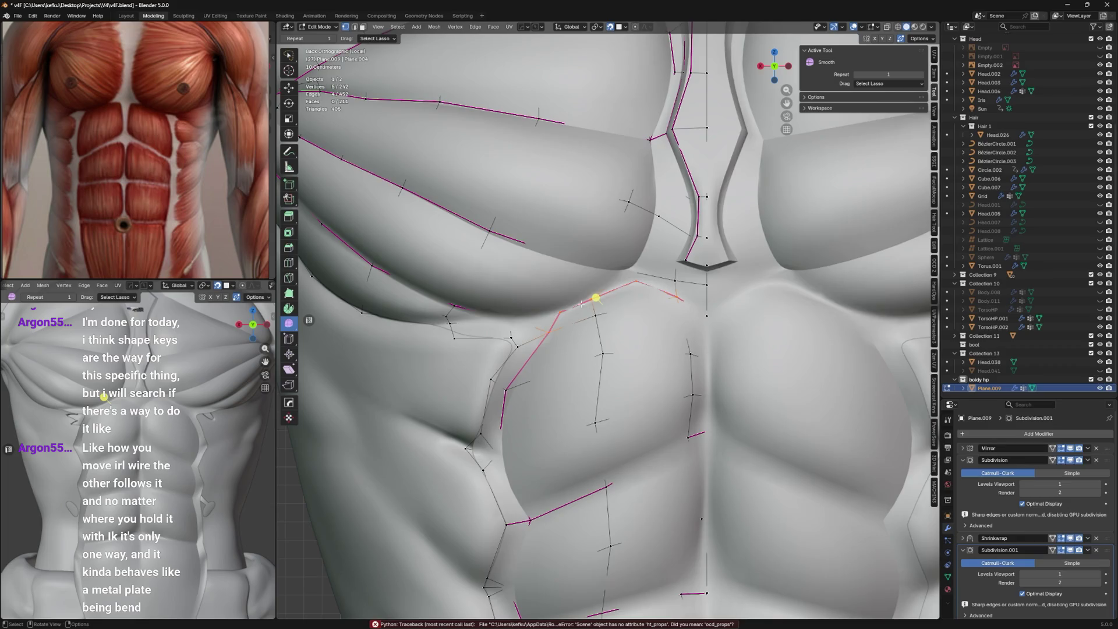
pyautogui.hotkey('shift', 'z')
pyautogui.press('g')
pyautogui.click(551, 325)
pyautogui.press('g')
pyautogui.click(586, 301)
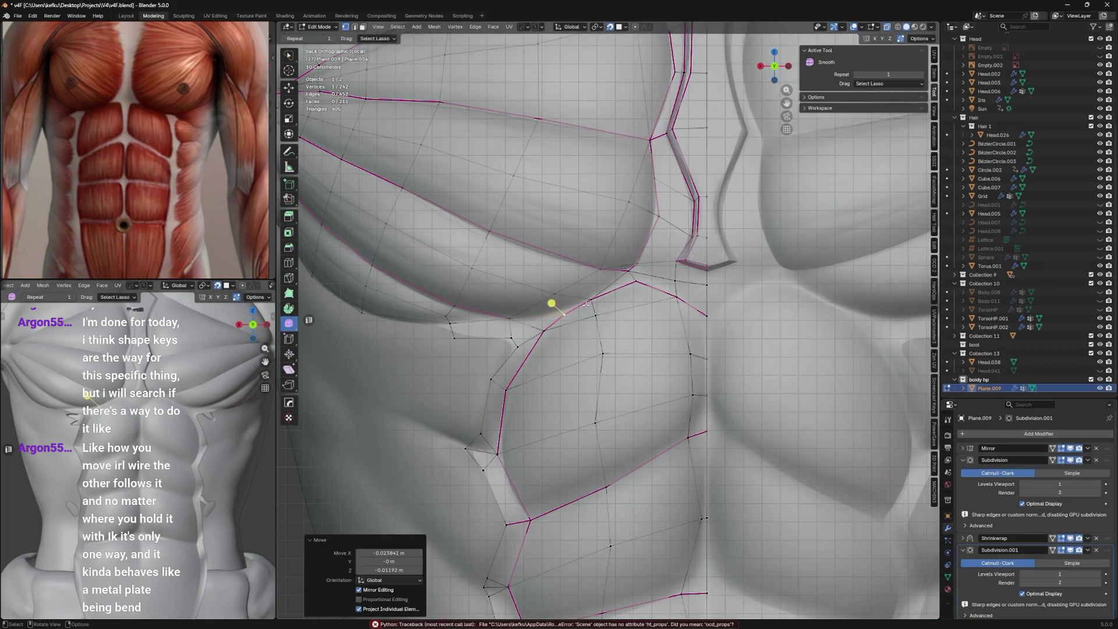
pyautogui.press('g')
pyautogui.click(586, 295)
pyautogui.press('g')
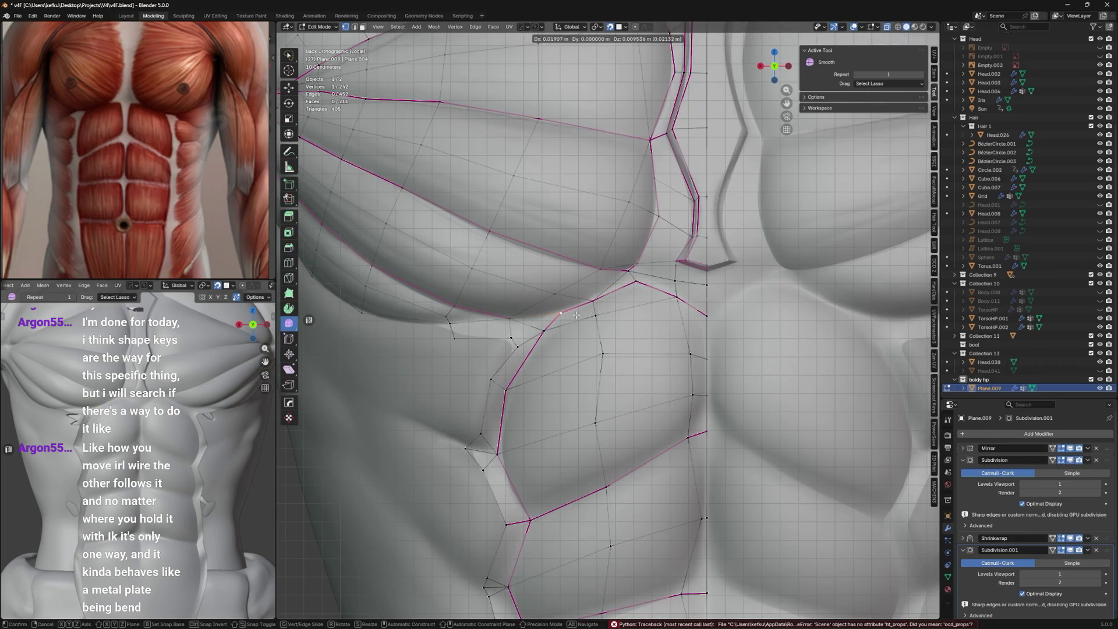
pyautogui.click(553, 304)
pyautogui.press('g')
pyautogui.click(564, 310)
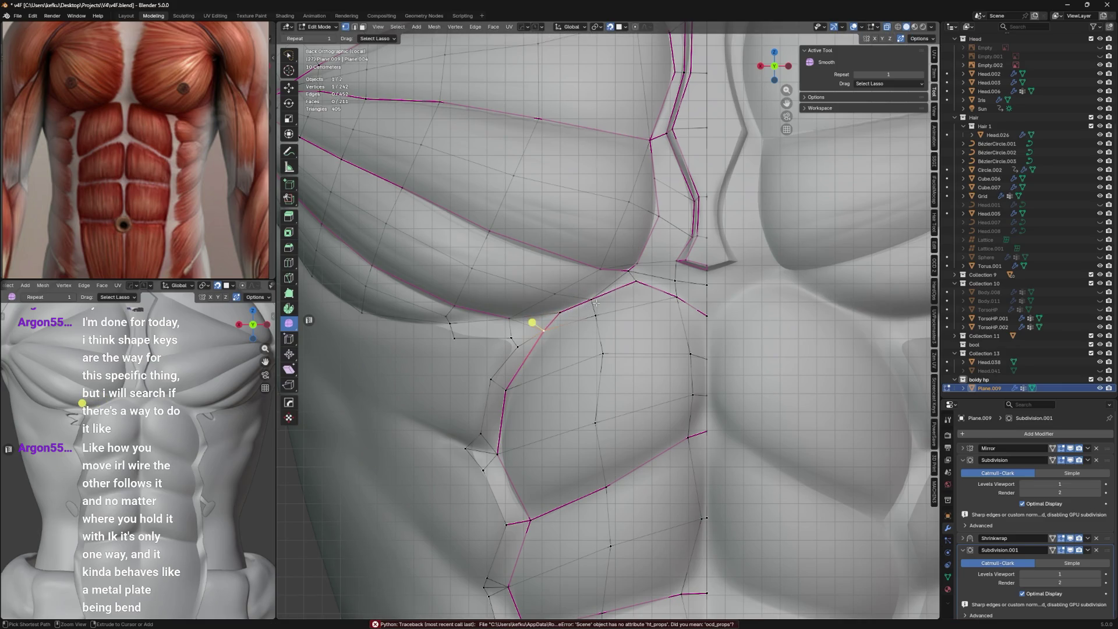
pyautogui.press('g')
pyautogui.click(595, 300)
pyautogui.hotkey('shift', 'Tab')
pyautogui.hotkey('ctrl', 's')
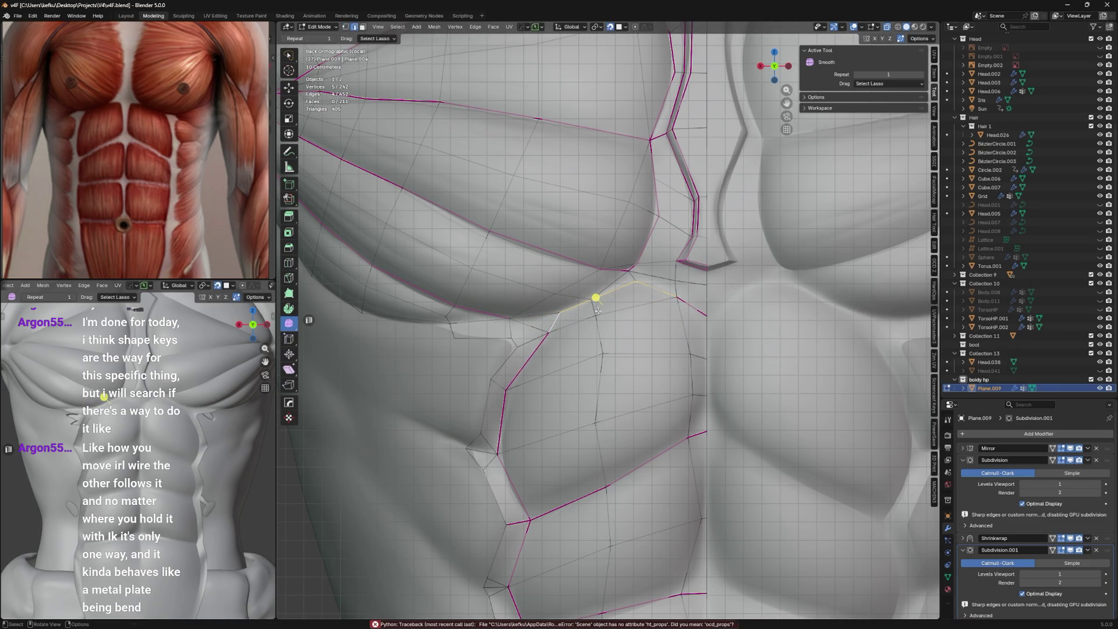
pyautogui.click(555, 324)
pyautogui.press('g')
pyautogui.click(556, 335)
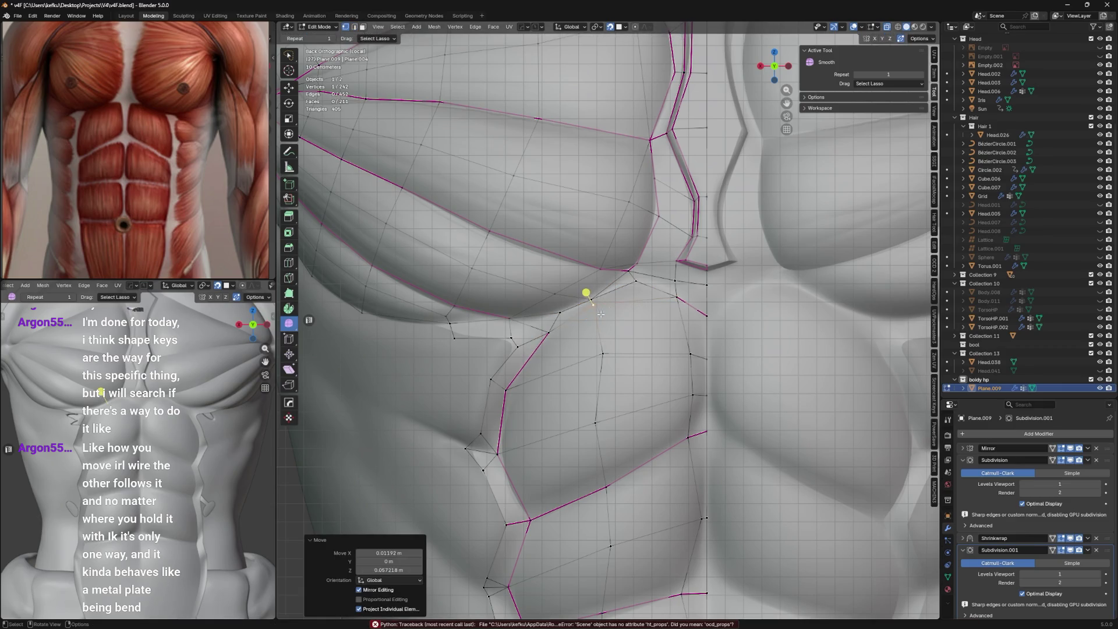
# Crease the lower-pec border edges at 1.0 and mark them sharp.
pyautogui.click(560, 331)
pyautogui.click(677, 297)
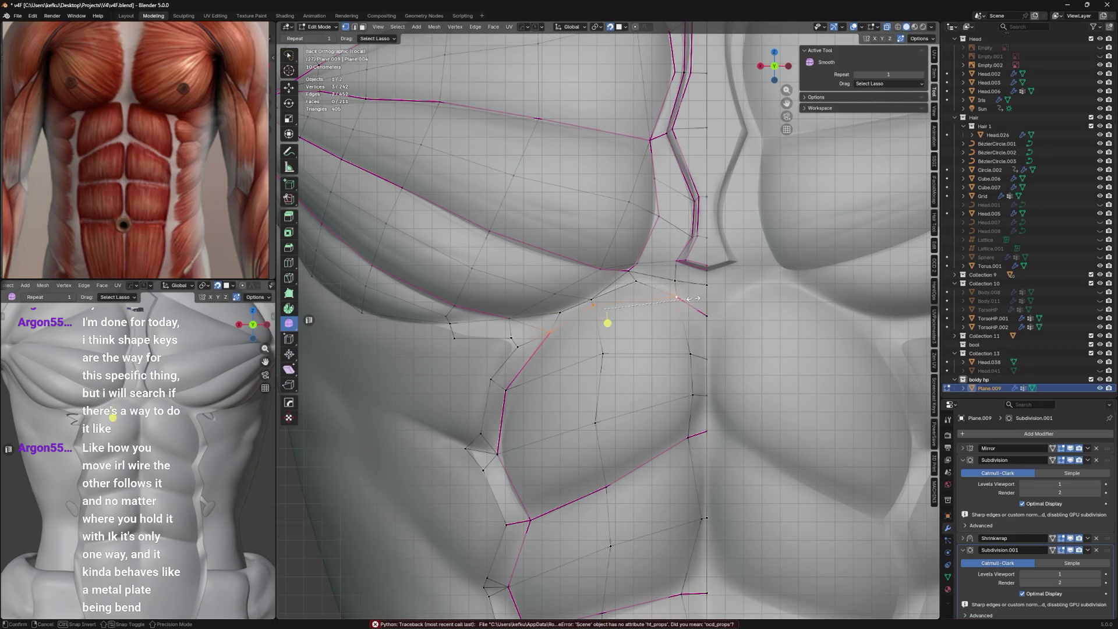
pyautogui.hotkey('shift', 'e')
pyautogui.click(881, 447)
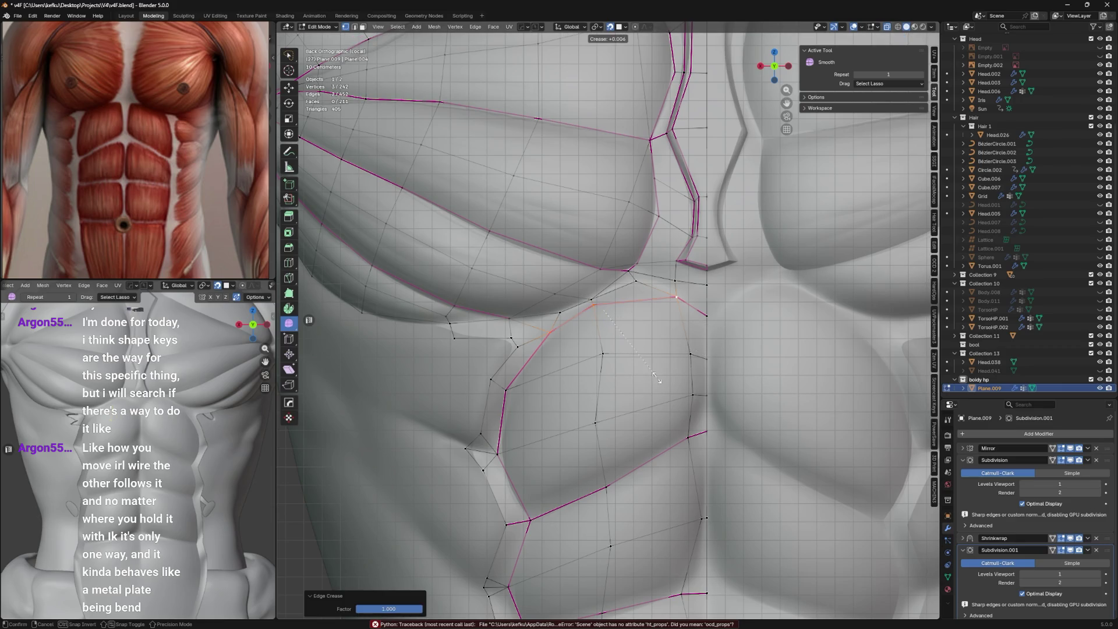
pyautogui.rightClick(695, 365)
pyautogui.click(642, 362)
pyautogui.scroll(-3, 705, 346)
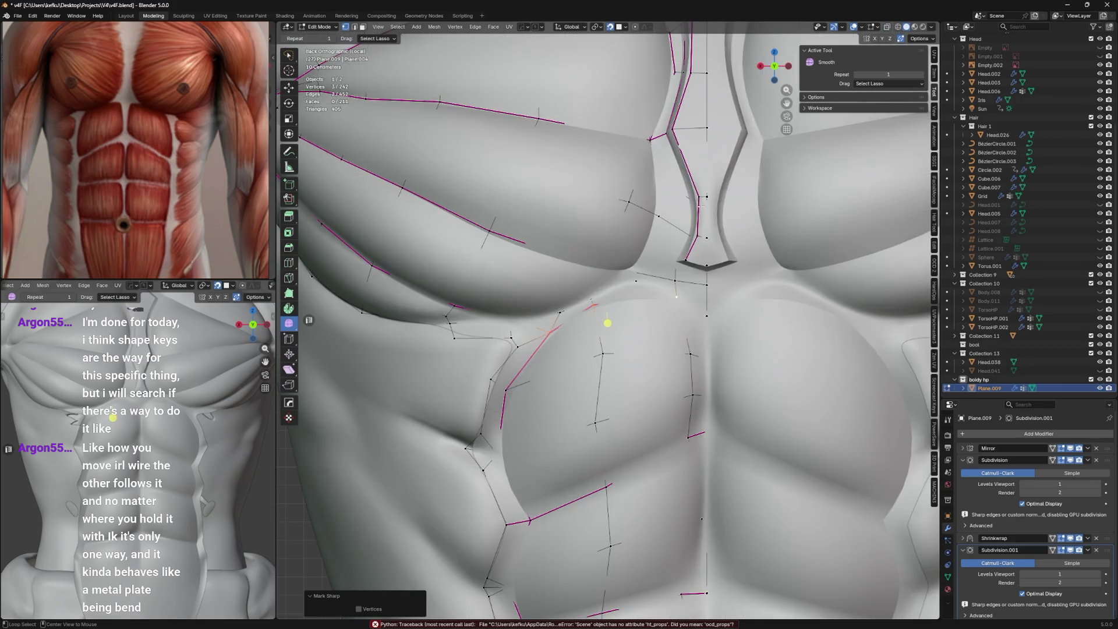
# From a front orthographic view, vertex-slide the points under the pec along their edges, then return to Object Mode.
pyautogui.press('Tab')
pyautogui.press('Tab')
pyautogui.press('ctrl+KP_1')
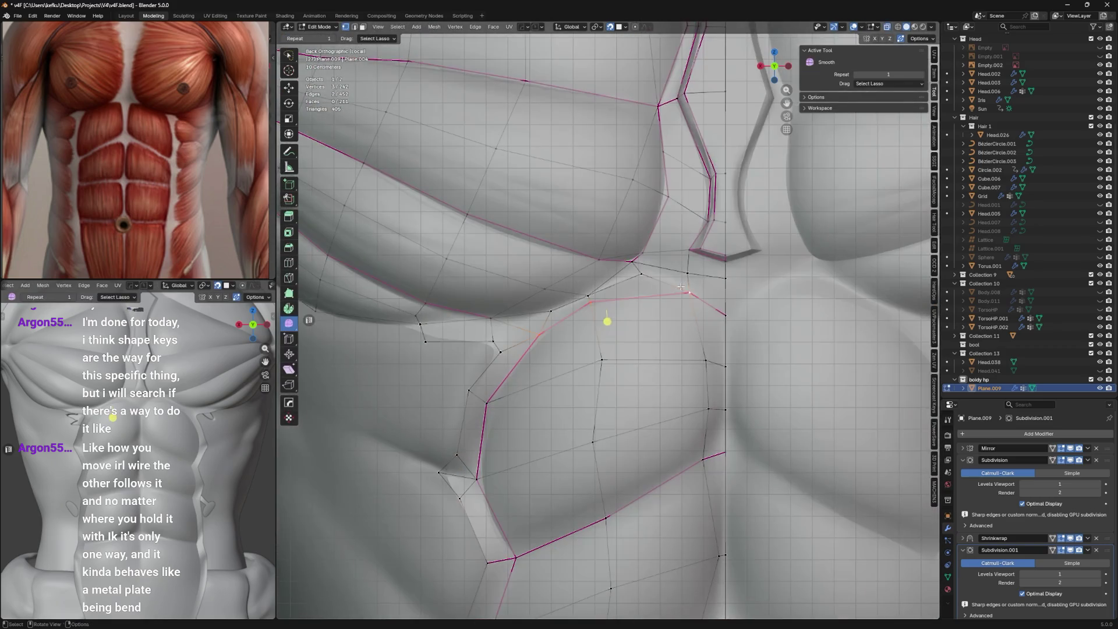
pyautogui.click(601, 298)
pyautogui.hotkey('shift', 'v')
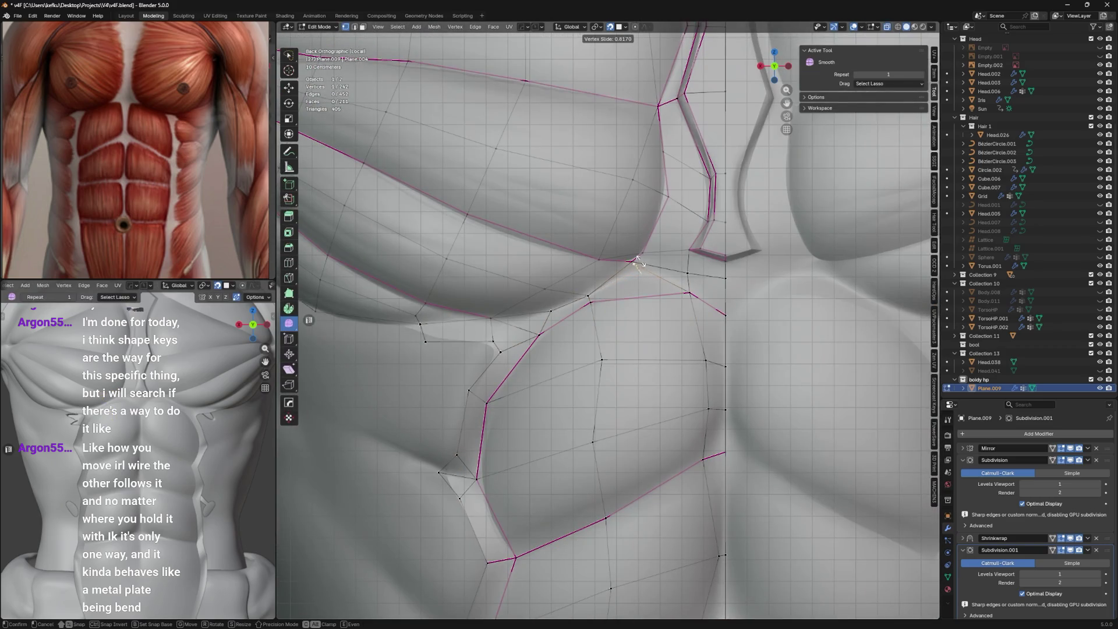
pyautogui.click(632, 262)
pyautogui.hotkey('shift', 'v')
pyautogui.click(664, 278)
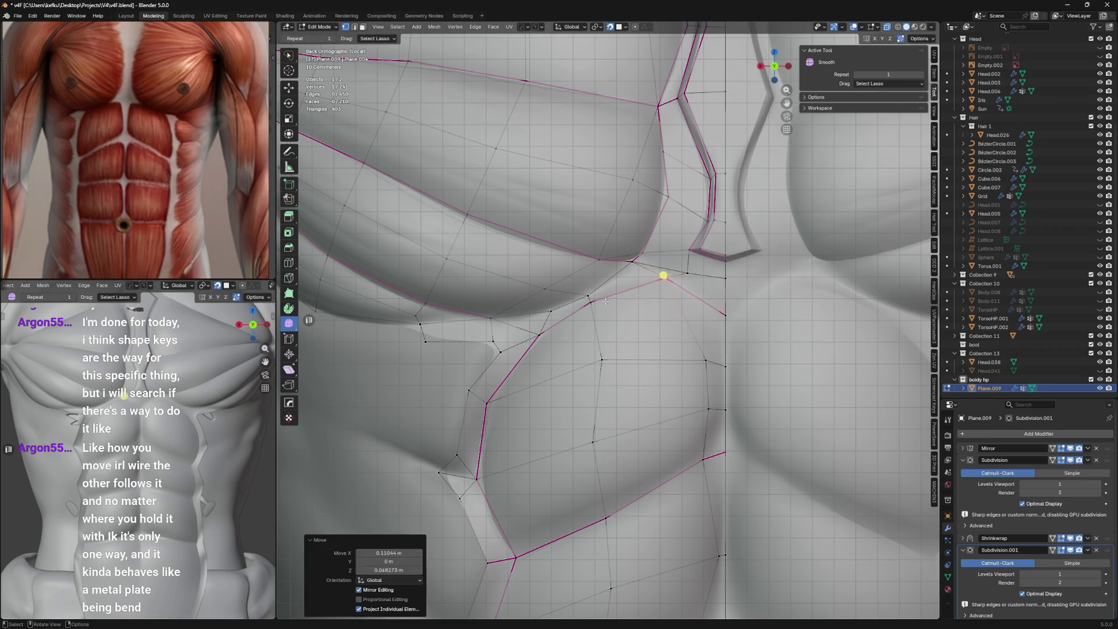
pyautogui.press('g')
pyautogui.press('g')
pyautogui.click(607, 295)
pyautogui.click(651, 276)
pyautogui.press('g')
pyautogui.press('g')
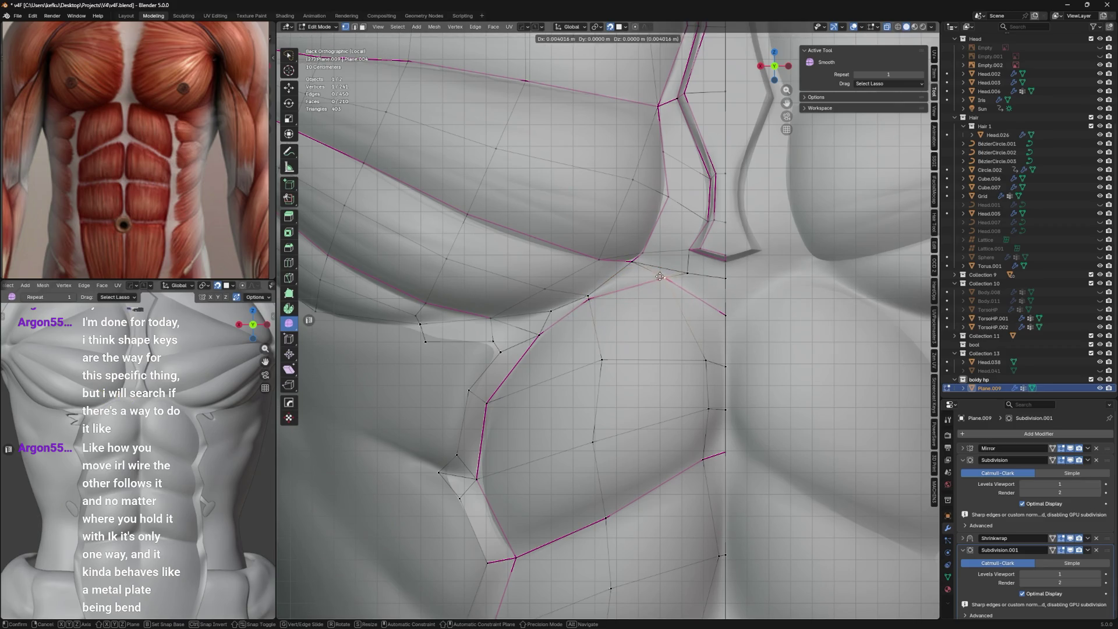
pyautogui.click(651, 277)
pyautogui.press('Tab')
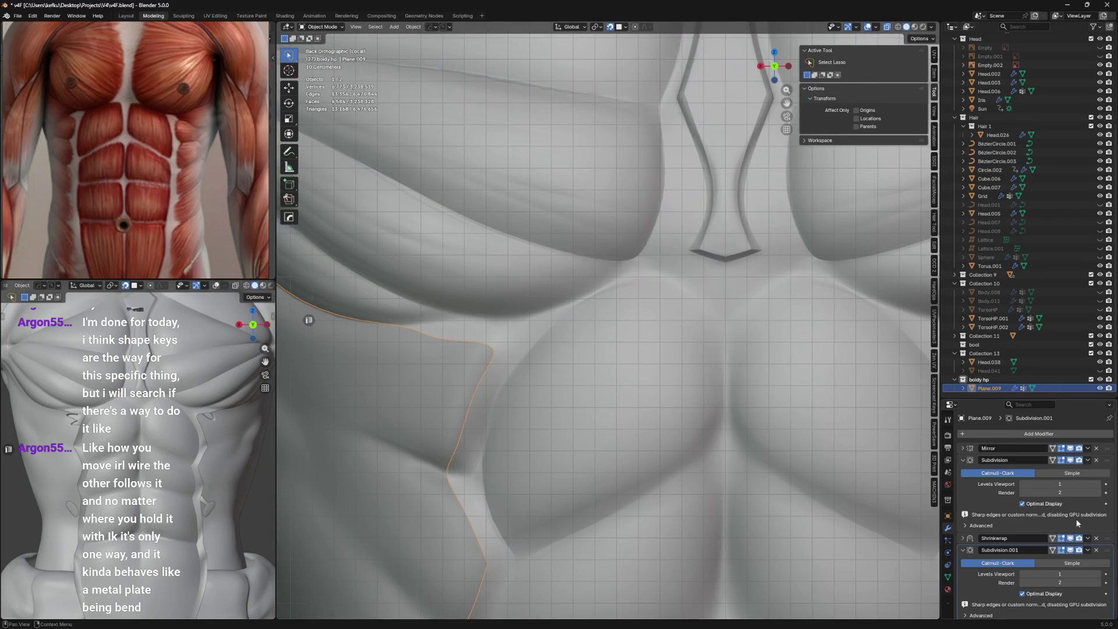
# Back in Edit Mode on a close perspective view, mark the pec border edges as sharp.
pyautogui.press('KP_5')
pyautogui.scroll(-4, 690, 437)
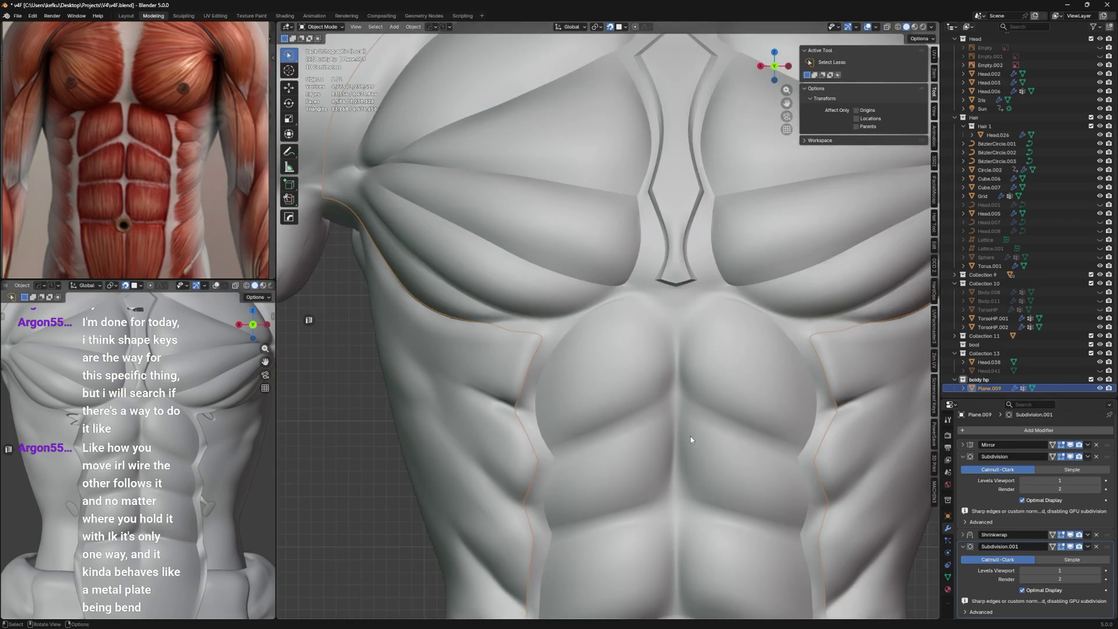
pyautogui.moveTo(690, 436)
pyautogui.mouseDown(button='middle')
pyautogui.moveTo(704, 421)
pyautogui.moveTo(667, 387)
pyautogui.mouseUp(button='middle')
pyautogui.scroll(-4, 705, 422)
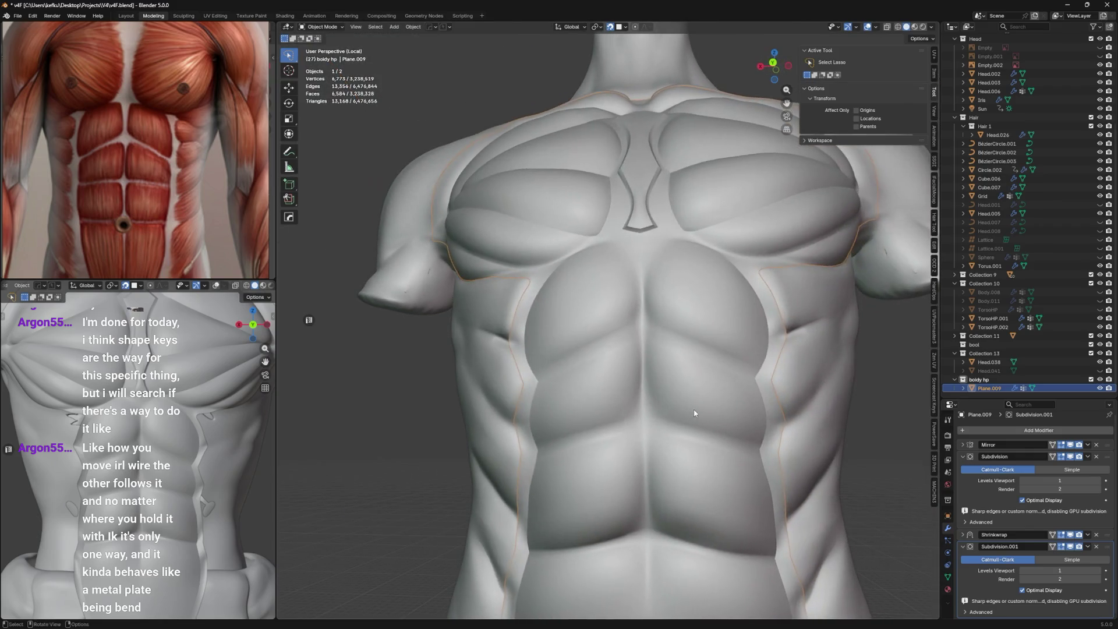
pyautogui.press('Tab')
pyautogui.keyDown('ctrl'); pyautogui.moveTo(524, 384); pyautogui.dragTo(634, 327); pyautogui.keyUp('ctrl')
pyautogui.rightClick(599, 349)
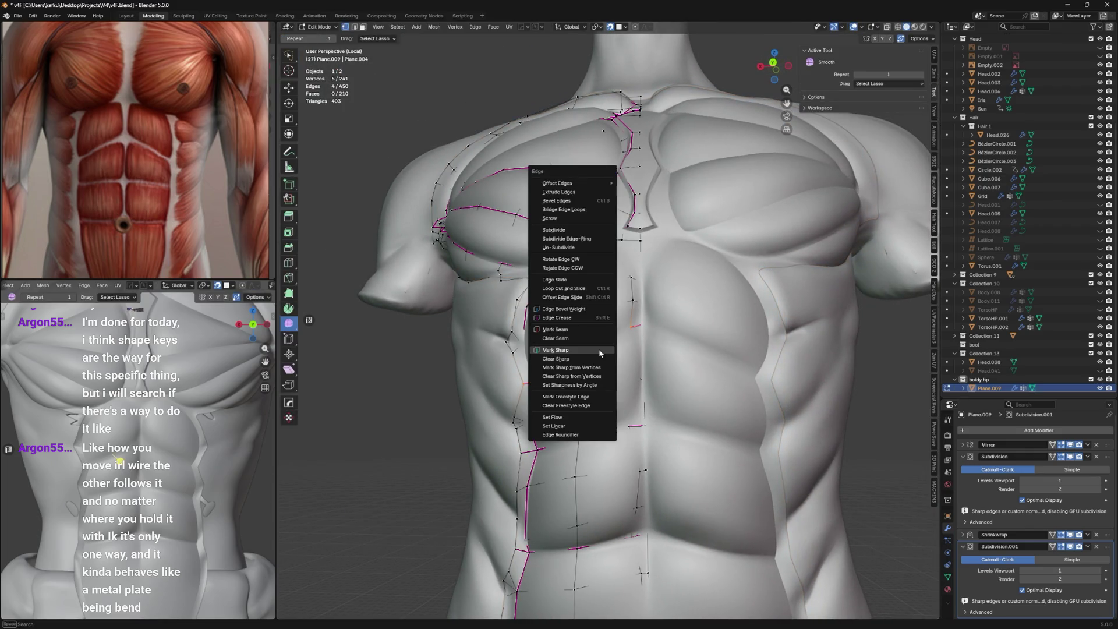
pyautogui.click(598, 348)
pyautogui.rightClick(583, 355)
pyautogui.click(611, 385)
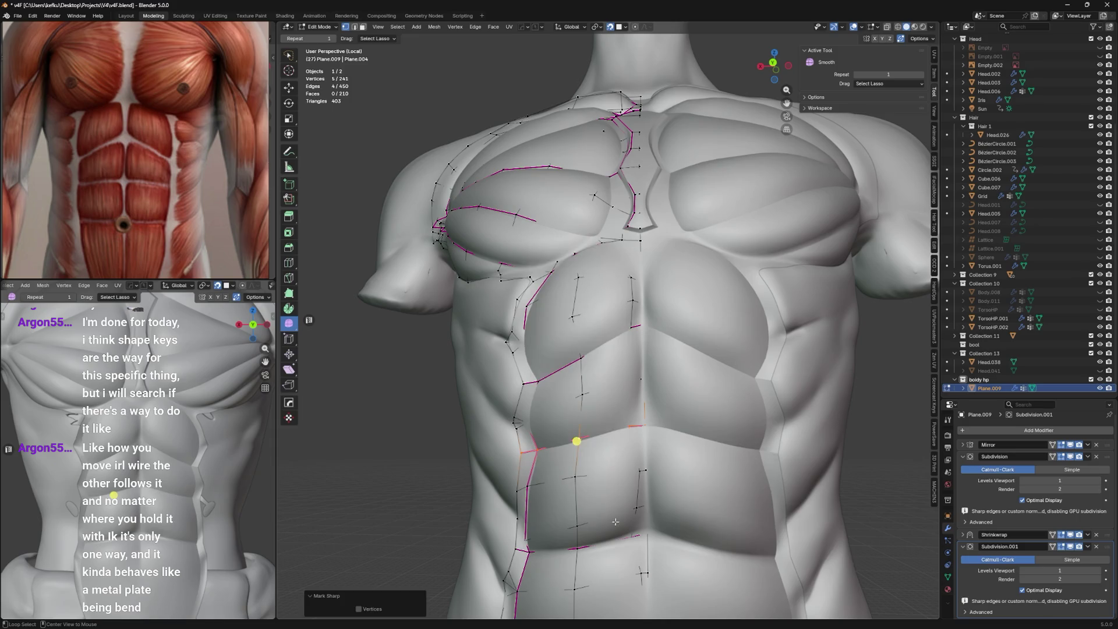
pyautogui.scroll(-3, 615, 534)
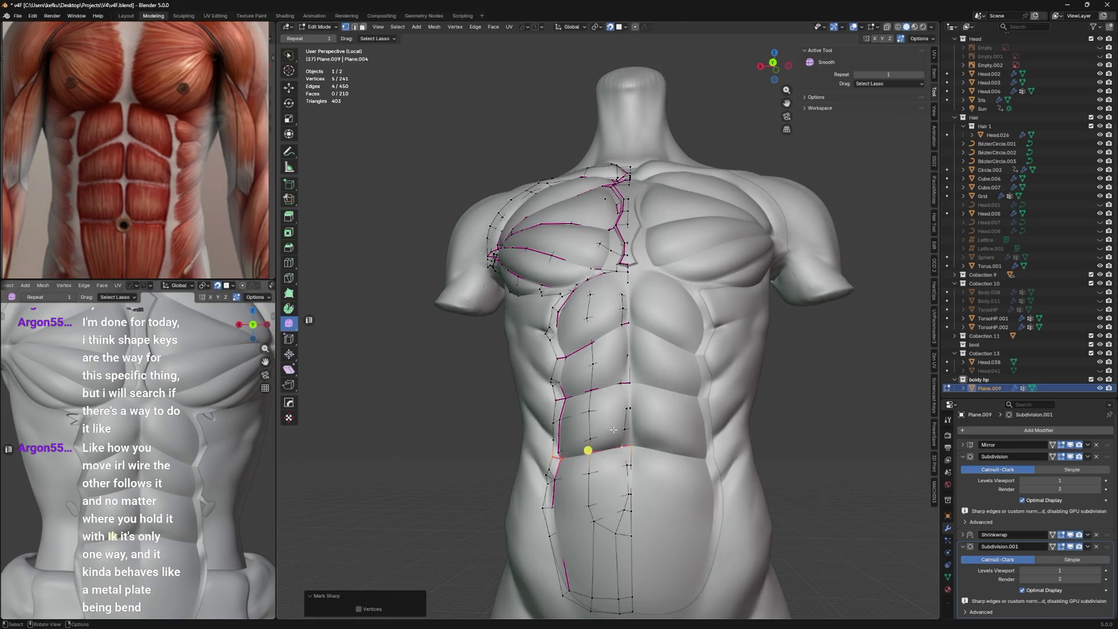
pyautogui.scroll(3, 640, 387)
# Mark the sternum edge loop sharp and preview the shading in Object Mode.
pyautogui.keyDown('alt'); pyautogui.click(647, 389); pyautogui.keyUp('alt')
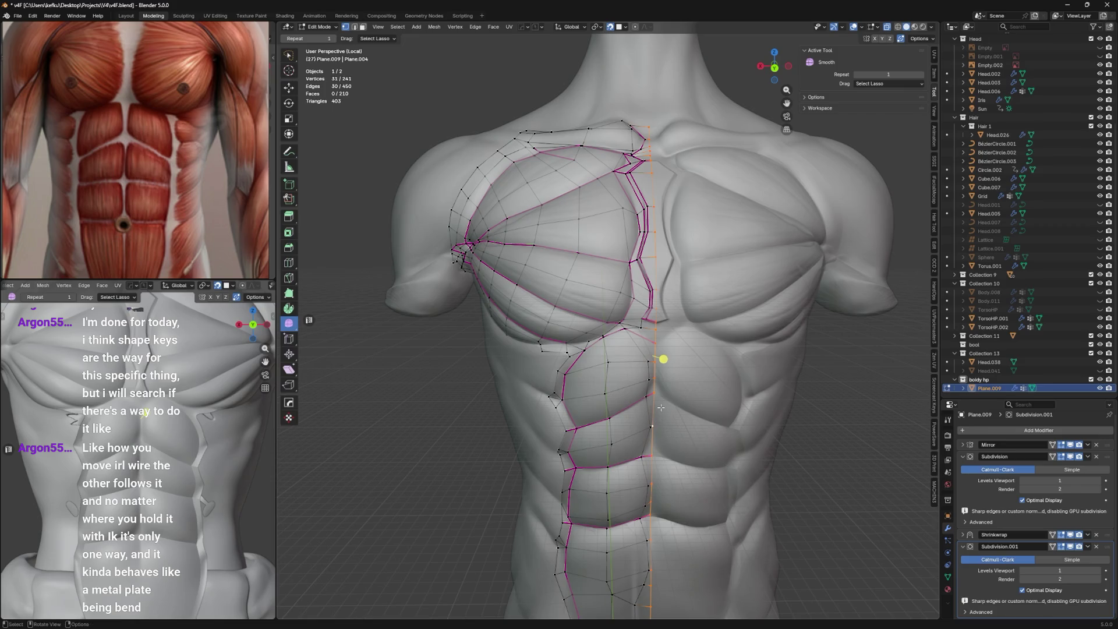
pyautogui.rightClick(661, 407)
pyautogui.click(661, 406)
pyautogui.press('Tab')
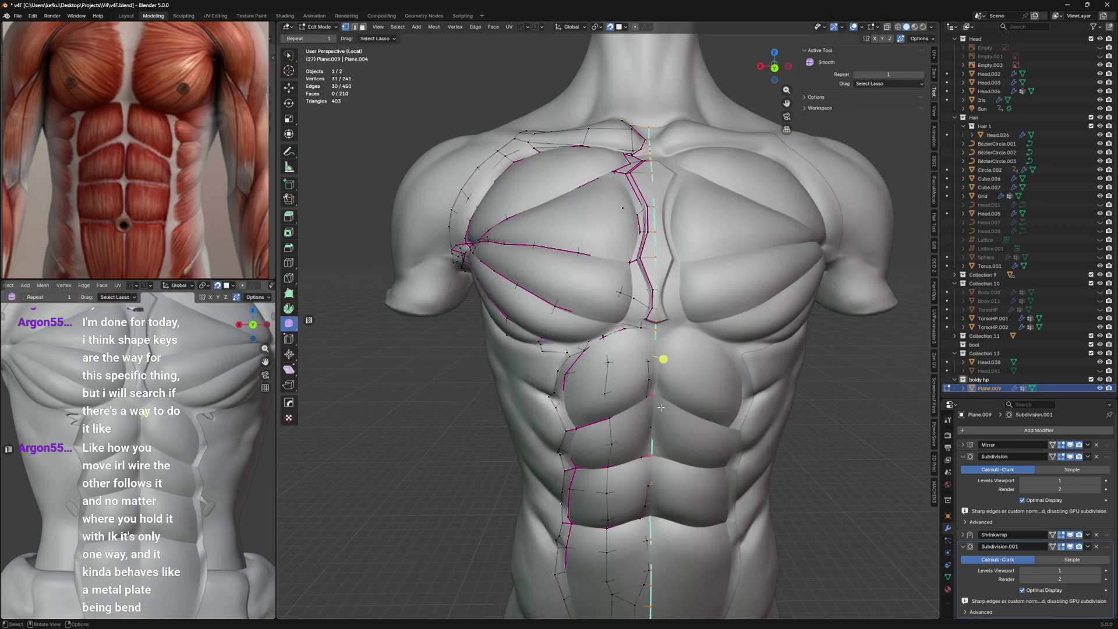
pyautogui.press('Tab')
# In see-through mode, brush-deselect stray sternum edges and mark the centre-line edges sharp.
pyautogui.hotkey('alt', 'z')
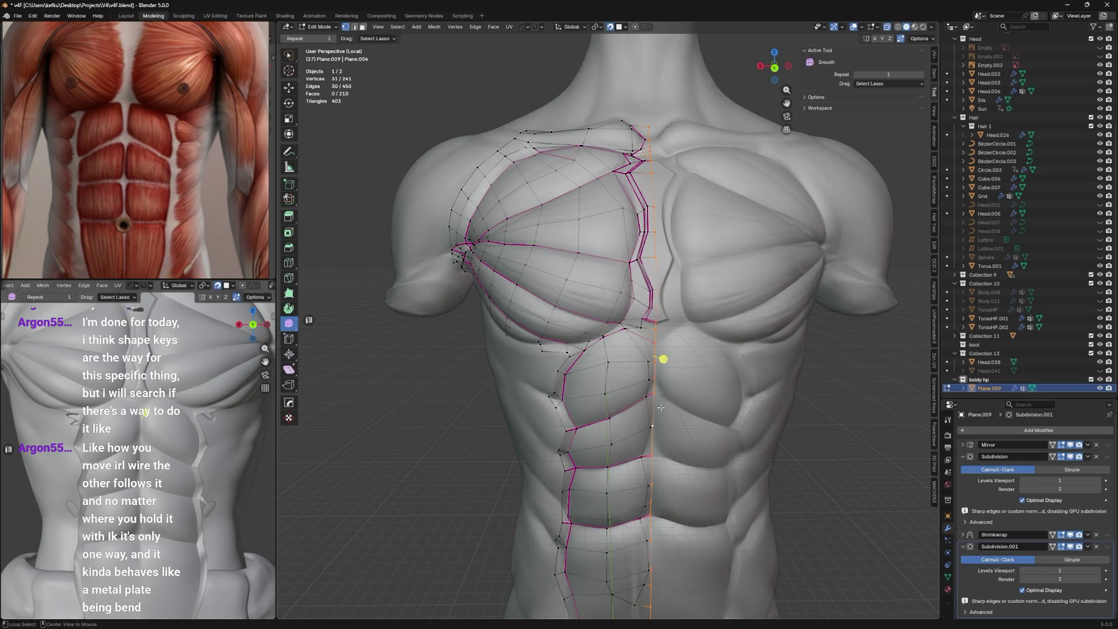
pyautogui.press('c')
pyautogui.moveTo(660, 336); pyautogui.dragTo(665, 384, button='middle')
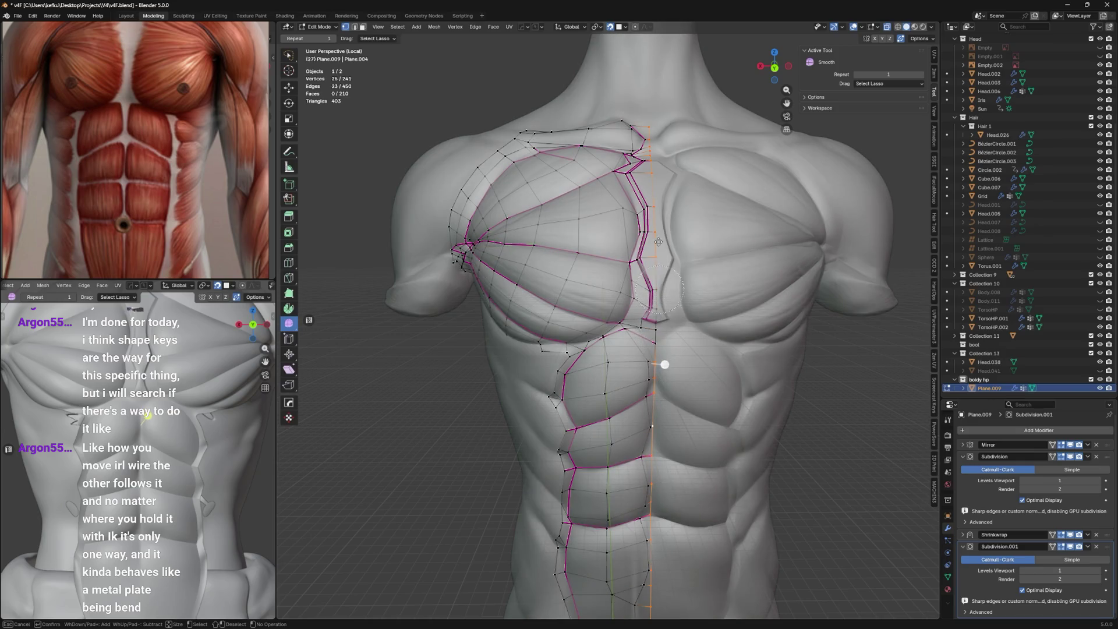
pyautogui.moveTo(654, 132); pyautogui.dragTo(650, 166, button='middle')
pyautogui.press('Escape')
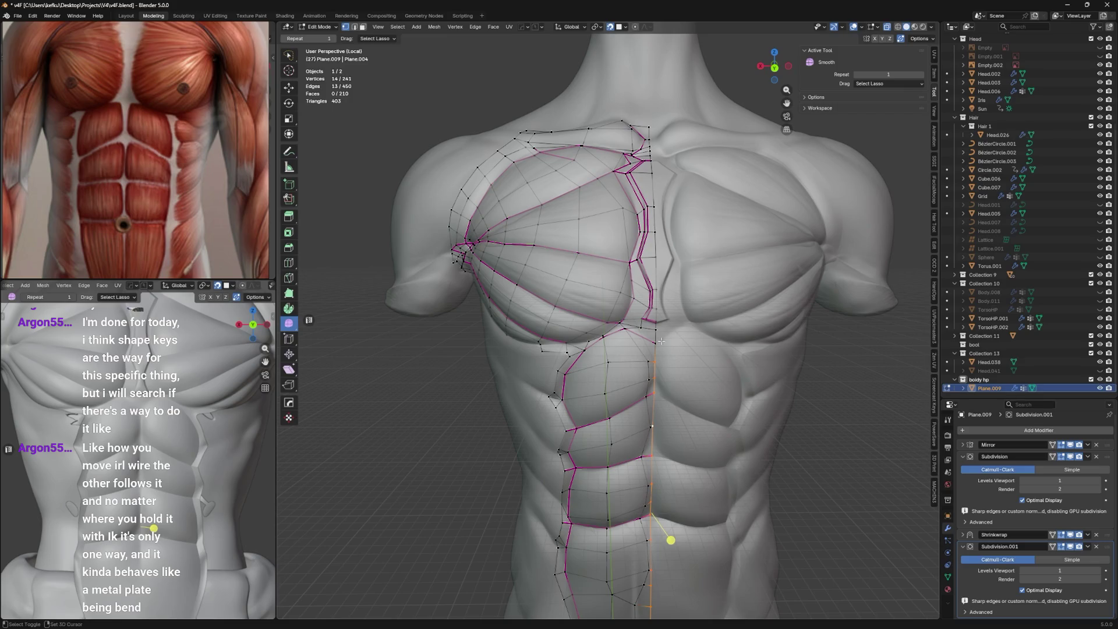
pyautogui.rightClick(685, 358)
pyautogui.click(690, 364)
pyautogui.scroll(-3, 686, 358)
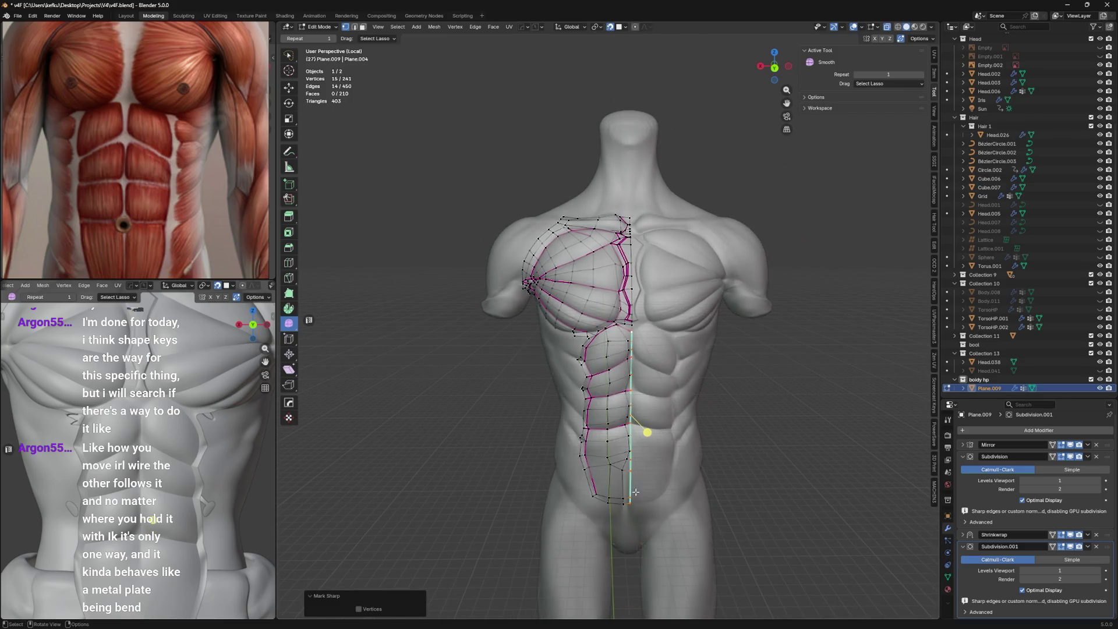
# Mark the lower centre-line edges, plus one more added edge, as sharp.
pyautogui.press('c')
pyautogui.press('Escape')
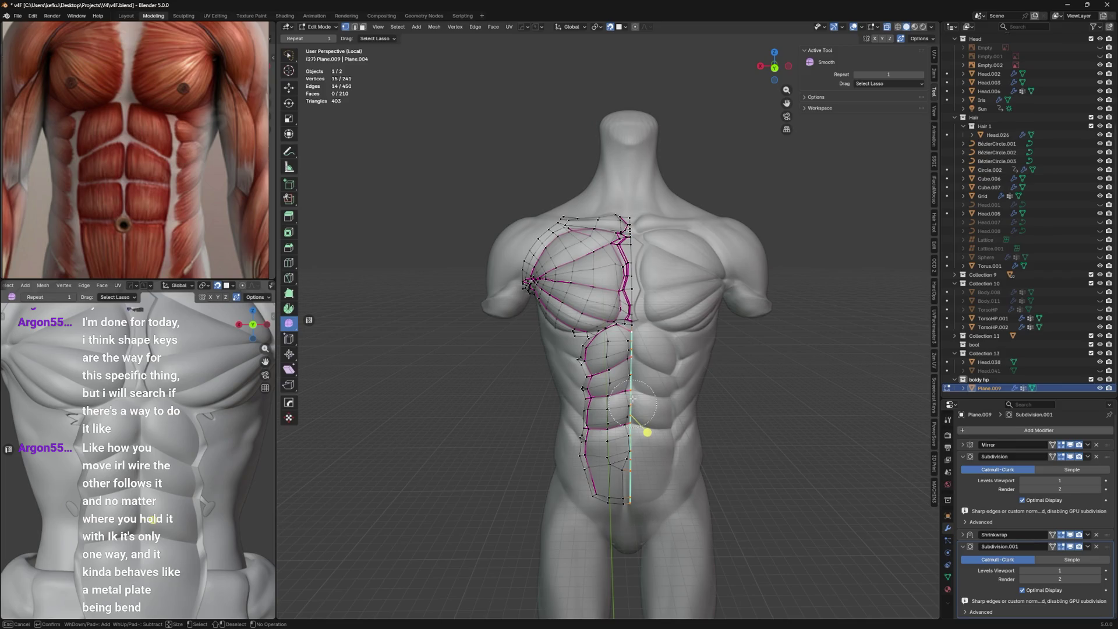
pyautogui.click(632, 399)
pyautogui.rightClick(665, 357)
pyautogui.click(664, 357)
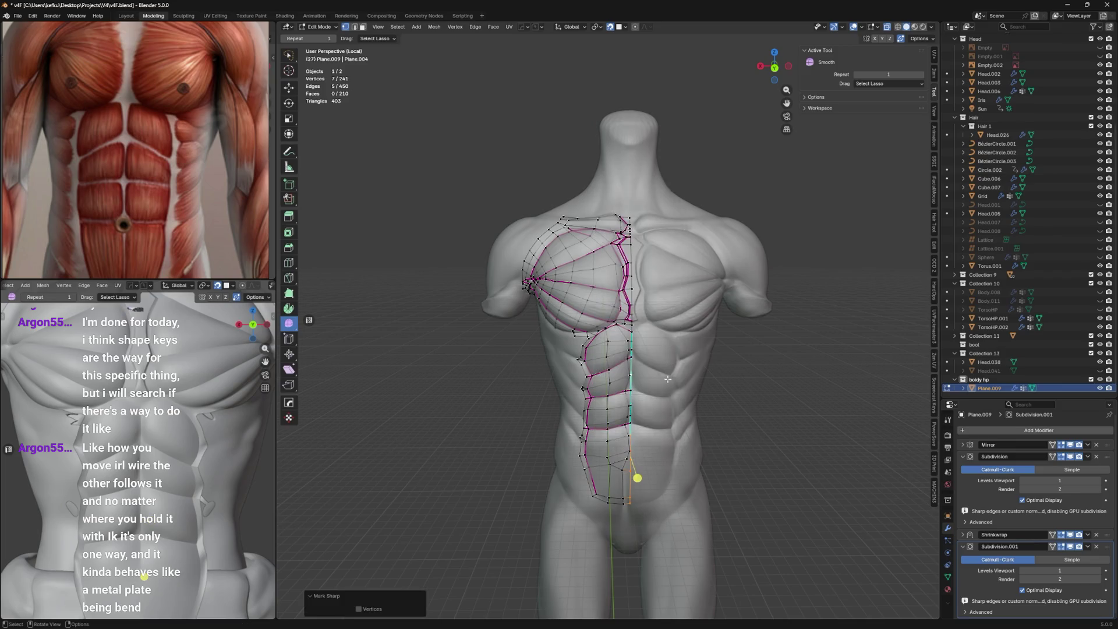
pyautogui.scroll(2, 664, 358)
pyautogui.scroll(2, 677, 456)
pyautogui.keyDown('shift'); pyautogui.click(632, 448); pyautogui.keyUp('shift')
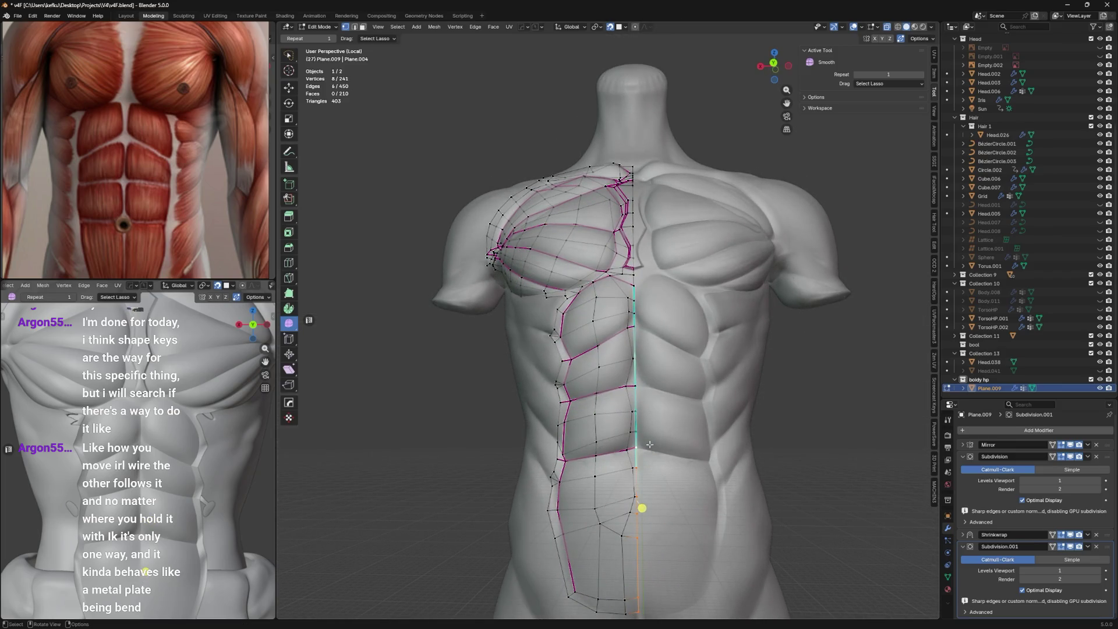
pyautogui.rightClick(665, 443)
pyautogui.click(664, 444)
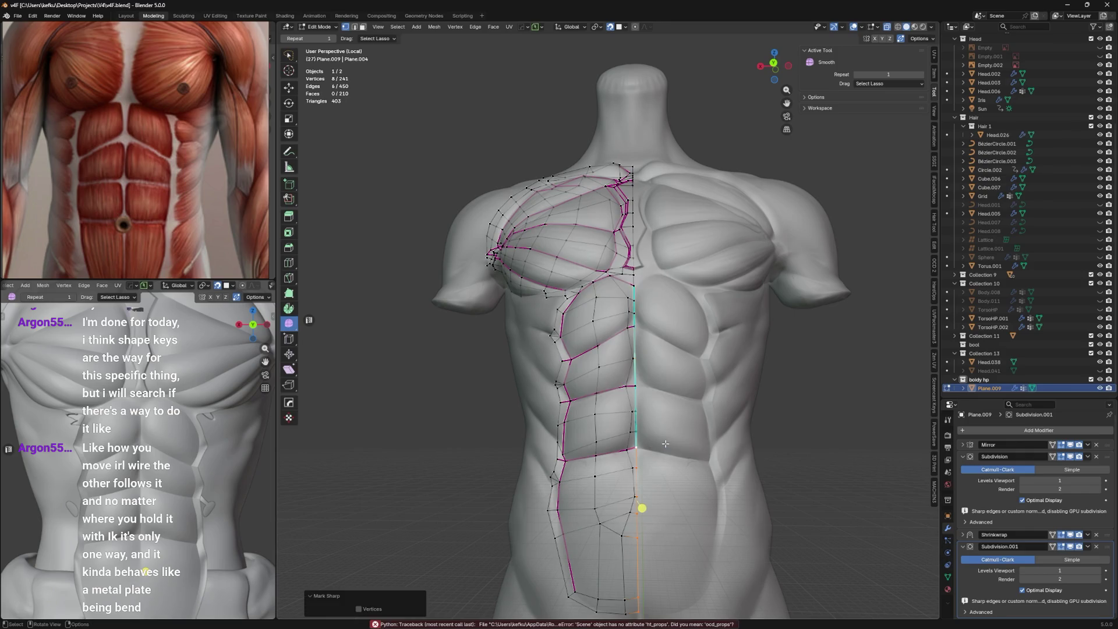
# Preview the shading from a three-quarter view, select two vertices below the abs and save the file.
pyautogui.press('Tab')
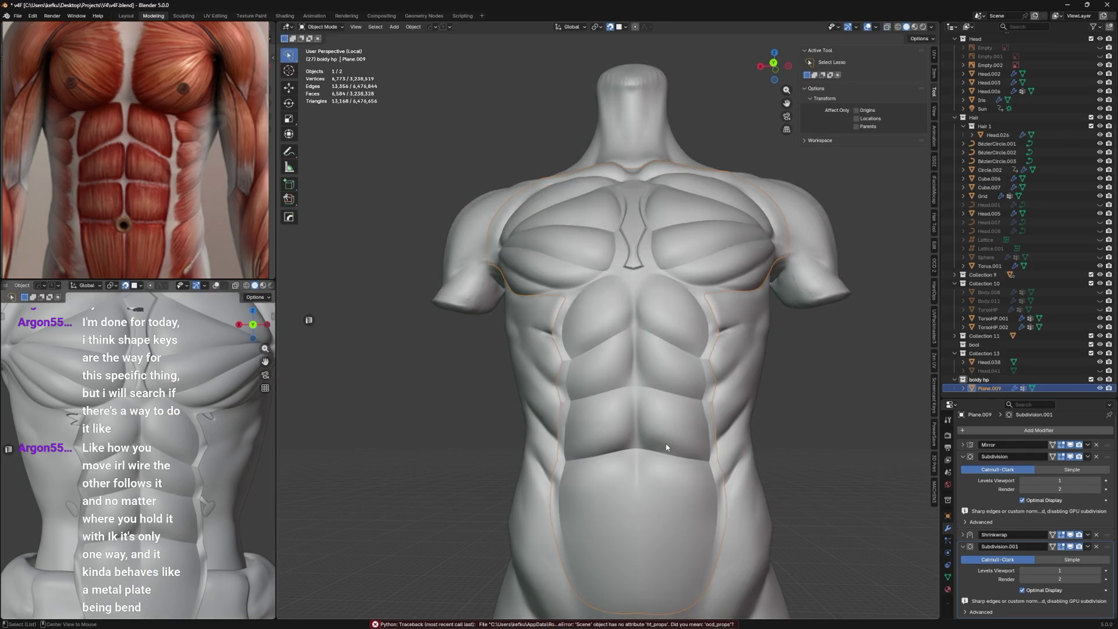
pyautogui.moveTo(666, 446)
pyautogui.mouseDown(button='middle')
pyautogui.moveTo(700, 454)
pyautogui.moveTo(665, 518)
pyautogui.mouseUp(button='middle')
pyautogui.press('Tab')
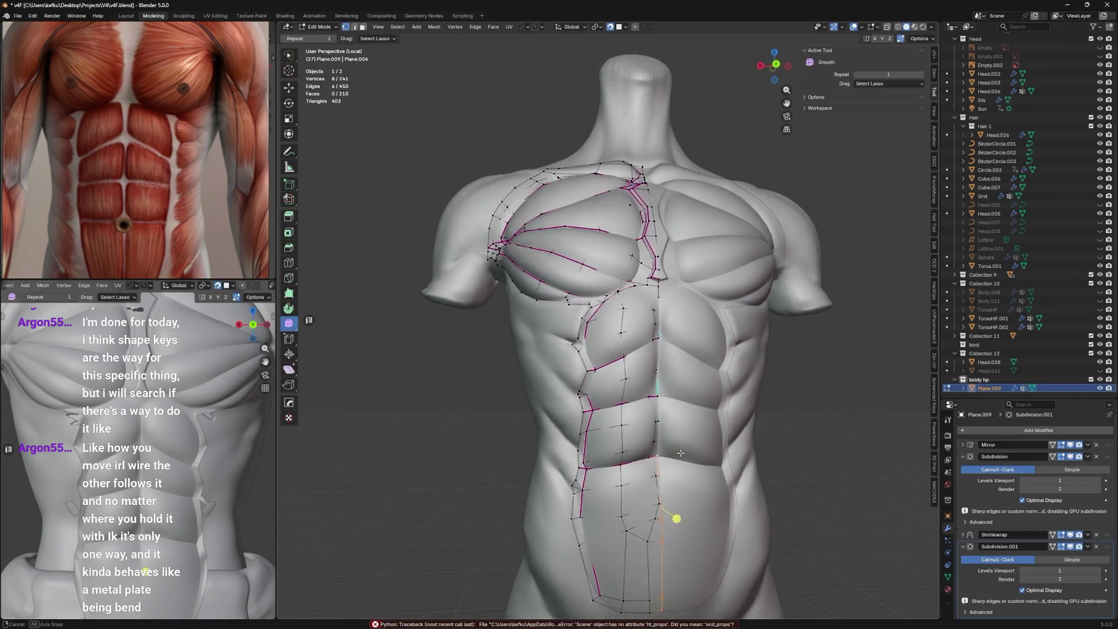
pyautogui.click(651, 457)
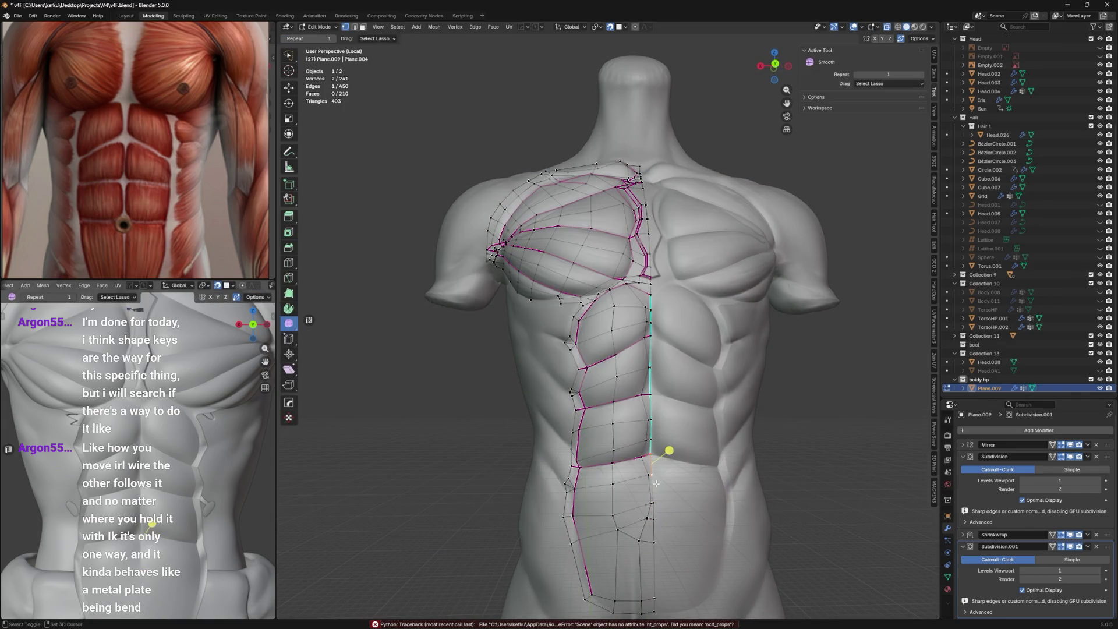
pyautogui.keyDown('shift'); pyautogui.click(654, 501); pyautogui.keyUp('shift')
pyautogui.hotkey('ctrl', 's')
pyautogui.scroll(3, 657, 457)
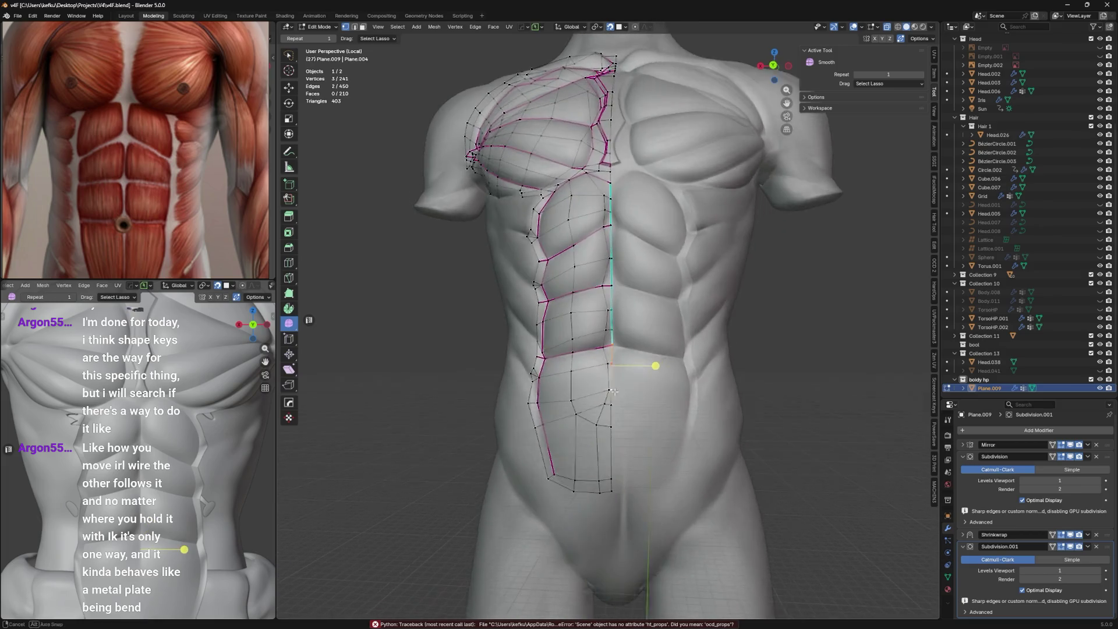
pyautogui.moveTo(620, 395)
pyautogui.mouseDown(button='middle')
pyautogui.moveTo(647, 397)
pyautogui.moveTo(631, 408)
pyautogui.mouseUp(button='middle')
# Slide two lower-belly vertices along their edges and smooth them.
pyautogui.click(634, 406)
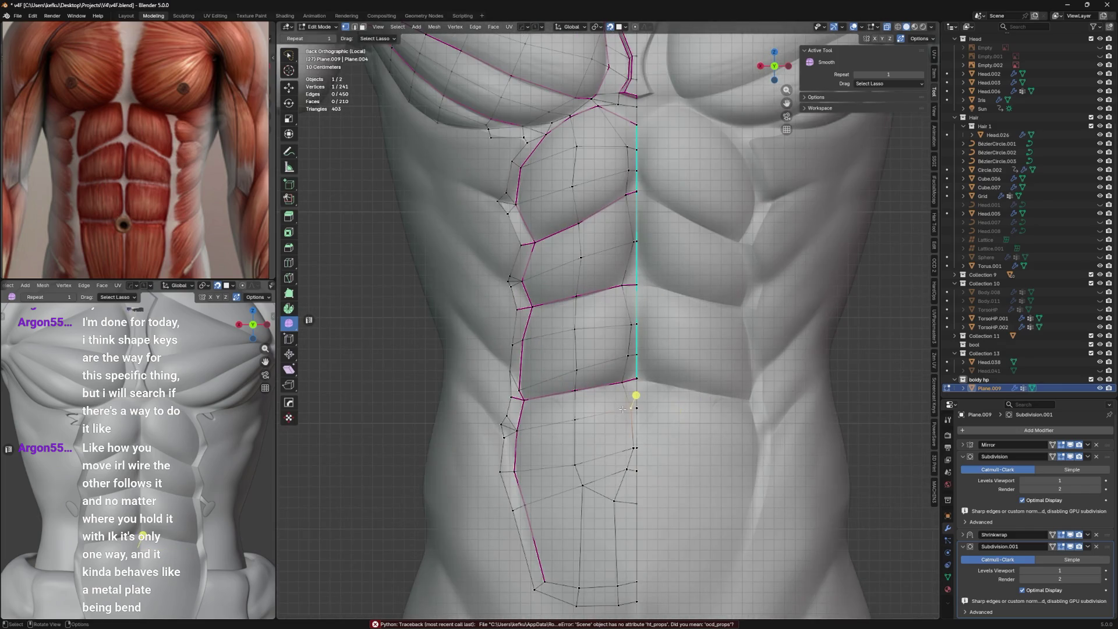
pyautogui.keyDown('shift'); pyautogui.click(636, 450); pyautogui.keyUp('shift')
pyautogui.press('g')
pyautogui.press('g')
pyautogui.click(647, 449)
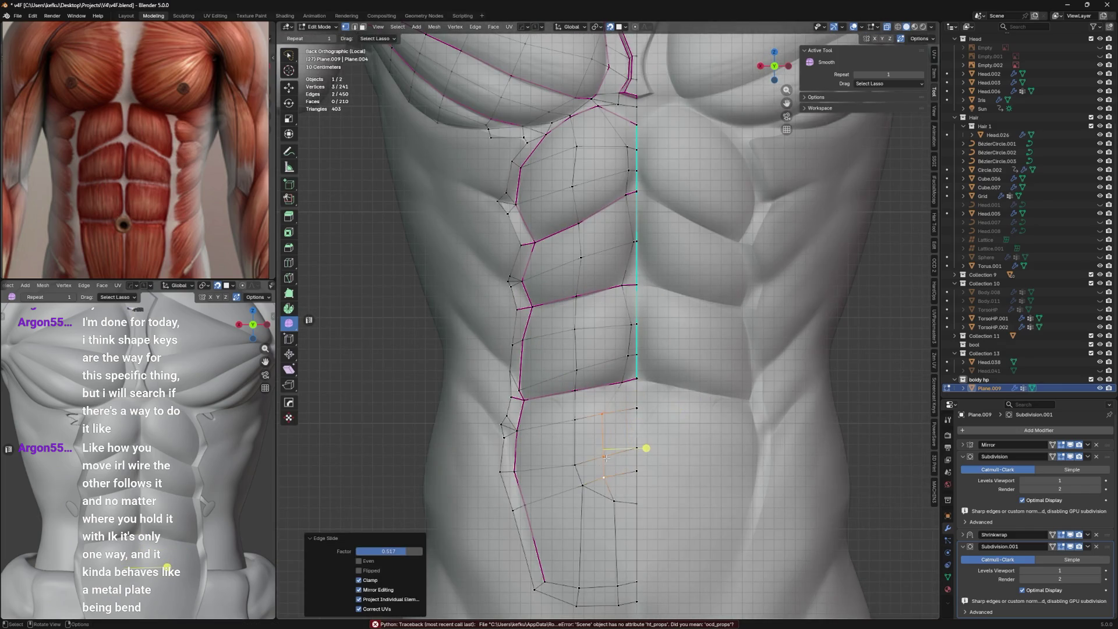
pyautogui.moveTo(645, 447); pyautogui.dragTo(748, 321)
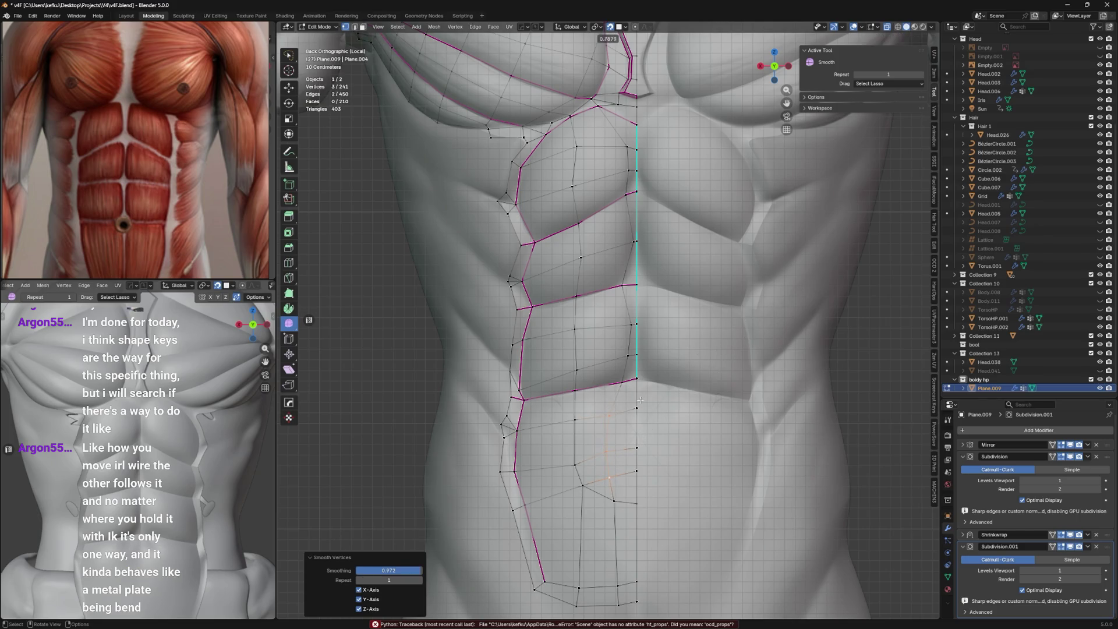
# Select lower-belly faces, smooth them and nudge the extended selection.
pyautogui.click(597, 436)
pyautogui.keyDown('shift'); pyautogui.click(594, 452); pyautogui.keyUp('shift')
pyautogui.press('g')
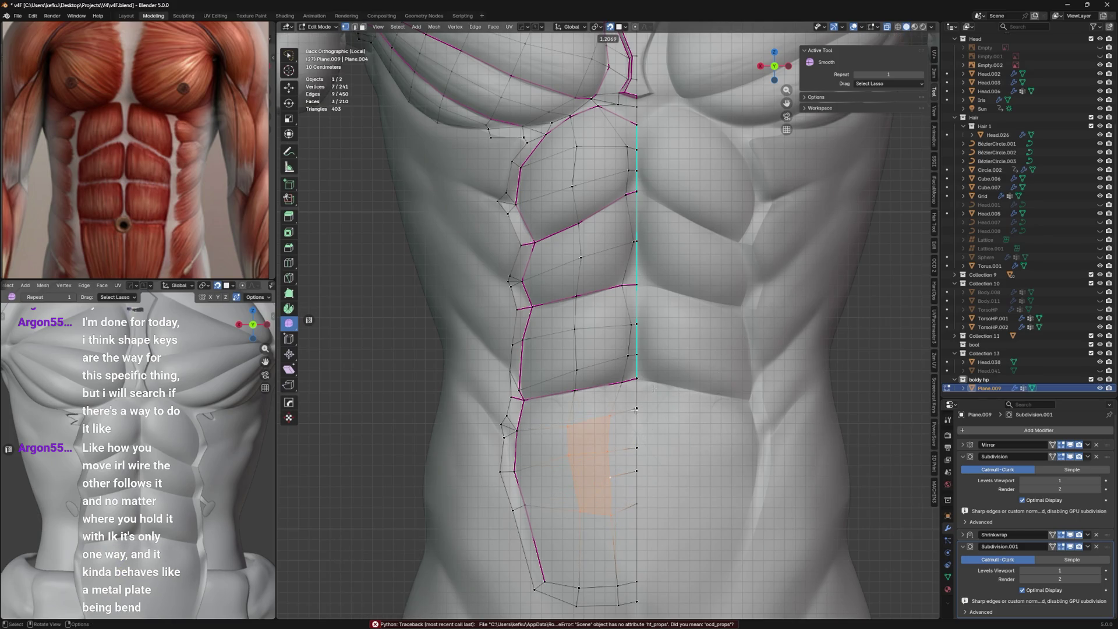
pyautogui.moveTo(635, 414); pyautogui.dragTo(583, 466)
pyautogui.keyDown('shift'); pyautogui.click(628, 500); pyautogui.keyUp('shift')
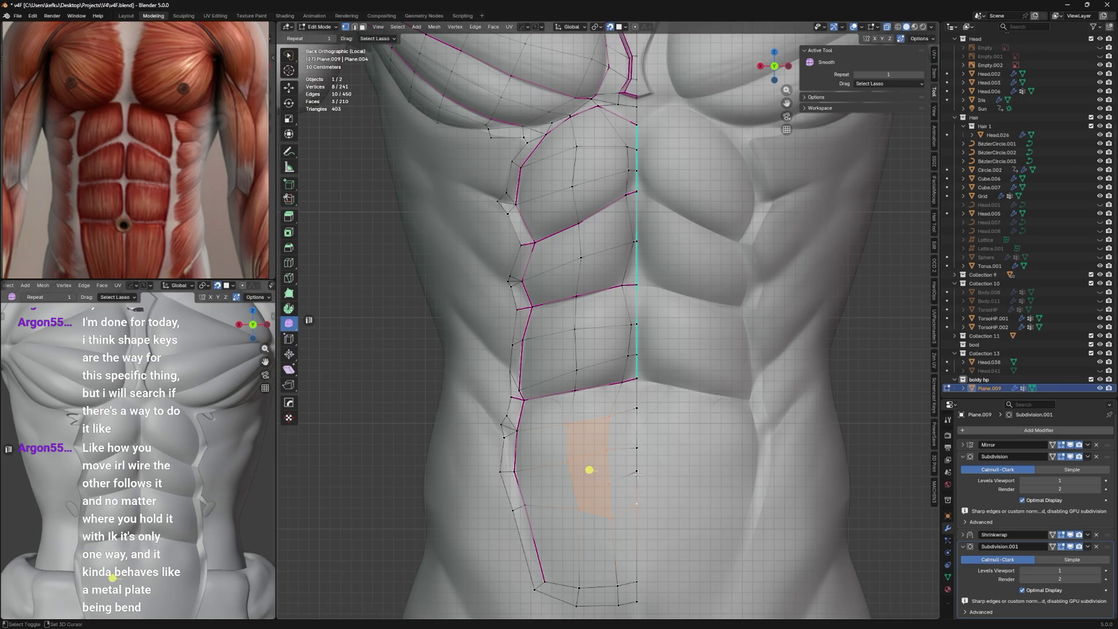
pyautogui.press('g')
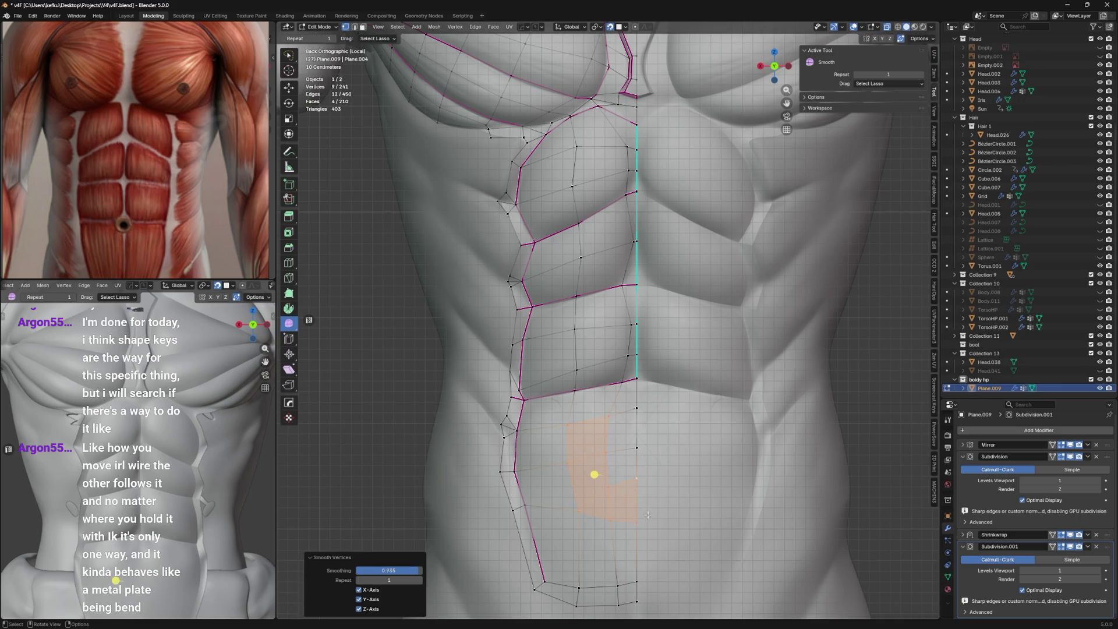
# Slide a lower-belly edge and then a vertex down along their edges.
pyautogui.click(613, 452)
pyautogui.press('g')
pyautogui.press('g')
pyautogui.press('g')
pyautogui.press('g')
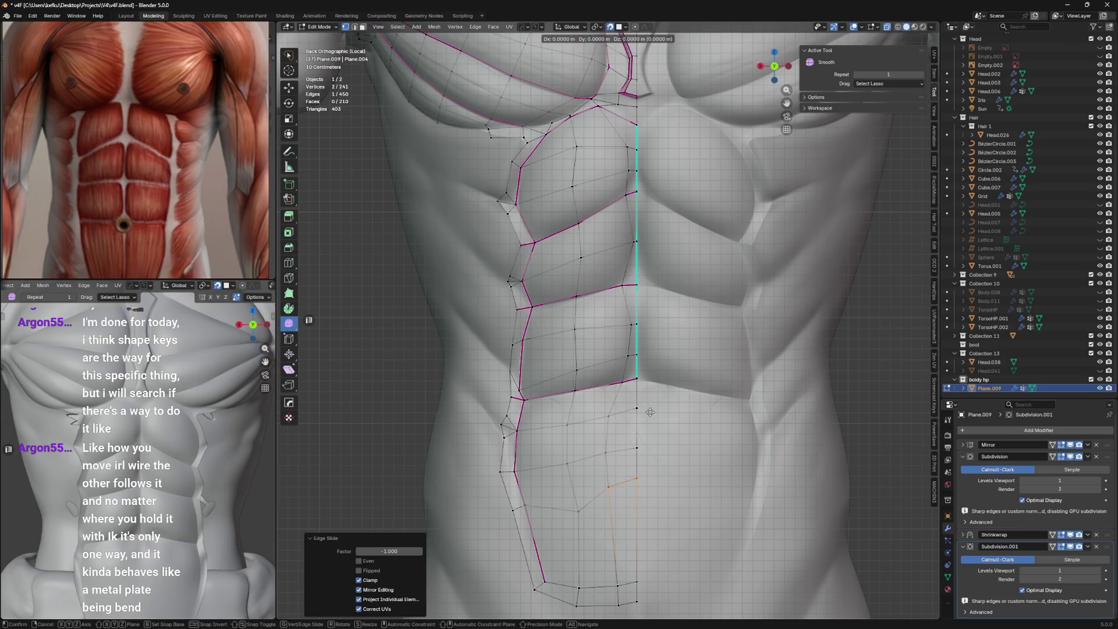
pyautogui.click(659, 337)
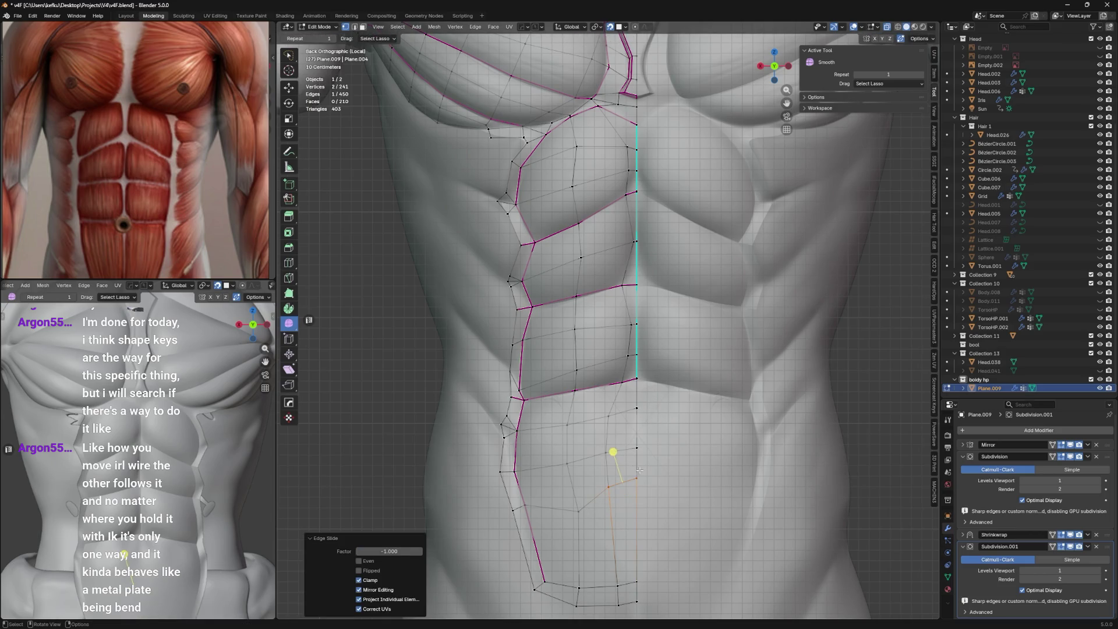
pyautogui.click(618, 479)
pyautogui.press('g')
pyautogui.press('g')
pyautogui.press('g')
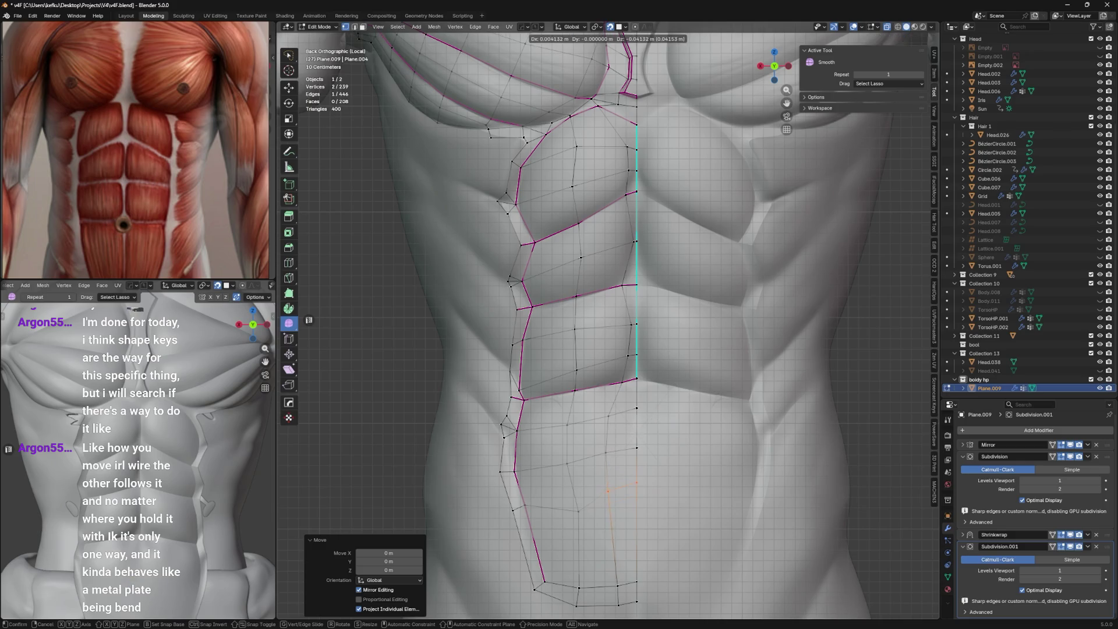
pyautogui.click(605, 487)
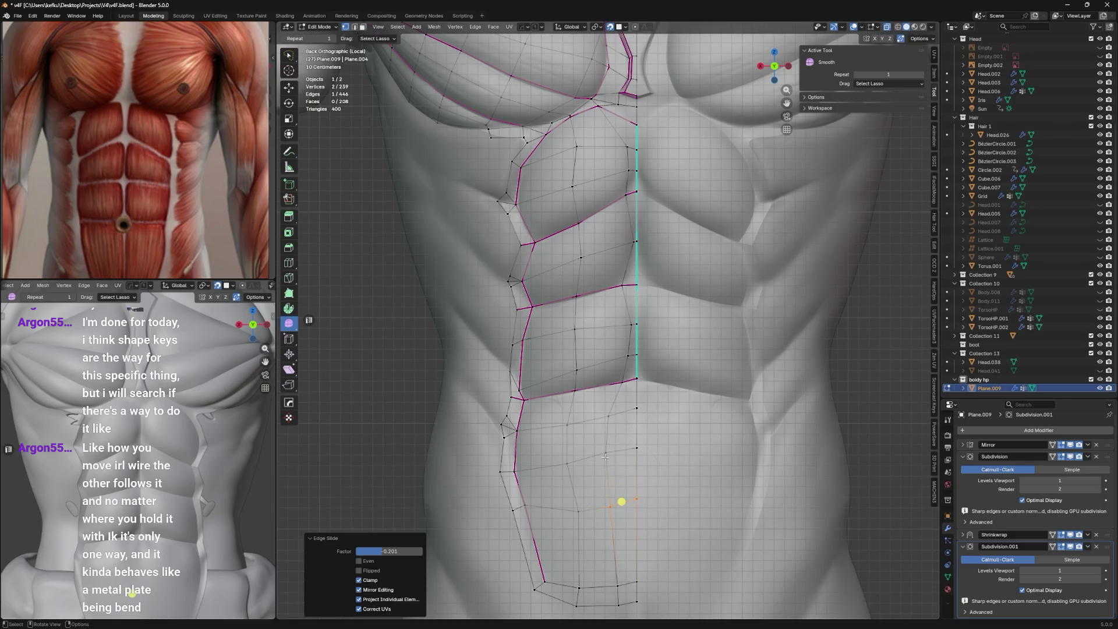
# Brush-select several lower-belly vertices and smooth that region.
pyautogui.press('c')
pyautogui.moveTo(603, 479); pyautogui.dragTo(590, 491)
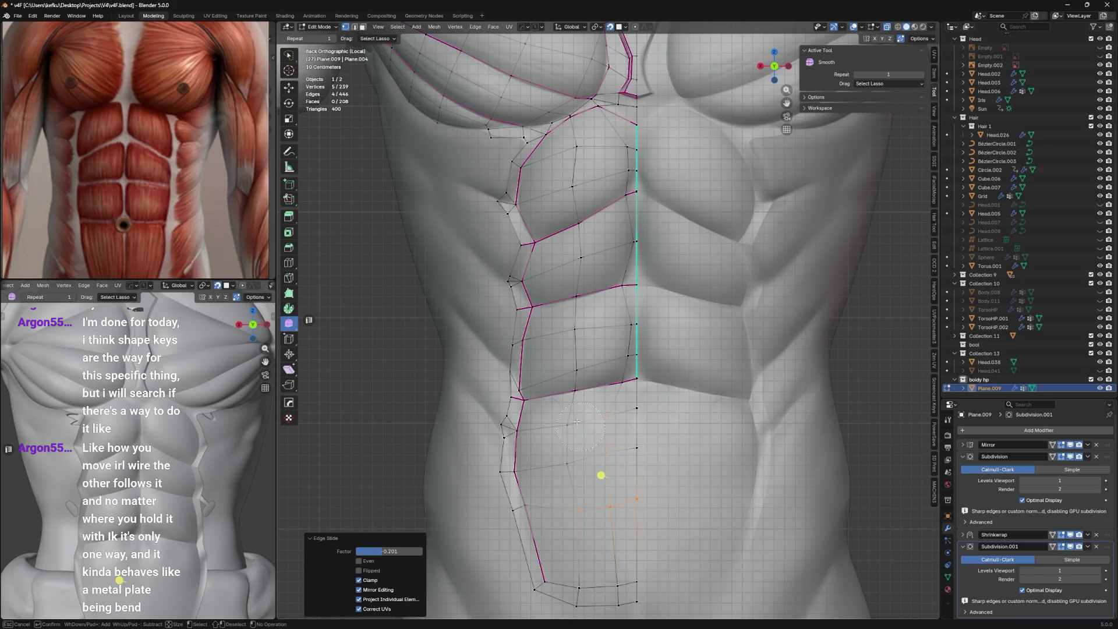
pyautogui.moveTo(577, 423); pyautogui.dragTo(588, 472)
pyautogui.press('Return')
pyautogui.rightClick(611, 437)
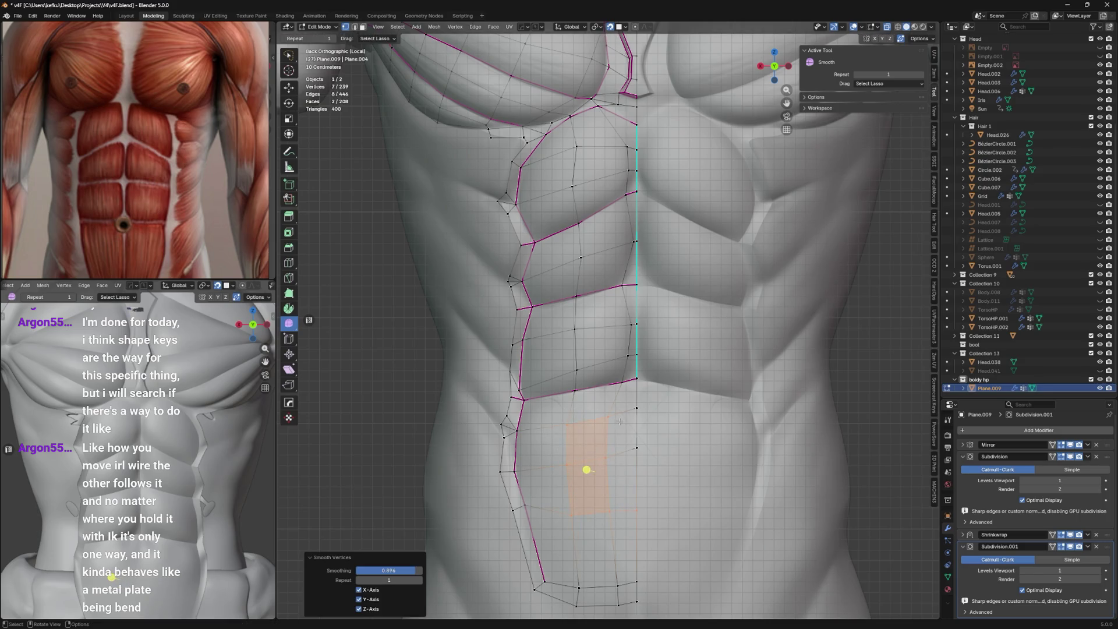
# Vertex-slide the remaining points by the navel slightly along their edges.
pyautogui.click(628, 444)
pyautogui.press('g')
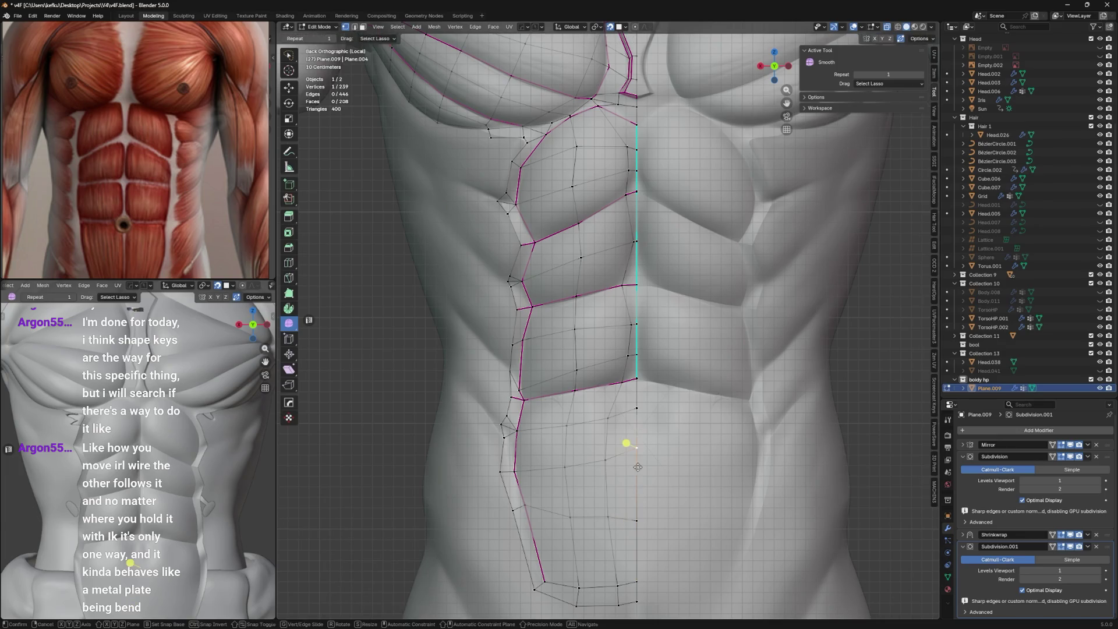
pyautogui.press('g')
pyautogui.click(611, 450)
pyautogui.press('g')
pyautogui.press('g')
pyautogui.click(597, 461)
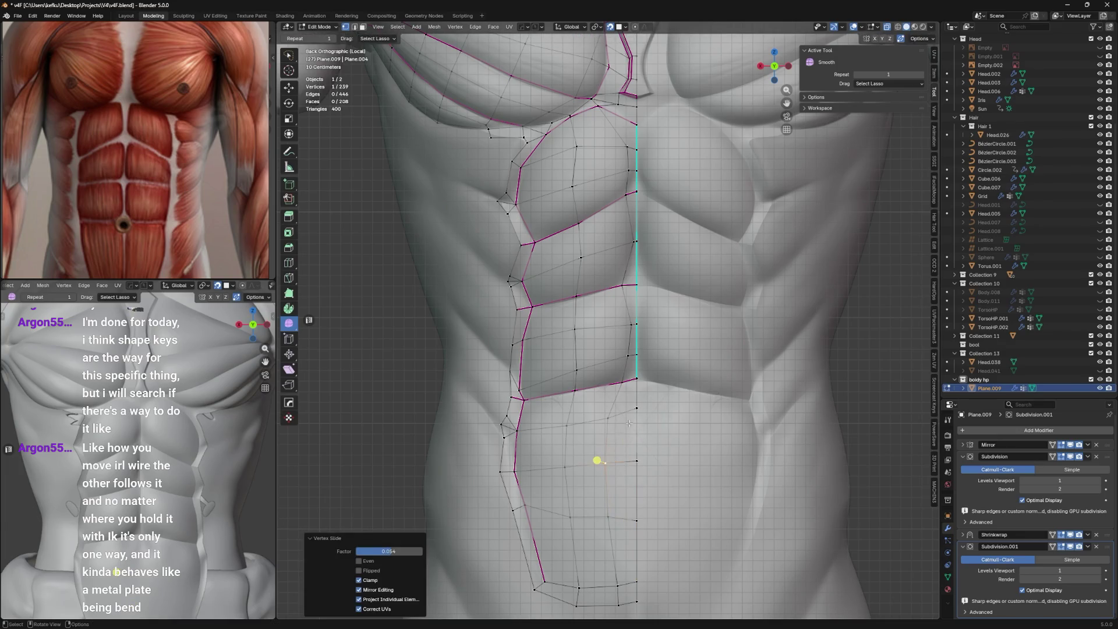
pyautogui.press('g')
pyautogui.press('g')
pyautogui.click(612, 427)
pyautogui.press('g')
pyautogui.press('g')
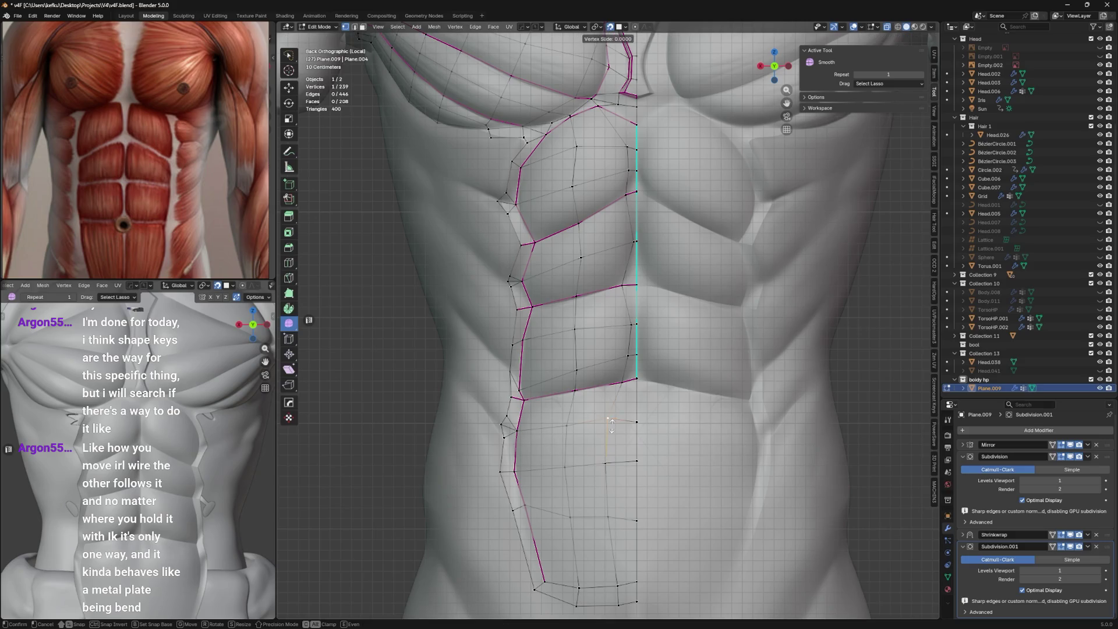
pyautogui.click(611, 426)
# Turn off see-through display and switch back to Object Mode in a perspective view.
pyautogui.hotkey('alt', 'z')
pyautogui.hotkey('ctrl', 'Tab')
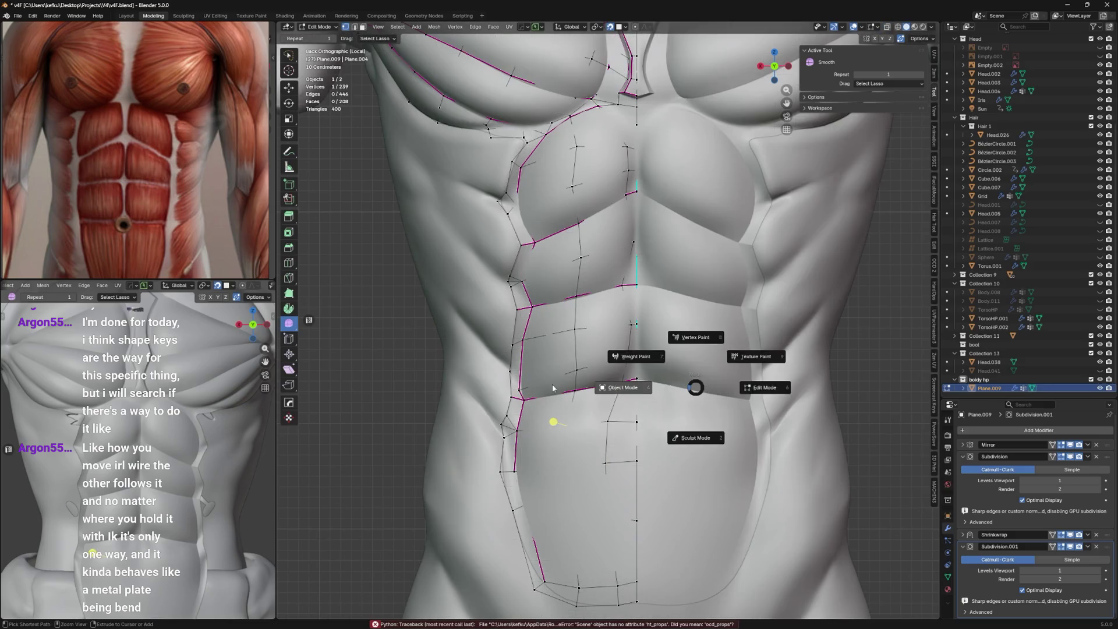
pyautogui.click(622, 388)
pyautogui.moveTo(613, 389)
pyautogui.mouseDown(button='middle')
pyautogui.moveTo(646, 442)
pyautogui.moveTo(620, 400)
pyautogui.mouseUp(button='middle')
pyautogui.scroll(-2, 620, 400)
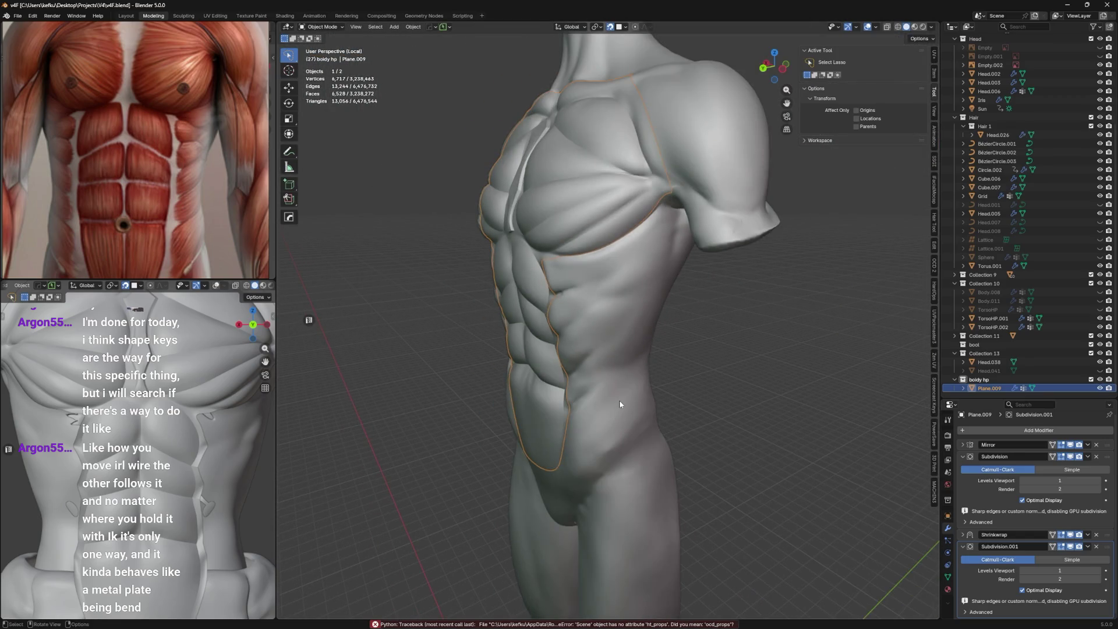
pyautogui.scroll(-3, 612, 385)
# Show Object properties, isolate TorsoHP.001 in Local View, then return to the full character scene.
pyautogui.moveTo(175, 437)
pyautogui.mouseDown(button='middle')
pyautogui.moveTo(201, 455)
pyautogui.moveTo(227, 436)
pyautogui.mouseUp(button='middle')
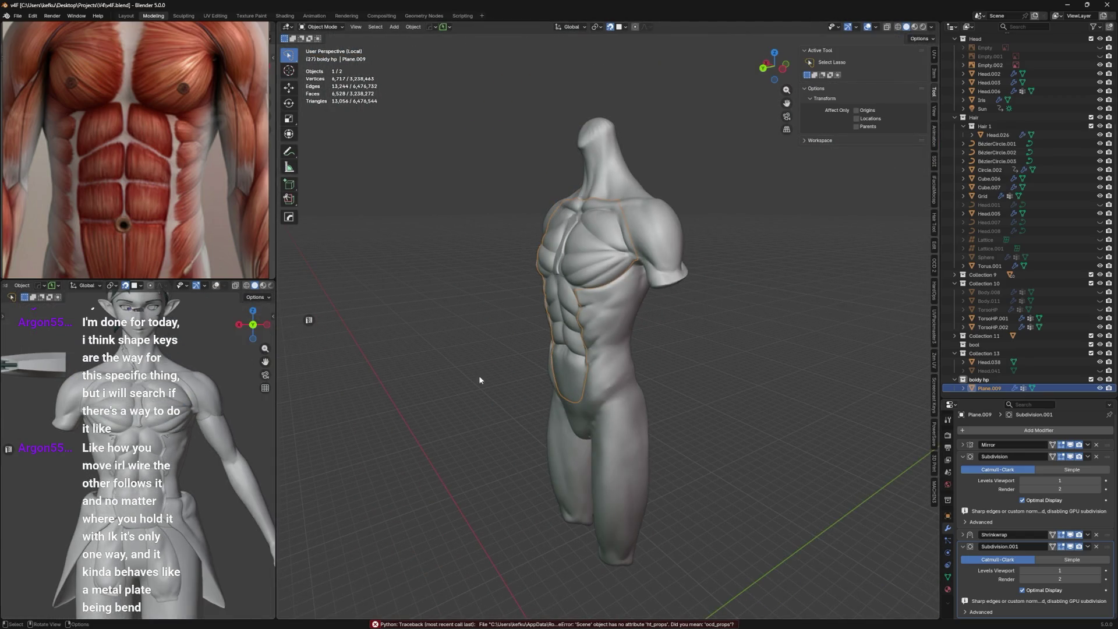
pyautogui.moveTo(479, 375); pyautogui.dragTo(611, 376, button='middle')
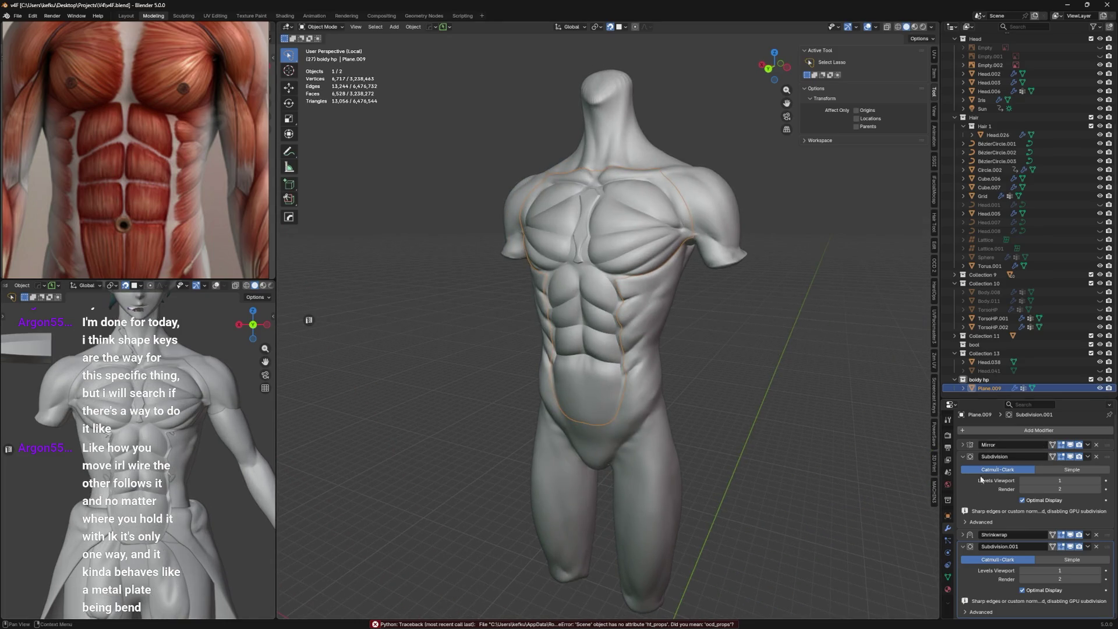
pyautogui.click(949, 516)
pyautogui.scroll(-5, 1030, 524)
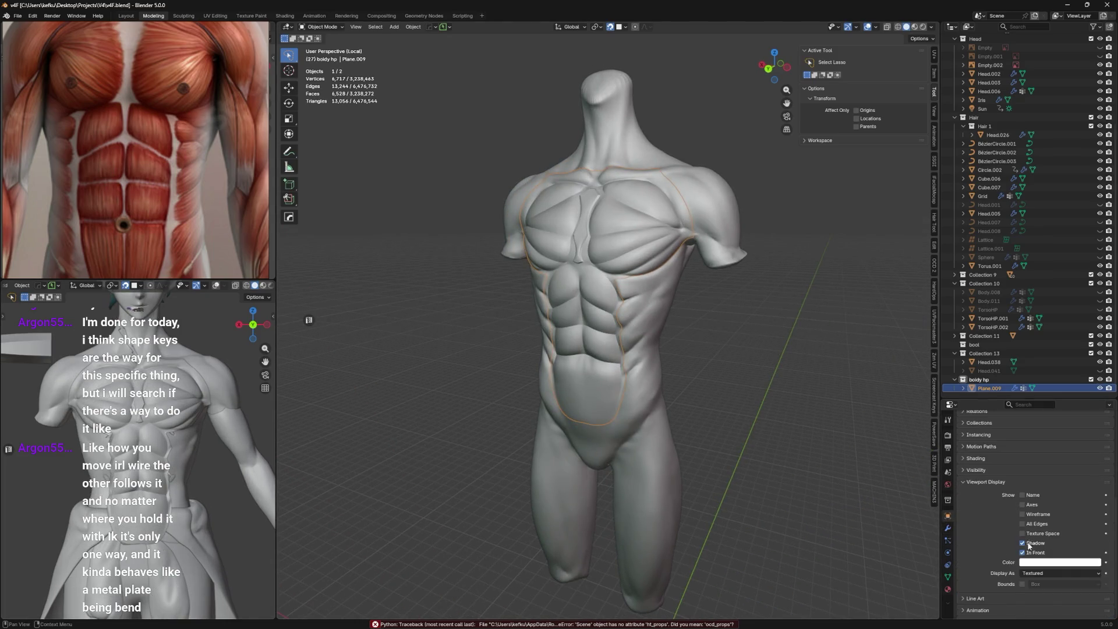
pyautogui.scroll(1, 727, 244)
pyautogui.click(727, 243)
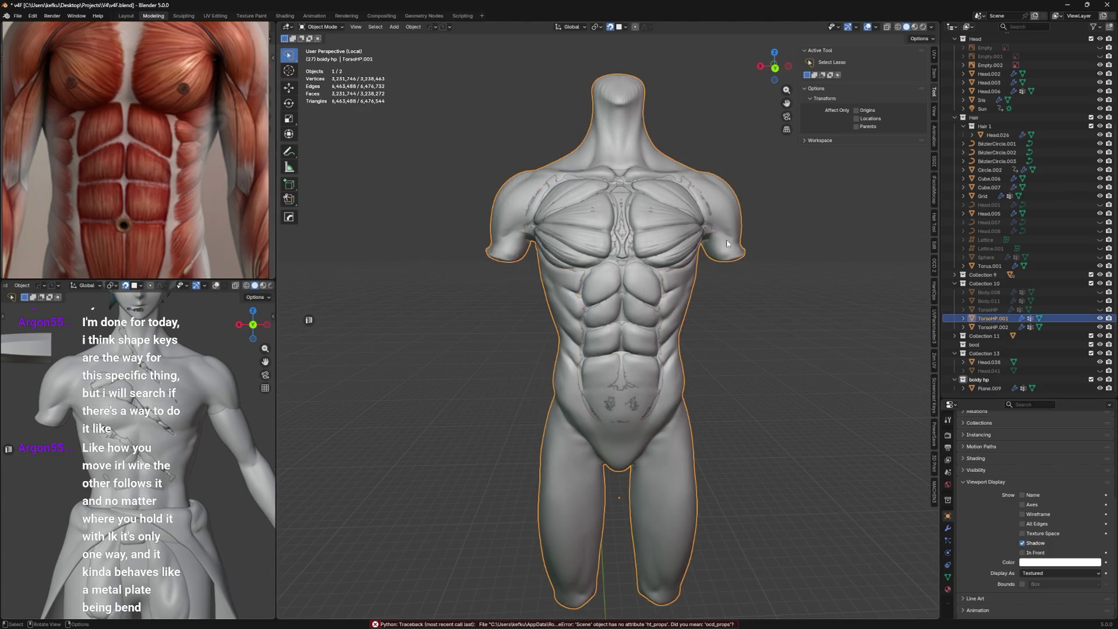
pyautogui.press('/')
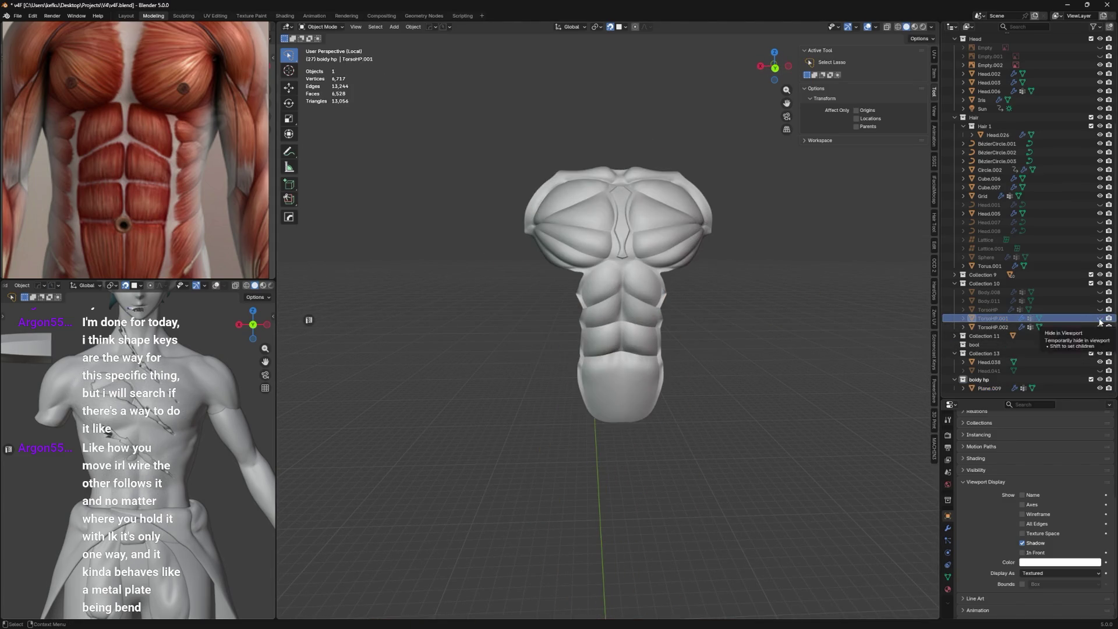
pyautogui.press('/')
pyautogui.moveTo(743, 307)
pyautogui.mouseDown(button='middle')
pyautogui.moveTo(746, 321)
pyautogui.moveTo(716, 301)
pyautogui.moveTo(735, 298)
pyautogui.moveTo(730, 393)
pyautogui.mouseUp(button='middle')
# Switch the viewport to Material Preview and select the Plane.009 retopology mesh.
pyautogui.press('z')
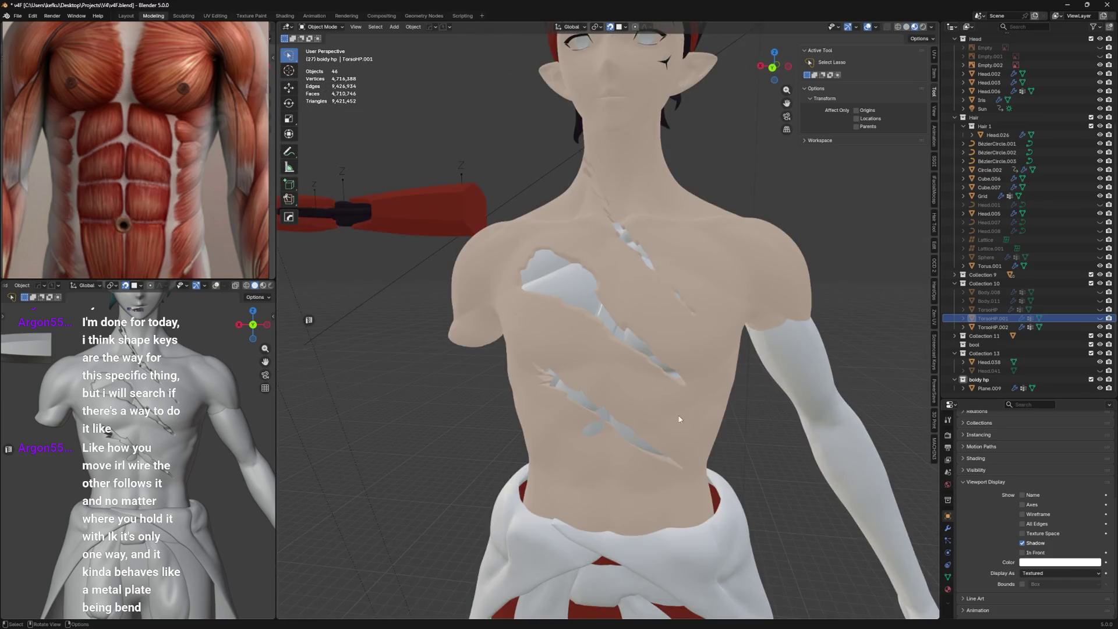
pyautogui.scroll(4, 730, 393)
pyautogui.moveTo(626, 383)
pyautogui.mouseDown(button='middle')
pyautogui.moveTo(594, 507)
pyautogui.moveTo(528, 382)
pyautogui.moveTo(542, 394)
pyautogui.moveTo(506, 402)
pyautogui.moveTo(597, 421)
pyautogui.moveTo(631, 318)
pyautogui.mouseUp(button='middle')
pyautogui.click(595, 506)
pyautogui.scroll(-3, 595, 507)
pyautogui.scroll(2, 529, 382)
pyautogui.scroll(-2, 496, 411)
pyautogui.scroll(2, 631, 318)
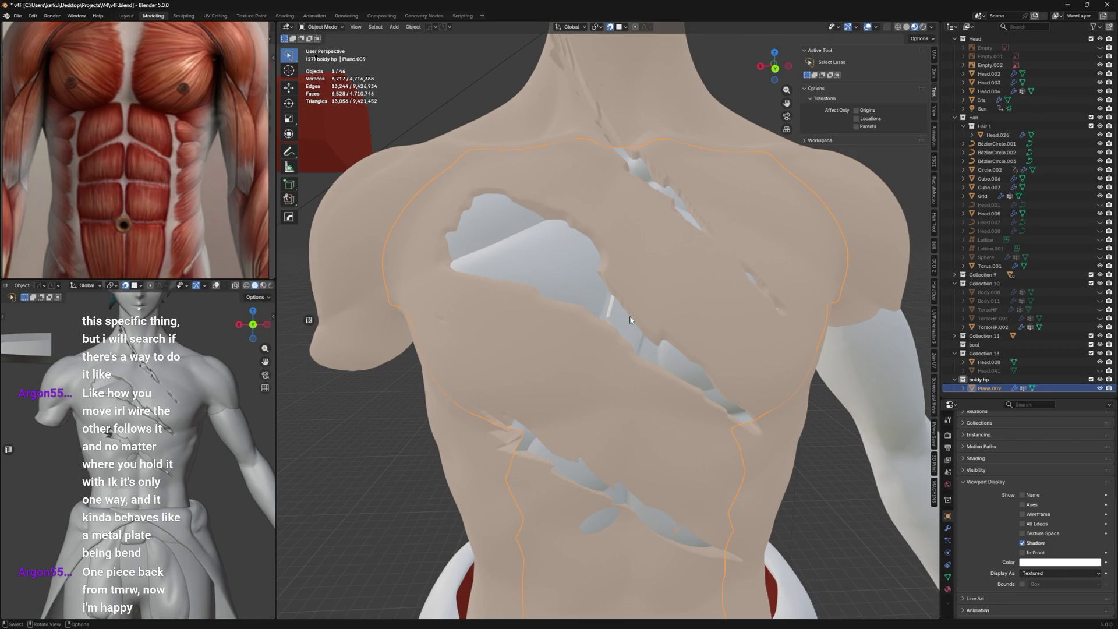
# Save the file, then unhide and select the TorsoHP.001 muscle sculpt in the Outliner.
pyautogui.moveTo(630, 319); pyautogui.dragTo(612, 288, button='middle')
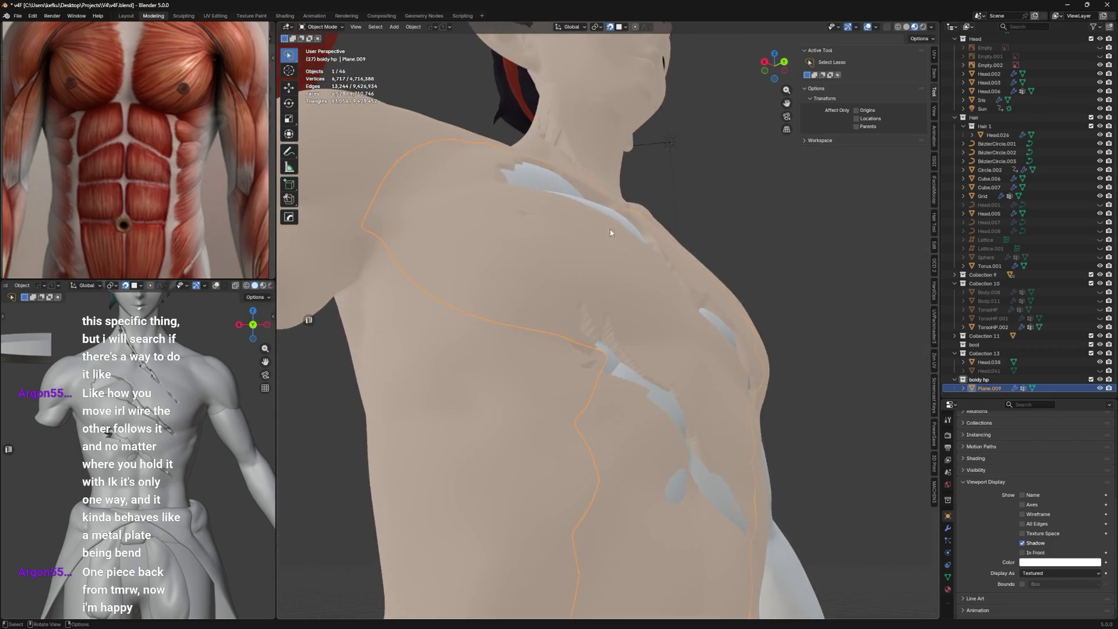
pyautogui.scroll(-3, 603, 288)
pyautogui.hotkey('ctrl', 's')
pyautogui.press('z')
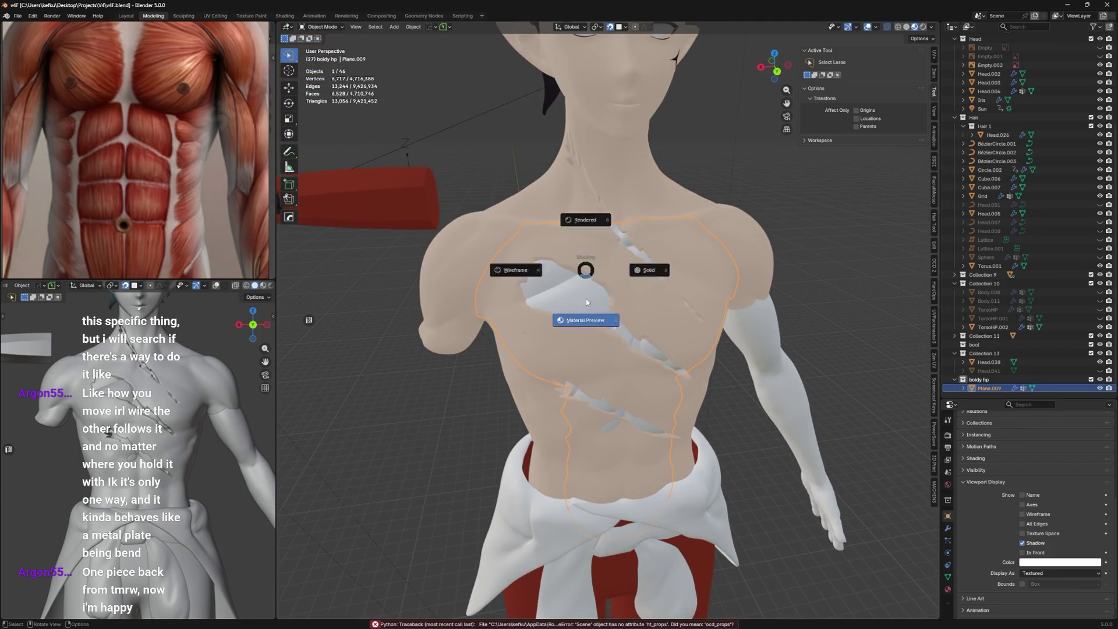
pyautogui.click(584, 312)
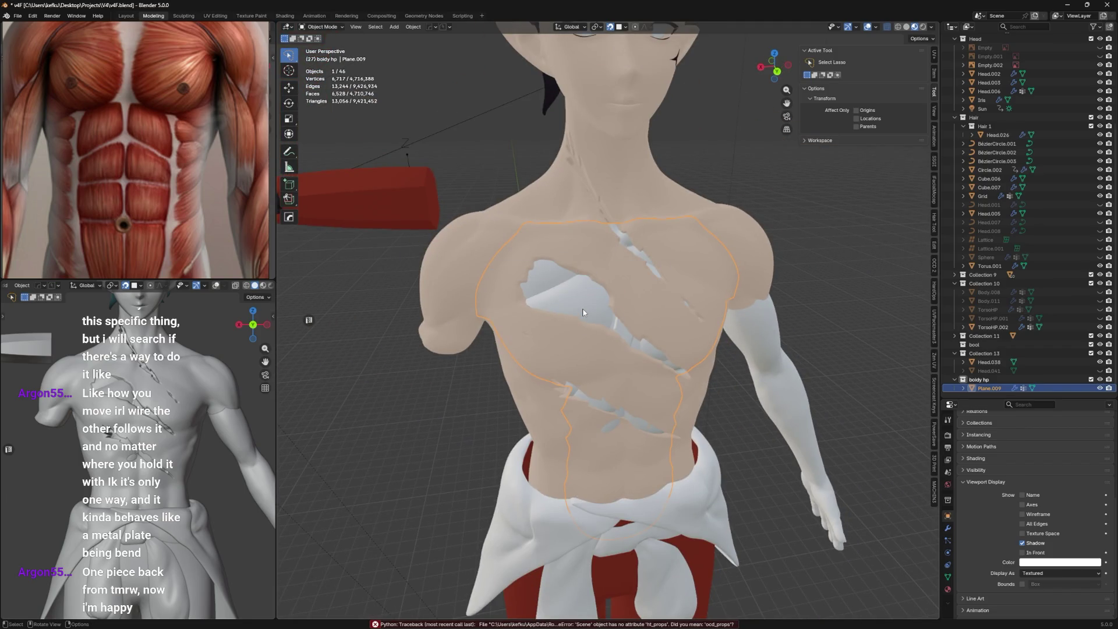
pyautogui.scroll(3, 584, 311)
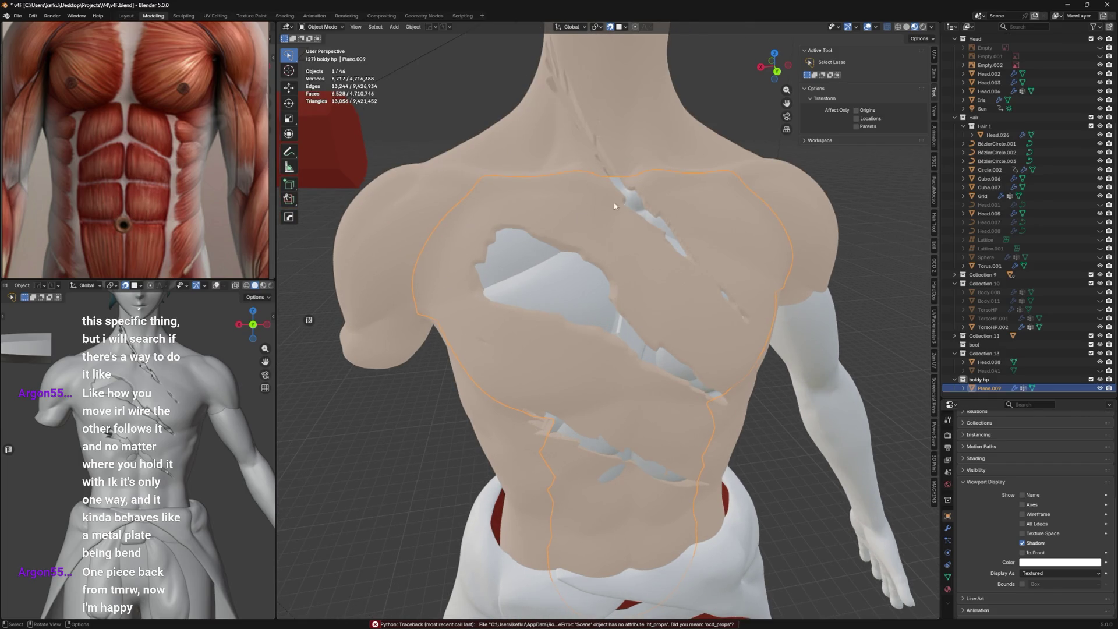
pyautogui.click(1100, 319)
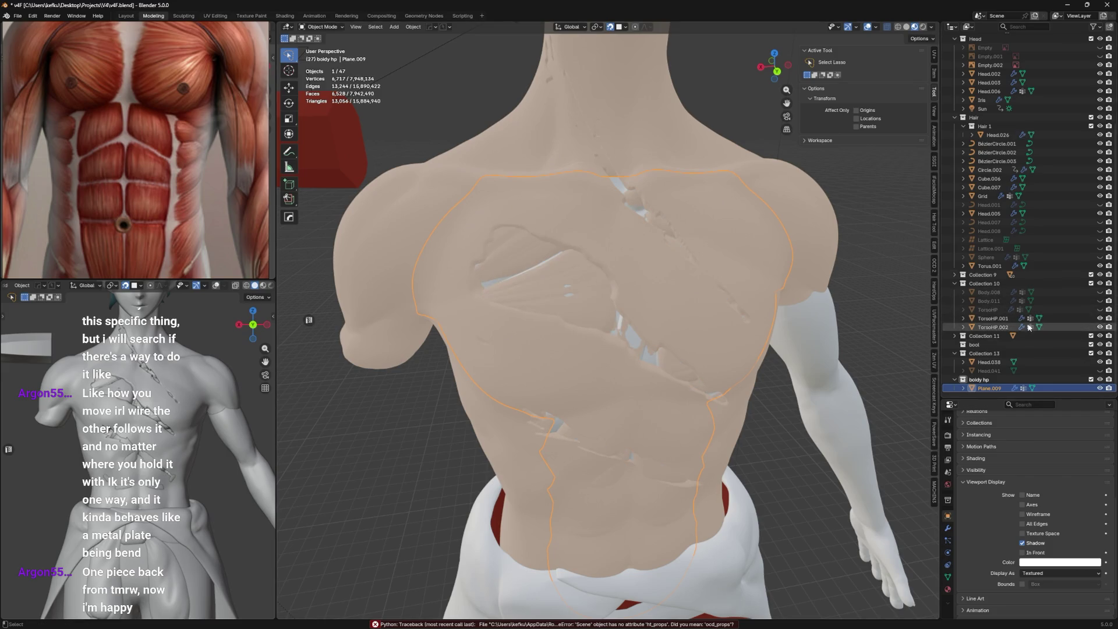
pyautogui.click(1000, 318)
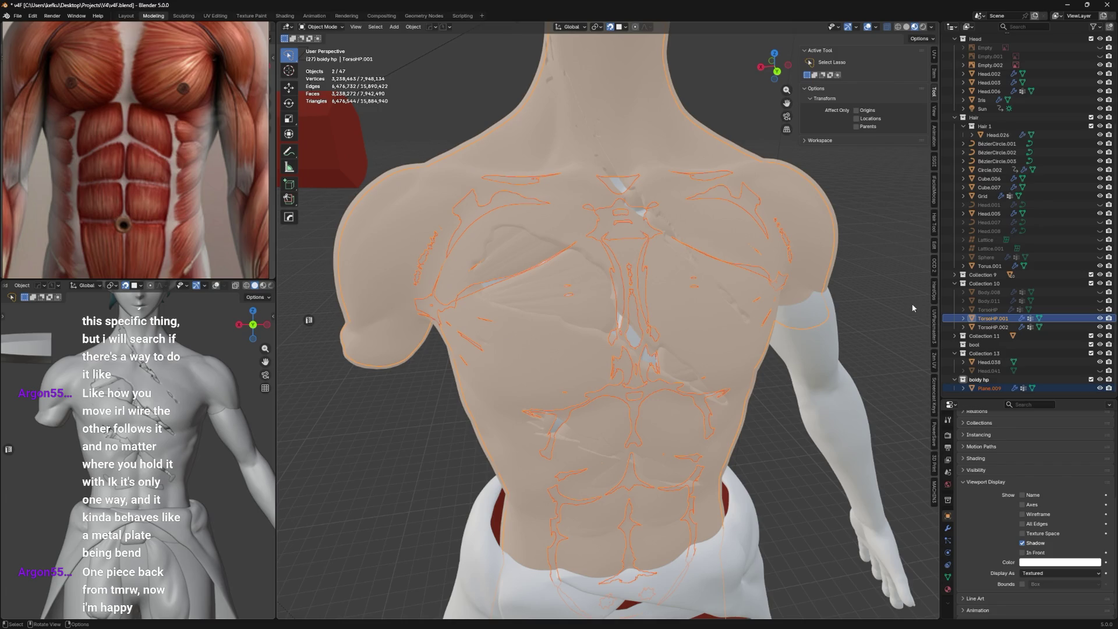
# Isolate the torso sculpt in Local View and settle the viewport on Solid shading.
pyautogui.press('KP_Divide')
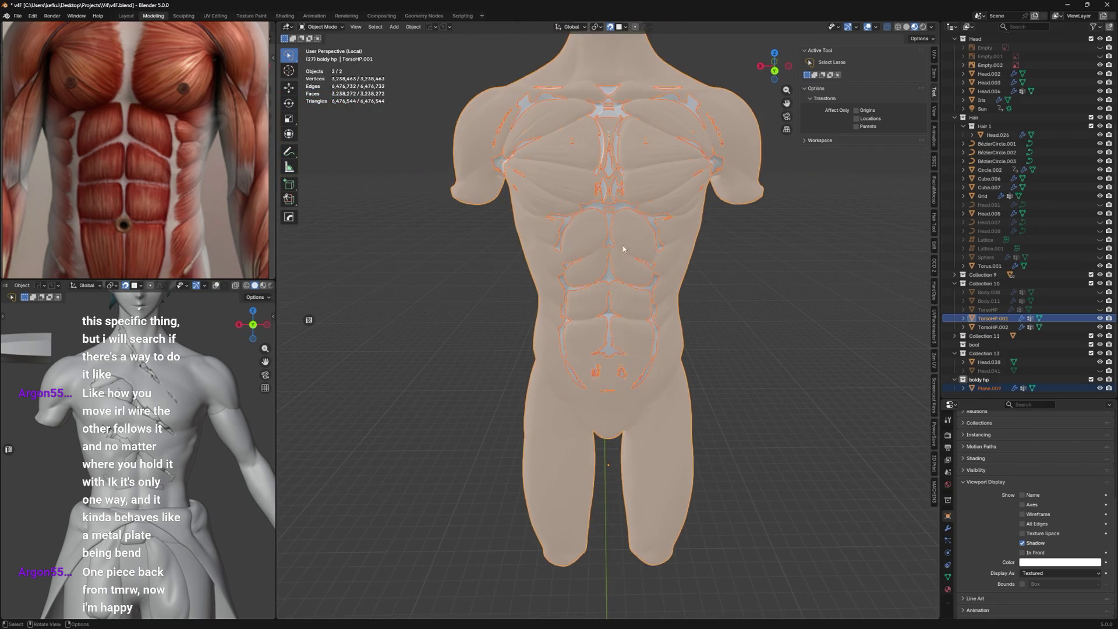
pyautogui.press('z')
pyautogui.click(541, 291)
pyautogui.press('z')
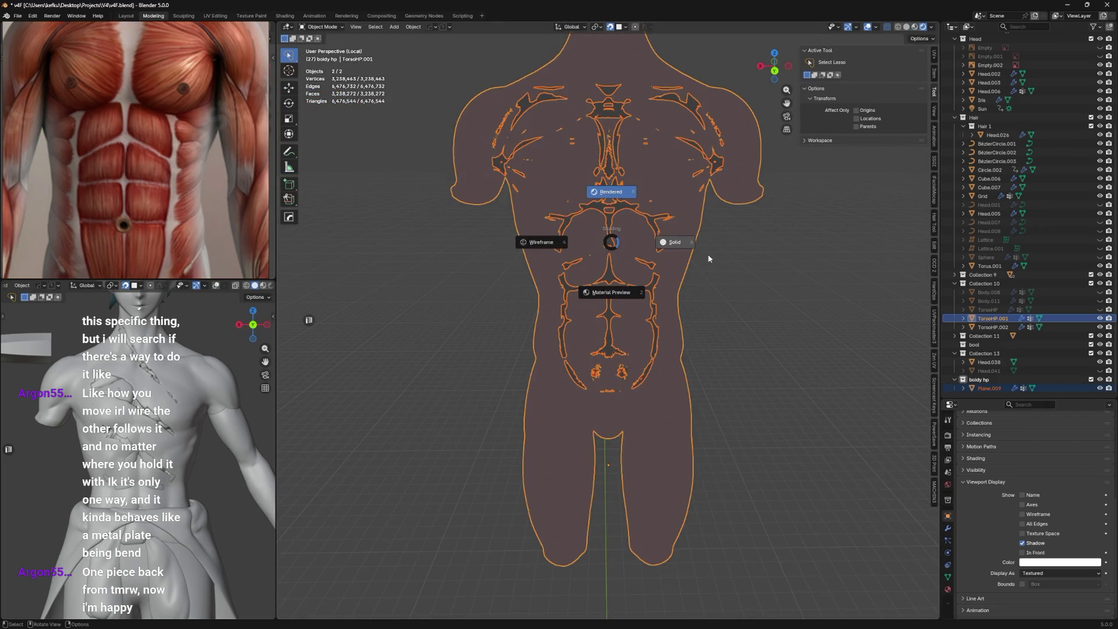
pyautogui.click(667, 265)
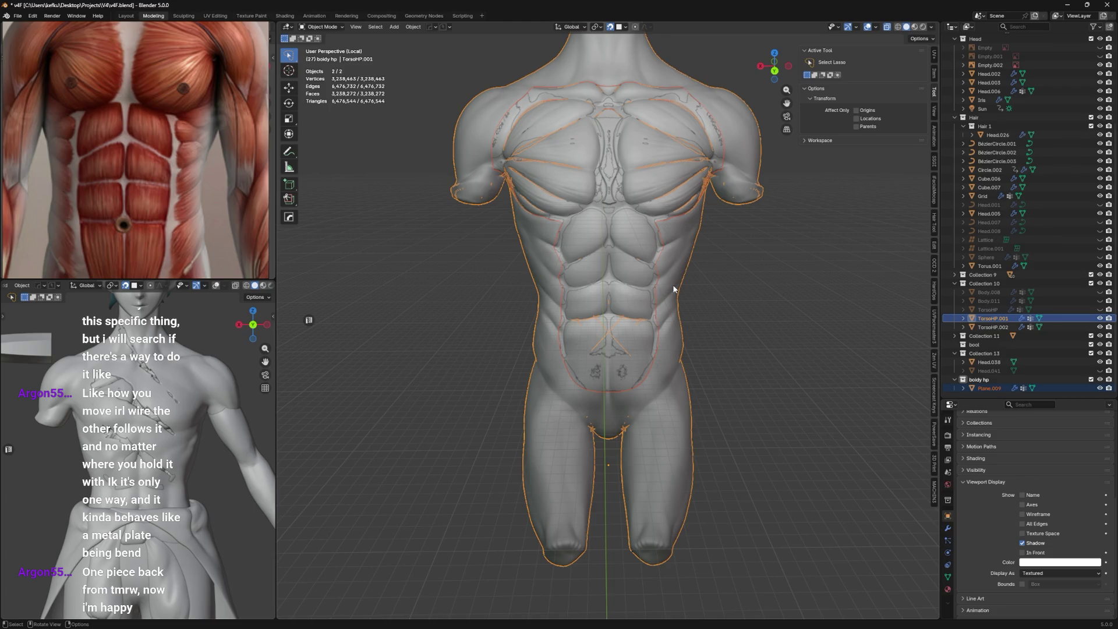
# Select the Plane.009 retopology mesh so it draws in front of the sculpt.
pyautogui.press('h')
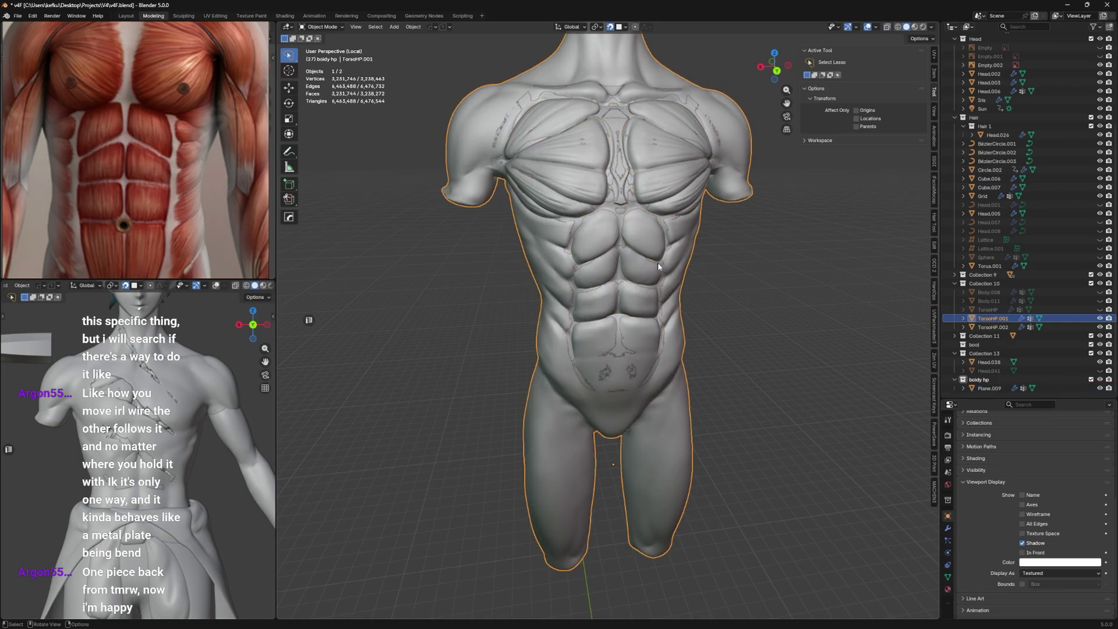
pyautogui.click(664, 266)
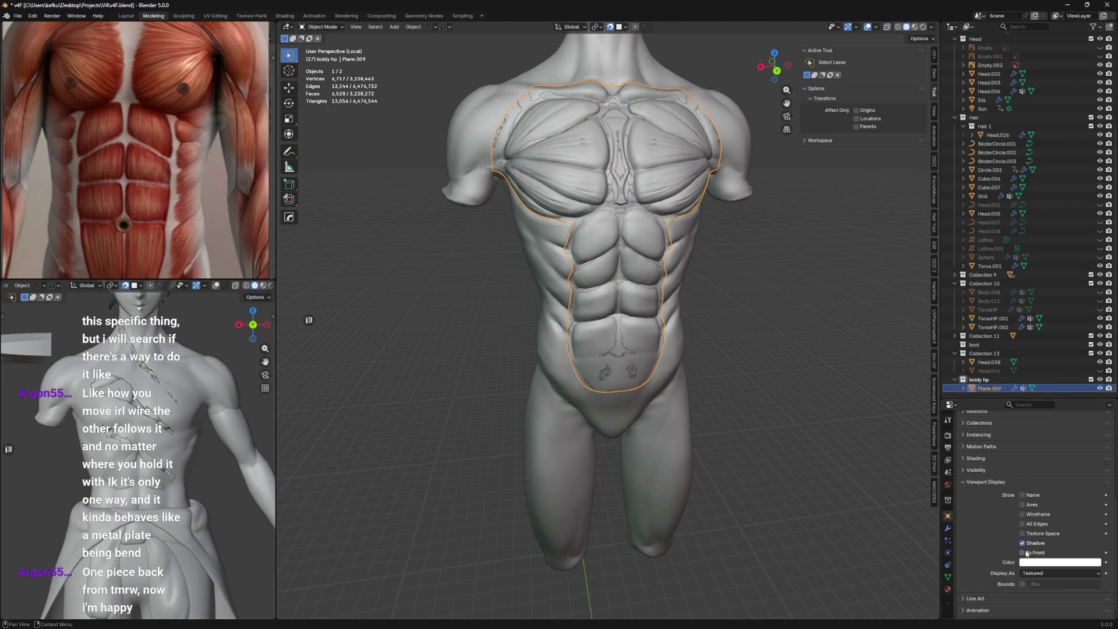
pyautogui.scroll(4, 623, 219)
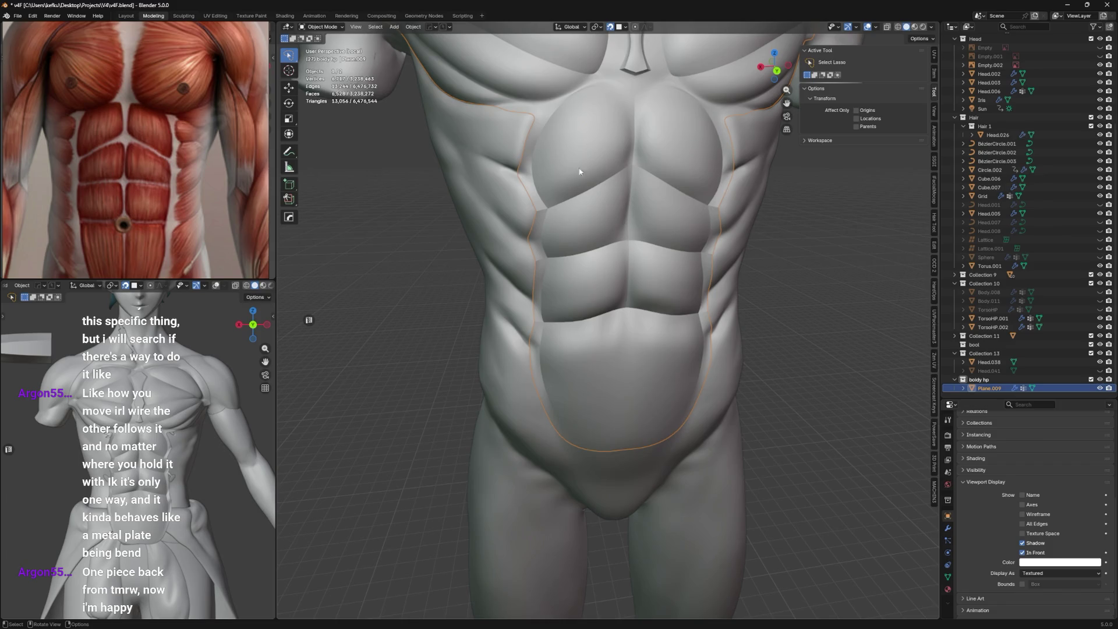
# Orbit below the chest and enter Edit Mode on Plane.009.
pyautogui.moveTo(613, 217)
pyautogui.mouseDown(button='middle')
pyautogui.moveTo(639, 287)
pyautogui.moveTo(632, 279)
pyautogui.mouseUp(button='middle')
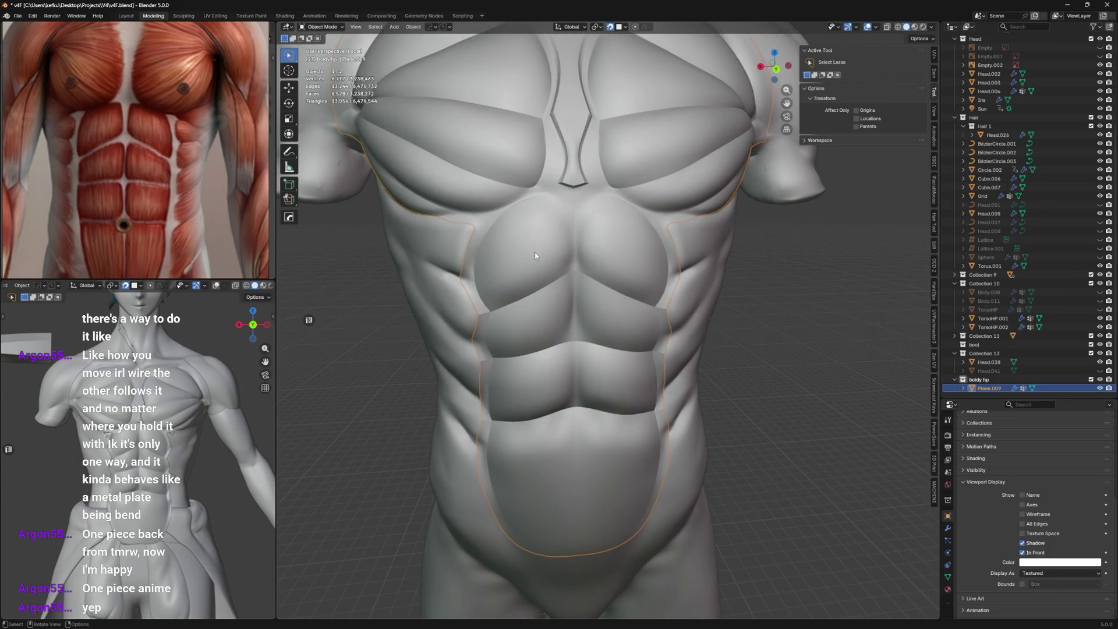
pyautogui.moveTo(605, 227); pyautogui.dragTo(559, 235, button='middle')
pyautogui.press('Tab')
pyautogui.scroll(3, 533, 433)
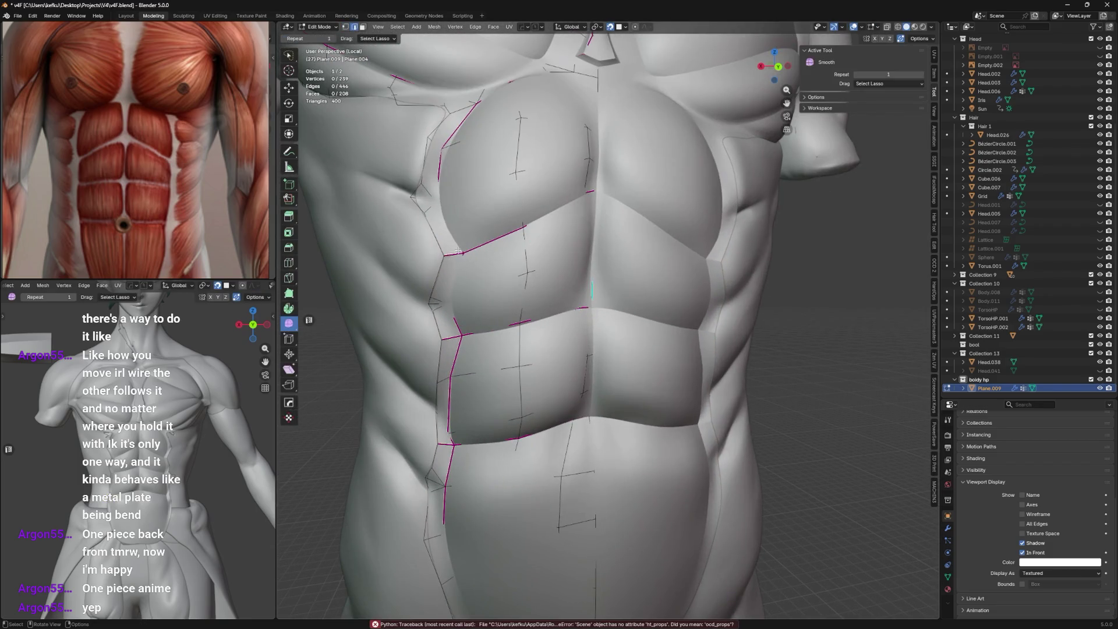
# Mark the selected pec border edges sharp and preview the smoothed torso.
pyautogui.moveTo(559, 315); pyautogui.dragTo(534, 217, button='middle')
pyautogui.rightClick(523, 215)
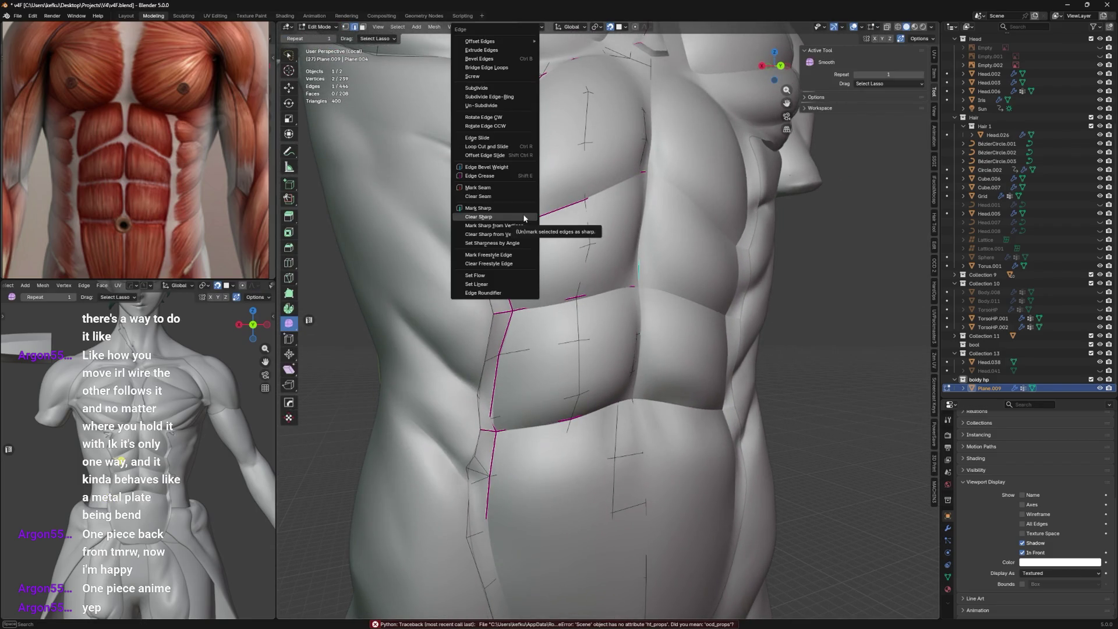
pyautogui.click(489, 197)
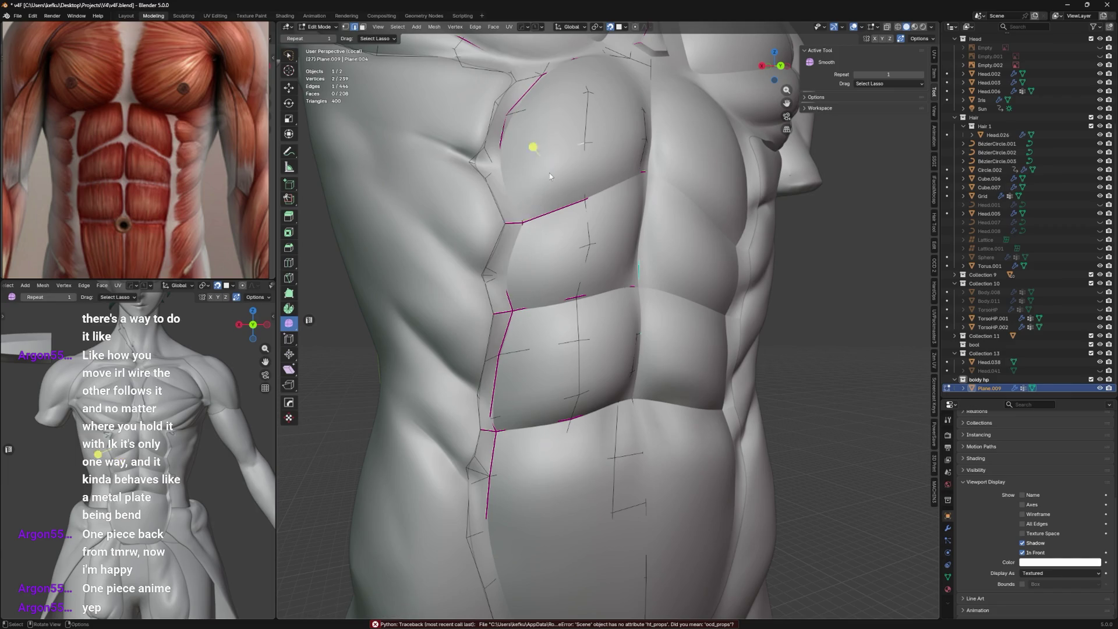
pyautogui.moveTo(549, 173)
pyautogui.mouseDown(button='middle')
pyautogui.moveTo(480, 229)
pyautogui.moveTo(498, 229)
pyautogui.mouseUp(button='middle')
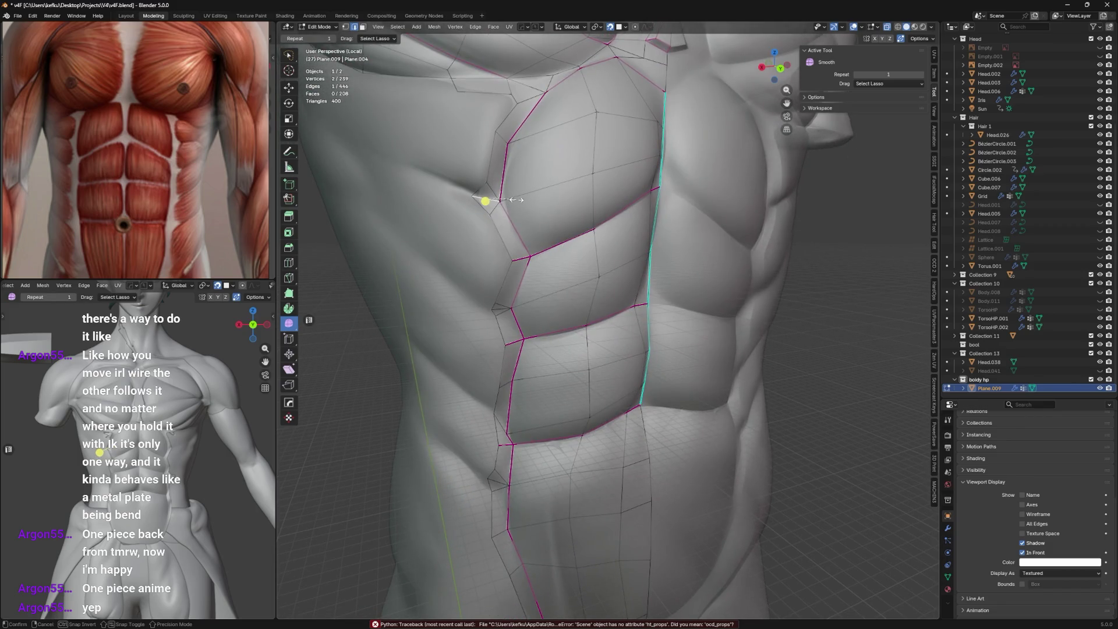
pyautogui.press('Tab')
pyautogui.moveTo(497, 229)
pyautogui.mouseDown(button='middle')
pyautogui.moveTo(616, 173)
pyautogui.moveTo(533, 207)
pyautogui.mouseUp(button='middle')
# Give the rib border edge a full 1.0 crease and inspect the creased torso in Object Mode.
pyautogui.press('Tab')
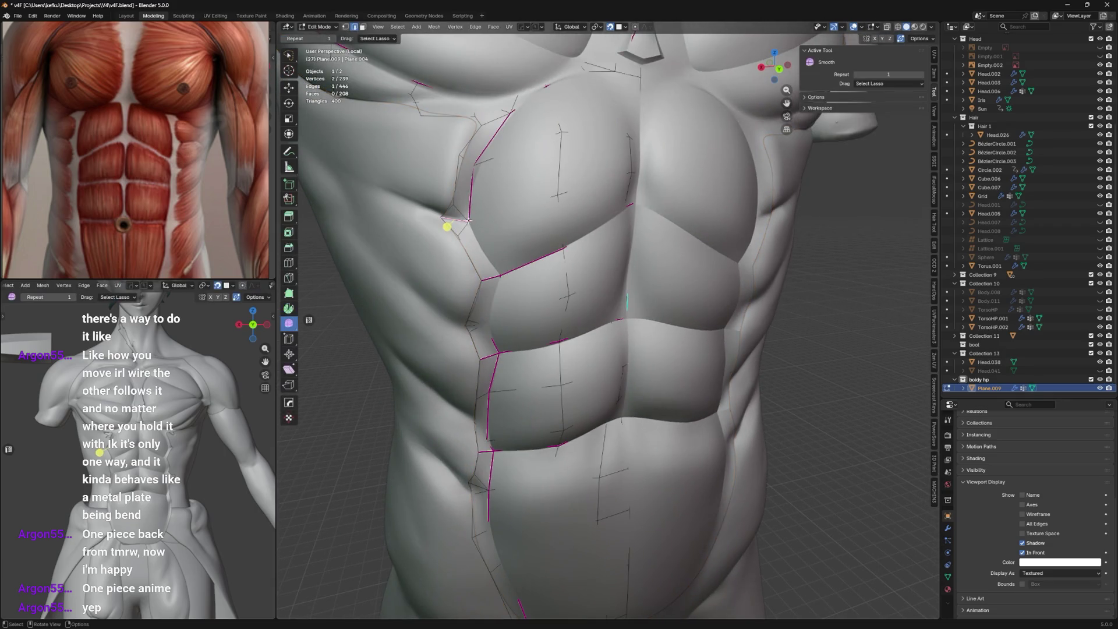
pyautogui.keyDown('shift'); pyautogui.click(462, 215); pyautogui.keyUp('shift')
pyautogui.hotkey('shift', 'e')
pyautogui.click(695, 106)
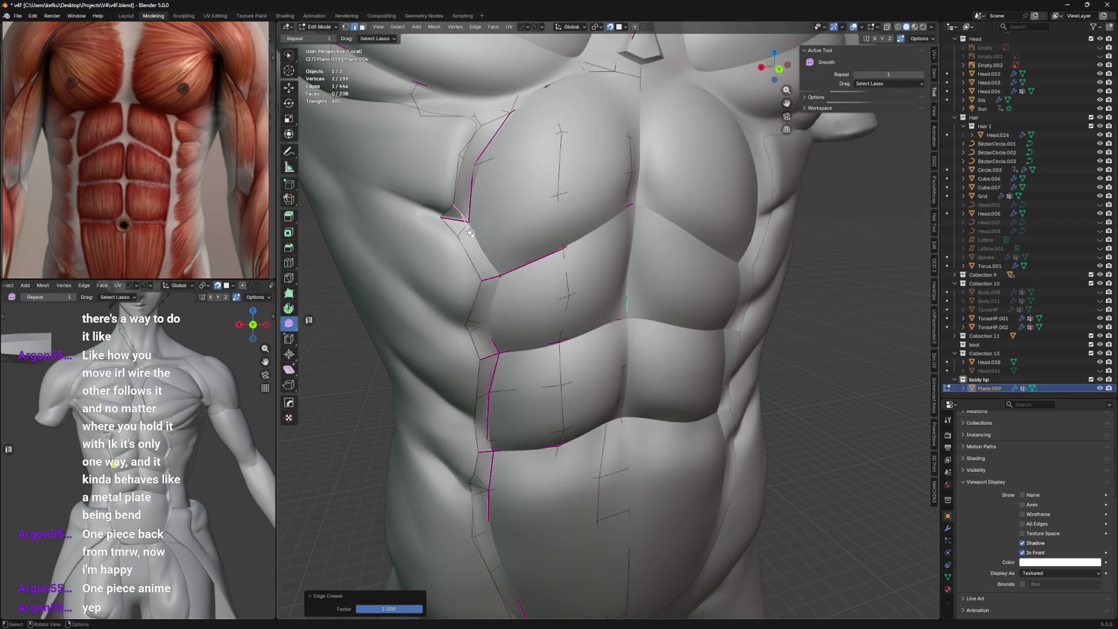
pyautogui.hotkey('shift', 'e')
pyautogui.click(479, 212)
pyautogui.press('Tab')
pyautogui.moveTo(555, 171); pyautogui.dragTo(552, 218, button='middle')
pyautogui.scroll(-3, 558, 175)
pyautogui.scroll(2, 537, 216)
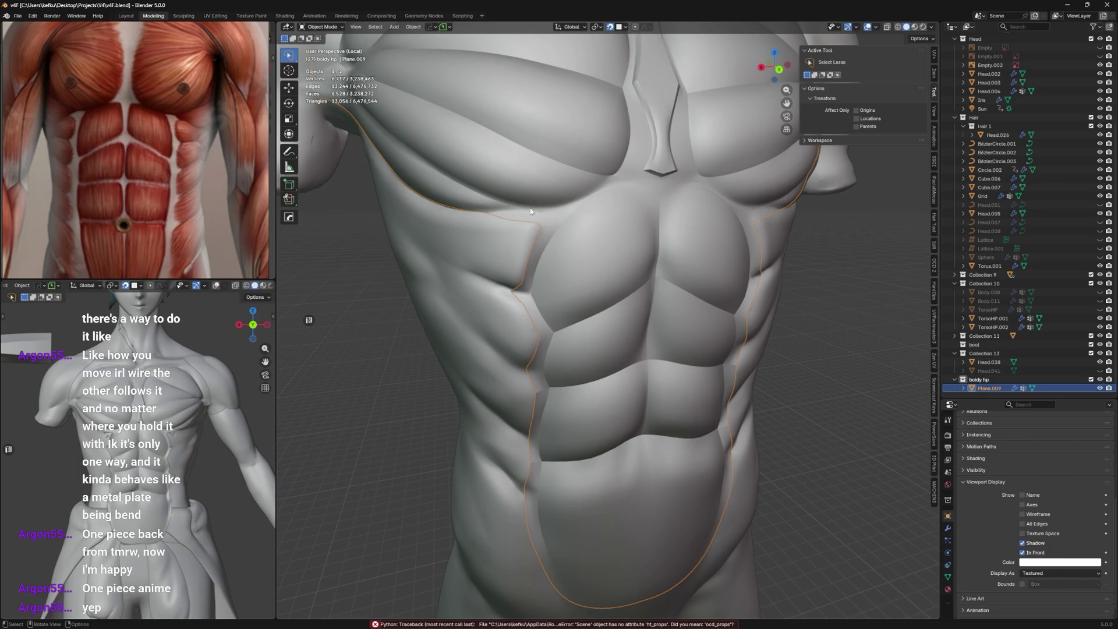
# Slide and reposition vertices along the side rib border of the retopology mesh.
pyautogui.press('Tab')
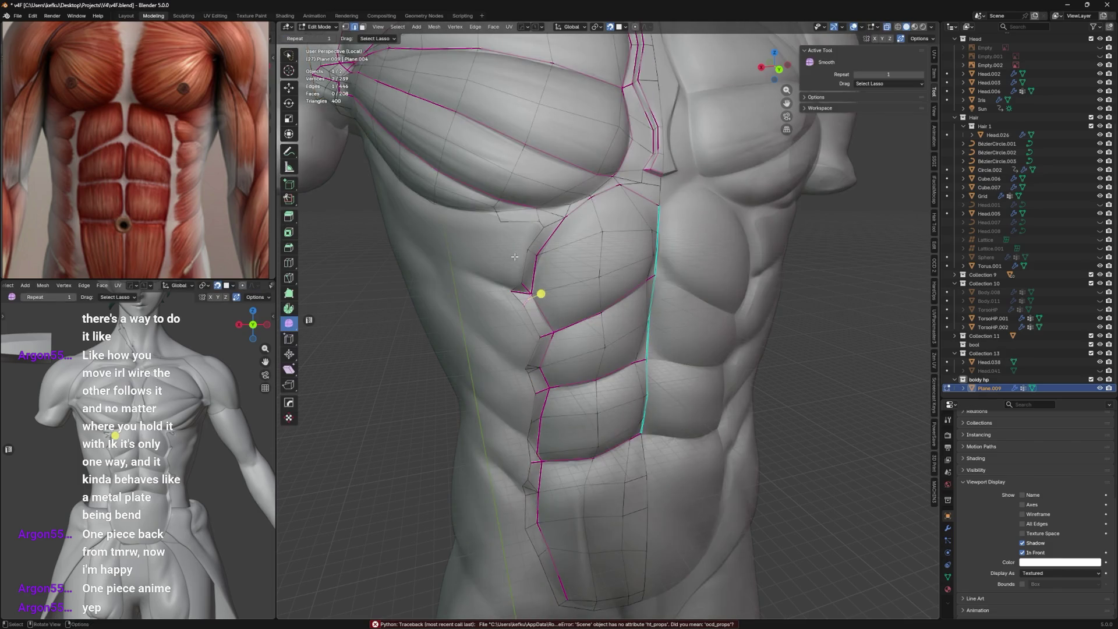
pyautogui.moveTo(553, 184); pyautogui.dragTo(524, 268, button='middle')
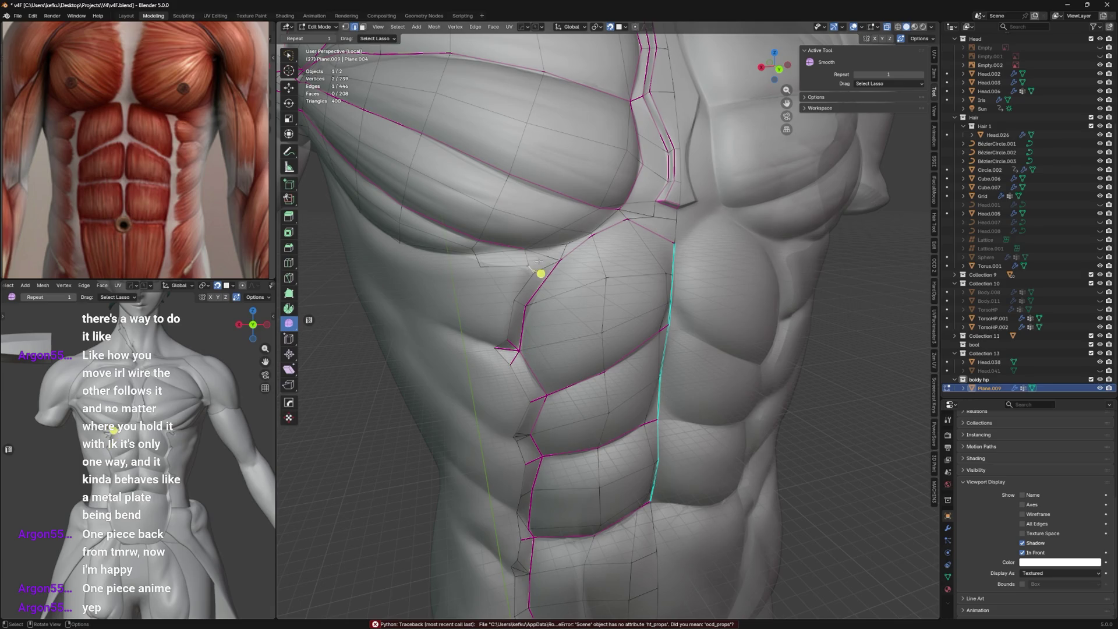
pyautogui.click(494, 281)
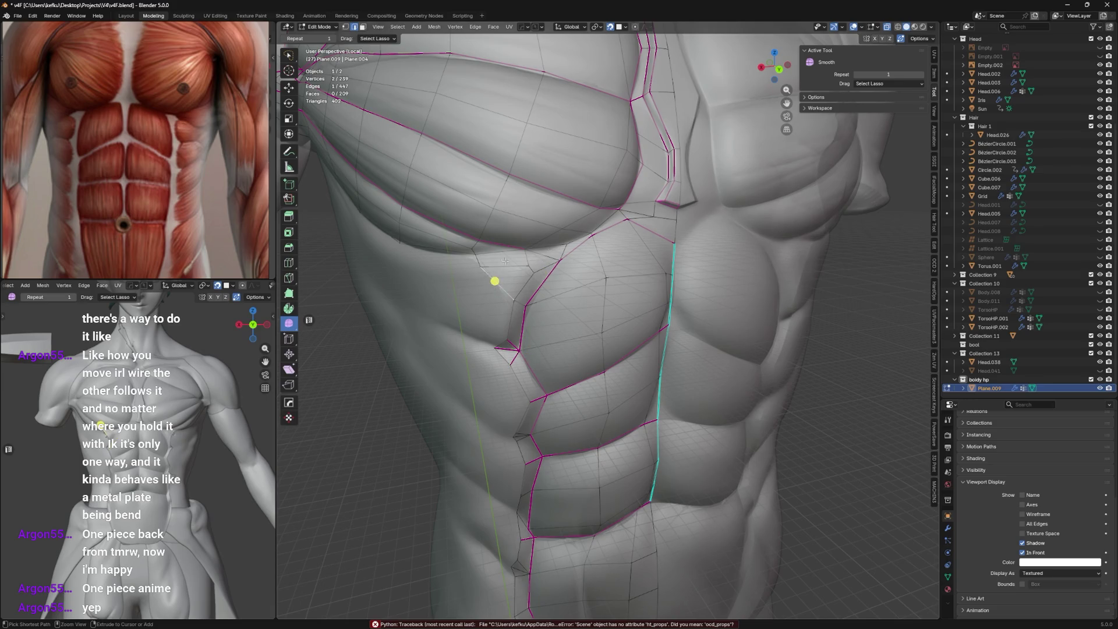
pyautogui.press('g')
pyautogui.press('g')
pyautogui.click(532, 270)
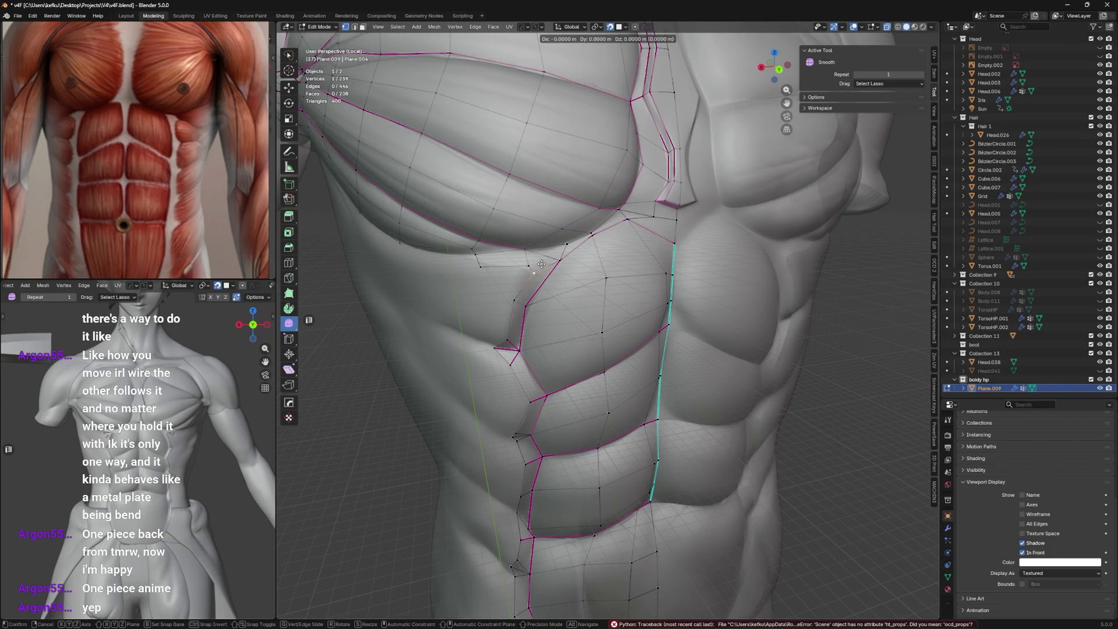
pyautogui.press('g')
pyautogui.press('g')
pyautogui.click(521, 259)
pyautogui.press('g')
pyautogui.click(531, 278)
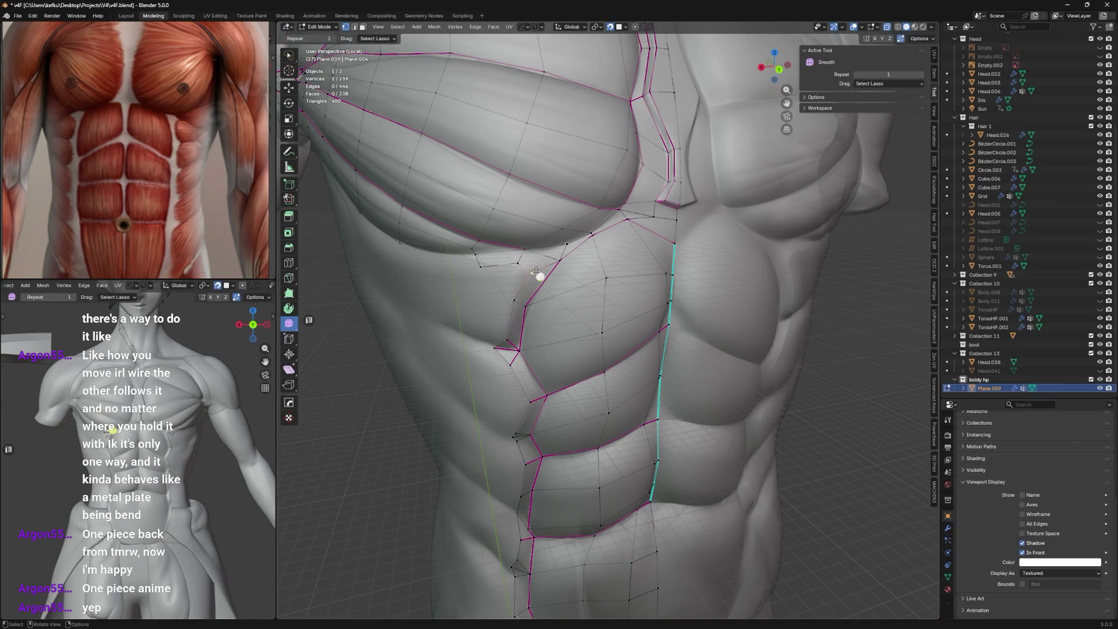
pyautogui.press('g')
pyautogui.click(516, 285)
# Extrude a new vertex onto the ribs and slide the vertices under the pec into place.
pyautogui.press('e')
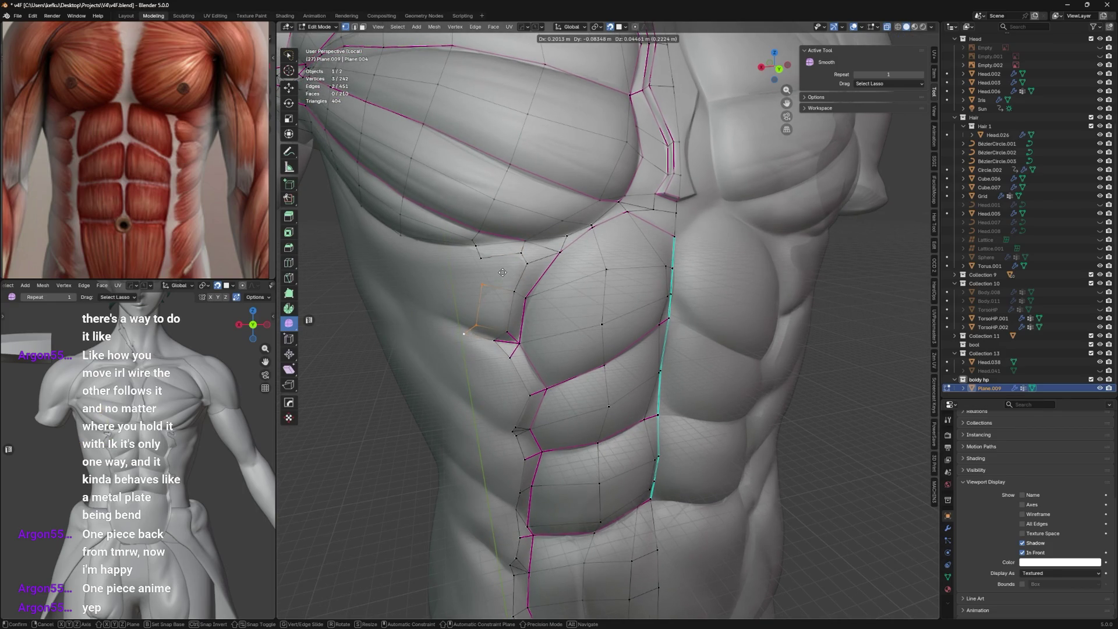
pyautogui.click(502, 273)
pyautogui.press('g')
pyautogui.press('g')
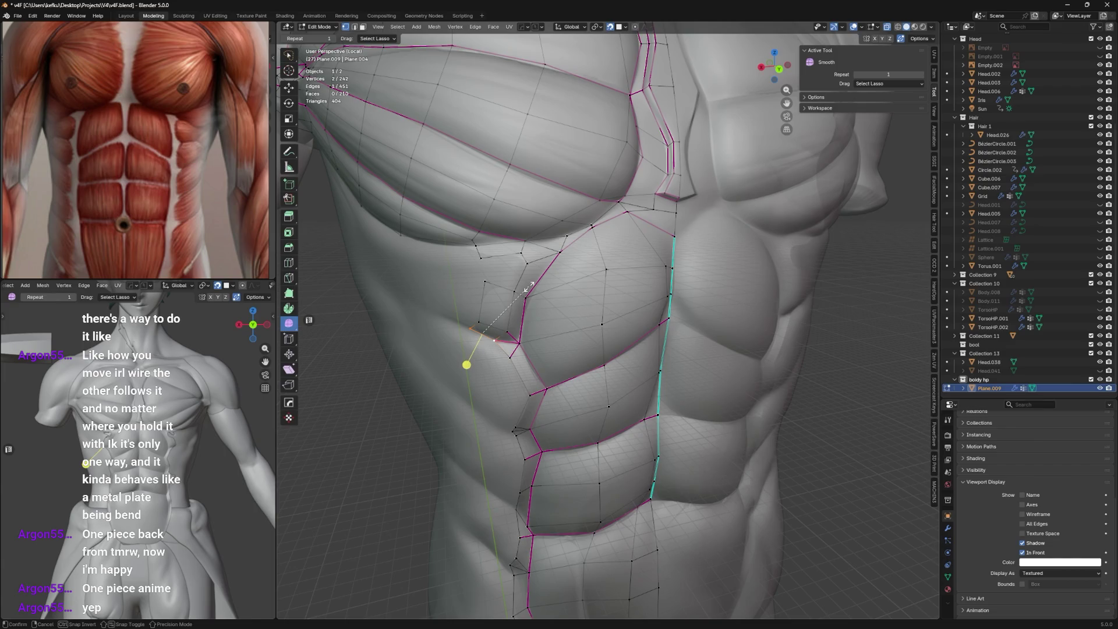
pyautogui.click(527, 289)
pyautogui.click(516, 287)
pyautogui.press('g')
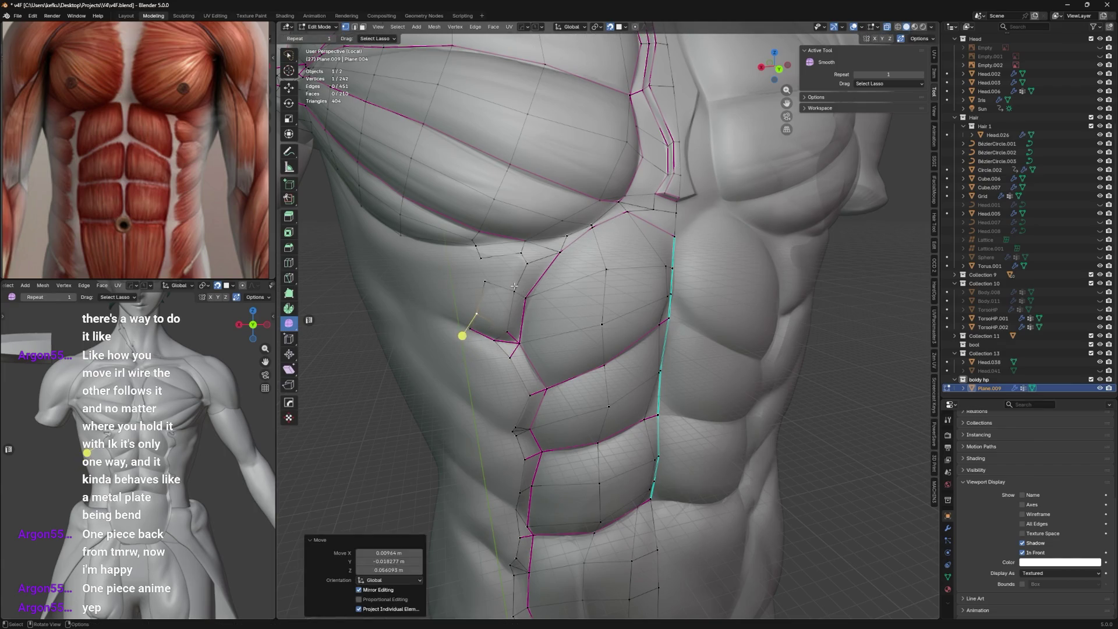
pyautogui.press('g')
pyautogui.press('g')
pyautogui.press('g')
pyautogui.click(529, 235)
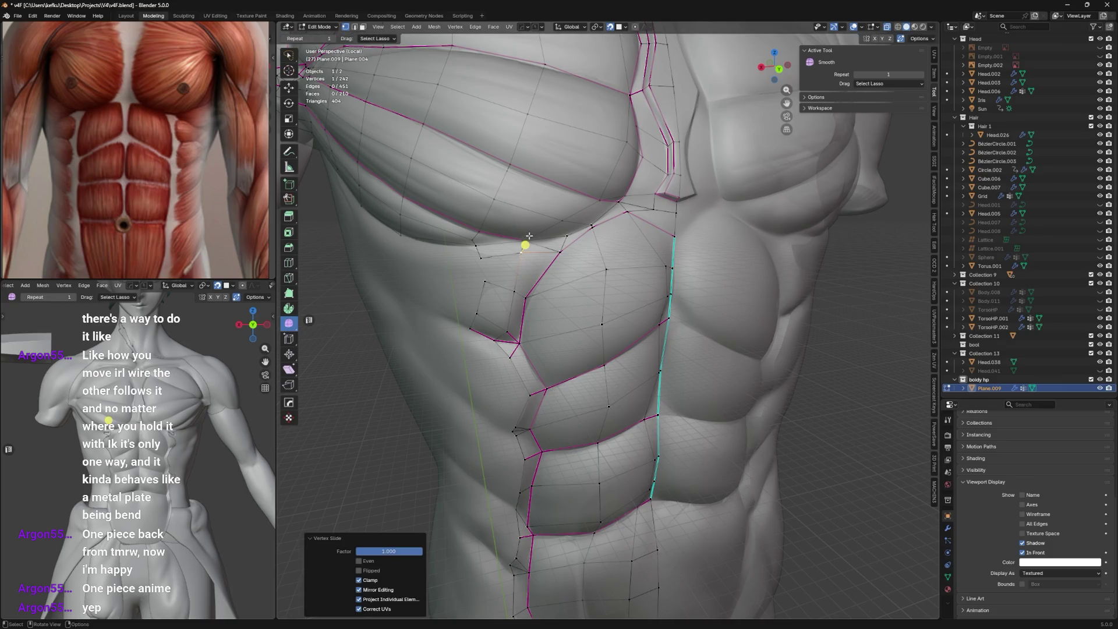
pyautogui.press('g')
pyautogui.press('g')
pyautogui.click(542, 254)
pyautogui.press('g')
# Scale a pair of rib-border vertices together to tighten the edge.
pyautogui.keyDown('shift'); pyautogui.click(543, 256); pyautogui.keyUp('shift')
pyautogui.press('s')
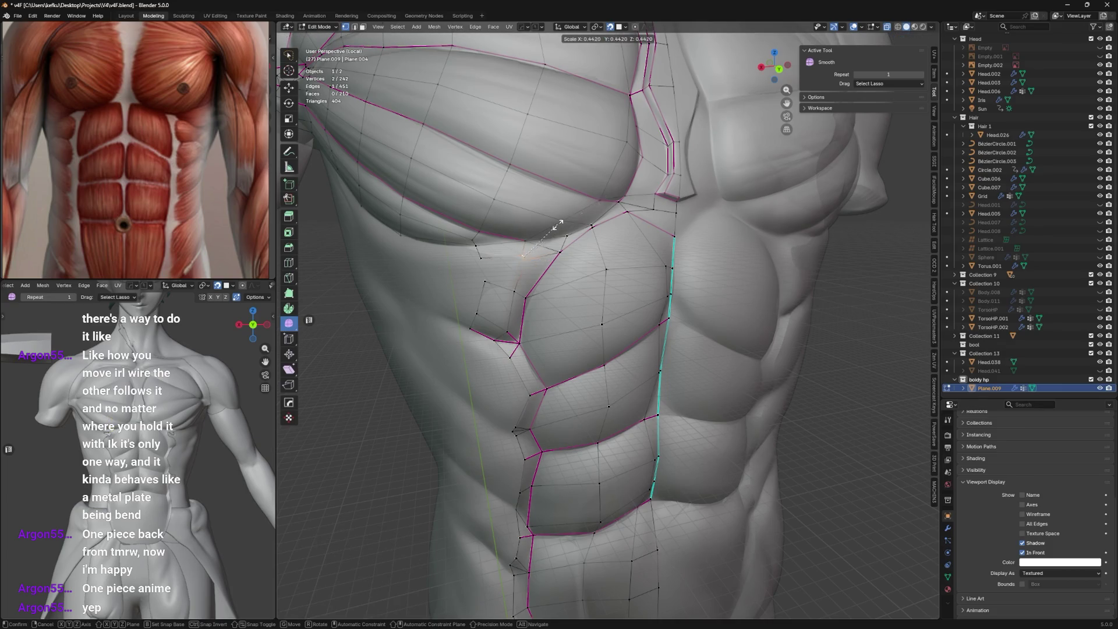
pyautogui.click(550, 232)
pyautogui.click(609, 190)
pyautogui.press('s')
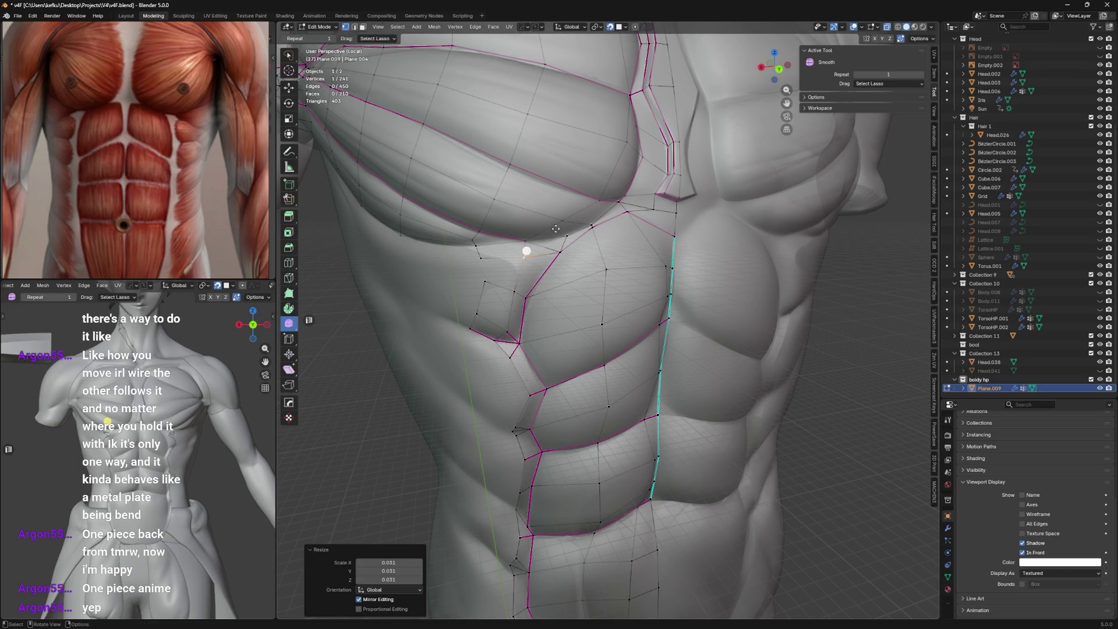
pyautogui.click(556, 230)
# Toggle and collapse the second Subdivision modifier in the mesh's modifier stack.
pyautogui.click(948, 527)
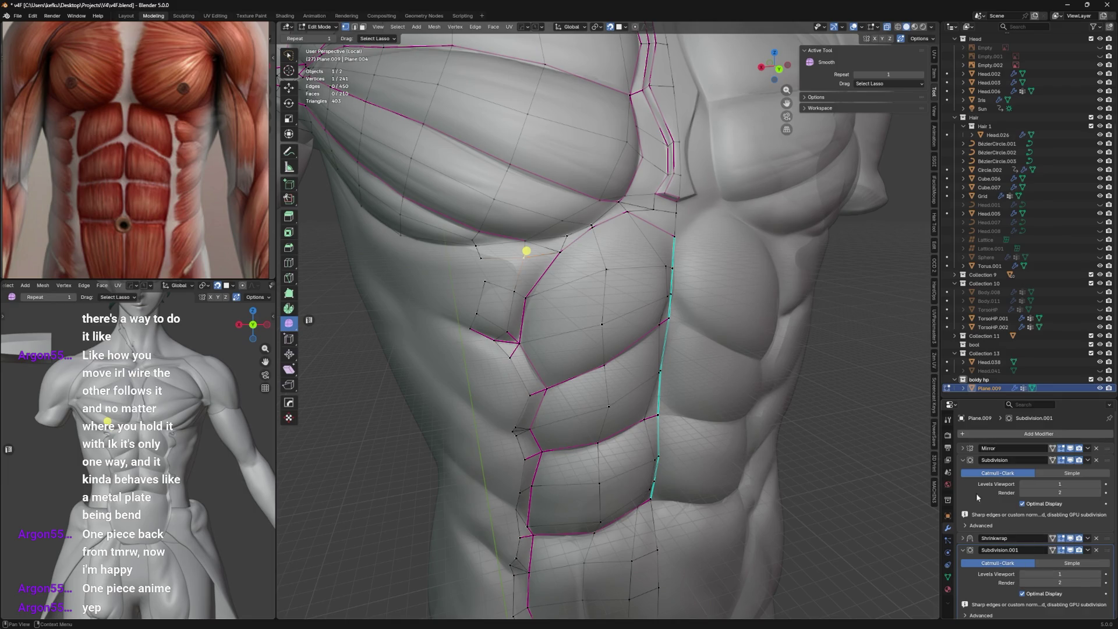
pyautogui.scroll(-3, 594, 350)
pyautogui.moveTo(612, 349)
pyautogui.mouseDown(button='middle')
pyautogui.moveTo(744, 371)
pyautogui.moveTo(878, 445)
pyautogui.mouseUp(button='middle')
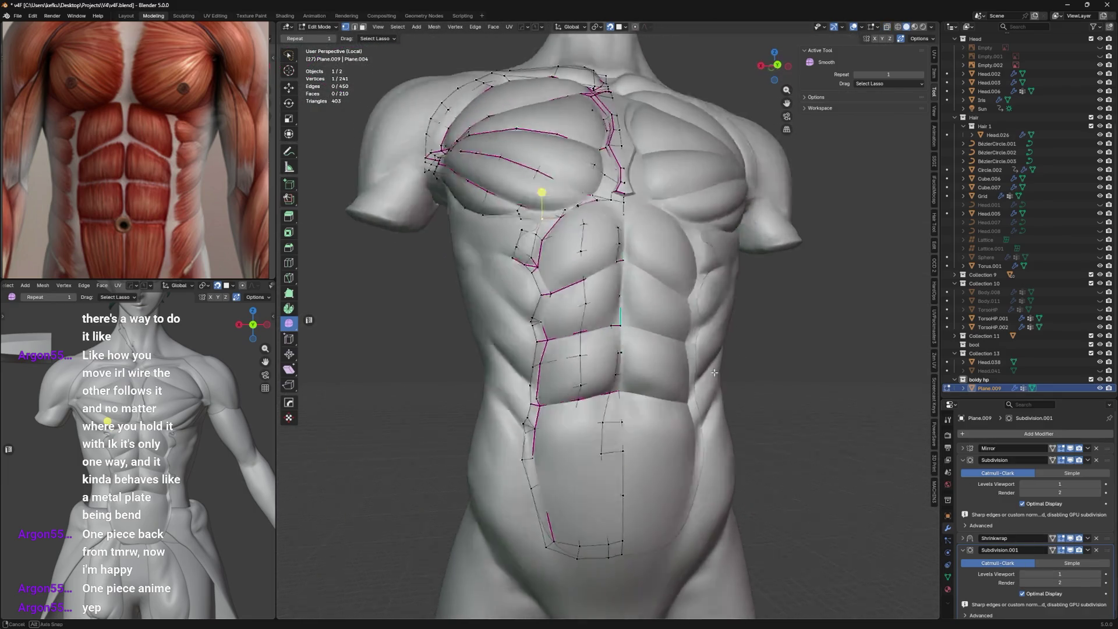
pyautogui.click(1071, 551)
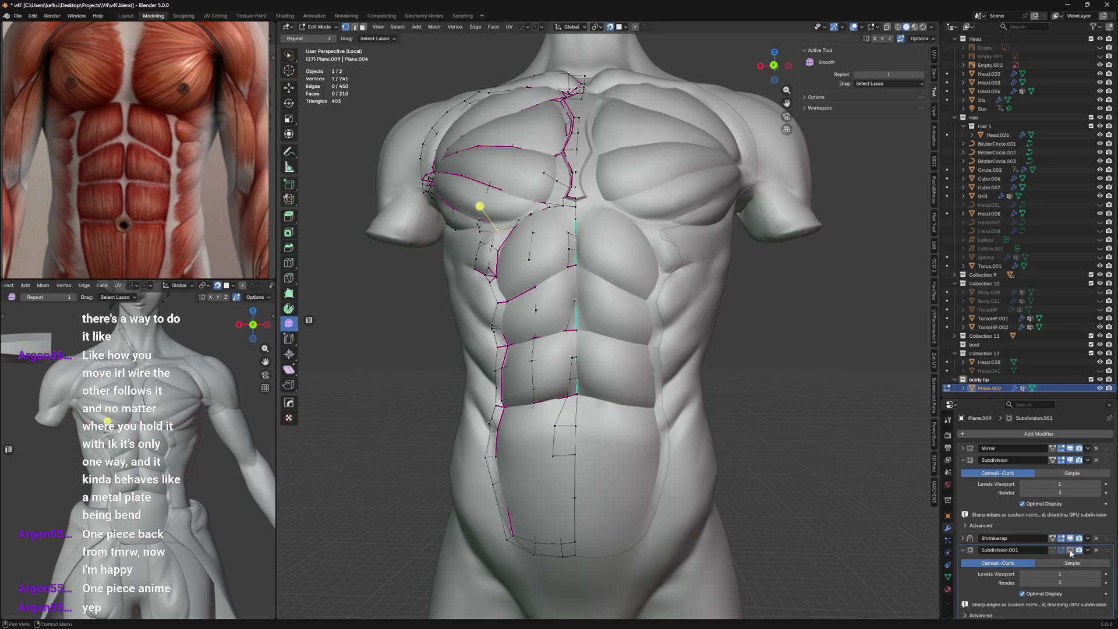
pyautogui.scroll(4, 655, 349)
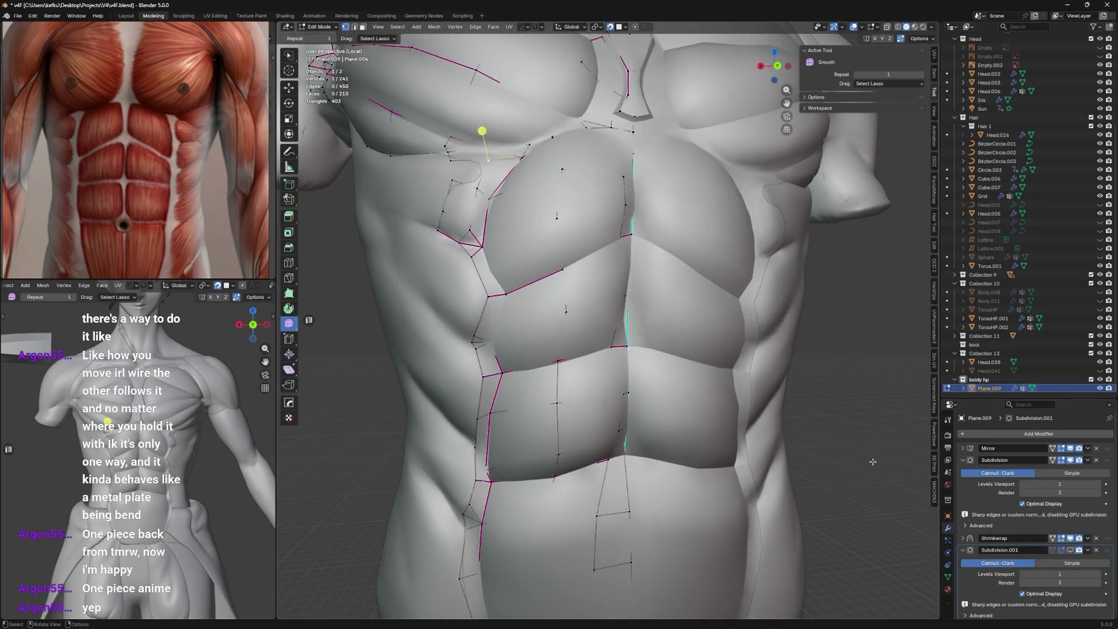
pyautogui.click(964, 550)
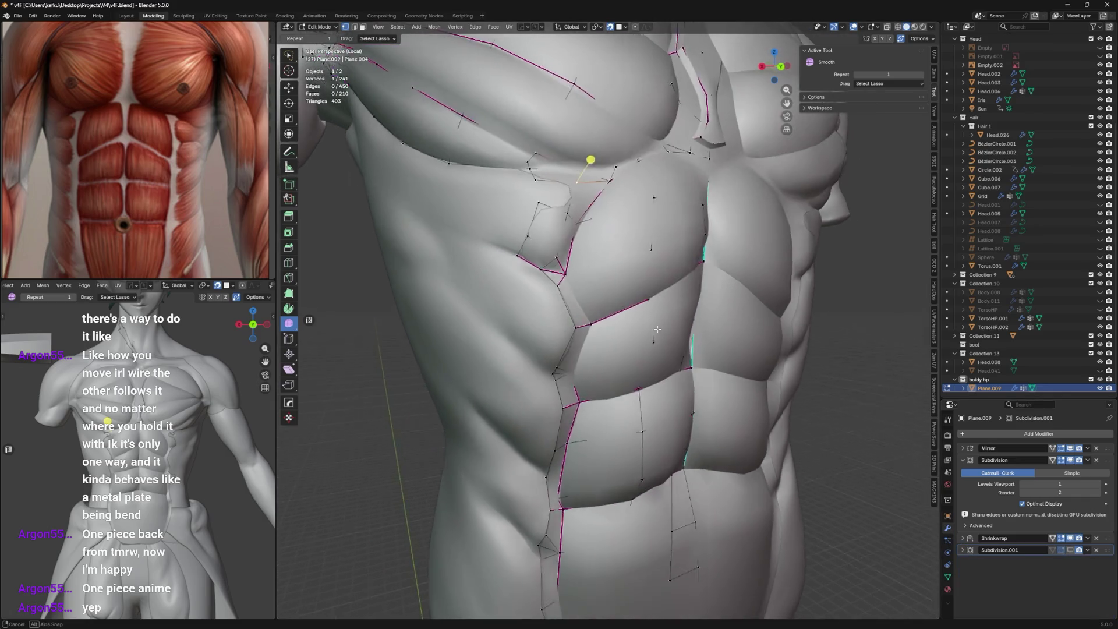
pyautogui.moveTo(655, 350); pyautogui.dragTo(722, 367, button='middle')
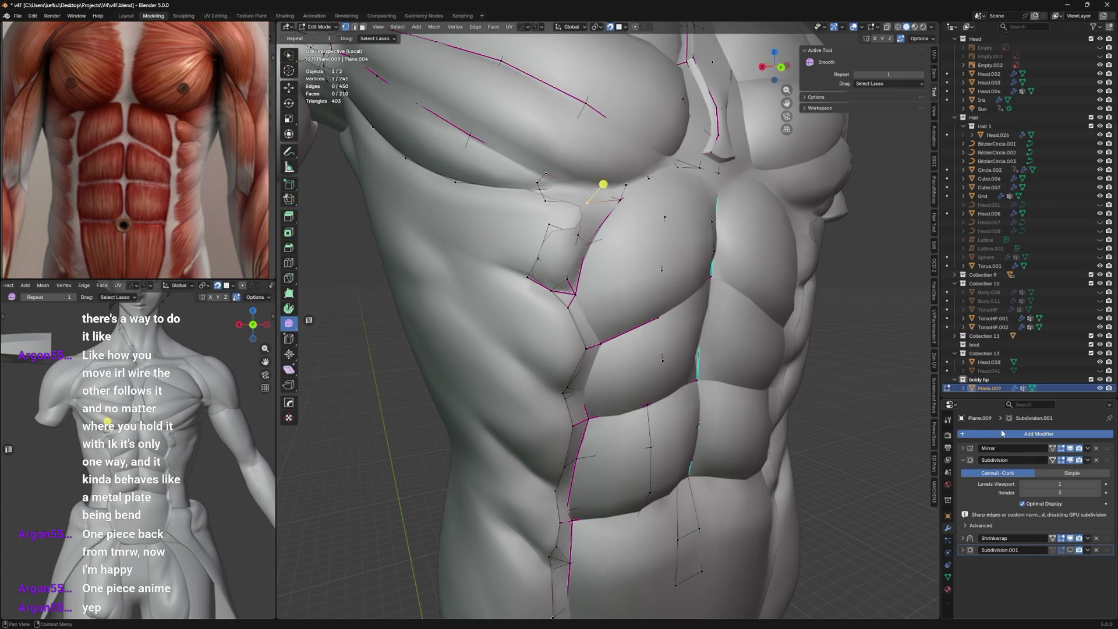
# Add a Multires modifier, move it to the top of the stack, then remove it again.
pyautogui.hotkey('shift', 'a')
pyautogui.click(1052, 516)
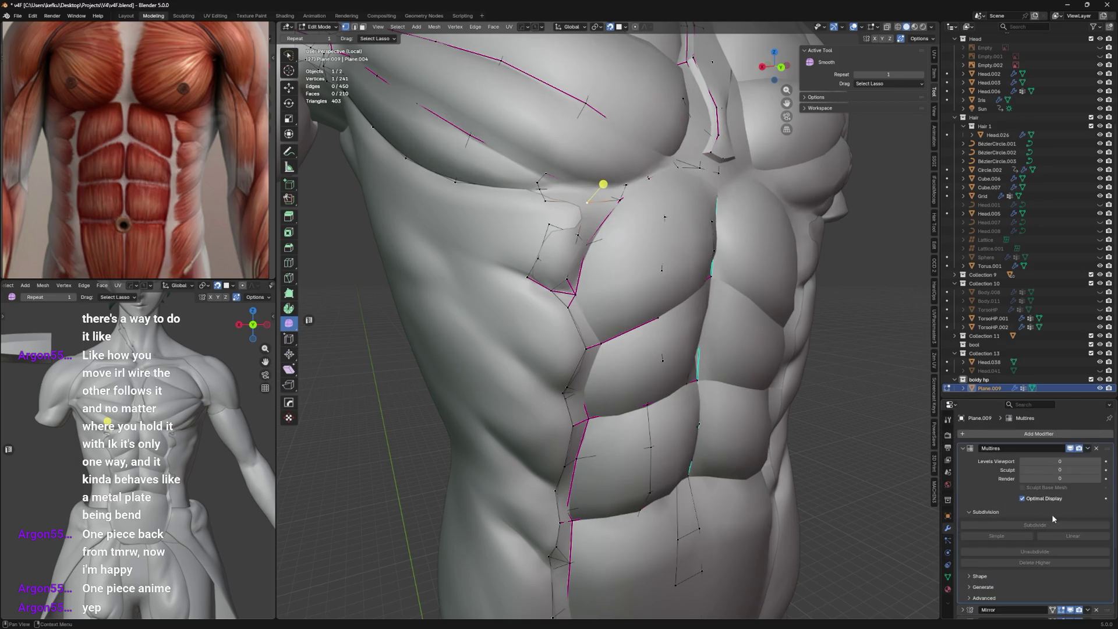
pyautogui.scroll(3, 1048, 524)
pyautogui.moveTo(1102, 602); pyautogui.dragTo(1099, 448)
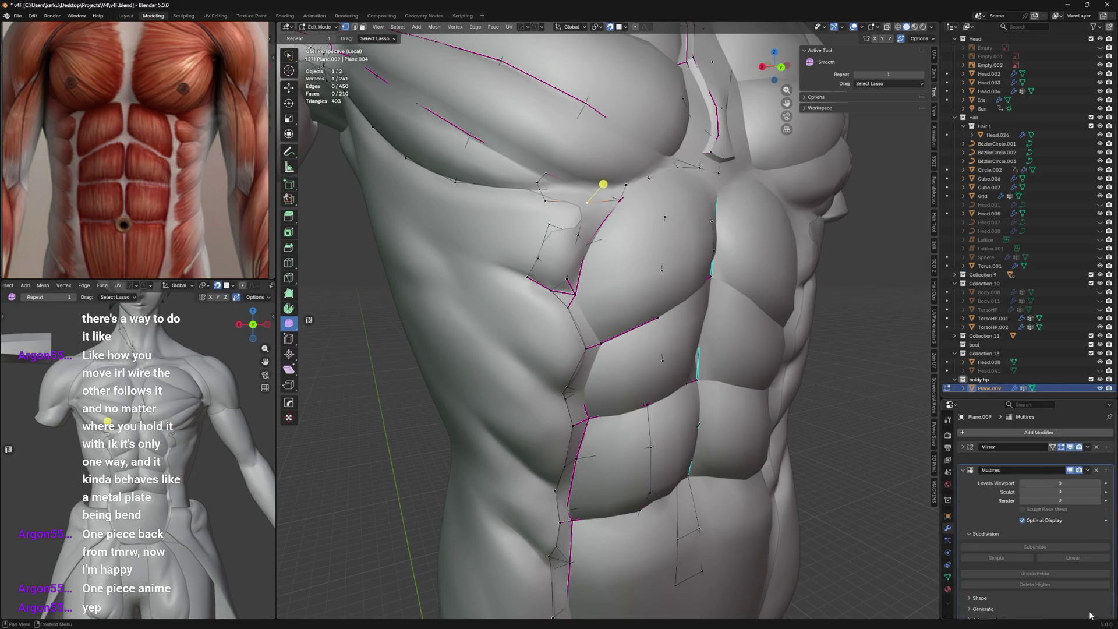
pyautogui.click(1097, 447)
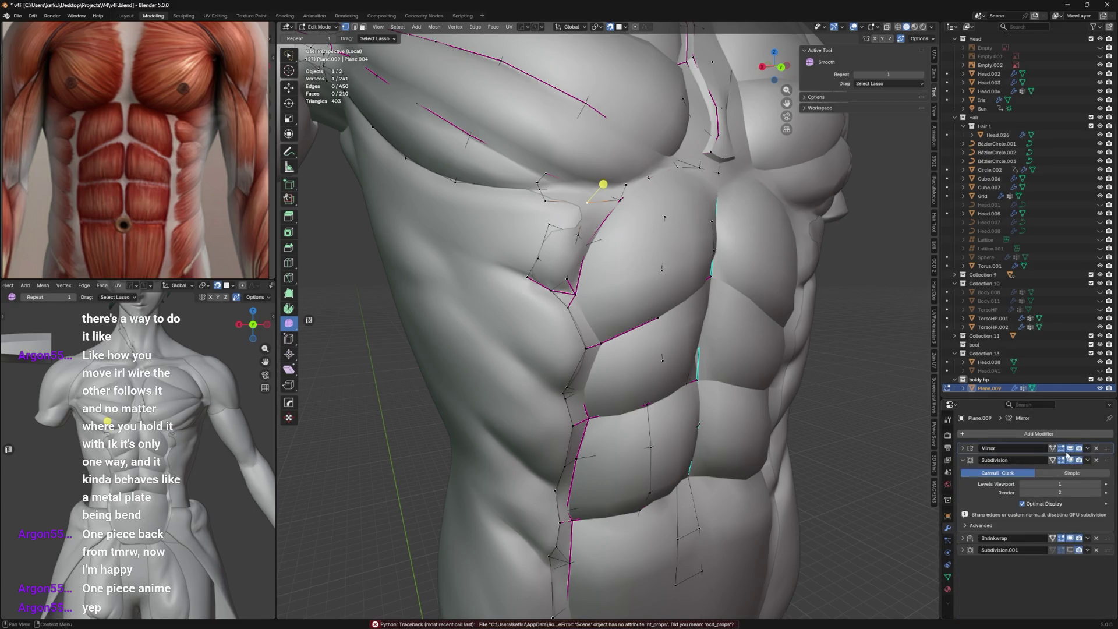
pyautogui.moveTo(683, 371); pyautogui.dragTo(655, 364, button='middle')
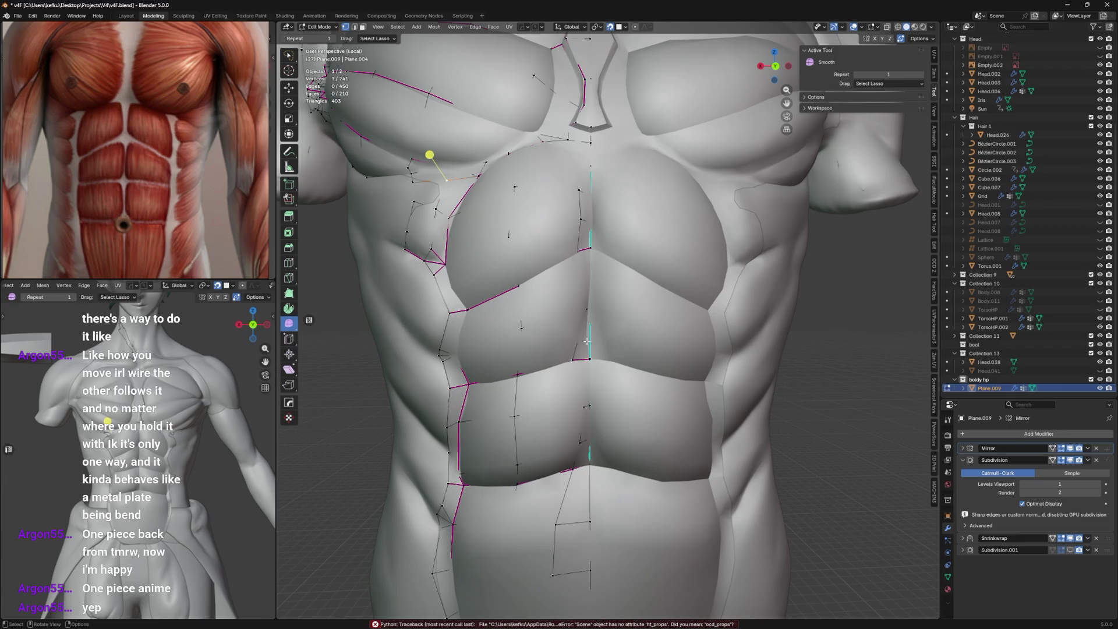
pyautogui.moveTo(565, 308)
pyautogui.mouseDown(button='middle')
pyautogui.moveTo(574, 289)
pyautogui.moveTo(483, 276)
pyautogui.mouseUp(button='middle')
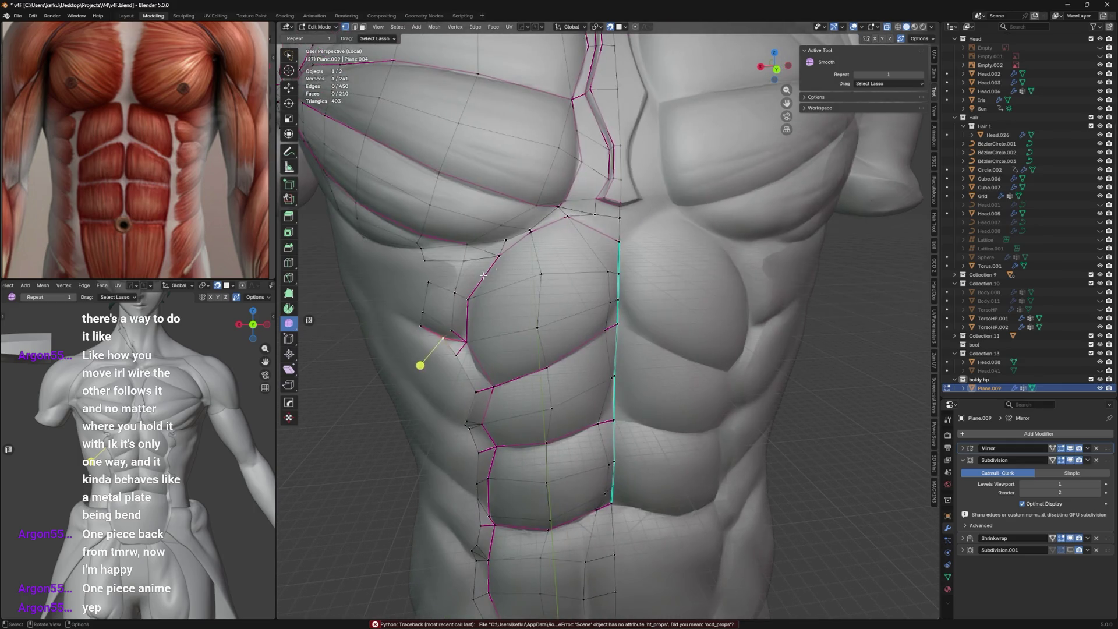
# Add a new face at the rib edge and return to Object Mode for the smoothed torso.
pyautogui.keyDown('ctrl'); pyautogui.click(444, 332); pyautogui.keyUp('ctrl')
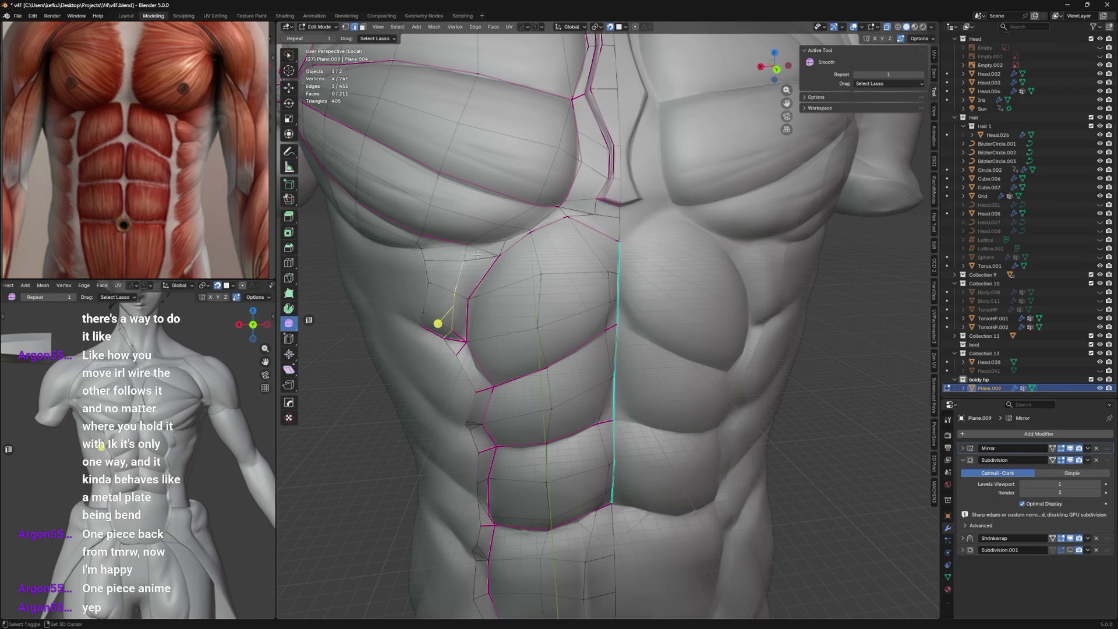
pyautogui.press('Tab')
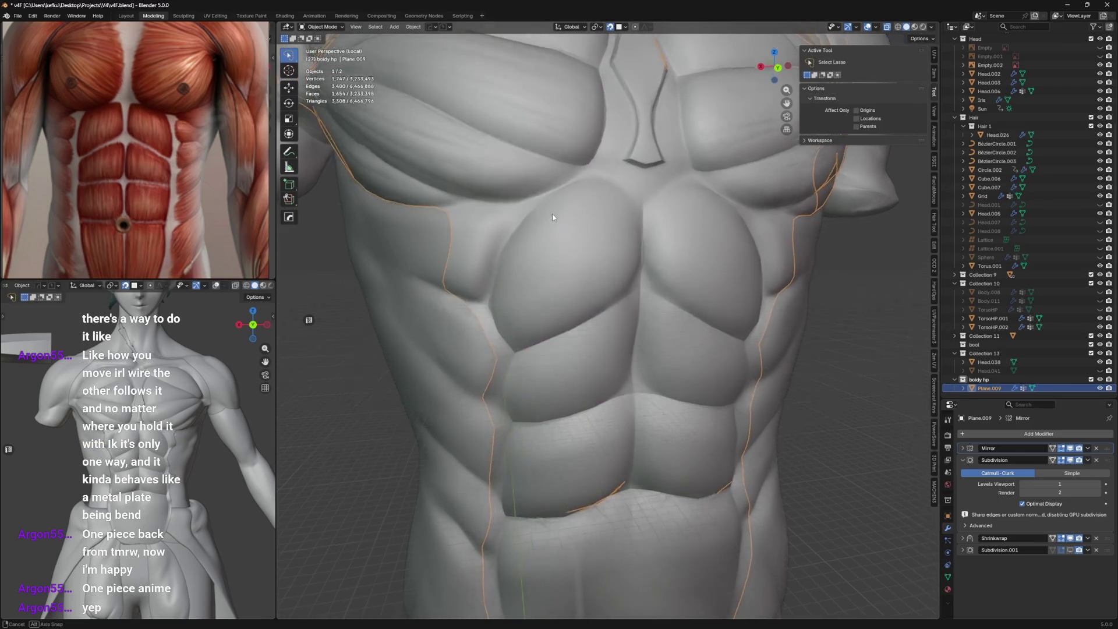
pyautogui.scroll(3, 529, 166)
# Move vertices below the pec into place and save the file.
pyautogui.press('Tab')
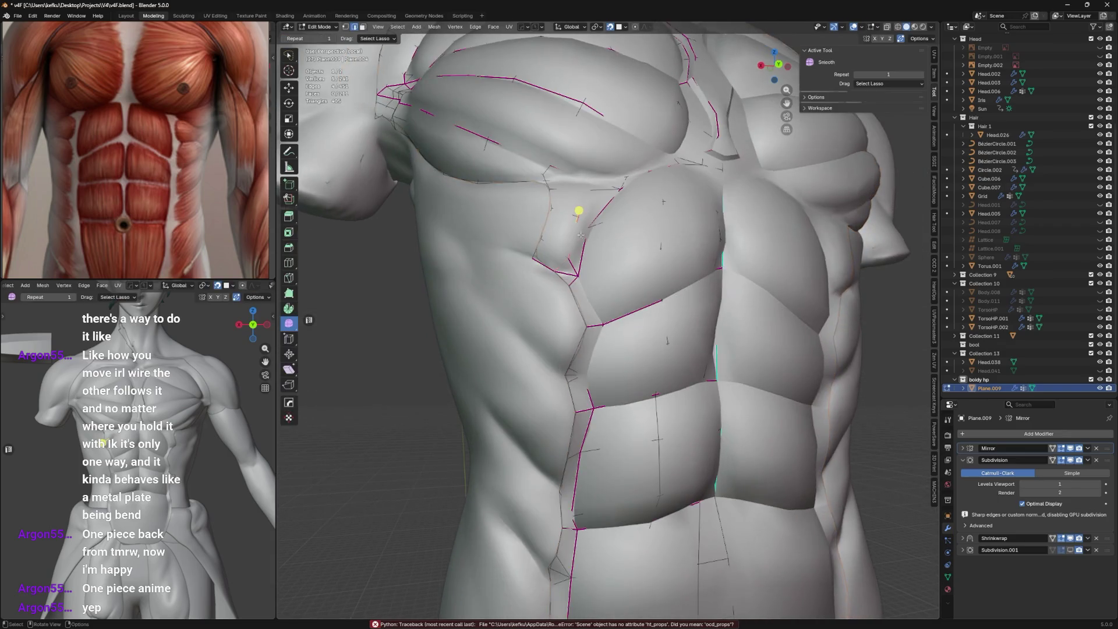
pyautogui.moveTo(530, 218)
pyautogui.mouseDown(button='middle')
pyautogui.moveTo(576, 253)
pyautogui.moveTo(542, 280)
pyautogui.mouseUp(button='middle')
pyautogui.press('g')
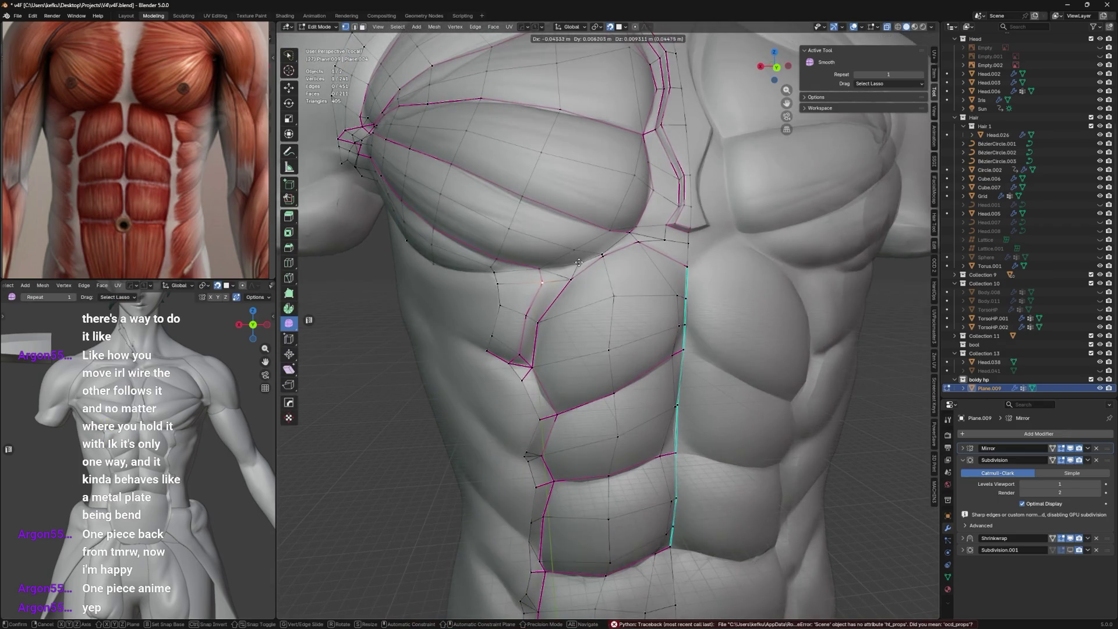
pyautogui.click(539, 312)
pyautogui.press('g')
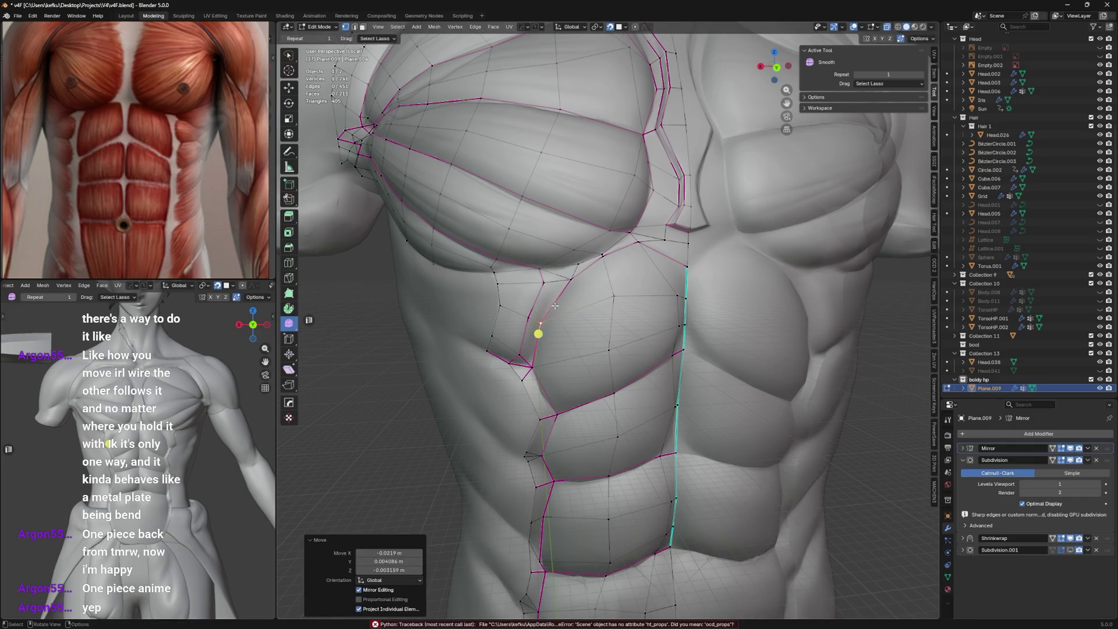
pyautogui.press('g')
pyautogui.click(543, 274)
pyautogui.moveTo(542, 273); pyautogui.dragTo(516, 252, button='middle')
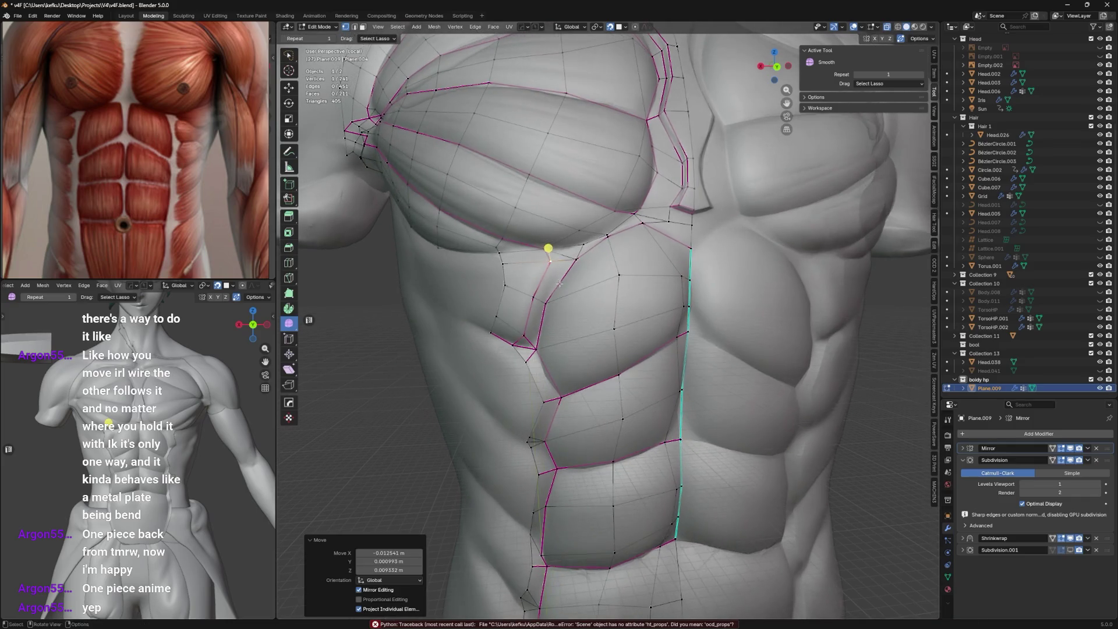
pyautogui.hotkey('ctrl', 's')
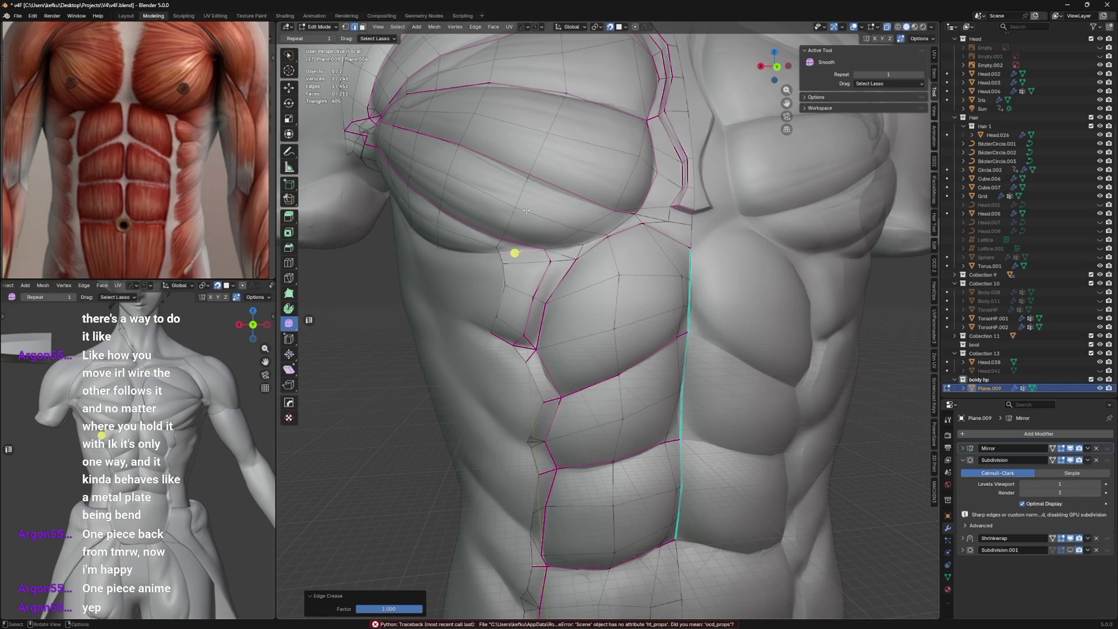
# Crease the selected side-rib edges to 1 and slide a vertex under the pec along its edge.
pyautogui.hotkey('shift', 'e')
pyautogui.click(693, 131)
pyautogui.press('Tab')
pyautogui.press('Tab')
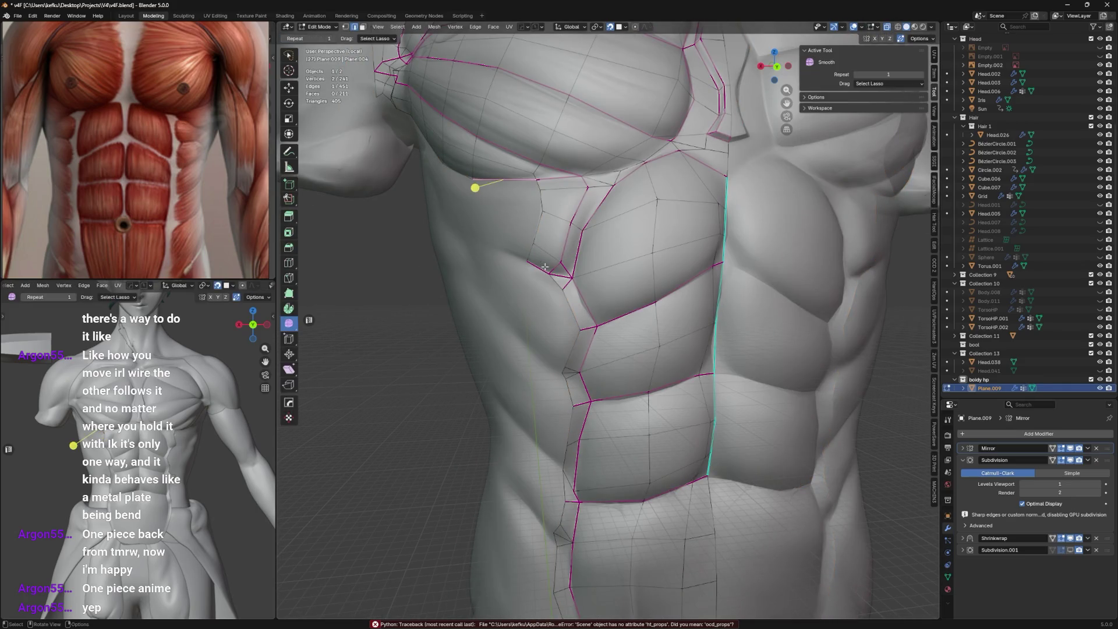
pyautogui.moveTo(545, 266)
pyautogui.mouseDown()
pyautogui.moveTo(555, 262)
pyautogui.moveTo(546, 256)
pyautogui.moveTo(554, 272)
pyautogui.moveTo(578, 269)
pyautogui.mouseUp()
pyautogui.press('g')
pyautogui.press('g')
pyautogui.click(703, 182)
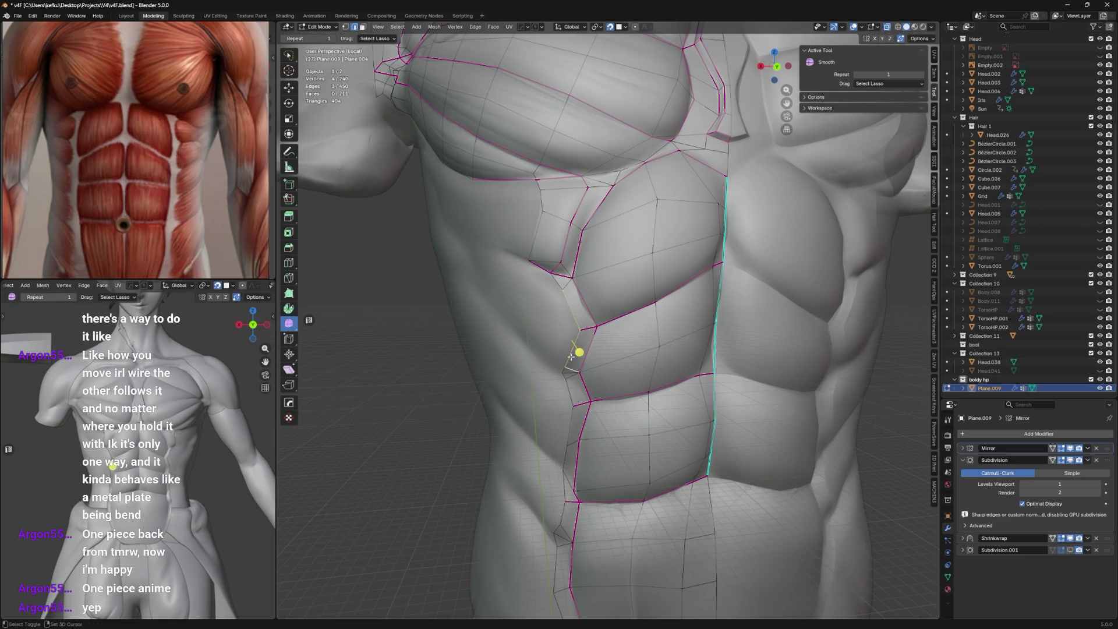
pyautogui.keyDown('shift'); pyautogui.moveTo(580, 352); pyautogui.dragTo(562, 282, button='middle'); pyautogui.keyUp('shift')
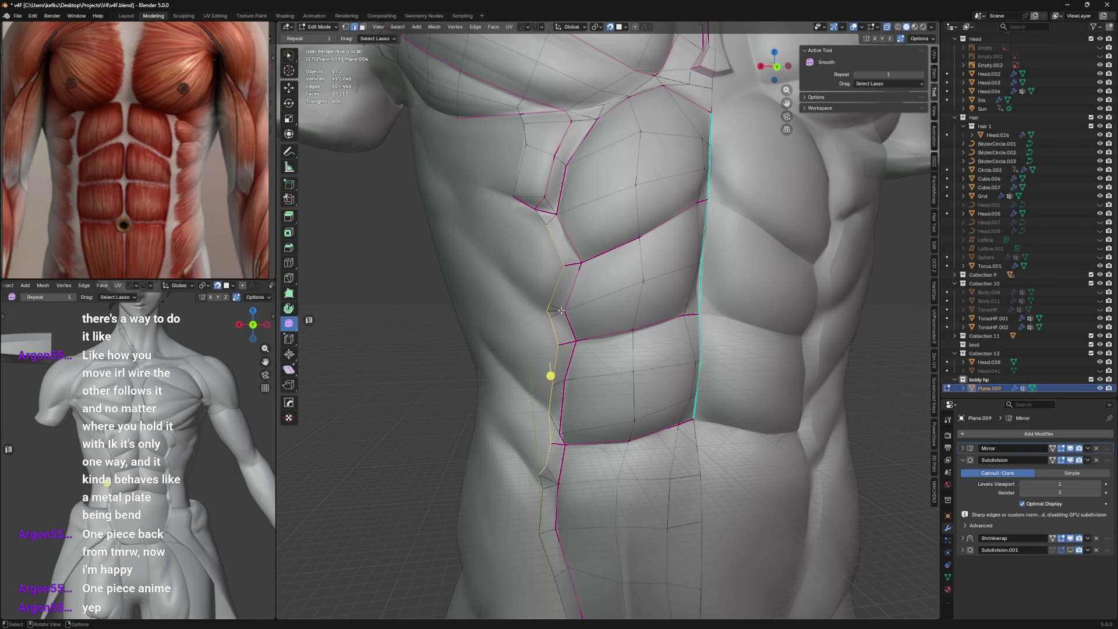
pyautogui.click(518, 201)
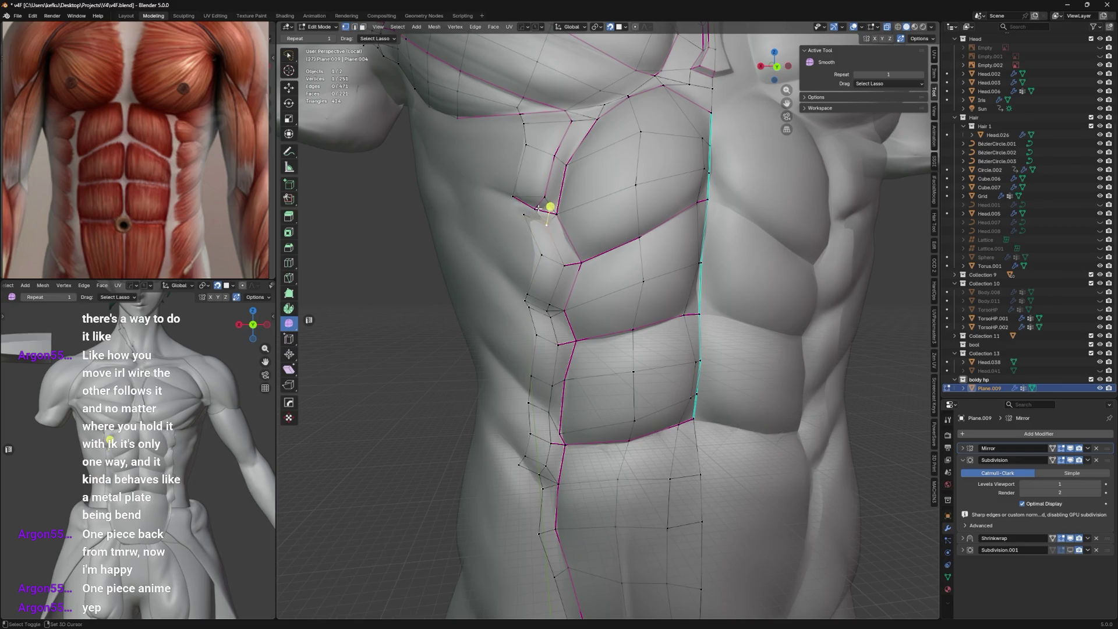
# Grab and nudge vertices along the outer pec and side ribcage border.
pyautogui.press('g')
pyautogui.click(509, 190)
pyautogui.moveTo(540, 212)
pyautogui.mouseDown()
pyautogui.moveTo(545, 203)
pyautogui.moveTo(518, 227)
pyautogui.mouseUp()
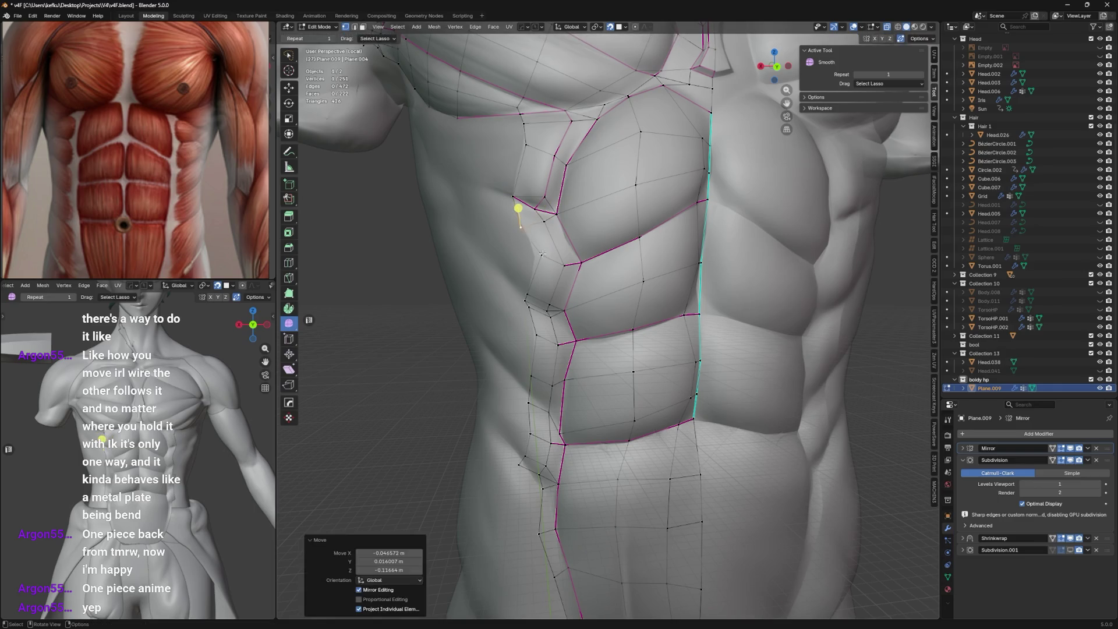
pyautogui.moveTo(525, 288); pyautogui.dragTo(520, 286)
pyautogui.moveTo(520, 285); pyautogui.dragTo(590, 247, button='middle')
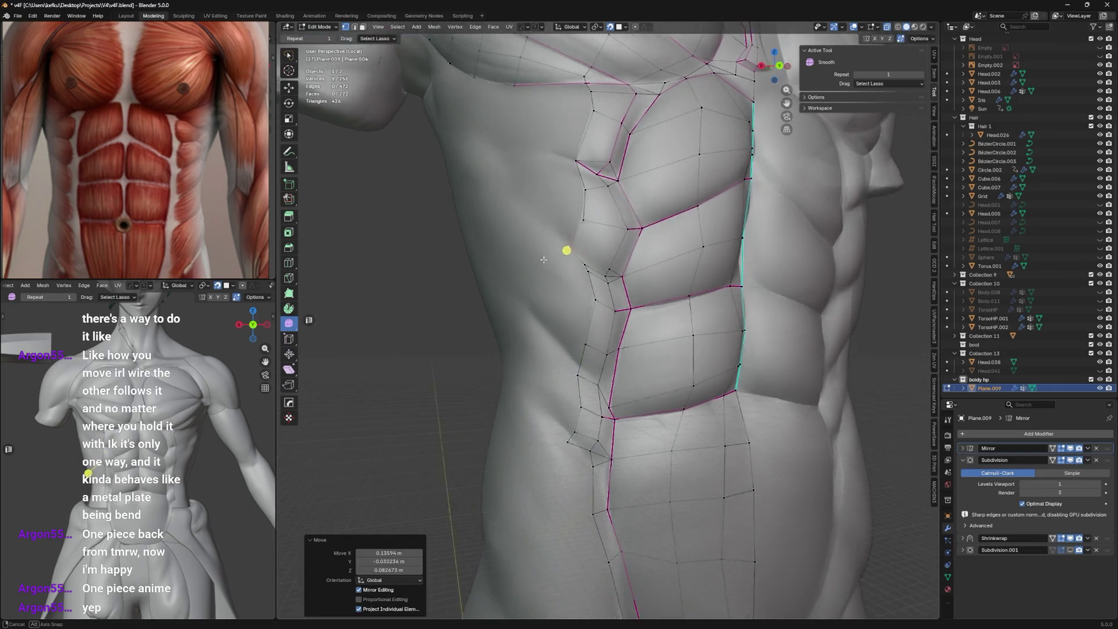
pyautogui.press('g')
pyautogui.click(590, 248)
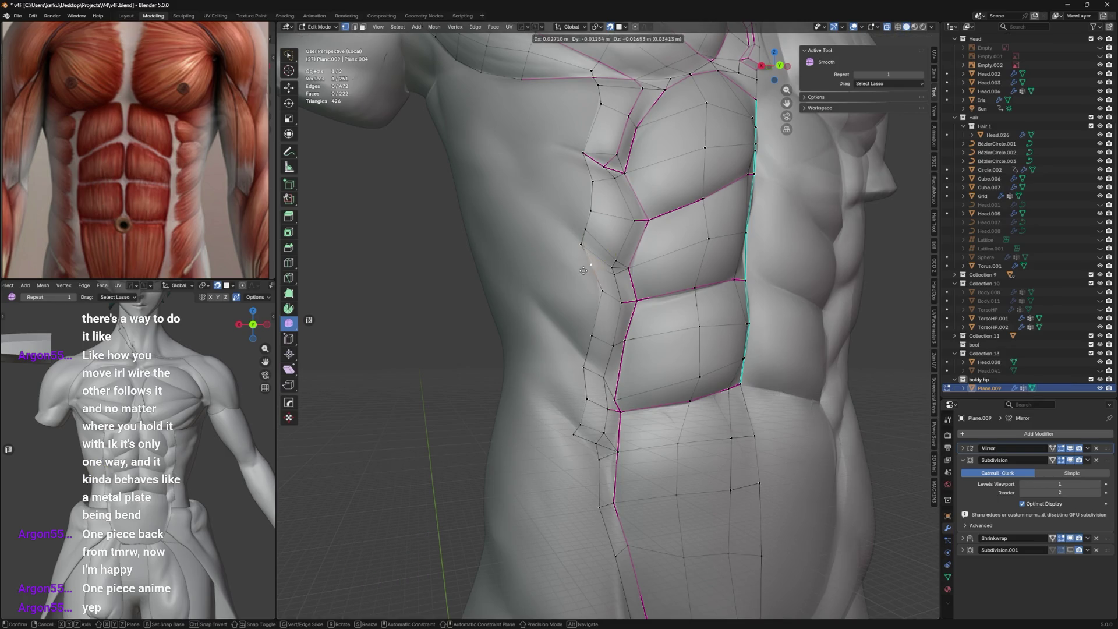
pyautogui.moveTo(591, 262)
pyautogui.mouseDown()
pyautogui.moveTo(617, 285)
pyautogui.moveTo(587, 295)
pyautogui.moveTo(591, 271)
pyautogui.mouseUp()
pyautogui.moveTo(591, 272); pyautogui.dragTo(573, 269, button='middle')
pyautogui.moveTo(574, 268); pyautogui.dragTo(543, 281)
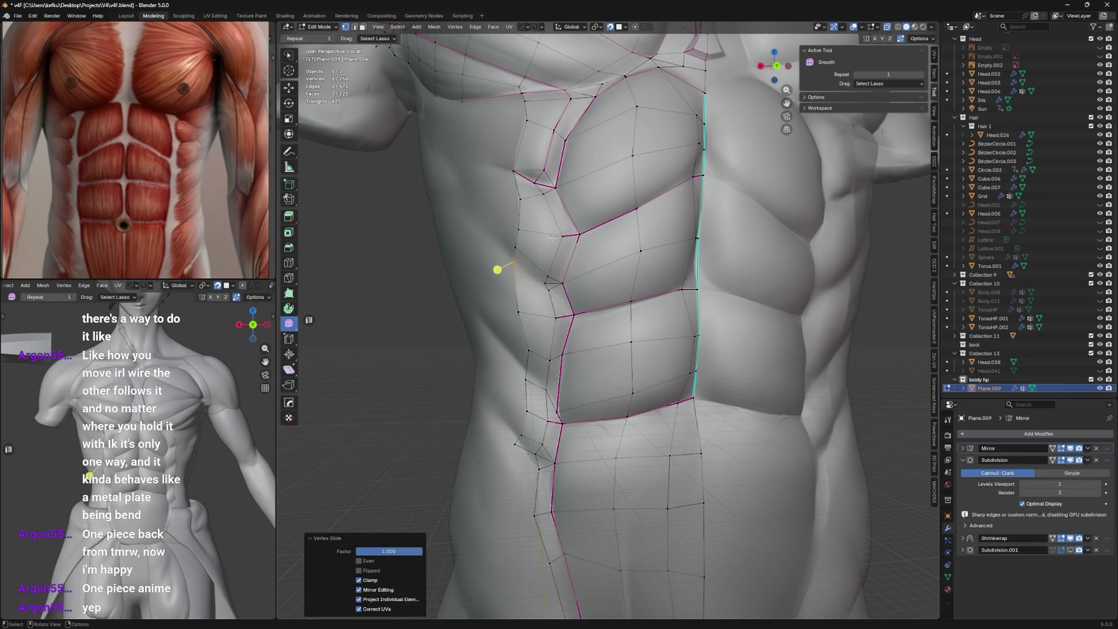
# Vertex-slide the rib-border points, lift the vertex beside the pec, and preview in Object Mode.
pyautogui.press('g')
pyautogui.press('g')
pyautogui.click(550, 282)
pyautogui.press('g')
pyautogui.press('g')
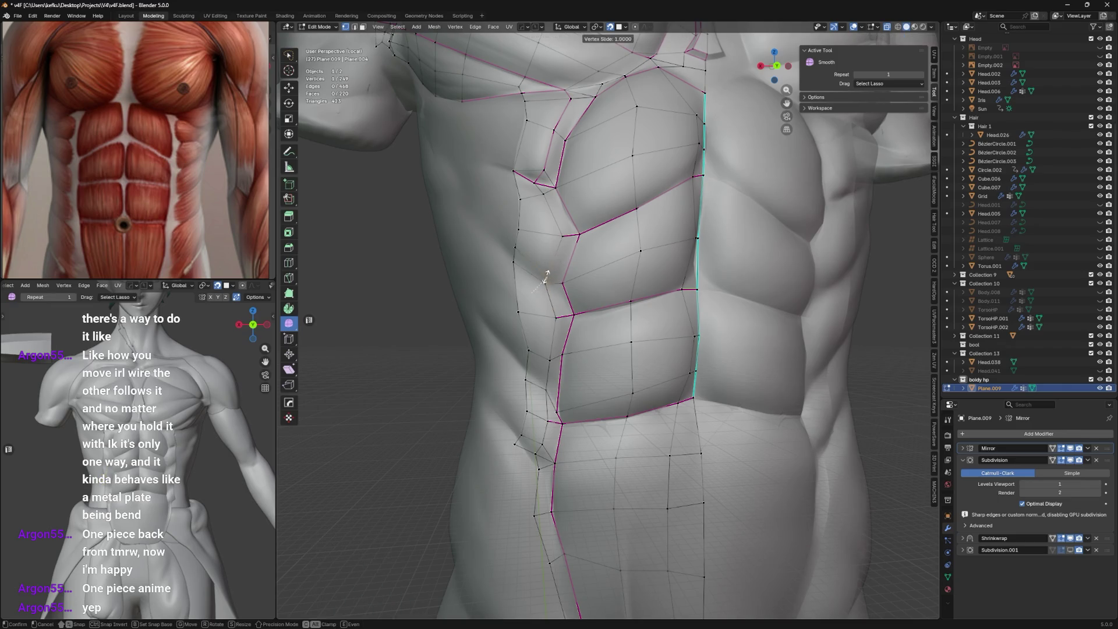
pyautogui.click(546, 289)
pyautogui.press('g')
pyautogui.press('g')
pyautogui.click(509, 278)
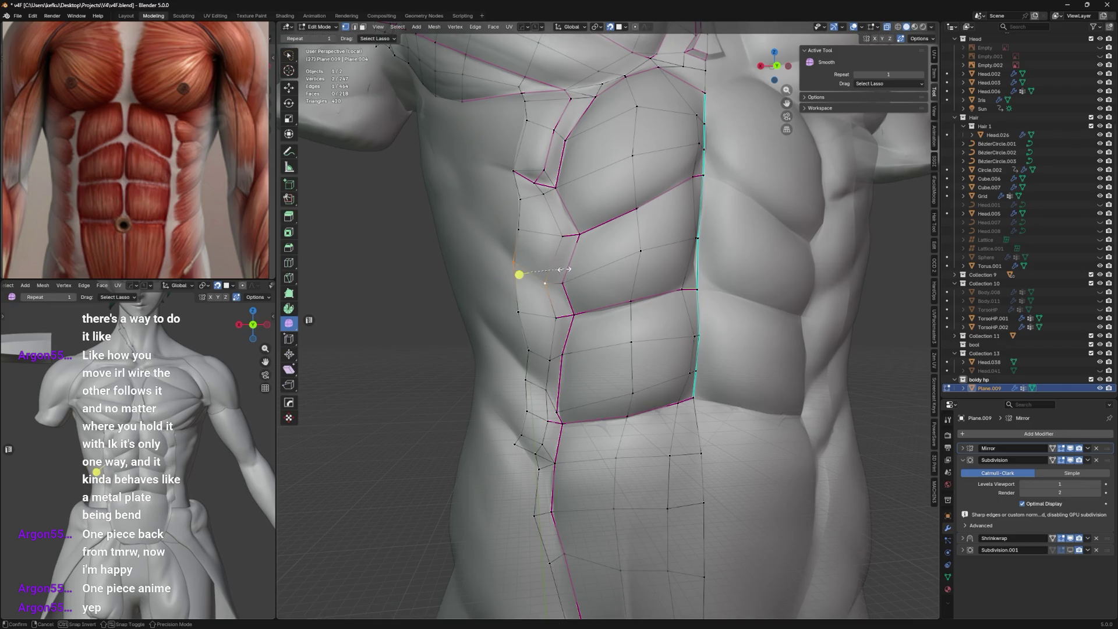
pyautogui.click(561, 288)
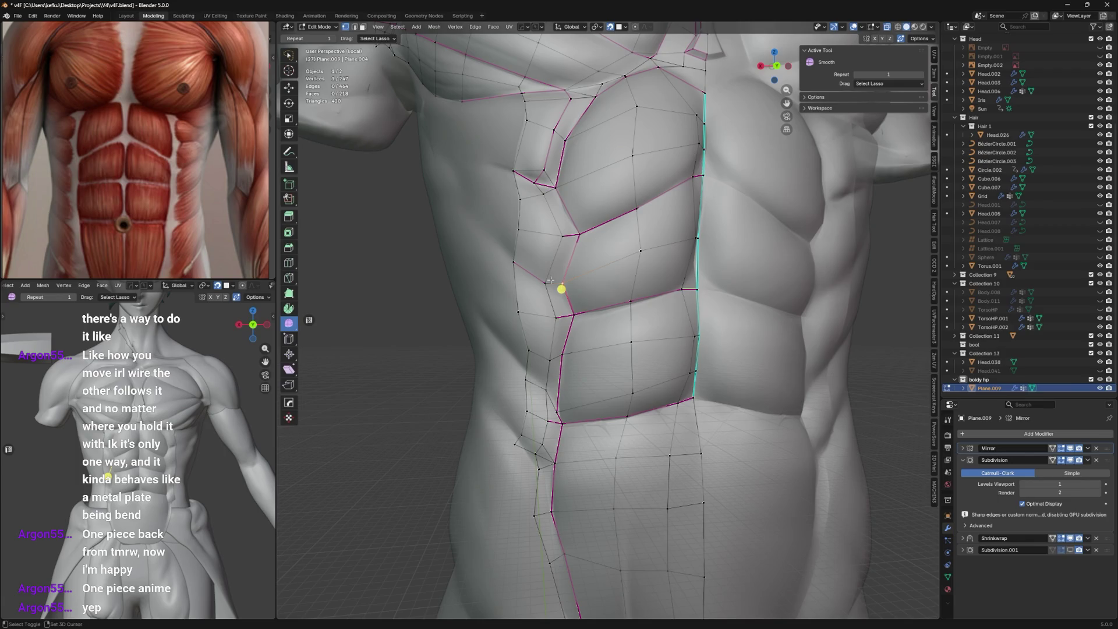
pyautogui.click(550, 282)
pyautogui.press('g')
pyautogui.press('g')
pyautogui.click(564, 266)
pyautogui.press('Tab')
pyautogui.scroll(2, 528, 159)
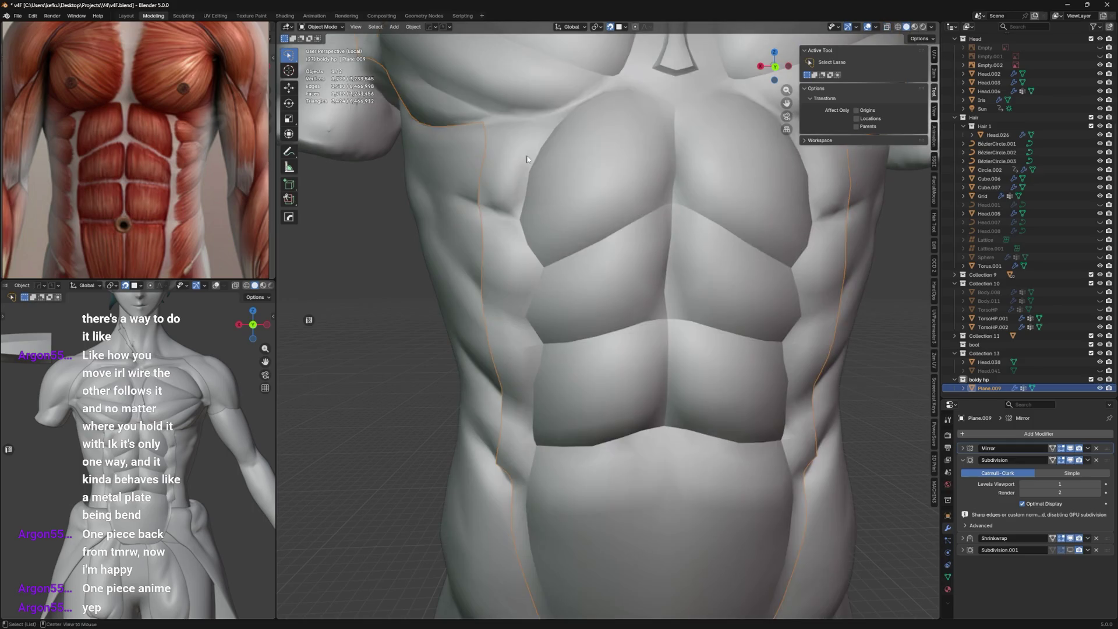
# Crease the rib and ab border edges to 1 and clear their sharp marking.
pyautogui.moveTo(528, 159); pyautogui.dragTo(604, 237, button='middle')
pyautogui.press('Tab')
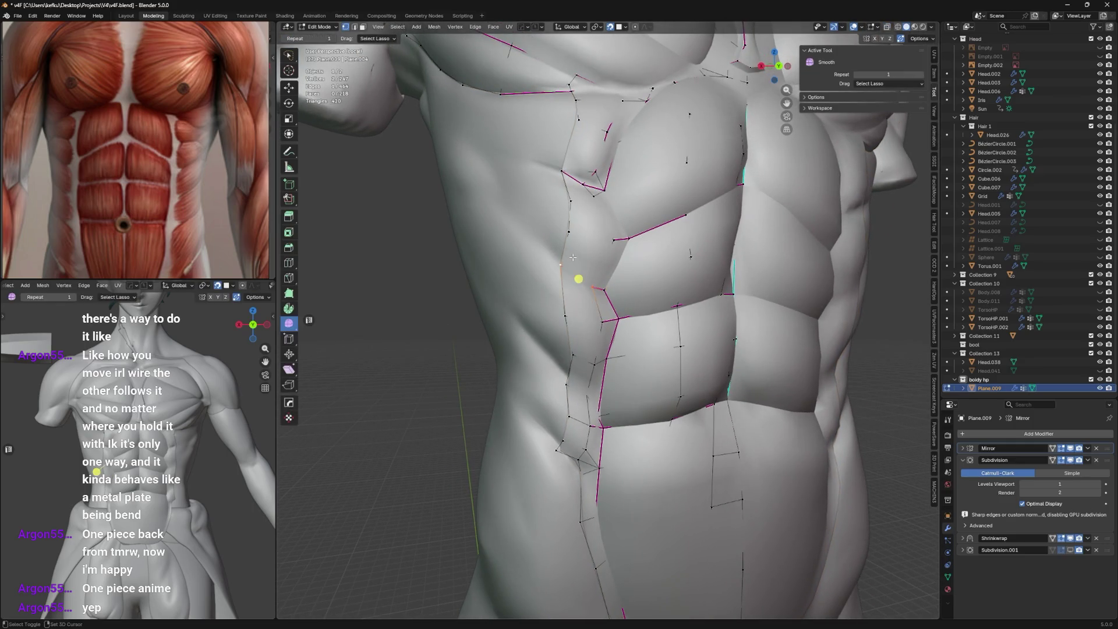
pyautogui.hotkey('shift', 'e')
pyautogui.write('1')
pyautogui.press('Return')
pyautogui.scroll(2, 573, 256)
pyautogui.hotkey('ctrl', 'e')
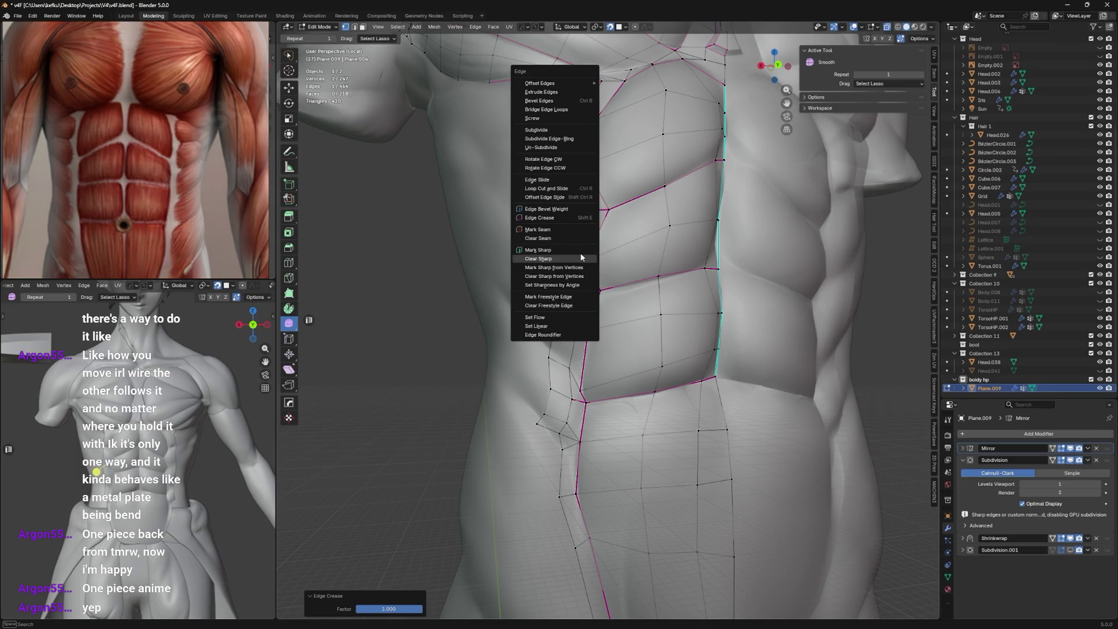
pyautogui.click(580, 257)
pyautogui.press('Tab')
pyautogui.moveTo(593, 259)
pyautogui.mouseDown(button='middle')
pyautogui.moveTo(561, 285)
pyautogui.moveTo(568, 297)
pyautogui.mouseUp(button='middle')
# Nudge vertices beside the lower pec, checking the smoothed abs between edits, in vertex select mode.
pyautogui.press('Tab')
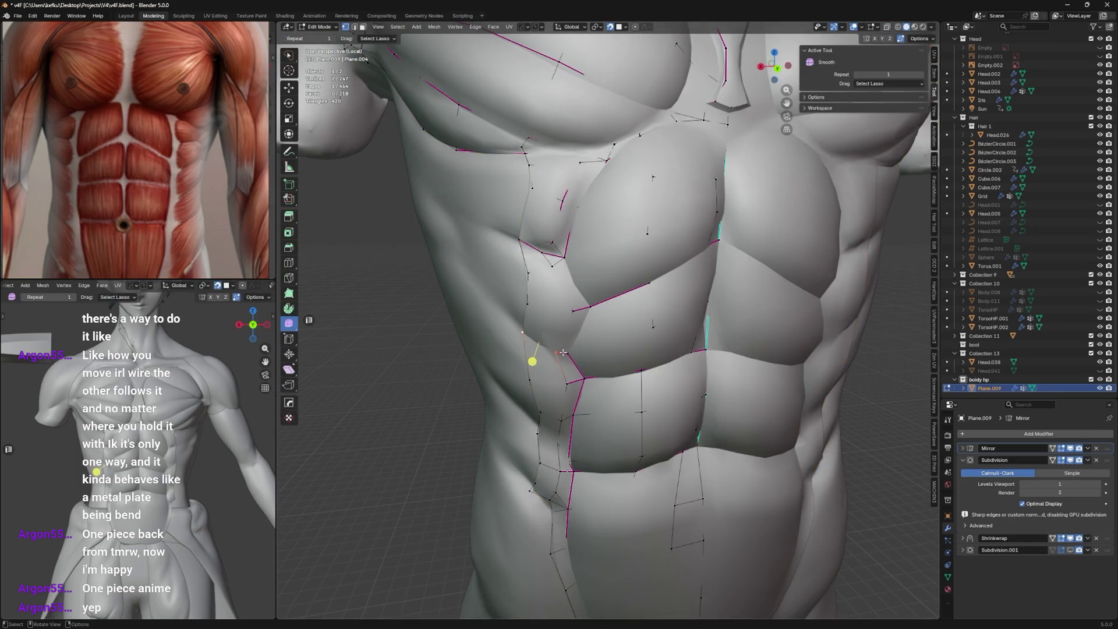
pyautogui.moveTo(564, 351); pyautogui.dragTo(560, 353)
pyautogui.press('Tab')
pyautogui.moveTo(575, 329); pyautogui.dragTo(581, 325, button='middle')
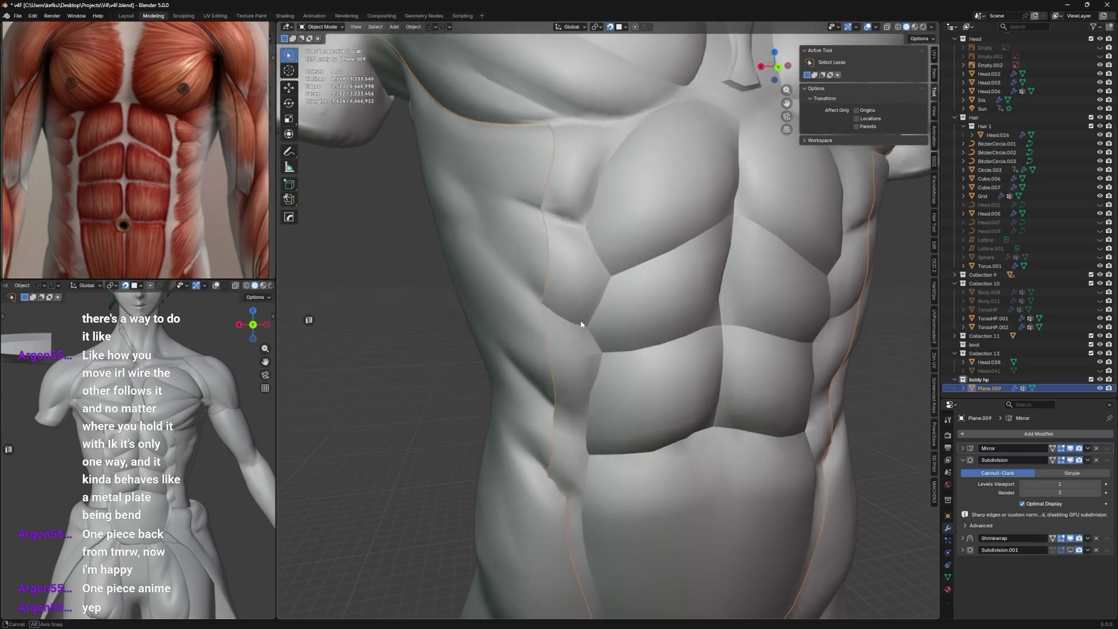
pyautogui.press('Tab')
pyautogui.moveTo(565, 221); pyautogui.dragTo(574, 229)
pyautogui.press('Tab')
pyautogui.press('Tab')
pyautogui.press('1')
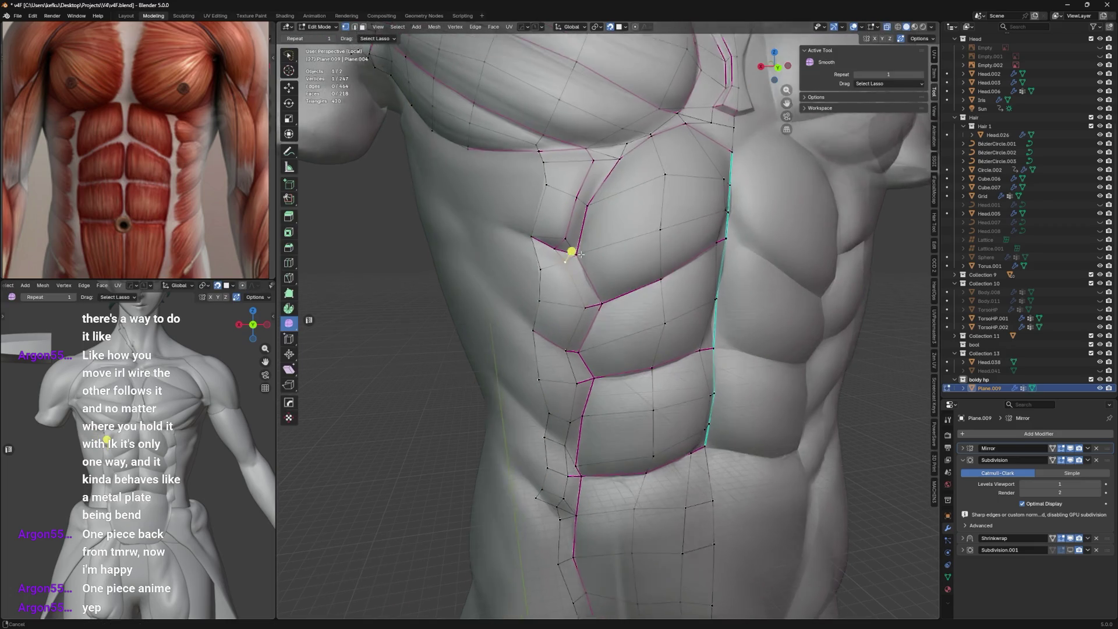
# Slide a pec-side vertex into place and extrude a new vertex along the outer pec border.
pyautogui.moveTo(572, 243); pyautogui.dragTo(555, 308, button='middle')
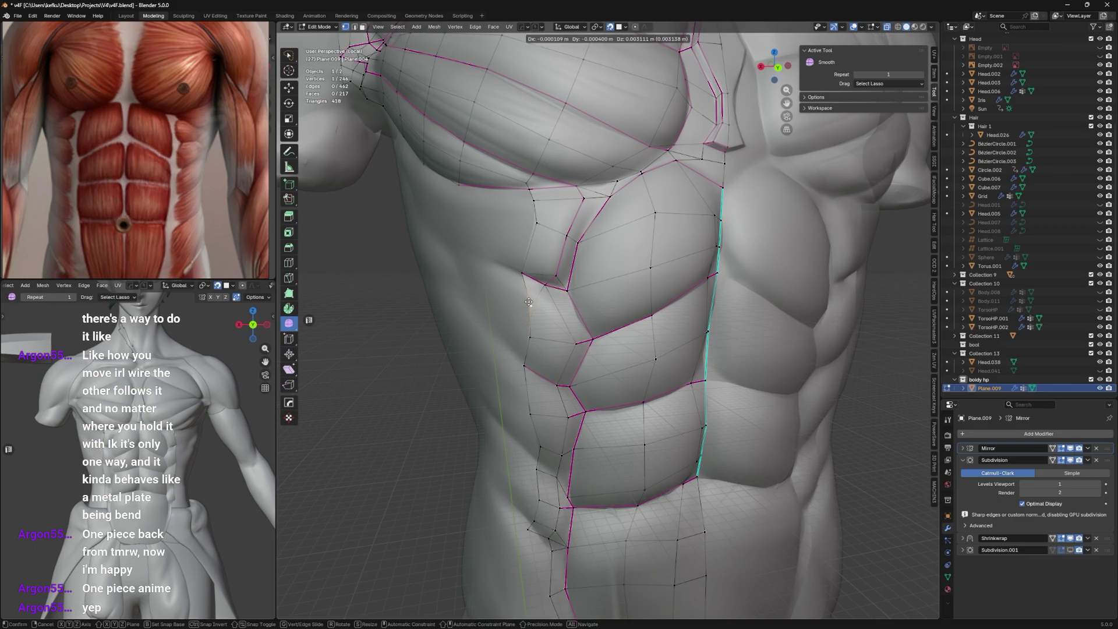
pyautogui.moveTo(559, 290); pyautogui.dragTo(556, 295)
pyautogui.hotkey('shift', 'v')
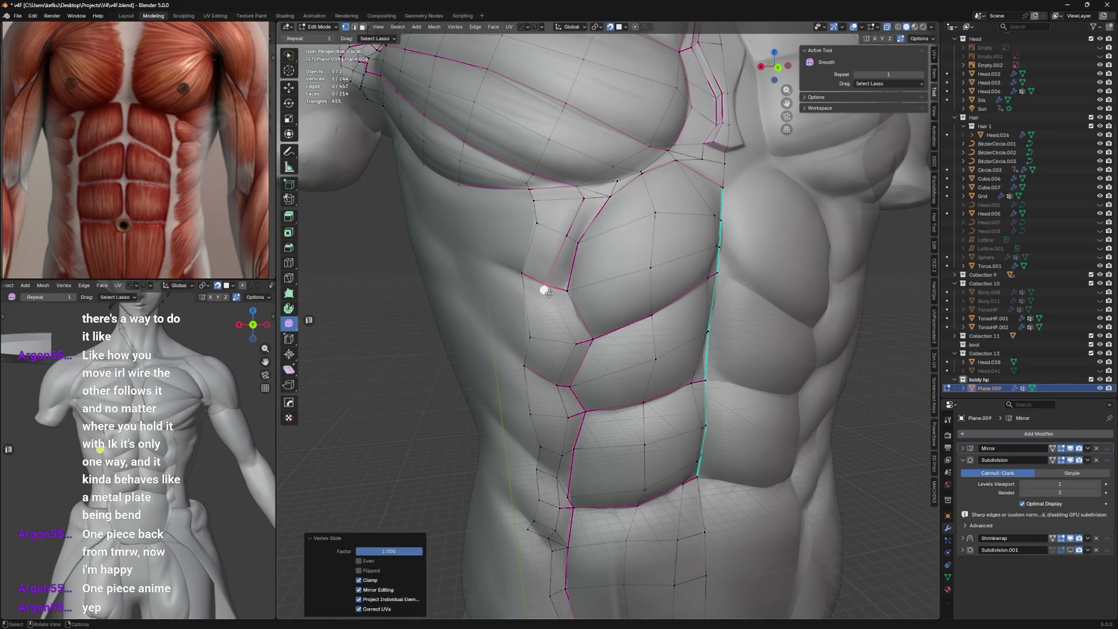
pyautogui.moveTo(557, 289); pyautogui.dragTo(603, 299, button='middle')
pyautogui.moveTo(555, 255)
pyautogui.mouseDown(button='middle')
pyautogui.moveTo(547, 264)
pyautogui.moveTo(564, 275)
pyautogui.moveTo(531, 289)
pyautogui.moveTo(585, 235)
pyautogui.moveTo(603, 235)
pyautogui.mouseUp(button='middle')
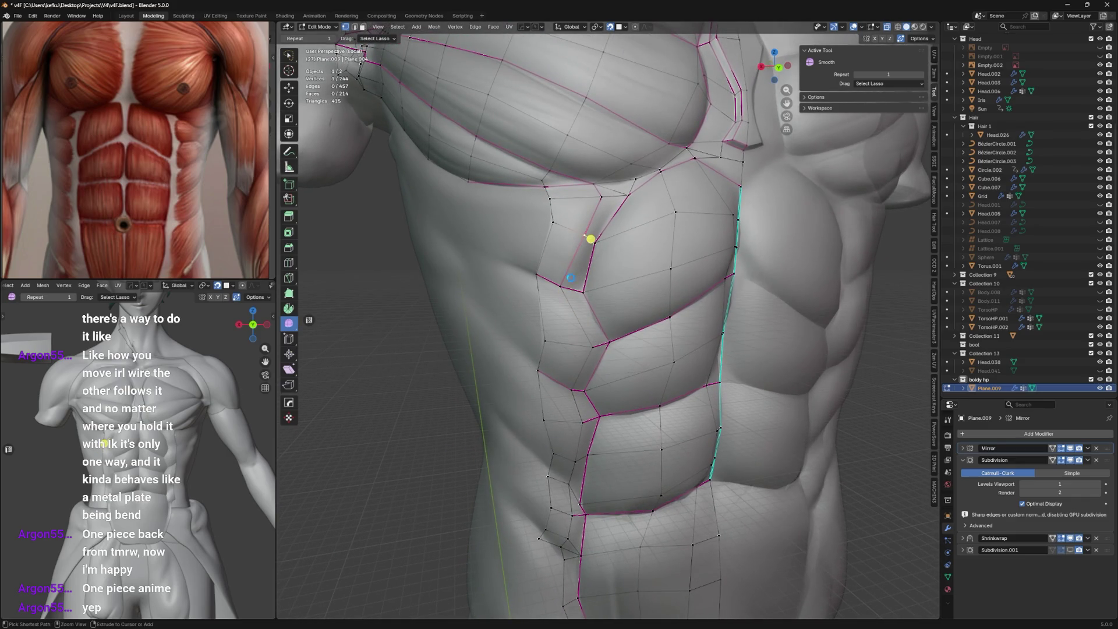
pyautogui.click(564, 292)
pyautogui.press('e')
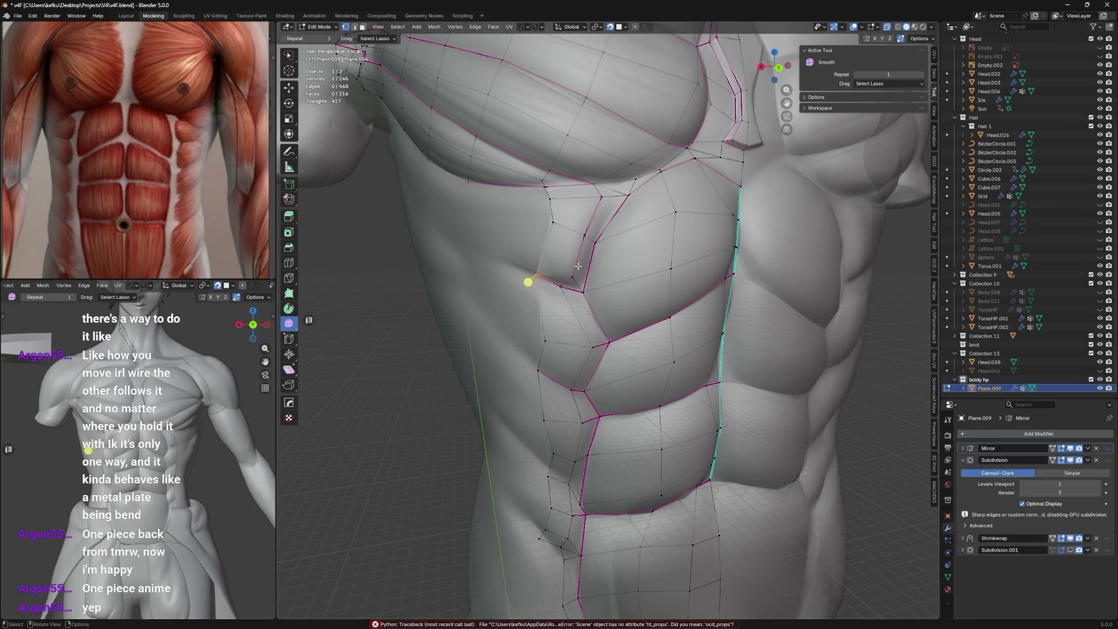
pyautogui.click(576, 267)
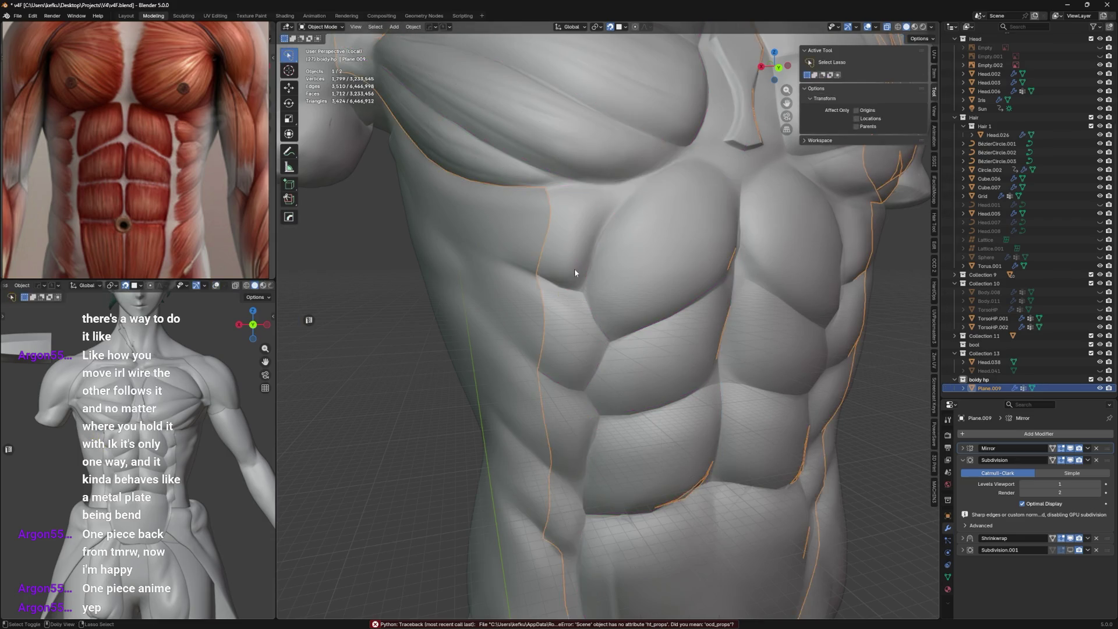
pyautogui.press('1')
# Move the new border vertex into position and give the pec border edges a full crease, saving the file.
pyautogui.click(574, 272)
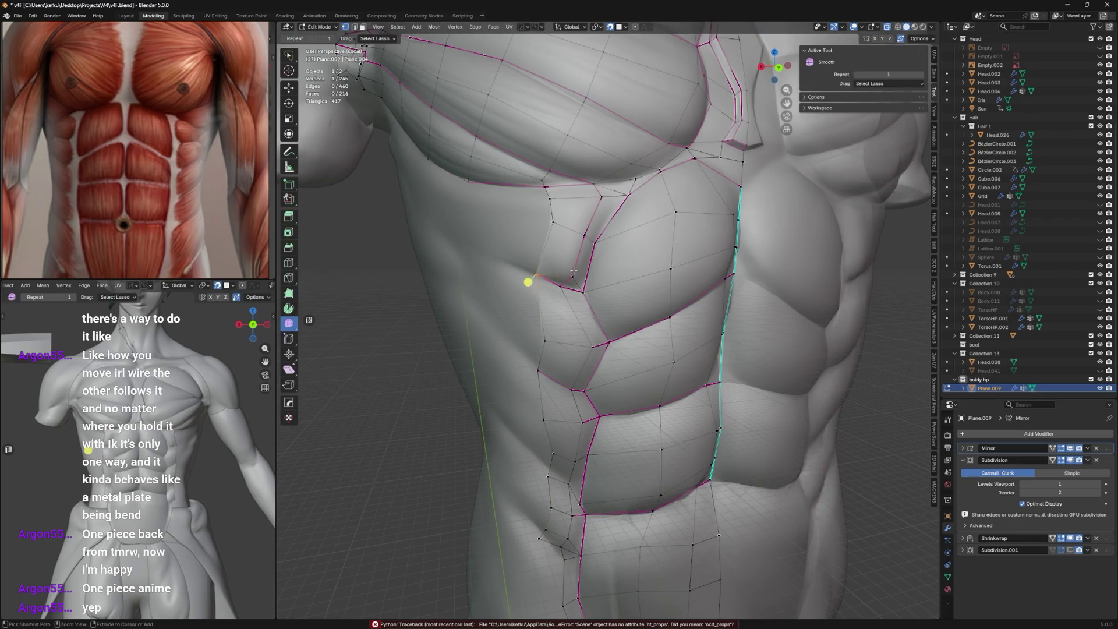
pyautogui.hotkey('ctrl', 's')
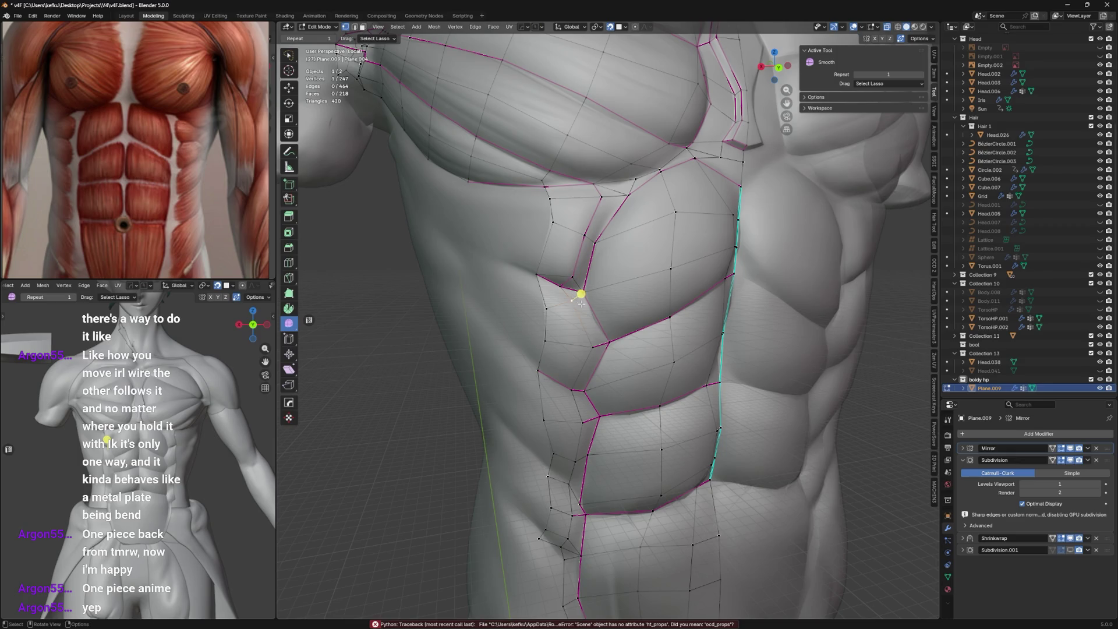
pyautogui.press('g')
pyautogui.click(564, 286)
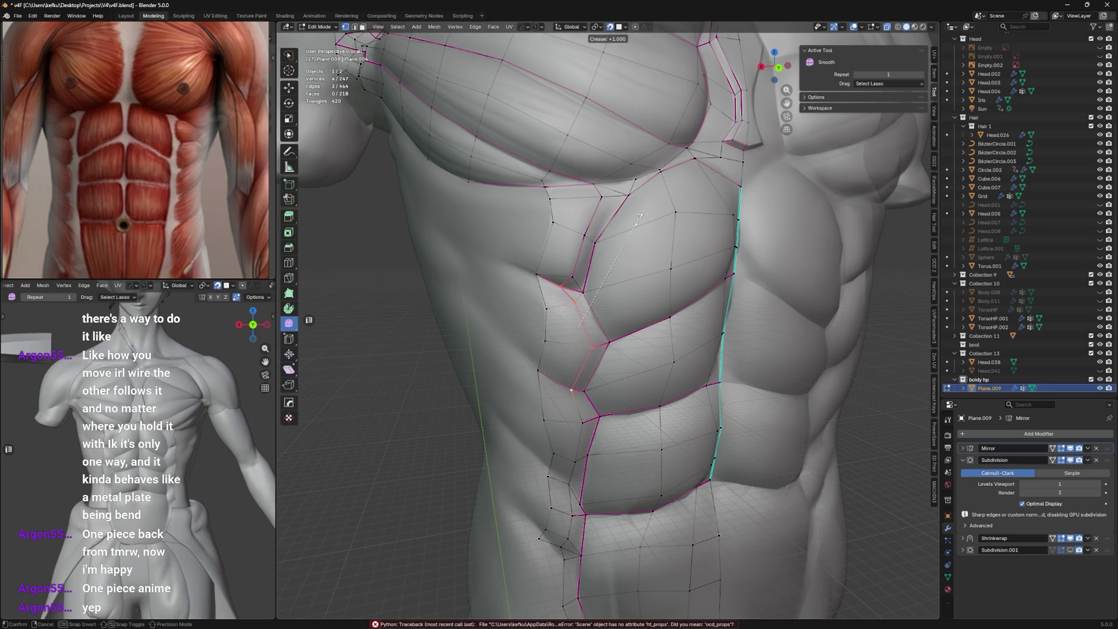
pyautogui.hotkey('shift', 'e')
# Reposition side-rib and outer-border vertices along their edges and save the file.
pyautogui.moveTo(582, 343); pyautogui.dragTo(545, 280, button='middle')
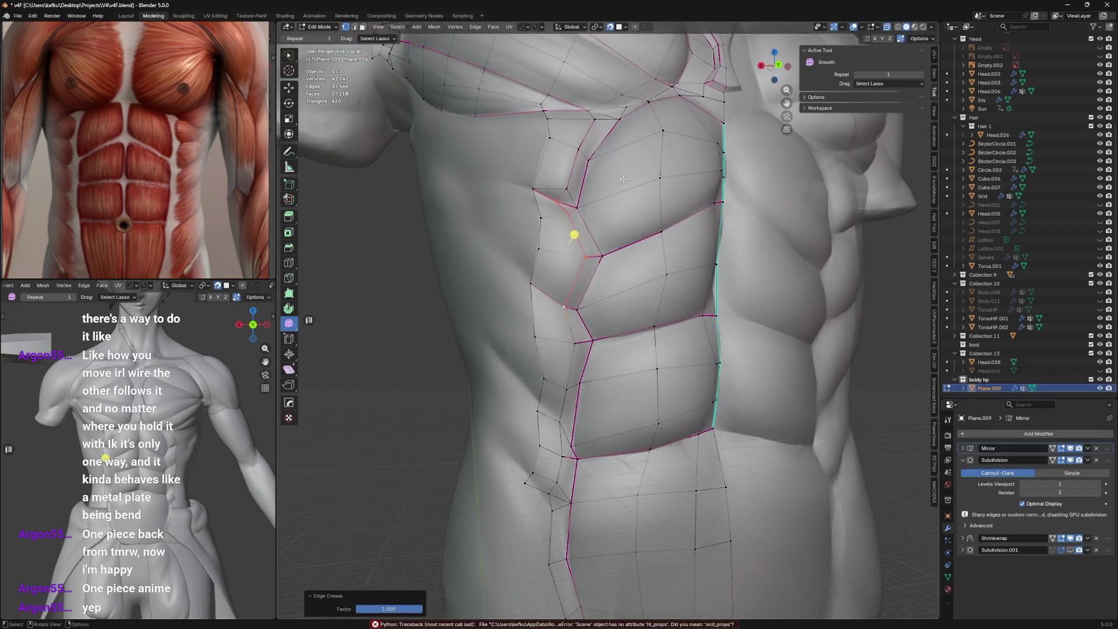
pyautogui.click(524, 282)
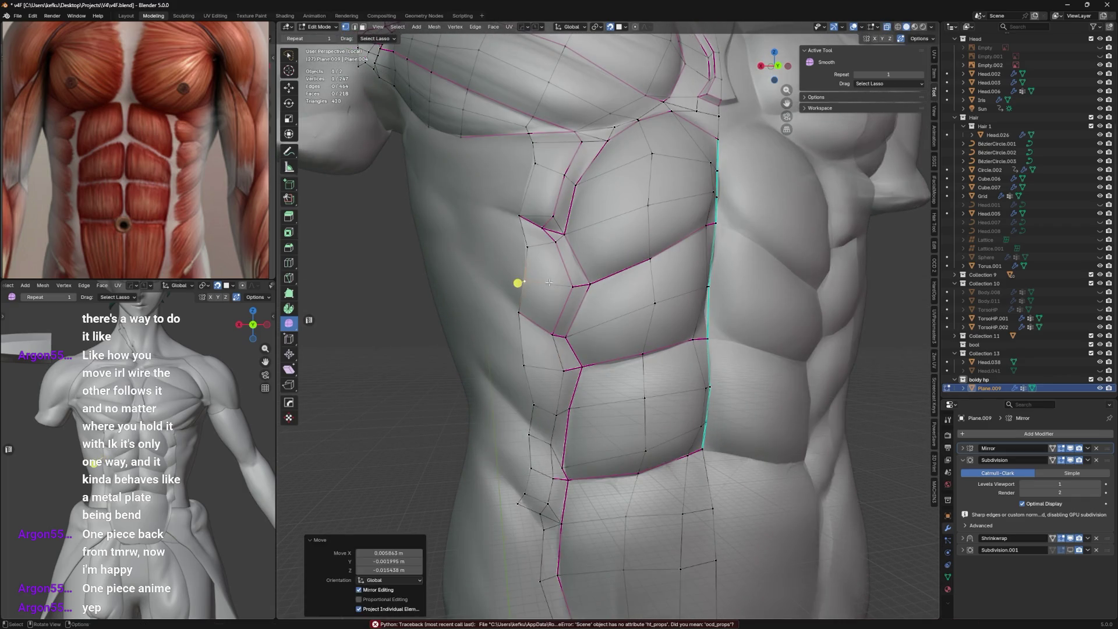
pyautogui.press('g')
pyautogui.click(553, 246)
pyautogui.press('g')
pyautogui.press('g')
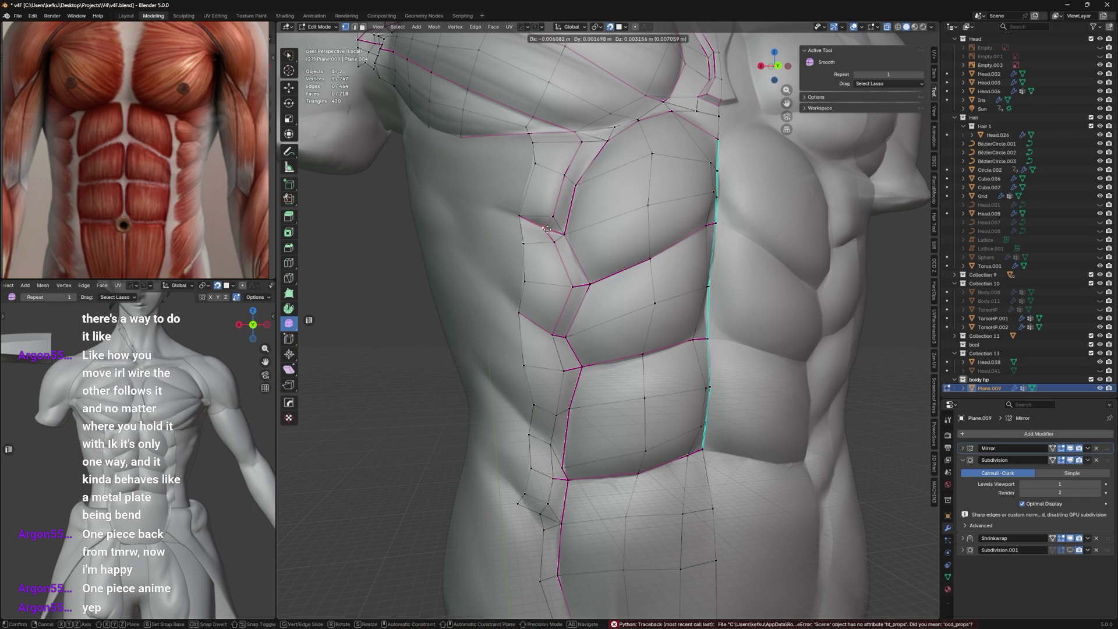
pyautogui.click(543, 227)
pyautogui.scroll(1, 566, 229)
pyautogui.click(524, 249)
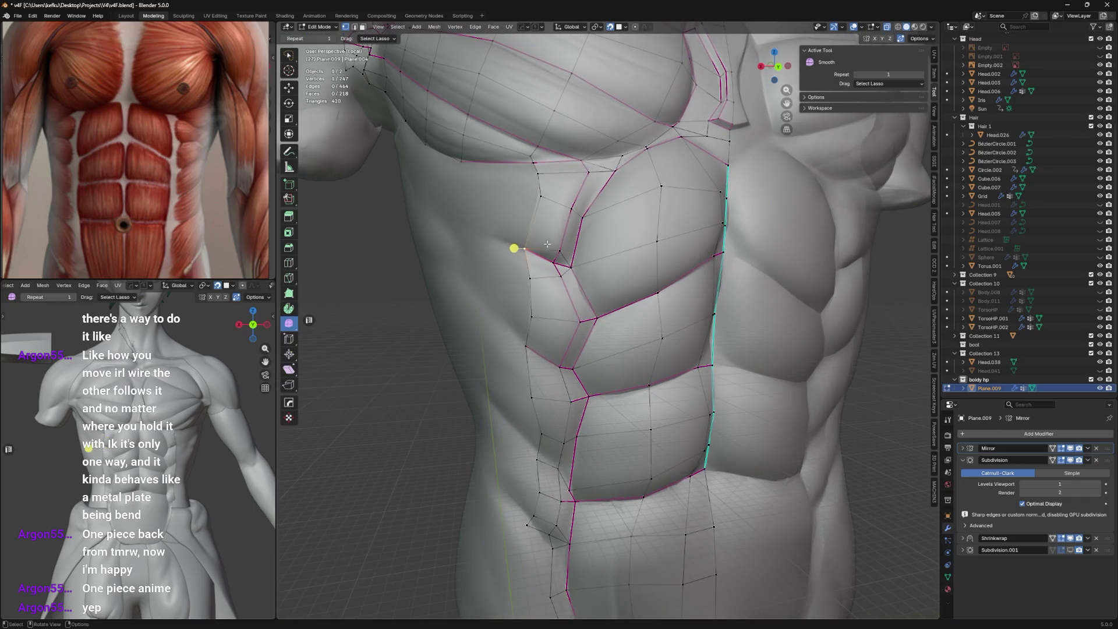
pyautogui.hotkey('ctrl', 's')
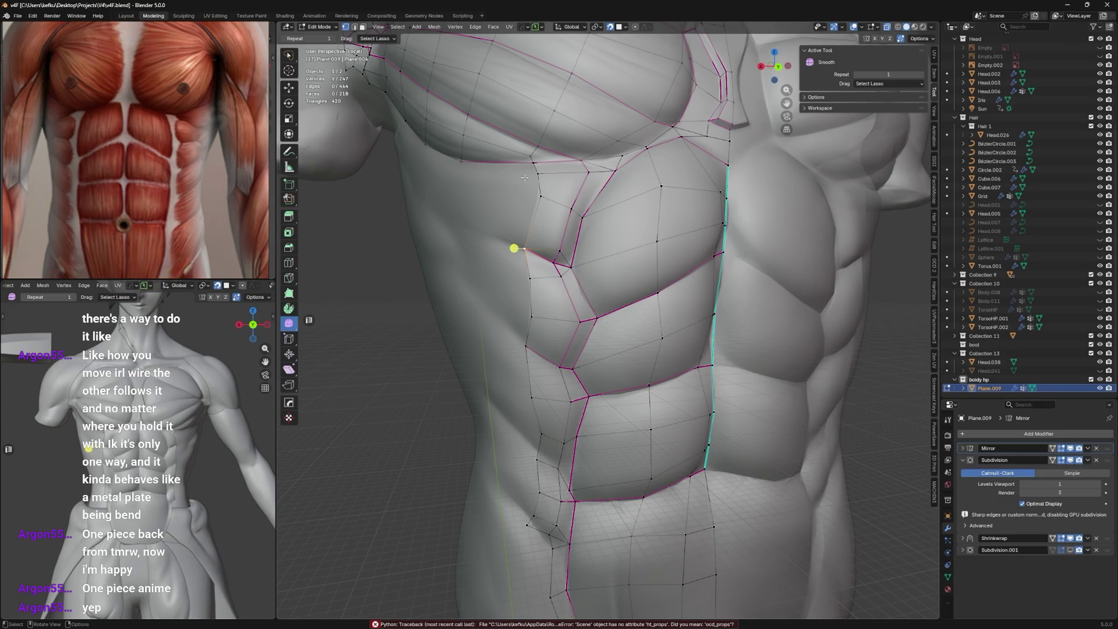
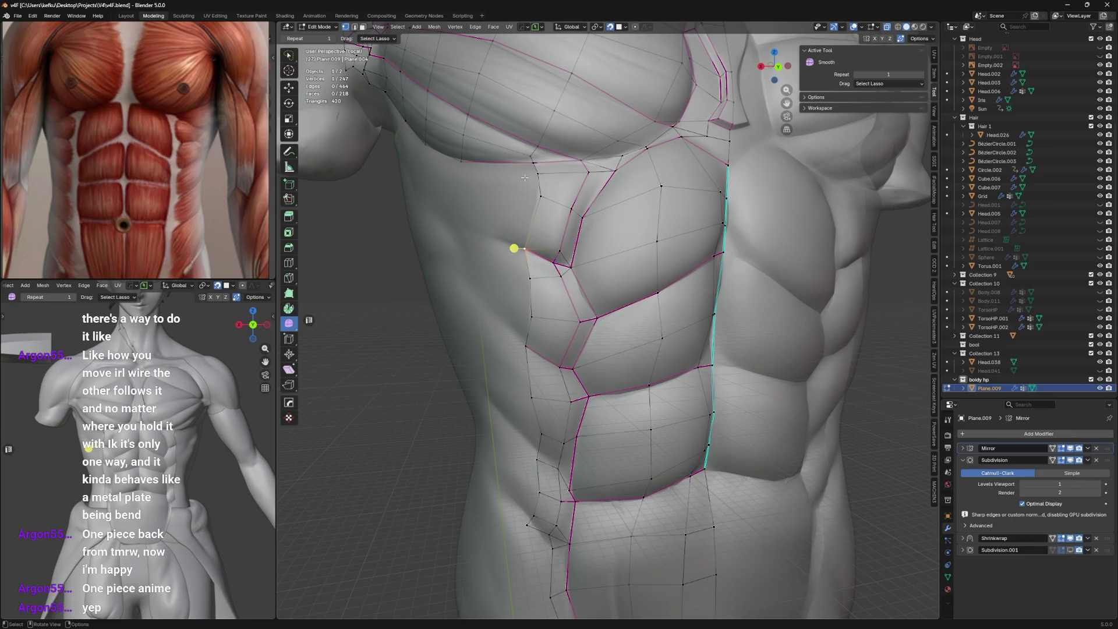
# Reposition the vertices along the ab plate's outer edge, nudging the lower one into place.
pyautogui.press('g')
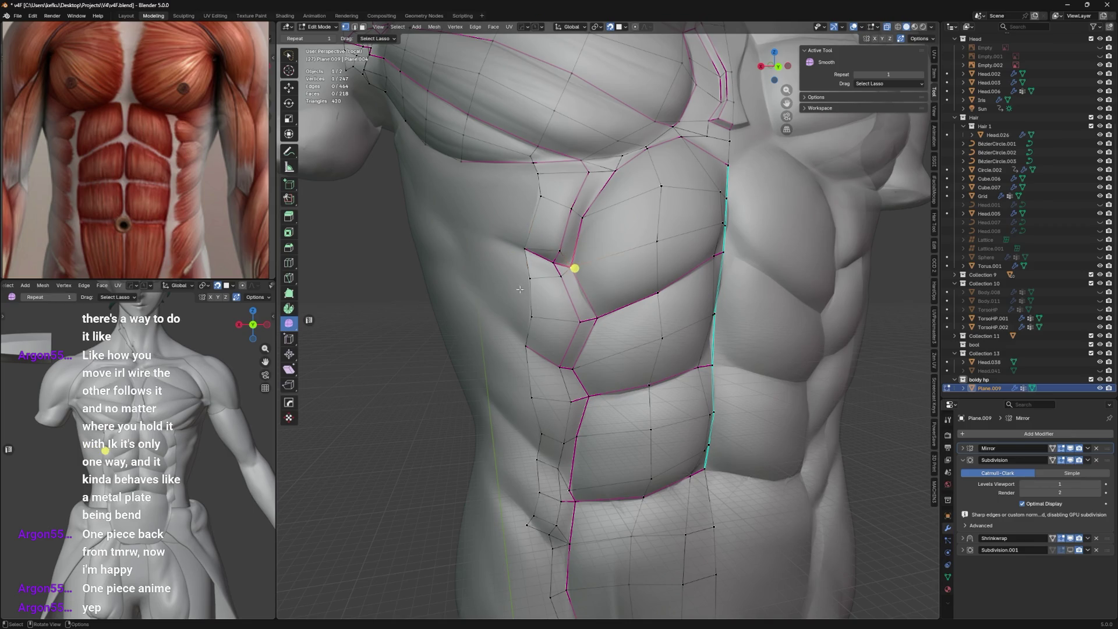
pyautogui.click(521, 272)
pyautogui.press('g')
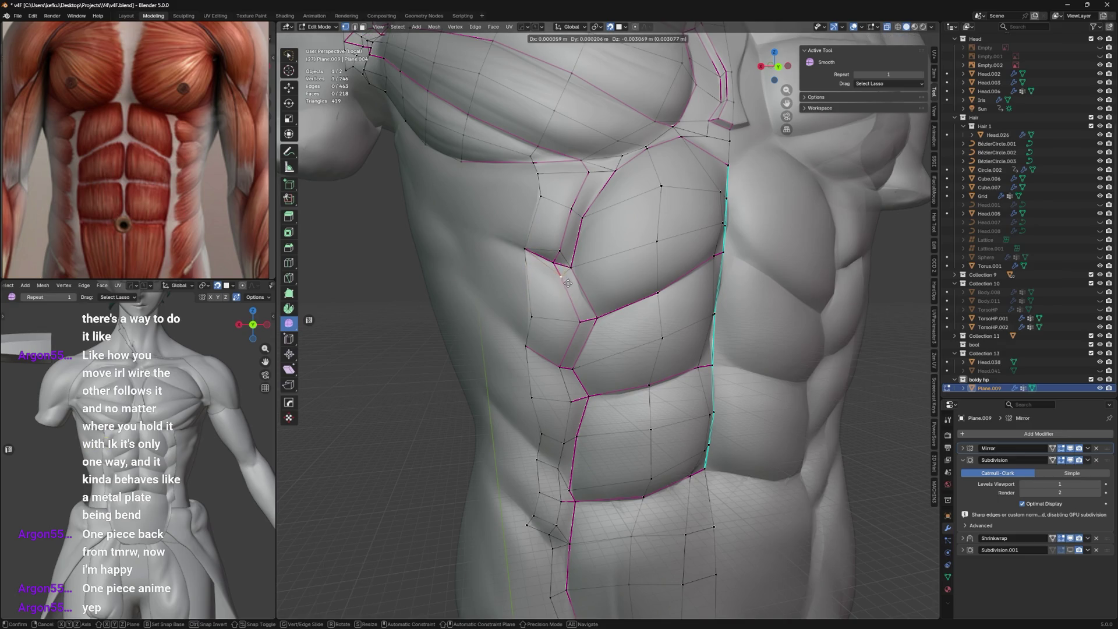
pyautogui.click(567, 282)
pyautogui.moveTo(572, 353); pyautogui.dragTo(547, 341, button='middle')
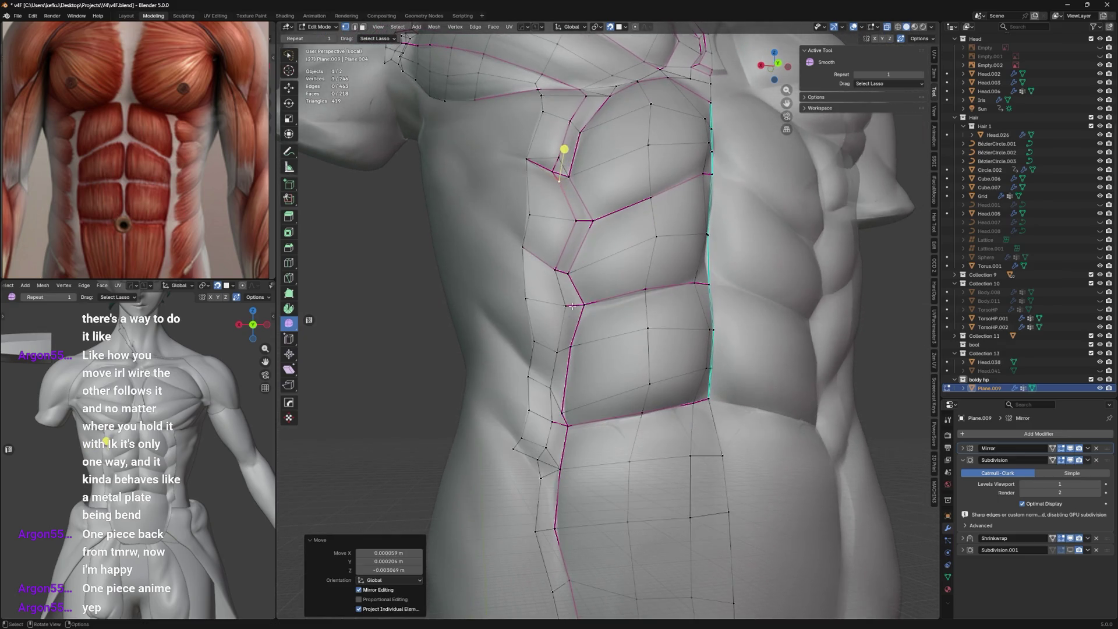
pyautogui.click(564, 370)
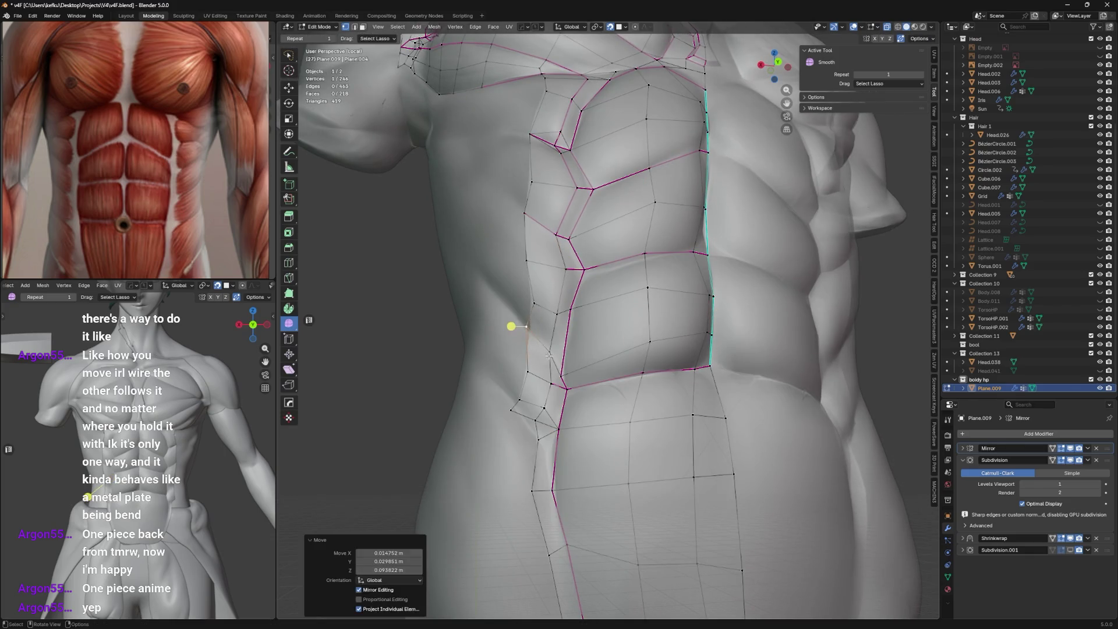
pyautogui.press('g')
pyautogui.click(567, 360)
pyautogui.press('g')
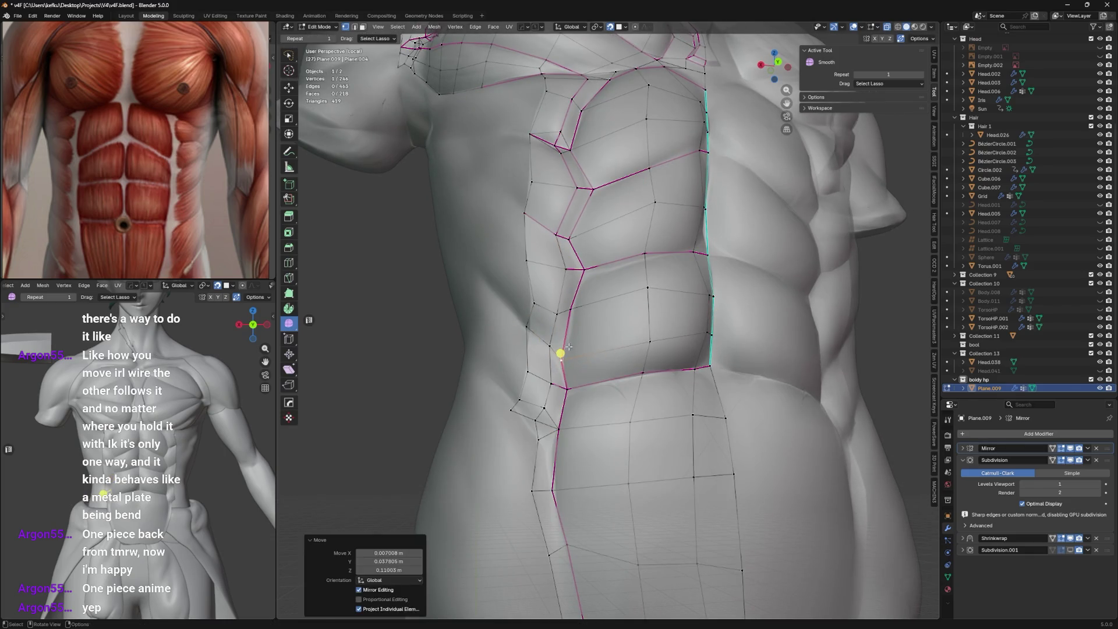
pyautogui.click(567, 356)
pyautogui.press('g')
pyautogui.press('g')
pyautogui.click(566, 352)
# Give the seam edges beside the plate a full crease of 1.
pyautogui.click(558, 317)
pyautogui.hotkey('shift', 'e')
pyautogui.write('1')
pyautogui.press('Return')
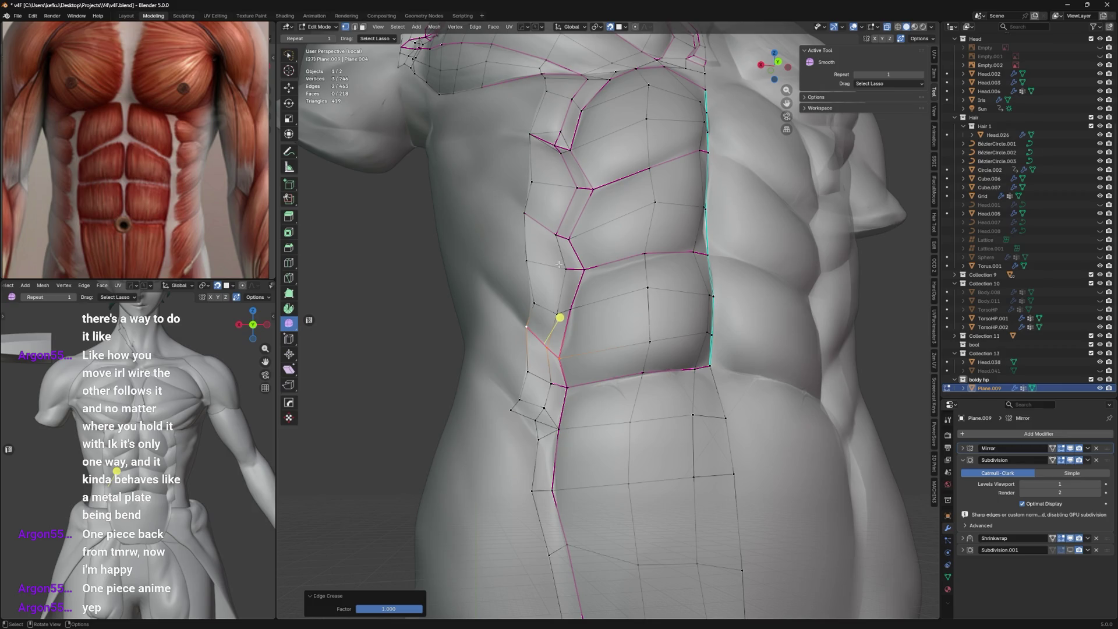
# Remove the crease from the lower-corner edge, mark it sharp and preview the smoothed torso.
pyautogui.click(555, 386)
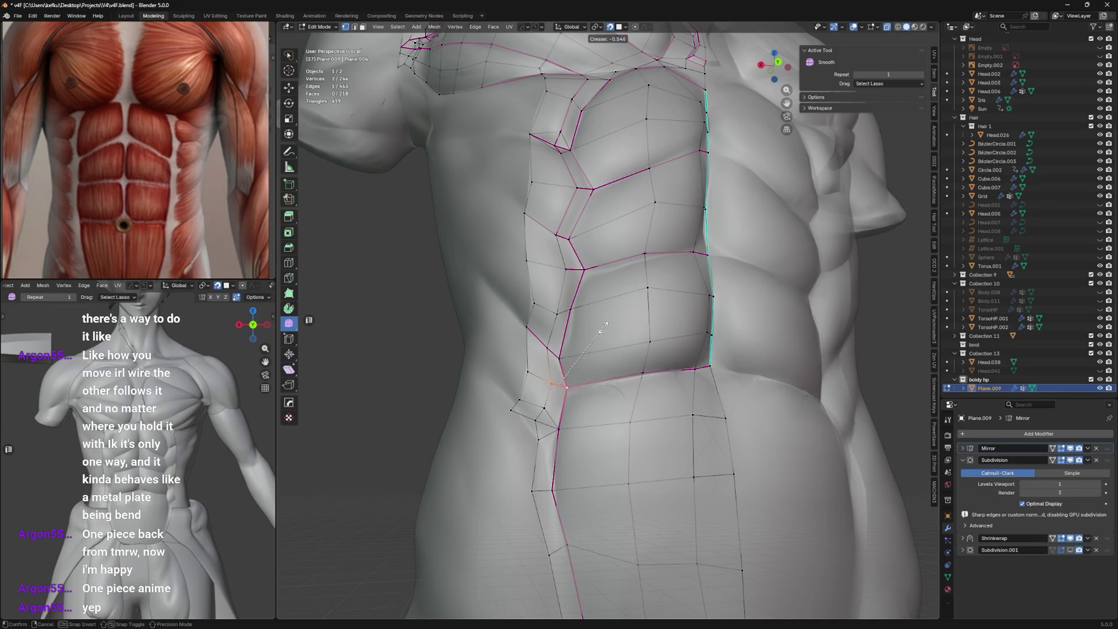
pyautogui.hotkey('shift', 'e')
pyautogui.click(566, 362)
pyautogui.moveTo(566, 361); pyautogui.dragTo(581, 361, button='middle')
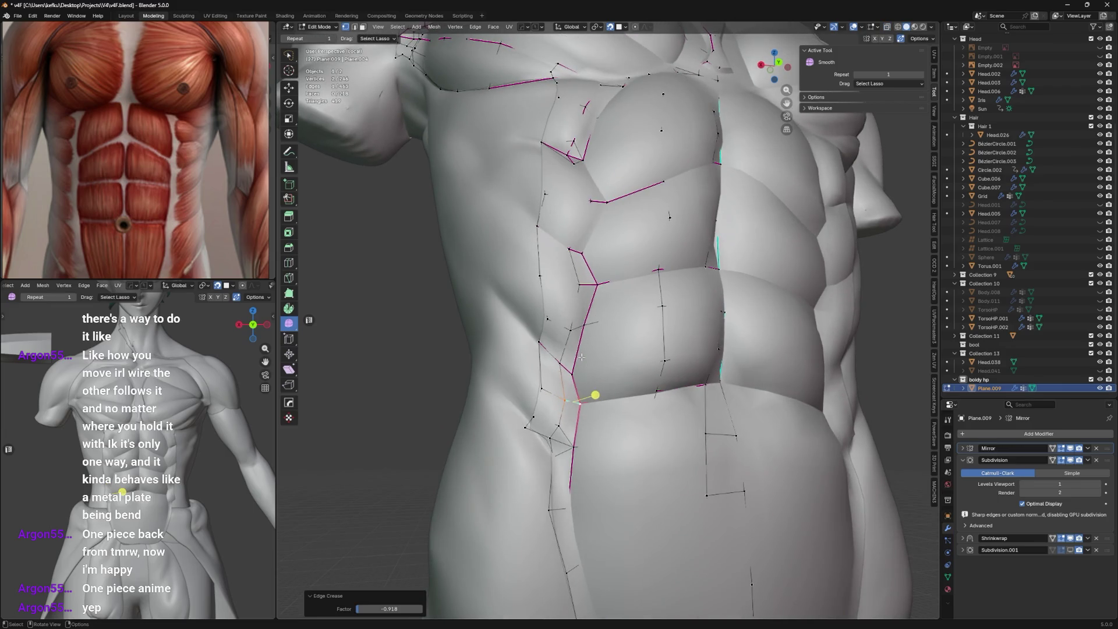
pyautogui.rightClick(582, 360)
pyautogui.click(581, 363)
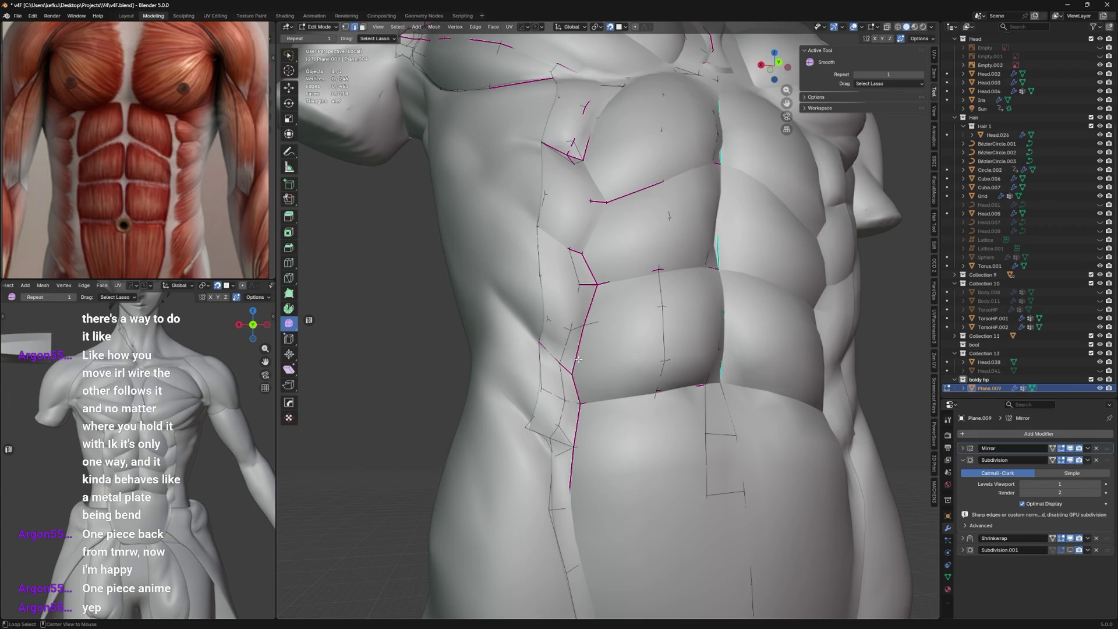
pyautogui.press('Tab')
pyautogui.moveTo(572, 370)
pyautogui.mouseDown(button='middle')
pyautogui.moveTo(603, 349)
pyautogui.moveTo(586, 359)
pyautogui.mouseUp(button='middle')
pyautogui.press('Tab')
# Extrude a new strip of faces along the abs' left boundary, fill the gap and merge stray vertices.
pyautogui.moveTo(547, 317); pyautogui.dragTo(526, 318)
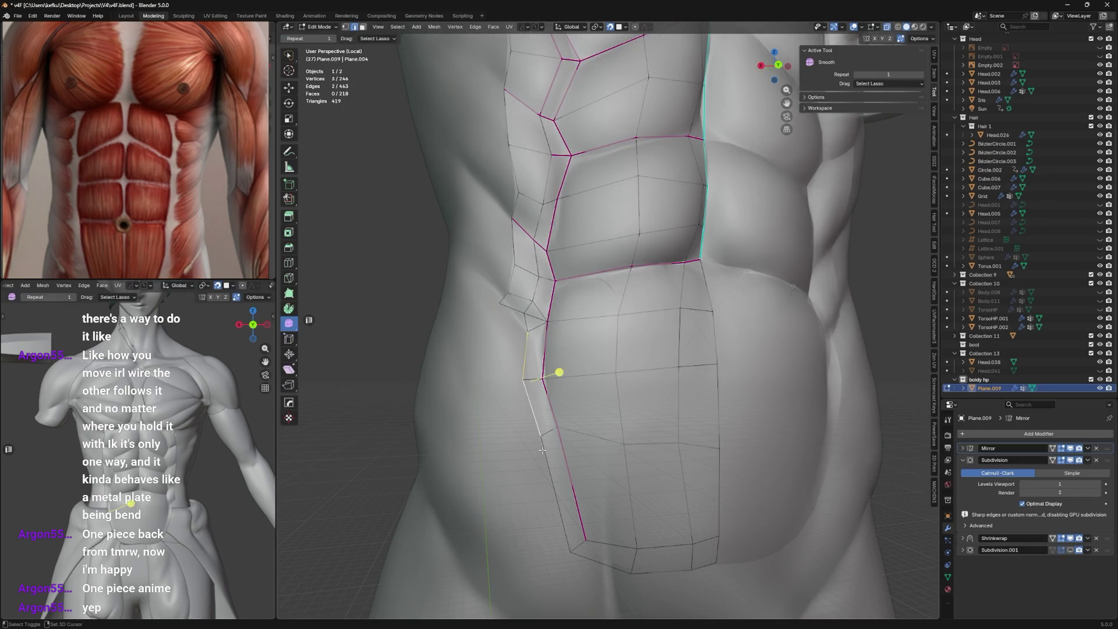
pyautogui.moveTo(524, 365); pyautogui.dragTo(540, 436)
pyautogui.moveTo(524, 311); pyautogui.dragTo(528, 320)
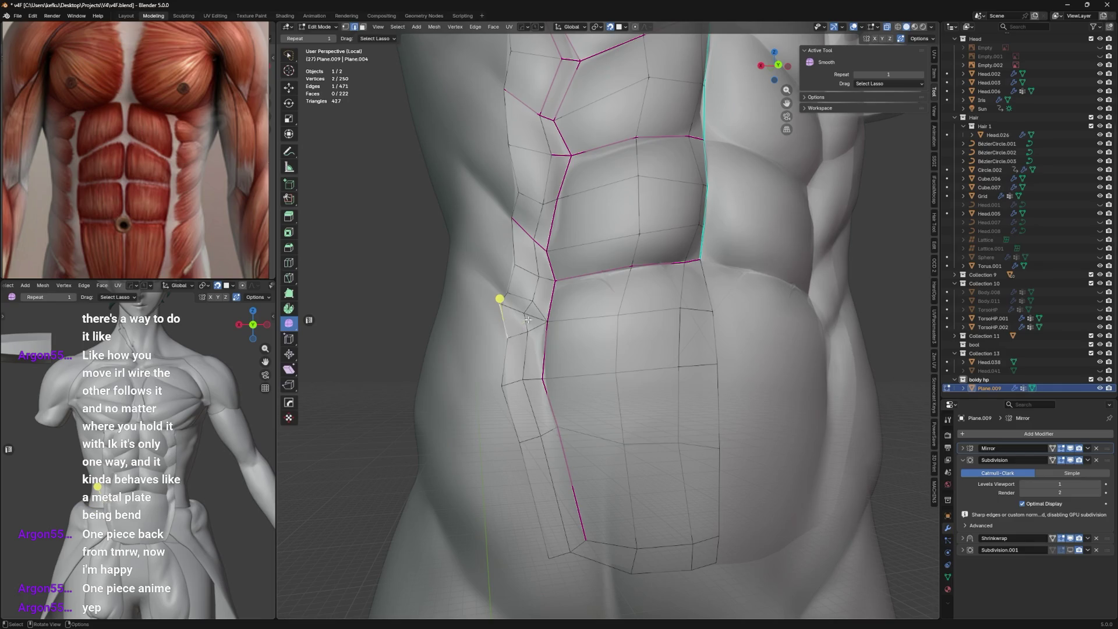
pyautogui.moveTo(499, 299); pyautogui.dragTo(525, 314, button='middle')
pyautogui.moveTo(544, 344)
pyautogui.mouseDown()
pyautogui.moveTo(559, 307)
pyautogui.moveTo(596, 313)
pyautogui.mouseUp()
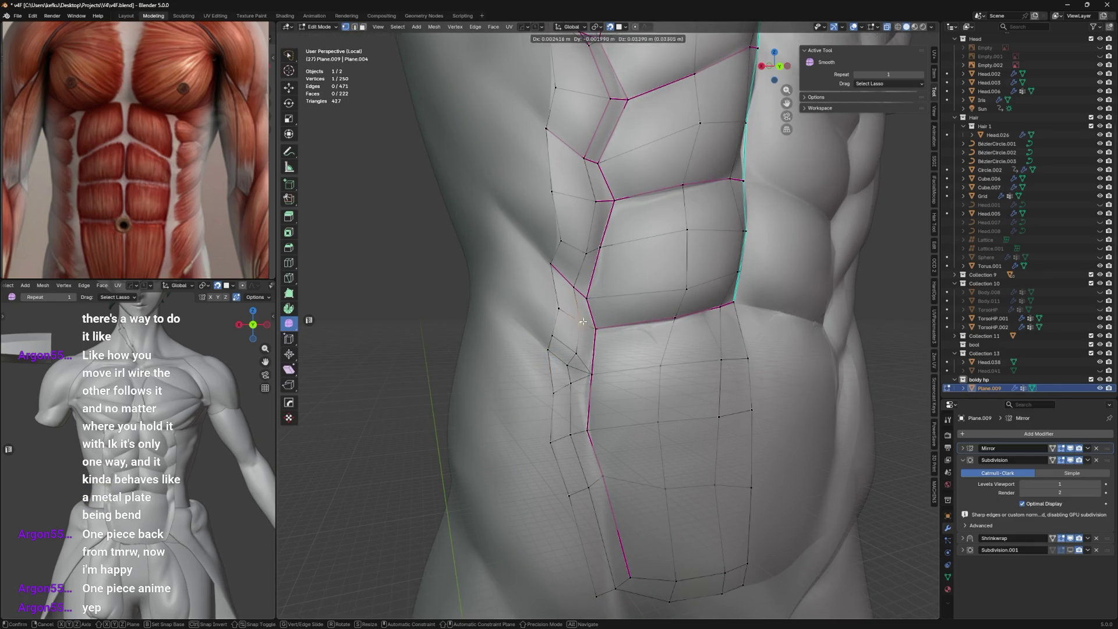
pyautogui.moveTo(580, 359)
pyautogui.mouseDown()
pyautogui.moveTo(549, 359)
pyautogui.moveTo(581, 353)
pyautogui.moveTo(601, 315)
pyautogui.mouseUp()
pyautogui.hotkey('shift', 'v')
pyautogui.click(548, 354)
pyautogui.scroll(2, 602, 314)
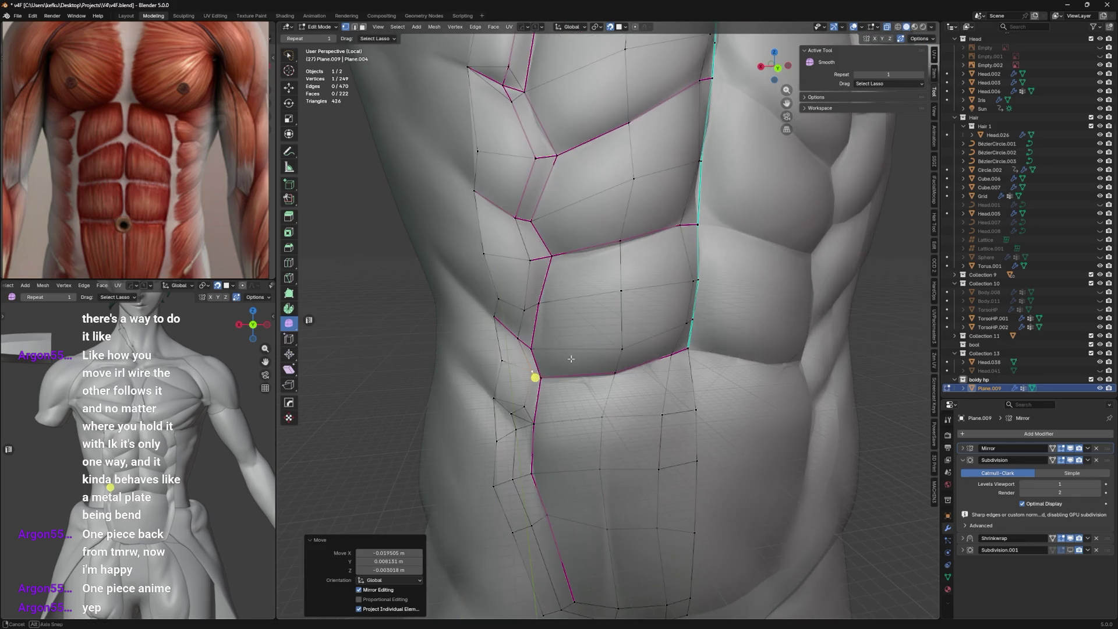
# Select the edge path down the lower abdomen's left side and crease it fully to 1.
pyautogui.keyDown('shift'); pyautogui.click(525, 377); pyautogui.keyUp('shift')
pyautogui.keyDown('shift'); pyautogui.click(524, 307); pyautogui.keyUp('shift')
pyautogui.keyDown('shift'); pyautogui.click(535, 259); pyautogui.keyUp('shift')
pyautogui.keyDown('shift'); pyautogui.click(519, 223); pyautogui.keyUp('shift')
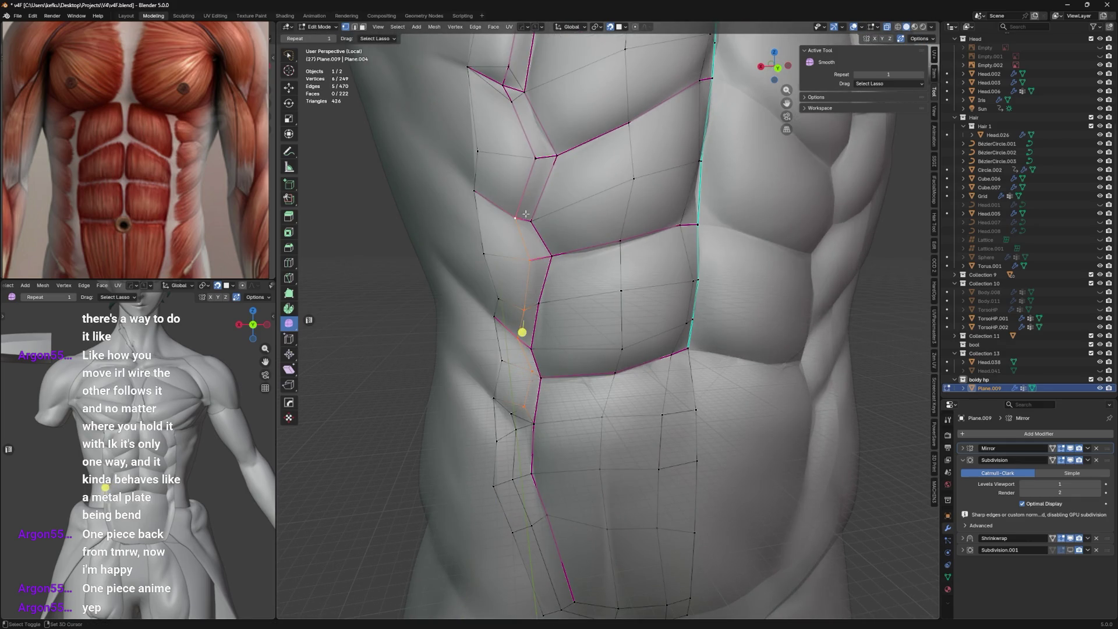
pyautogui.hotkey('shift', 'e')
pyautogui.click(708, 77)
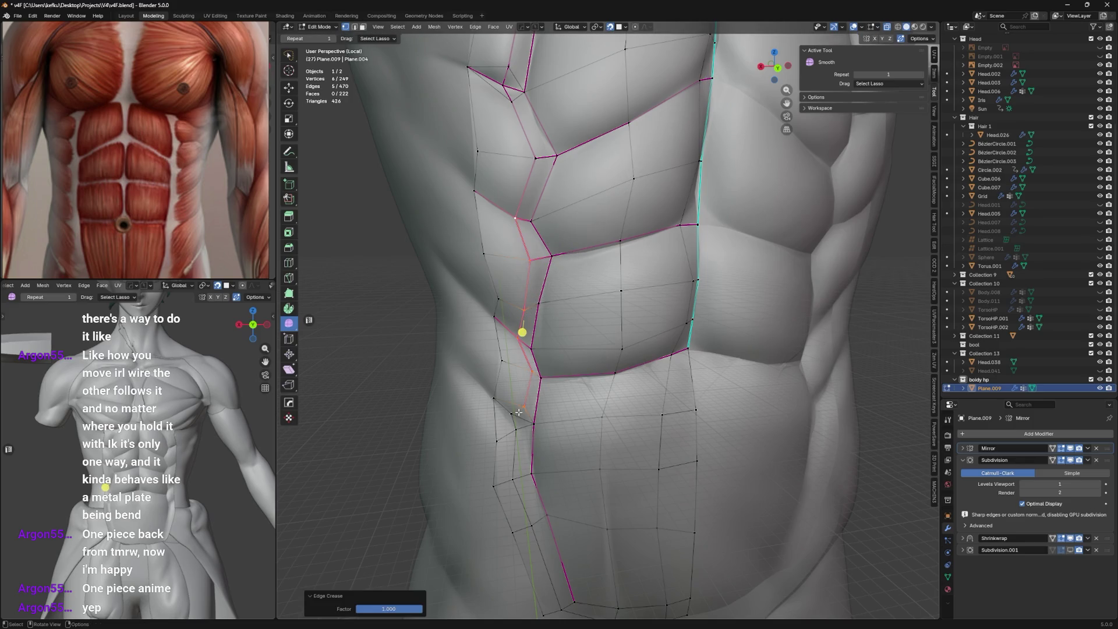
# Nudge a side vertex, then fully crease the remaining left-column edges.
pyautogui.moveTo(519, 412); pyautogui.dragTo(525, 424)
pyautogui.moveTo(524, 424); pyautogui.dragTo(530, 367, button='middle')
pyautogui.keyDown('ctrl'); pyautogui.click(531, 367); pyautogui.keyUp('ctrl')
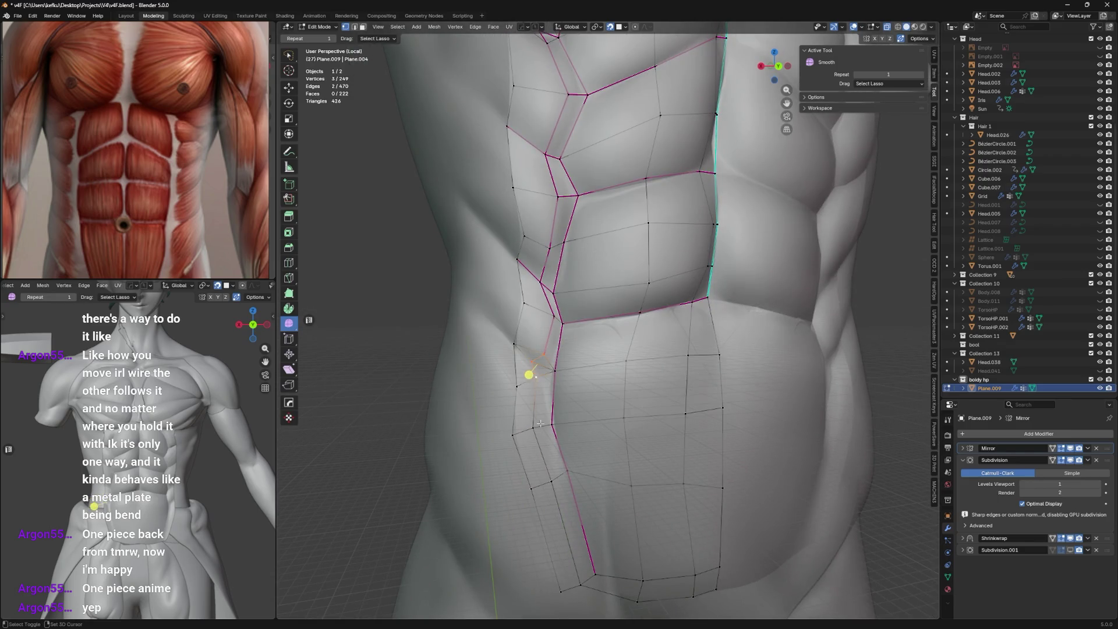
pyautogui.keyDown('ctrl'); pyautogui.click(595, 574); pyautogui.keyUp('ctrl')
pyautogui.hotkey('shift', 'e')
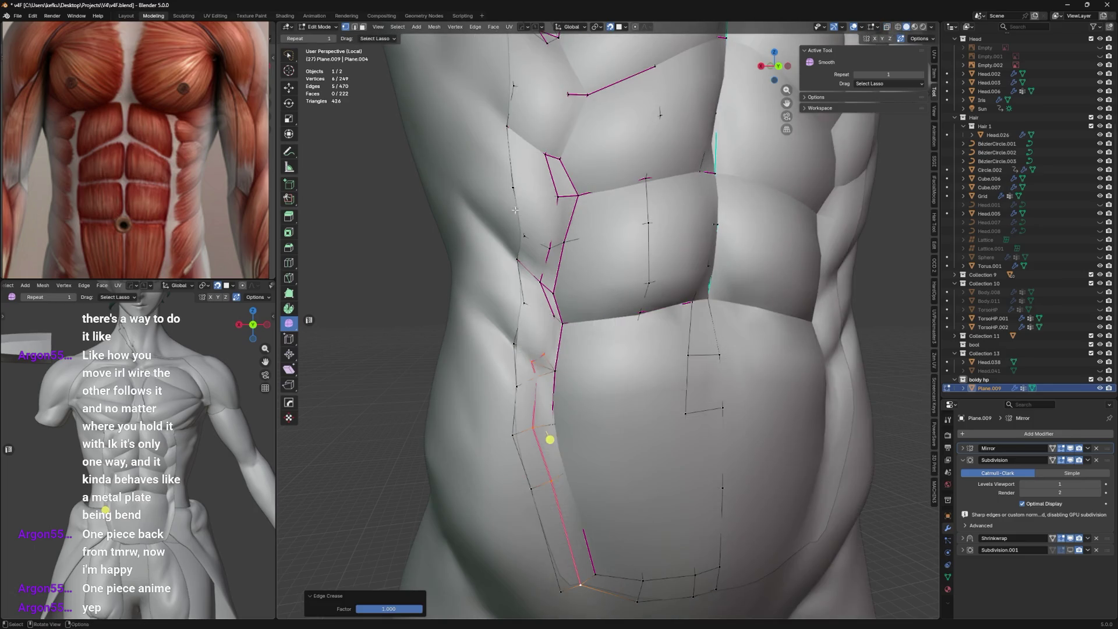
pyautogui.moveTo(556, 387); pyautogui.dragTo(615, 249, button='middle')
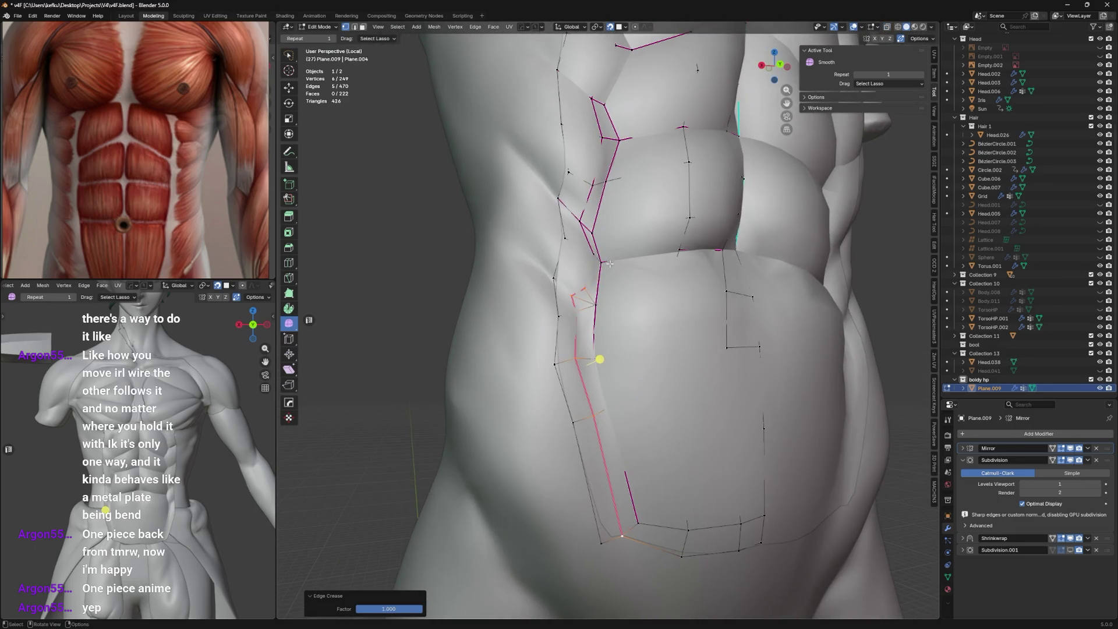
pyautogui.rightClick(614, 248)
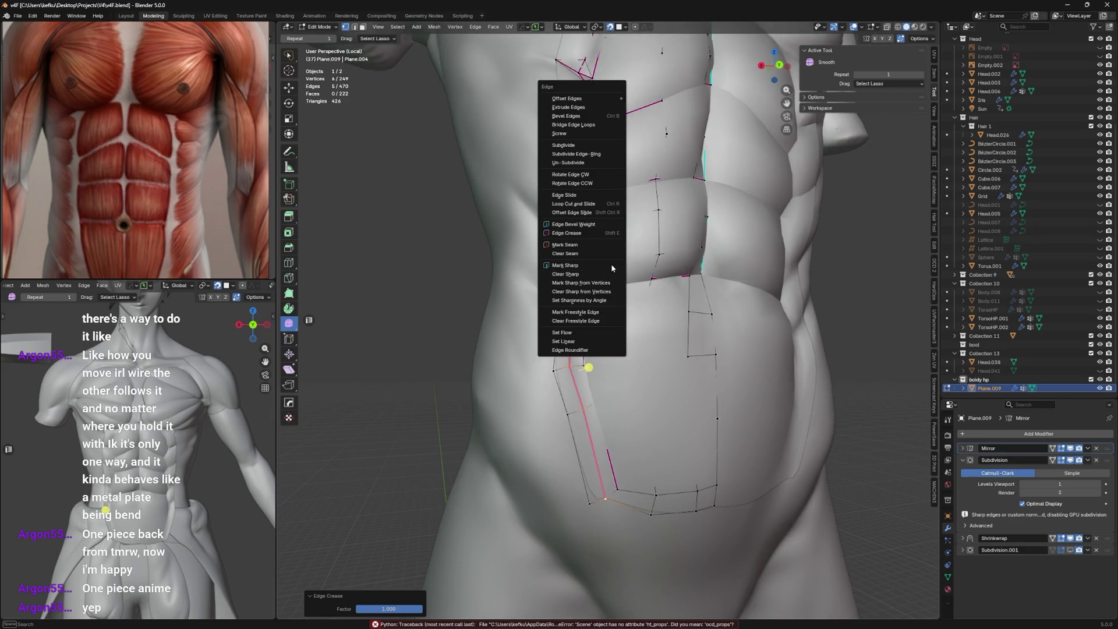
# Preview the smoothing, then cut new edge loops near the bottom and across the middle of the ab plate.
pyautogui.press('Escape')
pyautogui.press('Tab')
pyautogui.scroll(-2, 624, 257)
pyautogui.press('Tab')
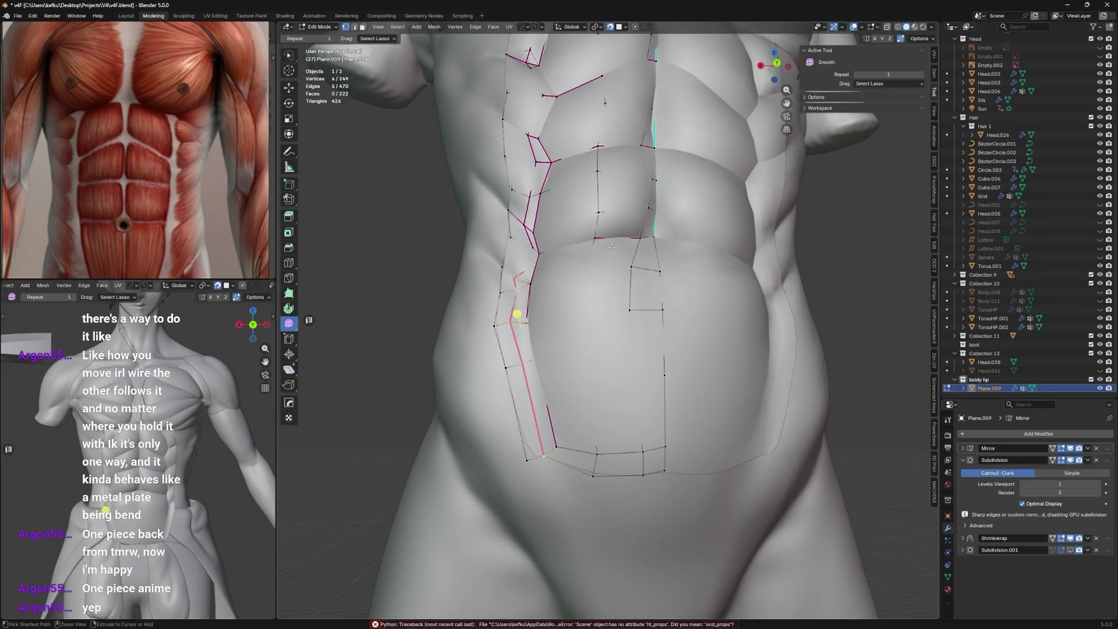
pyautogui.moveTo(604, 256); pyautogui.dragTo(537, 334, button='middle')
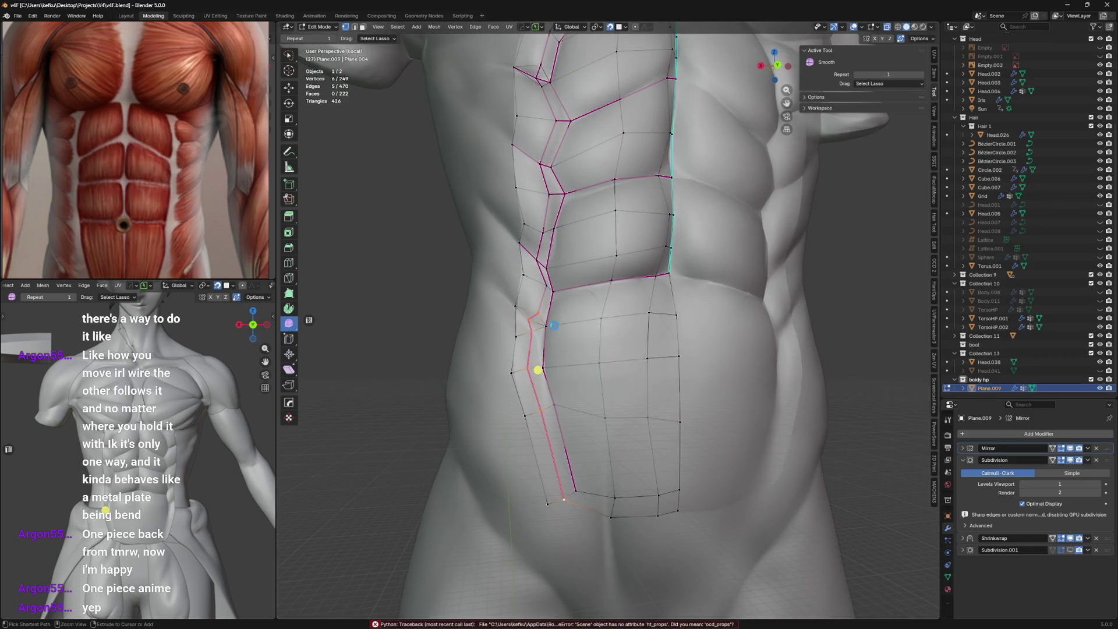
pyautogui.hotkey('ctrl', 'r')
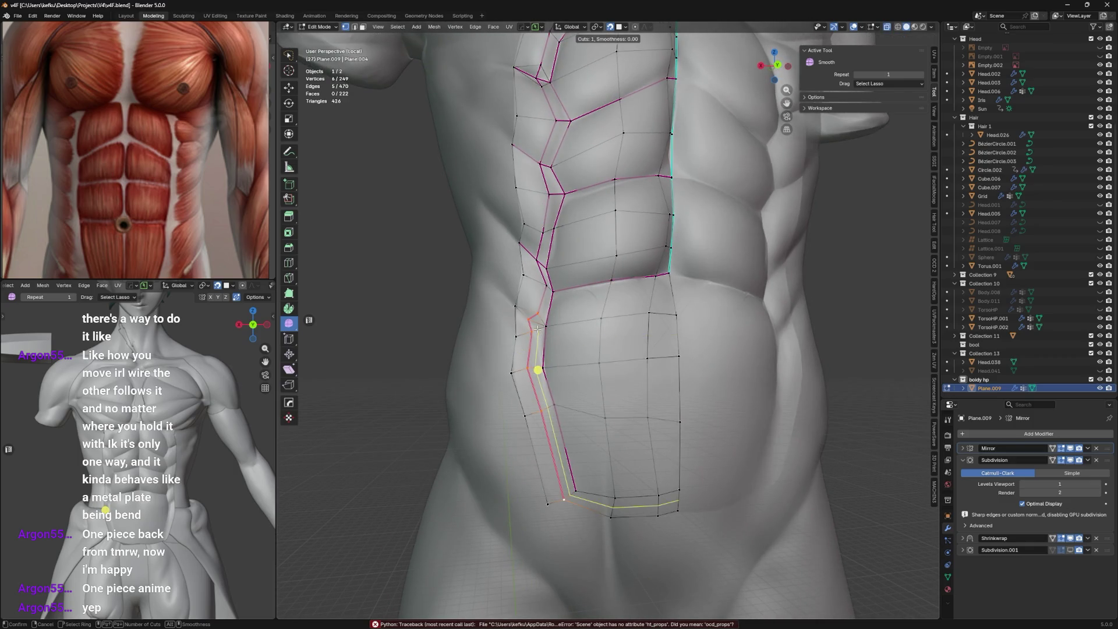
pyautogui.click(597, 455)
pyautogui.scroll(1, 545, 325)
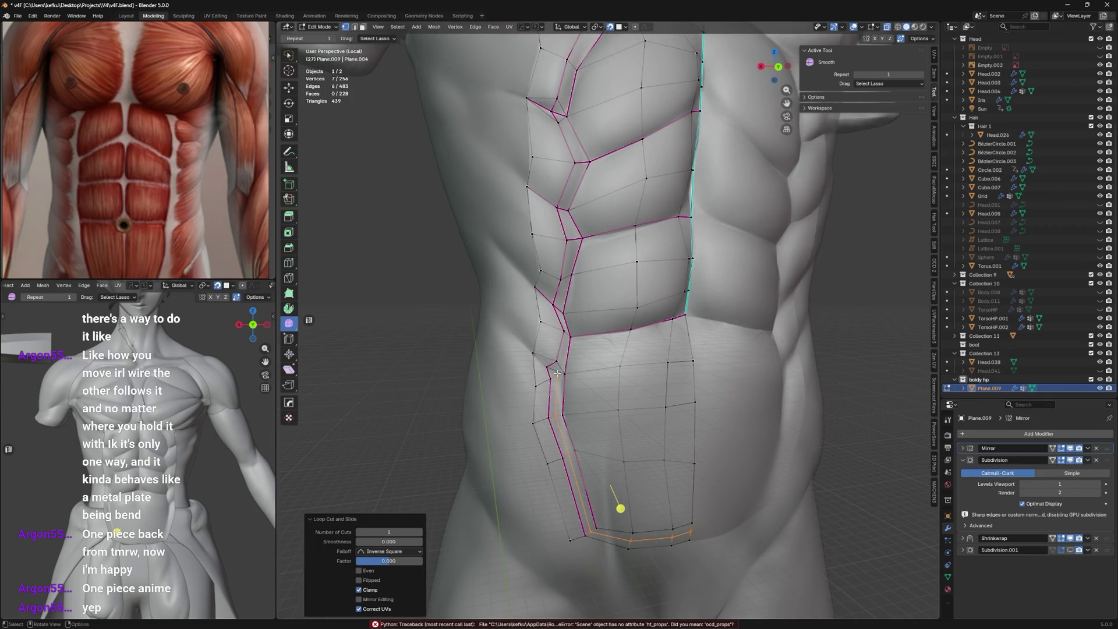
pyautogui.click(619, 507)
pyautogui.hotkey('ctrl', 'r')
pyautogui.click(579, 253)
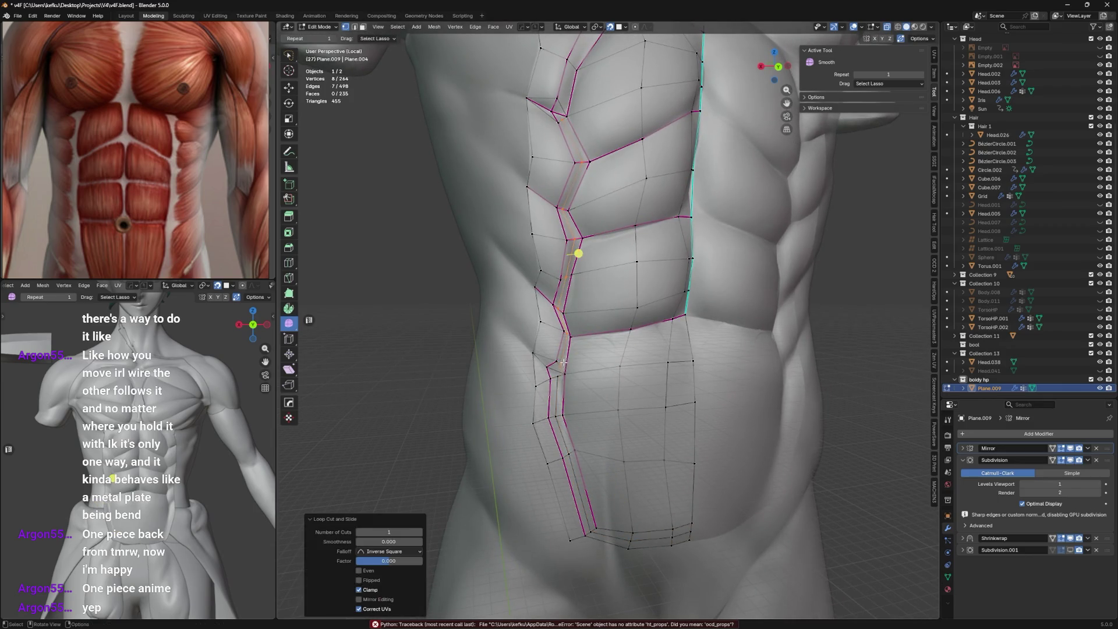
# Slide the new loop's vertices and scale three of them together against the side crease.
pyautogui.click(559, 362)
pyautogui.hotkey('shift', 'v')
pyautogui.click(554, 395)
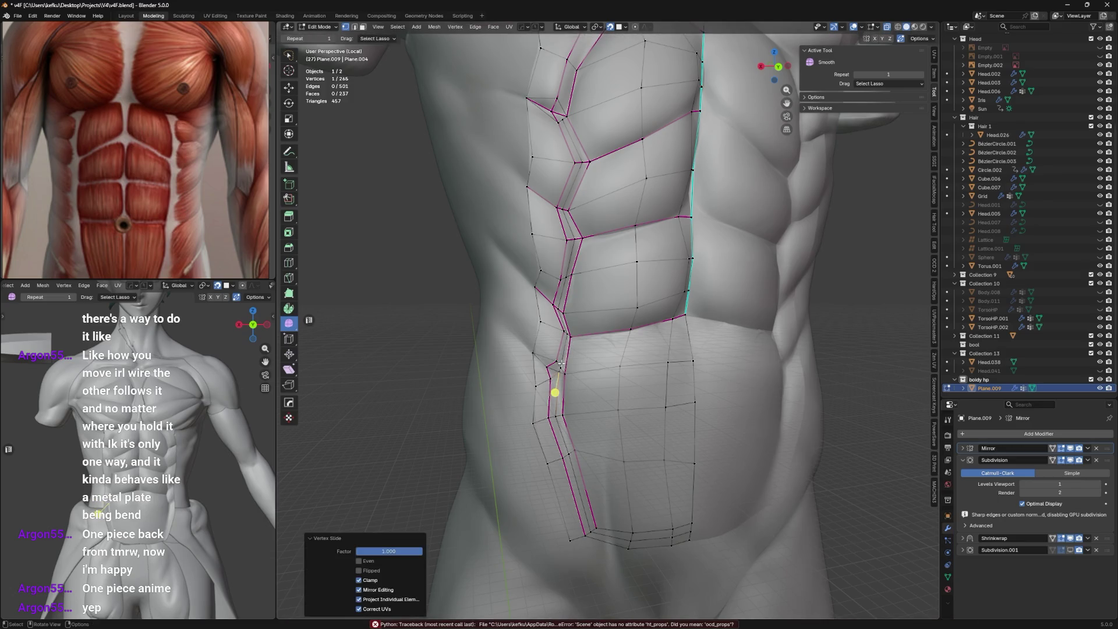
pyautogui.keyDown('shift'); pyautogui.click(556, 380); pyautogui.keyUp('shift')
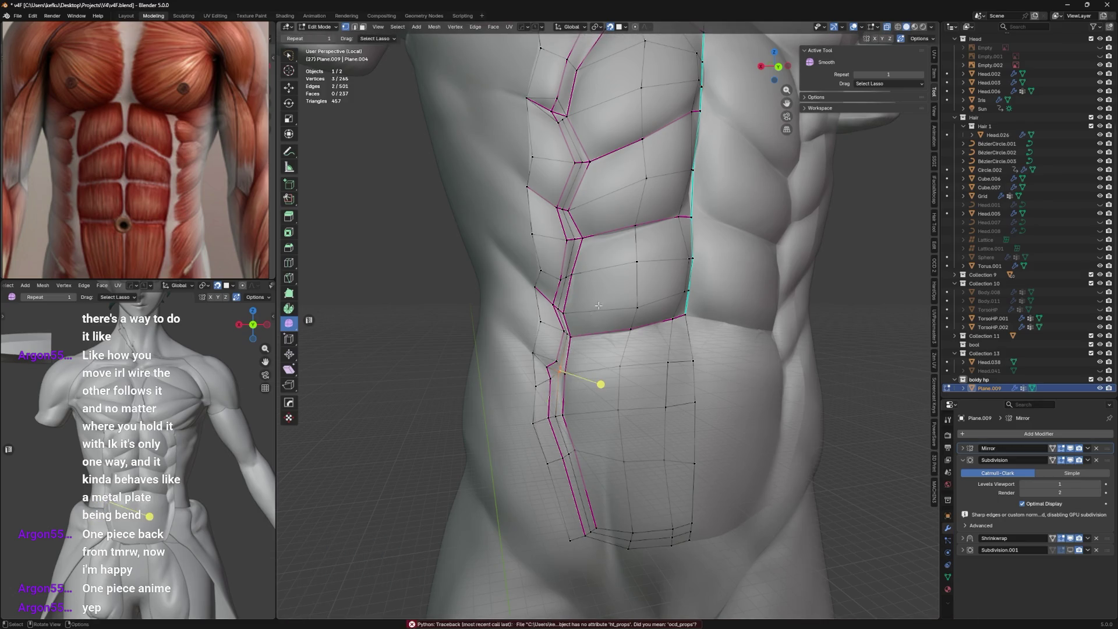
pyautogui.press('s')
pyautogui.click(601, 385)
pyautogui.press('g')
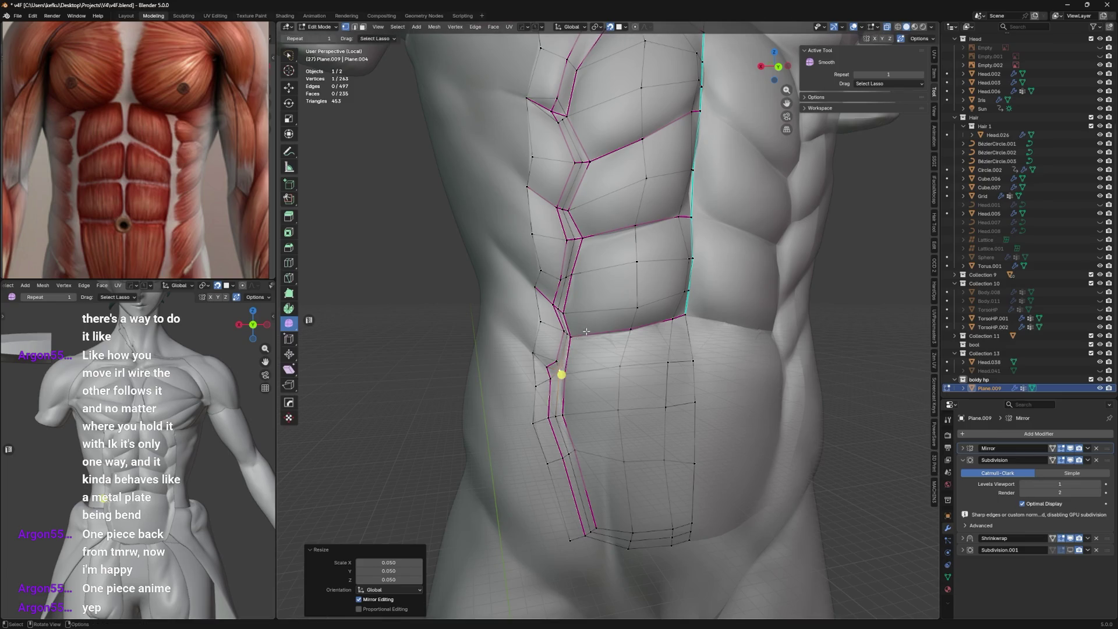
pyautogui.click(585, 332)
pyautogui.moveTo(584, 332)
pyautogui.mouseDown(button='middle')
pyautogui.moveTo(582, 308)
pyautogui.moveTo(564, 333)
pyautogui.mouseUp(button='middle')
pyautogui.hotkey('shift', 'v')
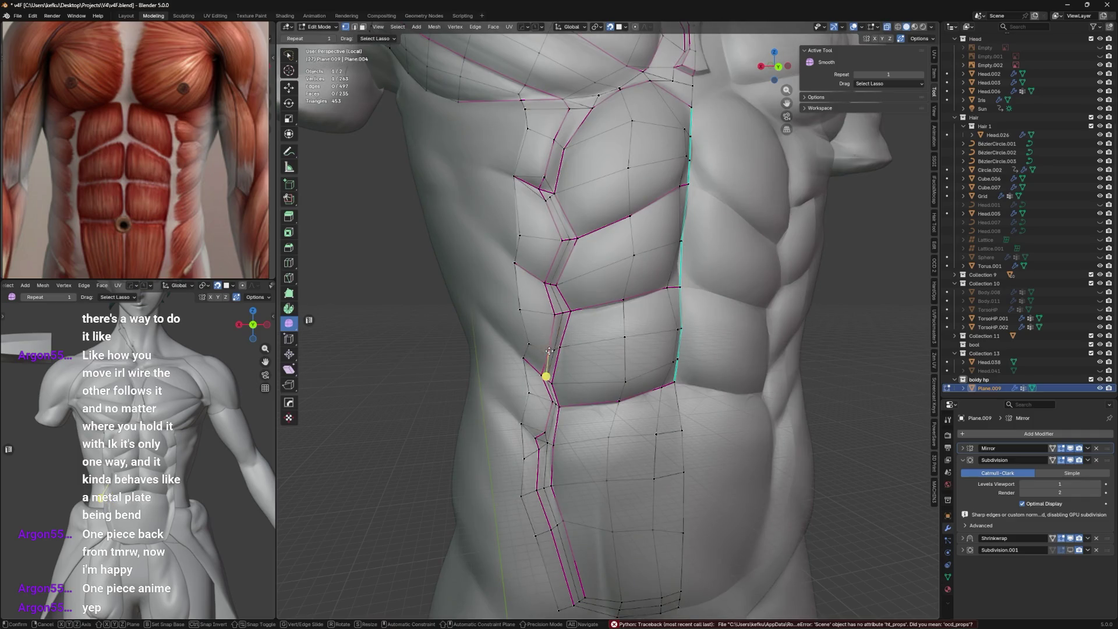
# Add an edge loop across the upper abs and scale and shift its border vertices.
pyautogui.click(547, 372)
pyautogui.moveTo(548, 372); pyautogui.dragTo(556, 341, button='middle')
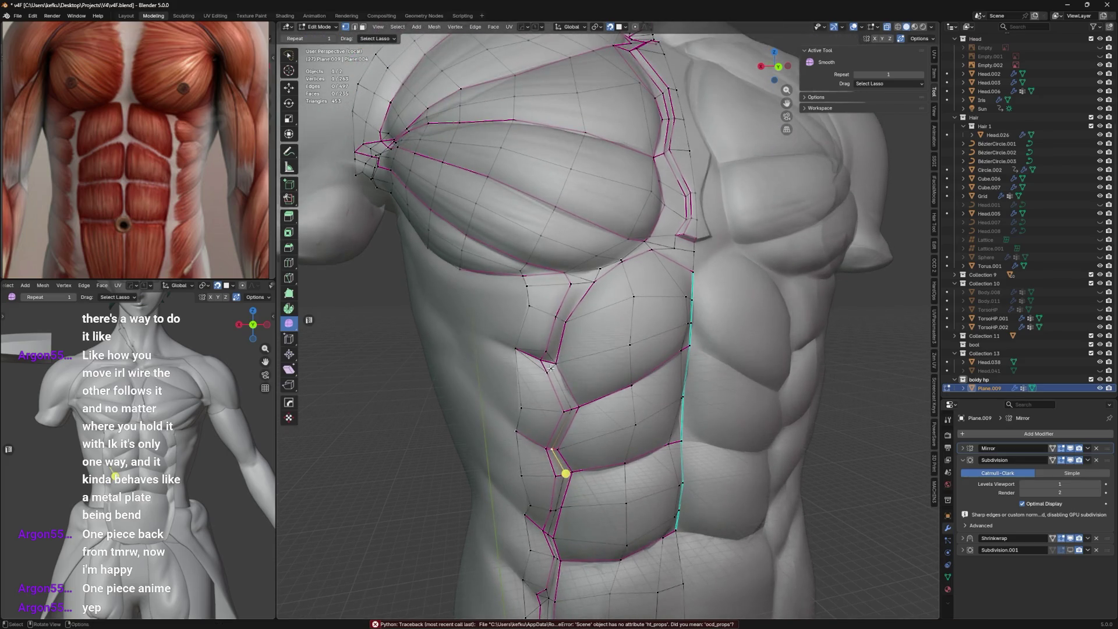
pyautogui.hotkey('ctrl', 'r')
pyautogui.click(559, 323)
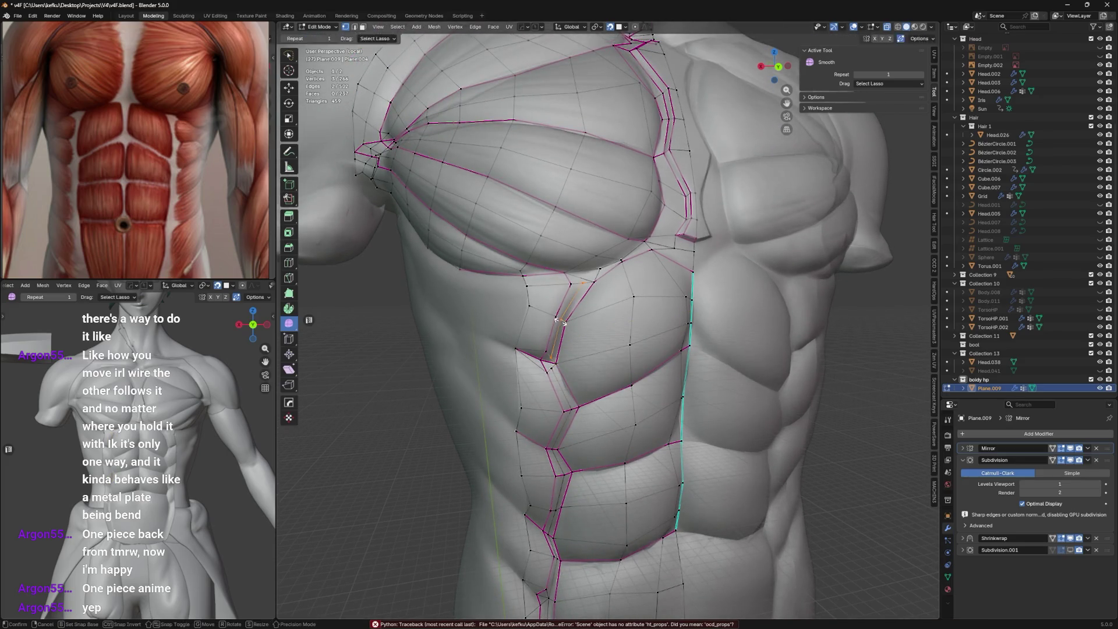
pyautogui.click(552, 370)
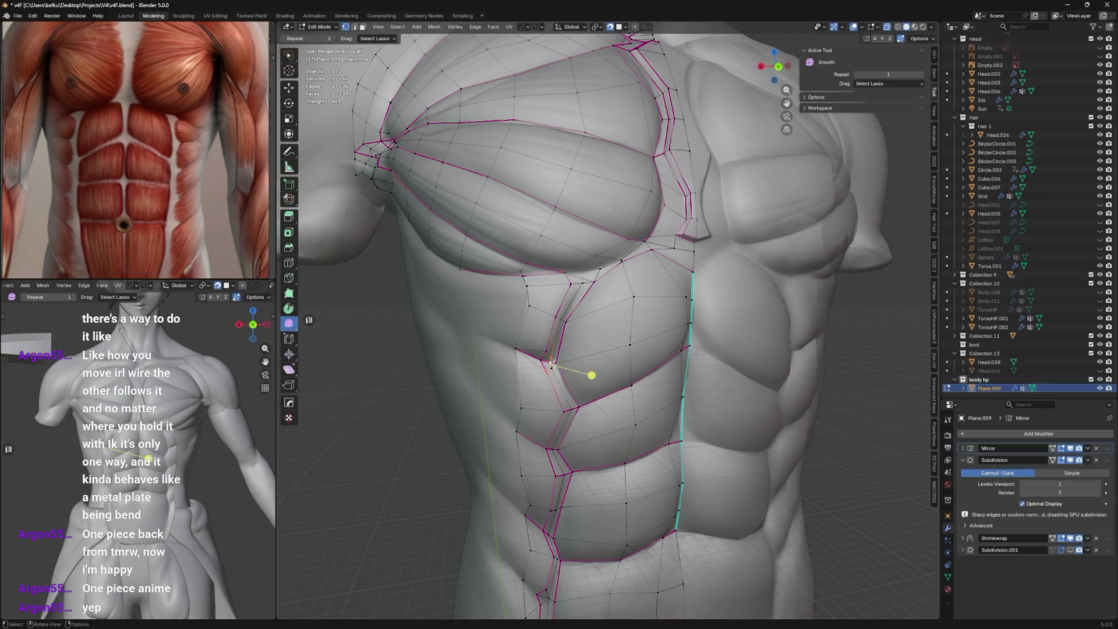
pyautogui.press('s')
pyautogui.click(524, 369)
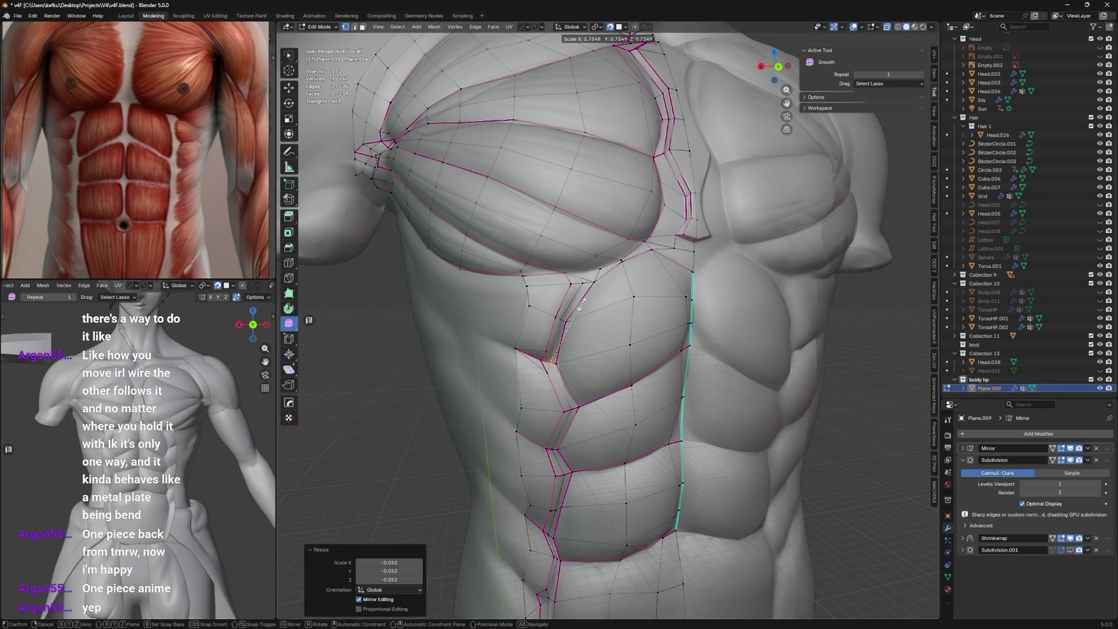
pyautogui.press('g')
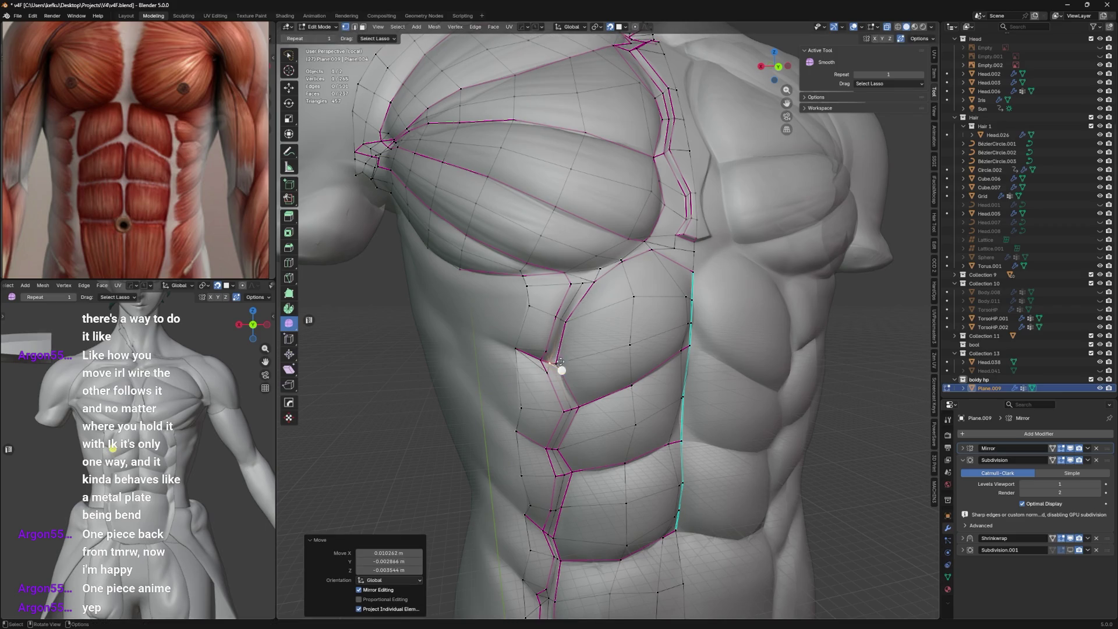
pyautogui.click(560, 371)
pyautogui.press('g')
pyautogui.click(569, 349)
# Scale and move the border vertices under the pectoral plate to tighten the seam.
pyautogui.moveTo(572, 345)
pyautogui.mouseDown(button='middle')
pyautogui.moveTo(542, 367)
pyautogui.moveTo(560, 330)
pyautogui.mouseUp(button='middle')
pyautogui.click(517, 391)
pyautogui.press('g')
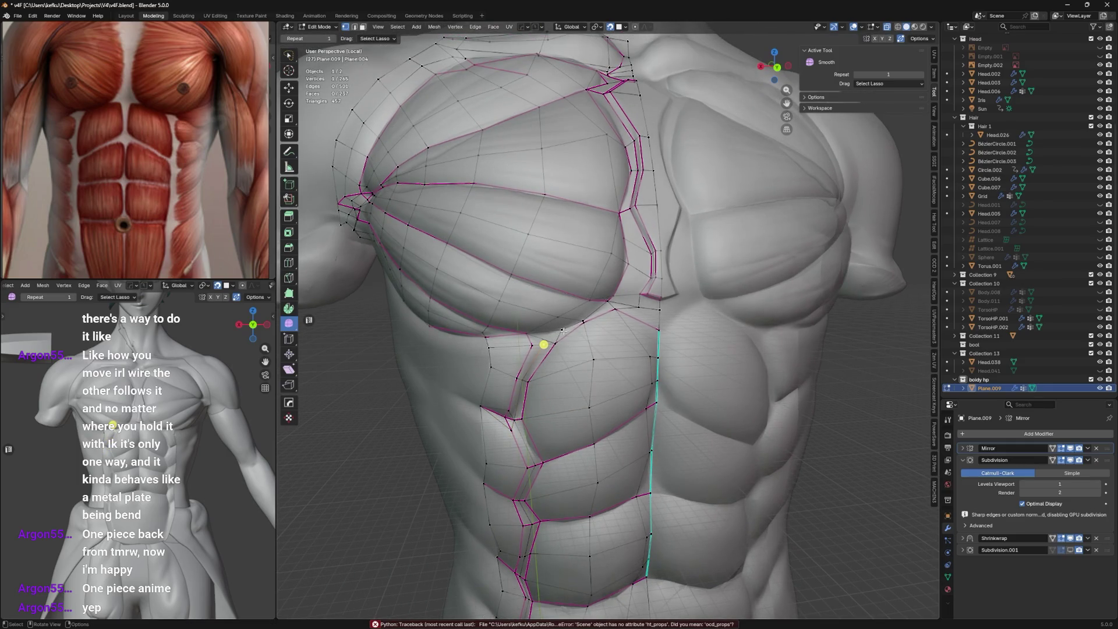
pyautogui.click(563, 331)
pyautogui.press('s')
pyautogui.click(594, 284)
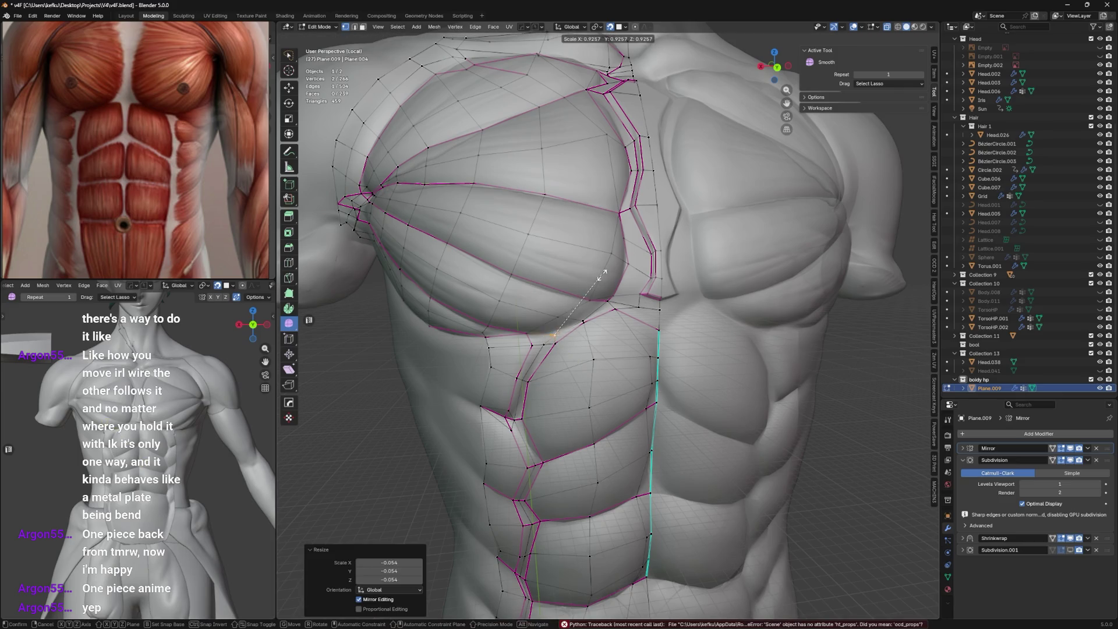
pyautogui.press('s')
pyautogui.click(568, 316)
pyautogui.press('g')
pyautogui.click(579, 312)
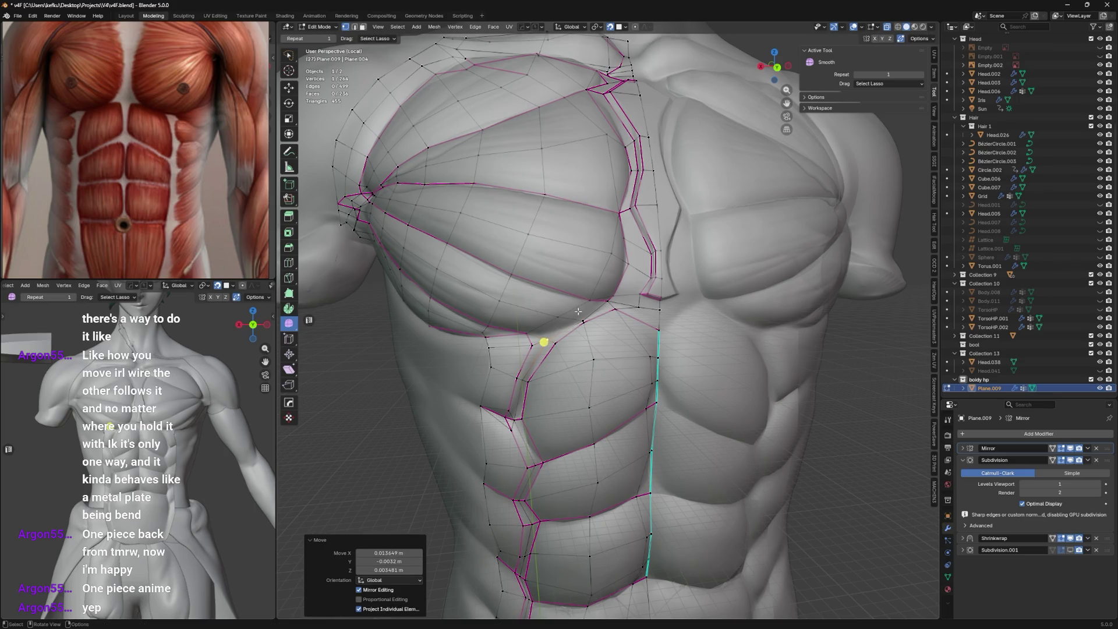
# Nudge the last border vertex and select the edges under the pectoral plate.
pyautogui.moveTo(578, 311); pyautogui.dragTo(580, 302, button='middle')
pyautogui.press('g')
pyautogui.click(577, 299)
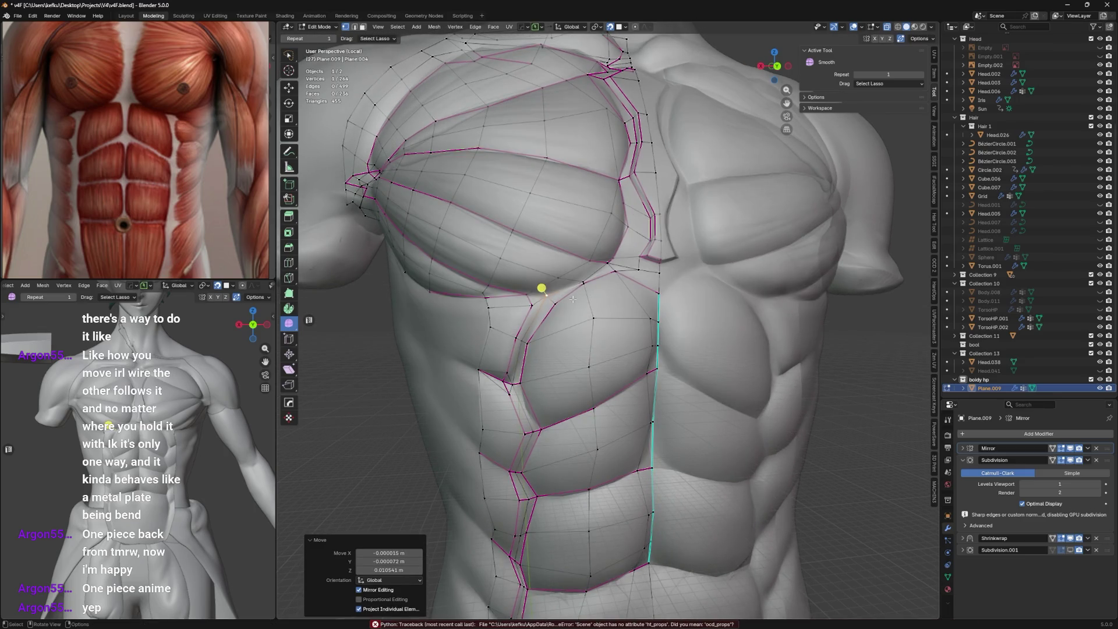
pyautogui.press('g')
pyautogui.click(546, 293)
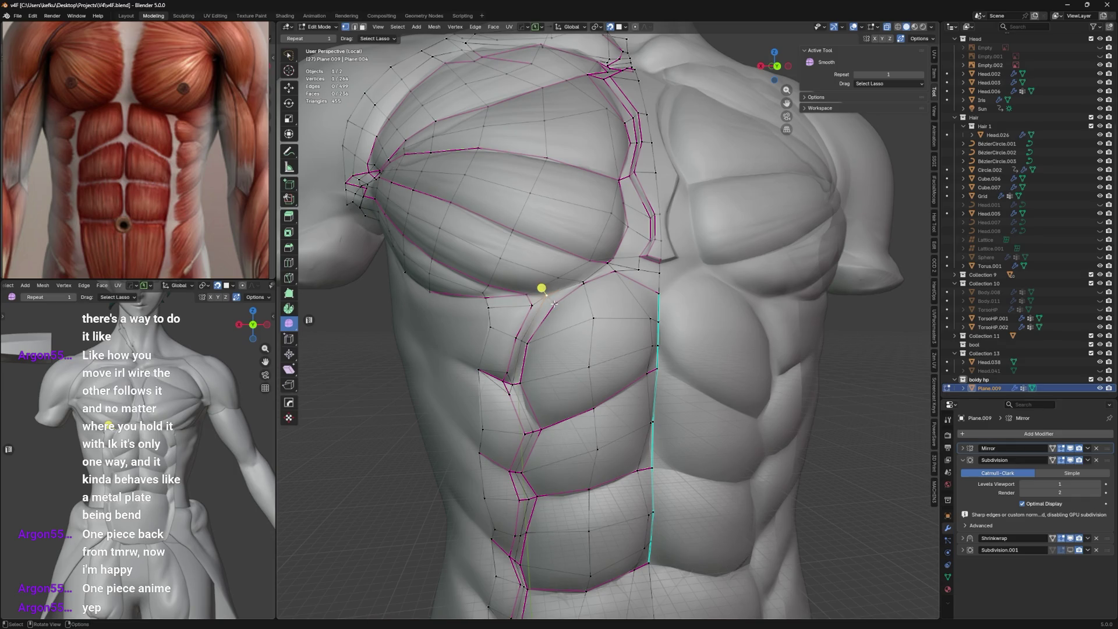
pyautogui.click(543, 297)
pyautogui.rightClick(543, 299)
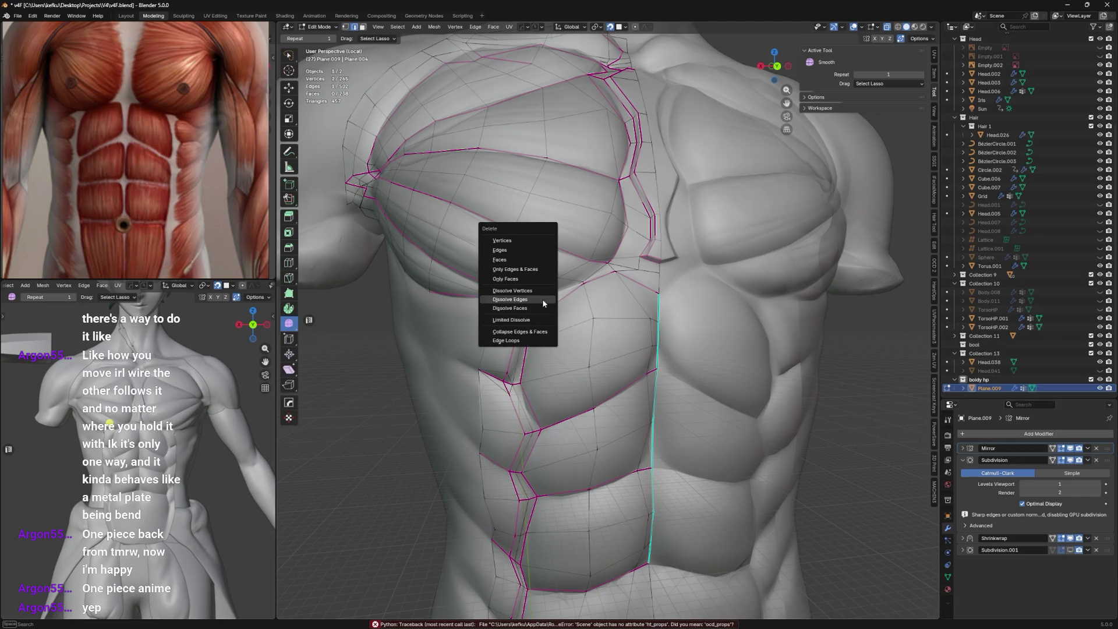
# Crease the abdominal seam edges fully to 1 and preview the smoothed result.
pyautogui.click(542, 301)
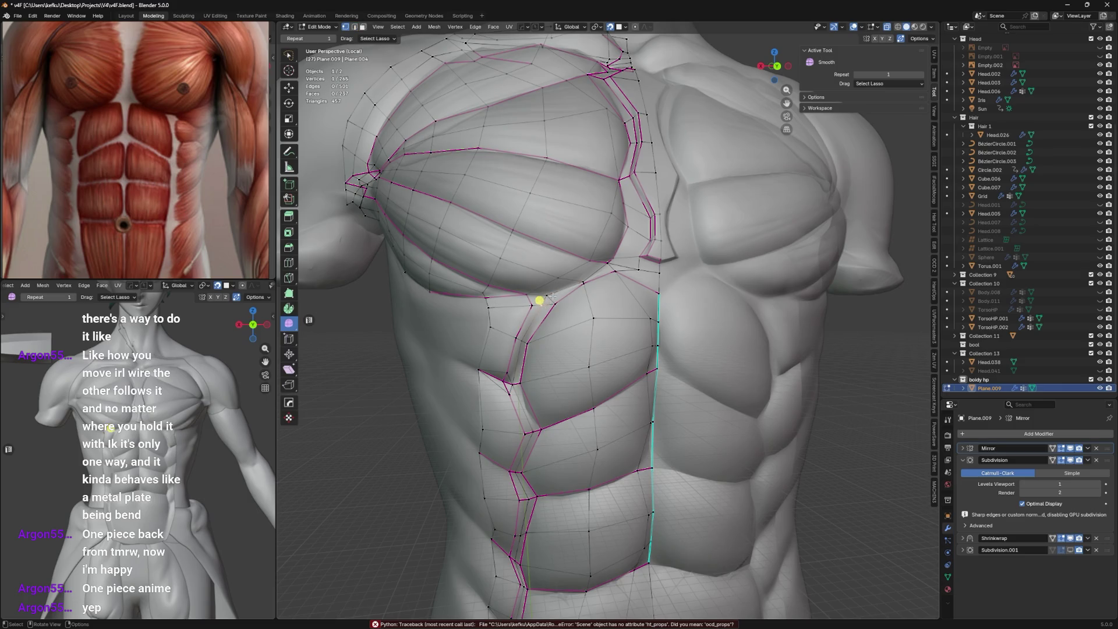
pyautogui.scroll(3, 539, 299)
pyautogui.hotkey('shift', 'e')
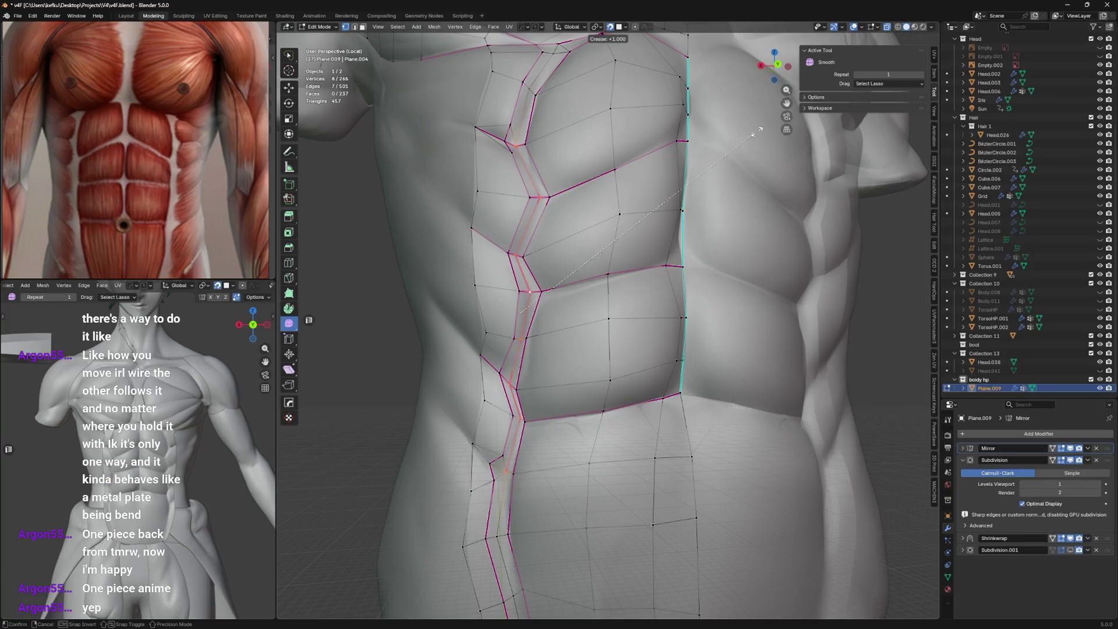
pyautogui.click(759, 131)
pyautogui.press('Tab')
pyautogui.moveTo(593, 157); pyautogui.dragTo(619, 257, button='middle')
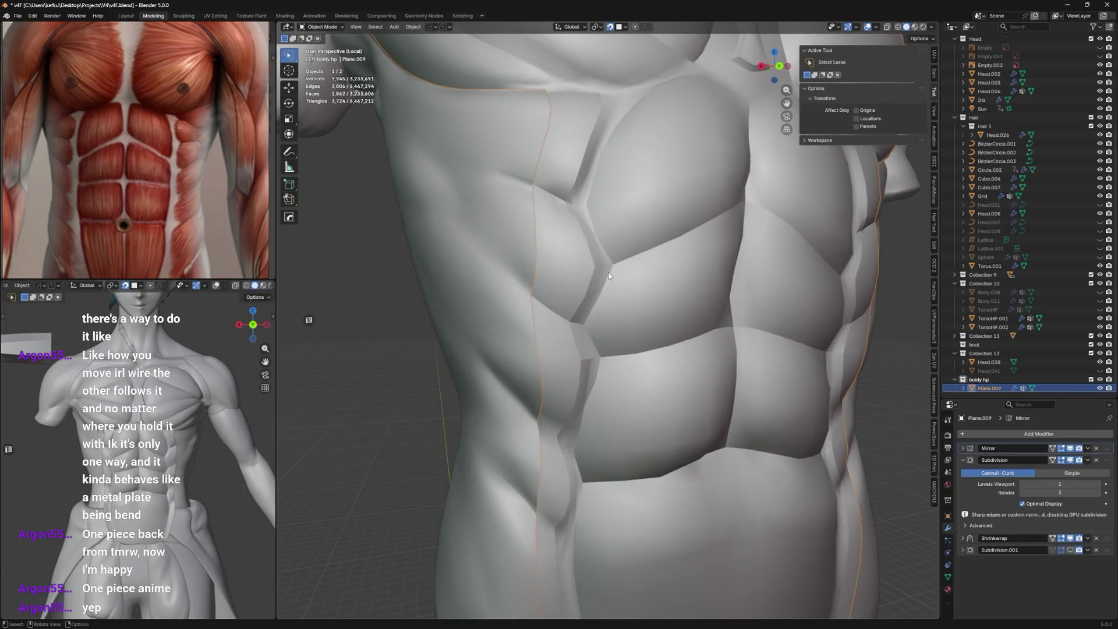
pyautogui.press('Tab')
pyautogui.press('Tab')
pyautogui.press('Tab')
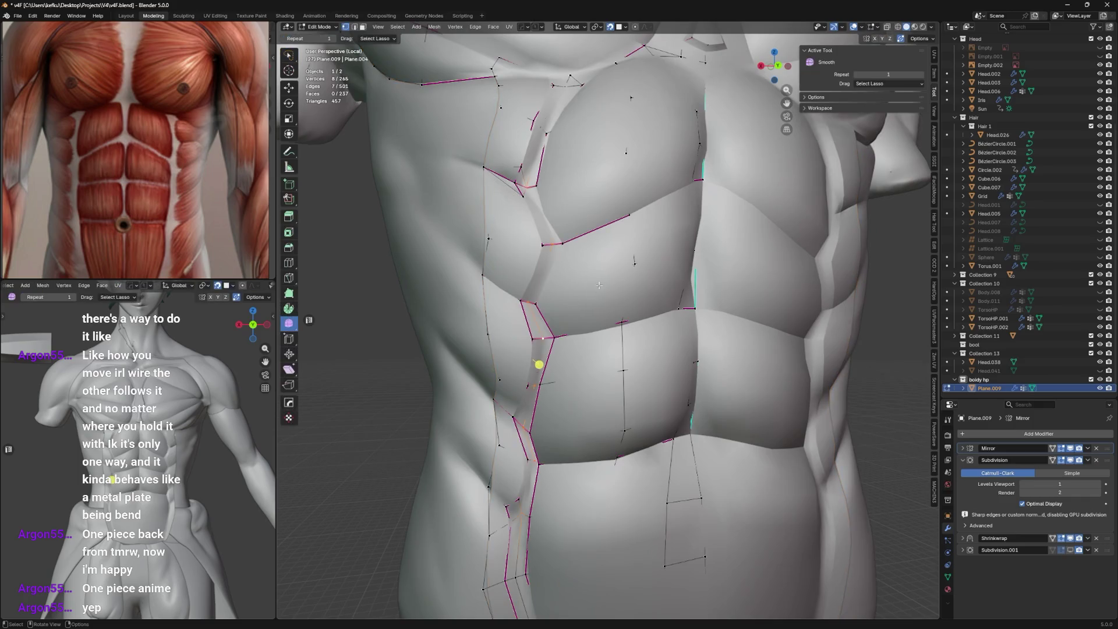
# Mark the seam edges sharp and dissolve the unneeded side edges.
pyautogui.hotkey('ctrl', 'e')
pyautogui.click(600, 297)
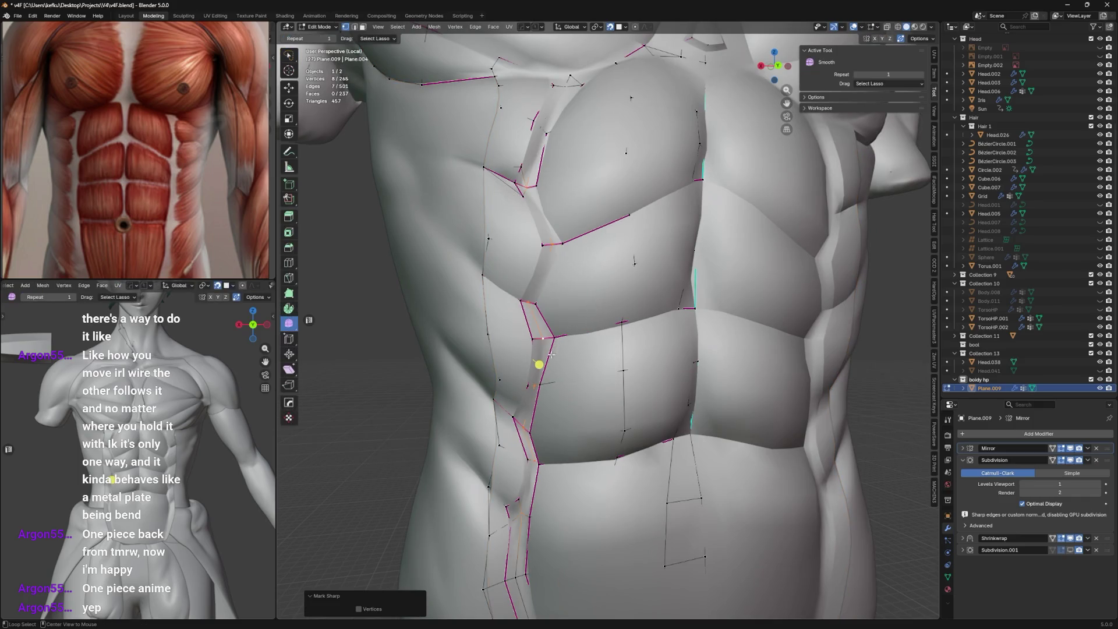
pyautogui.press('x')
pyautogui.click(587, 319)
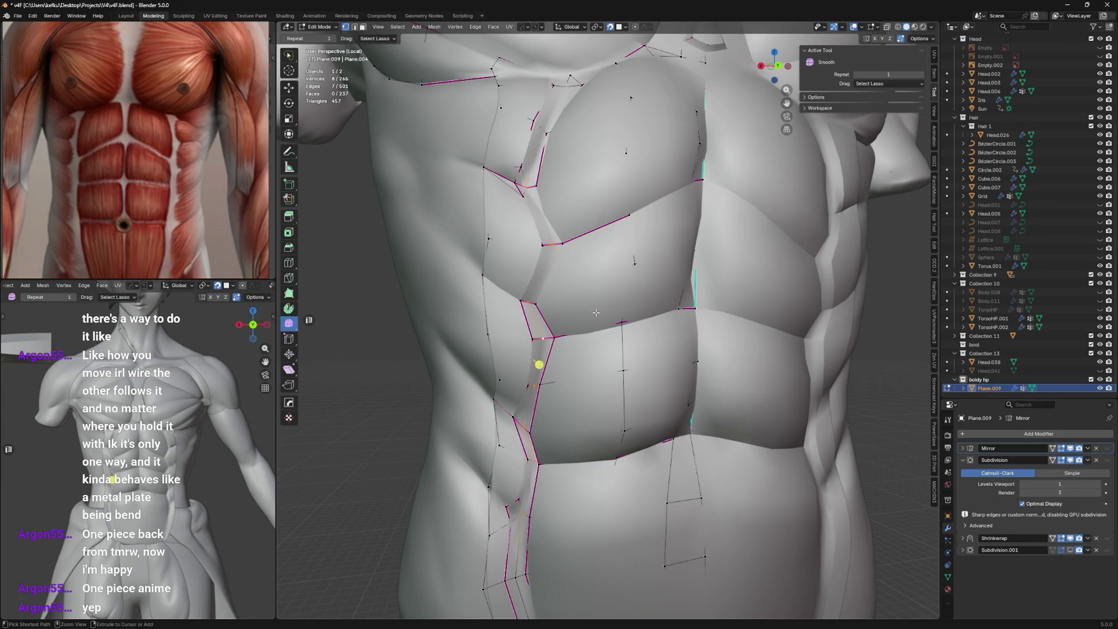
# Slide the side and lower abdominal edges into place and save the file.
pyautogui.press('g')
pyautogui.press('g')
pyautogui.click(563, 323)
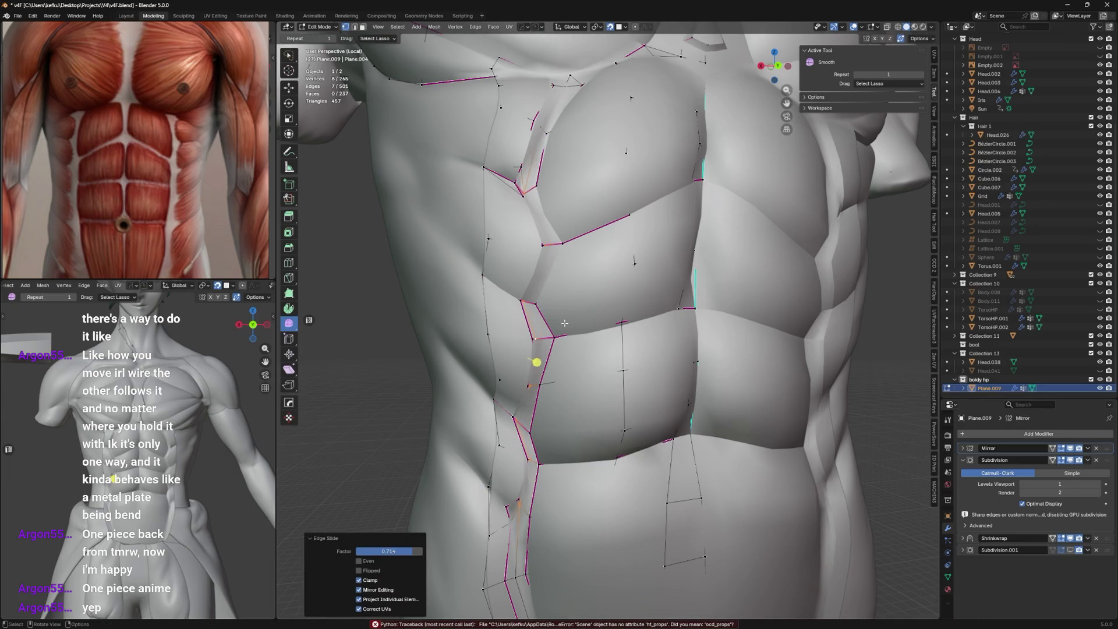
pyautogui.moveTo(564, 325)
pyautogui.mouseDown(button='middle')
pyautogui.moveTo(577, 314)
pyautogui.moveTo(542, 263)
pyautogui.mouseUp(button='middle')
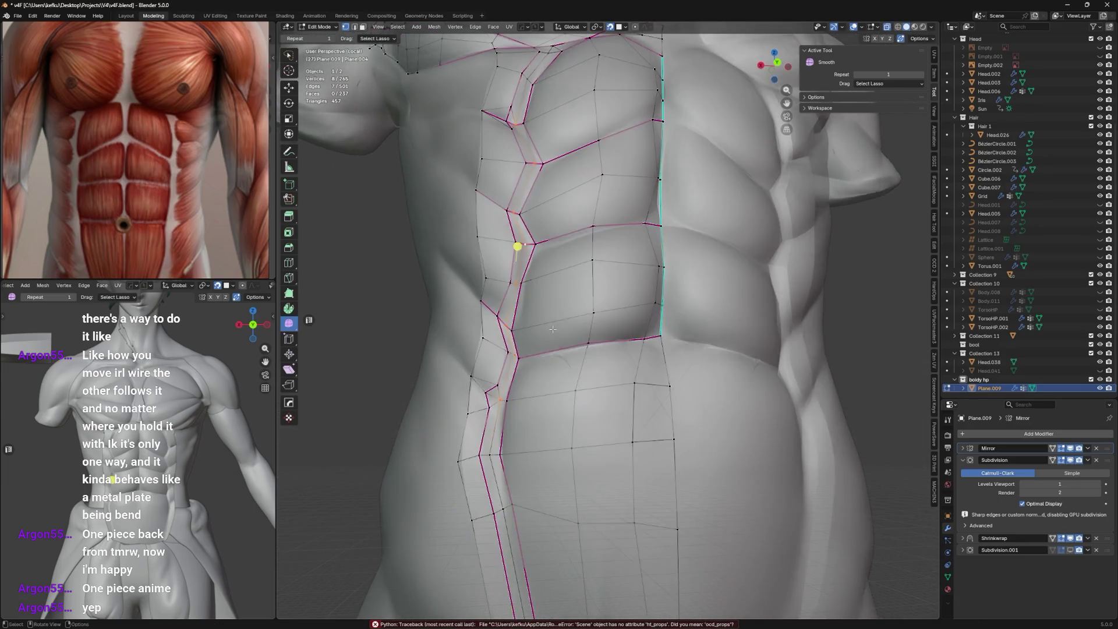
pyautogui.keyDown('shift'); pyautogui.click(559, 525); pyautogui.keyUp('shift')
pyautogui.press('g')
pyautogui.press('g')
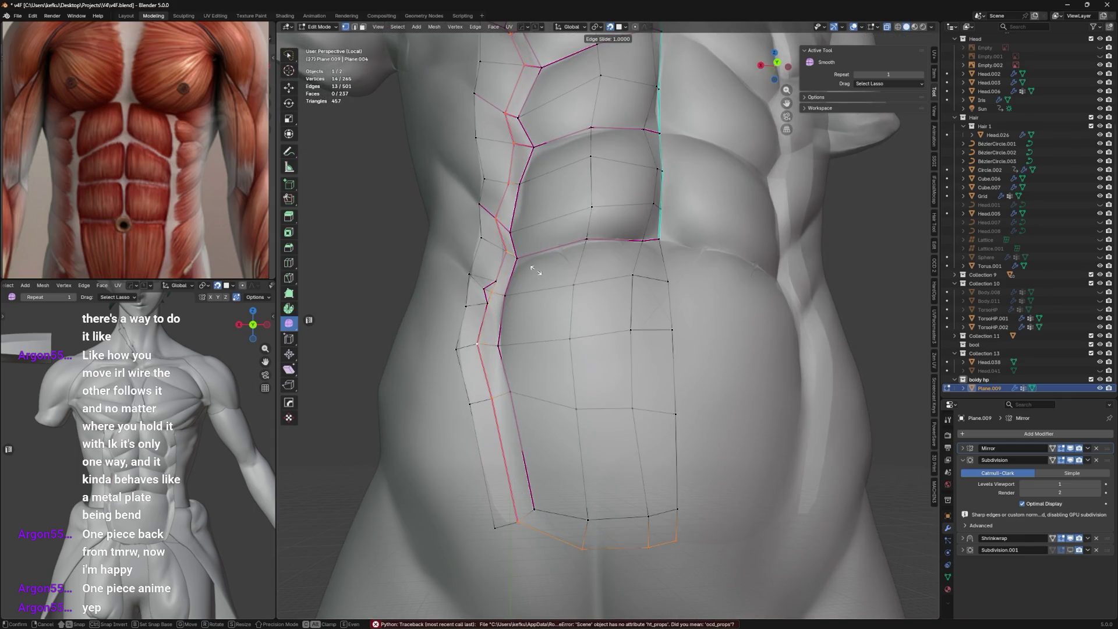
pyautogui.click(535, 269)
pyautogui.hotkey('ctrl', '1')
pyautogui.moveTo(535, 269); pyautogui.dragTo(557, 291, button='middle')
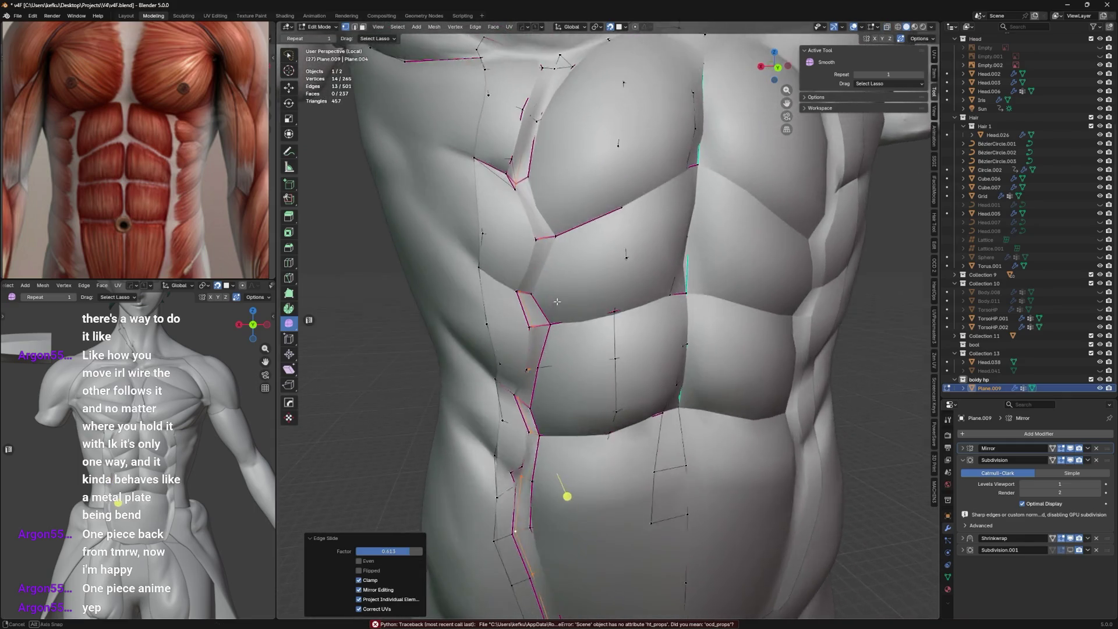
pyautogui.hotkey('ctrl', 's')
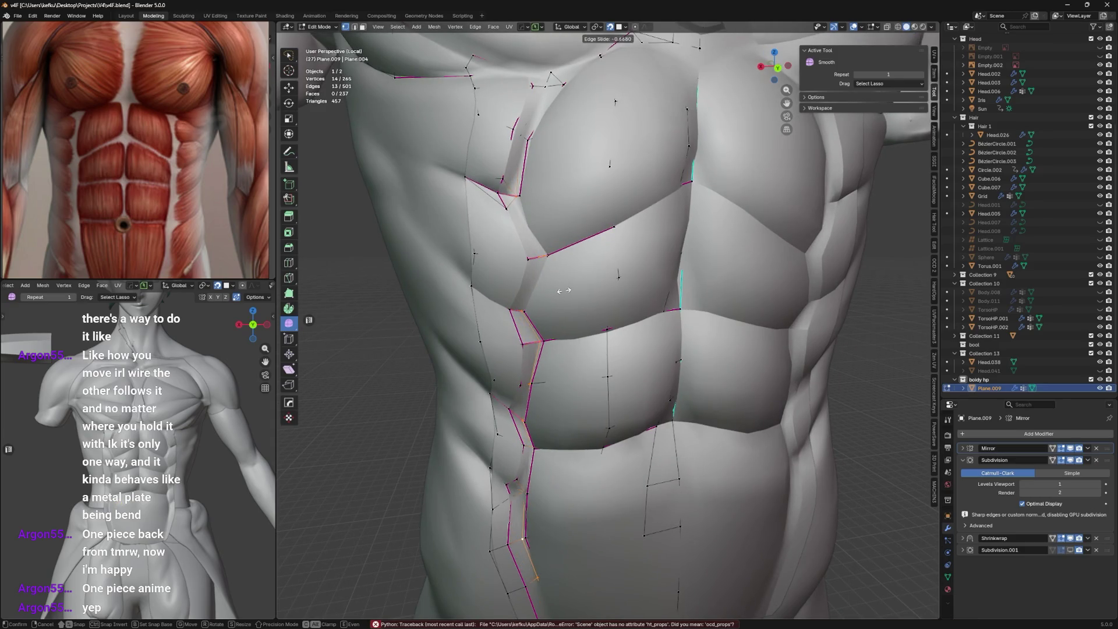
# With wireframe shown, mark the side seam edges sharp and dissolve the extras.
pyautogui.hotkey('alt', 'z')
pyautogui.click(542, 321)
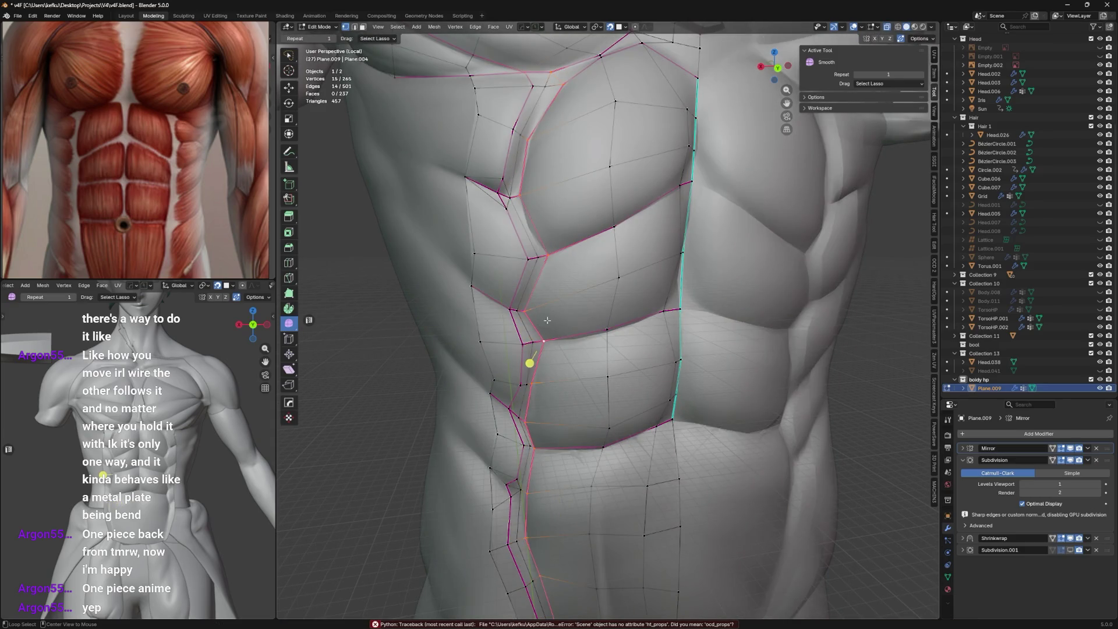
pyautogui.moveTo(542, 320); pyautogui.dragTo(557, 256, button='middle')
pyautogui.keyDown('ctrl'); pyautogui.click(557, 256); pyautogui.keyUp('ctrl')
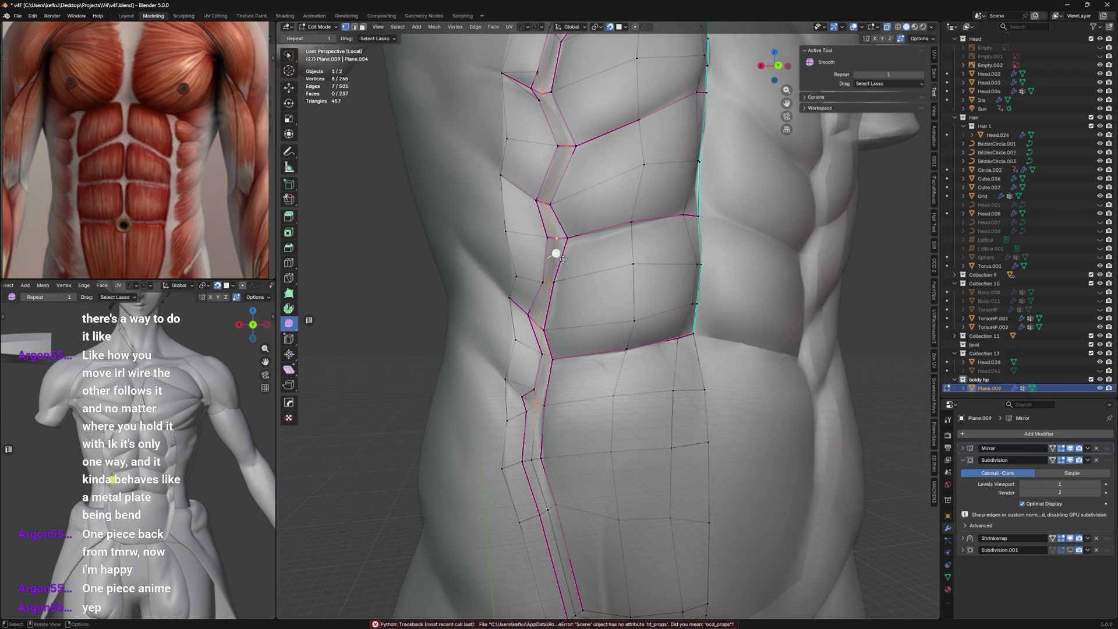
pyautogui.rightClick(557, 256)
pyautogui.click(579, 262)
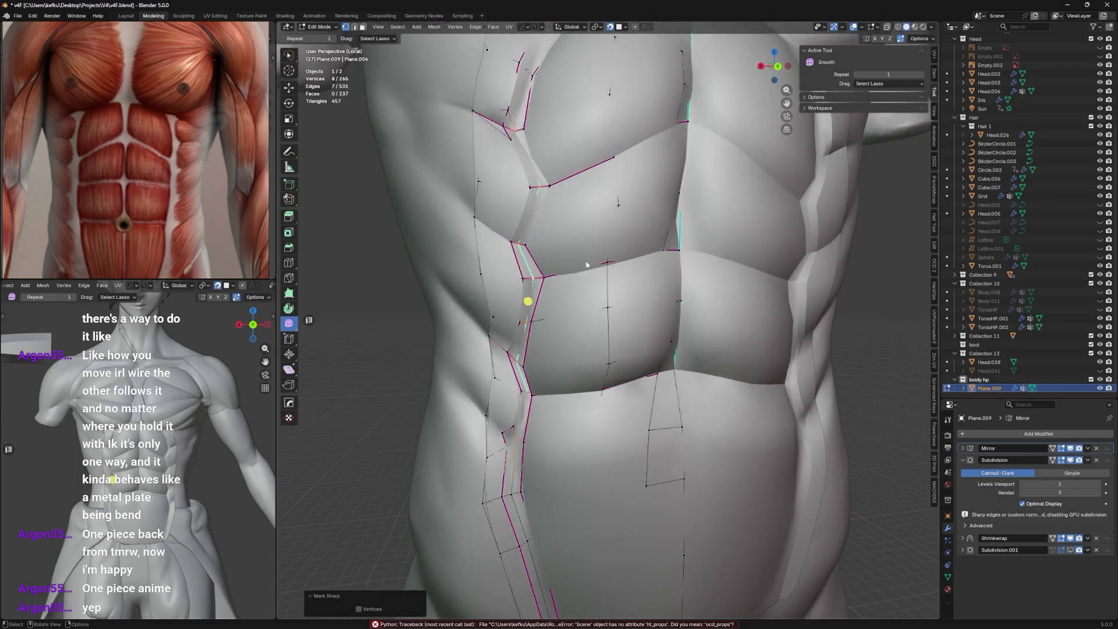
pyautogui.moveTo(556, 253); pyautogui.dragTo(460, 260, button='middle')
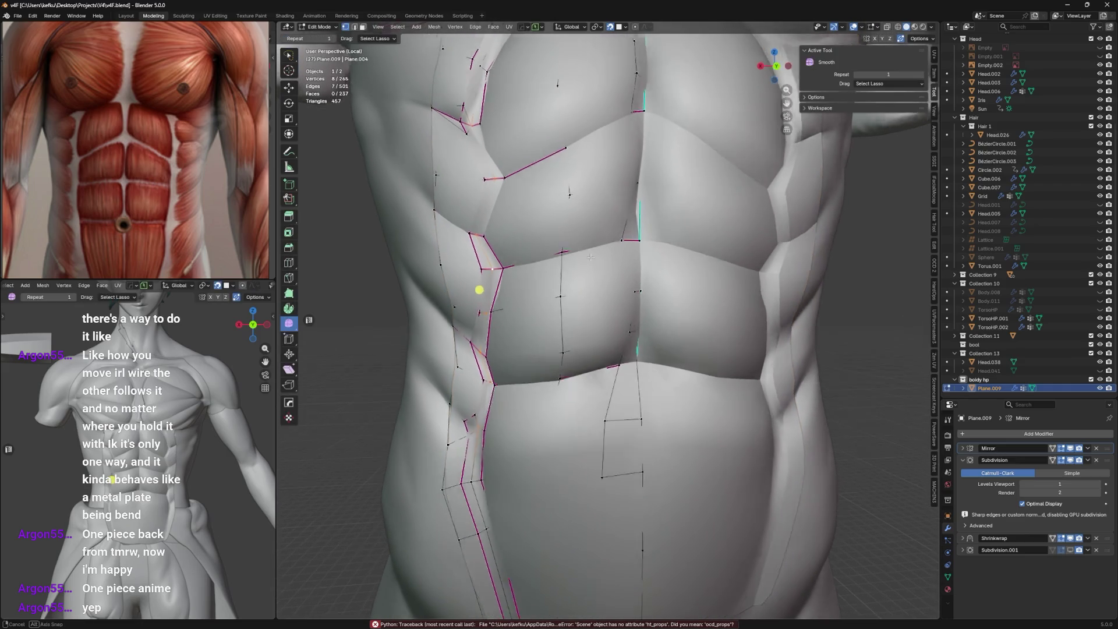
pyautogui.moveTo(581, 252)
pyautogui.mouseDown(button='middle')
pyautogui.moveTo(618, 247)
pyautogui.moveTo(600, 254)
pyautogui.mouseUp(button='middle')
pyautogui.press('x')
pyautogui.click(585, 259)
# Move a flank vertex into place after previewing, then save the file.
pyautogui.press('Tab')
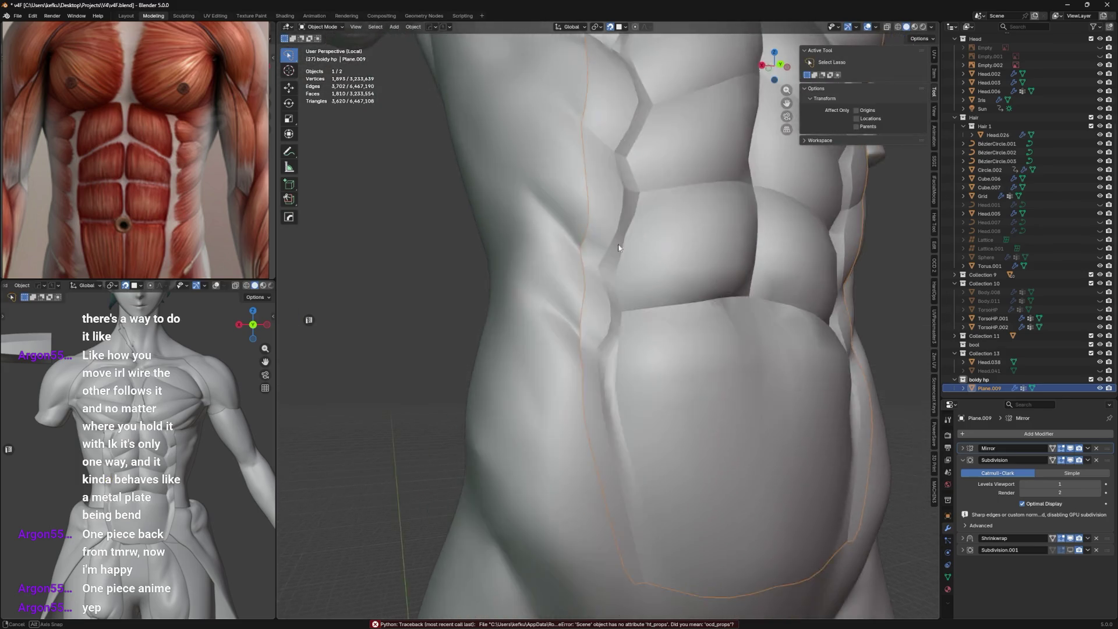
pyautogui.press('Tab')
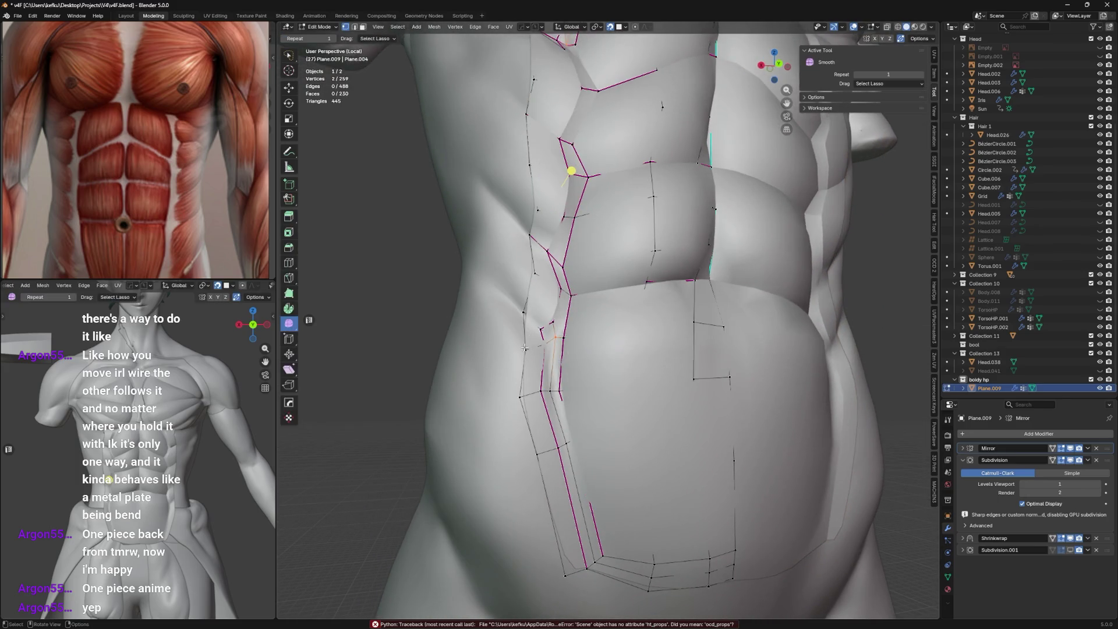
pyautogui.click(524, 348)
pyautogui.press('g')
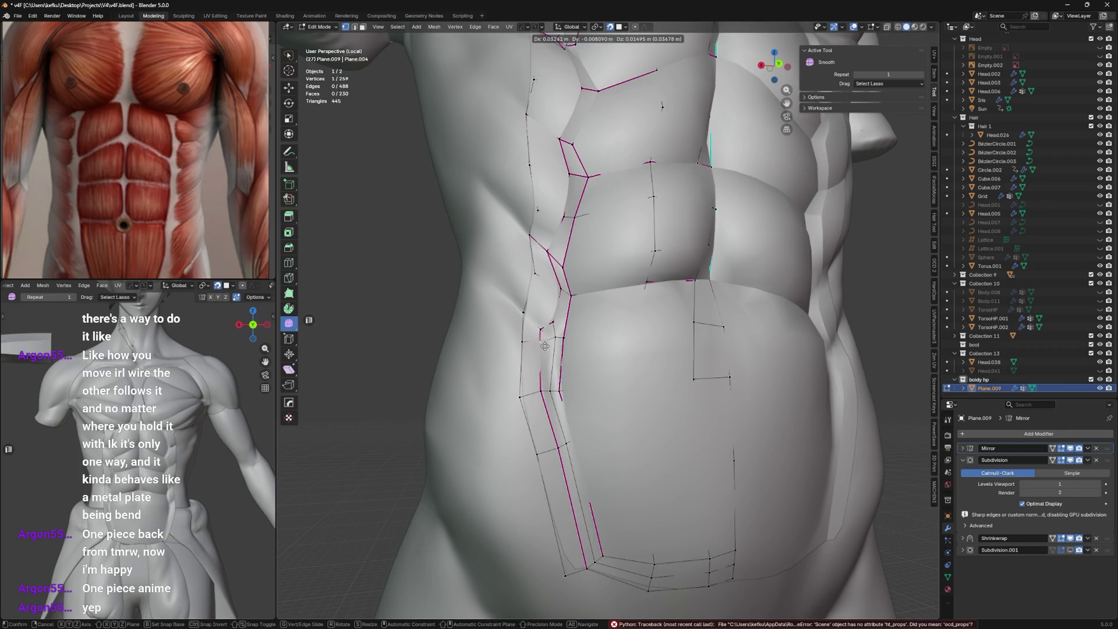
pyautogui.click(543, 346)
pyautogui.moveTo(551, 336); pyautogui.dragTo(550, 347, button='middle')
pyautogui.hotkey('ctrl', 's')
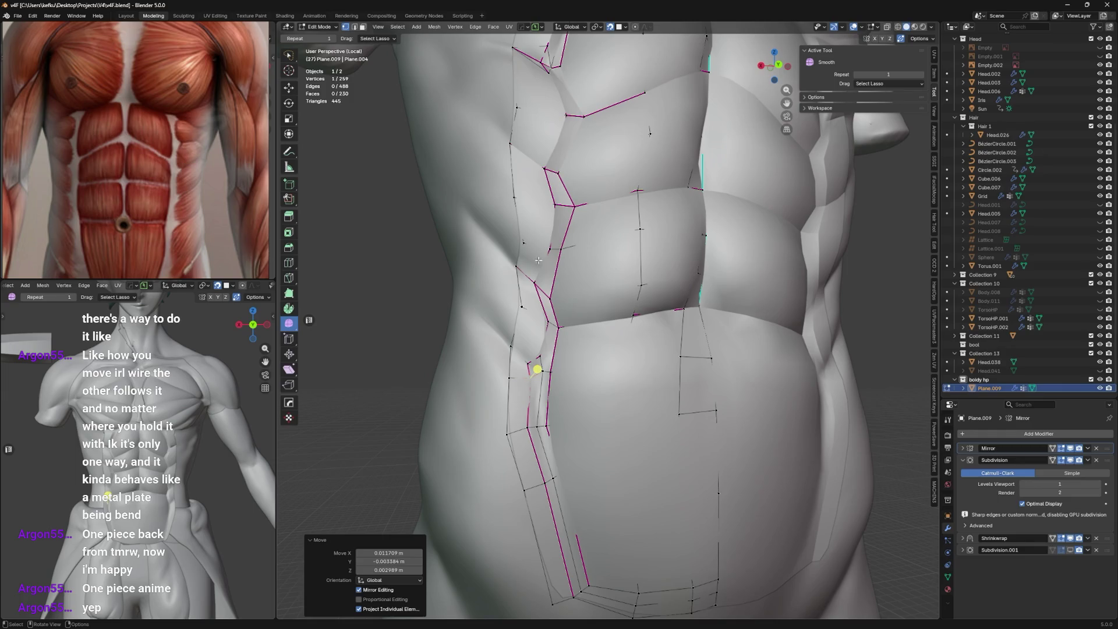
# Move upper flank vertices outward one by one to round the plate's side silhouette.
pyautogui.moveTo(538, 259)
pyautogui.mouseDown(button='middle')
pyautogui.moveTo(532, 335)
pyautogui.moveTo(564, 316)
pyautogui.mouseUp(button='middle')
pyautogui.press('g')
pyautogui.click(528, 327)
pyautogui.press('g')
pyautogui.click(531, 334)
pyautogui.press('g')
pyautogui.click(544, 371)
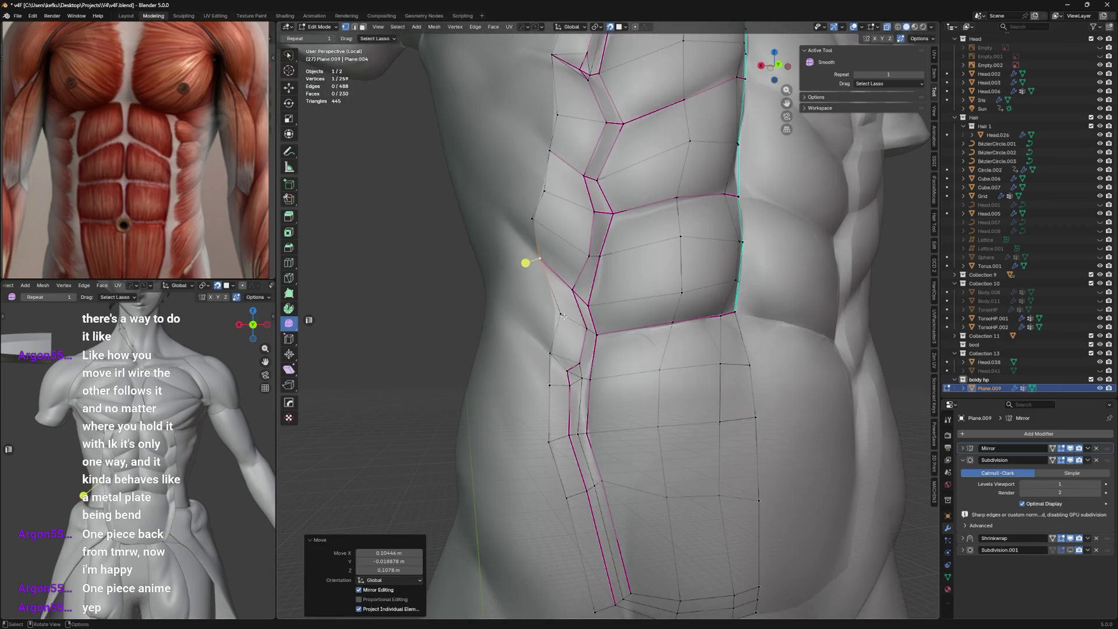
pyautogui.press('g')
pyautogui.click(533, 280)
pyautogui.press('g')
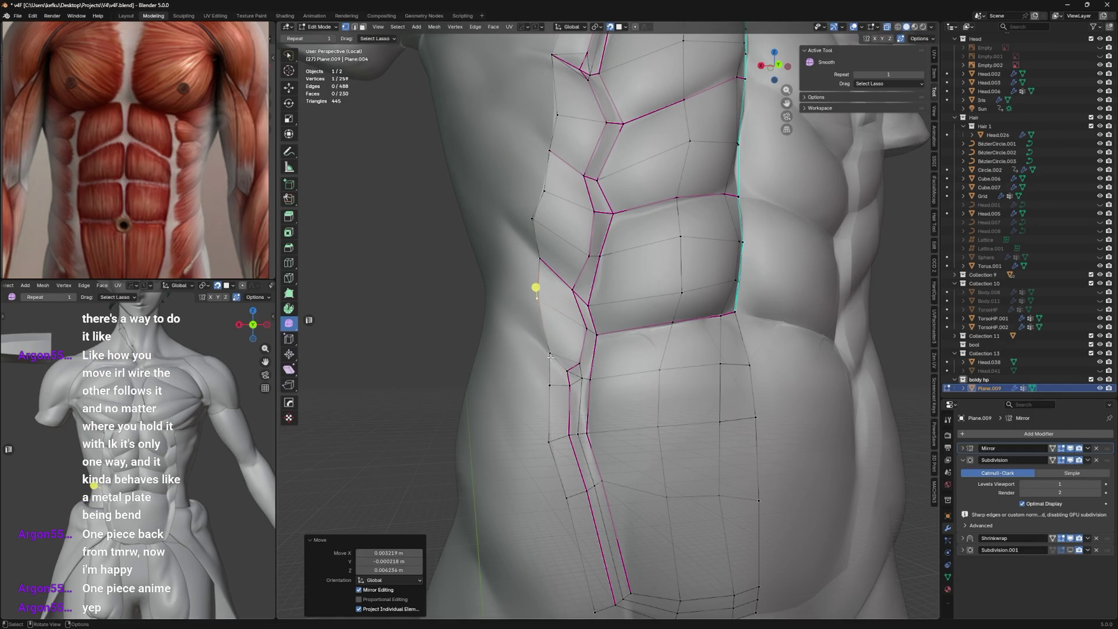
pyautogui.press('g')
pyautogui.click(537, 297)
pyautogui.click(569, 365)
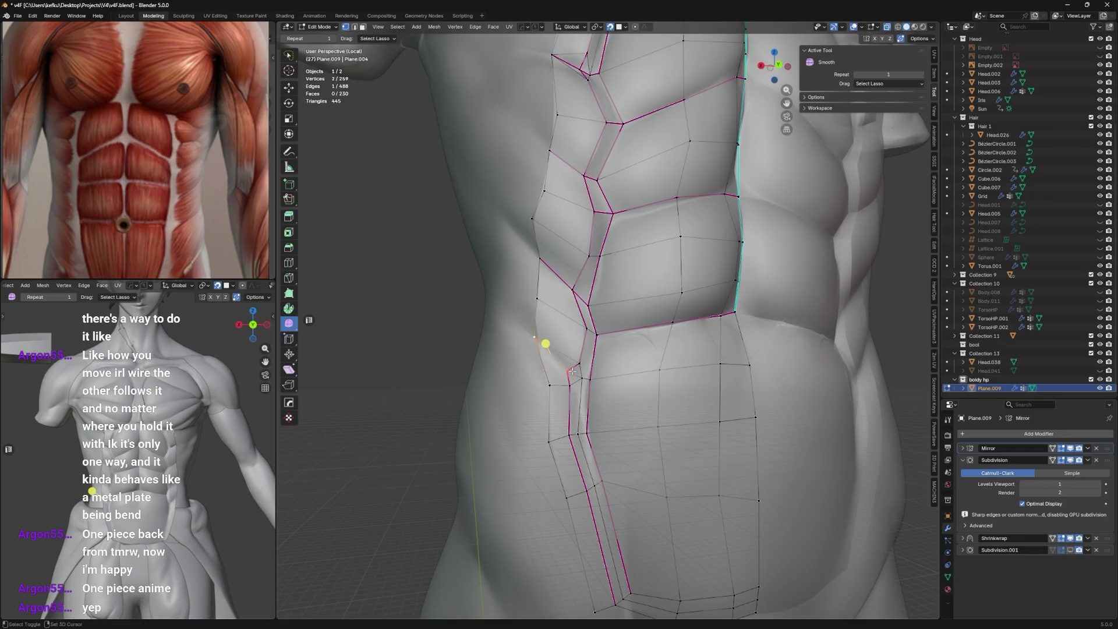
pyautogui.click(578, 342)
# Pull the lower flank vertices outward too, continuing the rounded edge down beside the abs.
pyautogui.press('g')
pyautogui.click(542, 341)
pyautogui.press('g')
pyautogui.click(516, 284)
pyautogui.scroll(2, 510, 282)
pyautogui.press('g')
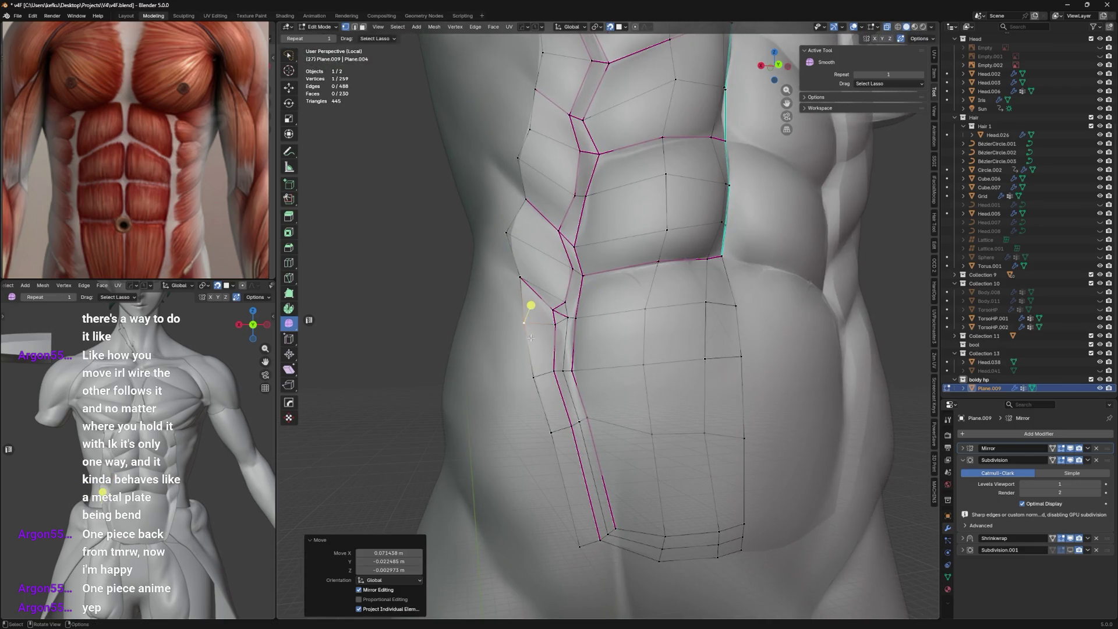
pyautogui.click(528, 375)
pyautogui.press('g')
pyautogui.click(534, 374)
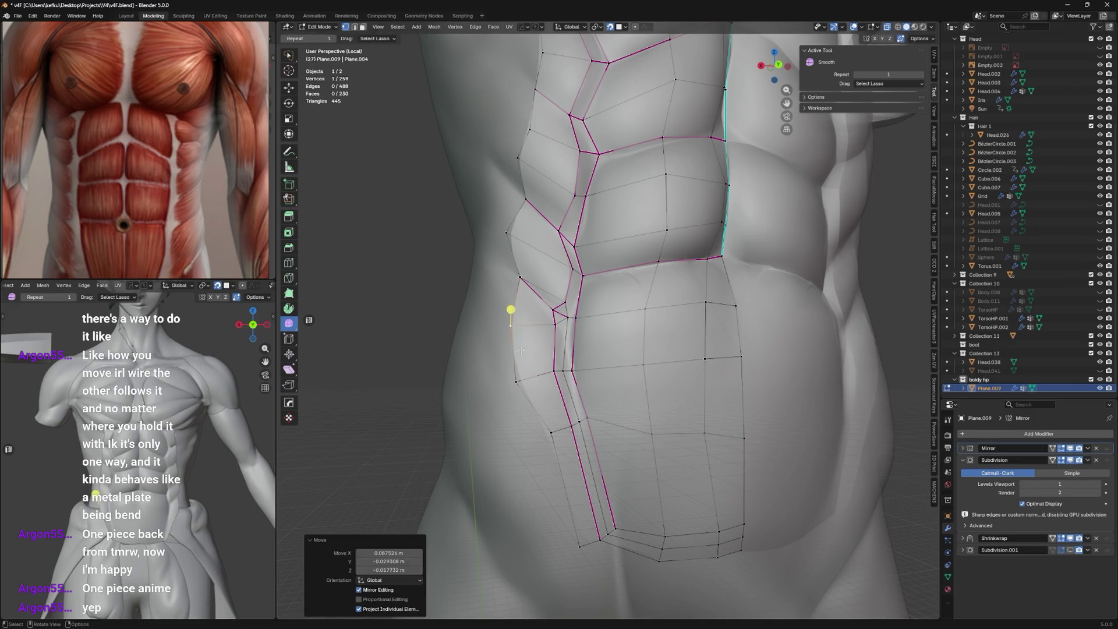
pyautogui.press('g')
pyautogui.click(547, 455)
pyautogui.keyDown('shift'); pyautogui.moveTo(548, 454); pyautogui.dragTo(548, 289, button='middle'); pyautogui.keyUp('shift')
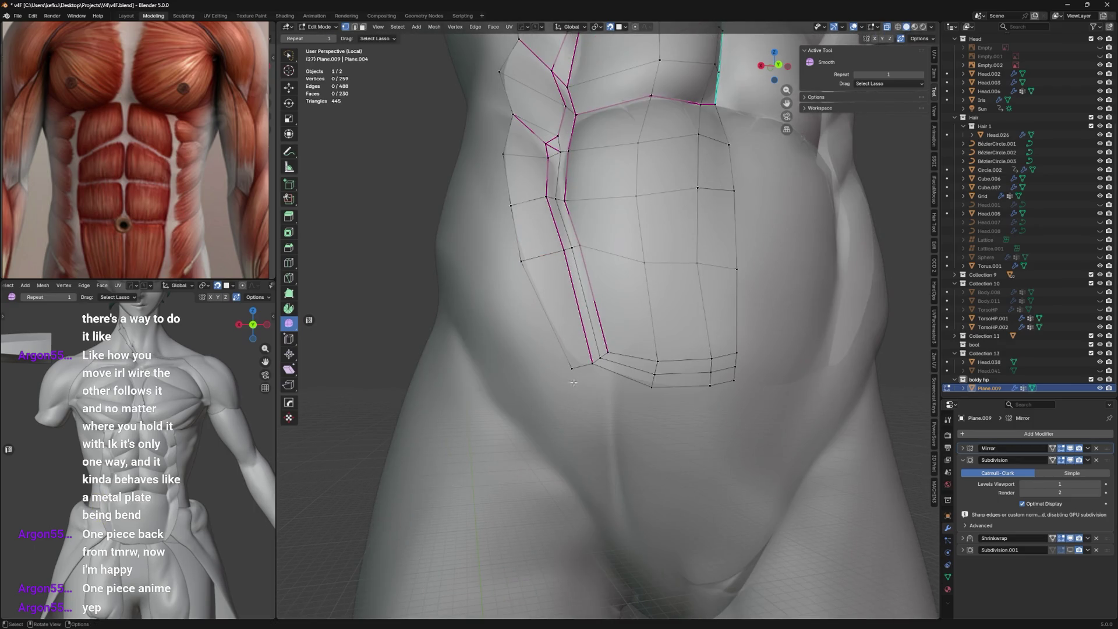
# Reposition the bottom outline vertex, extrude new vertices toward the hip and cut an extra edge loop.
pyautogui.press('g')
pyautogui.click(579, 395)
pyautogui.press('g')
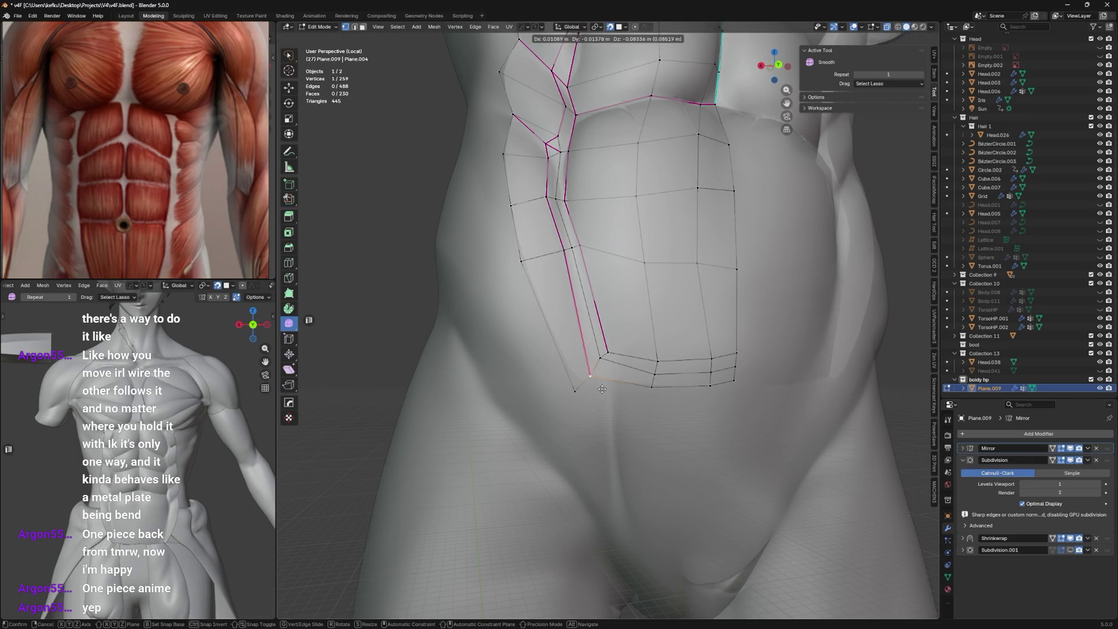
pyautogui.click(582, 385)
pyautogui.press('g')
pyautogui.click(604, 377)
pyautogui.press('e')
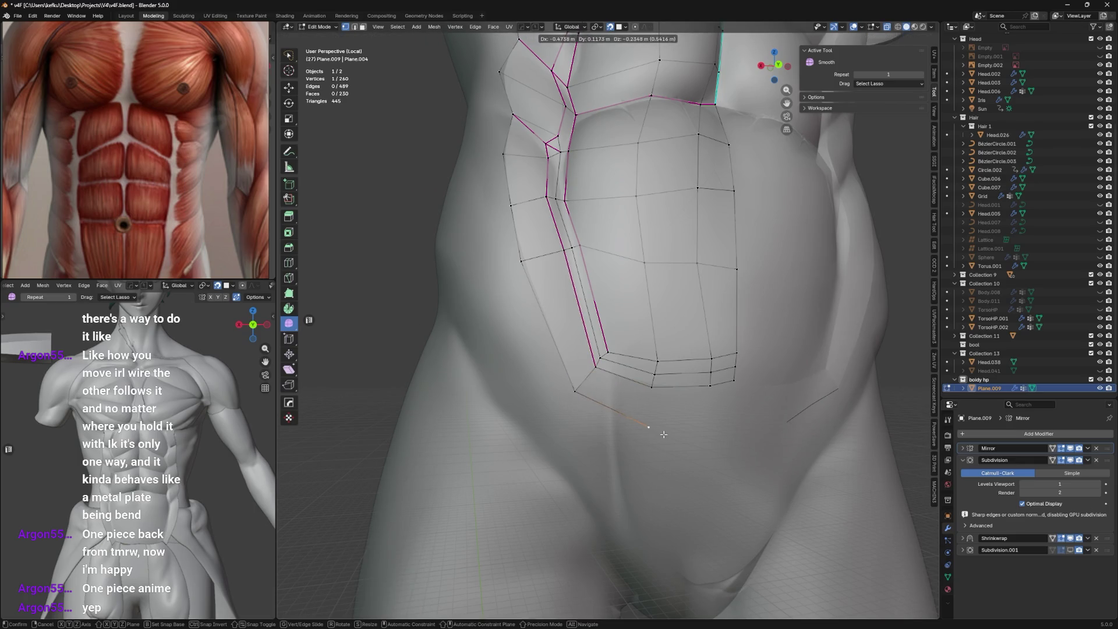
pyautogui.click(726, 384)
pyautogui.press('e')
pyautogui.click(710, 429)
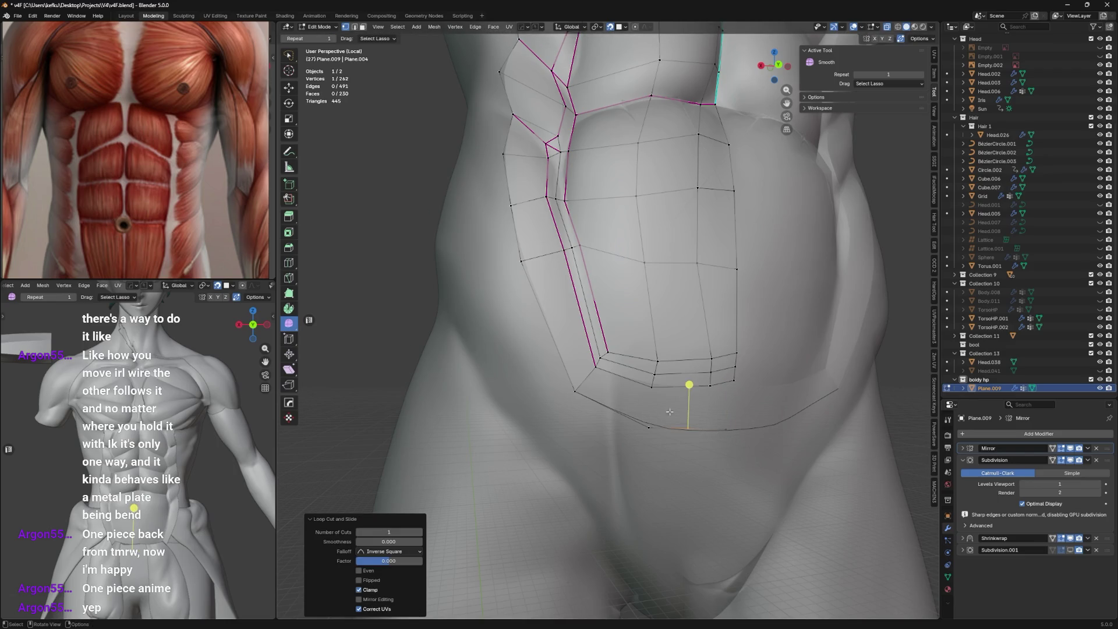
pyautogui.press('f')
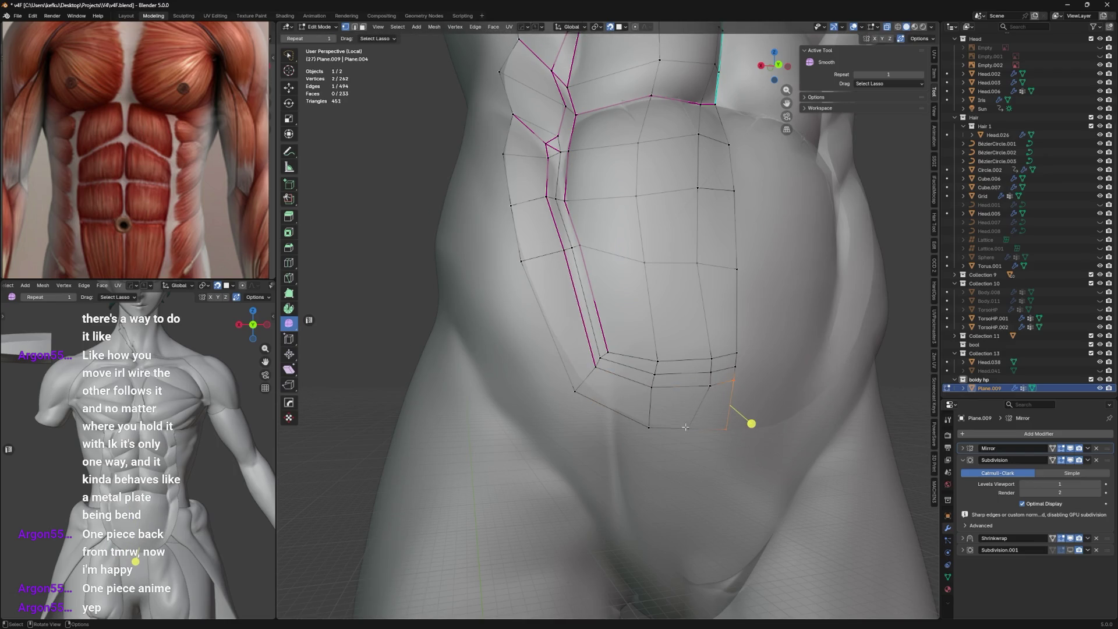
pyautogui.click(686, 427)
# Save, leave Edit Mode and review the subdivision-smoothed torso from the front, then re-enter editing.
pyautogui.moveTo(685, 428)
pyautogui.mouseDown(button='middle')
pyautogui.moveTo(698, 414)
pyautogui.moveTo(817, 444)
pyautogui.mouseUp(button='middle')
pyautogui.hotkey('ctrl', 's')
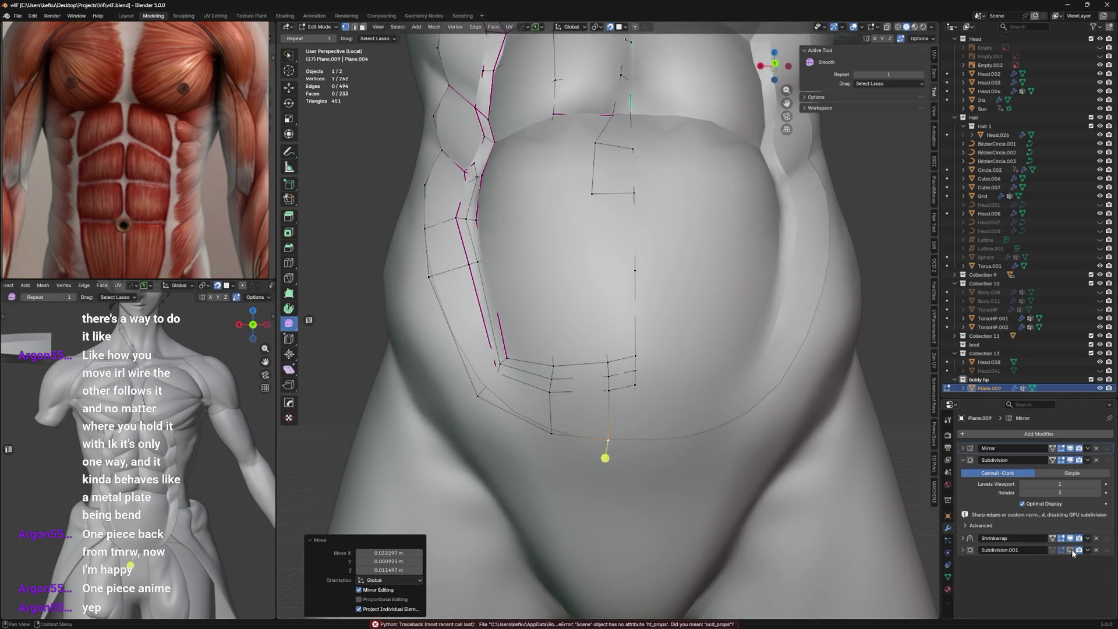
pyautogui.moveTo(786, 489); pyautogui.dragTo(815, 487, button='middle')
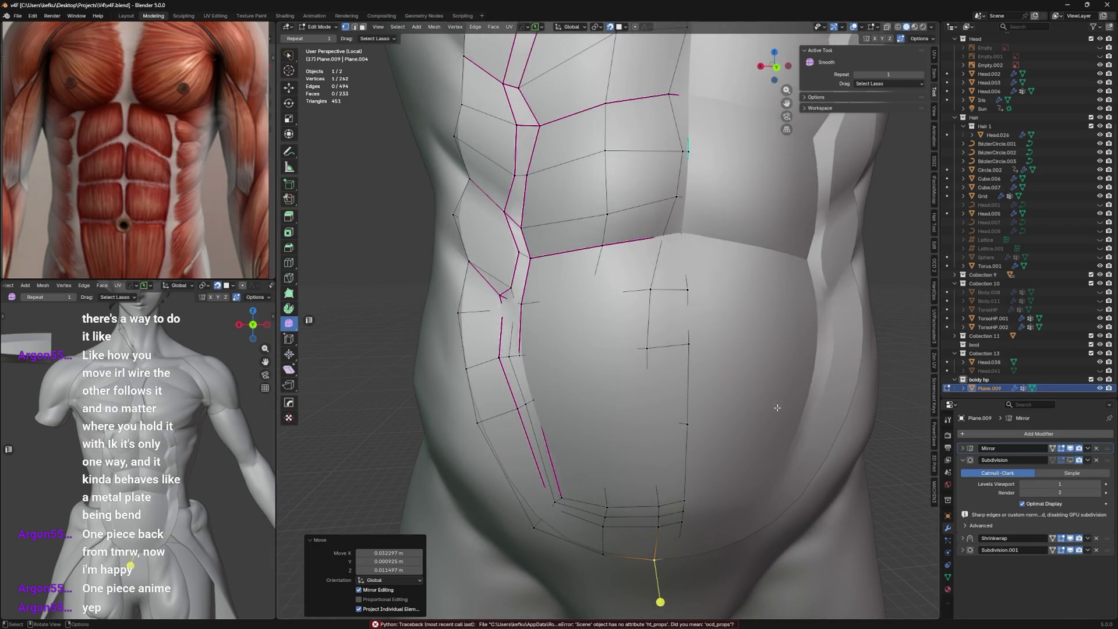
pyautogui.scroll(-3, 730, 323)
pyautogui.moveTo(699, 332); pyautogui.dragTo(730, 324, button='middle')
pyautogui.scroll(-3, 688, 394)
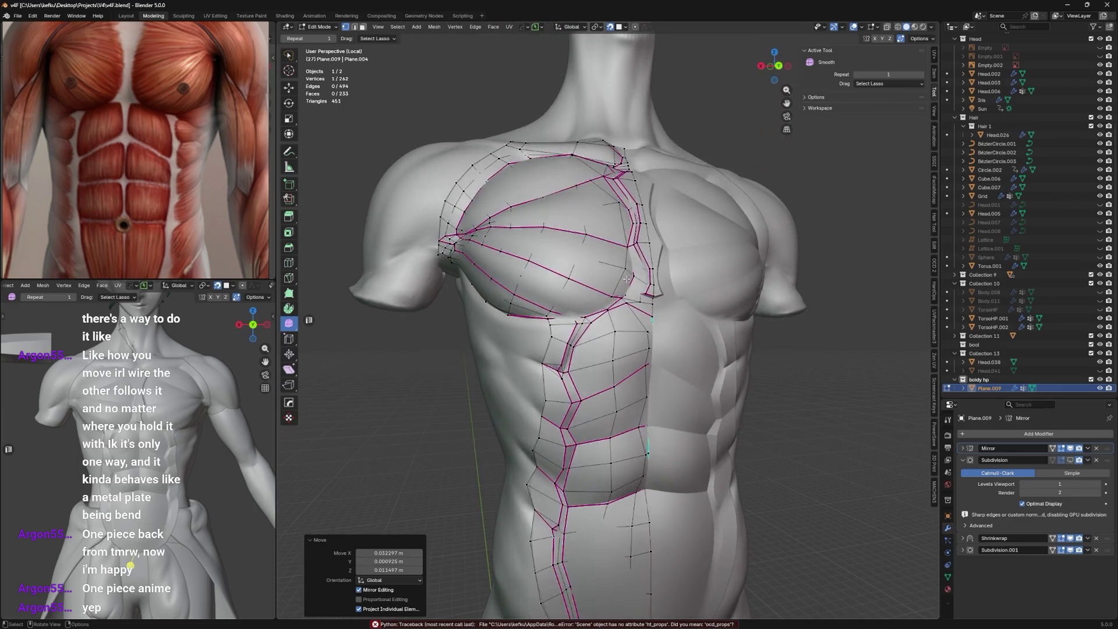
pyautogui.press('Tab')
pyautogui.moveTo(659, 288); pyautogui.dragTo(610, 298, button='middle')
pyautogui.scroll(3, 610, 298)
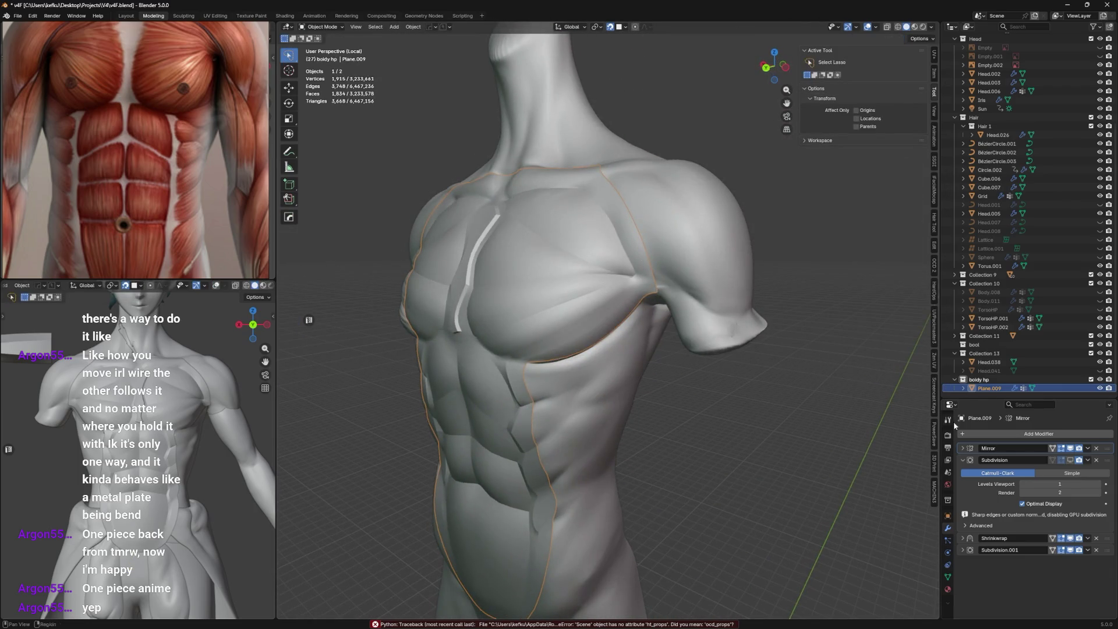
pyautogui.click(1067, 462)
pyautogui.click(1067, 462)
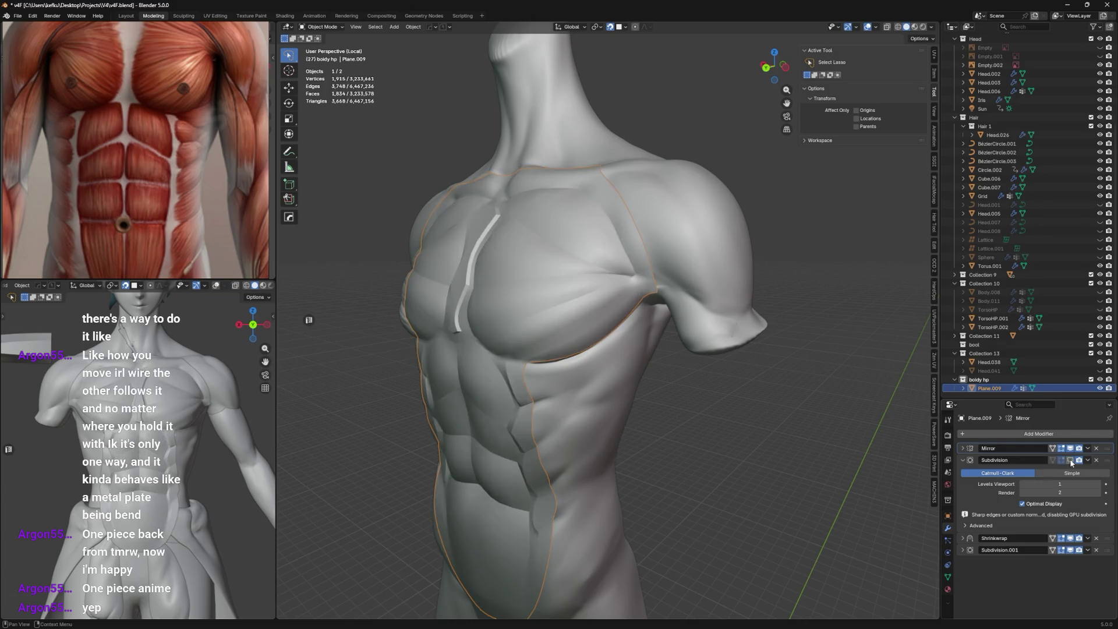
pyautogui.moveTo(740, 418)
pyautogui.mouseDown(button='middle')
pyautogui.moveTo(787, 399)
pyautogui.moveTo(717, 376)
pyautogui.mouseUp(button='middle')
pyautogui.press('Tab')
pyautogui.scroll(3, 611, 306)
# Undo the last change and nudge pec and rib-plate edge vertices so the crease follows the chest.
pyautogui.moveTo(611, 306); pyautogui.dragTo(559, 288, button='middle')
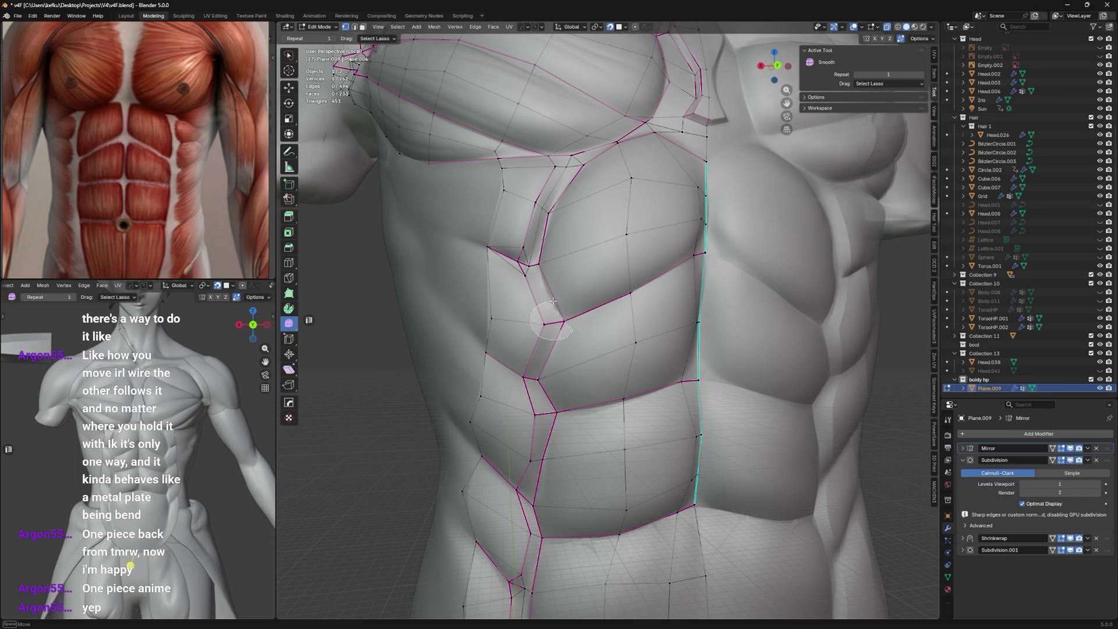
pyautogui.hotkey('ctrl', 'z')
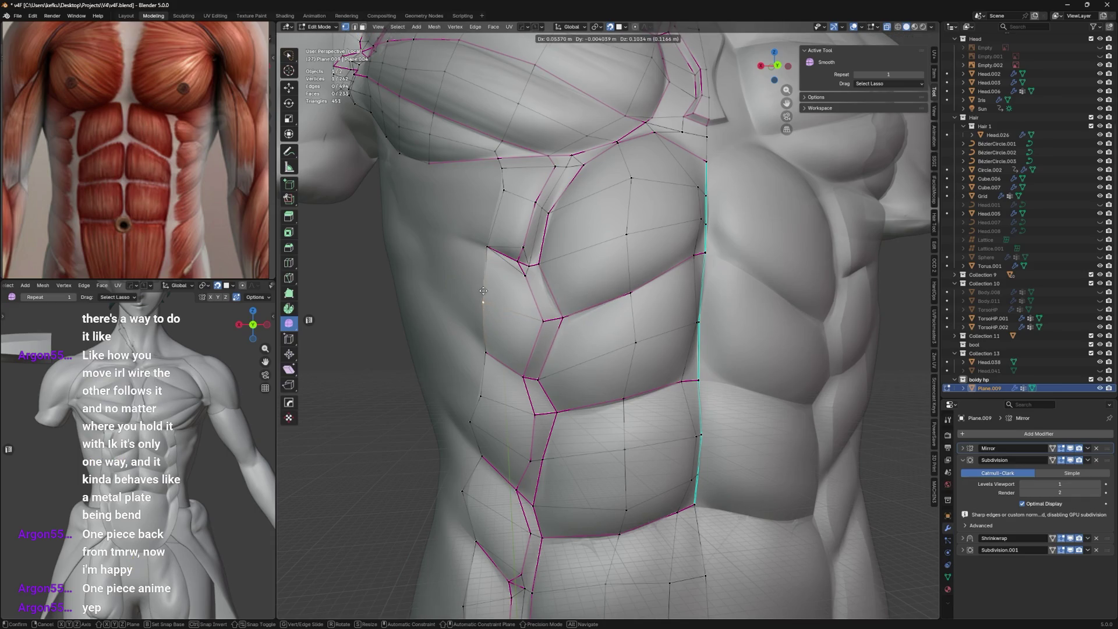
pyautogui.moveTo(478, 320)
pyautogui.mouseDown(button='middle')
pyautogui.moveTo(522, 288)
pyautogui.moveTo(540, 323)
pyautogui.mouseUp(button='middle')
pyautogui.press('g')
pyautogui.click(522, 301)
pyautogui.press('g')
pyautogui.click(563, 328)
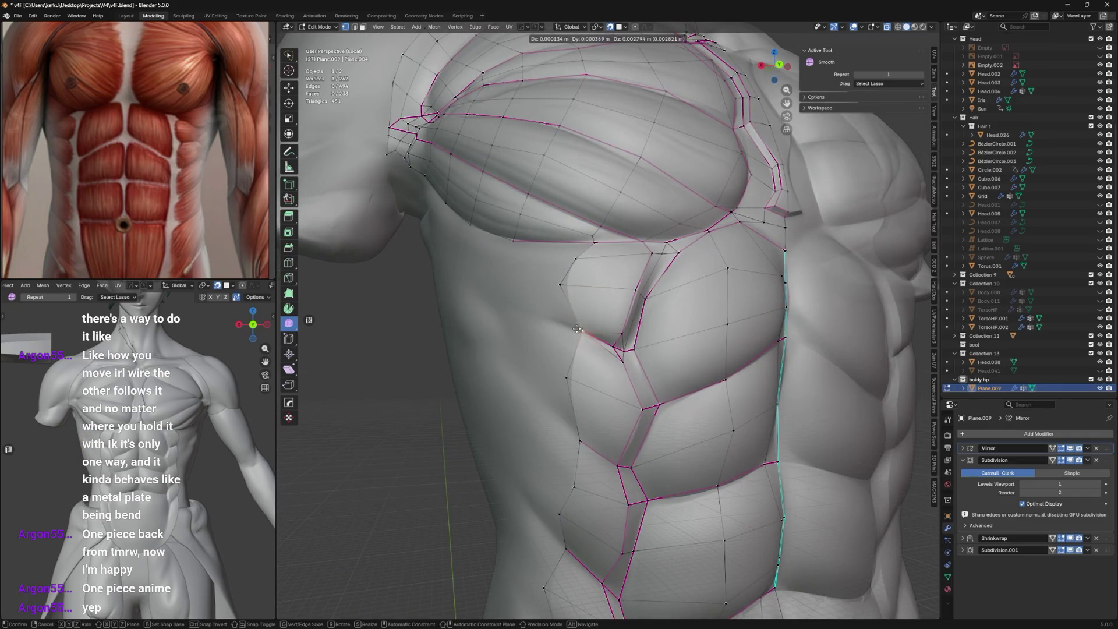
pyautogui.press('g')
pyautogui.press('g')
pyautogui.click(572, 297)
pyautogui.press('g')
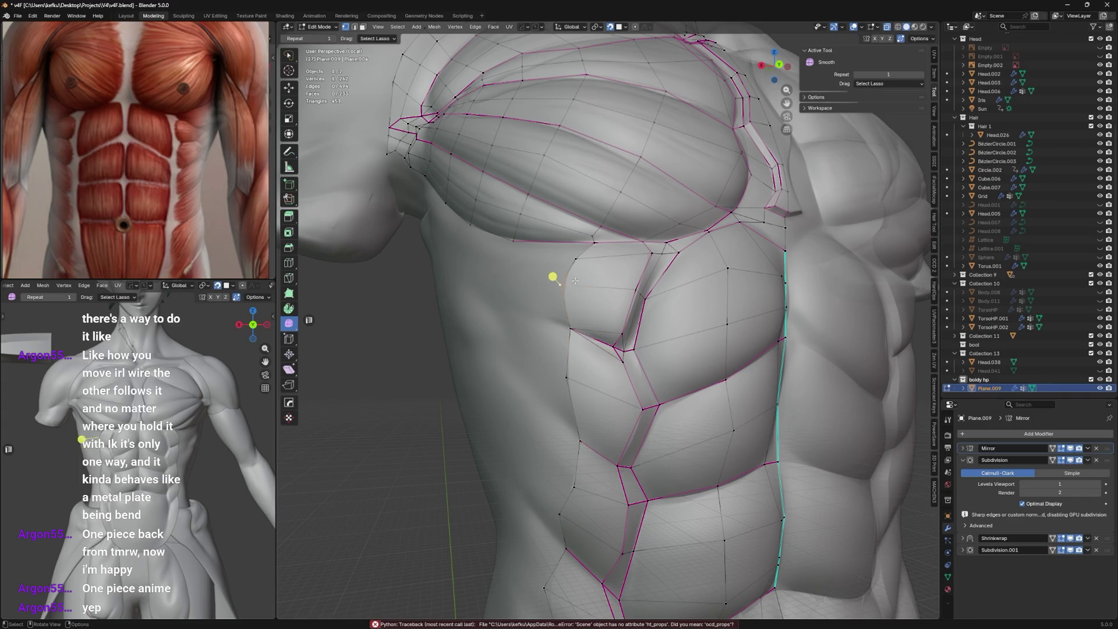
pyautogui.click(546, 262)
pyautogui.press('g')
pyautogui.click(577, 237)
# Slide the lower side-crease vertices into place, then circle-select faces down the abdomen column.
pyautogui.moveTo(577, 235)
pyautogui.mouseDown(button='middle')
pyautogui.moveTo(603, 277)
pyautogui.moveTo(587, 360)
pyautogui.mouseUp(button='middle')
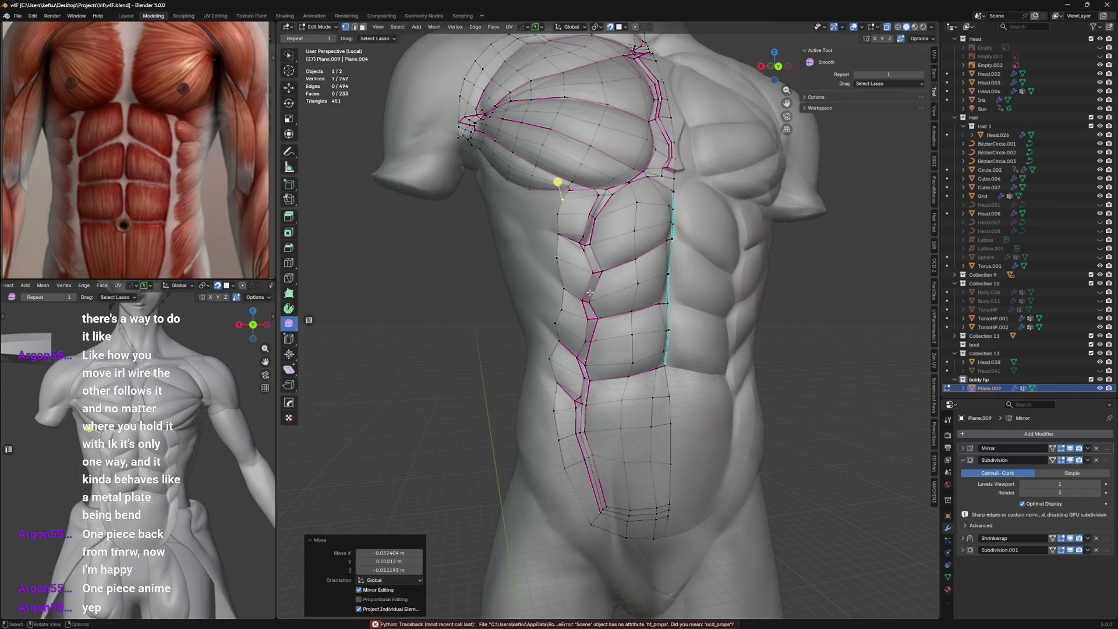
pyautogui.press('g')
pyautogui.click(559, 423)
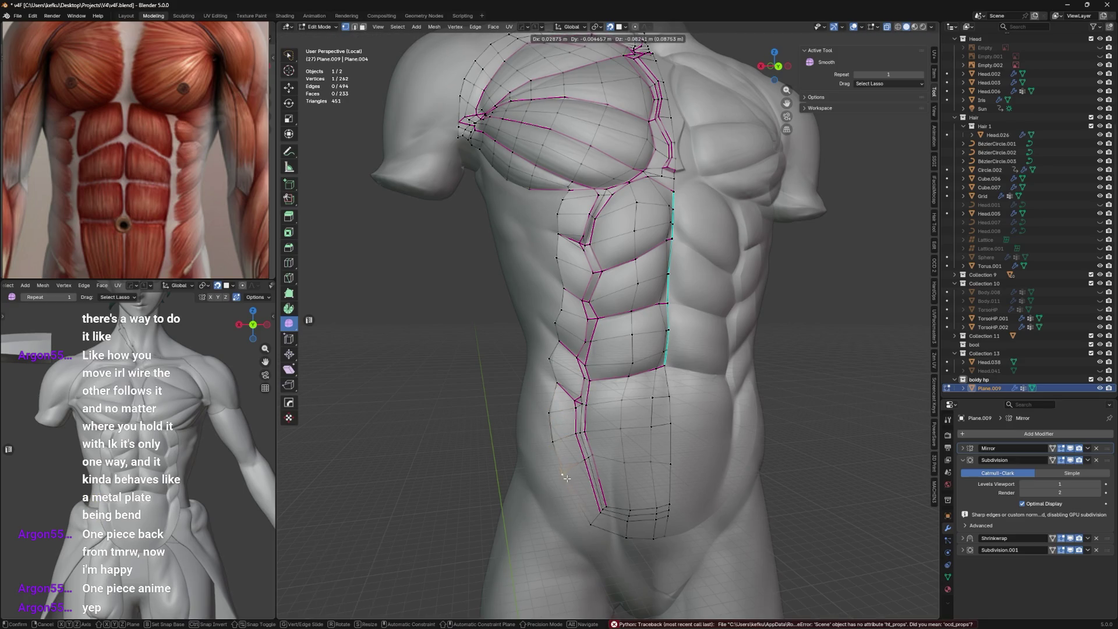
pyautogui.keyDown('shift'); pyautogui.click(587, 455); pyautogui.keyUp('shift')
pyautogui.press('g')
pyautogui.click(606, 454)
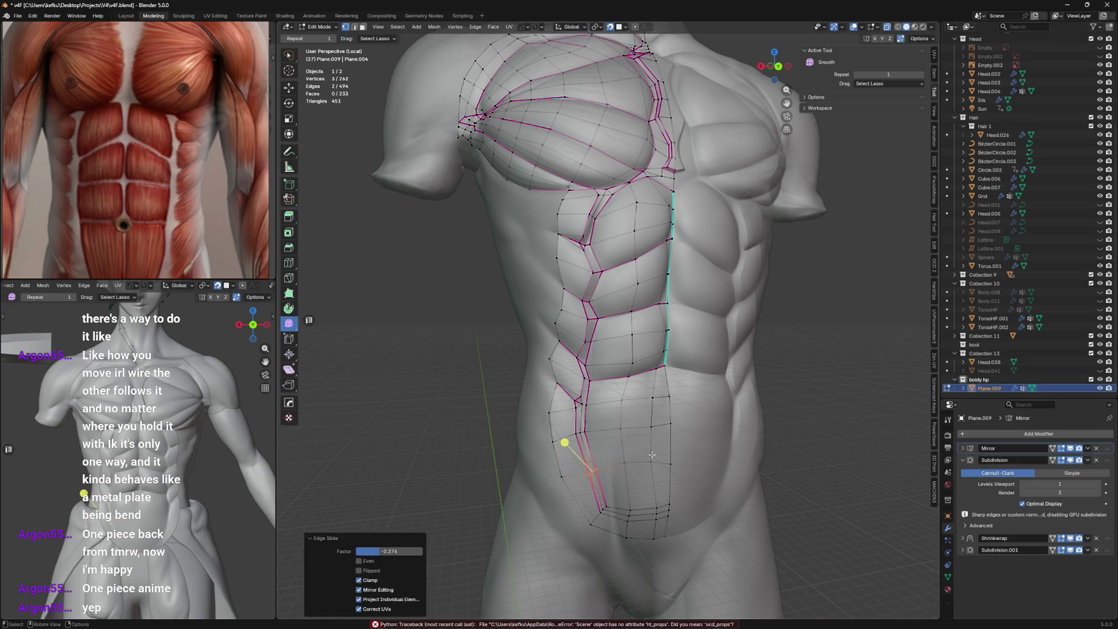
pyautogui.click(594, 490)
pyautogui.moveTo(594, 489)
pyautogui.mouseDown(button='middle')
pyautogui.moveTo(701, 425)
pyautogui.moveTo(655, 383)
pyautogui.mouseUp(button='middle')
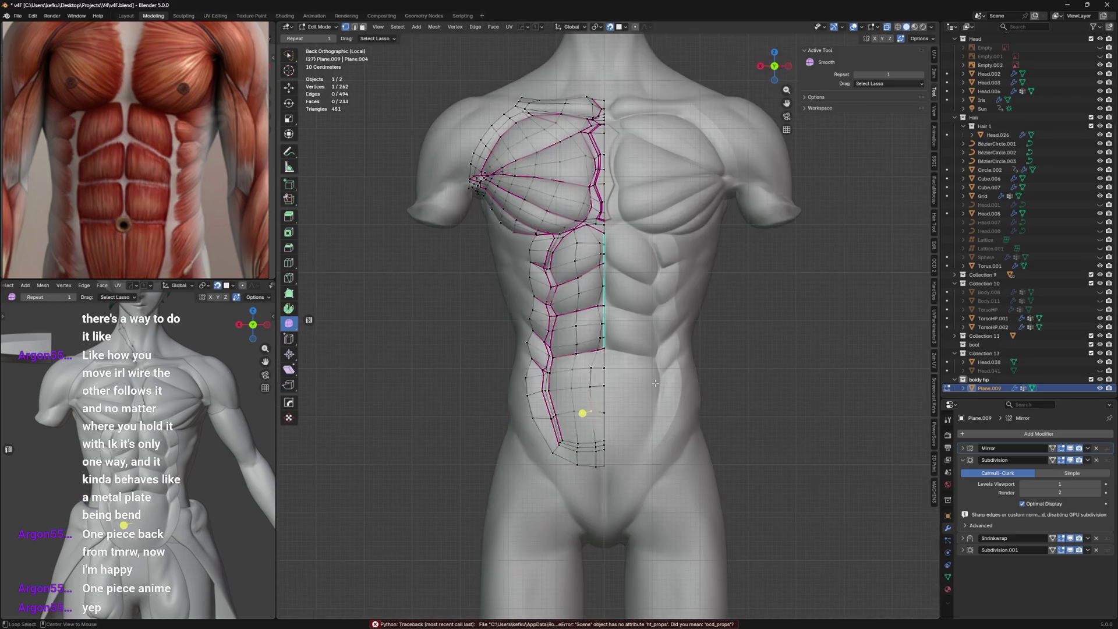
pyautogui.moveTo(582, 413); pyautogui.dragTo(594, 288)
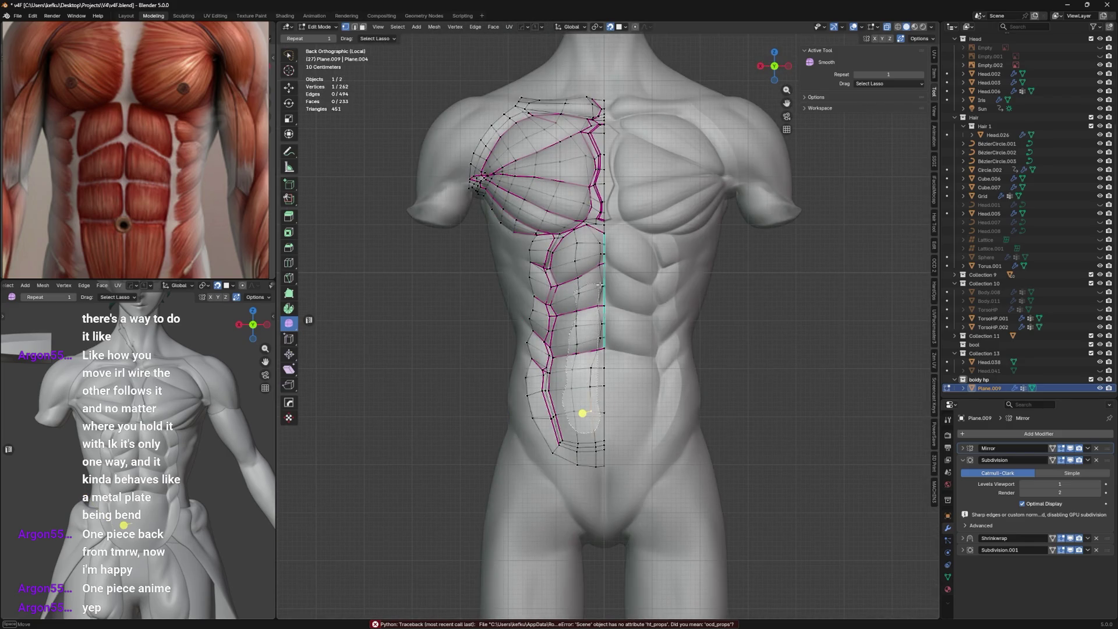
pyautogui.moveTo(595, 249); pyautogui.dragTo(594, 419)
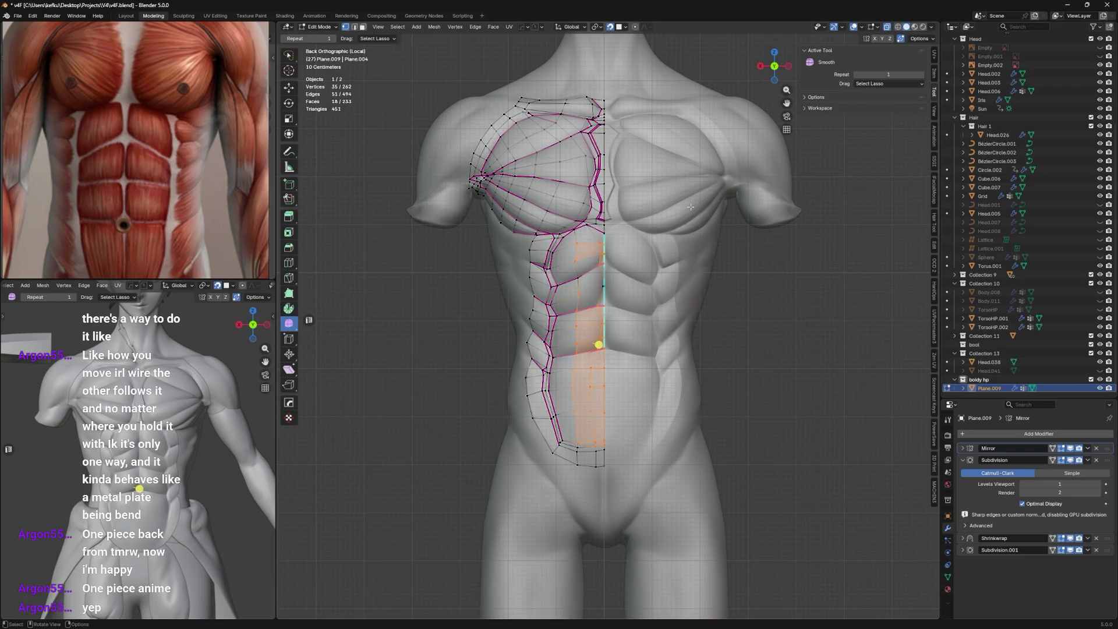
# Shift the selected abdomen column, clear the selection and slide a lower-ab vertex along its edge.
pyautogui.press('g')
pyautogui.click(639, 192)
pyautogui.scroll(2, 639, 262)
pyautogui.moveTo(638, 293)
pyautogui.mouseDown(button='middle')
pyautogui.moveTo(567, 297)
pyautogui.moveTo(823, 295)
pyautogui.moveTo(683, 418)
pyautogui.mouseUp(button='middle')
pyautogui.hotkey('alt', 'a')
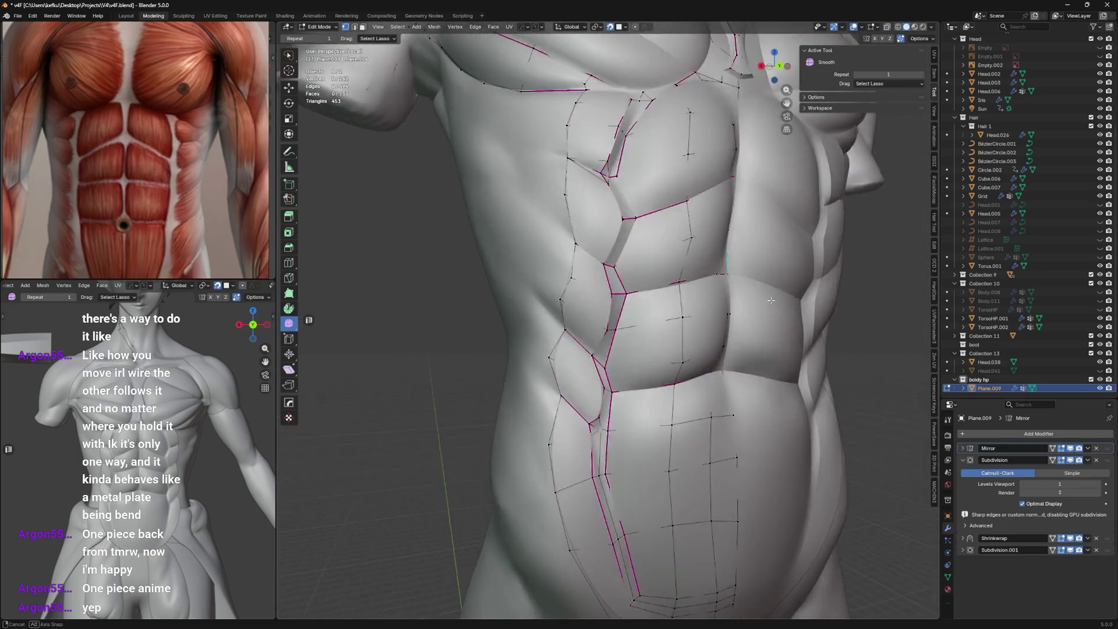
pyautogui.click(710, 430)
pyautogui.press('g')
pyautogui.press('g')
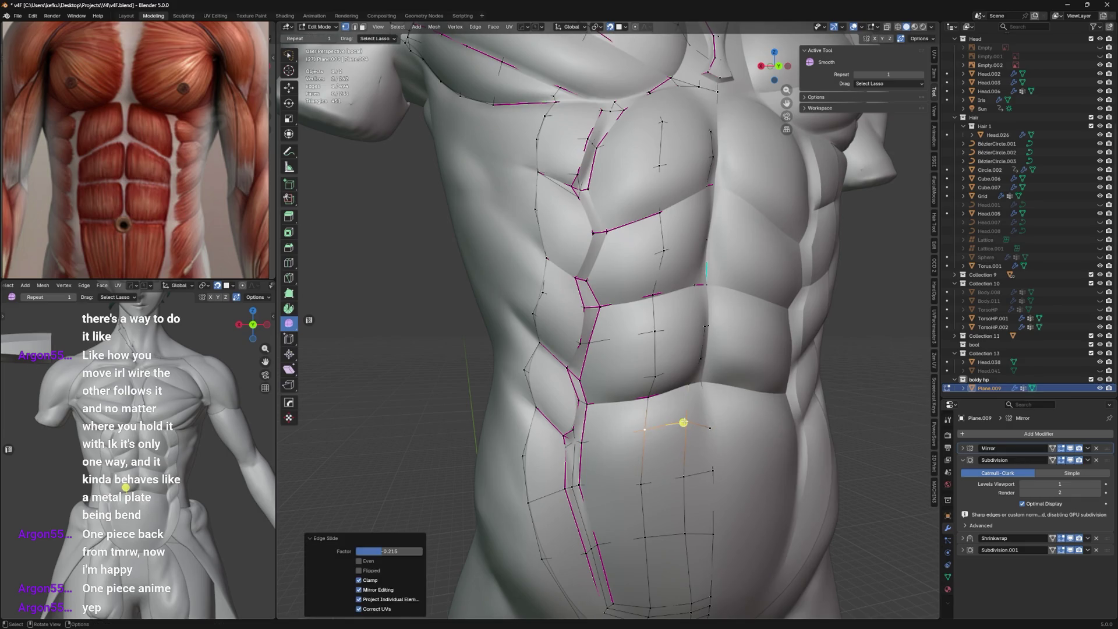
pyautogui.click(717, 404)
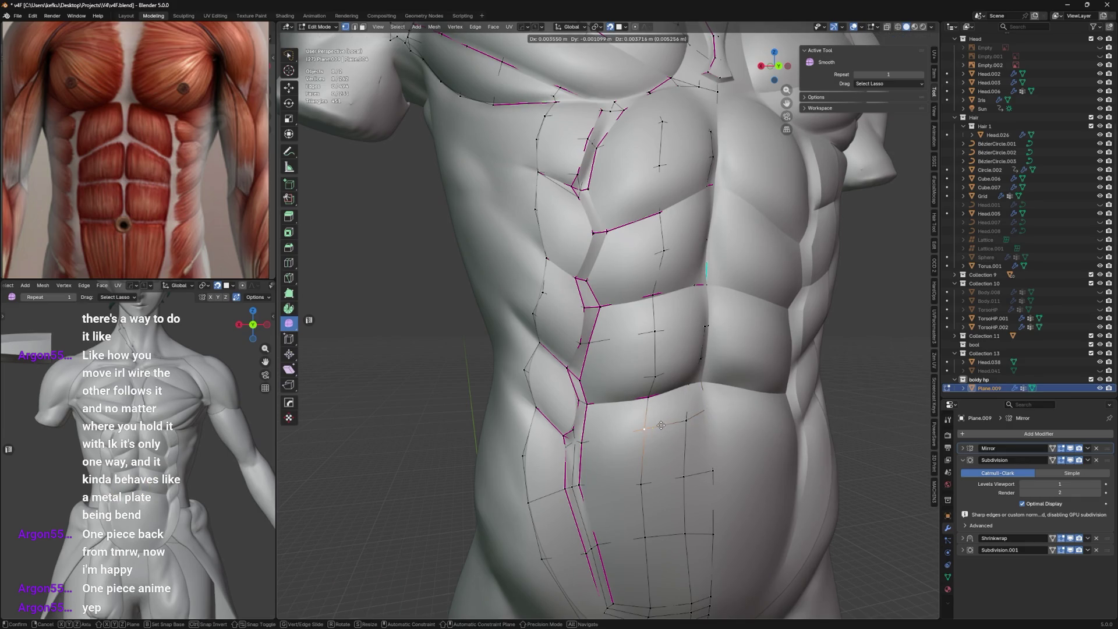
# Vertex-slide two more lower-ab vertices to tighten the divisions, then leave Edit Mode via the mode pie.
pyautogui.click(689, 419)
pyautogui.press('g')
pyautogui.press('g')
pyautogui.click(689, 416)
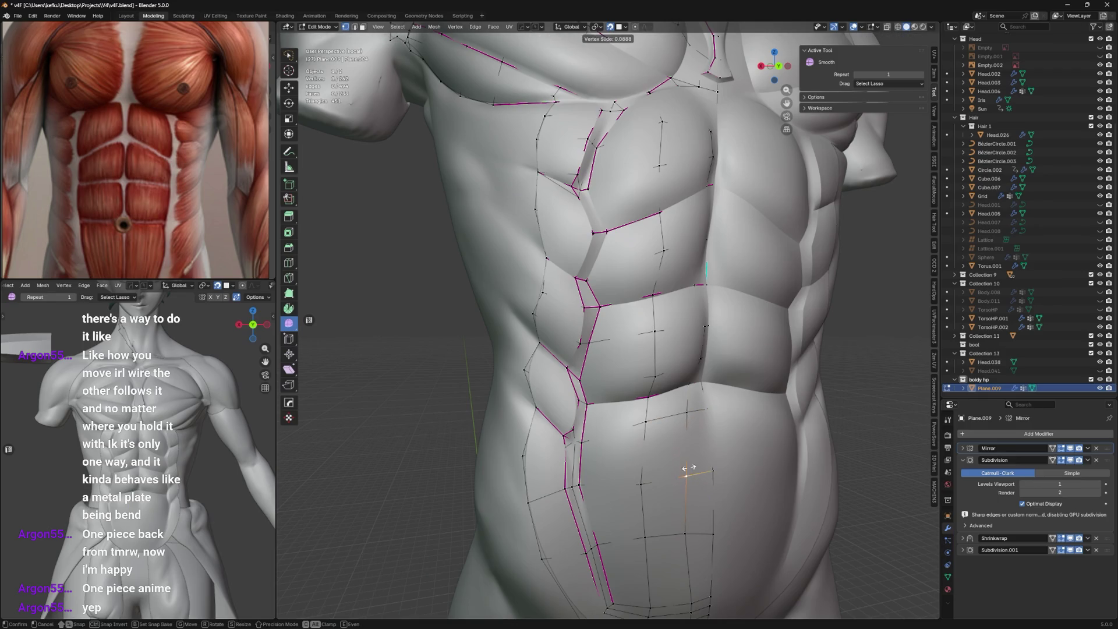
pyautogui.click(690, 515)
pyautogui.press('g')
pyautogui.press('g')
pyautogui.click(695, 522)
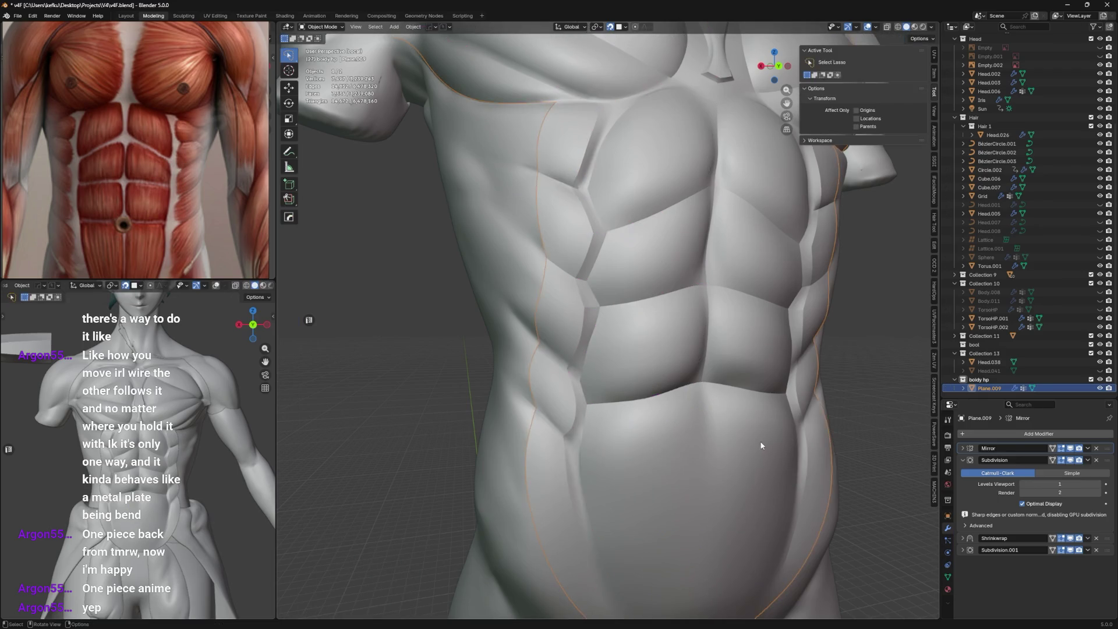
pyautogui.press('g')
pyautogui.press('g')
pyautogui.hotkey('ctrl', 'Tab')
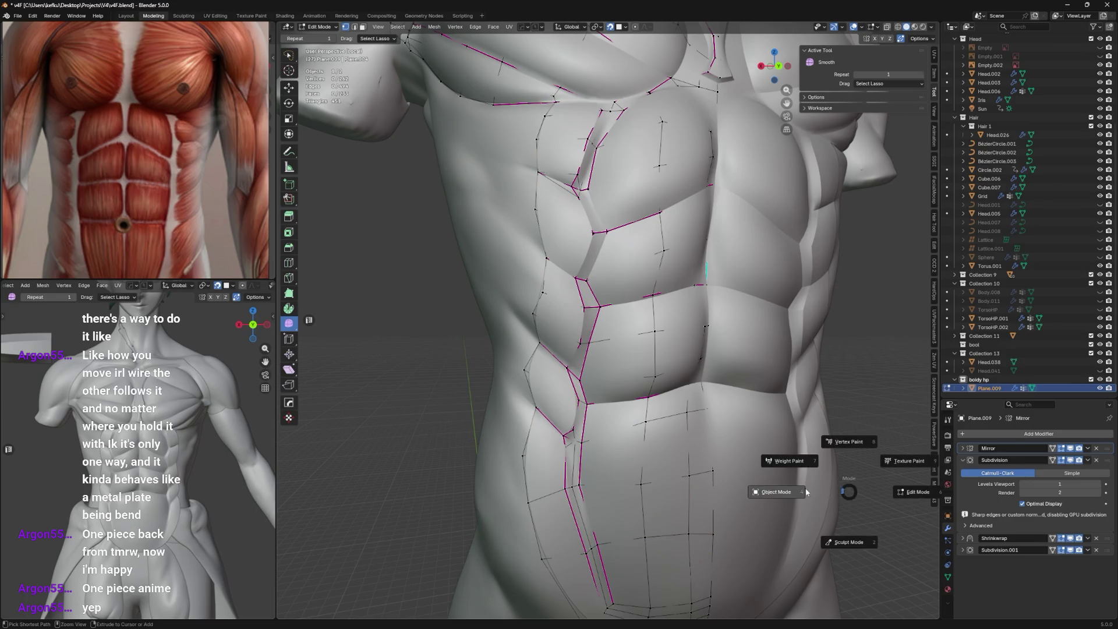
pyautogui.click(813, 476)
pyautogui.hotkey('ctrl', 'Tab')
# Enter Sculpt Mode on the high-res torso with the Inflate/Deflate brush at 200 px and hide the grey belly mesh.
pyautogui.click(795, 513)
pyautogui.moveTo(704, 448); pyautogui.dragTo(712, 224, button='middle')
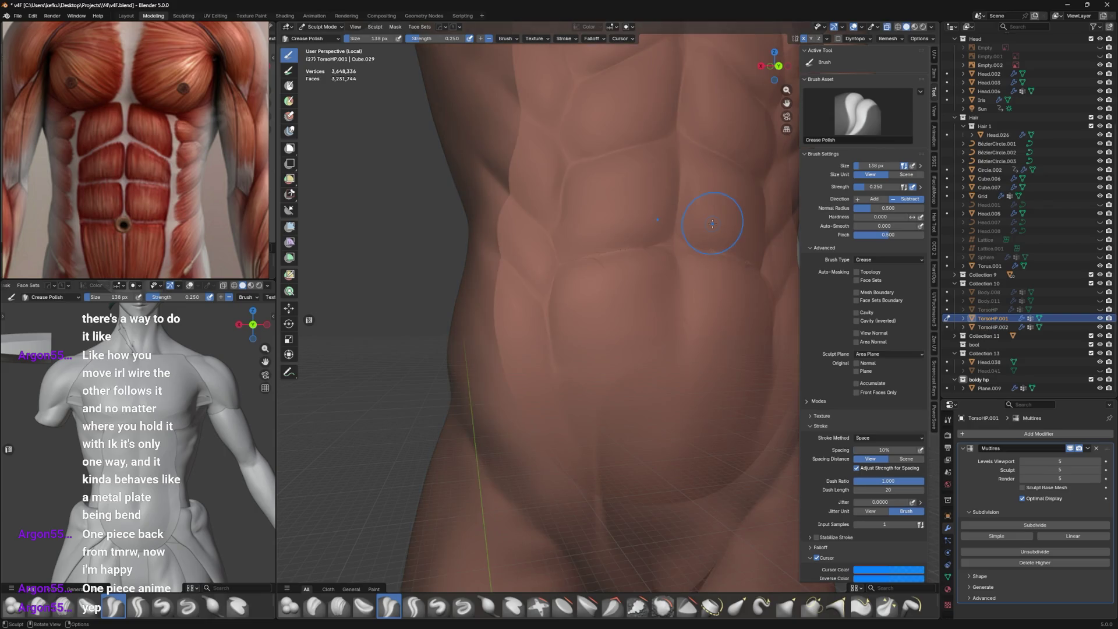
pyautogui.moveTo(711, 224); pyautogui.dragTo(524, 516, button='middle')
pyautogui.click(489, 604)
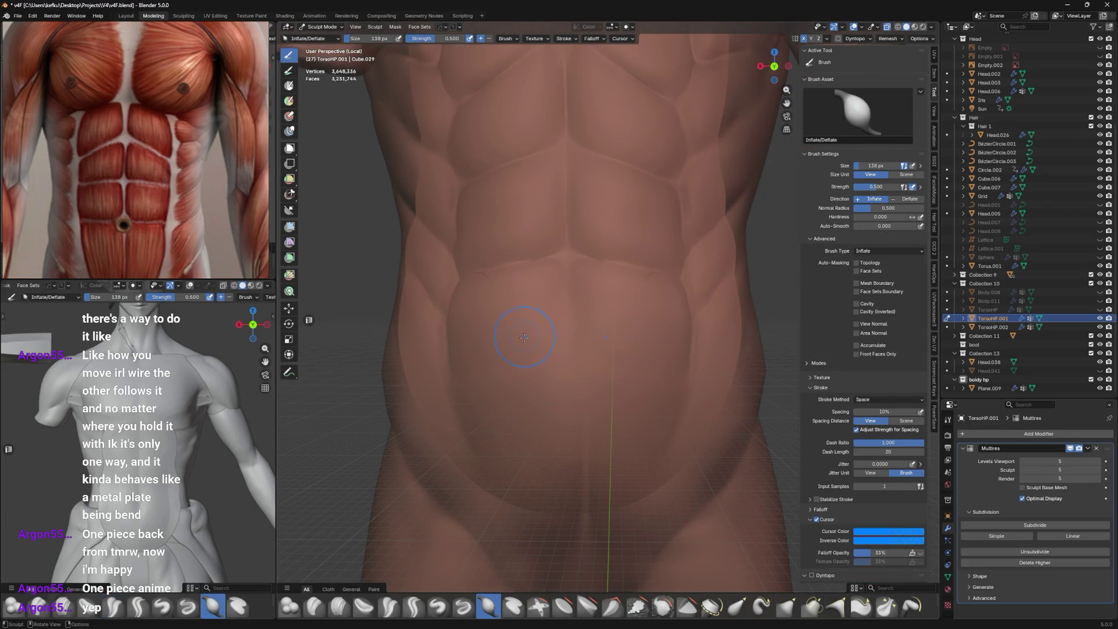
pyautogui.moveTo(524, 337); pyautogui.dragTo(594, 314, button='middle')
pyautogui.press(']')
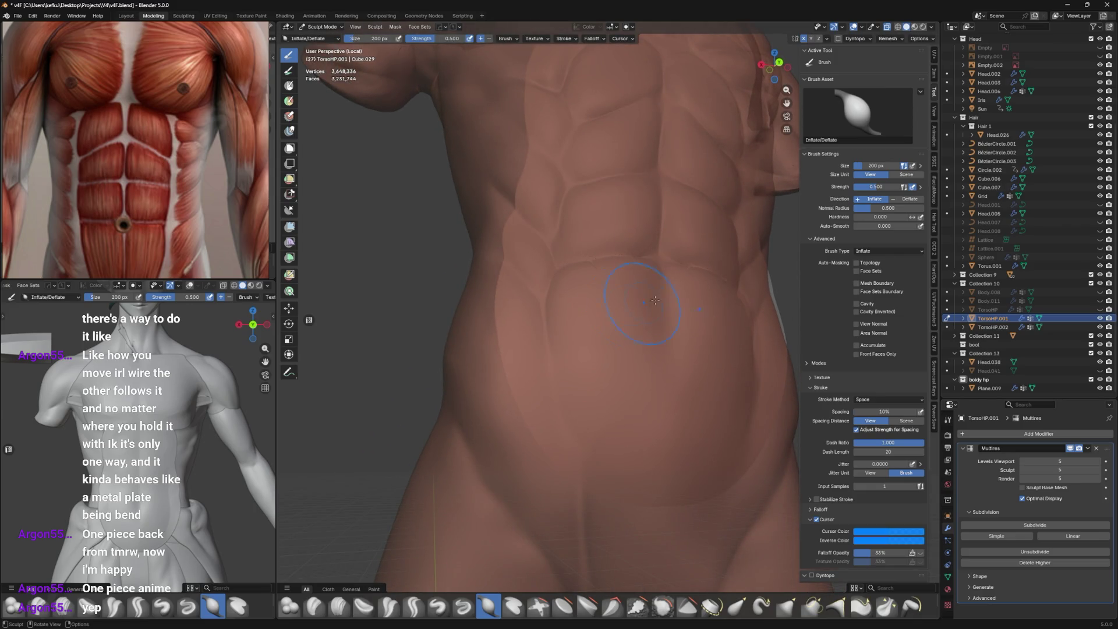
pyautogui.moveTo(655, 300); pyautogui.dragTo(646, 360, button='middle')
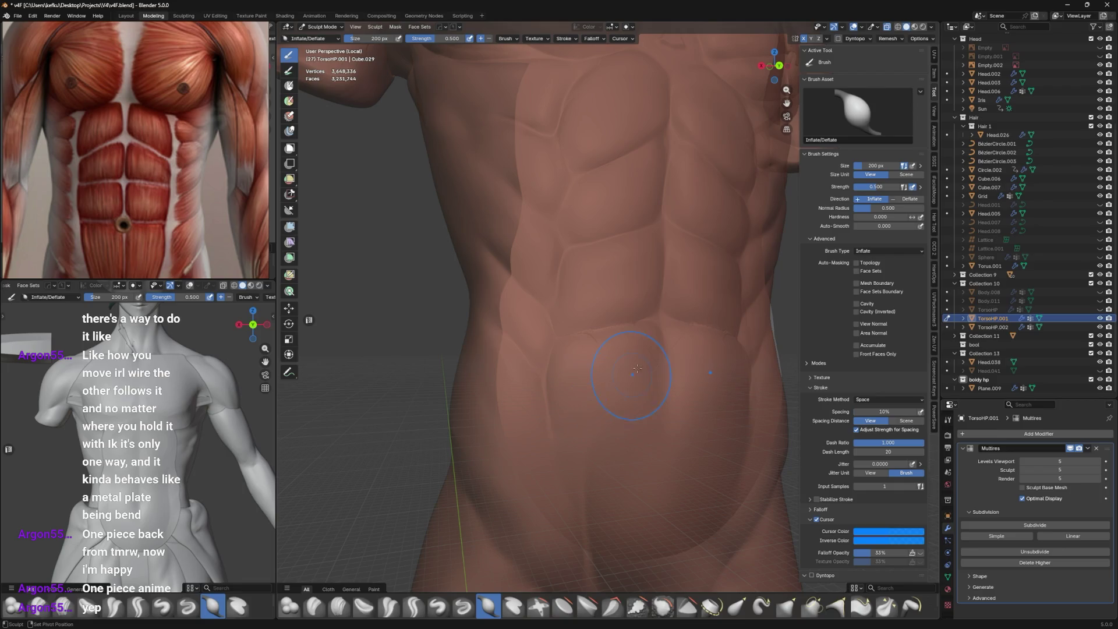
pyautogui.press('ctrl+KP_3')
pyautogui.scroll(2, 556, 320)
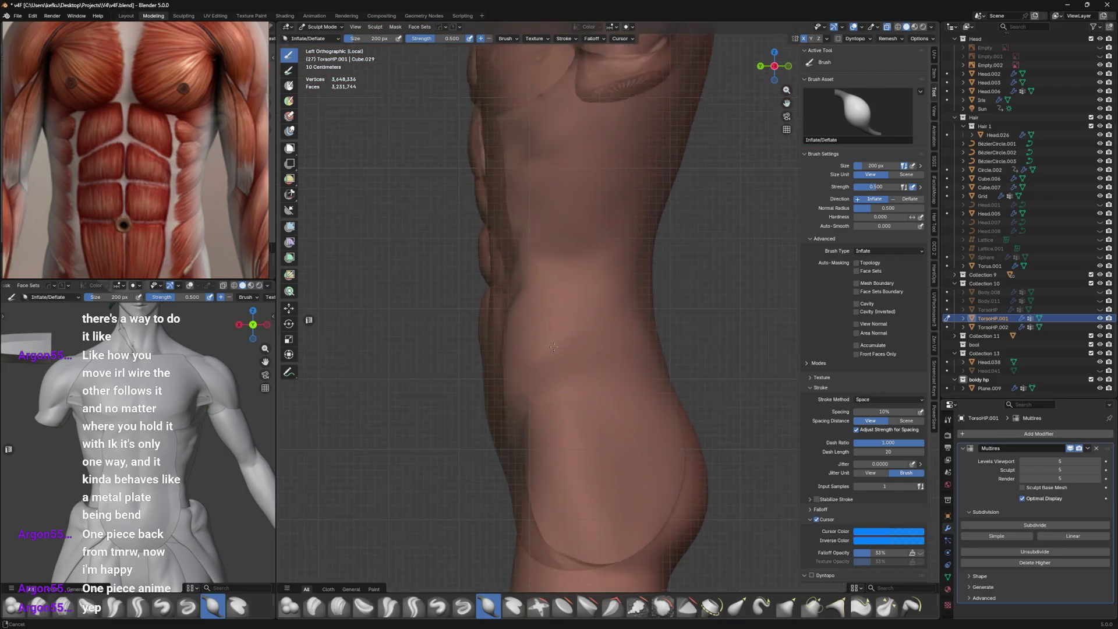
pyautogui.moveTo(555, 323); pyautogui.dragTo(465, 361, button='middle')
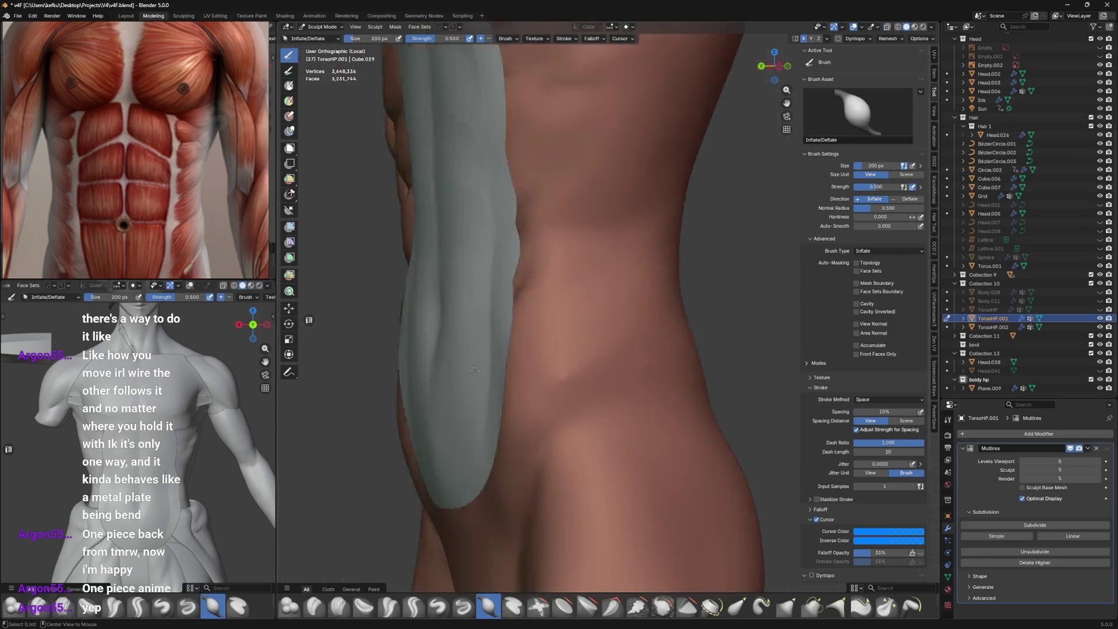
pyautogui.press('ctrl+KP_1')
pyautogui.click(1084, 385)
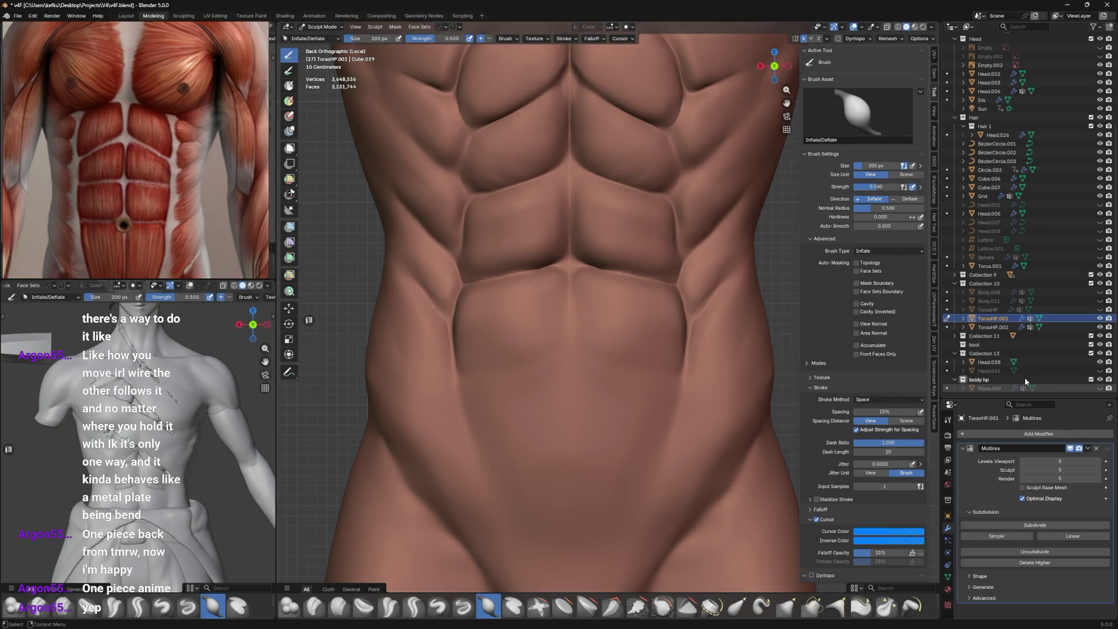
# Inflate the lower belly from front and side views, resizing the brush to 302 px then smaller.
pyautogui.press('ctrl+KP_3')
pyautogui.moveTo(461, 348); pyautogui.dragTo(539, 333, button='middle')
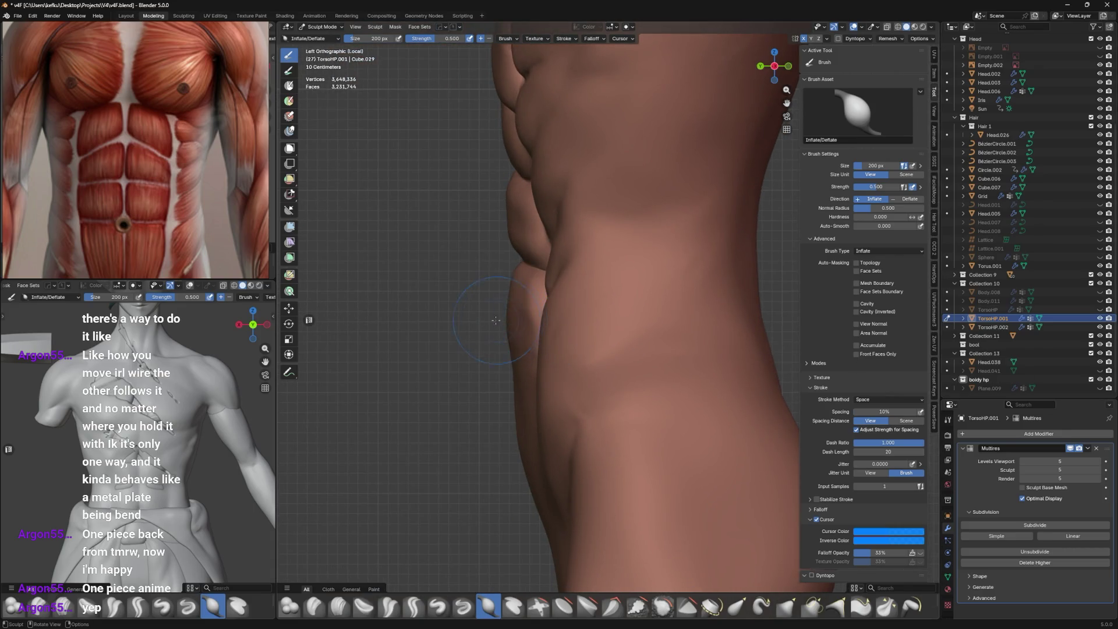
pyautogui.press('ctrl+KP_1')
pyautogui.press('f')
pyautogui.click(585, 358)
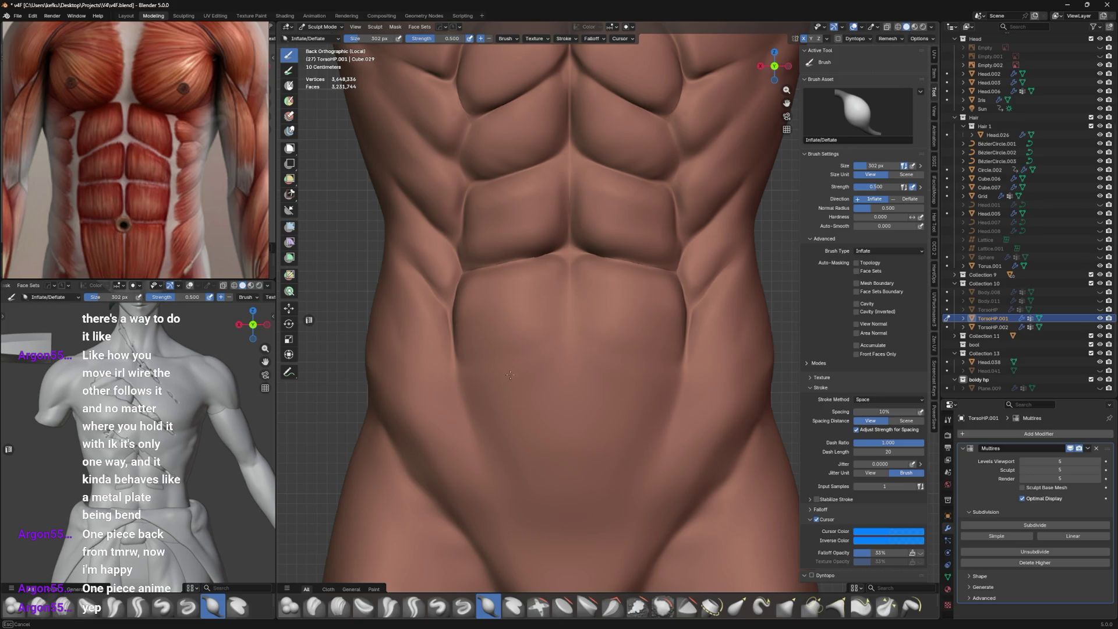
pyautogui.press('KP_3')
pyautogui.press('f')
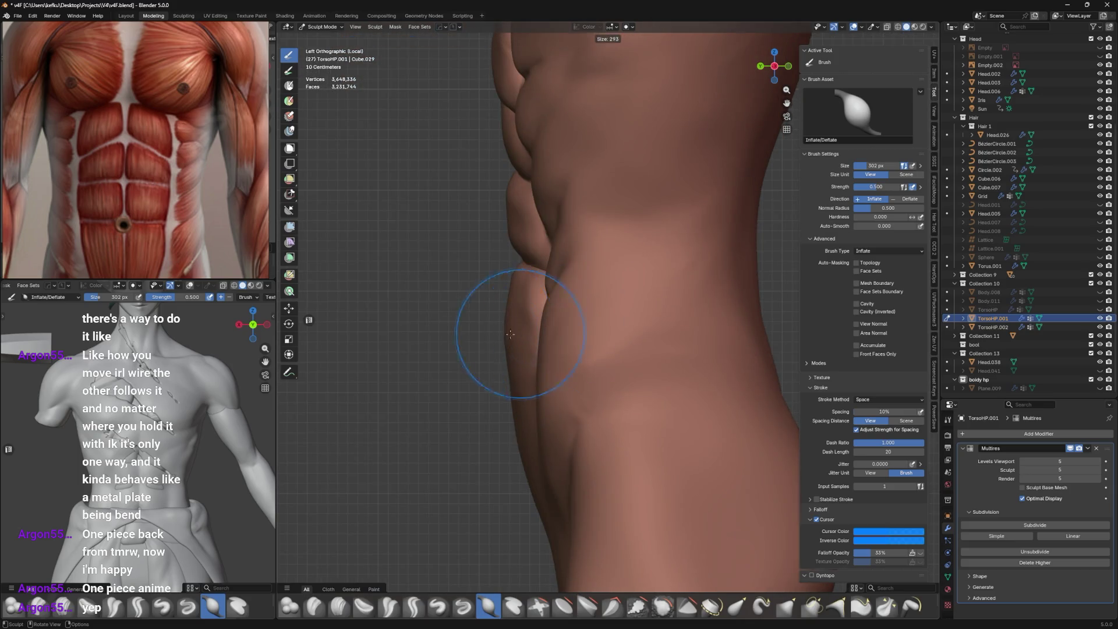
pyautogui.click(516, 349)
pyautogui.moveTo(524, 349); pyautogui.dragTo(612, 332, button='middle')
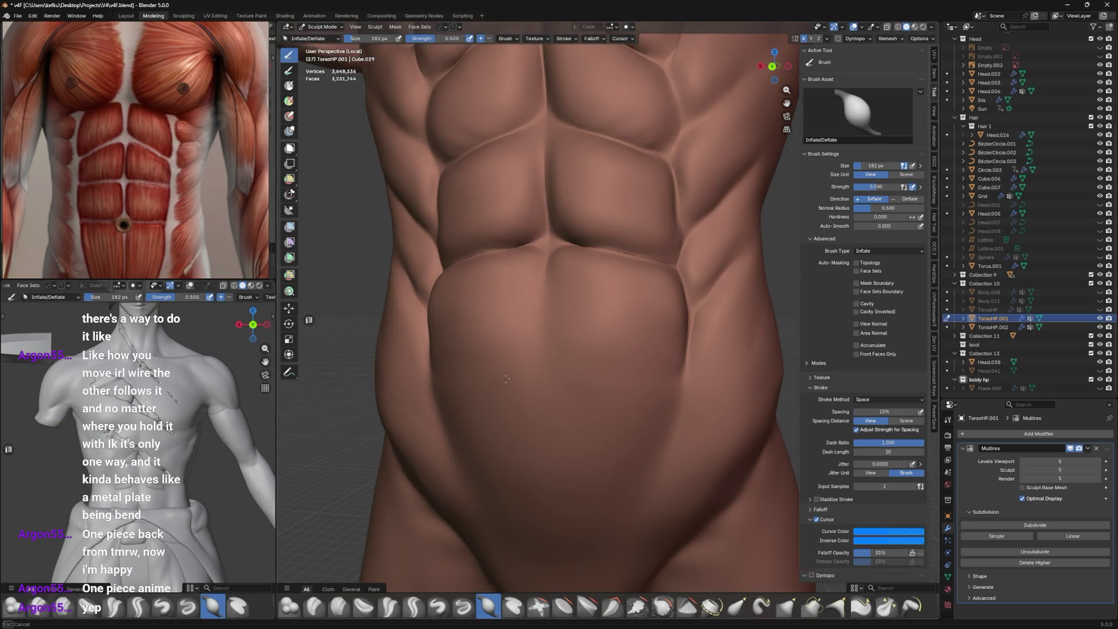
pyautogui.moveTo(543, 358); pyautogui.dragTo(563, 269, button='middle')
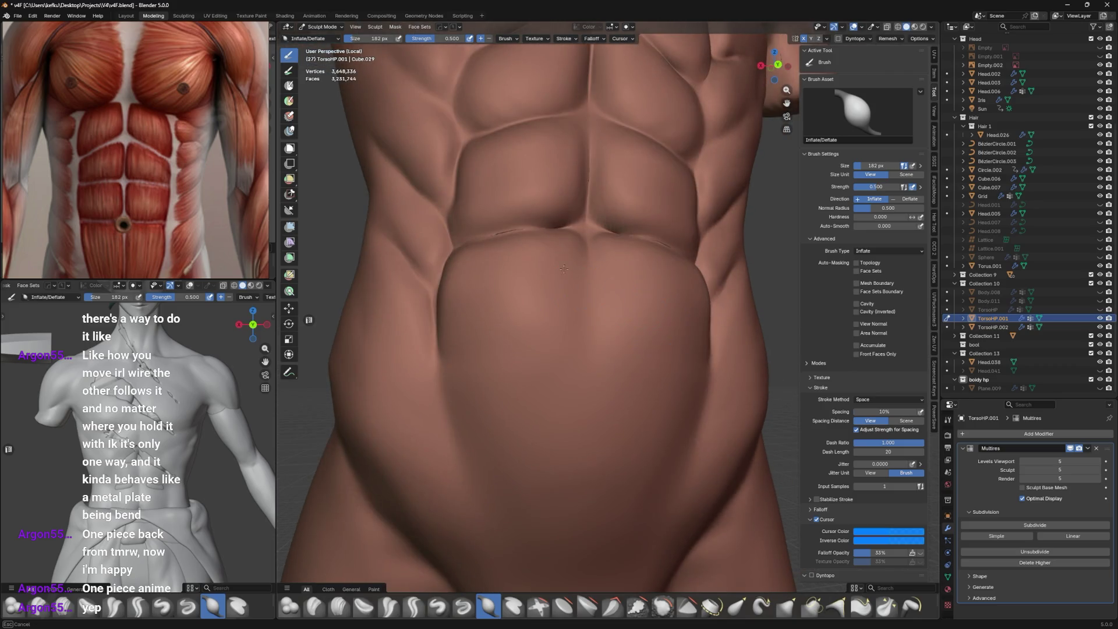
pyautogui.hotkey('ctrl', 'Tab')
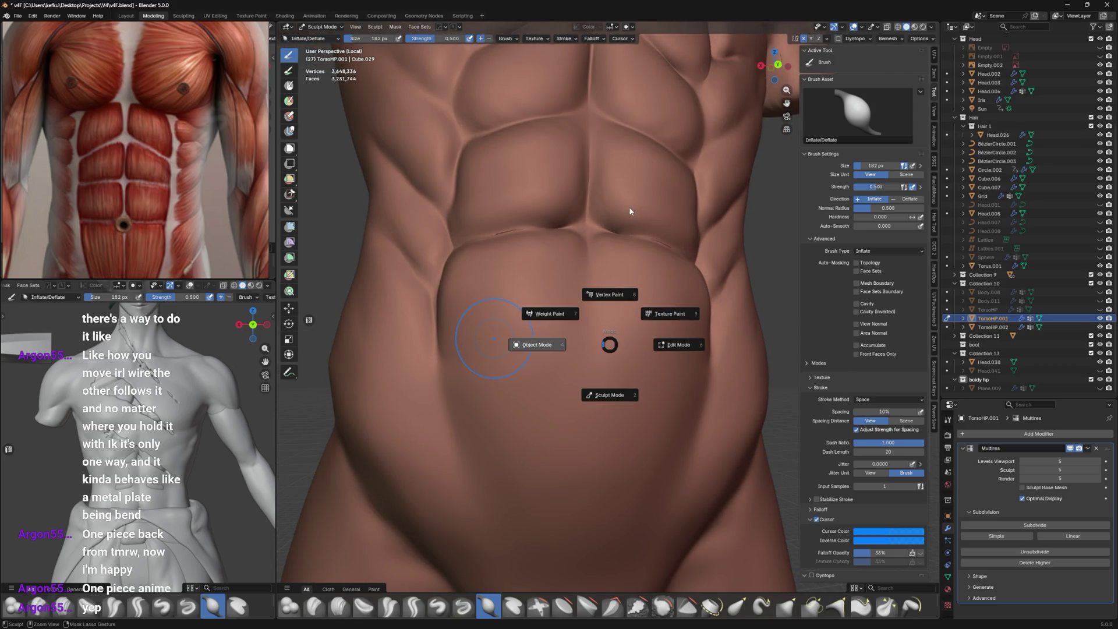
# Back in Object Mode, select Plane.009 then TorsoHP.001 from a left view and enter Sculpt Mode.
pyautogui.click(536, 345)
pyautogui.moveTo(602, 296); pyautogui.dragTo(681, 349, button='middle')
pyautogui.click(990, 388)
pyautogui.scroll(-3, 611, 332)
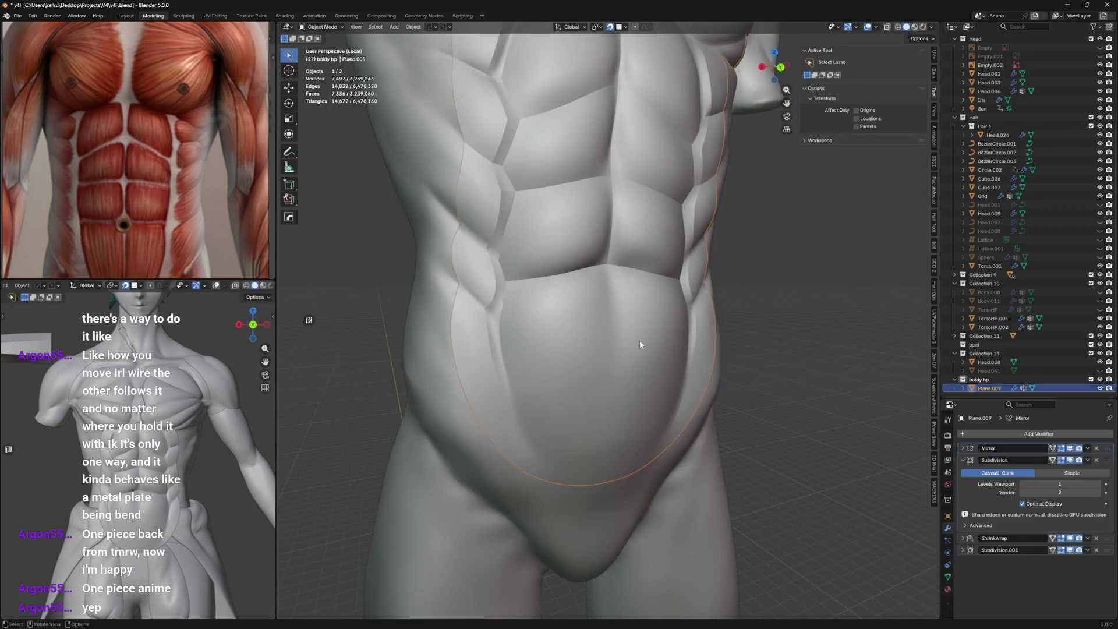
pyautogui.moveTo(611, 332)
pyautogui.mouseDown(button='middle')
pyautogui.moveTo(631, 323)
pyautogui.moveTo(620, 321)
pyautogui.mouseUp(button='middle')
pyautogui.press('ctrl+KP_3')
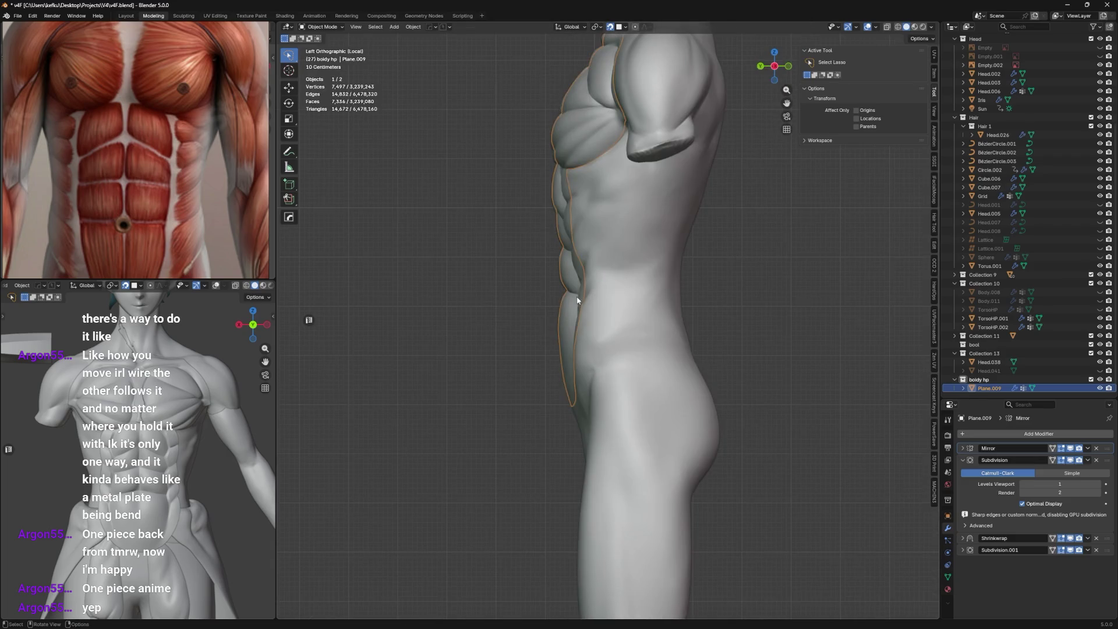
pyautogui.scroll(3, 611, 349)
pyautogui.scroll(2, 604, 379)
pyautogui.click(648, 350)
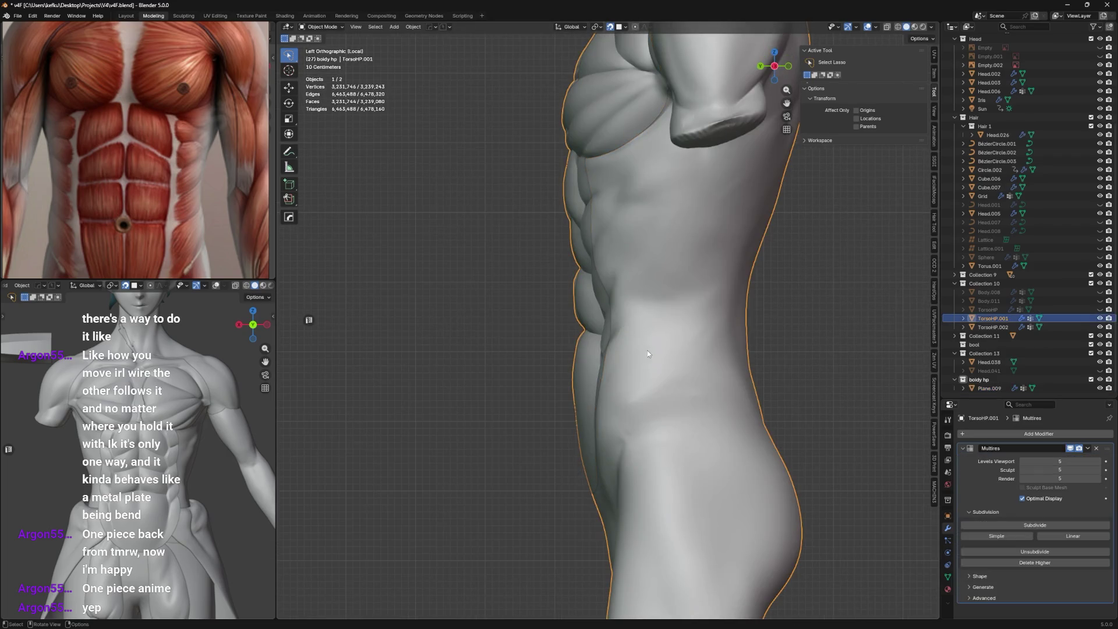
pyautogui.hotkey('ctrl', 'Tab')
pyautogui.click(580, 294)
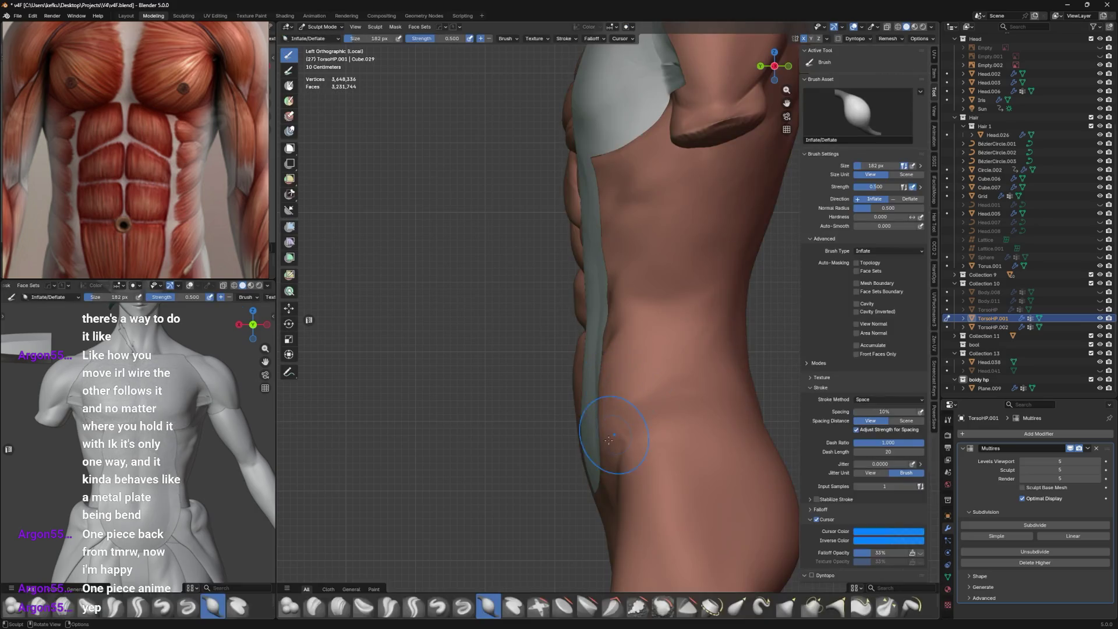
# Pull the waist flank outward with the Elastic Grab brush and return to Object Mode.
pyautogui.click(739, 605)
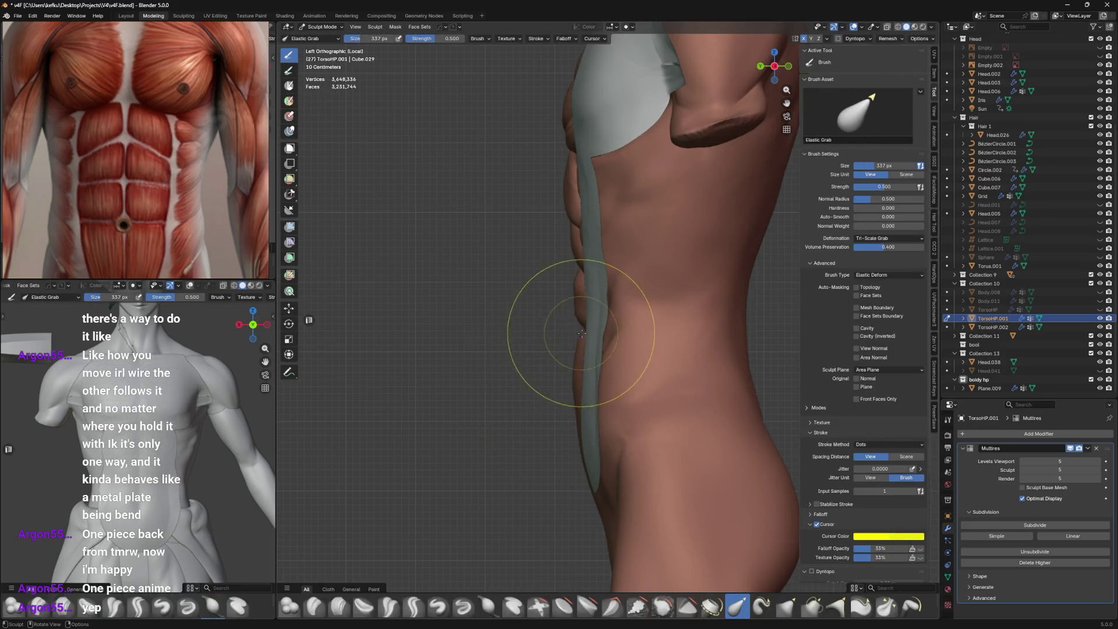
pyautogui.moveTo(579, 337)
pyautogui.mouseDown()
pyautogui.moveTo(593, 335)
pyautogui.moveTo(581, 362)
pyautogui.mouseUp()
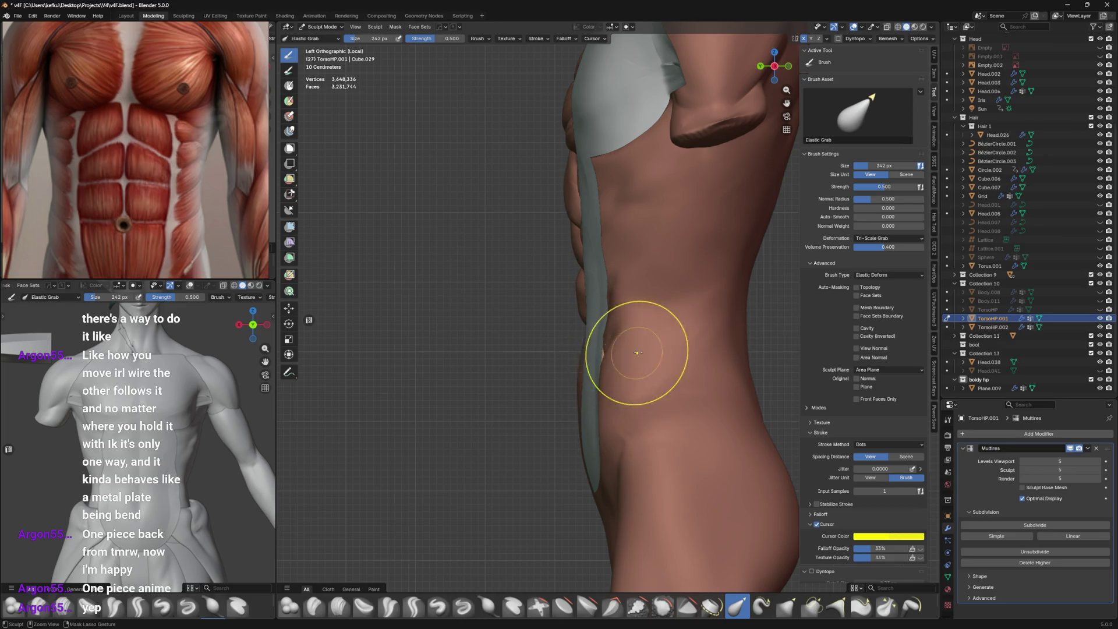
pyautogui.hotkey('ctrl', 'Tab')
pyautogui.click(568, 352)
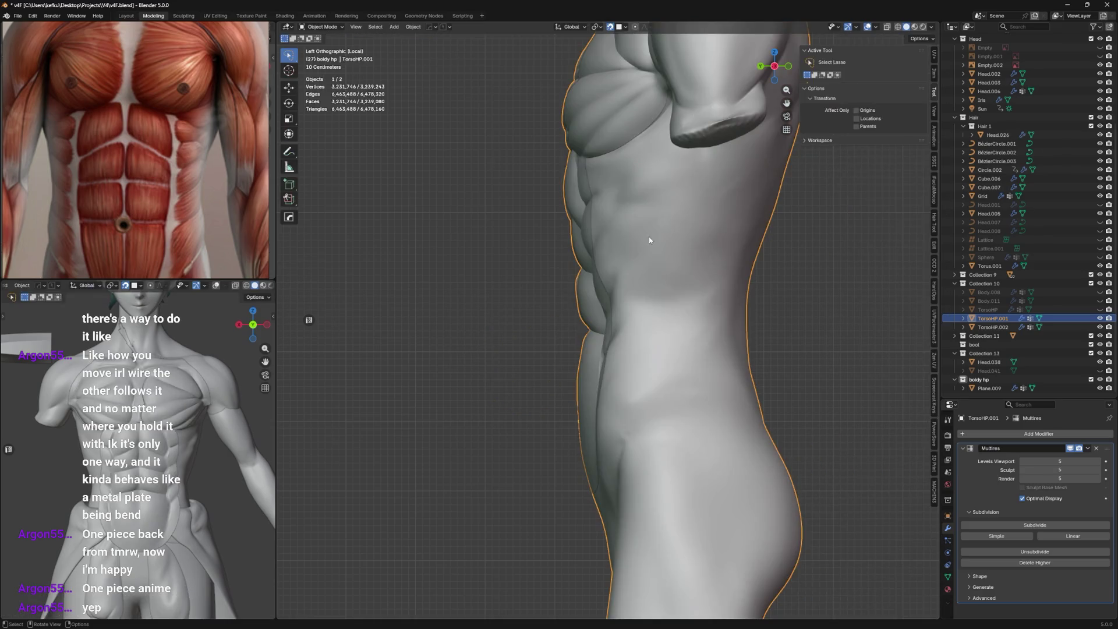
# Save the file, then hide the TorsoHP.001 mesh and exit local view to show the full scene.
pyautogui.click(629, 341)
pyautogui.moveTo(629, 341)
pyautogui.mouseDown(button='middle')
pyautogui.moveTo(679, 359)
pyautogui.moveTo(696, 319)
pyautogui.moveTo(716, 332)
pyautogui.mouseUp(button='middle')
pyautogui.hotkey('ctrl', 's')
pyautogui.click(568, 349)
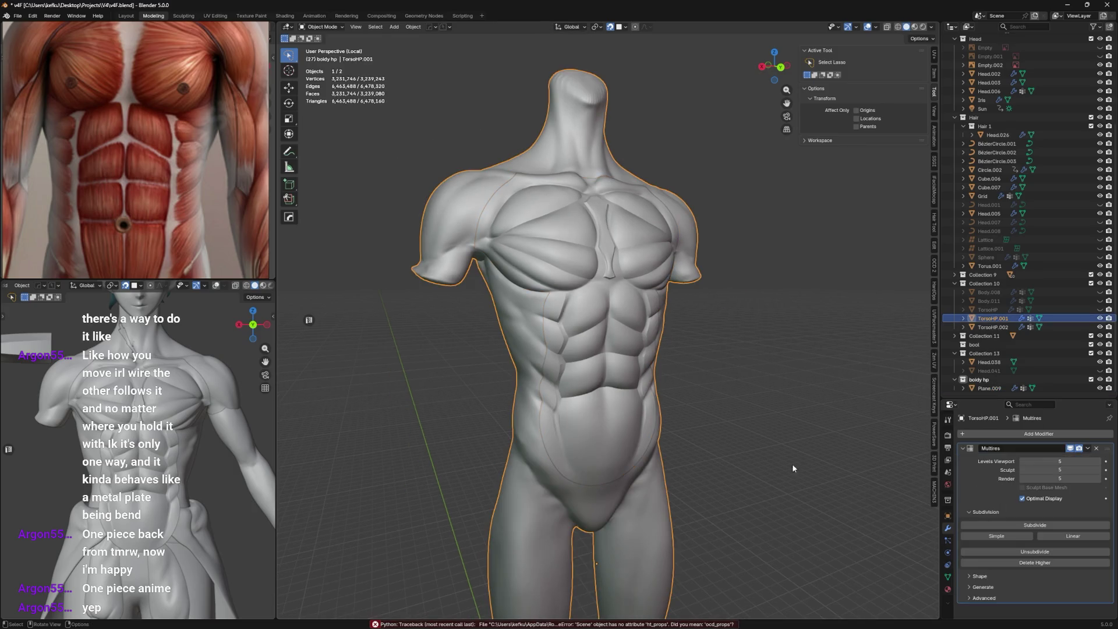
pyautogui.click(1100, 319)
pyautogui.press('KP_Divide')
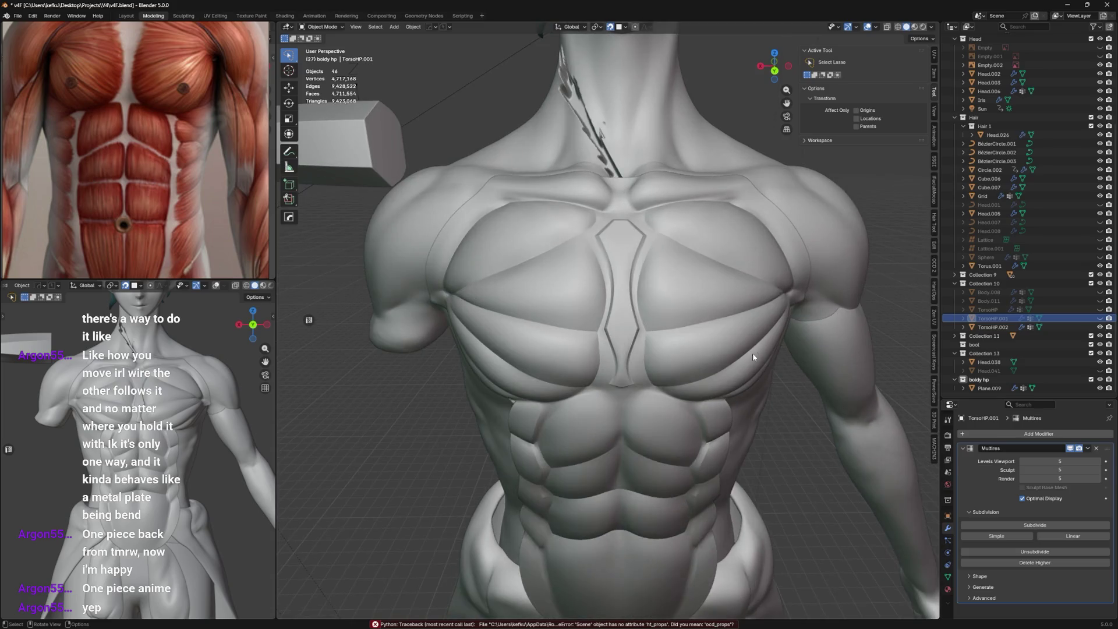
pyautogui.moveTo(779, 353); pyautogui.dragTo(810, 320, button='middle')
# Enable In Front viewport display for Plane.009 so the plate draws over the body, then save.
pyautogui.click(711, 325)
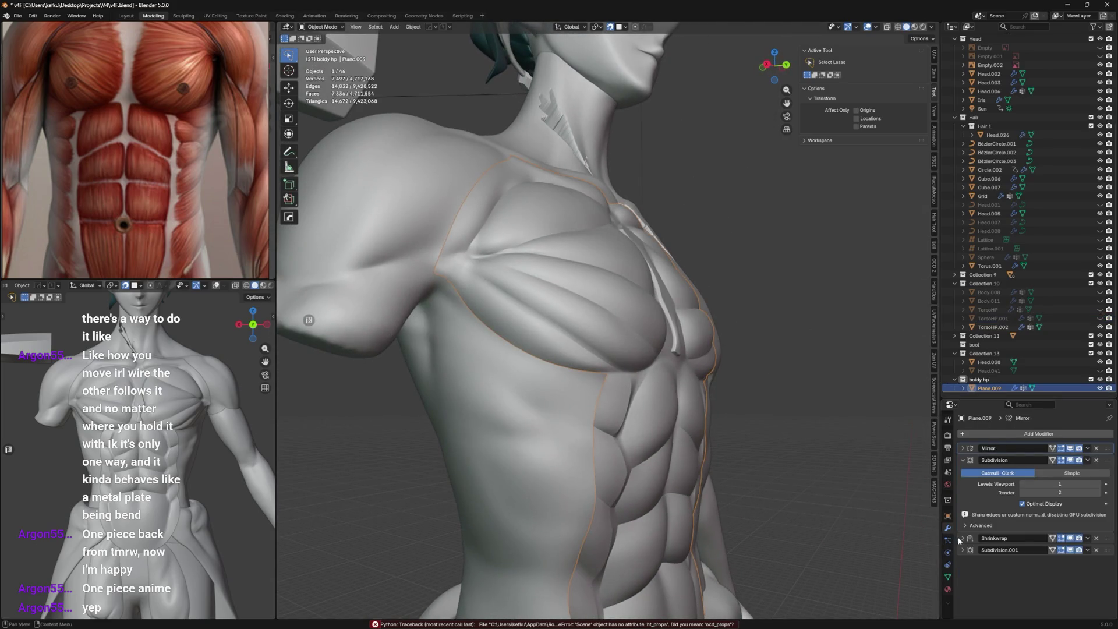
pyautogui.click(949, 577)
pyautogui.click(948, 528)
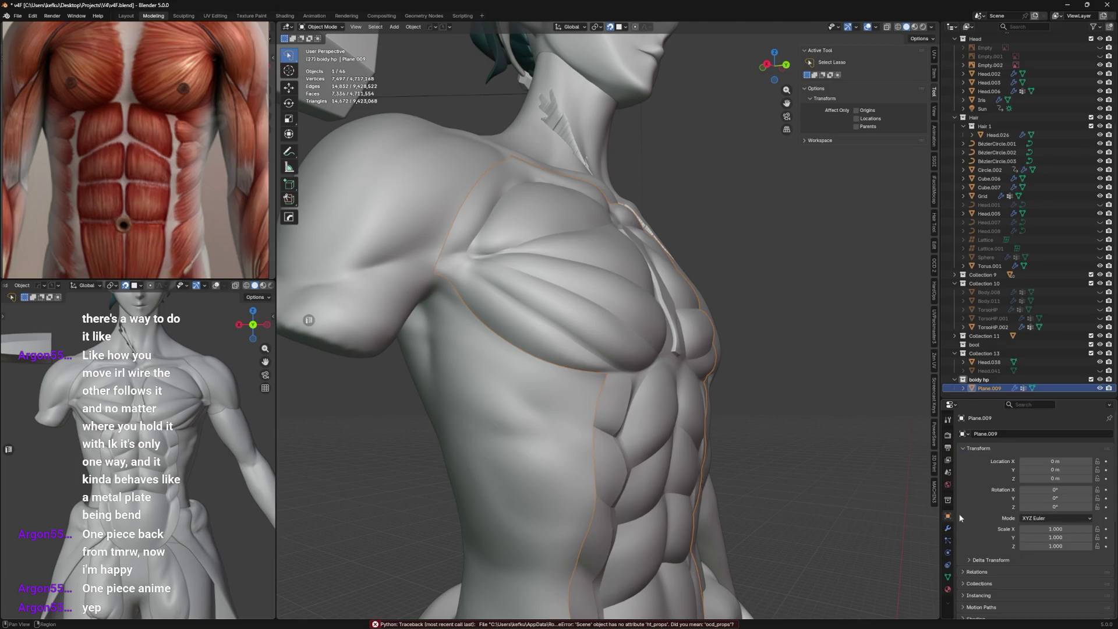
pyautogui.scroll(-5, 1032, 525)
pyautogui.click(1023, 574)
pyautogui.moveTo(611, 350); pyautogui.dragTo(524, 350, button='middle')
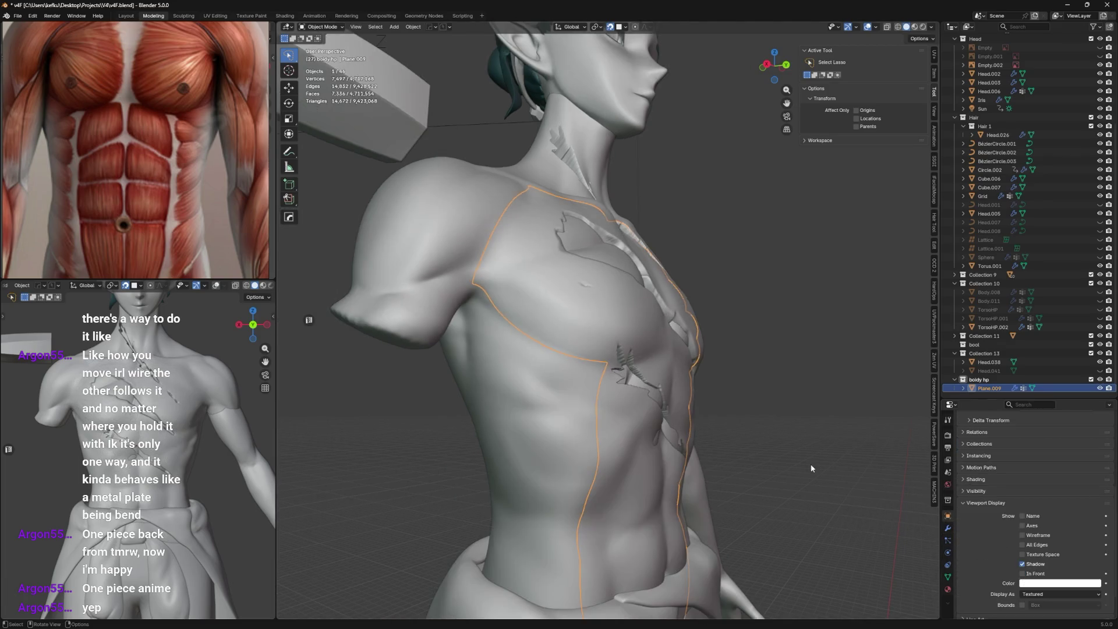
pyautogui.click(800, 443)
pyautogui.moveTo(800, 442); pyautogui.dragTo(725, 435, button='middle')
pyautogui.moveTo(619, 388); pyautogui.dragTo(678, 419, button='middle')
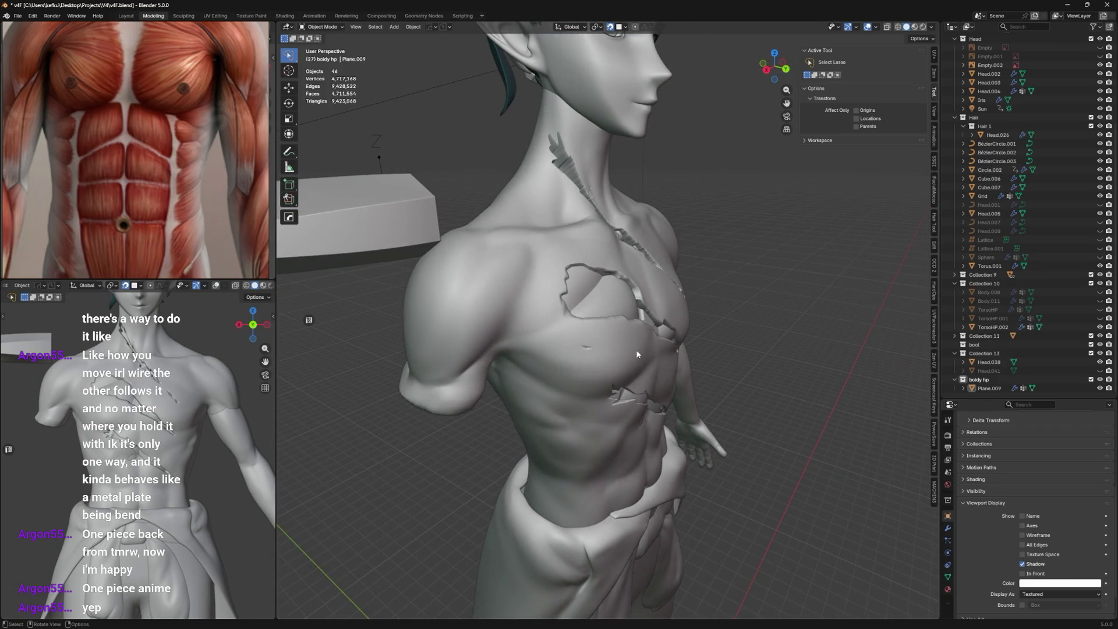
pyautogui.click(636, 349)
pyautogui.hotkey('ctrl', 's')
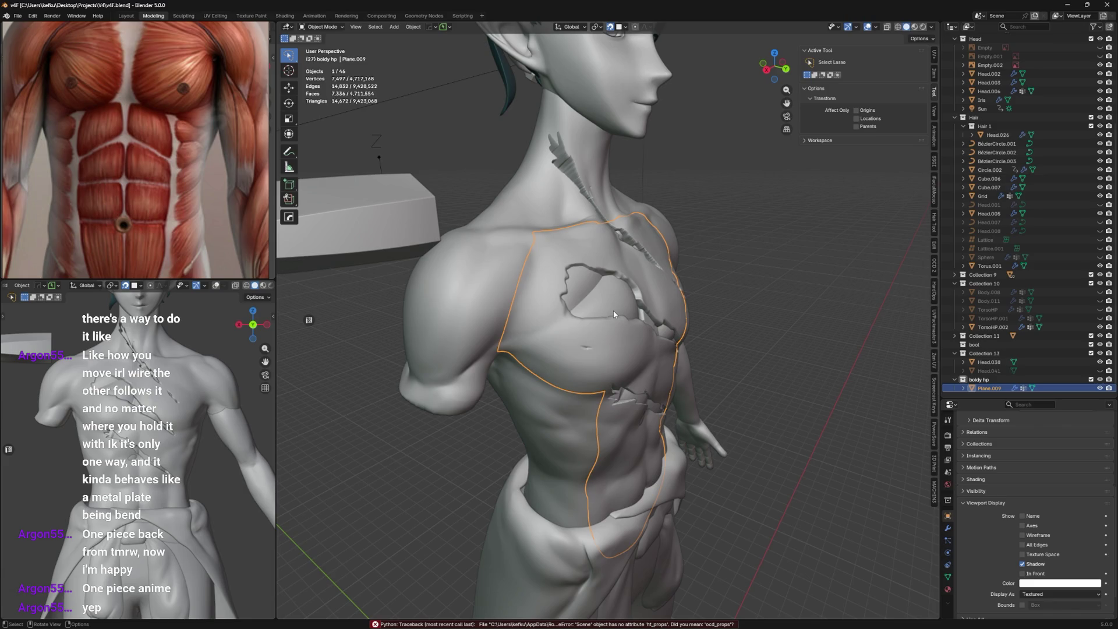
# Add a Multiresolution modifier to Plane.009 and subdivide it twice to level 2.
pyautogui.click(947, 529)
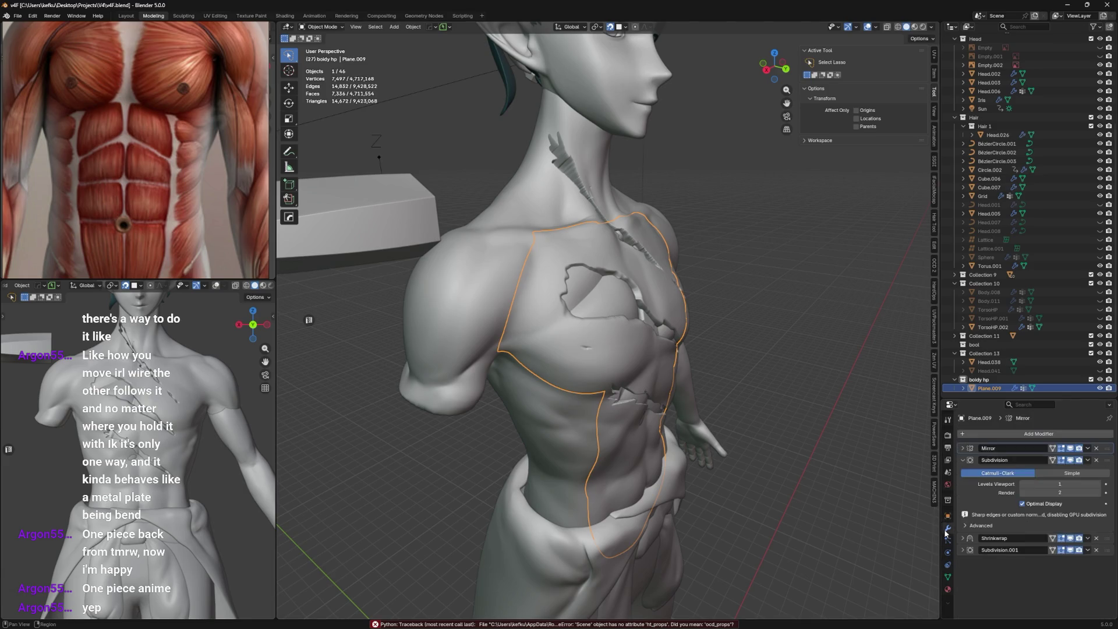
pyautogui.click(979, 434)
pyautogui.moveTo(940, 430)
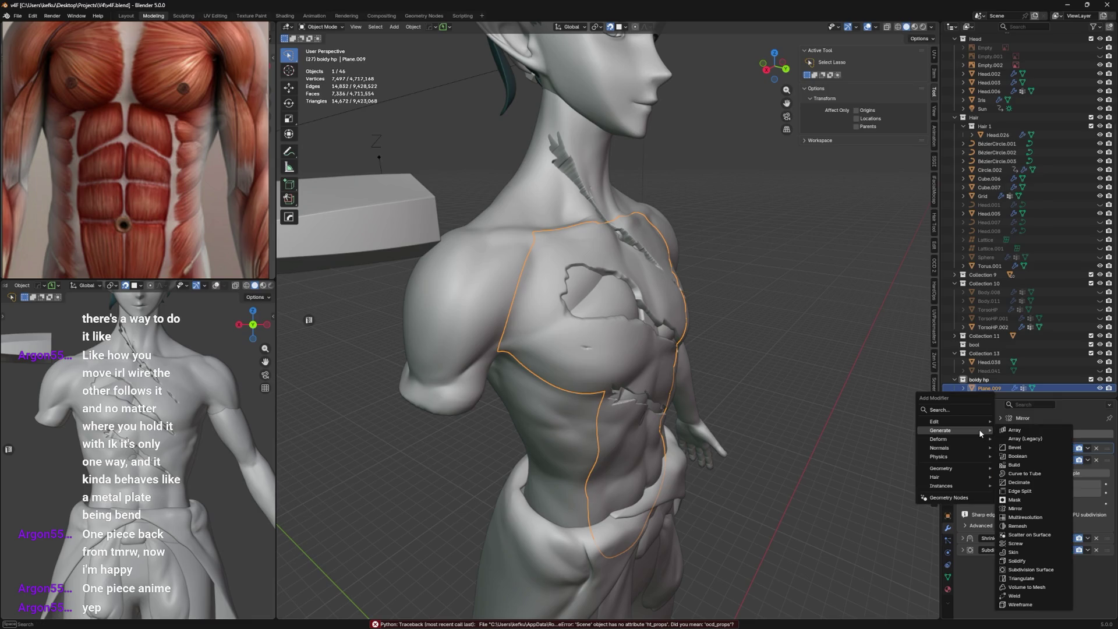
pyautogui.click(1031, 518)
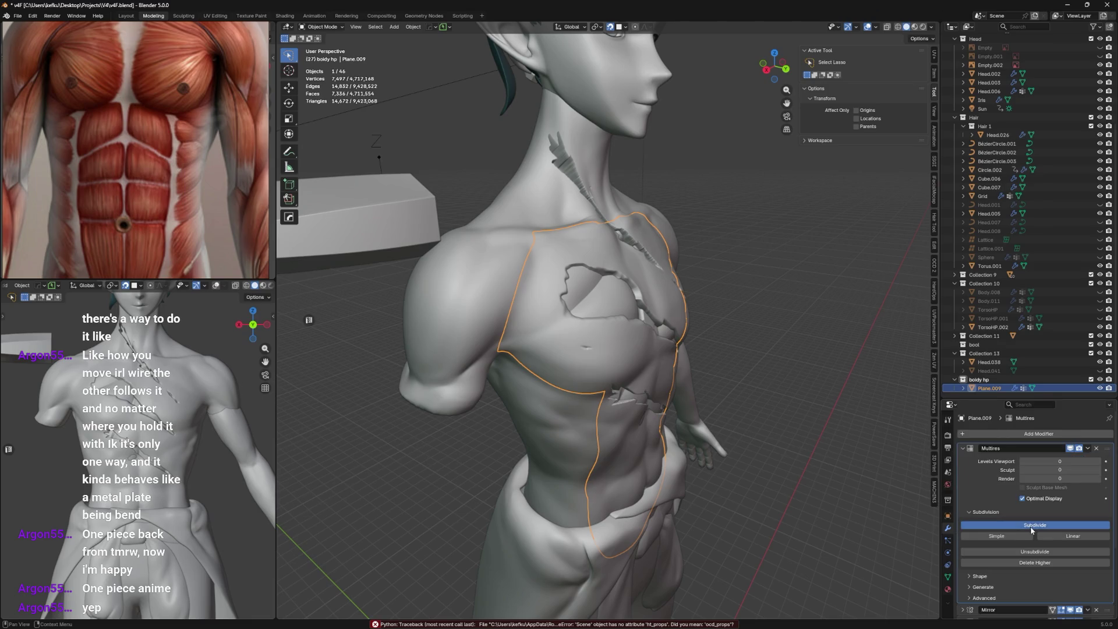
pyautogui.click(1032, 526)
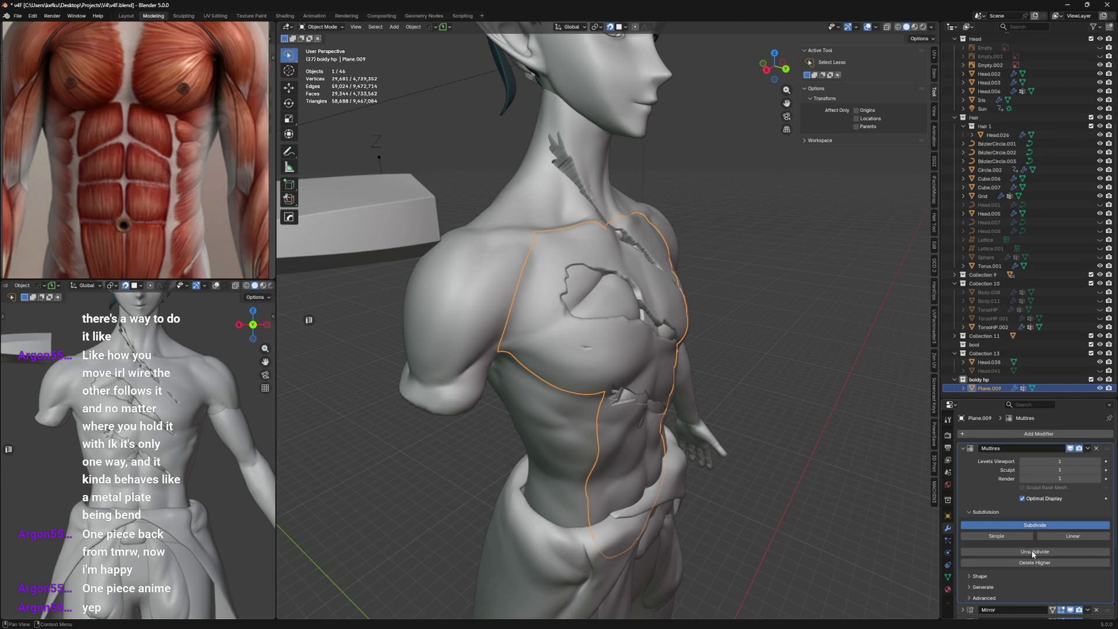
pyautogui.click(1016, 524)
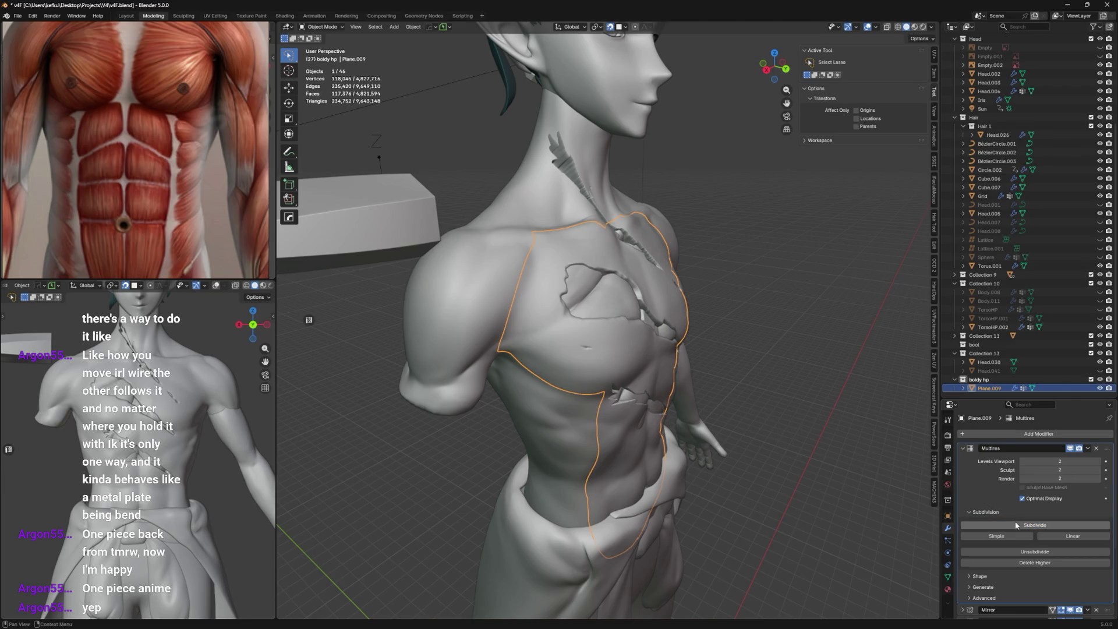
# Isolate the plate mesh in Local View and face the chest plates.
pyautogui.moveTo(653, 363); pyautogui.dragTo(625, 357, button='middle')
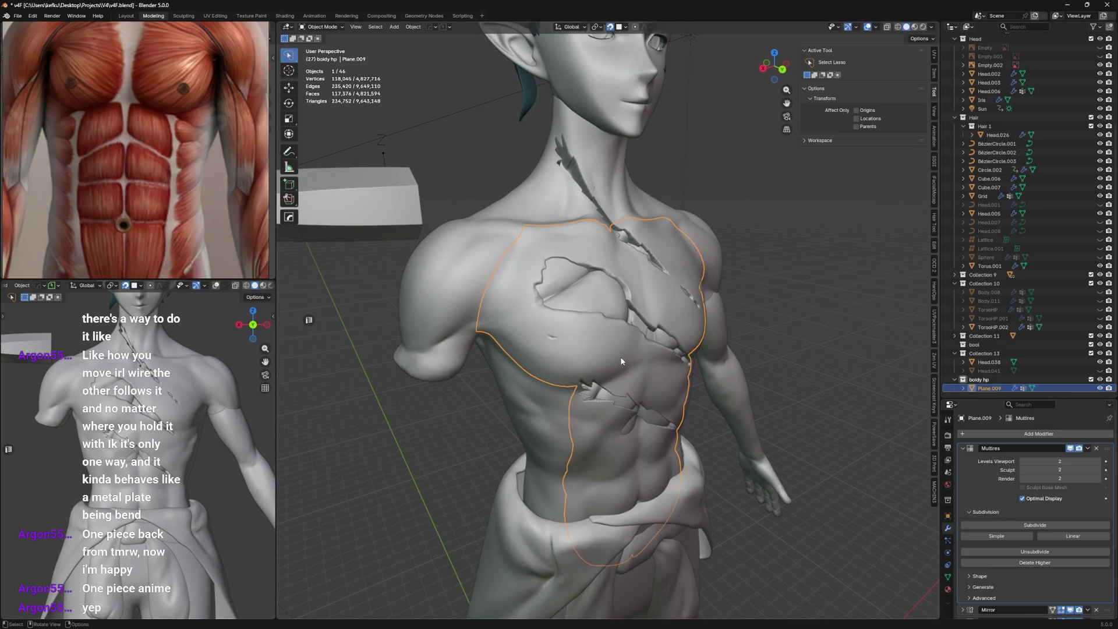
pyautogui.press('/')
pyautogui.moveTo(607, 244)
pyautogui.mouseDown(button='middle')
pyautogui.moveTo(608, 273)
pyautogui.moveTo(657, 251)
pyautogui.mouseUp(button='middle')
pyautogui.scroll(3, 616, 295)
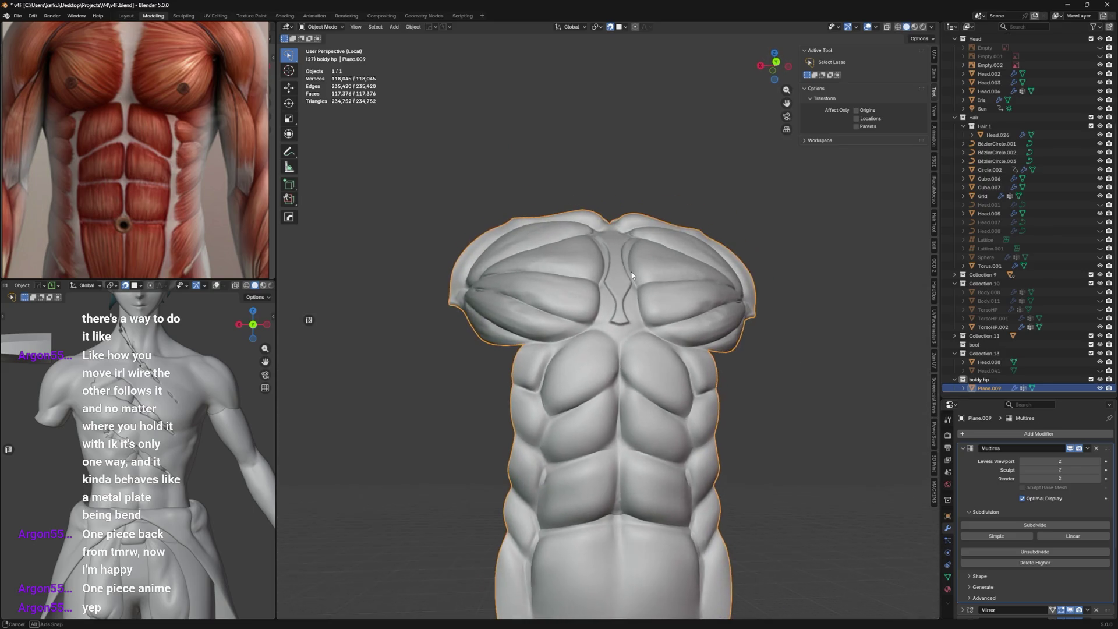
# Remove the plate's multires, save, then duplicate the mesh and strip the duplicate's modifiers.
pyautogui.click(1098, 449)
pyautogui.scroll(-4, 692, 315)
pyautogui.hotkey('ctrl', 's')
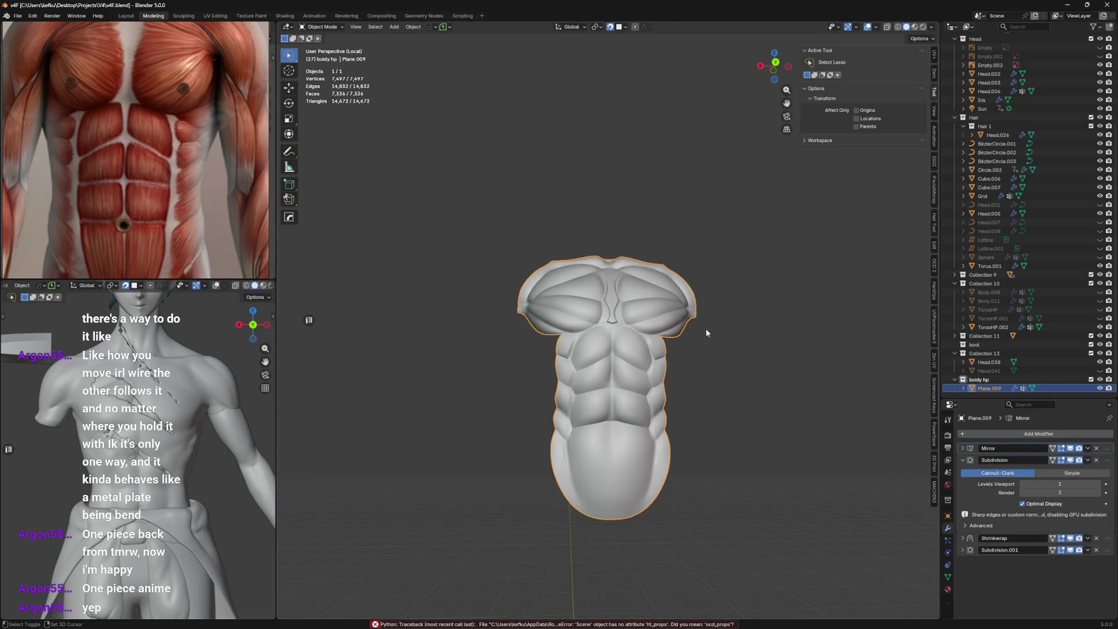
pyautogui.hotkey('shift', 'd')
pyautogui.rightClick(707, 333)
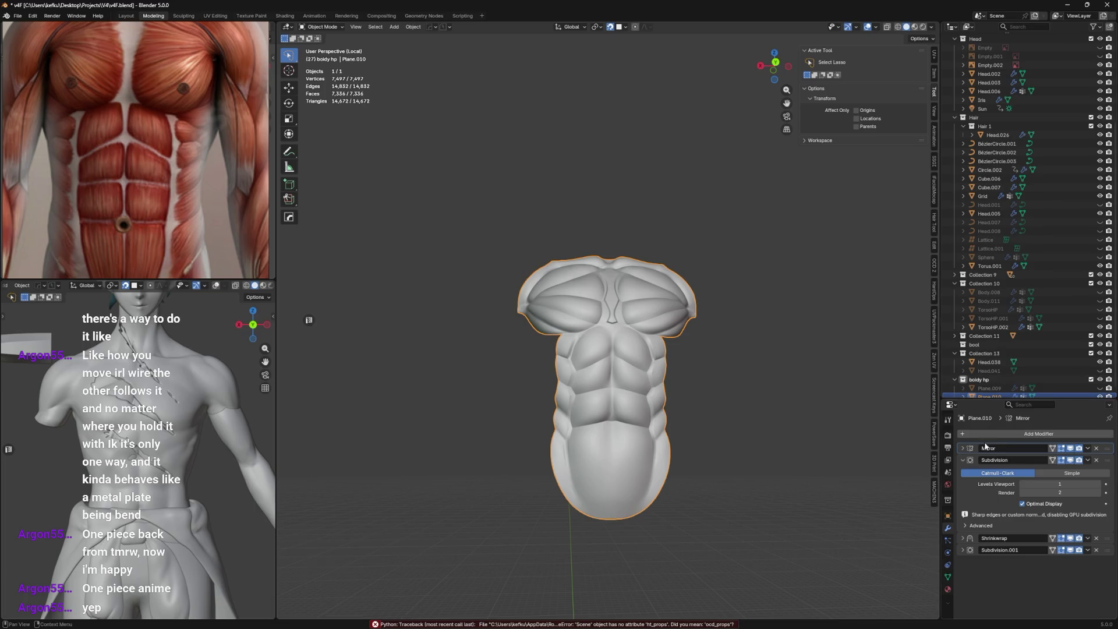
pyautogui.hotkey('ctrl', 'x')
pyautogui.hotkey('ctrl', 'x')
pyautogui.hotkey('ctrl', 'x')
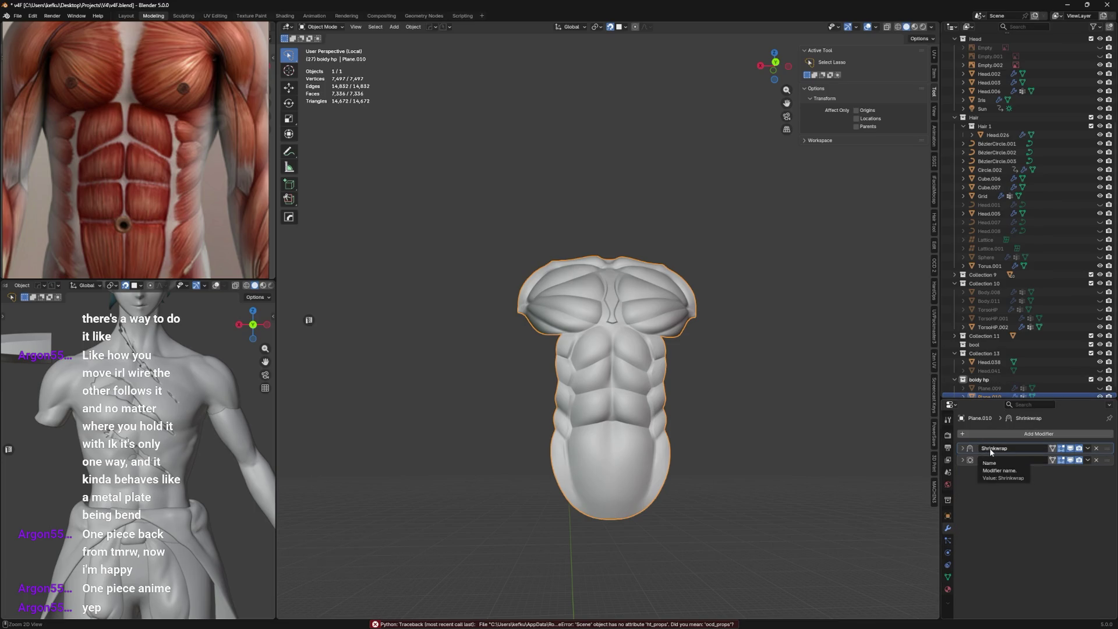
pyautogui.hotkey('ctrl', 'x')
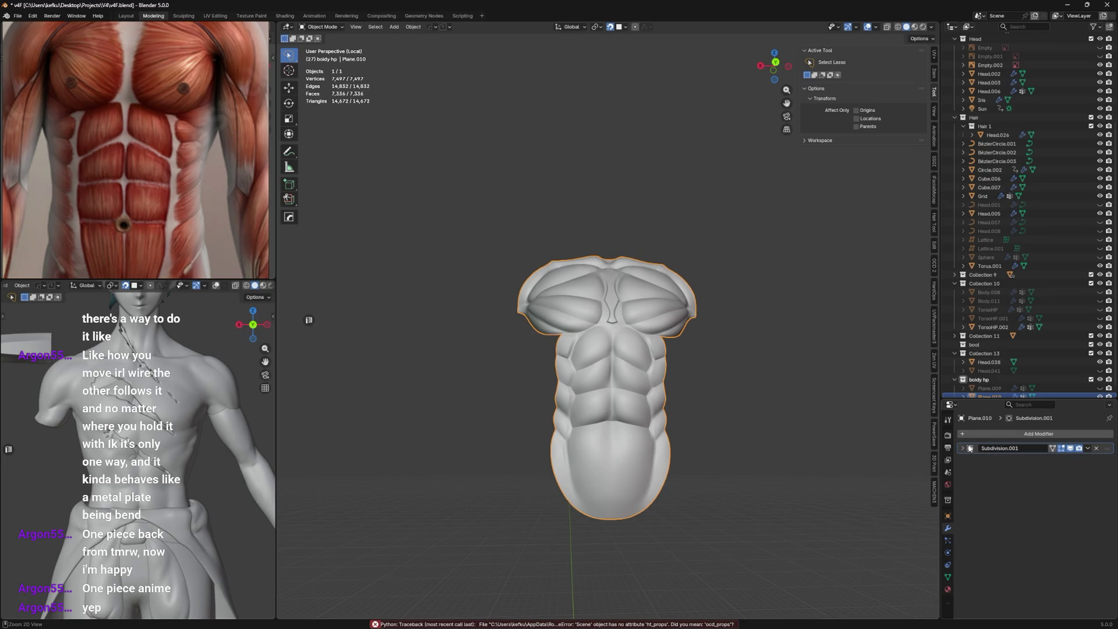
pyautogui.hotkey('ctrl', 's')
pyautogui.scroll(4, 639, 344)
# Replace Subdivision.001 on the duplicate torso with a Multiresolution modifier subdivided to level 3.
pyautogui.moveTo(638, 344); pyautogui.dragTo(605, 341, button='middle')
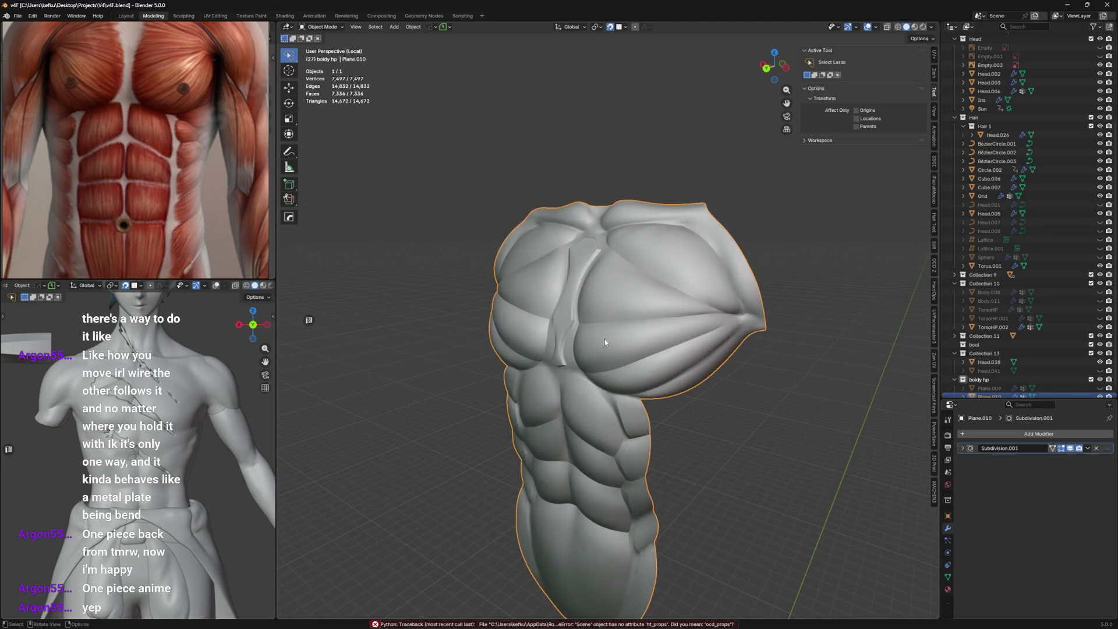
pyautogui.click(1098, 449)
pyautogui.click(1037, 433)
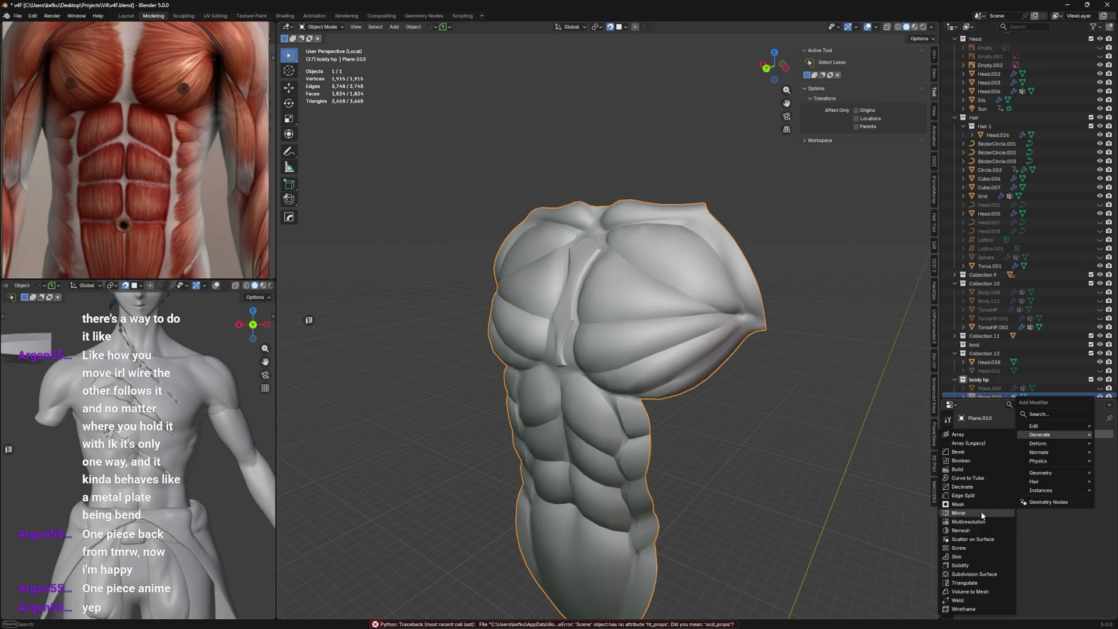
pyautogui.click(970, 522)
pyautogui.click(1039, 524)
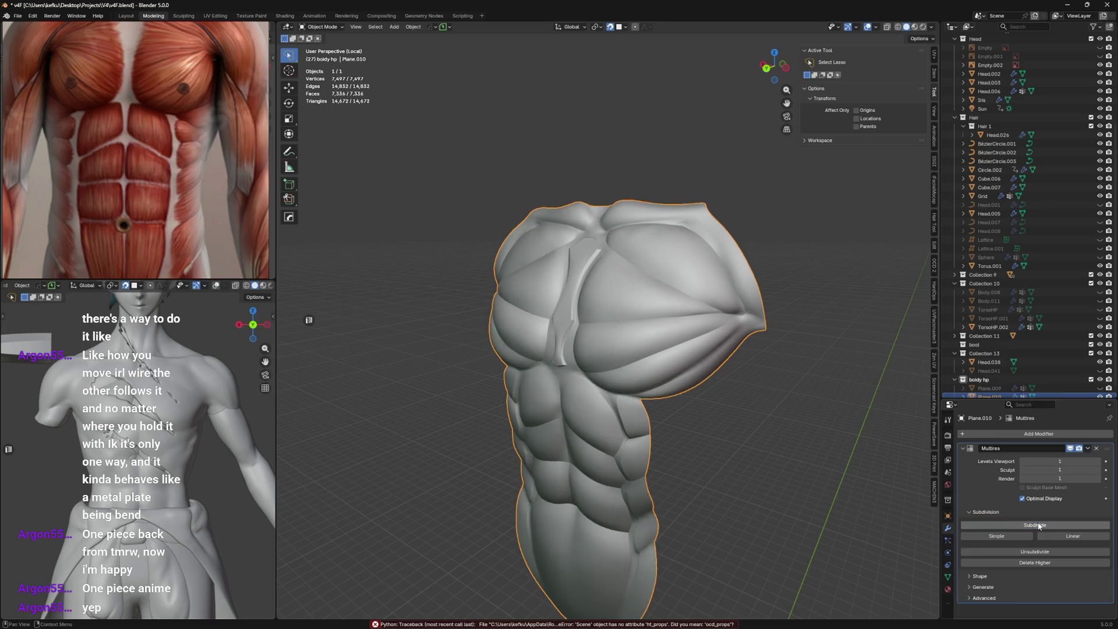
pyautogui.click(1039, 525)
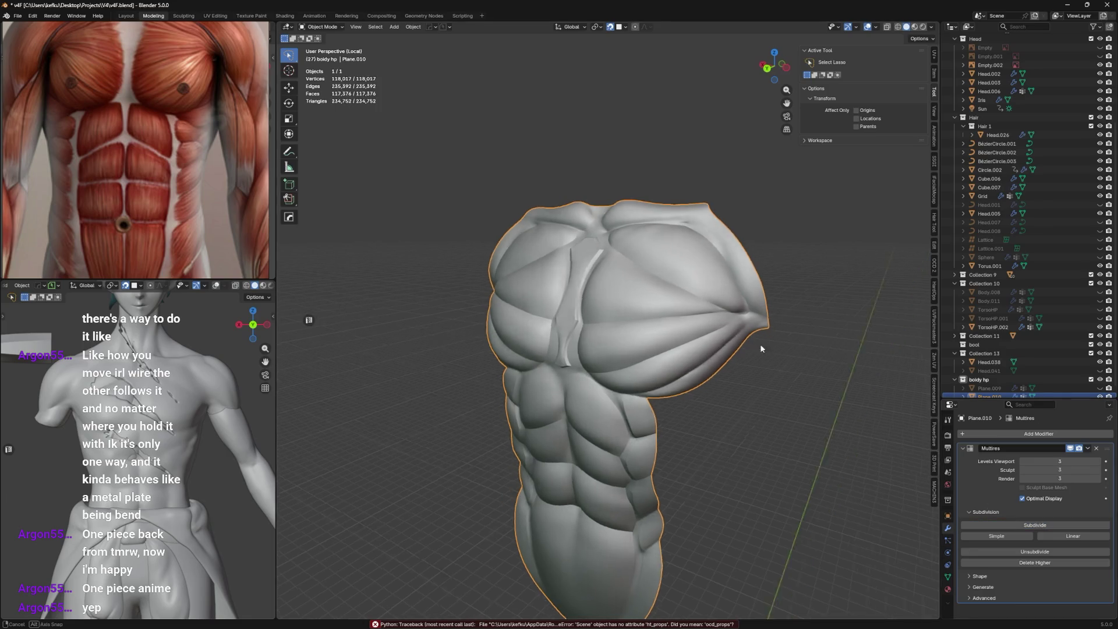
# Inspect the denser torso from the side and switch it into Sculpt Mode.
pyautogui.moveTo(760, 343)
pyautogui.mouseDown(button='middle')
pyautogui.moveTo(659, 322)
pyautogui.moveTo(773, 323)
pyautogui.moveTo(752, 323)
pyautogui.mouseUp(button='middle')
pyautogui.scroll(3, 654, 348)
pyautogui.moveTo(654, 344)
pyautogui.mouseDown(button='middle')
pyautogui.moveTo(762, 353)
pyautogui.moveTo(682, 329)
pyautogui.moveTo(710, 348)
pyautogui.mouseUp(button='middle')
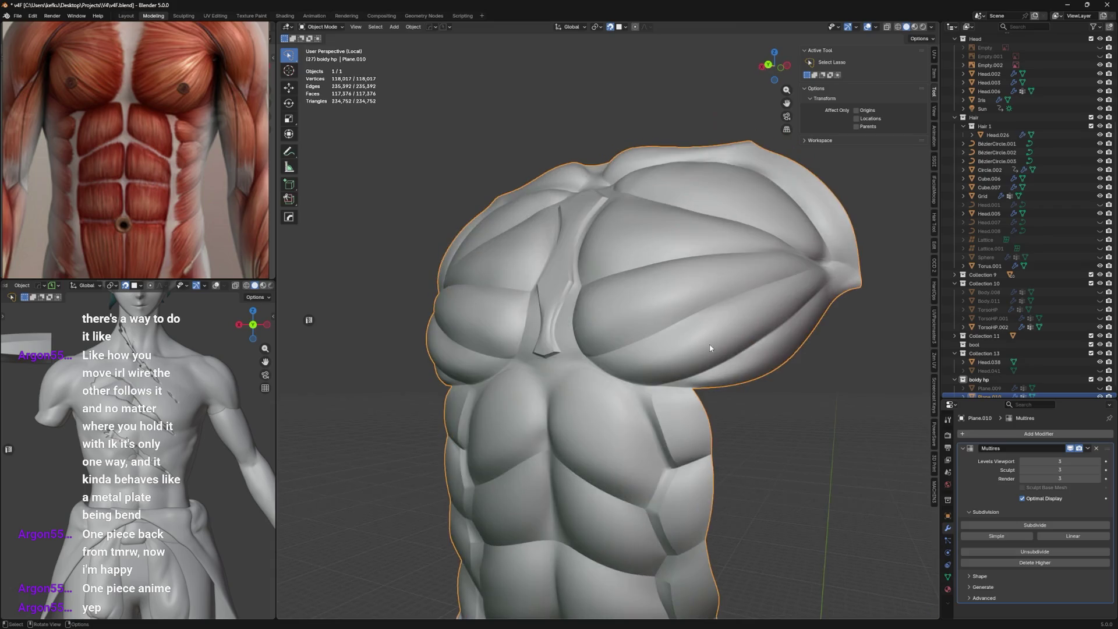
pyautogui.hotkey('ctrl', 'Tab')
# Settle the torso's Multires sculpt level at 1 after checking higher levels.
pyautogui.moveTo(597, 288); pyautogui.dragTo(559, 340, button='middle')
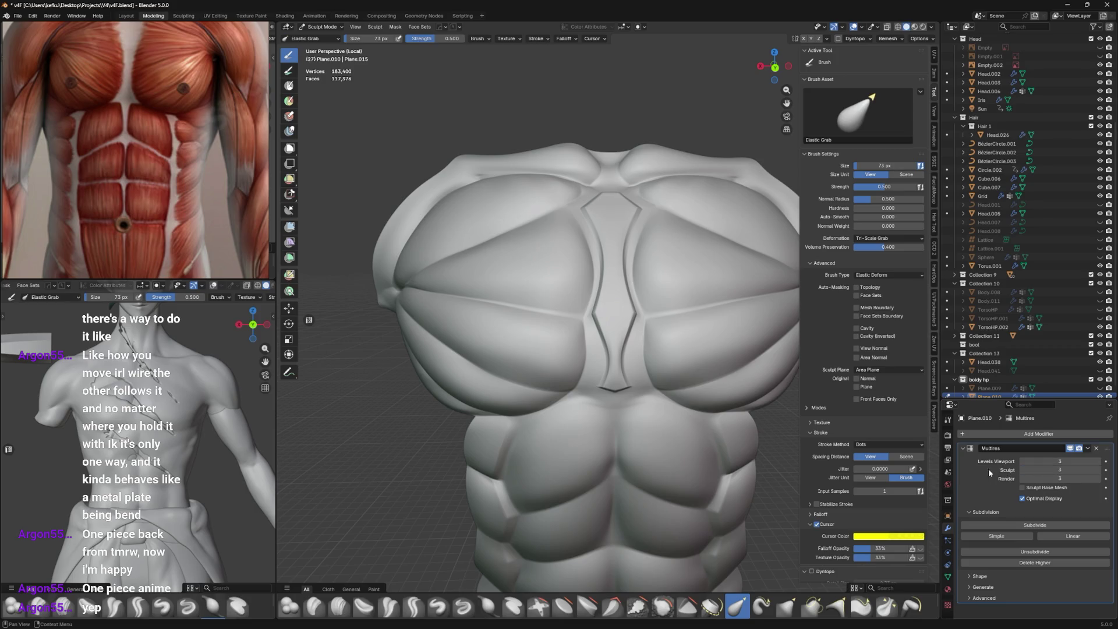
pyautogui.click(1024, 470)
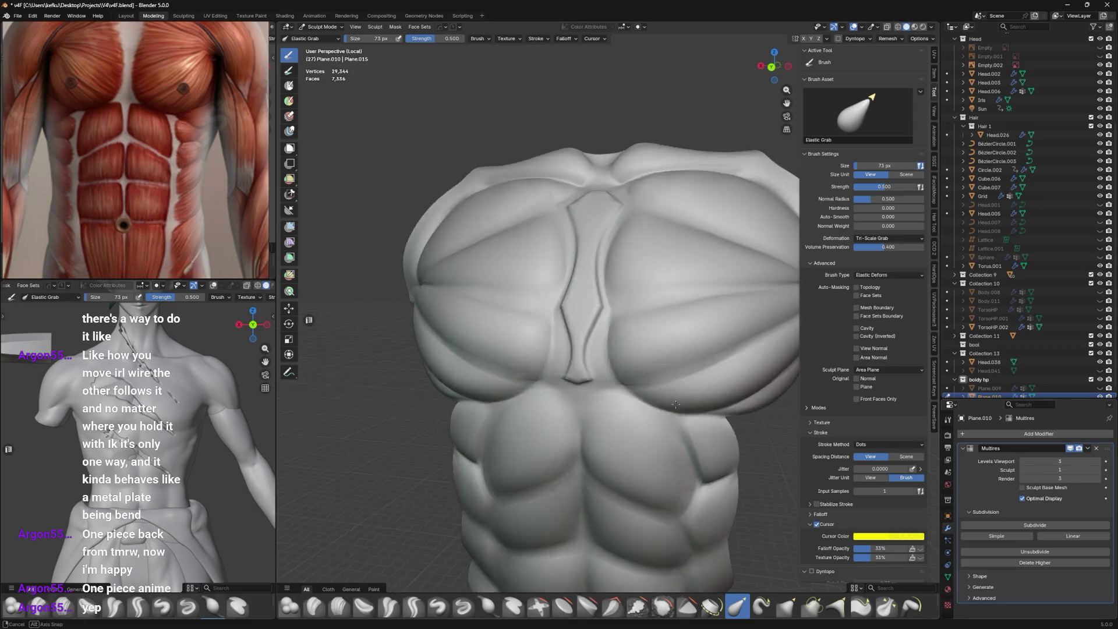
pyautogui.moveTo(559, 350)
pyautogui.mouseDown(button='middle')
pyautogui.moveTo(650, 397)
pyautogui.moveTo(679, 395)
pyautogui.mouseUp(button='middle')
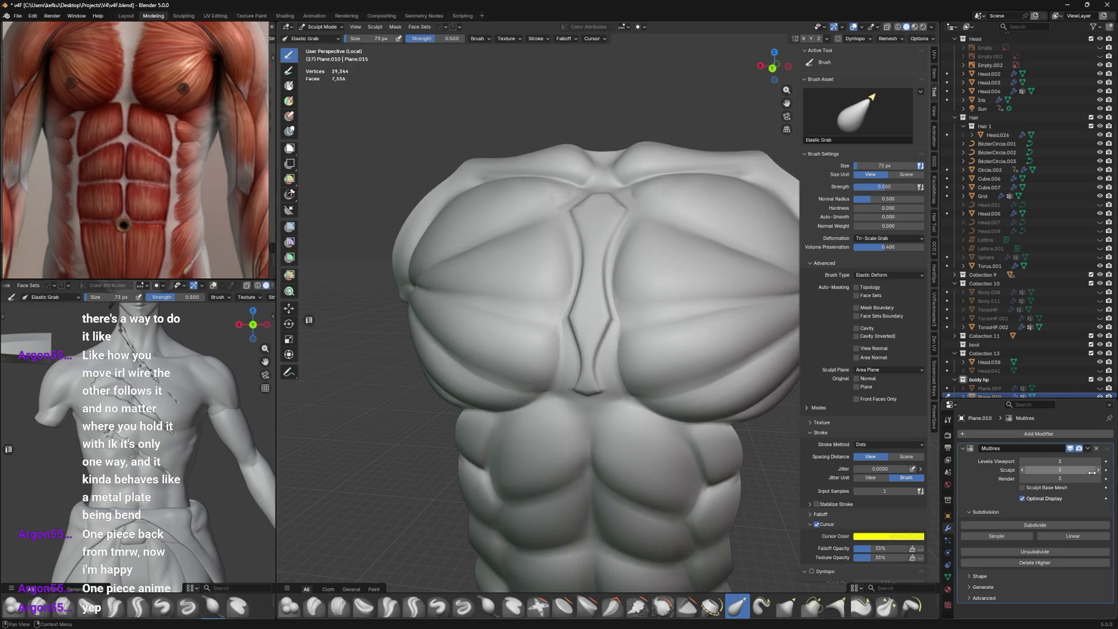
pyautogui.click(1100, 470)
pyautogui.click(1098, 470)
pyautogui.click(1023, 471)
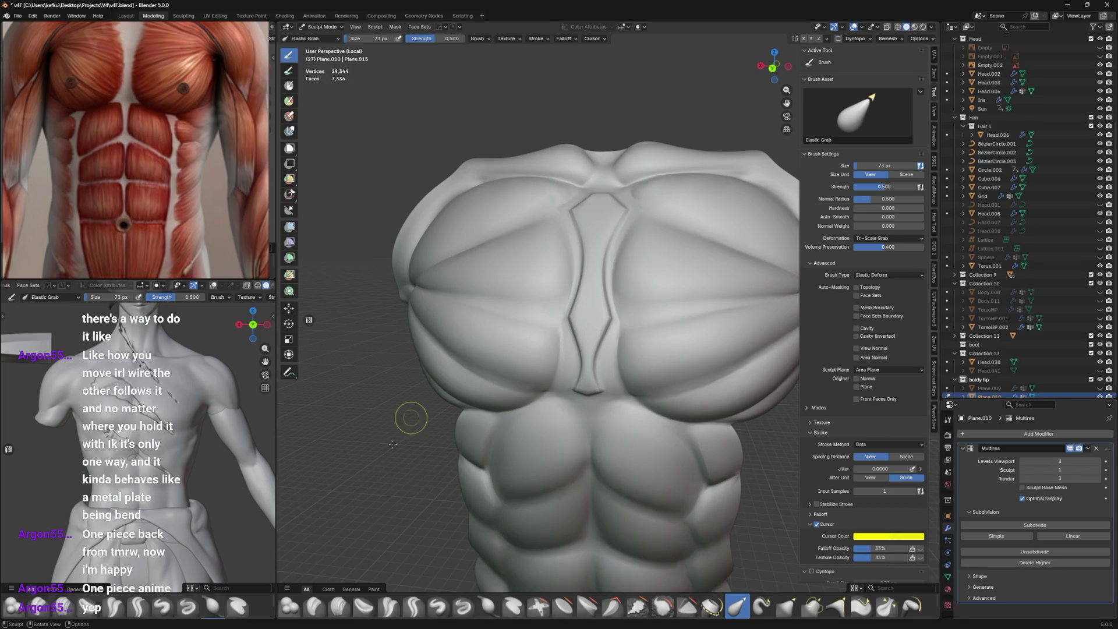
# Choose the Inflate/Deflate brush from the brush shelf and move in on the chest.
pyautogui.click(339, 607)
pyautogui.click(489, 607)
pyautogui.moveTo(500, 546)
pyautogui.mouseDown(button='middle')
pyautogui.moveTo(612, 436)
pyautogui.moveTo(524, 481)
pyautogui.mouseUp(button='middle')
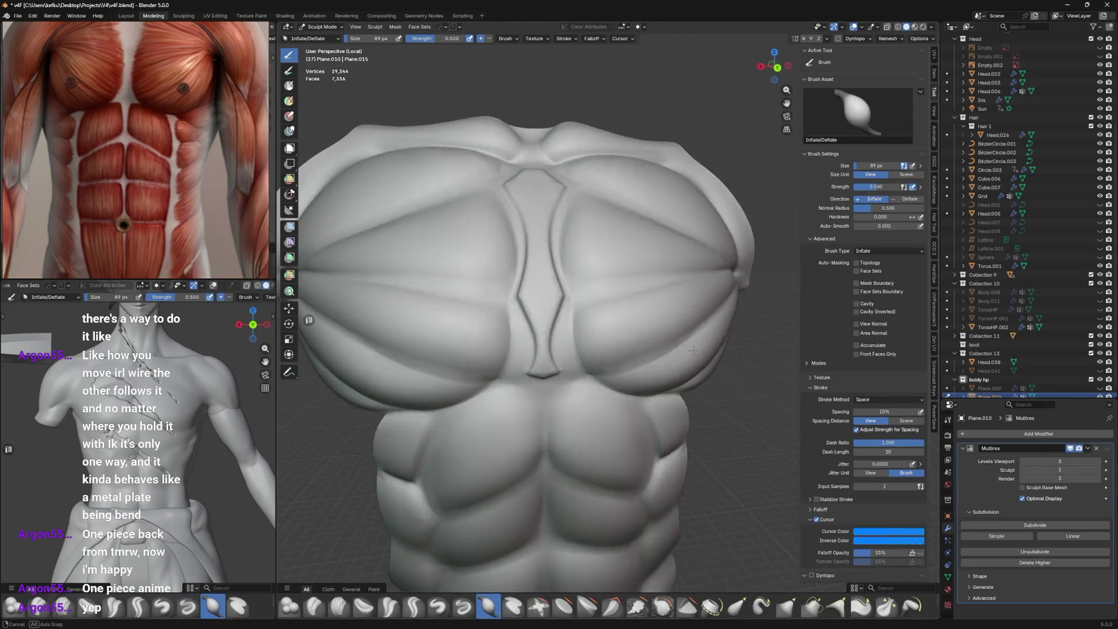
# Inflate the chest plates and turn on the wireframe overlay from the viewport options menu.
pyautogui.moveTo(568, 393)
pyautogui.mouseDown(button='middle')
pyautogui.moveTo(393, 367)
pyautogui.moveTo(696, 369)
pyautogui.moveTo(686, 362)
pyautogui.mouseUp(button='middle')
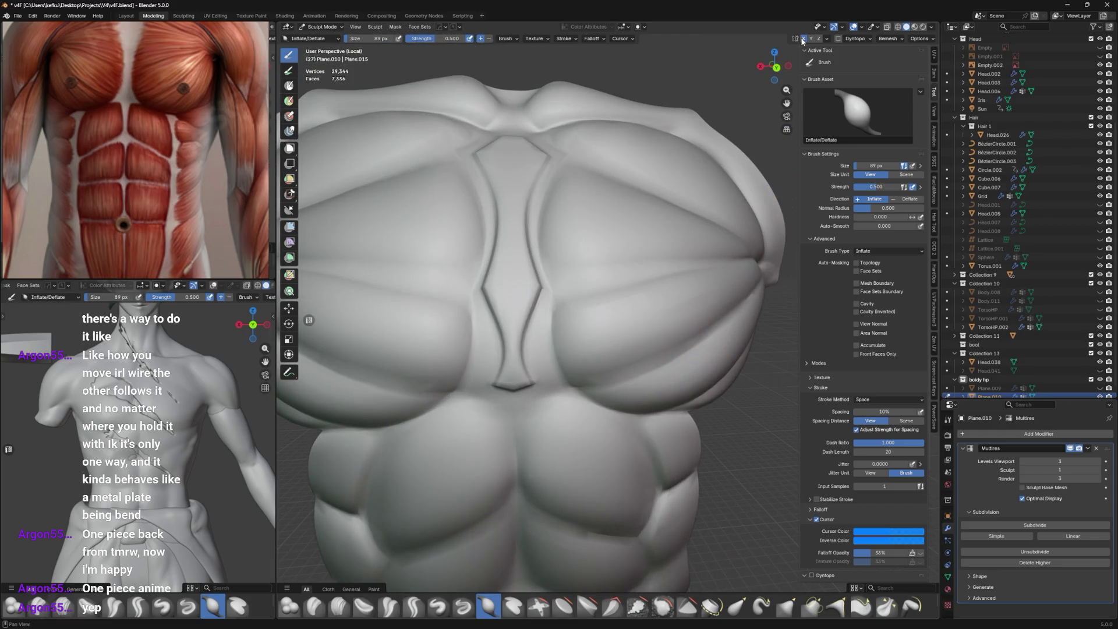
pyautogui.moveTo(695, 347); pyautogui.dragTo(711, 351)
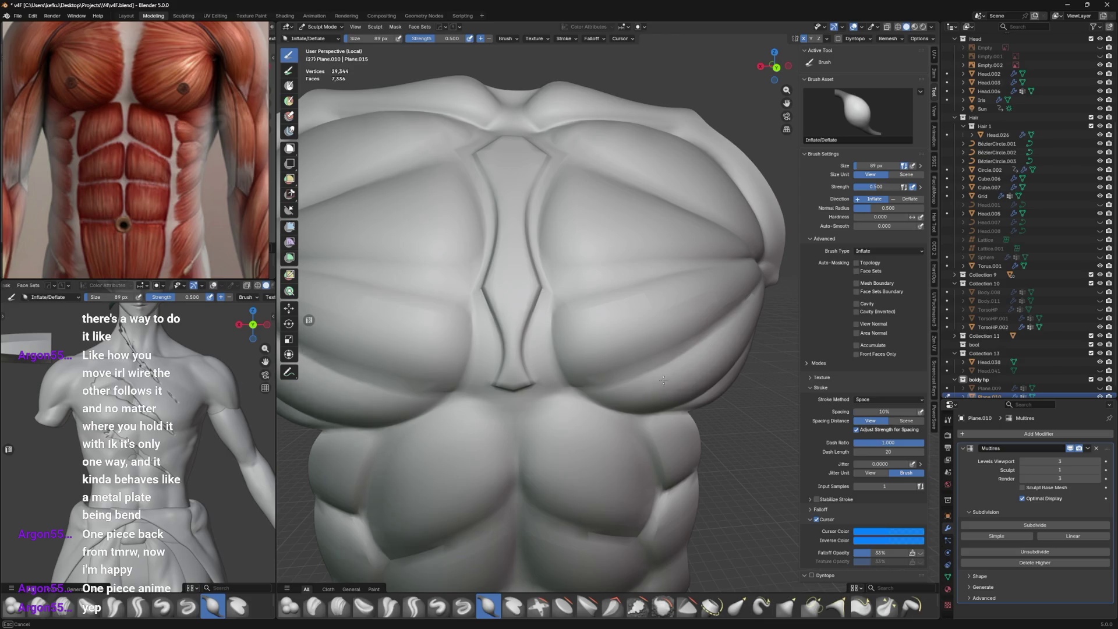
pyautogui.moveTo(663, 380)
pyautogui.mouseDown(button='middle')
pyautogui.moveTo(695, 358)
pyautogui.moveTo(642, 353)
pyautogui.moveTo(757, 349)
pyautogui.moveTo(673, 350)
pyautogui.moveTo(681, 367)
pyautogui.mouseUp(button='middle')
pyautogui.rightClick(719, 354)
pyautogui.click(797, 417)
pyautogui.scroll(-3, 738, 388)
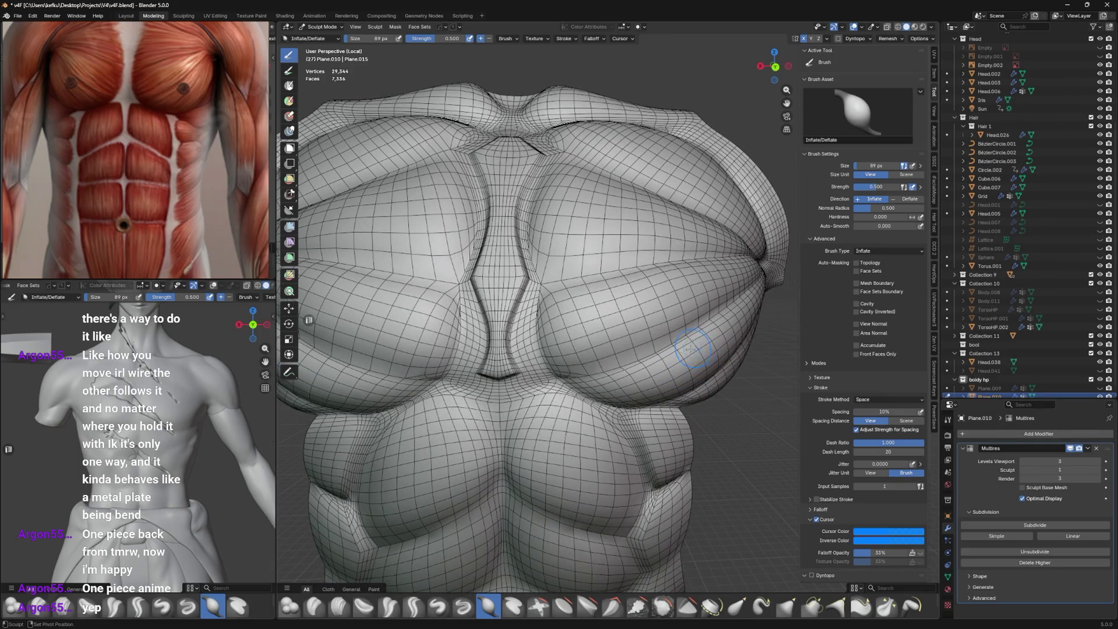
pyautogui.moveTo(699, 348); pyautogui.dragTo(690, 345, button='middle')
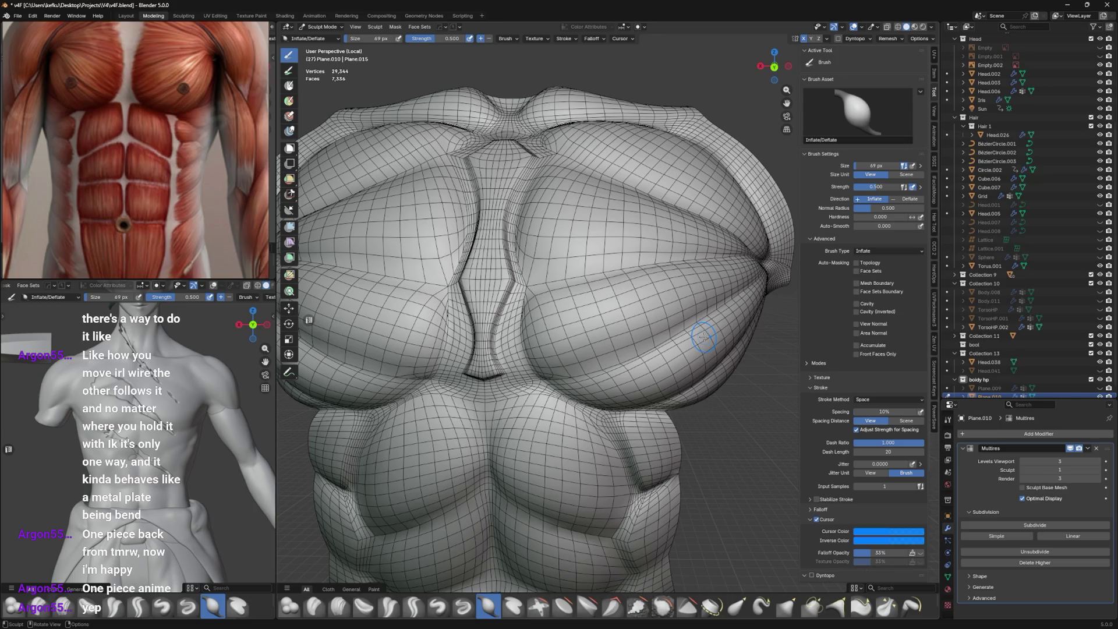
pyautogui.scroll(-3, 603, 179)
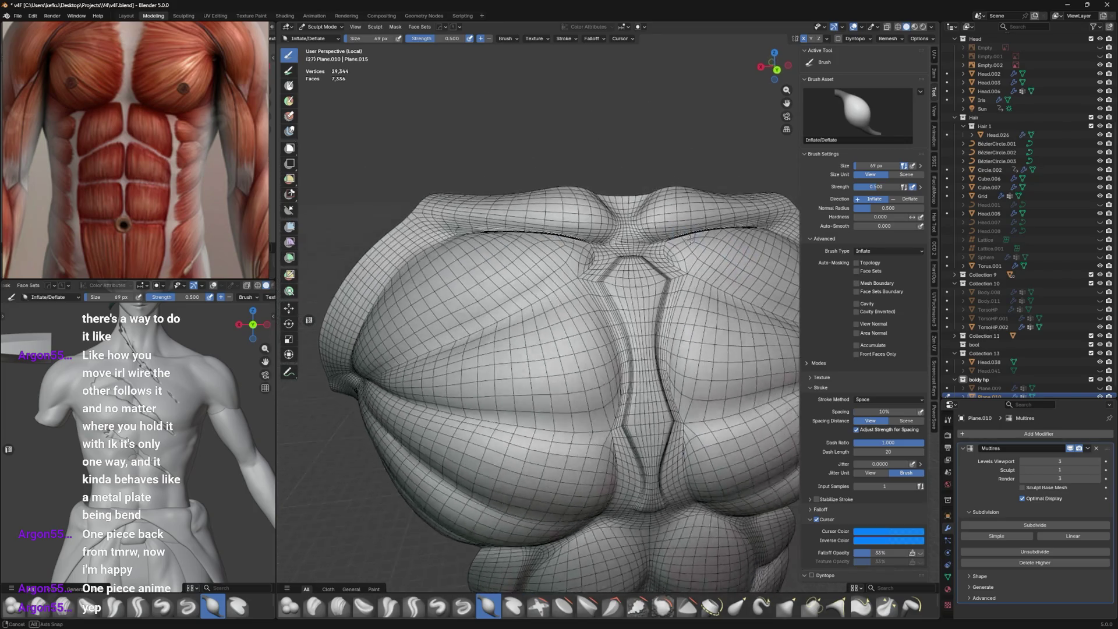
# Enlarge the sculpt brush radius and inflate the pecs fuller while orbiting the torso.
pyautogui.moveTo(603, 184)
pyautogui.mouseDown(button='middle')
pyautogui.moveTo(688, 258)
pyautogui.moveTo(651, 314)
pyautogui.mouseUp(button='middle')
pyautogui.press('f')
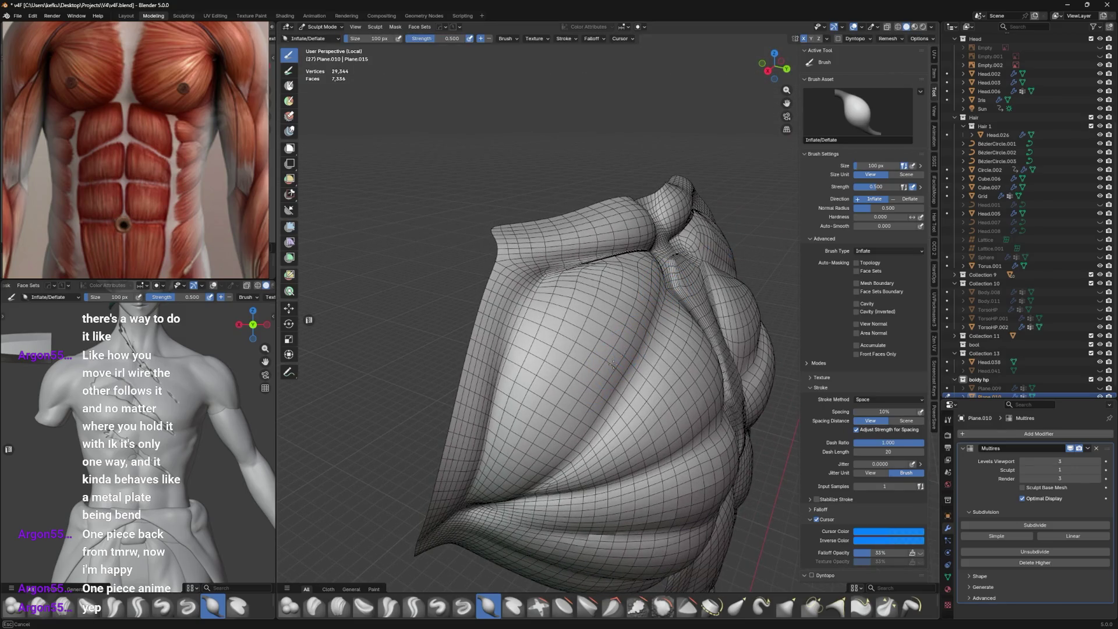
pyautogui.press('f')
pyautogui.click(599, 378)
pyautogui.moveTo(602, 402)
pyautogui.mouseDown(button='middle')
pyautogui.moveTo(647, 388)
pyautogui.moveTo(655, 397)
pyautogui.moveTo(669, 361)
pyautogui.moveTo(690, 365)
pyautogui.moveTo(533, 324)
pyautogui.mouseUp(button='middle')
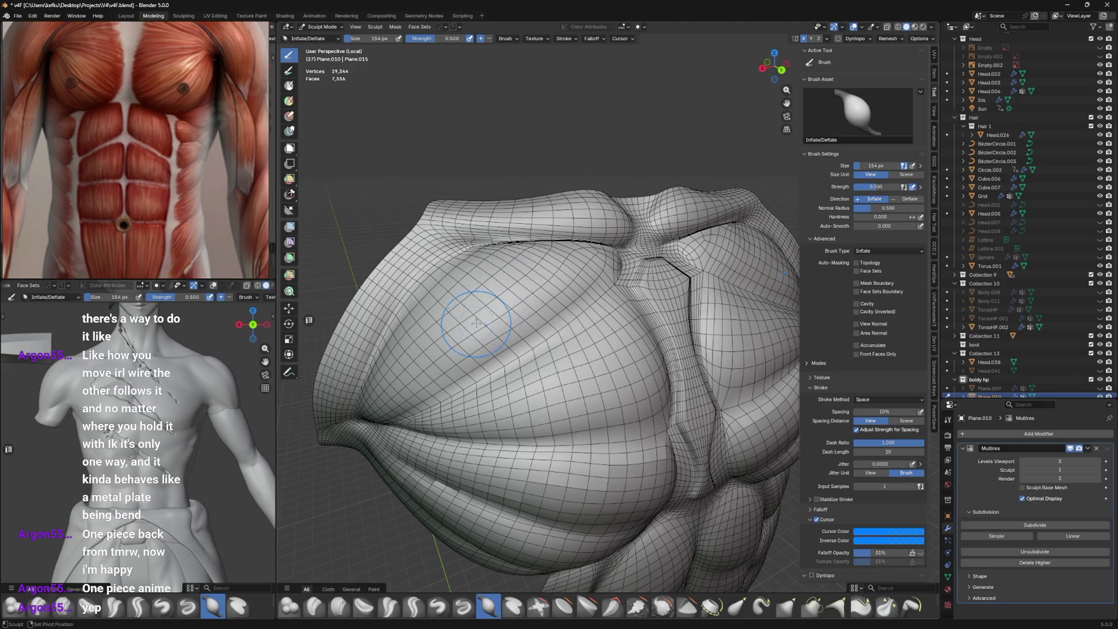
pyautogui.moveTo(495, 301)
pyautogui.mouseDown(button='middle')
pyautogui.moveTo(555, 314)
pyautogui.moveTo(454, 280)
pyautogui.moveTo(559, 315)
pyautogui.moveTo(698, 314)
pyautogui.mouseUp(button='middle')
pyautogui.moveTo(579, 266)
pyautogui.mouseDown(button='middle')
pyautogui.moveTo(612, 297)
pyautogui.moveTo(603, 288)
pyautogui.mouseUp(button='middle')
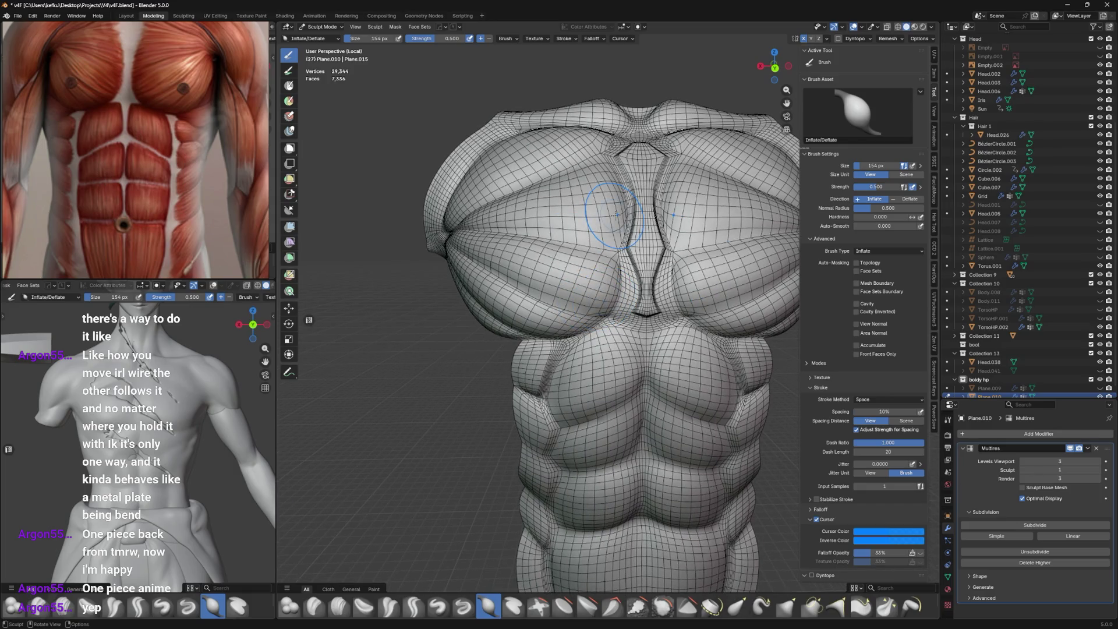
# Raise the multires sculpt level twice and subdivide the torso to a fourth level.
pyautogui.click(1101, 470)
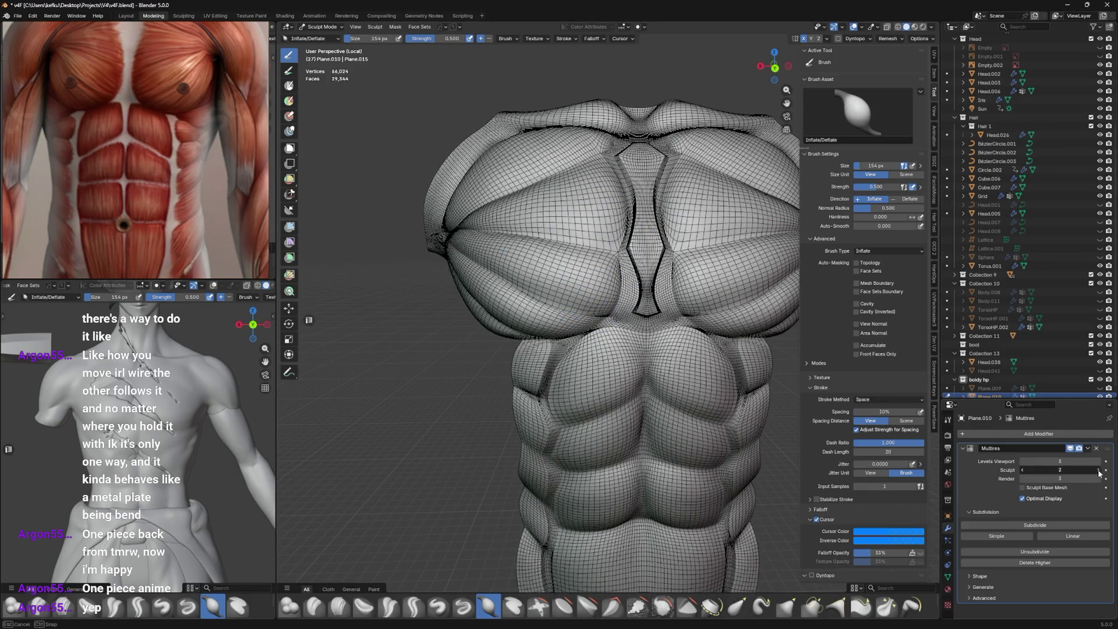
pyautogui.click(1101, 471)
pyautogui.moveTo(628, 279)
pyautogui.mouseDown(button='middle')
pyautogui.moveTo(588, 267)
pyautogui.moveTo(611, 276)
pyautogui.mouseUp(button='middle')
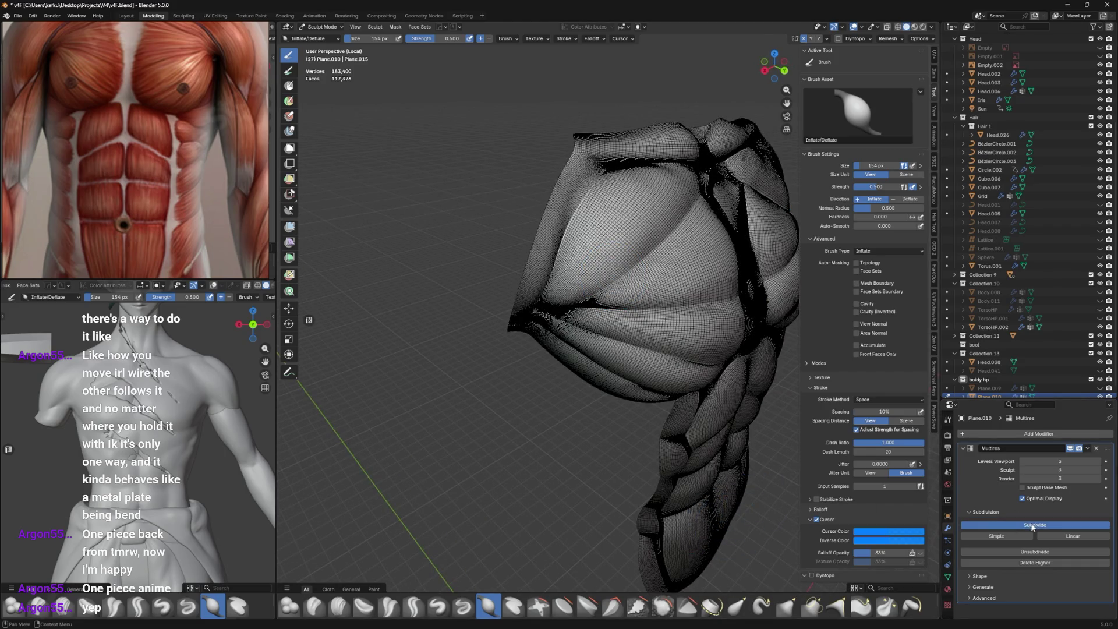
pyautogui.click(410, 605)
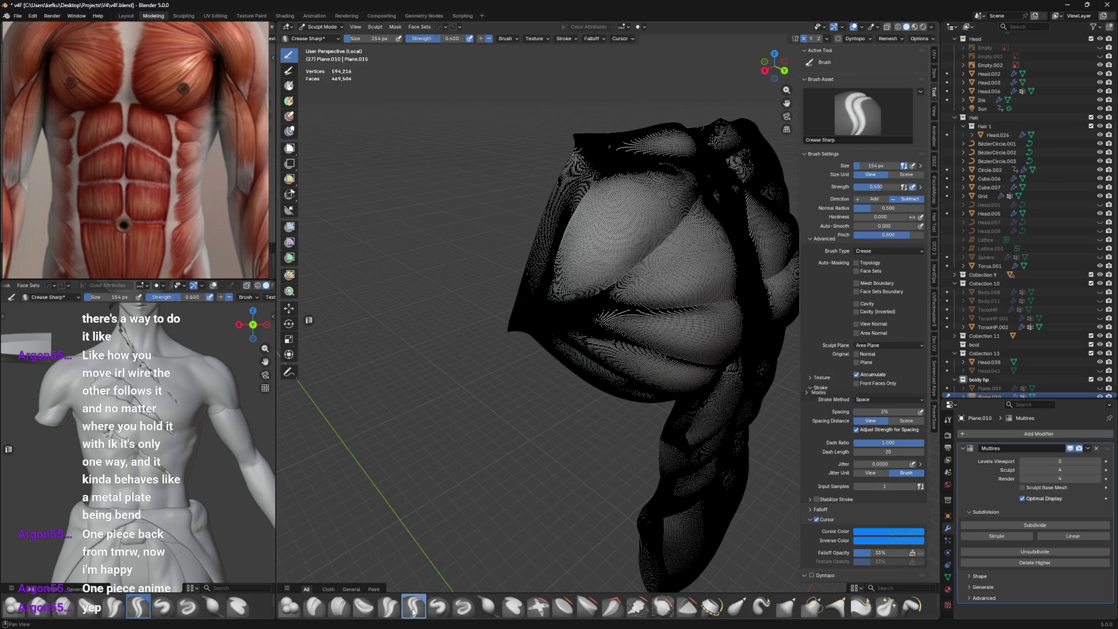
# Turn the wireframe display off via the HardOps Q menu and shrink the brush to about 44 px.
pyautogui.moveTo(505, 512)
pyautogui.mouseDown(button='middle')
pyautogui.moveTo(559, 350)
pyautogui.moveTo(576, 333)
pyautogui.moveTo(559, 209)
pyautogui.mouseUp(button='middle')
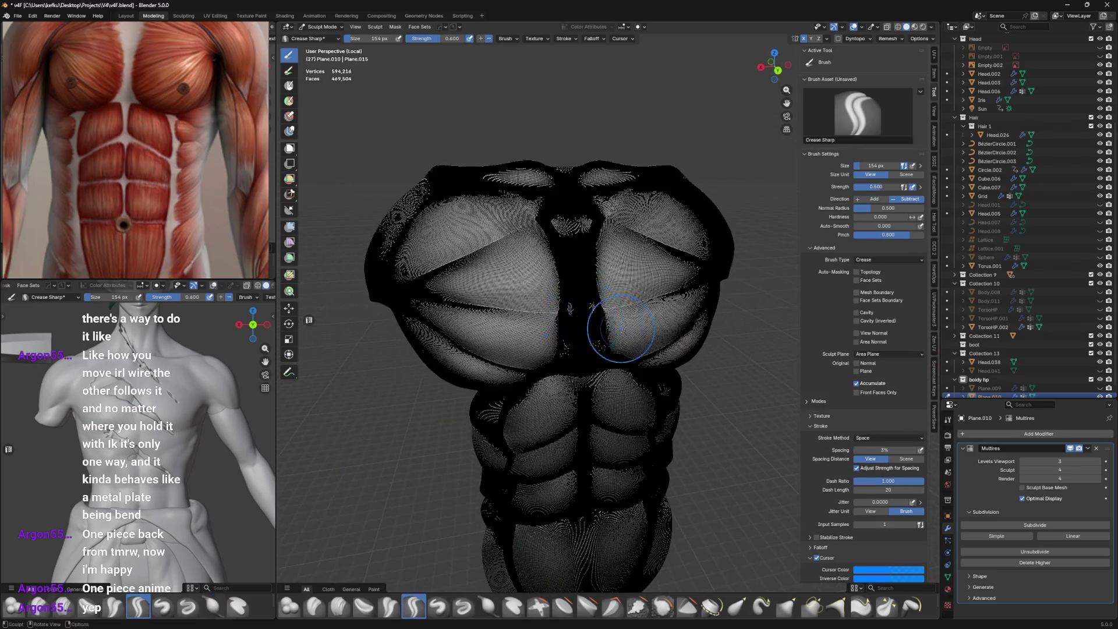
pyautogui.press('q')
pyautogui.click(664, 389)
pyautogui.moveTo(612, 314); pyautogui.dragTo(586, 347, button='middle')
pyautogui.scroll(3, 603, 332)
pyautogui.press('f')
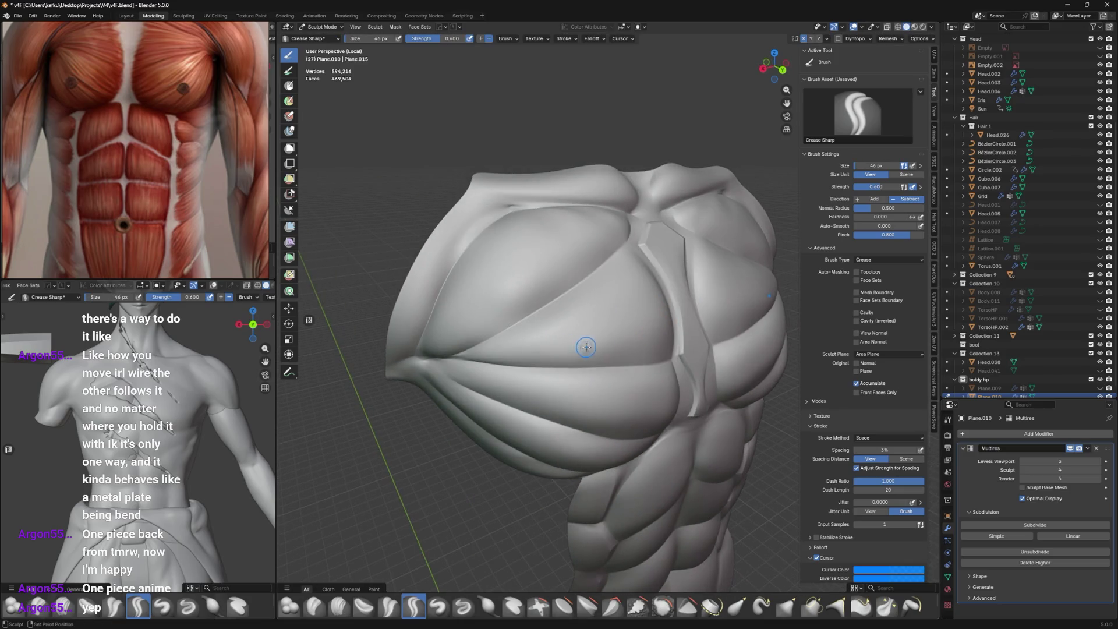
pyautogui.hotkey('alt', 'shift', 'z')
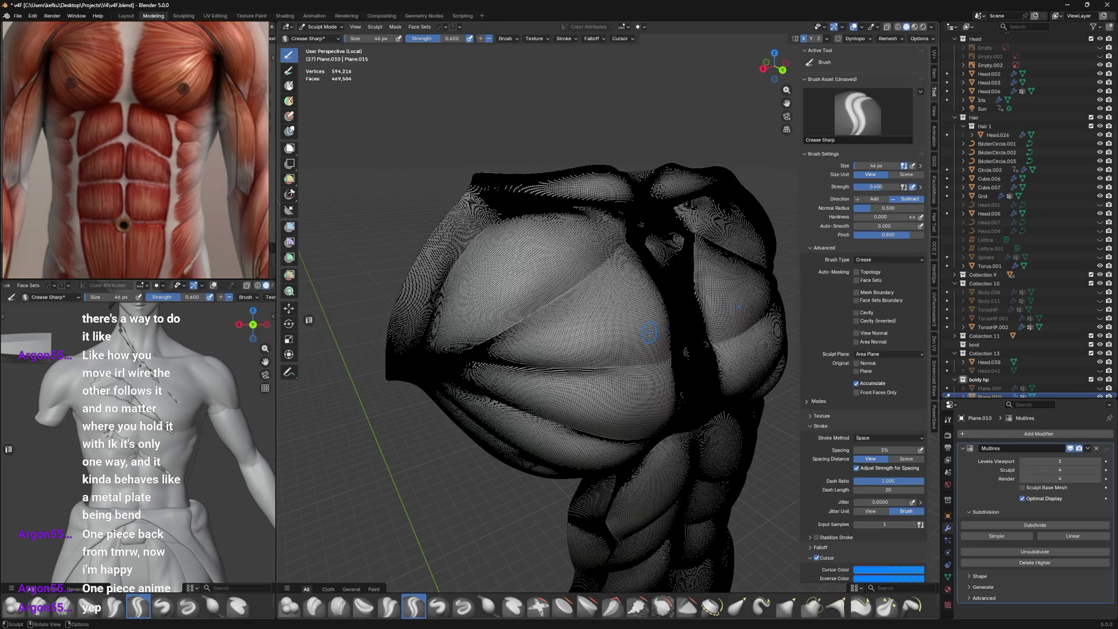
pyautogui.moveTo(649, 327)
pyautogui.mouseDown(button='middle')
pyautogui.moveTo(600, 330)
pyautogui.moveTo(642, 339)
pyautogui.mouseUp(button='middle')
pyautogui.press('q')
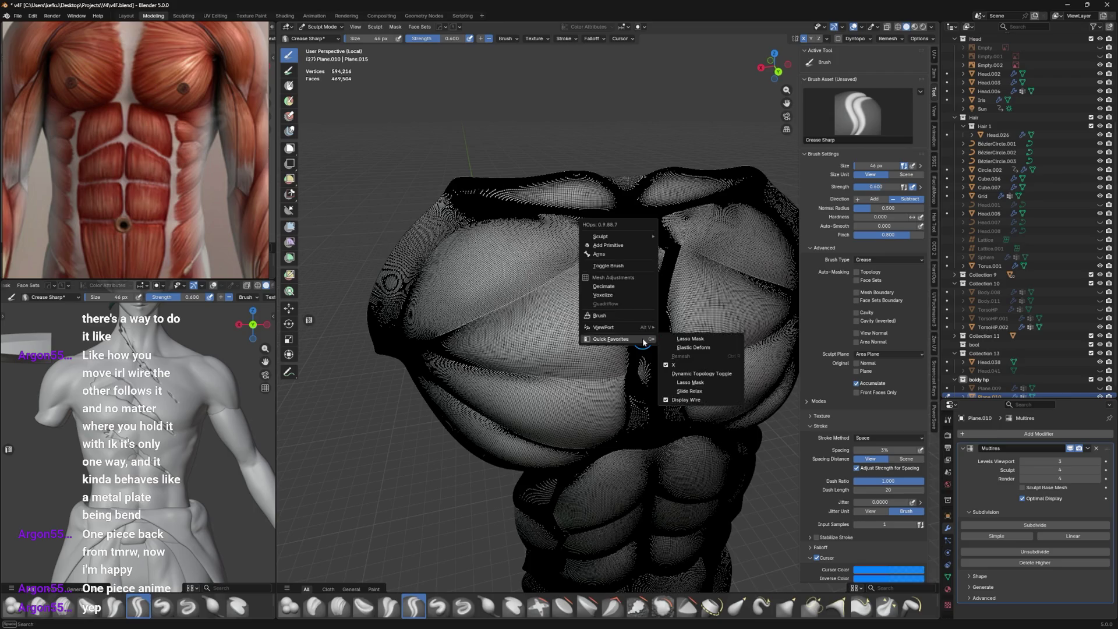
pyautogui.click(703, 400)
# Carve a thin Crease Sharp groove along the lower edge of the pec plate, checking it from the side.
pyautogui.moveTo(496, 291); pyautogui.dragTo(559, 319, button='middle')
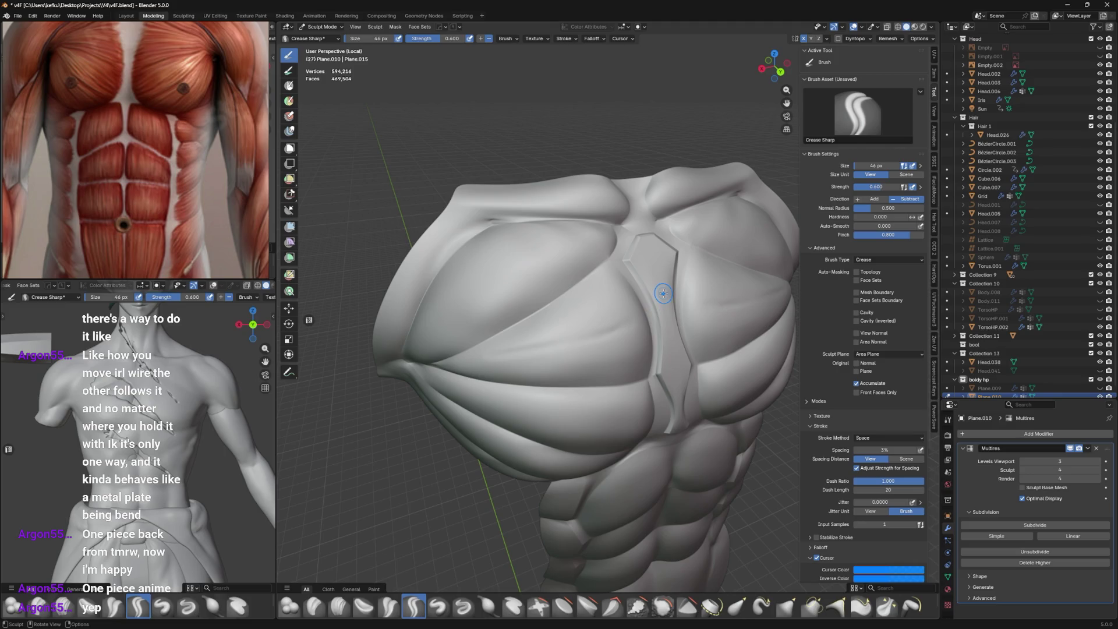
pyautogui.moveTo(540, 242)
pyautogui.mouseDown(button='middle')
pyautogui.moveTo(664, 184)
pyautogui.moveTo(613, 294)
pyautogui.mouseUp(button='middle')
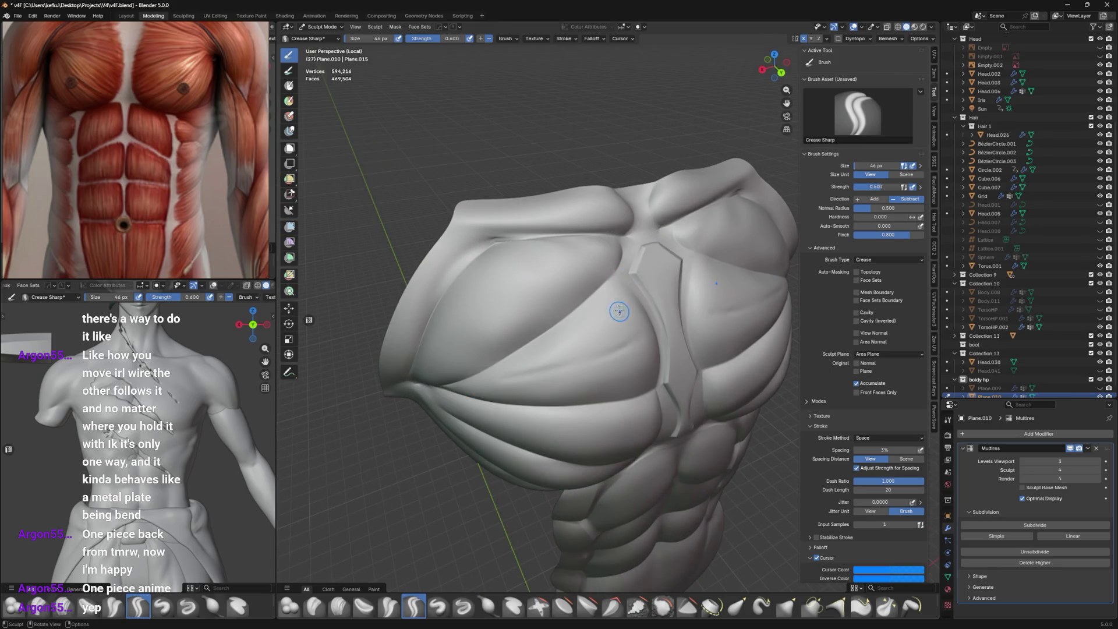
pyautogui.moveTo(597, 312); pyautogui.dragTo(633, 306, button='middle')
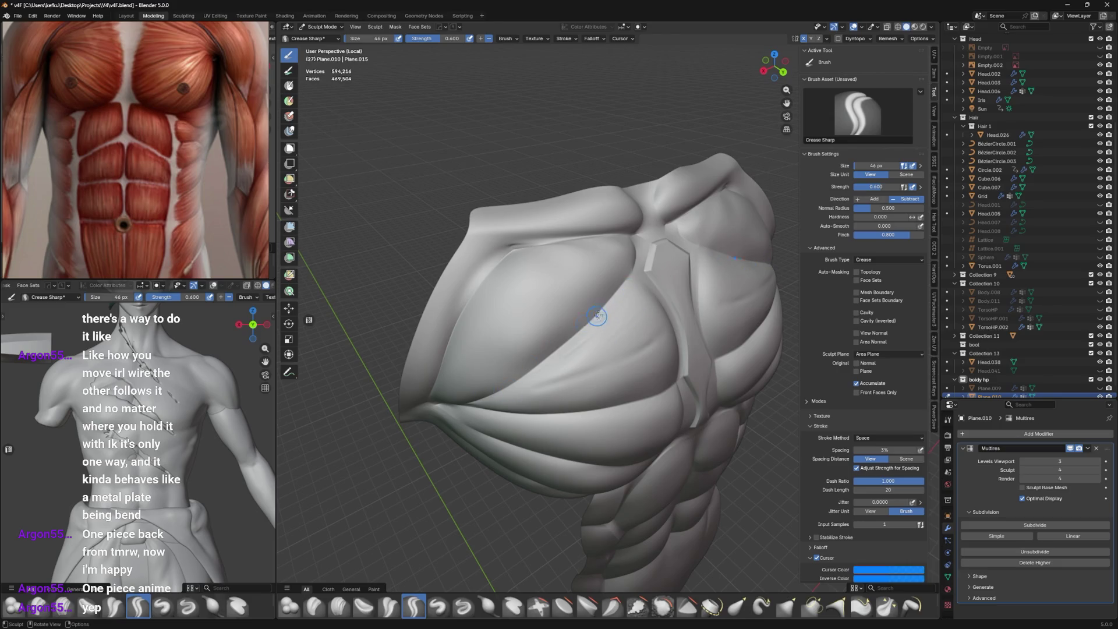
pyautogui.moveTo(629, 335); pyautogui.dragTo(451, 338, button='middle')
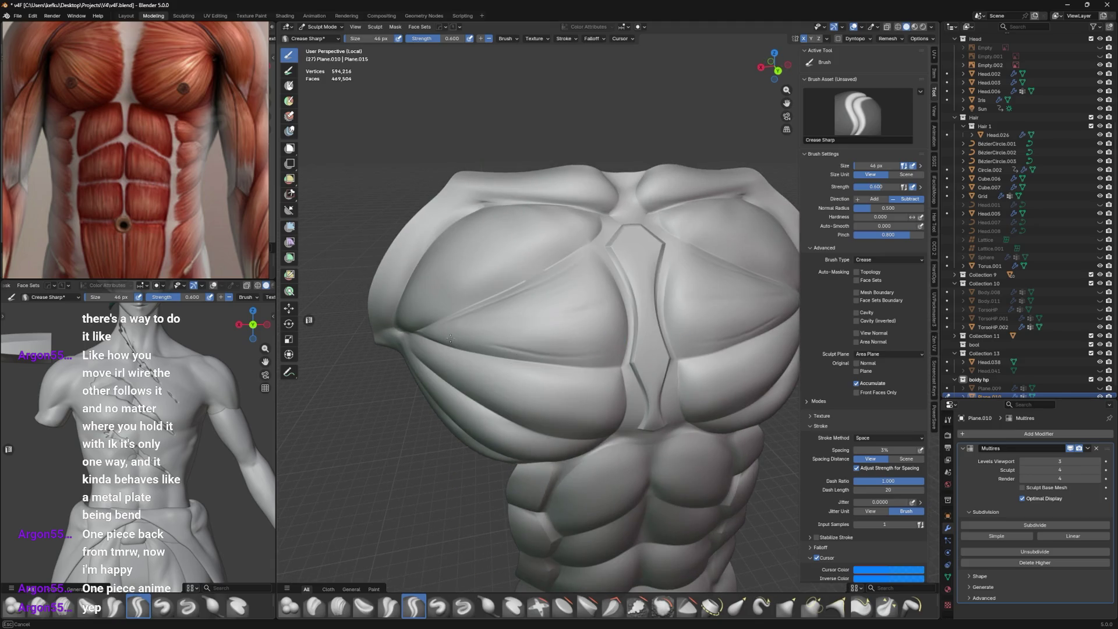
pyautogui.moveTo(566, 343); pyautogui.dragTo(447, 341)
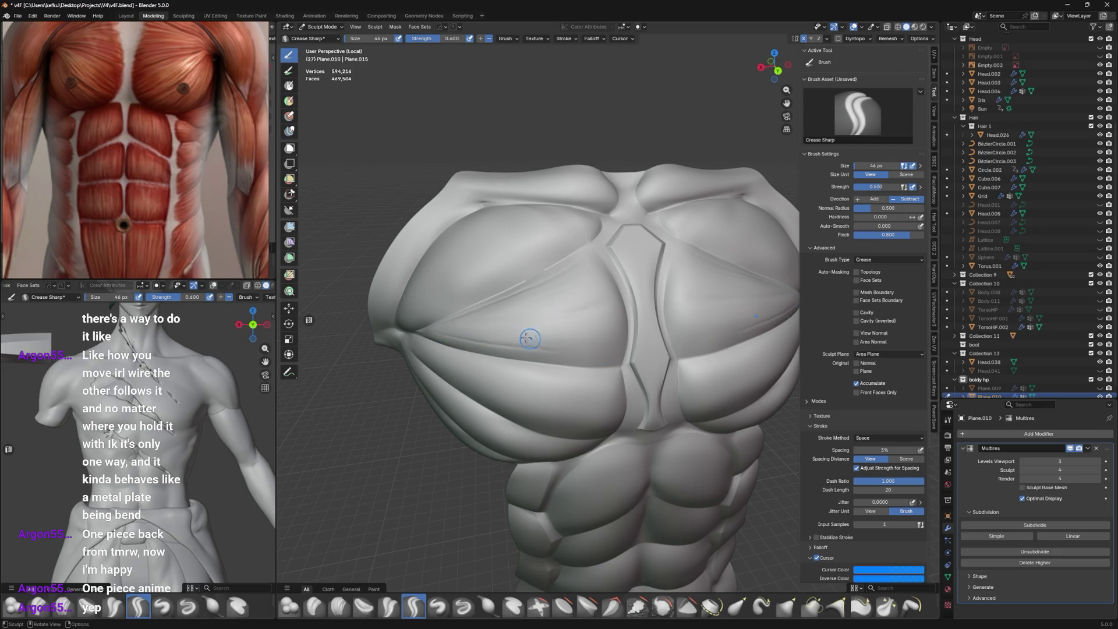
pyautogui.moveTo(623, 348); pyautogui.dragTo(629, 336, button='middle')
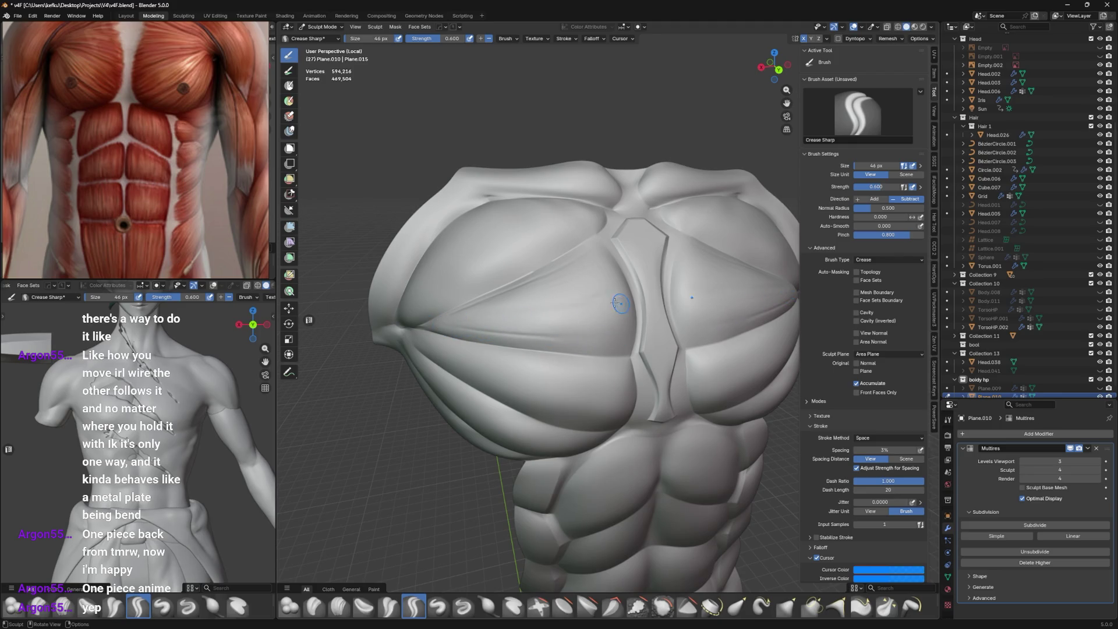
pyautogui.moveTo(549, 313); pyautogui.dragTo(584, 306, button='middle')
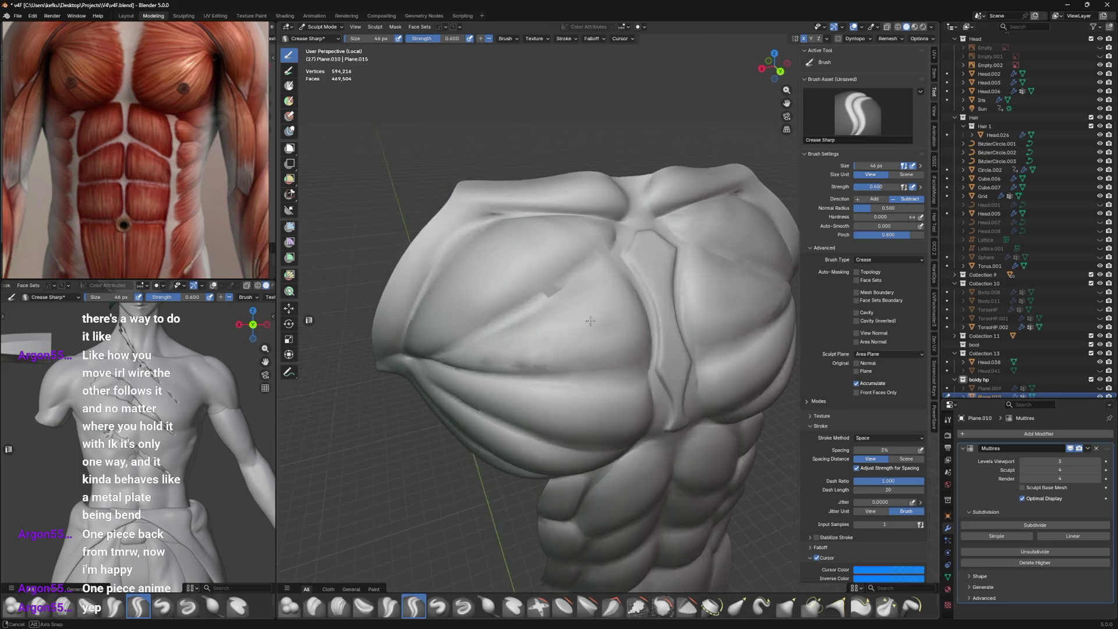
pyautogui.moveTo(610, 313)
pyautogui.mouseDown(button='middle')
pyautogui.moveTo(489, 345)
pyautogui.moveTo(629, 267)
pyautogui.moveTo(578, 208)
pyautogui.moveTo(570, 254)
pyautogui.mouseUp(button='middle')
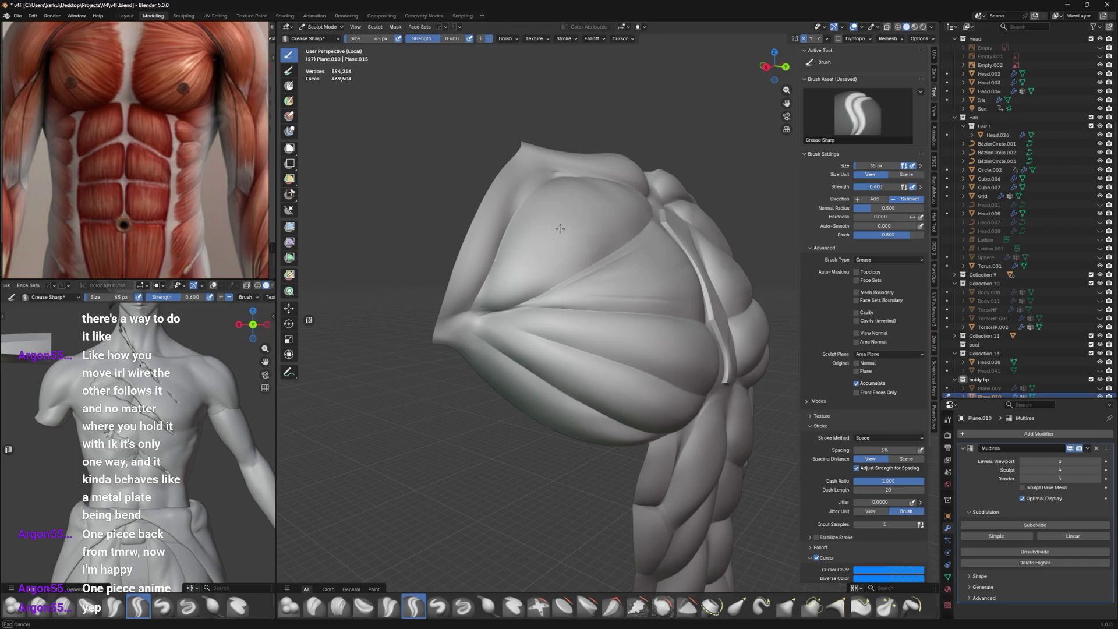
pyautogui.moveTo(560, 228)
pyautogui.mouseDown(button='middle')
pyautogui.moveTo(591, 272)
pyautogui.moveTo(590, 255)
pyautogui.mouseUp(button='middle')
# Shrink the Crease Sharp brush to about 51 px and carve a finer crease stroke on the chest.
pyautogui.press('f')
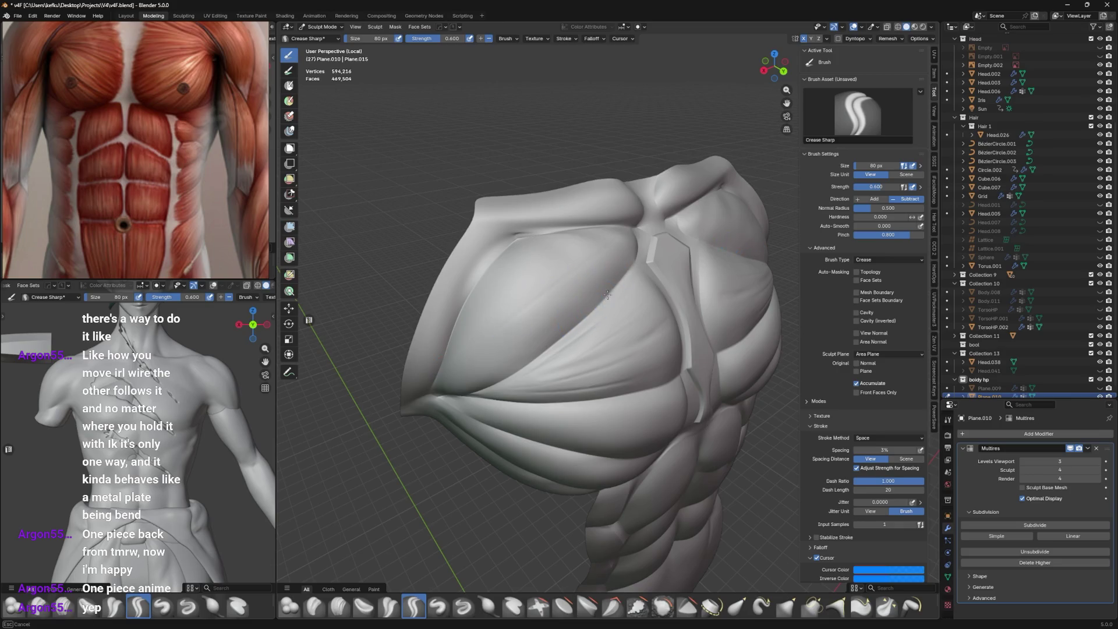
pyautogui.moveTo(592, 283); pyautogui.dragTo(594, 278, button='middle')
pyautogui.press('f')
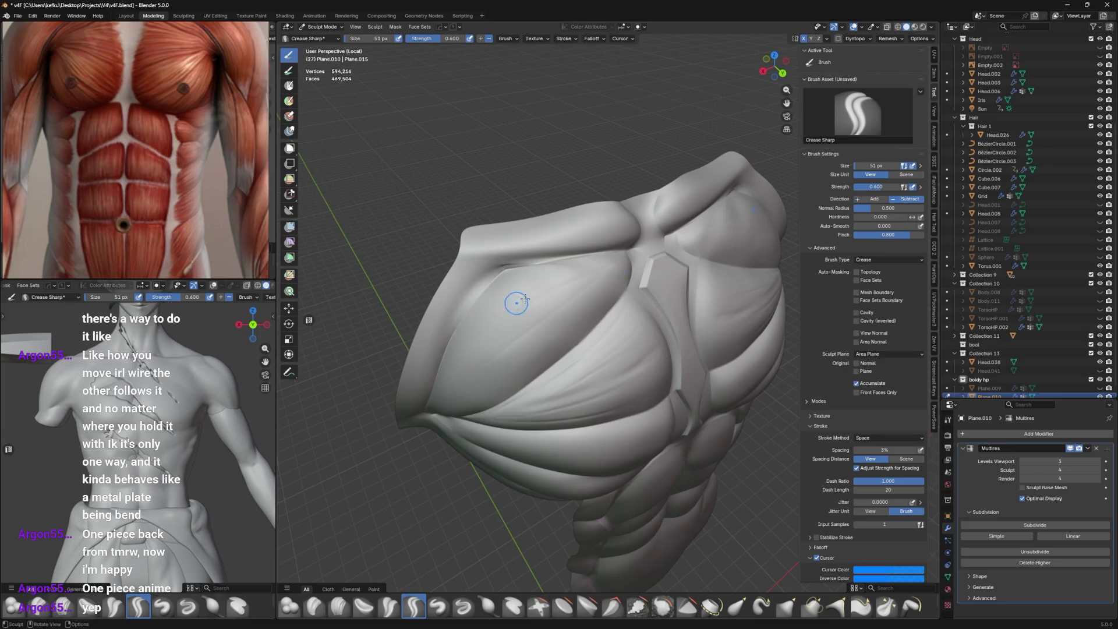
pyautogui.moveTo(516, 302); pyautogui.dragTo(606, 290, button='middle')
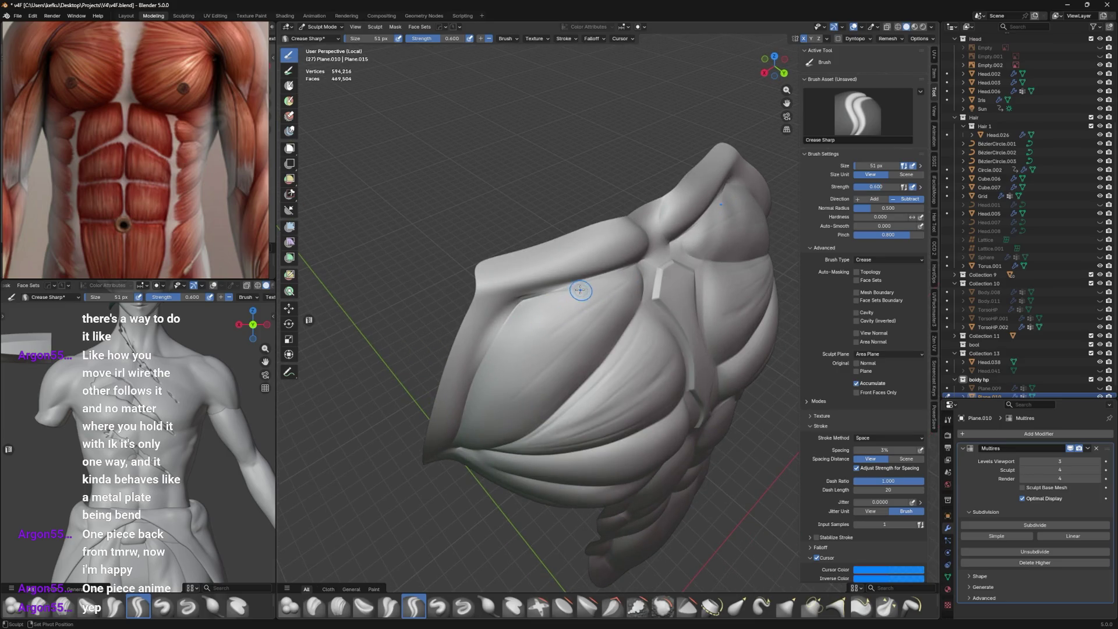
pyautogui.moveTo(532, 292); pyautogui.dragTo(611, 279, button='middle')
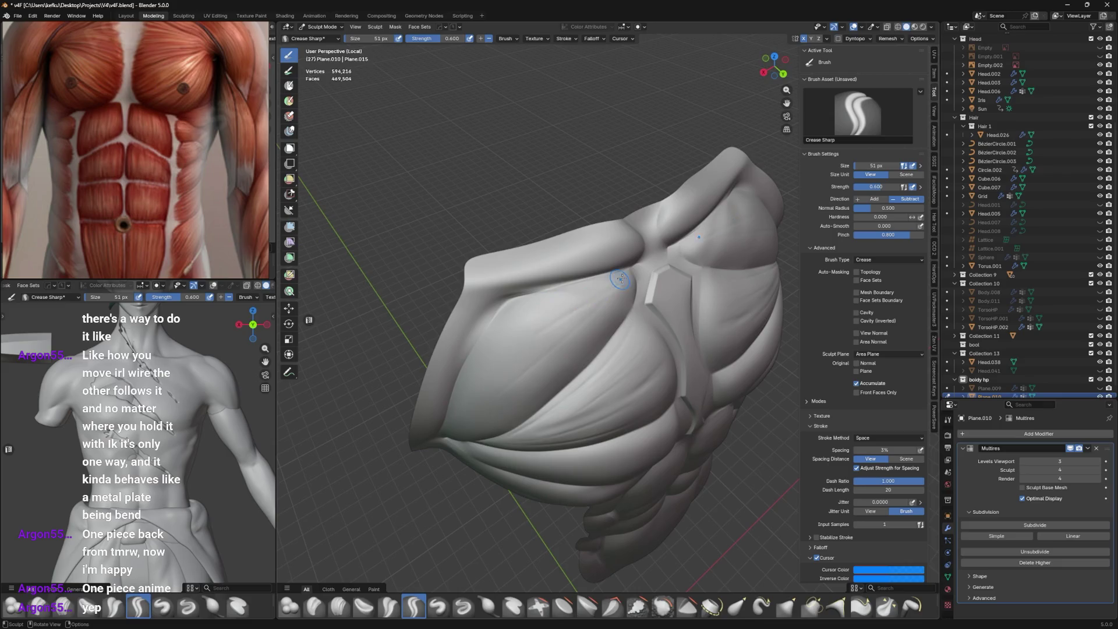
pyautogui.moveTo(552, 321); pyautogui.dragTo(540, 321)
pyautogui.moveTo(489, 404); pyautogui.dragTo(594, 256, button='middle')
# Fan more crease striations across both pec plates toward the shoulders, checking from side and front.
pyautogui.moveTo(520, 331); pyautogui.dragTo(530, 302, button='middle')
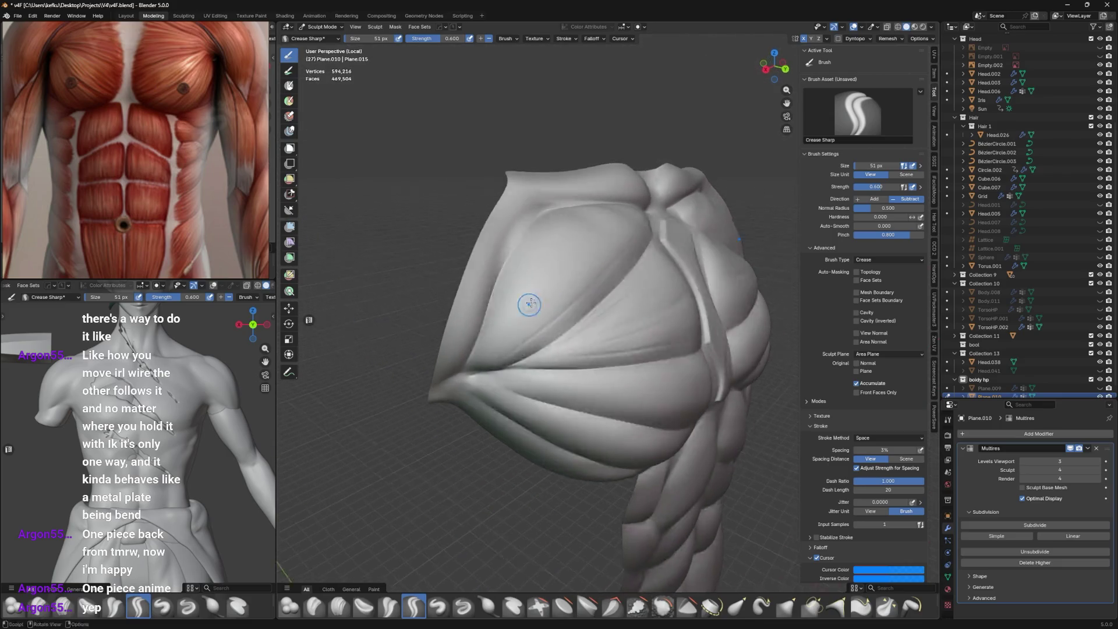
pyautogui.moveTo(628, 226); pyautogui.dragTo(459, 382, button='middle')
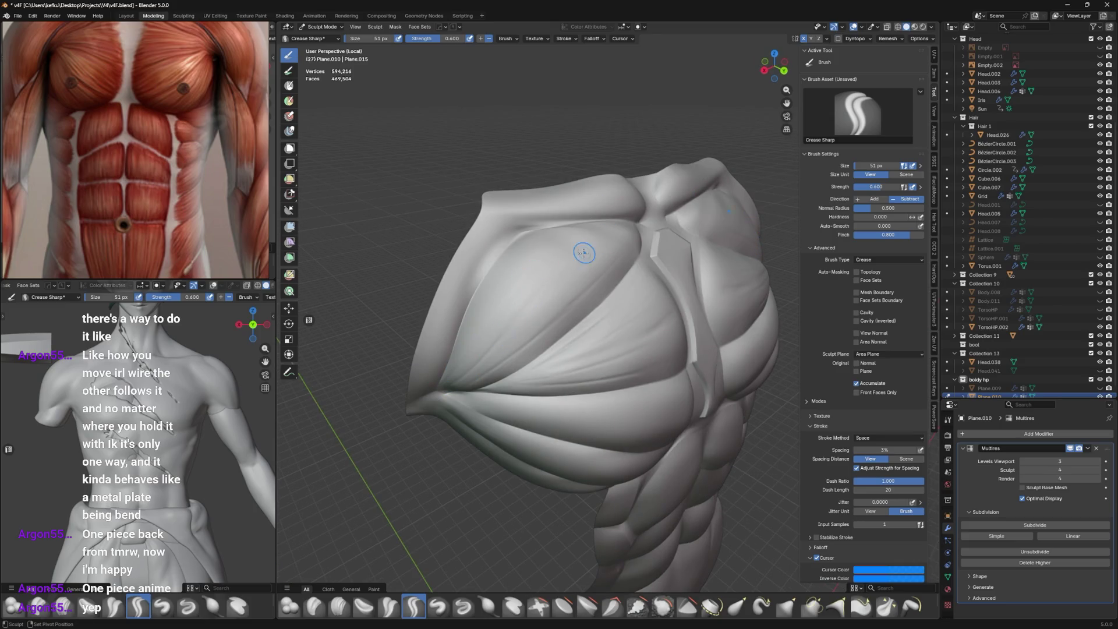
pyautogui.moveTo(502, 319); pyautogui.dragTo(461, 329, button='middle')
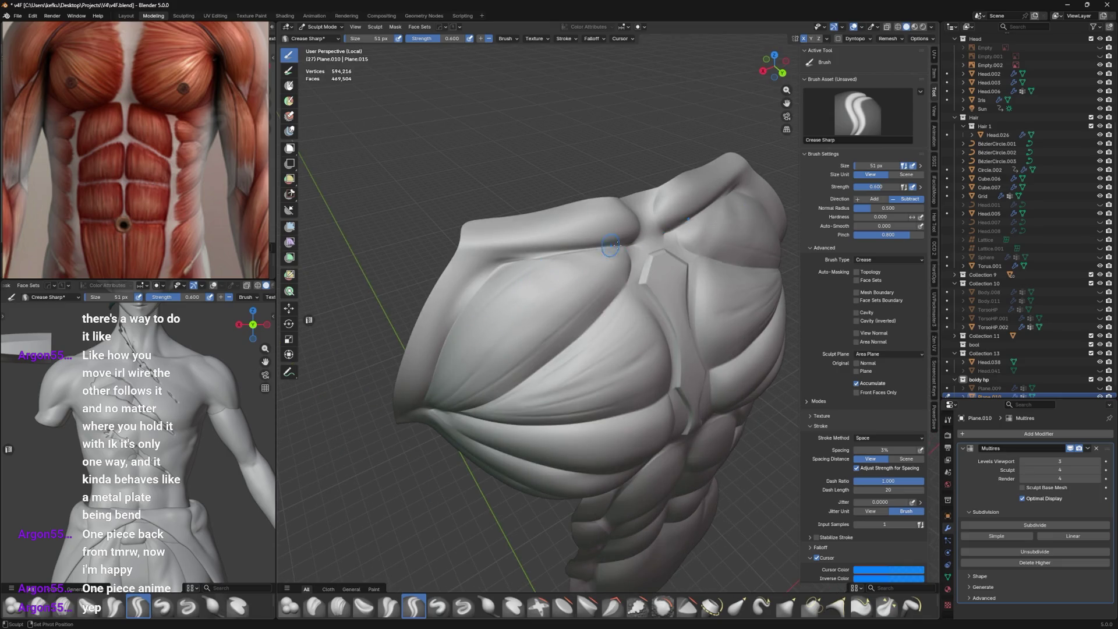
pyautogui.moveTo(612, 252)
pyautogui.mouseDown(button='middle')
pyautogui.moveTo(600, 223)
pyautogui.moveTo(594, 236)
pyautogui.moveTo(626, 256)
pyautogui.moveTo(577, 262)
pyautogui.moveTo(647, 261)
pyautogui.moveTo(590, 245)
pyautogui.moveTo(598, 222)
pyautogui.moveTo(561, 297)
pyautogui.mouseUp(button='middle')
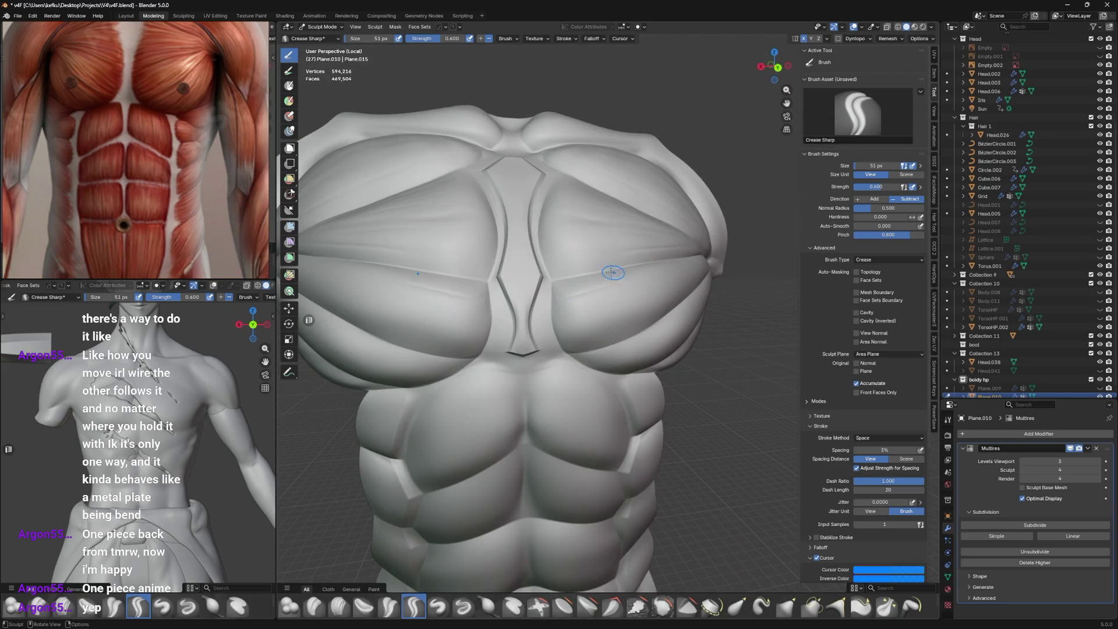
pyautogui.moveTo(613, 273); pyautogui.dragTo(582, 303, button='middle')
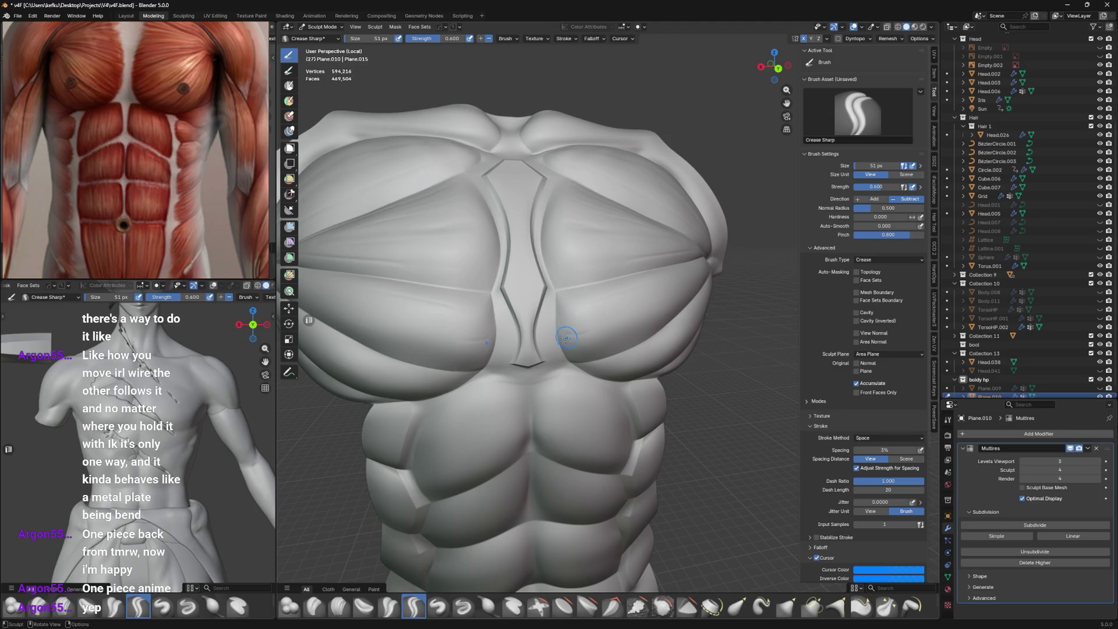
pyautogui.moveTo(659, 288); pyautogui.dragTo(677, 279, button='middle')
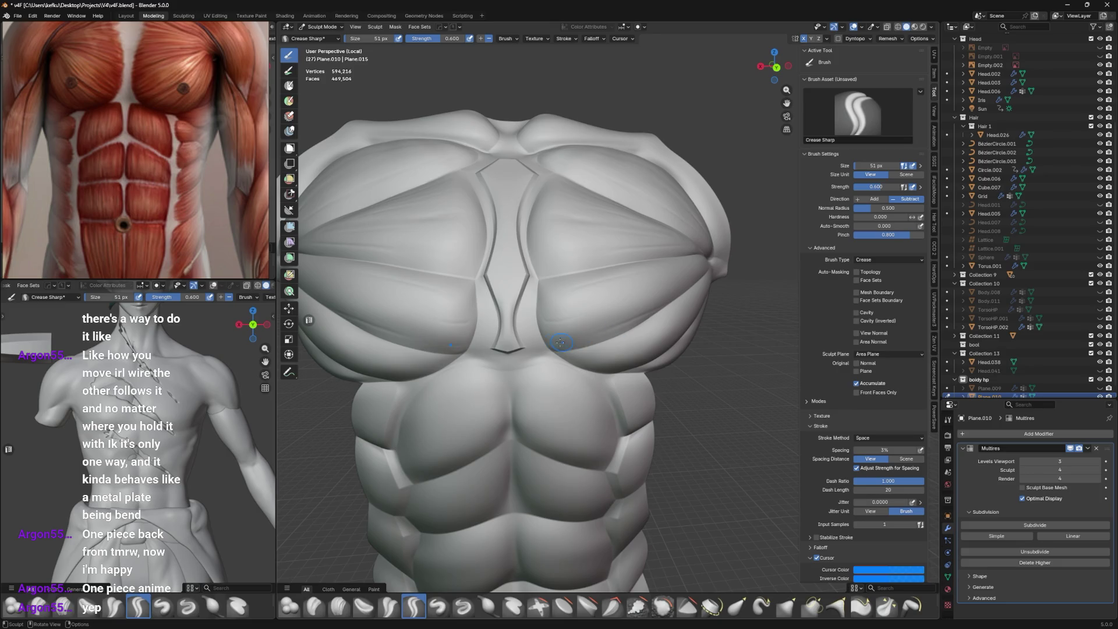
pyautogui.moveTo(649, 290)
pyautogui.mouseDown(button='middle')
pyautogui.moveTo(665, 284)
pyautogui.moveTo(601, 291)
pyautogui.moveTo(634, 286)
pyautogui.mouseUp(button='middle')
pyautogui.moveTo(710, 258)
pyautogui.mouseDown(button='middle')
pyautogui.moveTo(611, 262)
pyautogui.moveTo(695, 274)
pyautogui.moveTo(567, 331)
pyautogui.mouseUp(button='middle')
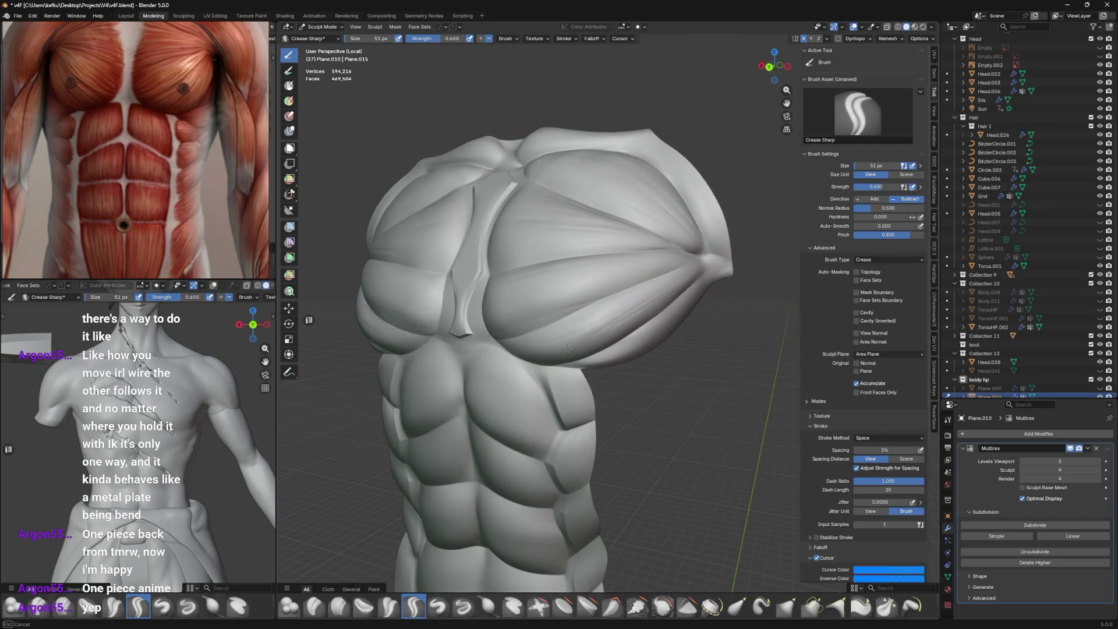
# Carve creases along the pec borders and across the upper abdomen from a close frontal view.
pyautogui.moveTo(534, 348); pyautogui.dragTo(637, 317, button='middle')
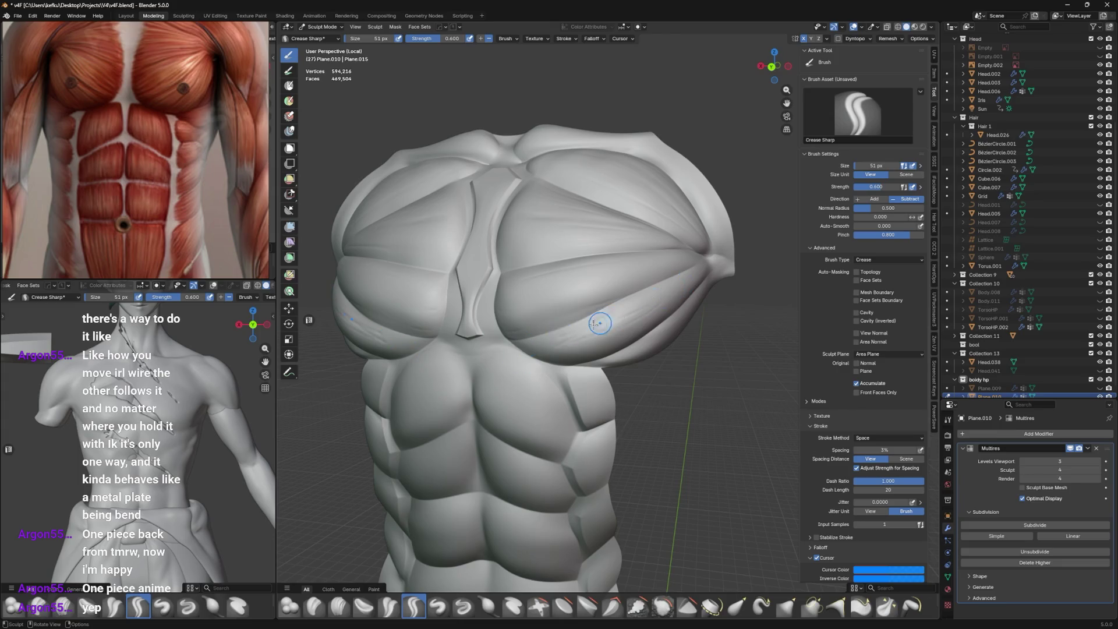
pyautogui.scroll(1, 599, 323)
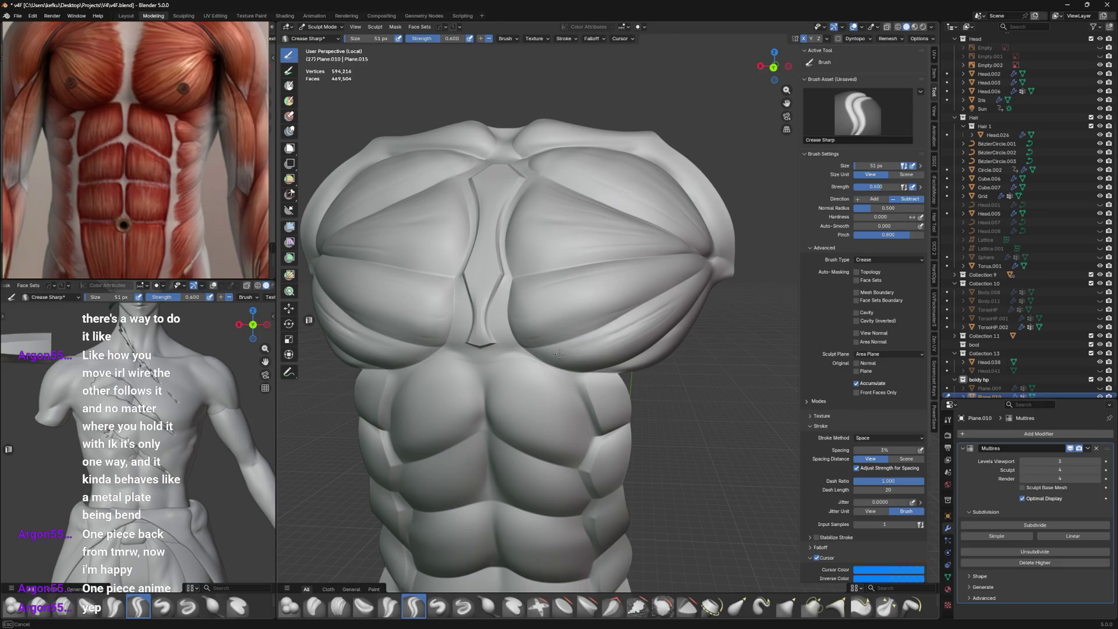
pyautogui.scroll(1, 625, 336)
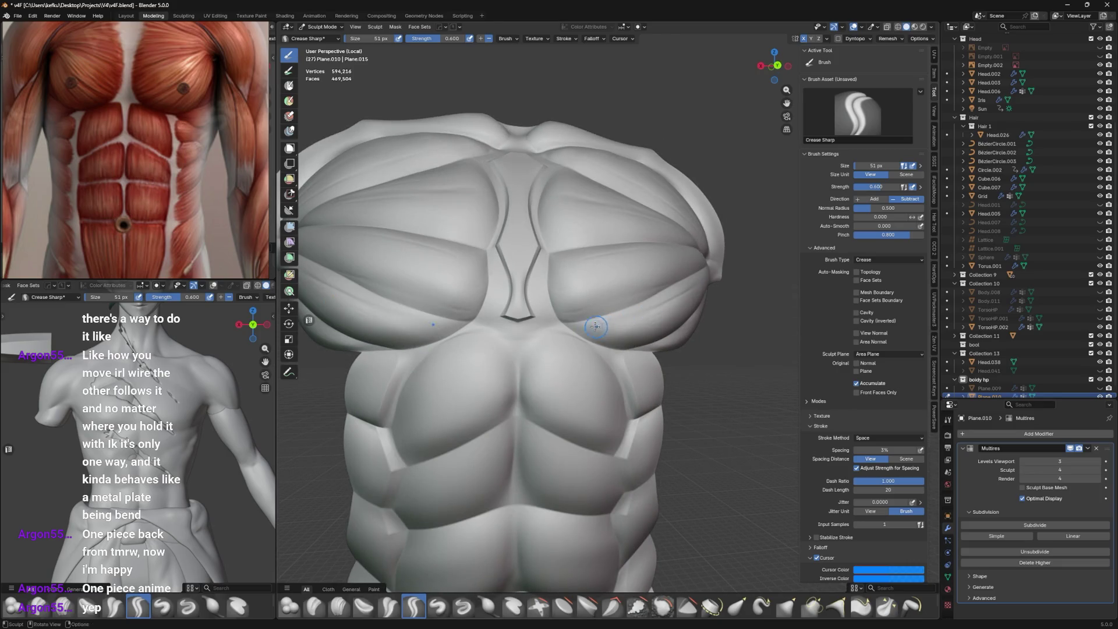
pyautogui.moveTo(607, 326)
pyautogui.mouseDown(button='middle')
pyautogui.moveTo(603, 255)
pyautogui.moveTo(546, 269)
pyautogui.mouseUp(button='middle')
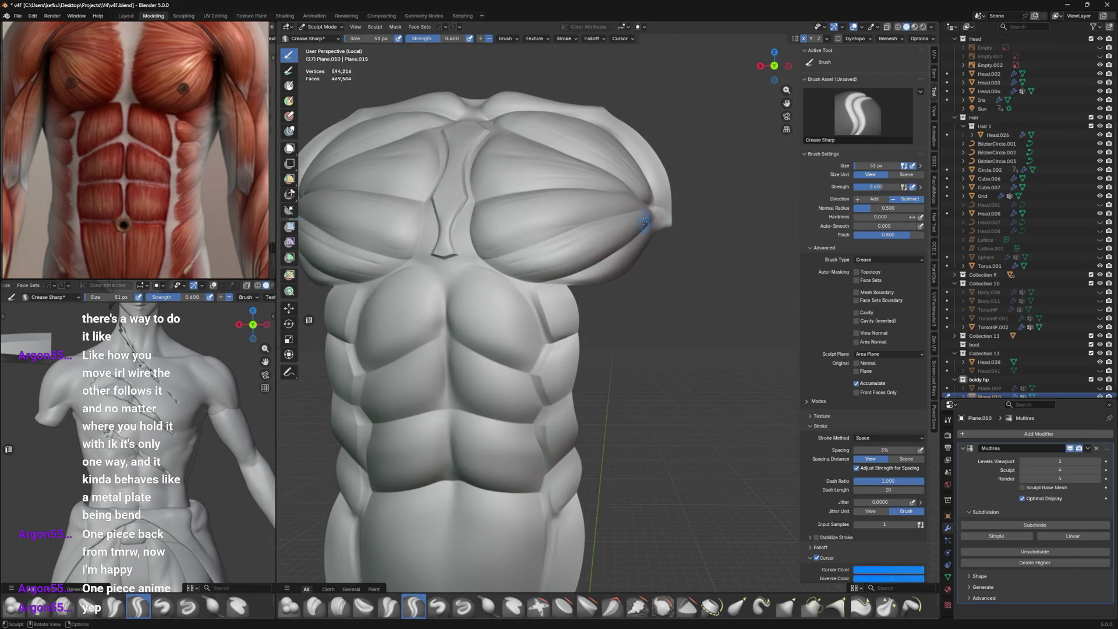
pyautogui.moveTo(644, 222)
pyautogui.mouseDown(button='middle')
pyautogui.moveTo(562, 253)
pyautogui.moveTo(603, 240)
pyautogui.moveTo(619, 219)
pyautogui.mouseUp(button='middle')
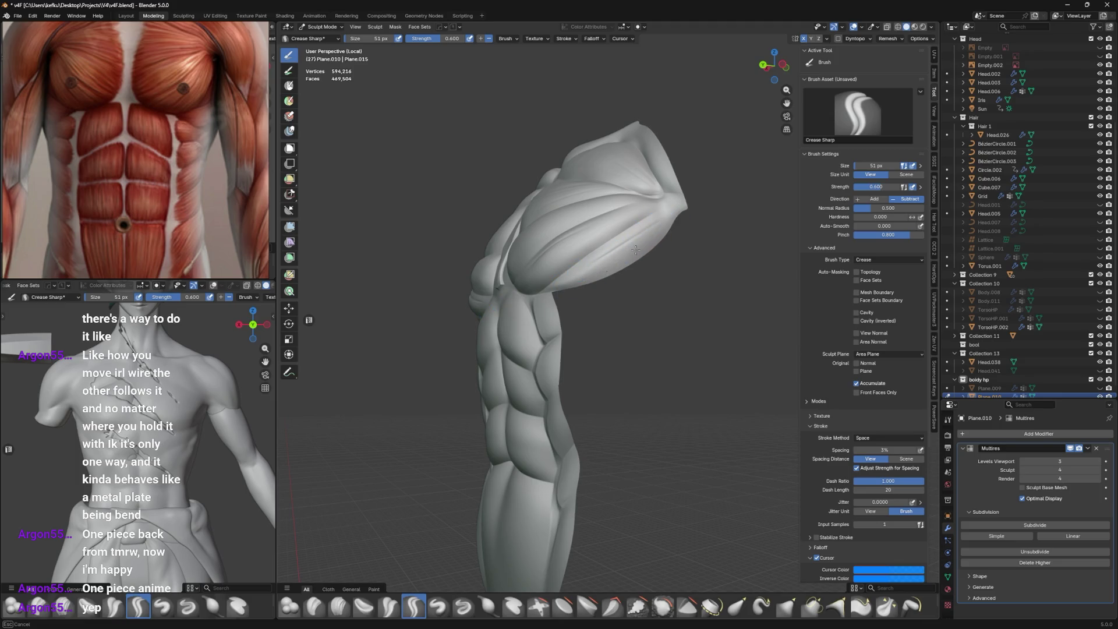
pyautogui.moveTo(615, 263); pyautogui.dragTo(653, 253, button='middle')
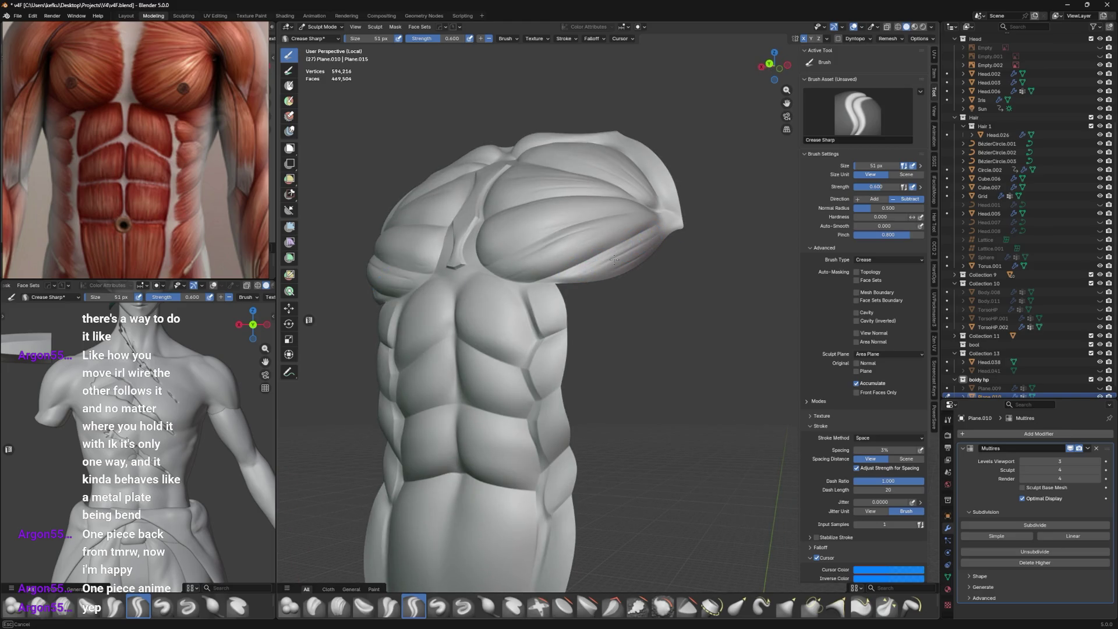
pyautogui.moveTo(616, 262); pyautogui.dragTo(567, 274, button='middle')
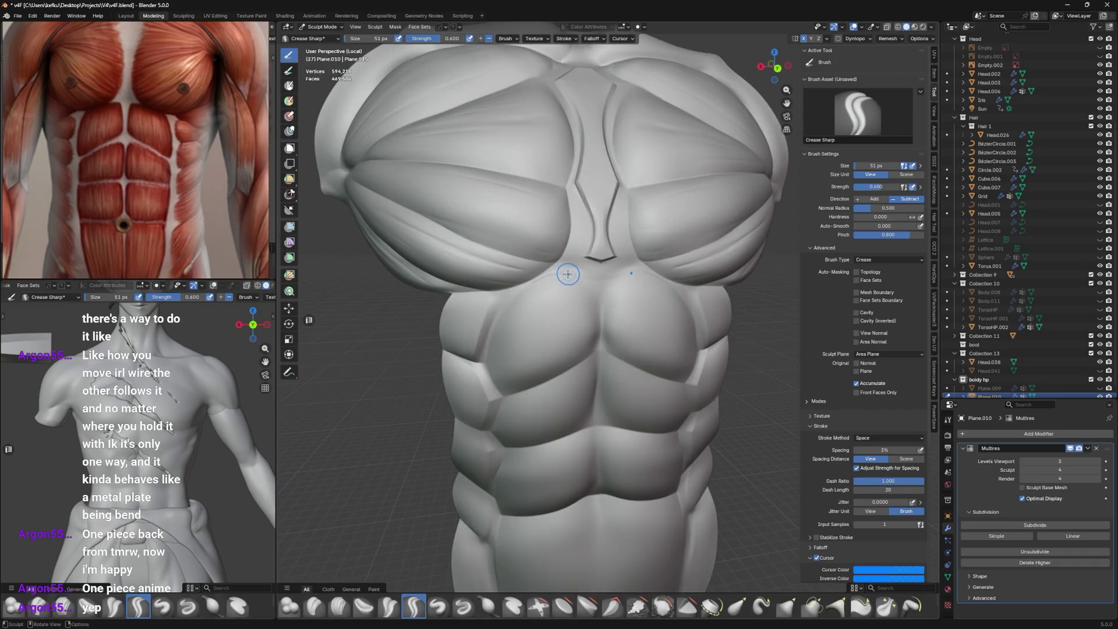
pyautogui.scroll(1, 568, 279)
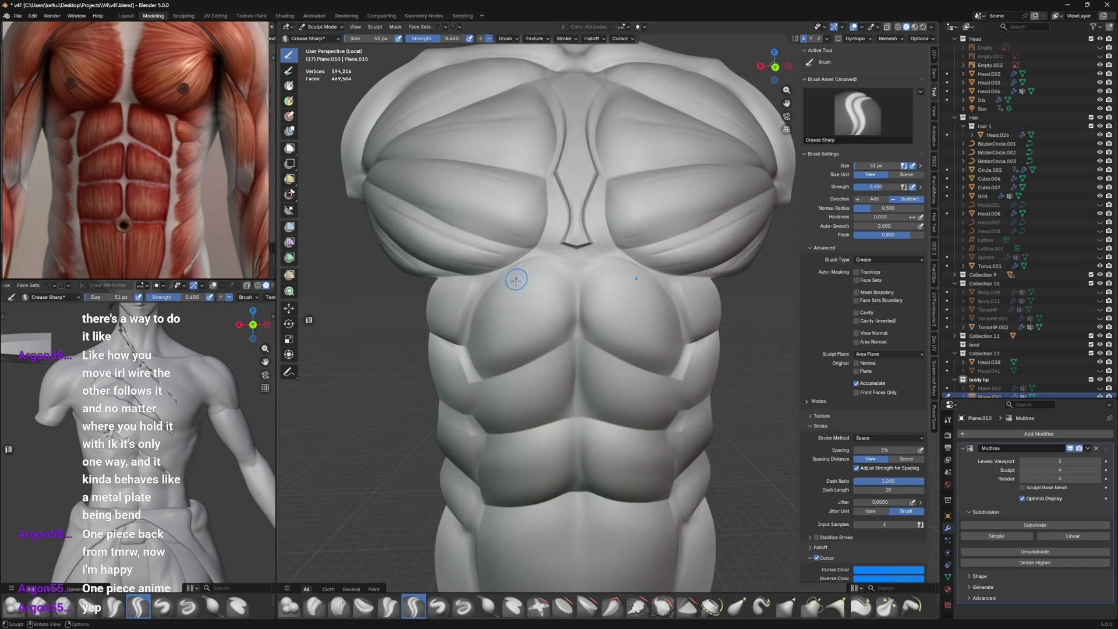
pyautogui.moveTo(484, 333); pyautogui.dragTo(506, 305, button='middle')
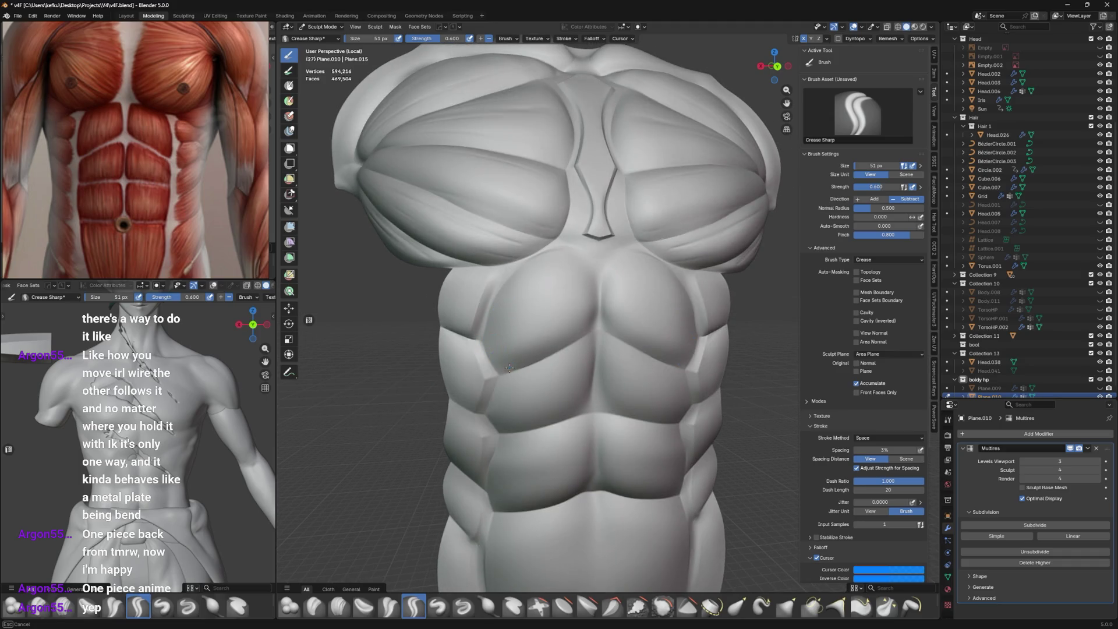
pyautogui.moveTo(549, 313); pyautogui.dragTo(557, 342)
pyautogui.scroll(1, 603, 275)
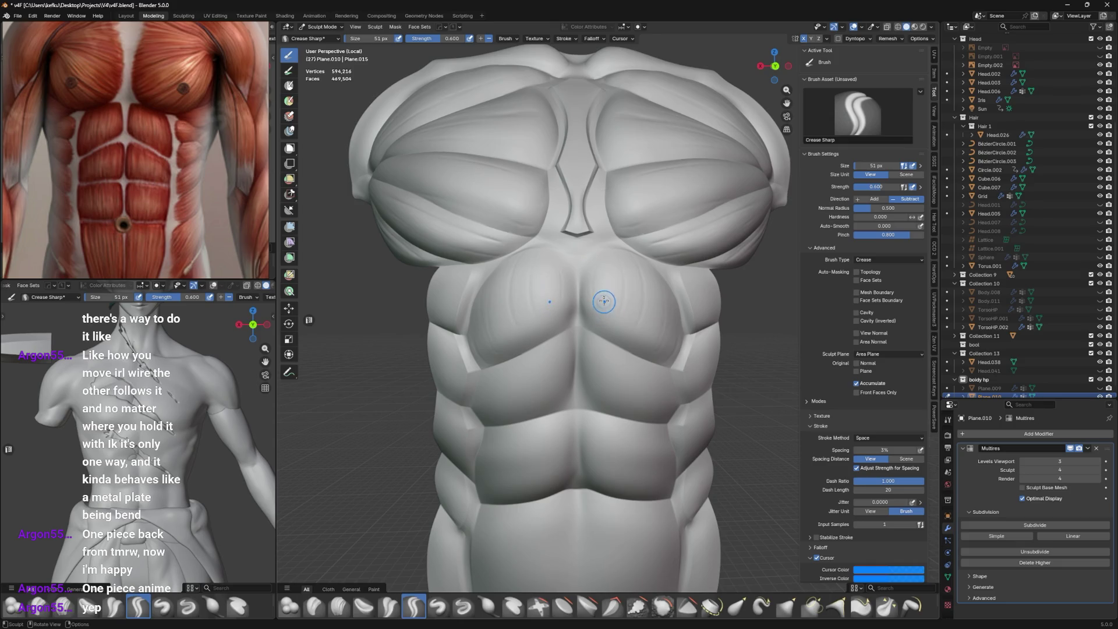
pyautogui.moveTo(593, 278)
pyautogui.mouseDown()
pyautogui.moveTo(599, 327)
pyautogui.moveTo(647, 301)
pyautogui.mouseUp()
# Enlarge the crease brush and carve matching symmetric striations across both pectorals to their outer edges.
pyautogui.press('f')
pyautogui.click(647, 262)
pyautogui.scroll(-3, 646, 257)
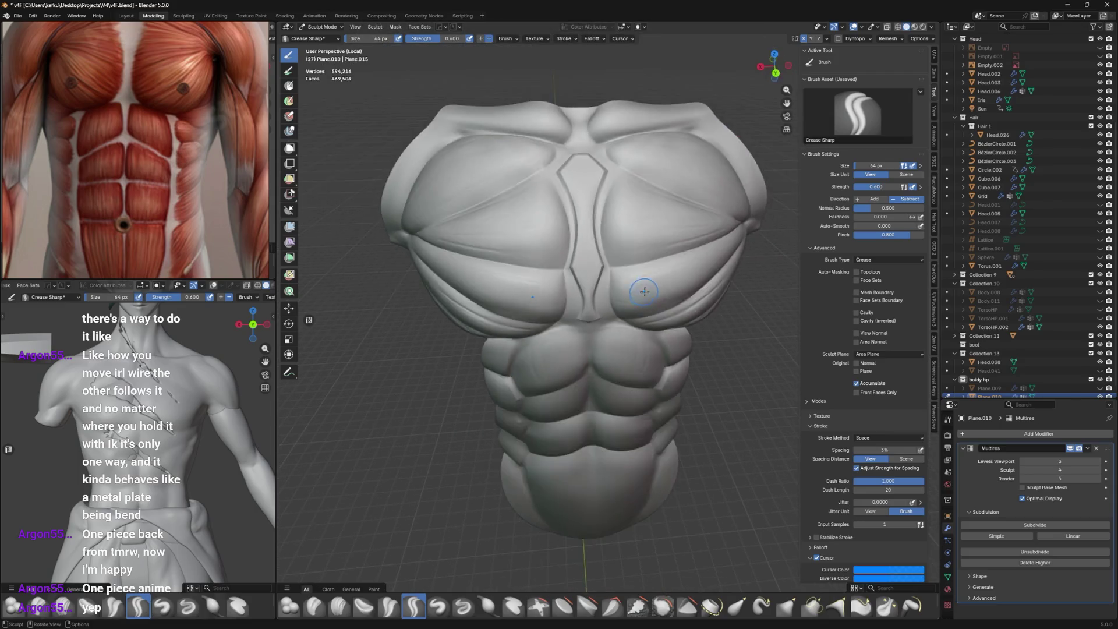
pyautogui.moveTo(646, 257)
pyautogui.mouseDown(button='middle')
pyautogui.moveTo(611, 254)
pyautogui.moveTo(669, 248)
pyautogui.mouseUp(button='middle')
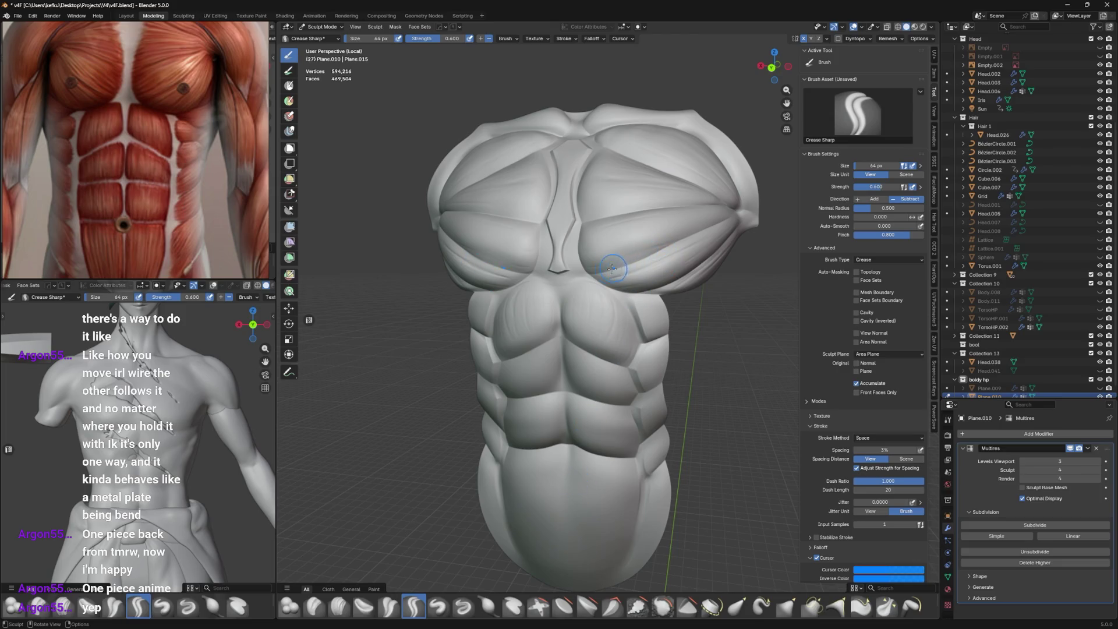
pyautogui.moveTo(637, 259); pyautogui.dragTo(631, 258, button='middle')
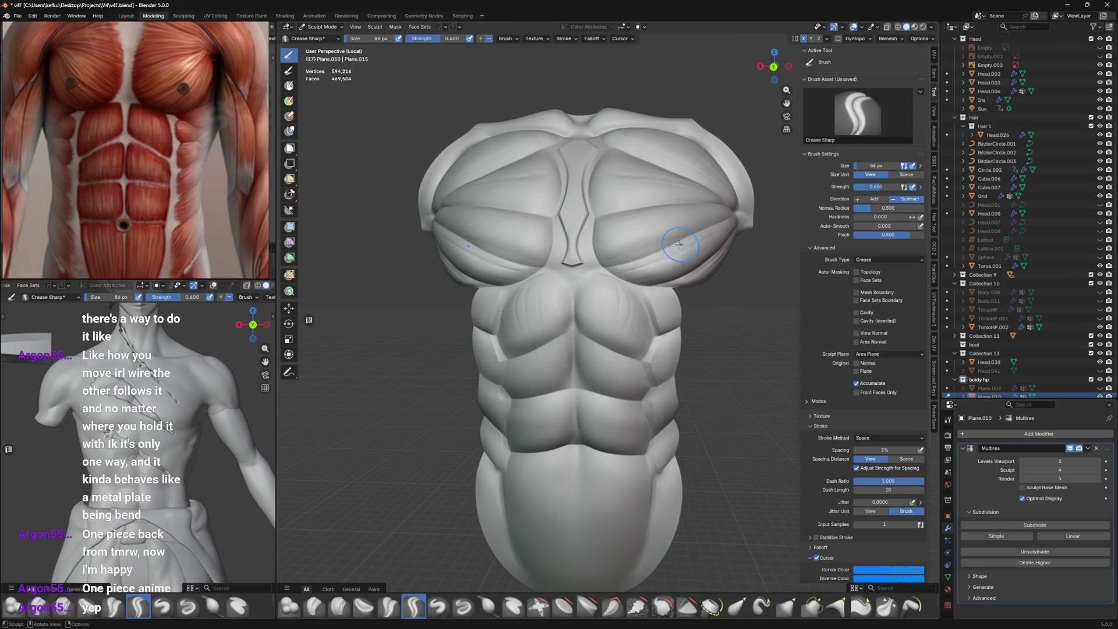
pyautogui.moveTo(618, 264); pyautogui.dragTo(674, 246)
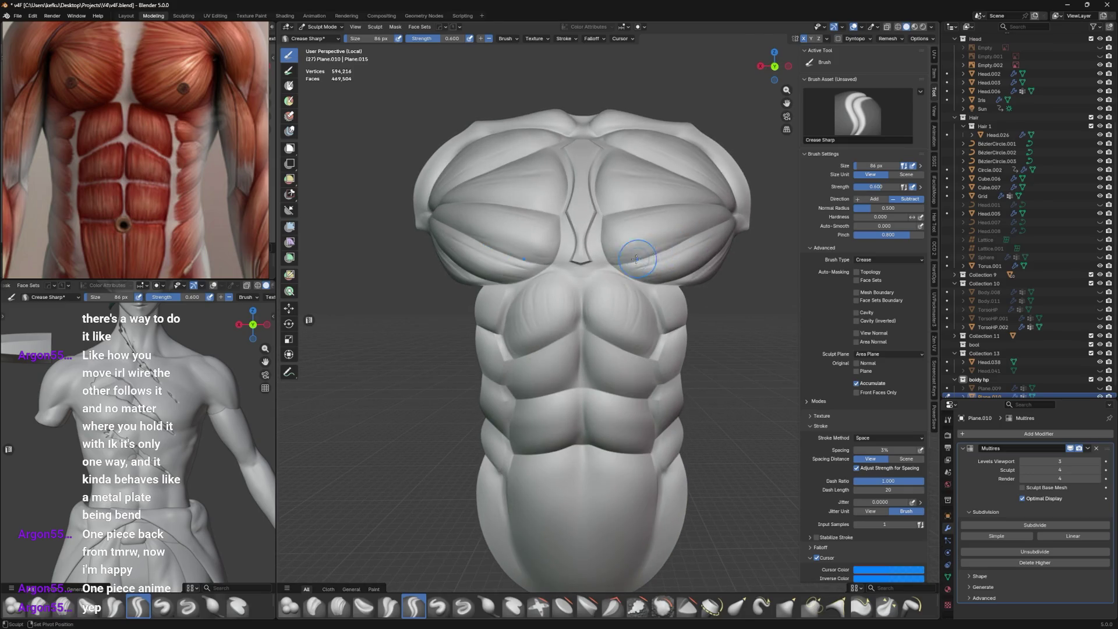
pyautogui.moveTo(691, 234); pyautogui.dragTo(661, 267, button='middle')
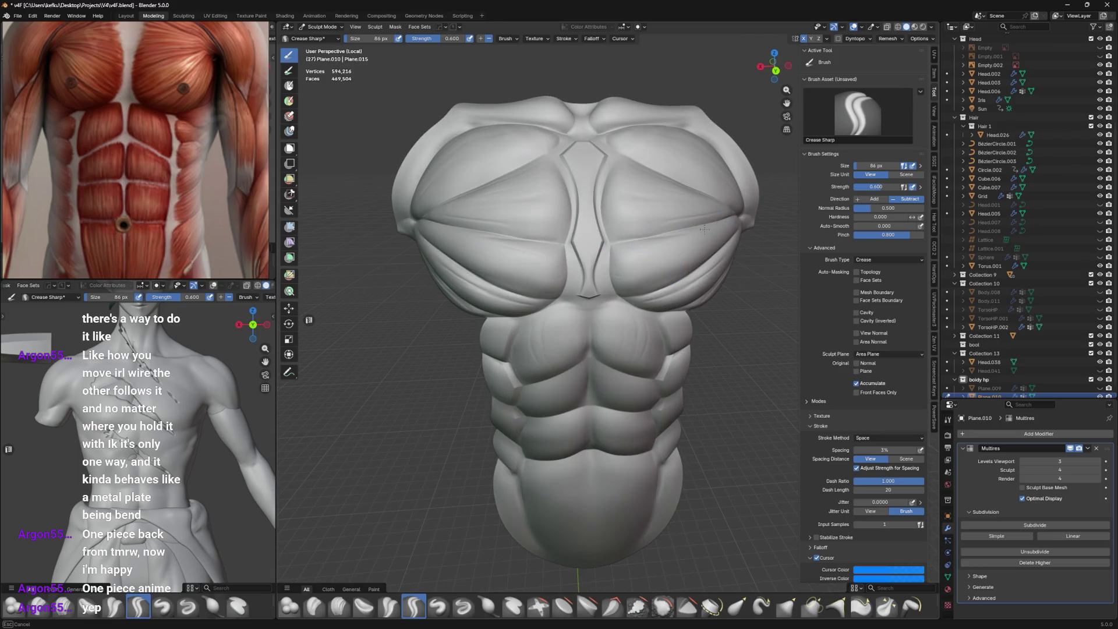
pyautogui.moveTo(724, 207)
pyautogui.mouseDown(button='middle')
pyautogui.moveTo(700, 231)
pyautogui.moveTo(587, 246)
pyautogui.mouseUp(button='middle')
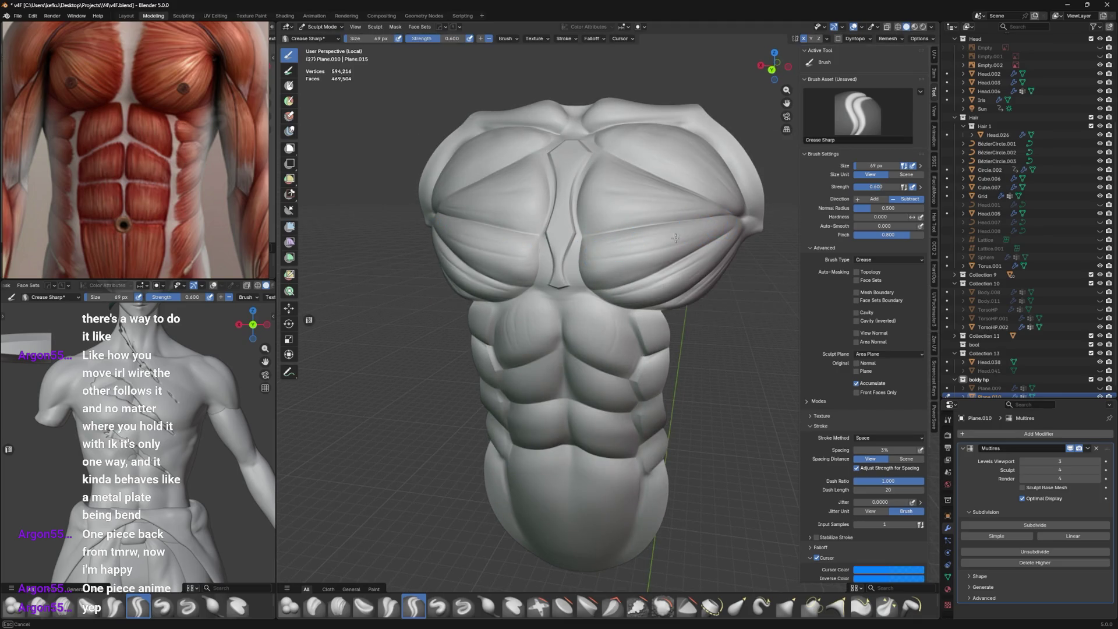
pyautogui.moveTo(665, 250)
pyautogui.mouseDown(button='middle')
pyautogui.moveTo(687, 244)
pyautogui.moveTo(559, 262)
pyautogui.mouseUp(button='middle')
pyautogui.scroll(2, 519, 270)
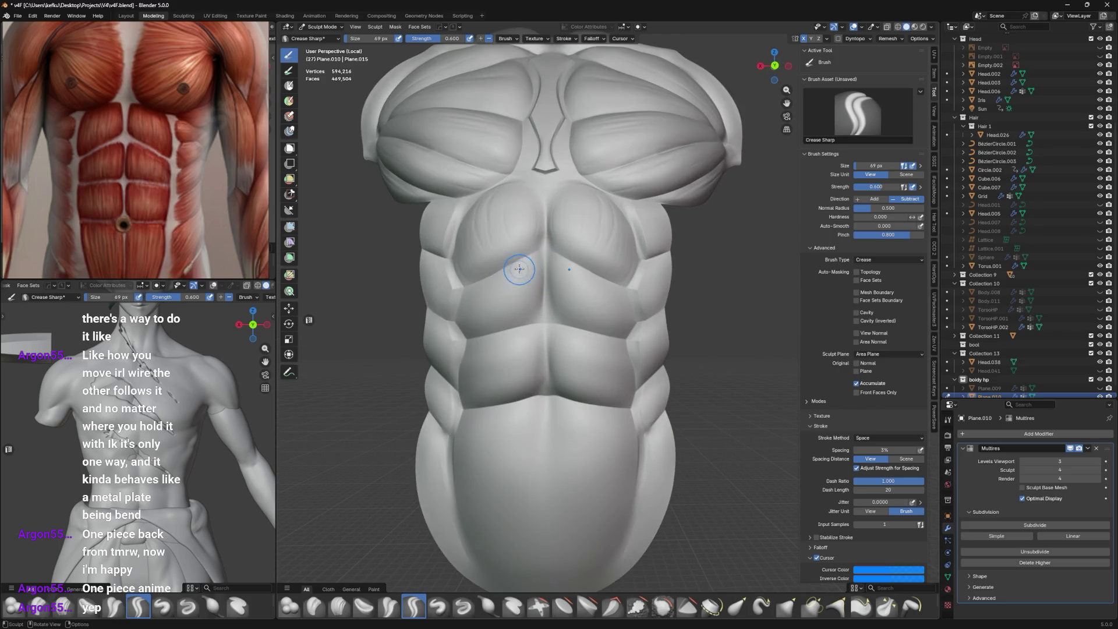
pyautogui.scroll(2, 515, 311)
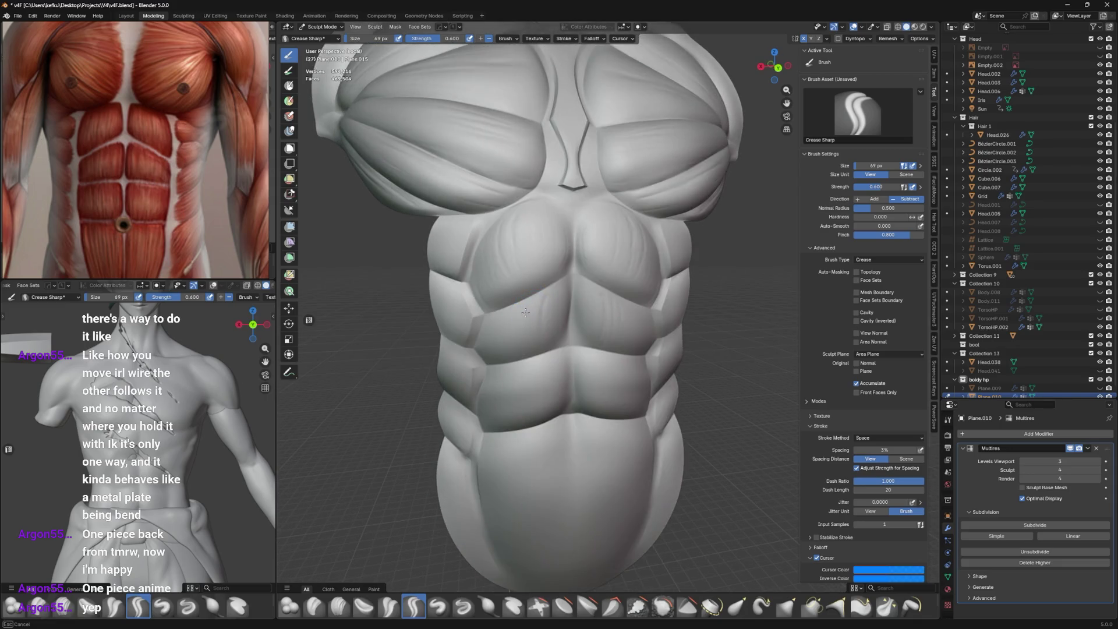
# Carve subtle crease striations across the abdominal plates.
pyautogui.moveTo(524, 312)
pyautogui.mouseDown()
pyautogui.moveTo(530, 365)
pyautogui.moveTo(506, 368)
pyautogui.moveTo(516, 304)
pyautogui.moveTo(546, 297)
pyautogui.moveTo(516, 324)
pyautogui.mouseUp()
pyautogui.moveTo(507, 364); pyautogui.dragTo(540, 324)
pyautogui.moveTo(543, 325)
pyautogui.mouseDown(button='middle')
pyautogui.moveTo(537, 297)
pyautogui.moveTo(551, 332)
pyautogui.mouseUp(button='middle')
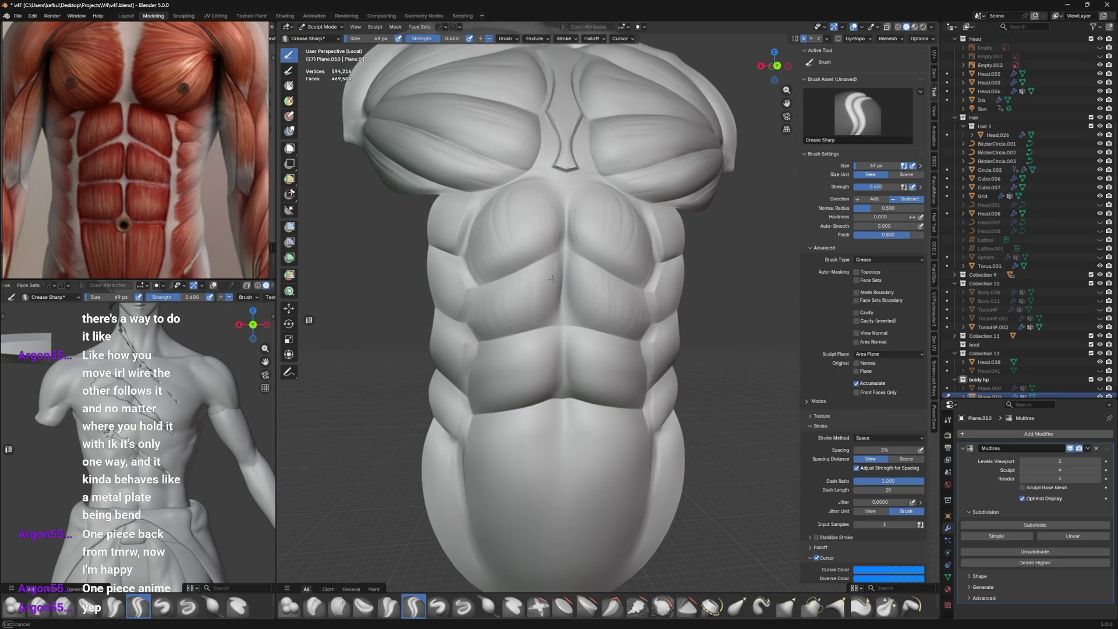
pyautogui.moveTo(550, 315)
pyautogui.mouseDown()
pyautogui.moveTo(556, 267)
pyautogui.moveTo(555, 314)
pyautogui.moveTo(529, 294)
pyautogui.mouseUp()
pyautogui.moveTo(563, 271)
pyautogui.mouseDown(button='middle')
pyautogui.moveTo(524, 315)
pyautogui.moveTo(546, 324)
pyautogui.mouseUp(button='middle')
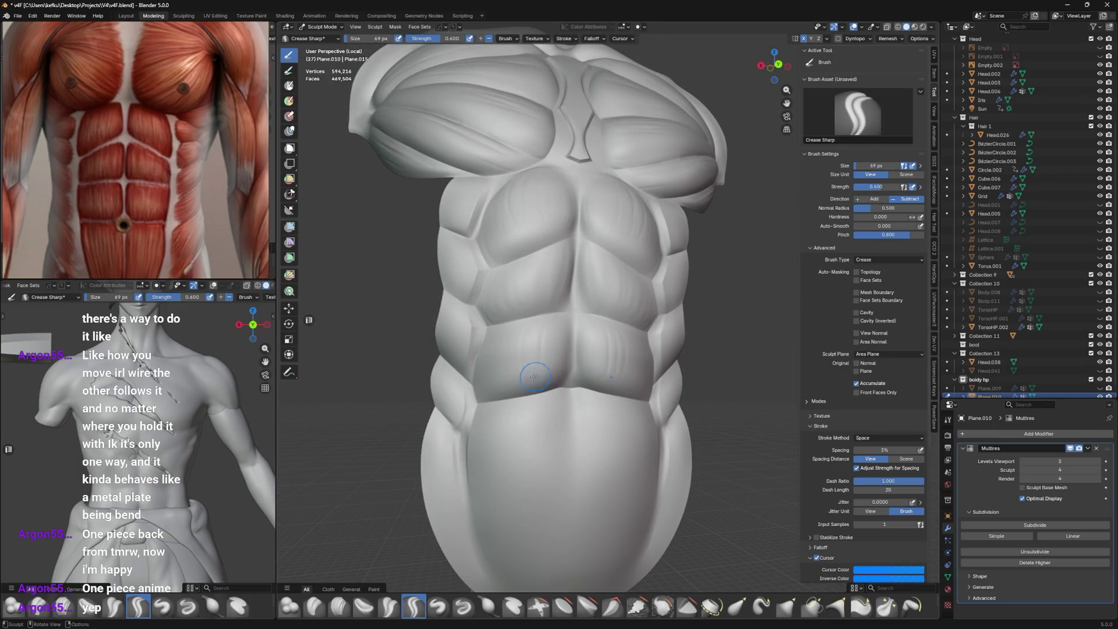
pyautogui.moveTo(533, 376)
pyautogui.mouseDown()
pyautogui.moveTo(513, 371)
pyautogui.moveTo(505, 342)
pyautogui.moveTo(503, 380)
pyautogui.mouseUp()
pyautogui.moveTo(506, 339); pyautogui.dragTo(510, 334)
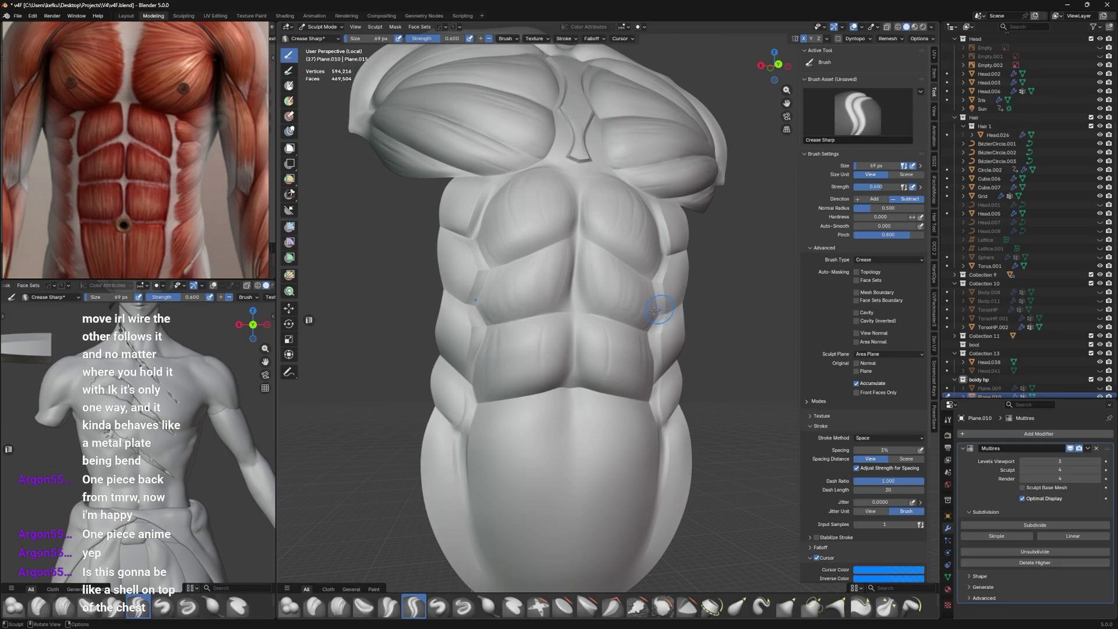
# From a frontal view, carve a crease along the lower ab seam and make the brush much larger.
pyautogui.moveTo(655, 311); pyautogui.dragTo(629, 311, button='middle')
pyautogui.moveTo(559, 350); pyautogui.dragTo(500, 378)
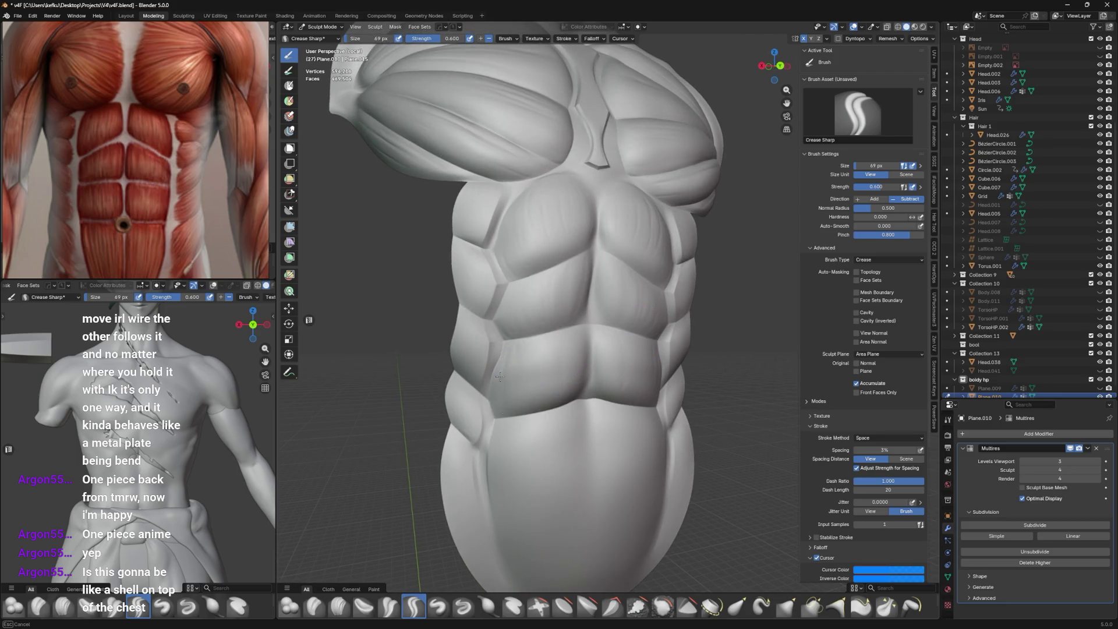
pyautogui.moveTo(525, 350); pyautogui.dragTo(559, 341, button='middle')
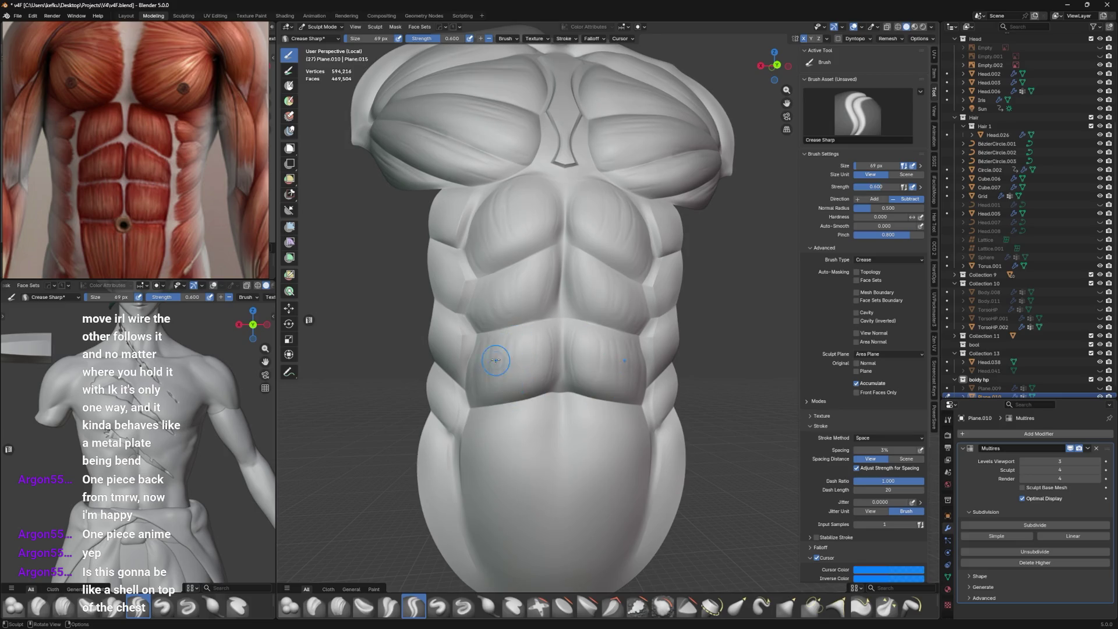
pyautogui.moveTo(494, 360); pyautogui.dragTo(516, 334)
pyautogui.press('f')
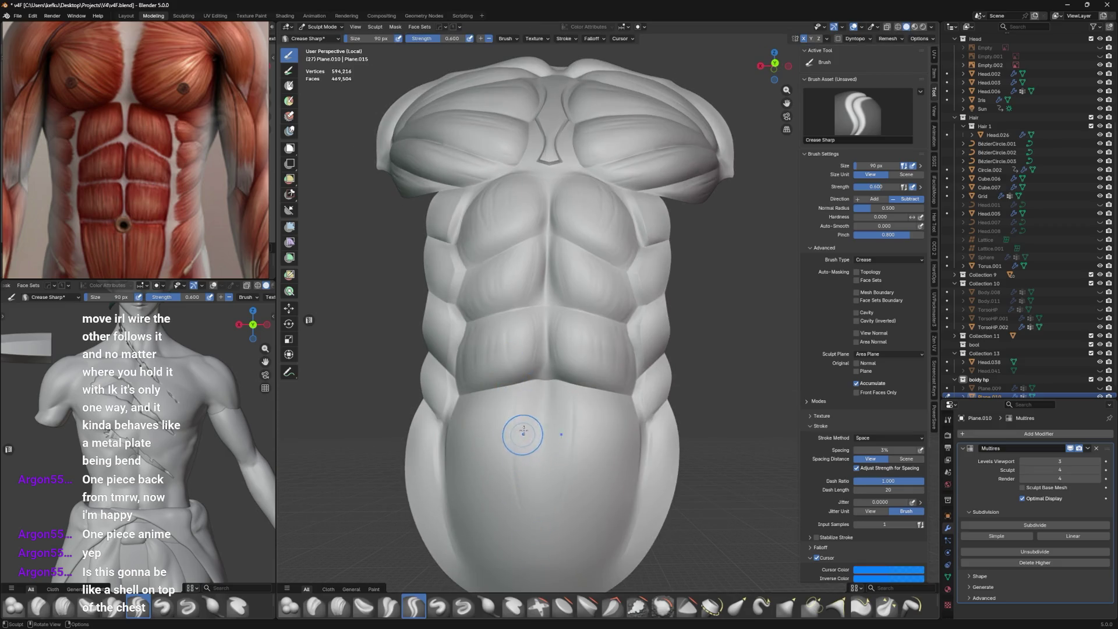
pyautogui.scroll(2, 531, 402)
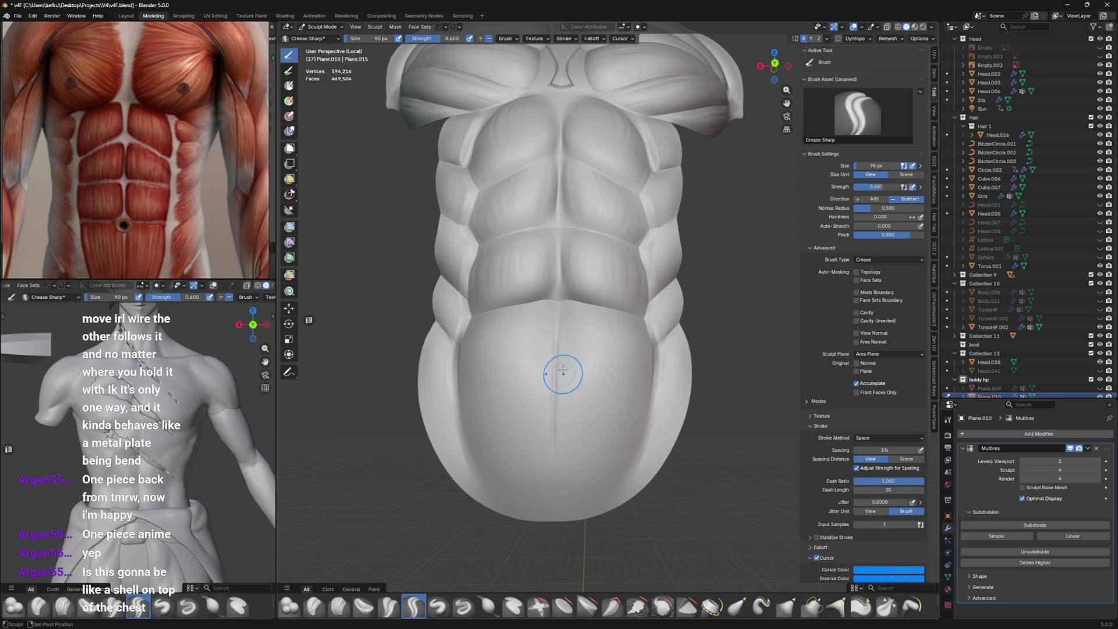
# With a slightly smaller brush, carve vertical crease lines down the lower belly bulge below the abs.
pyautogui.moveTo(559, 433)
pyautogui.mouseDown(button='middle')
pyautogui.moveTo(564, 321)
pyautogui.moveTo(576, 289)
pyautogui.mouseUp(button='middle')
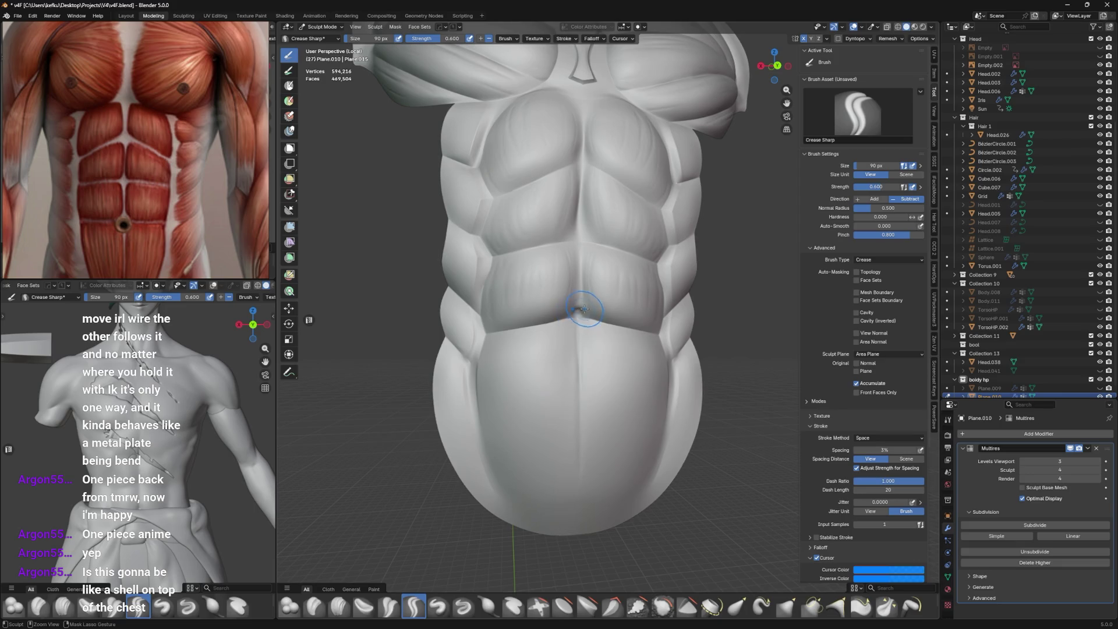
pyautogui.press('[')
pyautogui.moveTo(543, 330); pyautogui.dragTo(516, 523)
pyautogui.moveTo(492, 345); pyautogui.dragTo(495, 434)
pyautogui.moveTo(477, 365)
pyautogui.mouseDown(button='middle')
pyautogui.moveTo(551, 367)
pyautogui.moveTo(580, 343)
pyautogui.moveTo(550, 350)
pyautogui.mouseUp(button='middle')
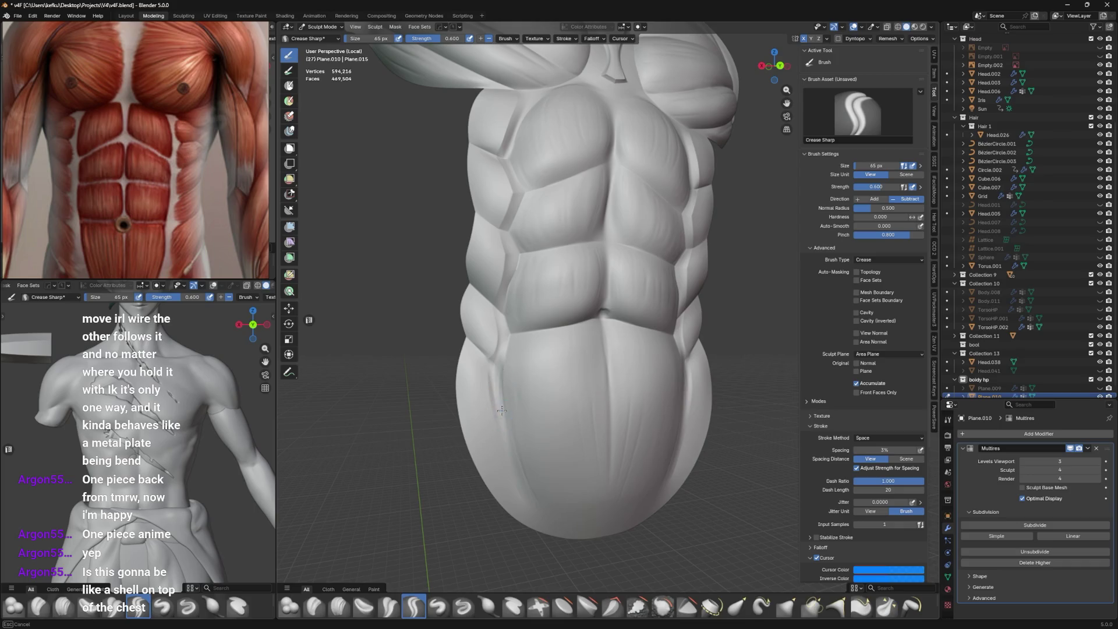
pyautogui.moveTo(501, 367); pyautogui.dragTo(511, 454)
pyautogui.scroll(-3, 538, 367)
# Zoom onto the chest and carve a V-shaped crease closing the base of the sternum groove, touching it up from the front.
pyautogui.keyDown('shift'); pyautogui.moveTo(573, 356); pyautogui.dragTo(603, 279, button='middle'); pyautogui.keyUp('shift')
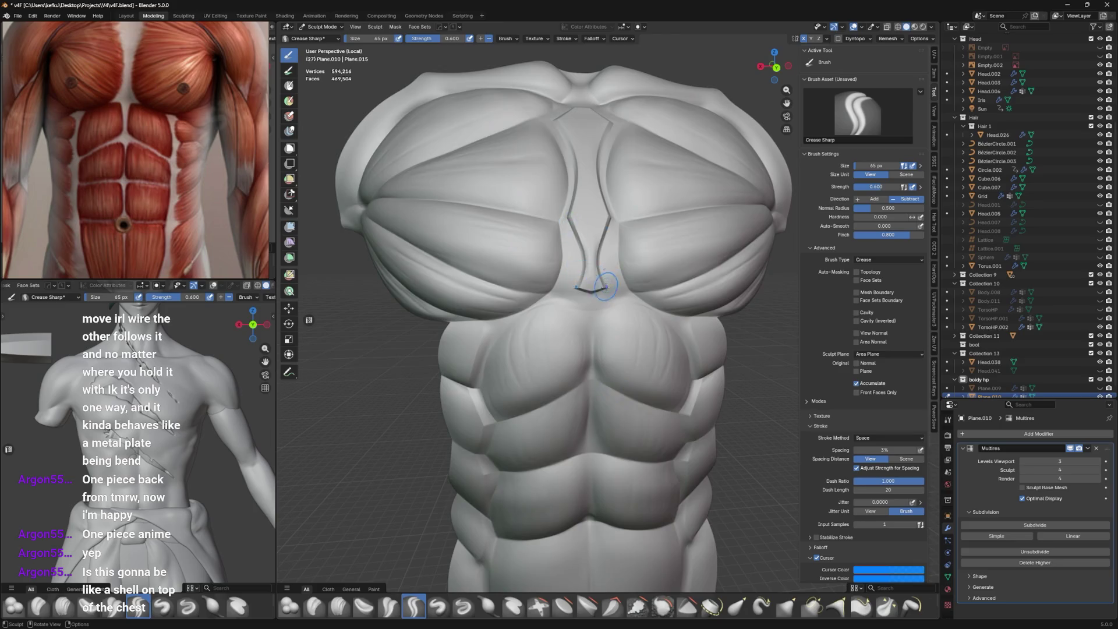
pyautogui.scroll(2, 603, 284)
pyautogui.scroll(2, 603, 297)
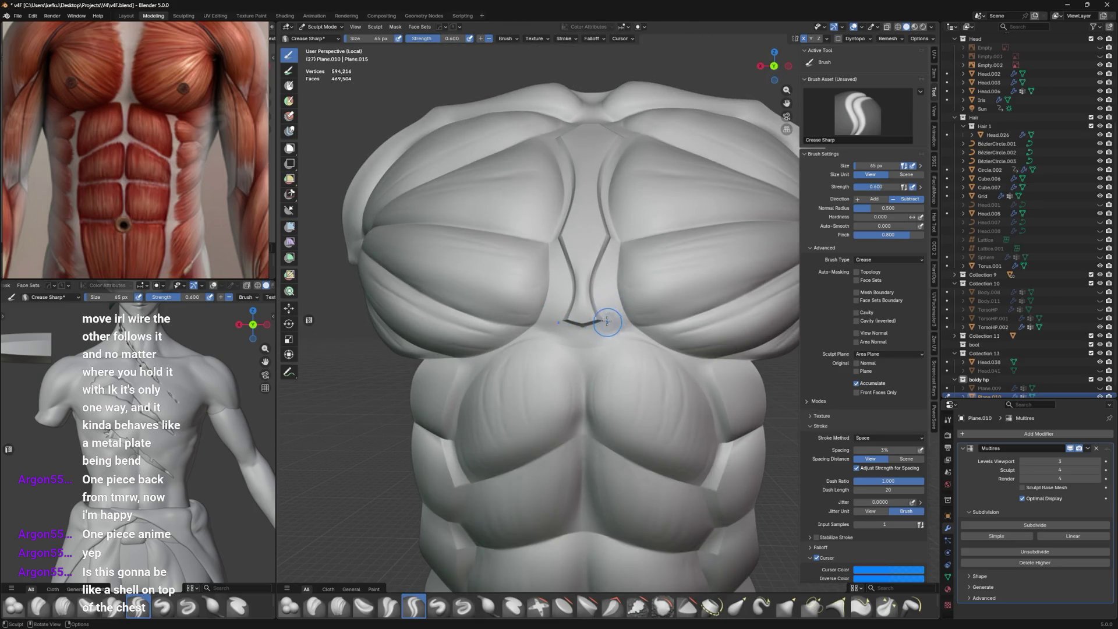
pyautogui.moveTo(564, 322); pyautogui.dragTo(606, 323)
pyautogui.scroll(1, 620, 332)
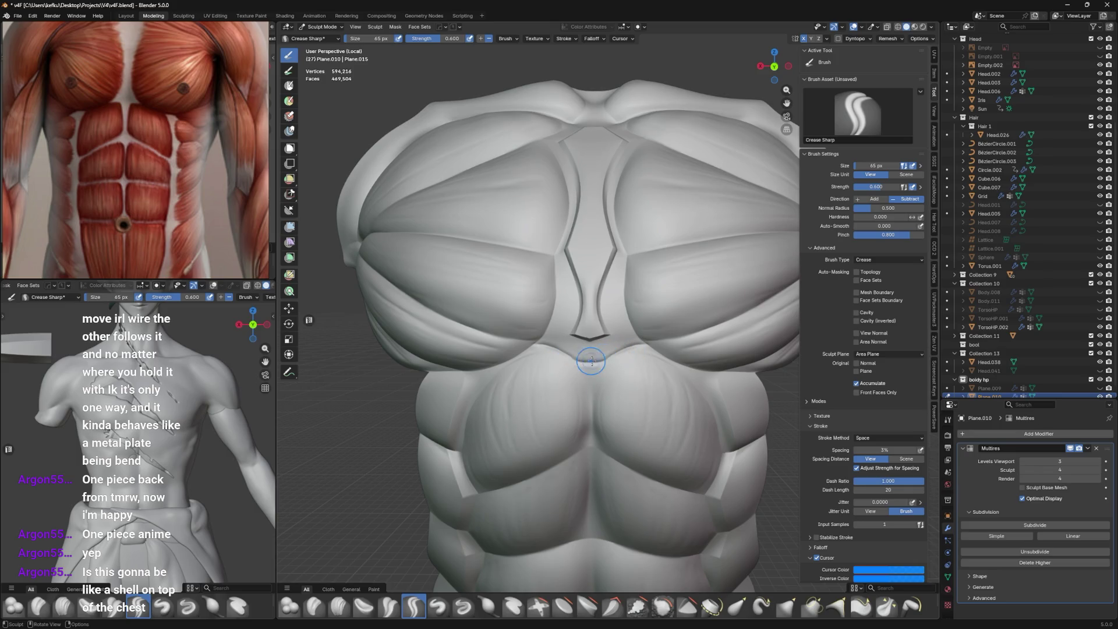
pyautogui.moveTo(592, 361); pyautogui.dragTo(586, 364)
pyautogui.moveTo(650, 349); pyautogui.dragTo(679, 337, button='middle')
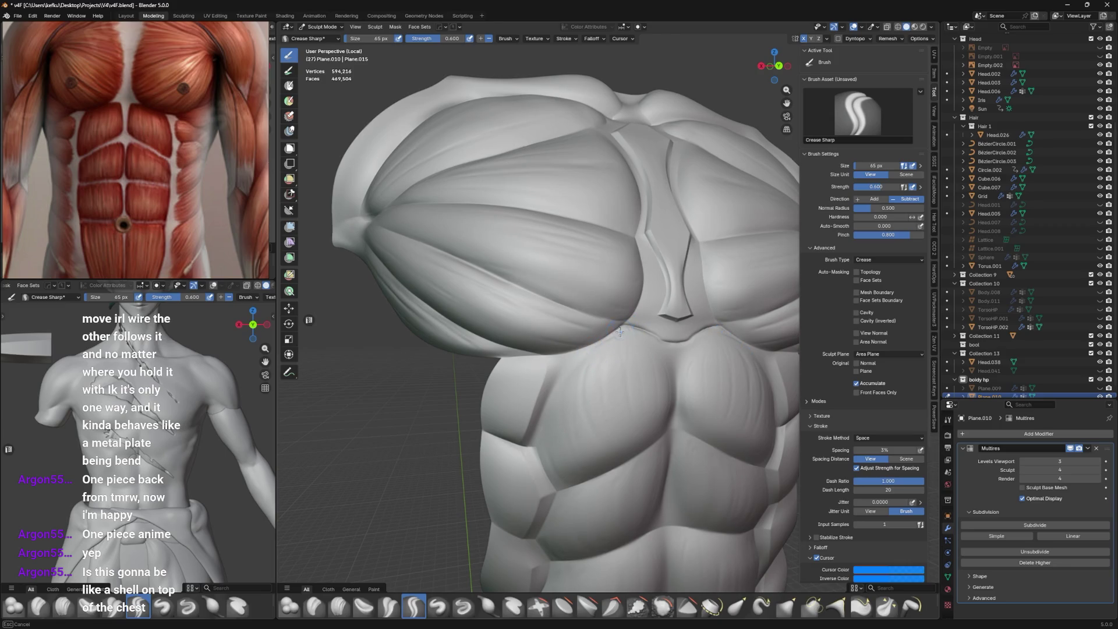
pyautogui.moveTo(668, 337); pyautogui.dragTo(664, 333, button='middle')
pyautogui.moveTo(642, 341); pyautogui.dragTo(664, 324)
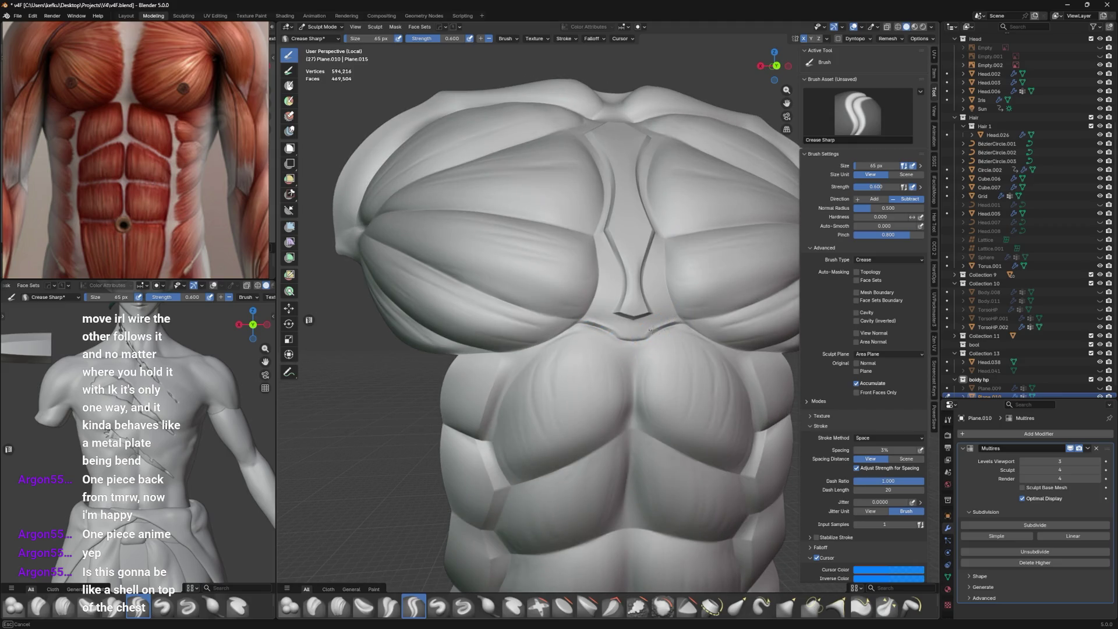
pyautogui.moveTo(655, 332)
pyautogui.mouseDown(button='middle')
pyautogui.moveTo(586, 272)
pyautogui.moveTo(661, 288)
pyautogui.mouseUp(button='middle')
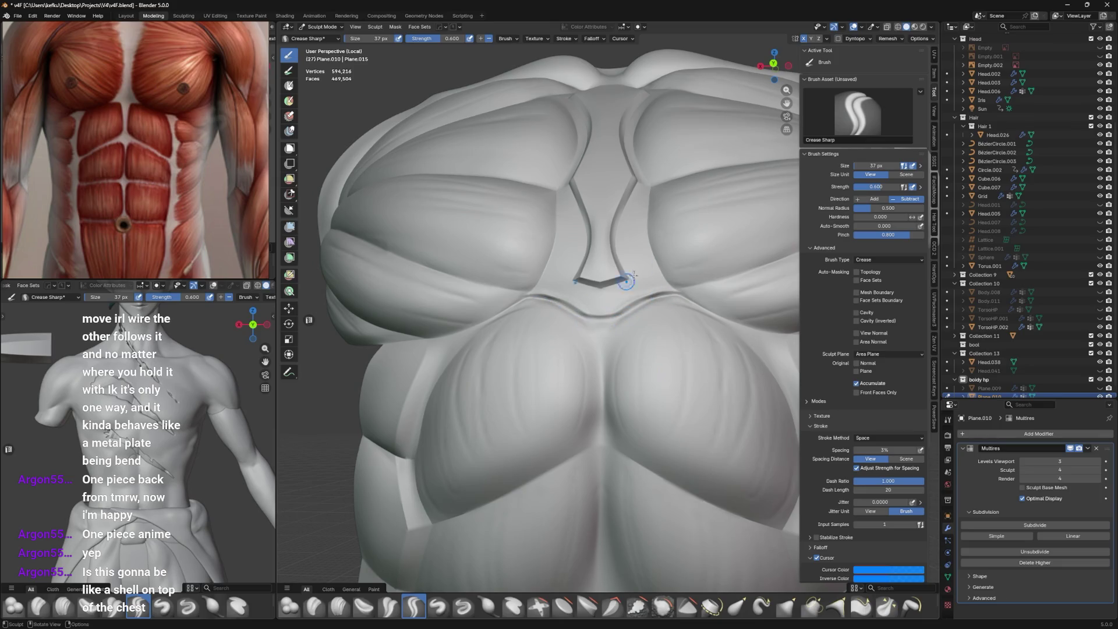
# Carve and deepen Crease Sharp lines along the sternum plate's top edge at the chest centre.
pyautogui.moveTo(627, 279)
pyautogui.mouseDown(button='middle')
pyautogui.moveTo(570, 326)
pyautogui.moveTo(540, 322)
pyautogui.moveTo(574, 318)
pyautogui.mouseUp(button='middle')
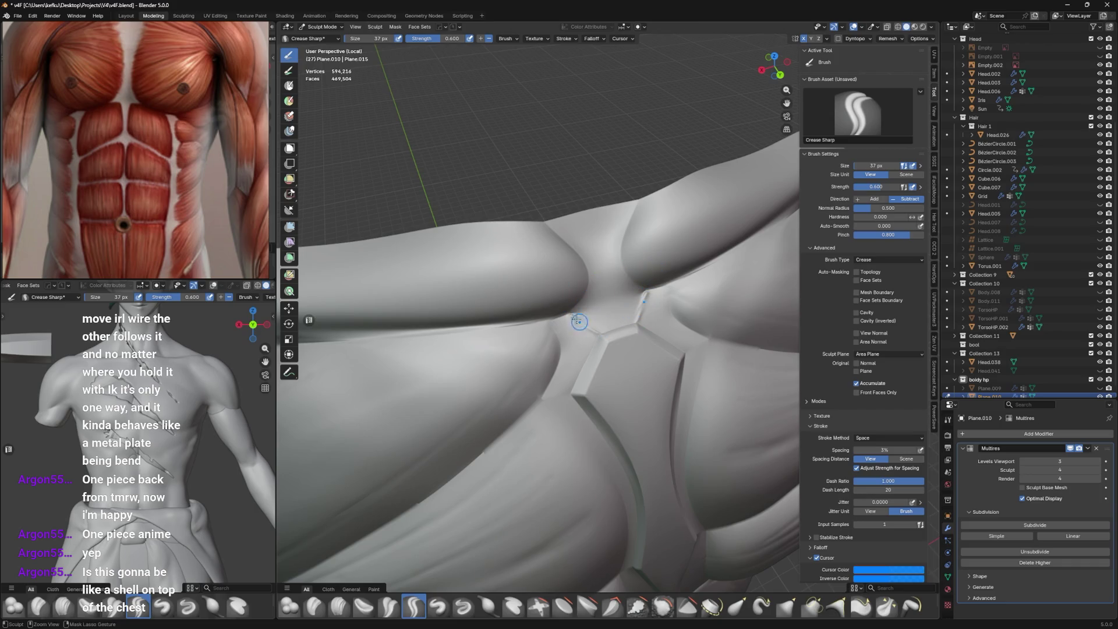
pyautogui.moveTo(577, 319)
pyautogui.mouseDown()
pyautogui.moveTo(599, 332)
pyautogui.moveTo(592, 339)
pyautogui.mouseUp()
pyautogui.moveTo(603, 328)
pyautogui.mouseDown(button='middle')
pyautogui.moveTo(524, 288)
pyautogui.moveTo(617, 357)
pyautogui.mouseUp(button='middle')
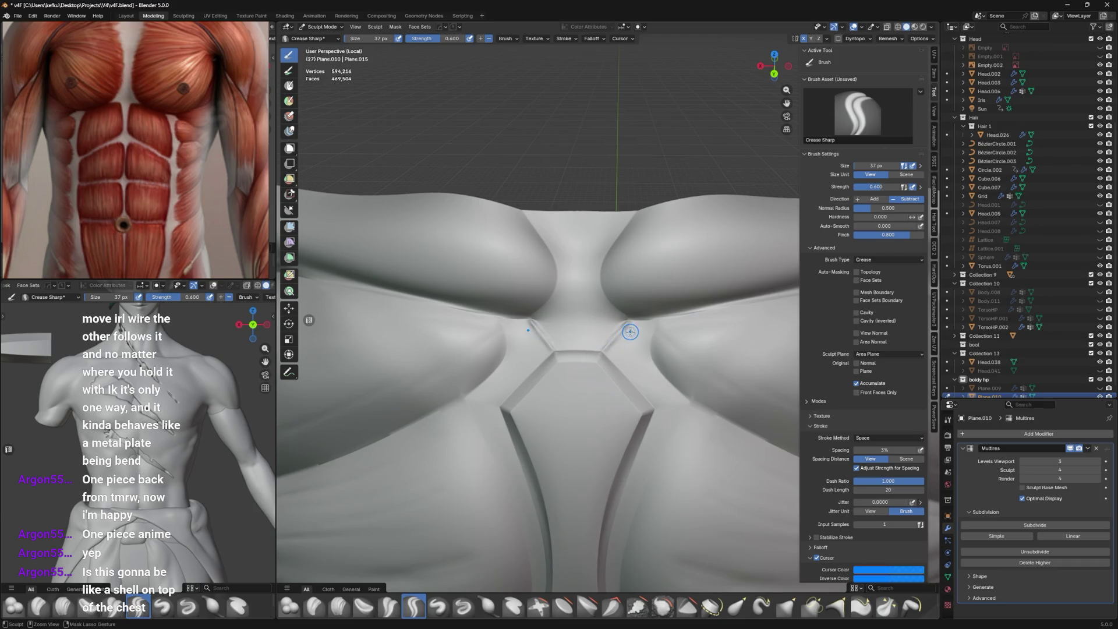
pyautogui.moveTo(625, 336)
pyautogui.mouseDown()
pyautogui.moveTo(601, 354)
pyautogui.moveTo(634, 318)
pyautogui.mouseUp()
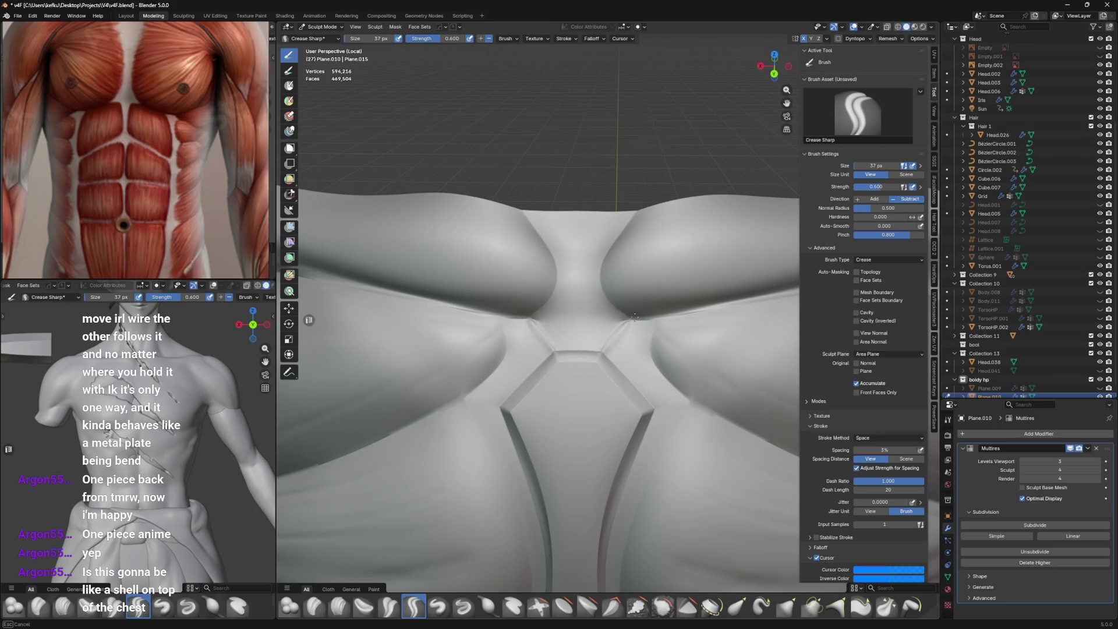
pyautogui.scroll(-1, 635, 315)
# Start a crease beside the sternum top and carve the inner edges of both collarbone plates.
pyautogui.press(']')
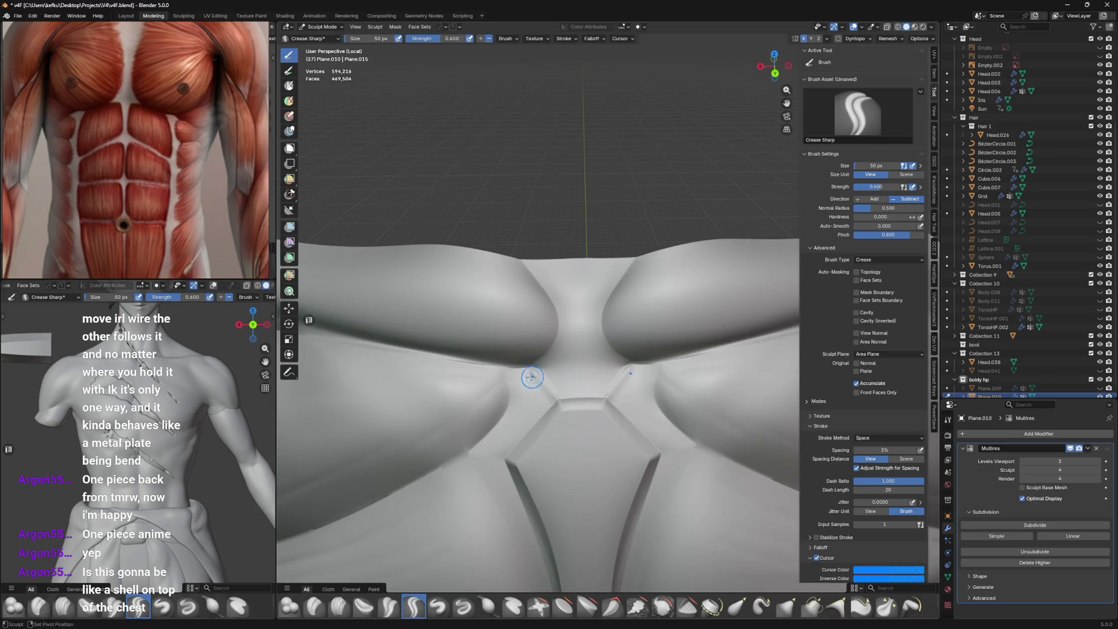
pyautogui.moveTo(531, 377)
pyautogui.mouseDown()
pyautogui.moveTo(569, 358)
pyautogui.moveTo(629, 374)
pyautogui.mouseUp()
pyautogui.press('[')
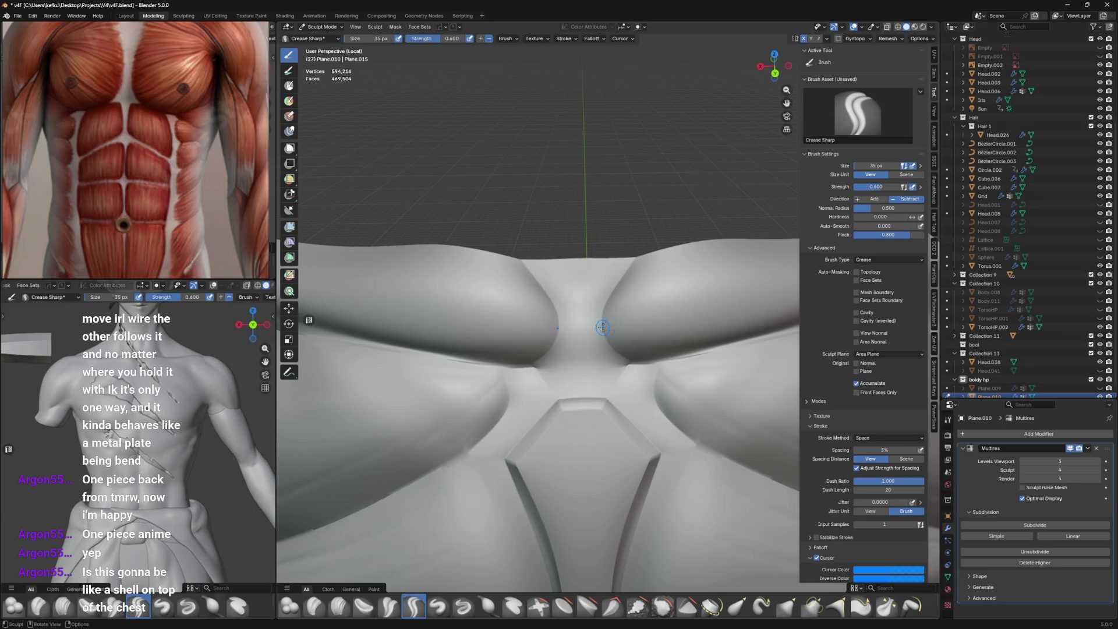
pyautogui.moveTo(619, 315); pyautogui.dragTo(647, 280, button='middle')
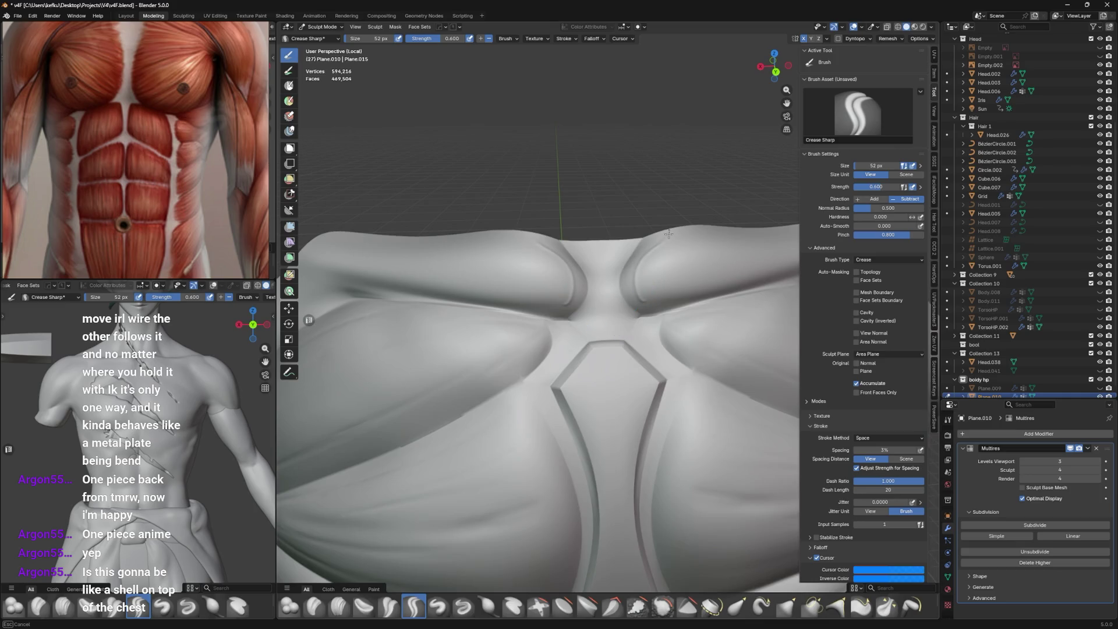
pyautogui.moveTo(664, 236)
pyautogui.mouseDown()
pyautogui.moveTo(634, 296)
pyautogui.moveTo(647, 297)
pyautogui.moveTo(650, 269)
pyautogui.mouseUp()
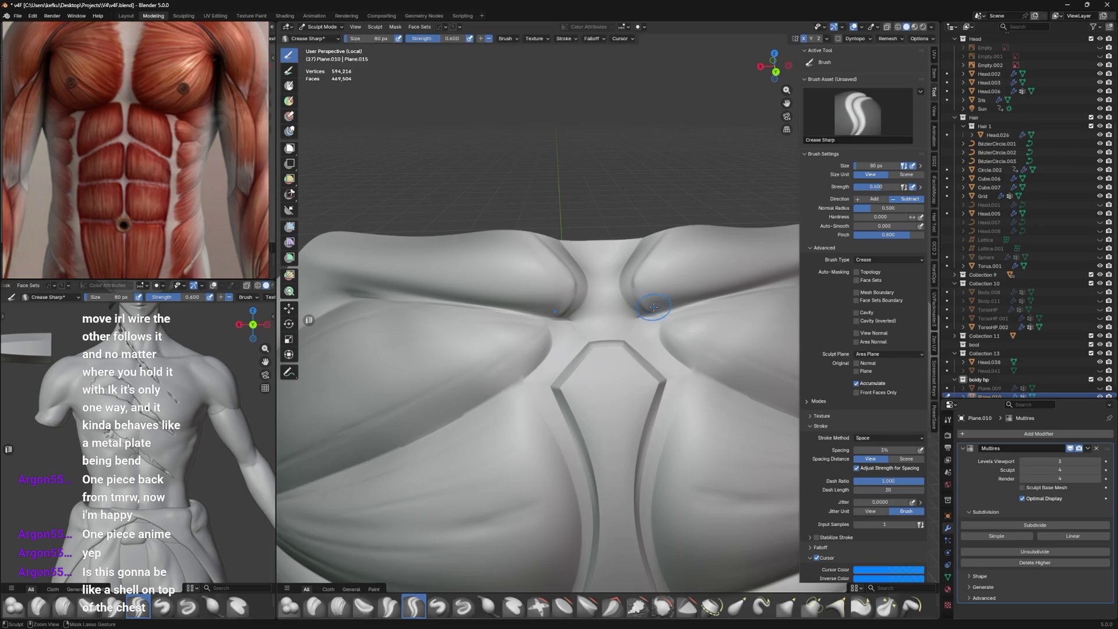
pyautogui.moveTo(654, 307)
pyautogui.mouseDown()
pyautogui.moveTo(647, 245)
pyautogui.moveTo(634, 280)
pyautogui.moveTo(673, 231)
pyautogui.mouseUp()
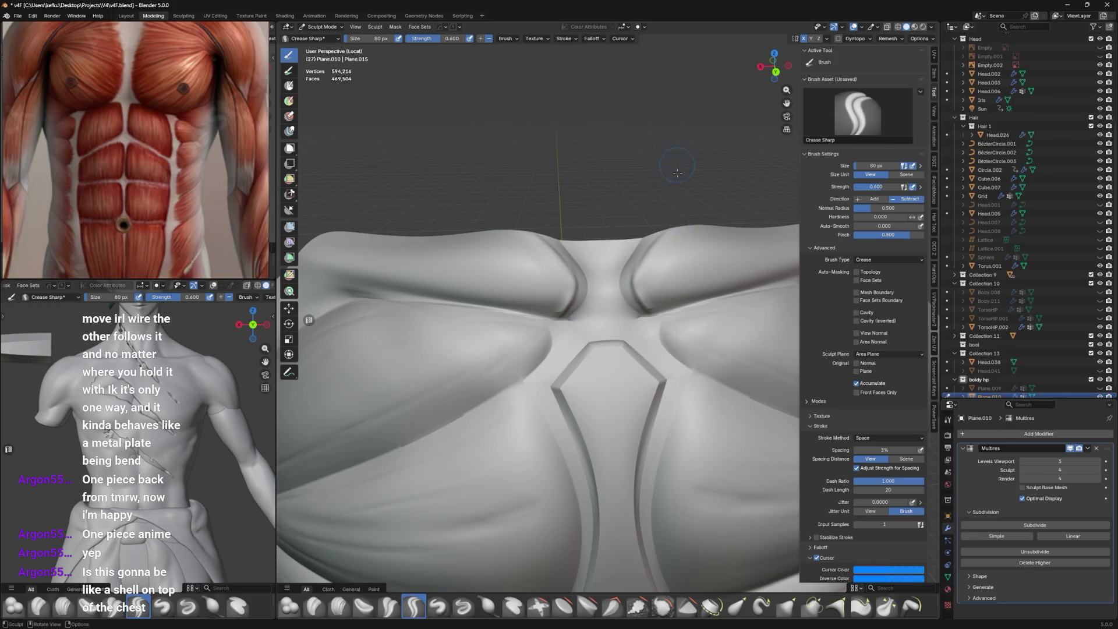
# Sharpen the right-side crease top and deepen the groove between the upper plates.
pyautogui.moveTo(677, 171)
pyautogui.mouseDown(button='middle')
pyautogui.moveTo(602, 253)
pyautogui.moveTo(689, 229)
pyautogui.mouseUp(button='middle')
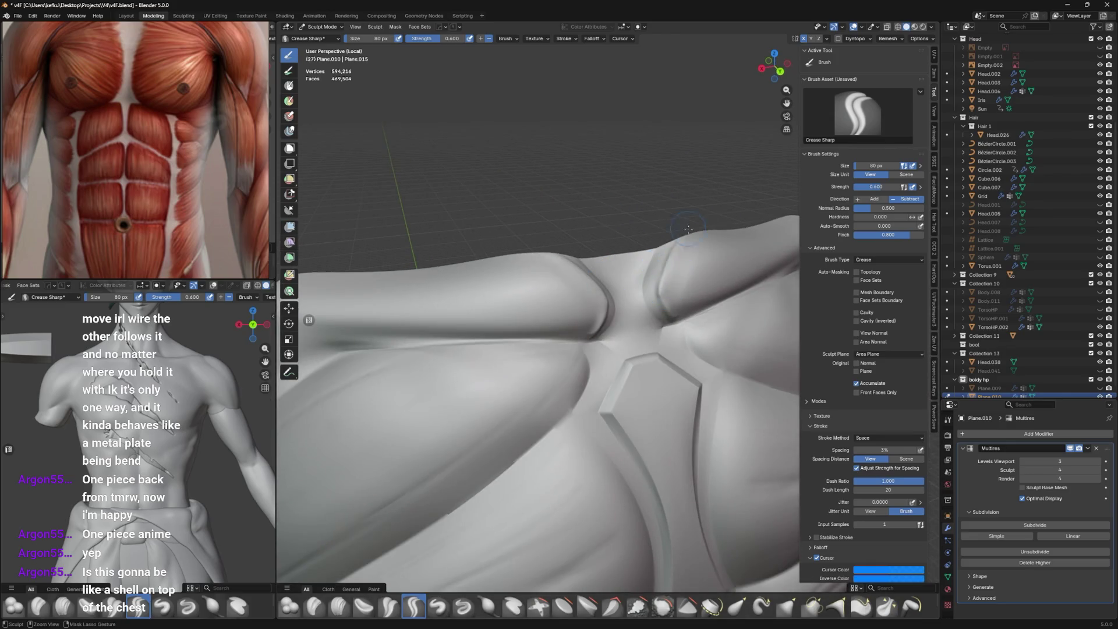
pyautogui.moveTo(687, 239); pyautogui.dragTo(673, 280)
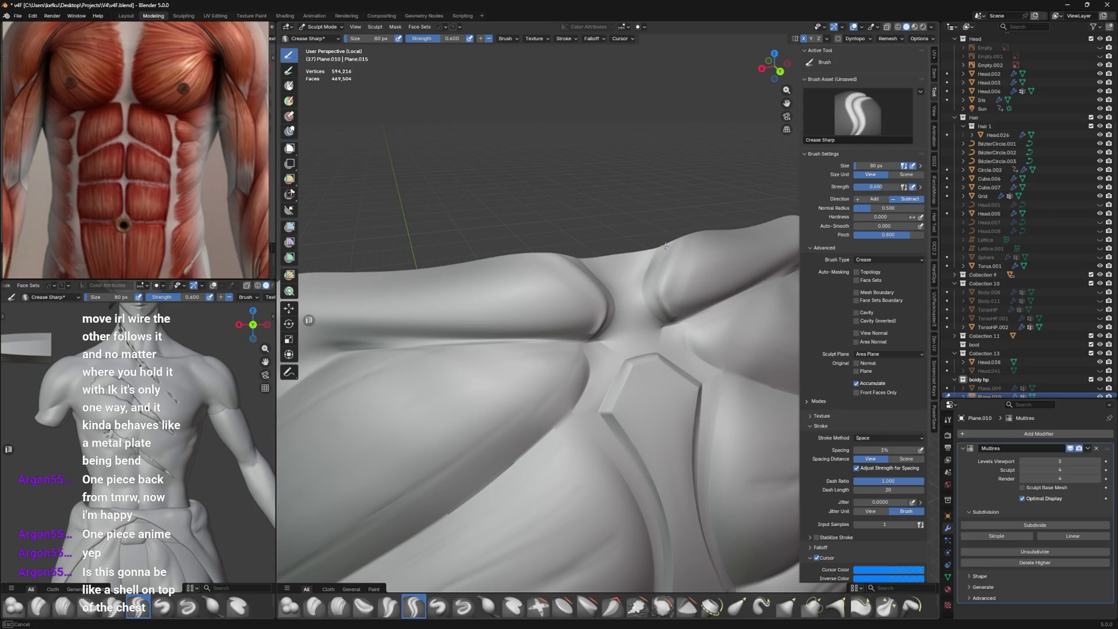
pyautogui.moveTo(673, 255); pyautogui.dragTo(642, 223, button='middle')
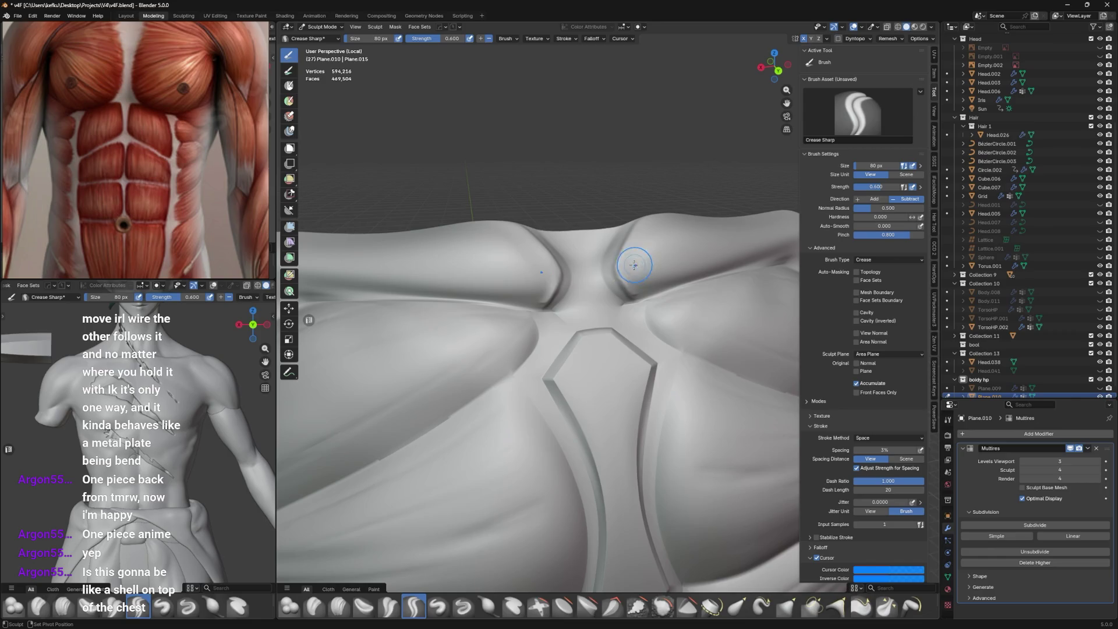
pyautogui.moveTo(636, 235); pyautogui.dragTo(633, 292)
pyautogui.moveTo(640, 295); pyautogui.dragTo(603, 235, button='middle')
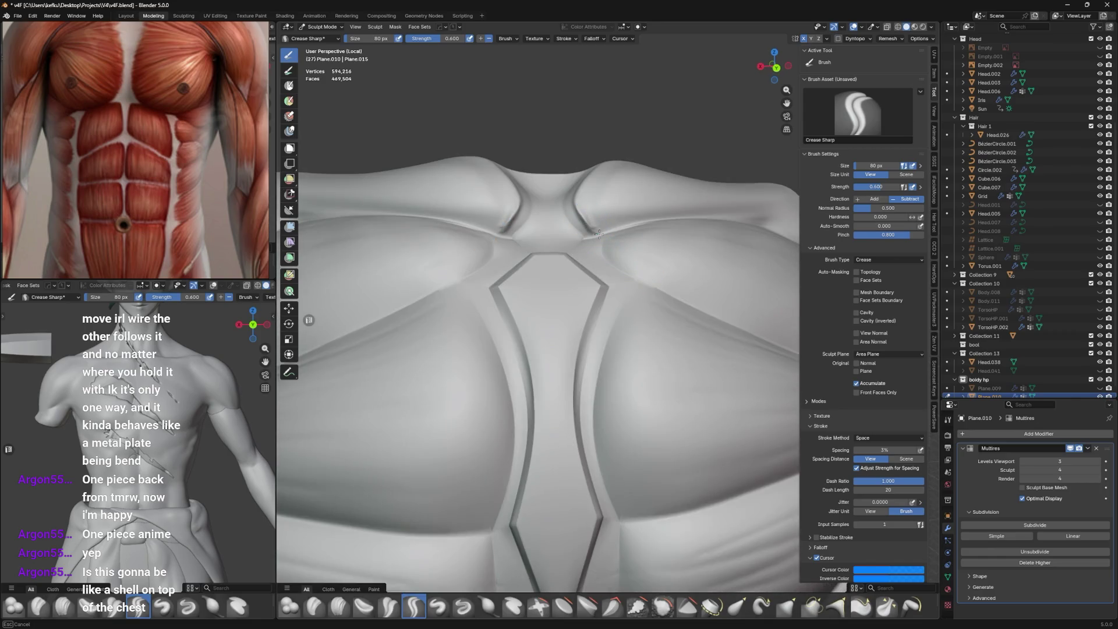
# With a smaller brush, refine the creases on both sides of the sternum and review from several angles.
pyautogui.press('f')
pyautogui.moveTo(591, 220); pyautogui.dragTo(641, 238, button='middle')
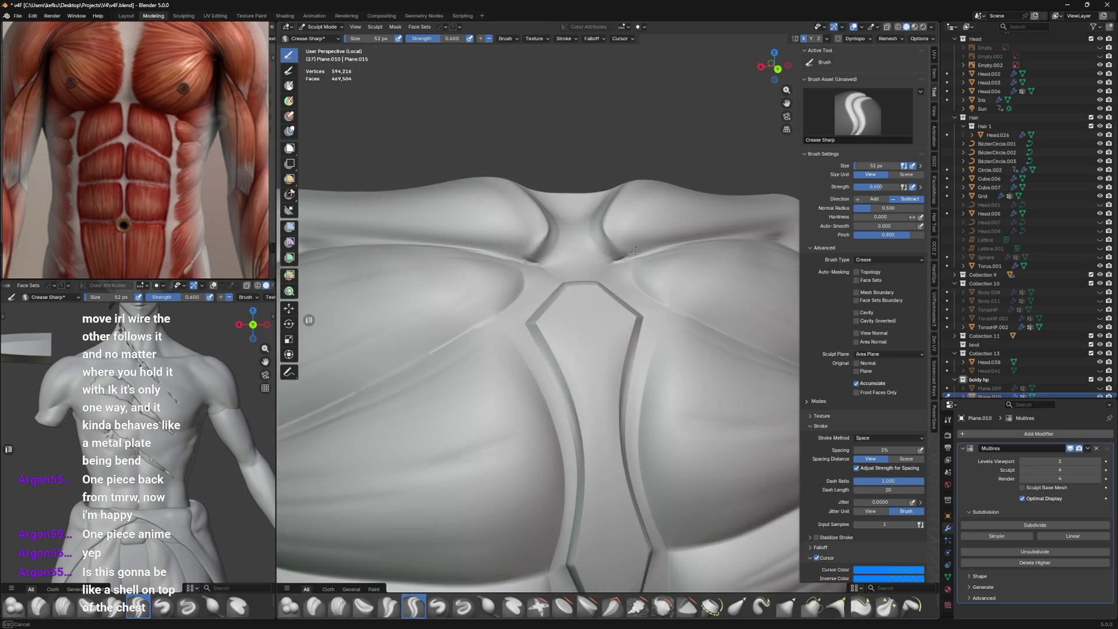
pyautogui.moveTo(636, 250); pyautogui.dragTo(612, 273)
pyautogui.moveTo(626, 261)
pyautogui.mouseDown(button='middle')
pyautogui.moveTo(647, 265)
pyautogui.moveTo(645, 297)
pyautogui.mouseUp(button='middle')
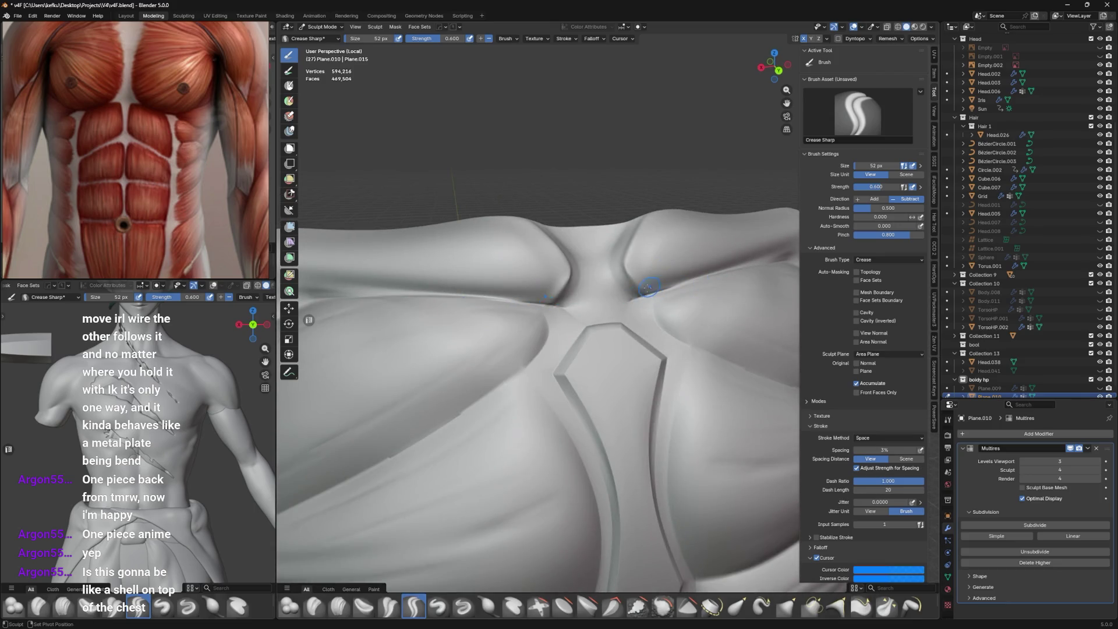
pyautogui.moveTo(624, 272); pyautogui.dragTo(661, 285, button='middle')
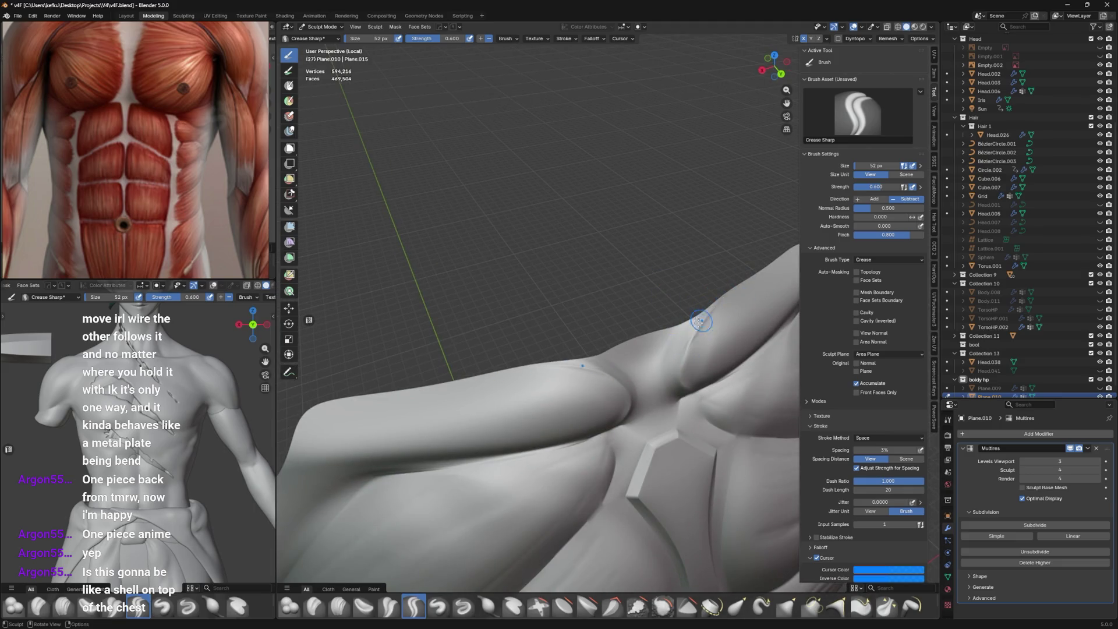
pyautogui.moveTo(690, 330); pyautogui.dragTo(639, 280, button='middle')
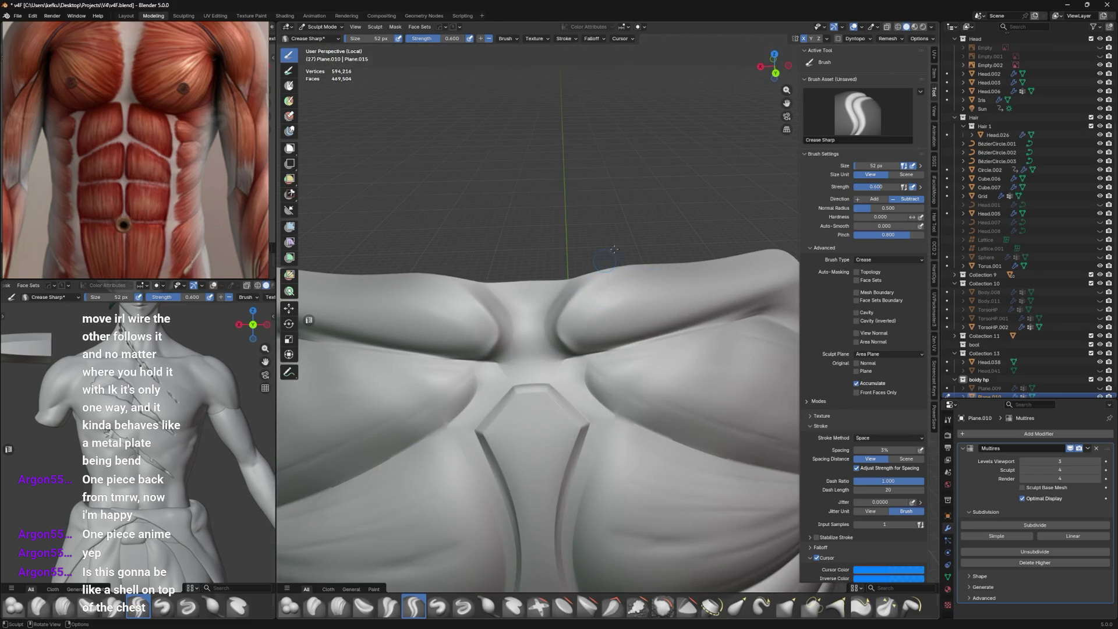
# With the Trim brush, flatten the surface between the pecs and near the collarbone.
pyautogui.click(691, 607)
pyautogui.moveTo(611, 367); pyautogui.dragTo(559, 315, button='middle')
pyautogui.moveTo(638, 270); pyautogui.dragTo(693, 294, button='middle')
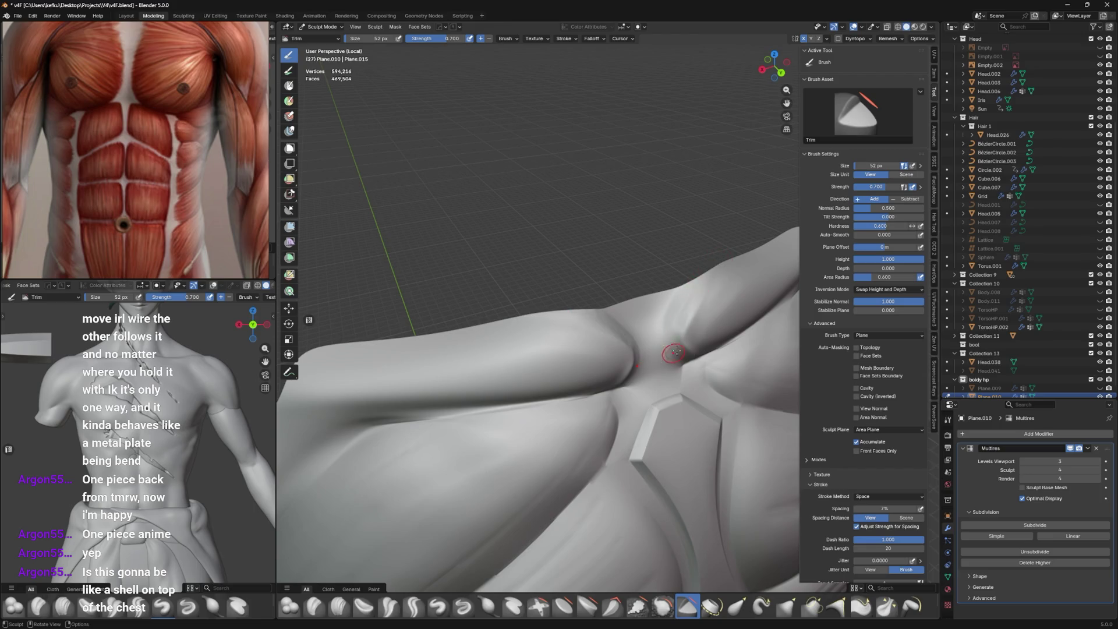
pyautogui.moveTo(672, 353); pyautogui.dragTo(677, 320)
pyautogui.moveTo(746, 299)
pyautogui.mouseDown(button='middle')
pyautogui.moveTo(650, 325)
pyautogui.moveTo(690, 306)
pyautogui.moveTo(673, 227)
pyautogui.mouseUp(button='middle')
pyautogui.press('f')
pyautogui.moveTo(662, 196); pyautogui.dragTo(681, 226)
# Trim a groove down the sternum from the front view, then bring up the mode pie menu.
pyautogui.moveTo(673, 201)
pyautogui.mouseDown(button='middle')
pyautogui.moveTo(664, 236)
pyautogui.moveTo(617, 269)
pyautogui.mouseUp(button='middle')
pyautogui.moveTo(556, 262); pyautogui.dragTo(545, 323)
pyautogui.moveTo(544, 268); pyautogui.dragTo(536, 262)
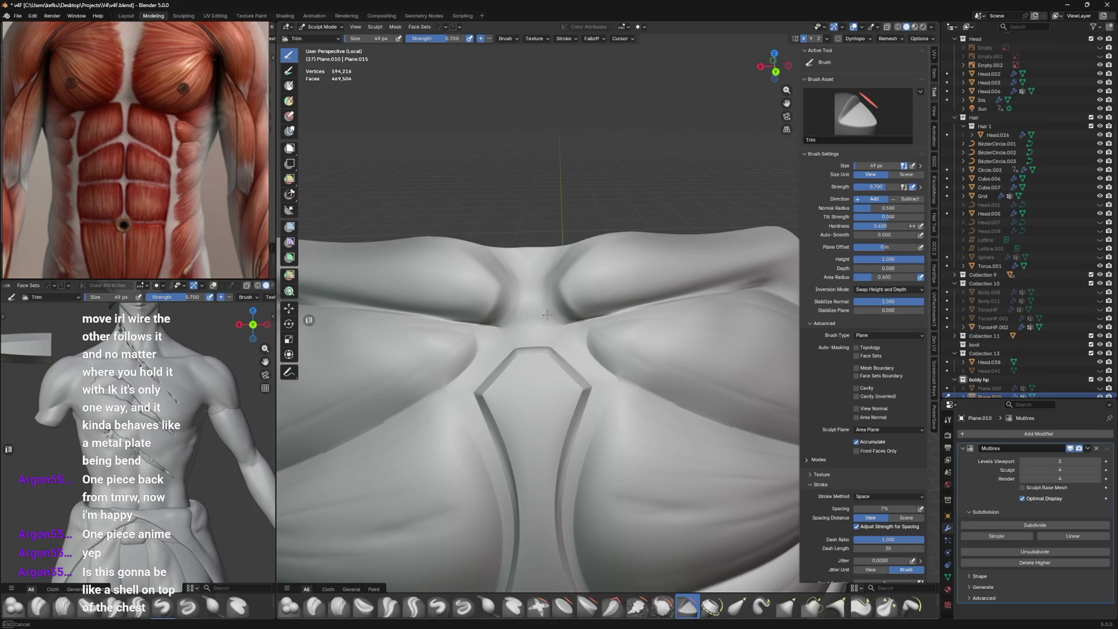
pyautogui.moveTo(617, 253)
pyautogui.keyDown('shift'); pyautogui.mouseDown(button='middle')
pyautogui.moveTo(626, 281)
pyautogui.moveTo(641, 279)
pyautogui.moveTo(615, 279)
pyautogui.mouseUp(button='middle'); pyautogui.keyUp('shift')
pyautogui.scroll(-4, 635, 281)
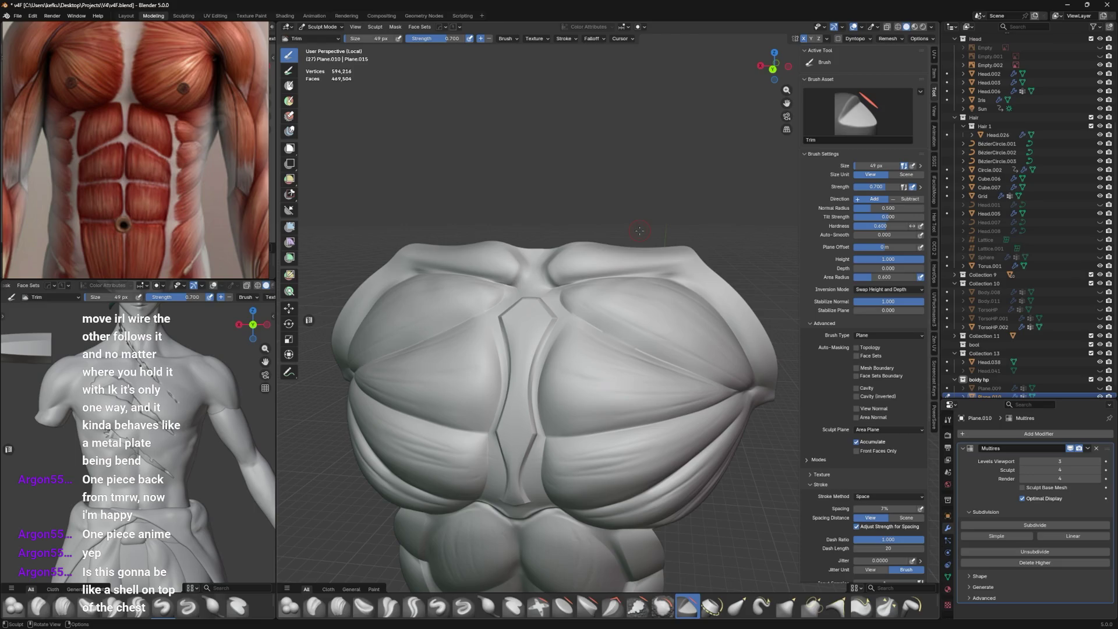
pyautogui.scroll(1, 566, 326)
pyautogui.hotkey('ctrl', 'Tab')
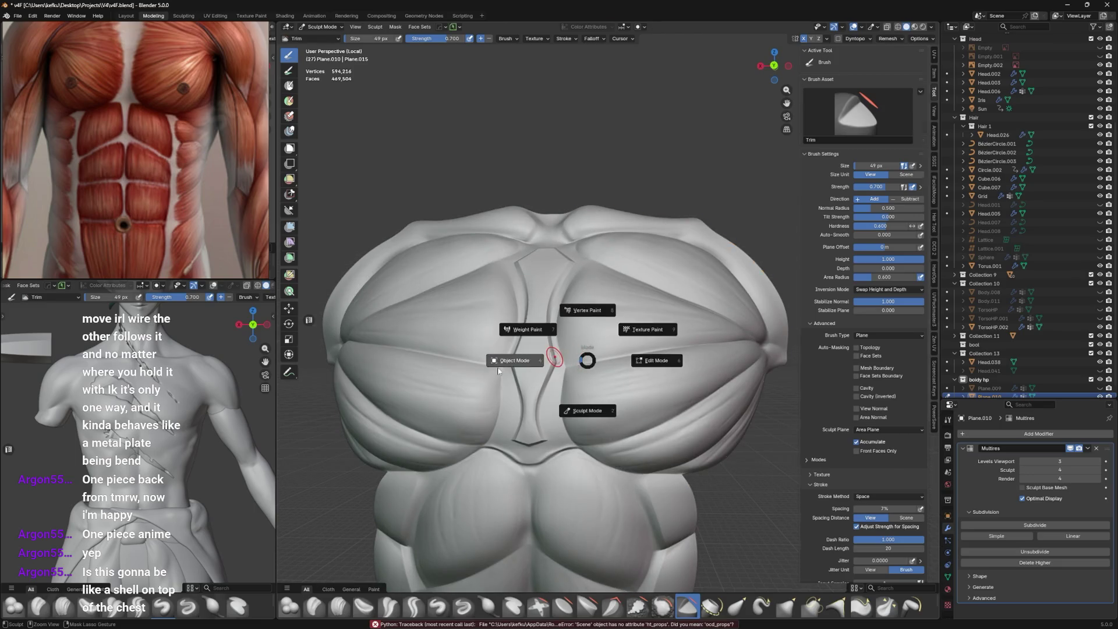
# Switch to Object Mode, enter Edit Mode on the cage and collapse the Multires modifier panel.
pyautogui.click(555, 386)
pyautogui.press('Tab')
pyautogui.scroll(2, 591, 320)
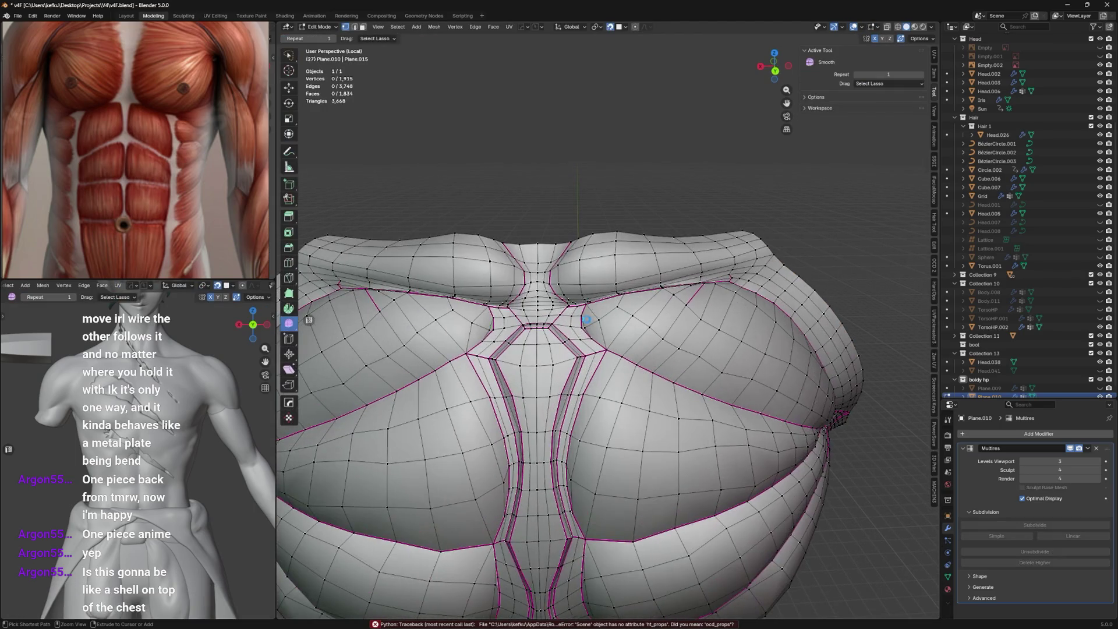
pyautogui.moveTo(590, 320); pyautogui.dragTo(595, 320, button='middle')
pyautogui.scroll(2, 605, 297)
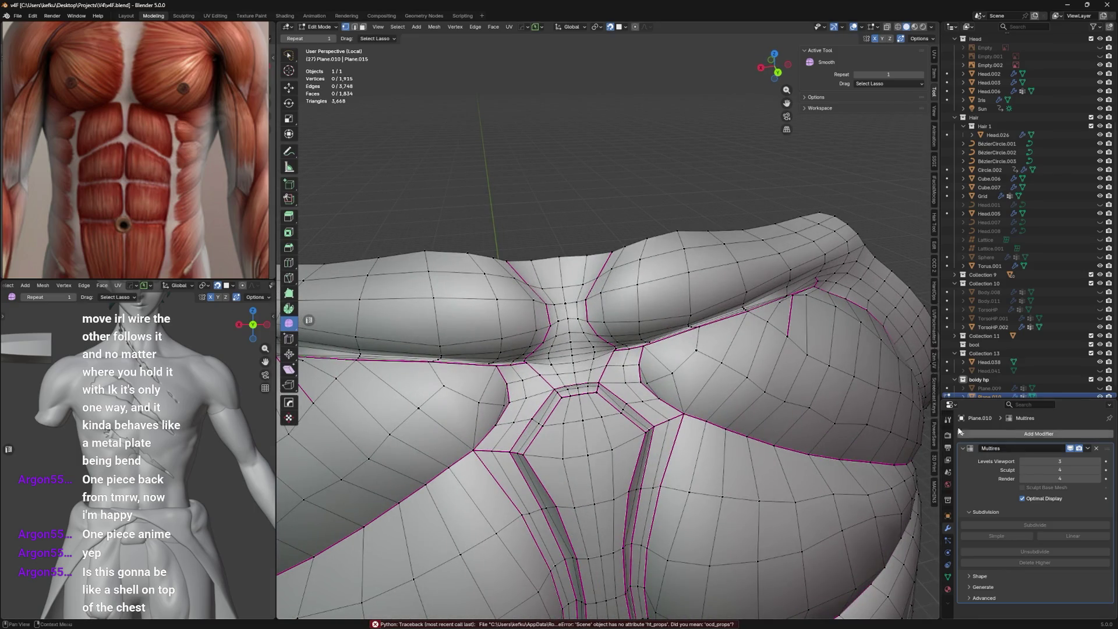
pyautogui.click(962, 448)
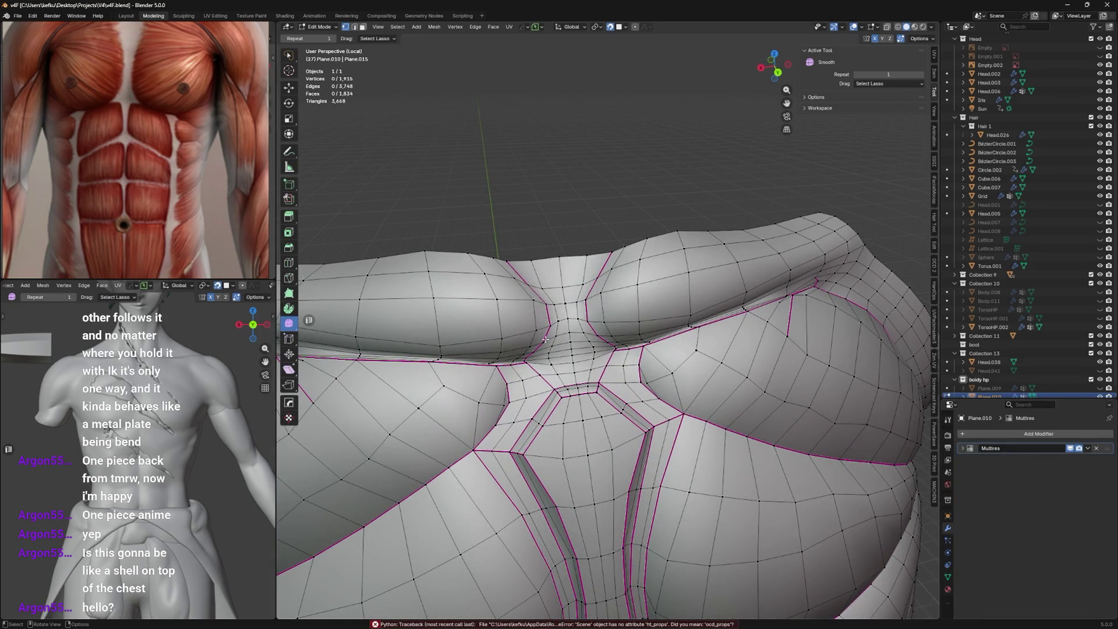
# Inspect a vertex beside the sternum plate, leave Edit Mode and exit local view to the full scene.
pyautogui.click(532, 383)
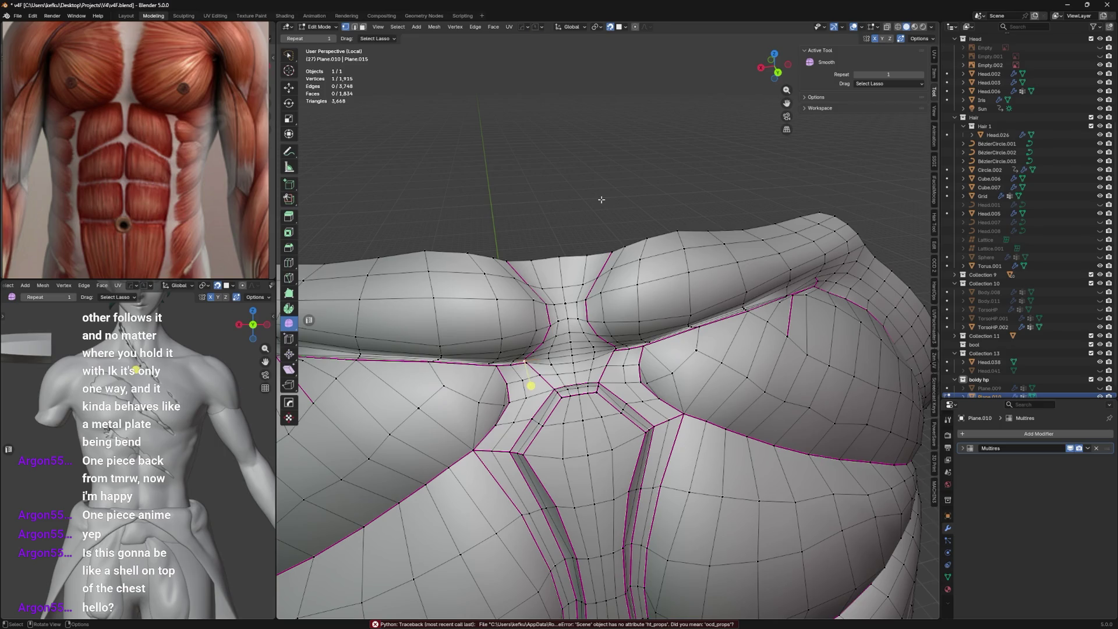
pyautogui.moveTo(531, 384); pyautogui.dragTo(559, 349, button='middle')
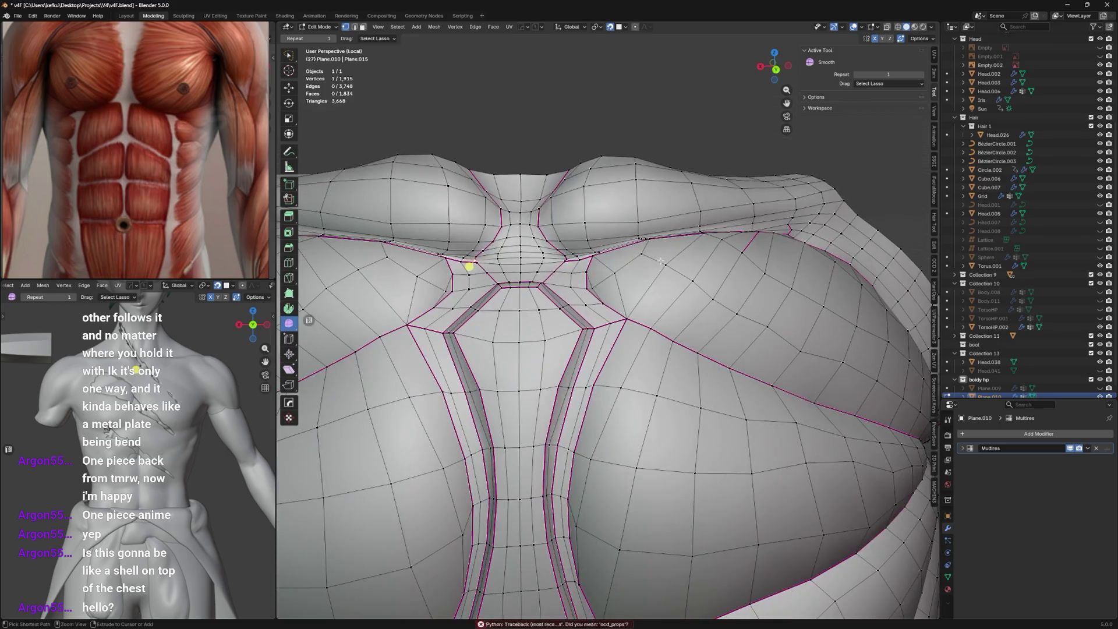
pyautogui.press('Tab')
pyautogui.scroll(-5, 559, 349)
pyautogui.press('/')
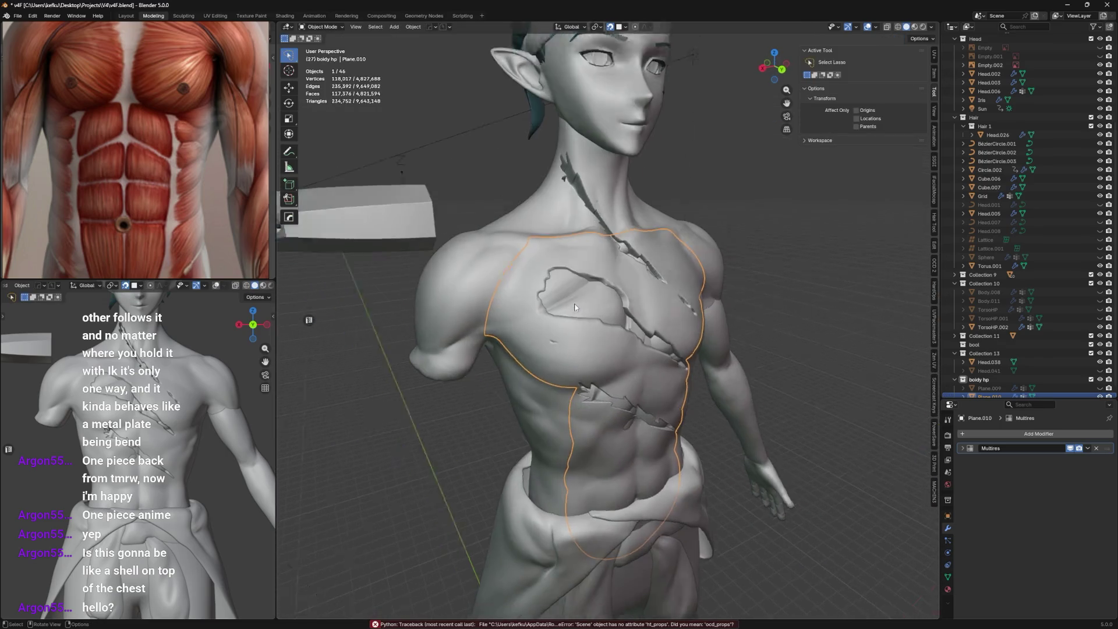
# Orbit around the character and select the muscular torso shell, viewing it from side and front.
pyautogui.moveTo(661, 252); pyautogui.dragTo(721, 193, button='middle')
pyautogui.scroll(3, 721, 190)
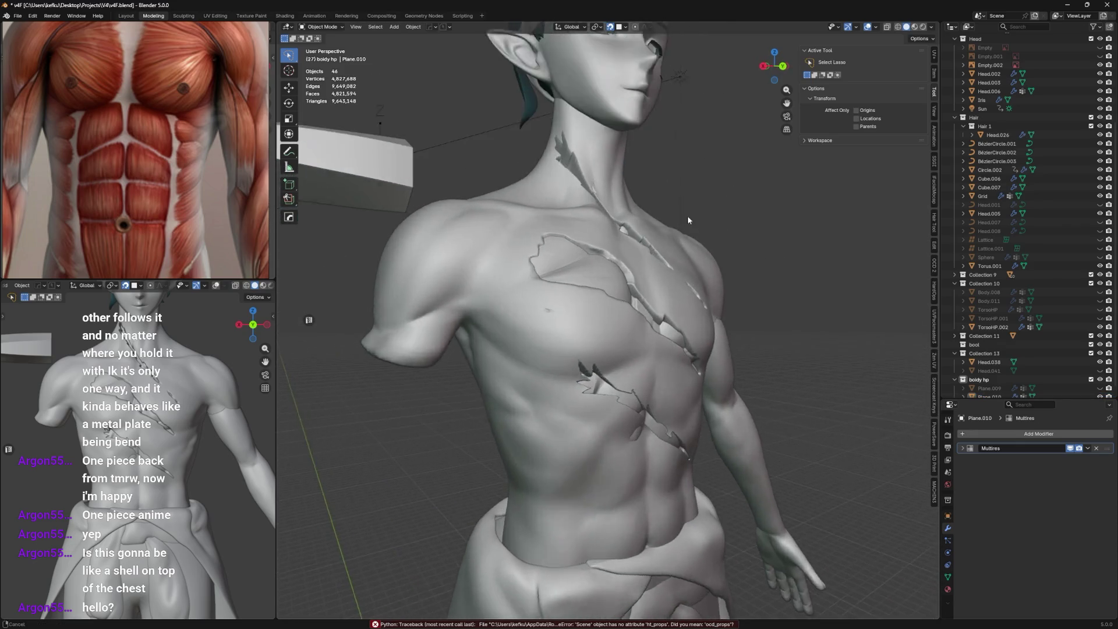
pyautogui.moveTo(651, 208)
pyautogui.mouseDown(button='middle')
pyautogui.moveTo(688, 252)
pyautogui.moveTo(676, 261)
pyautogui.moveTo(638, 247)
pyautogui.mouseUp(button='middle')
pyautogui.click(696, 230)
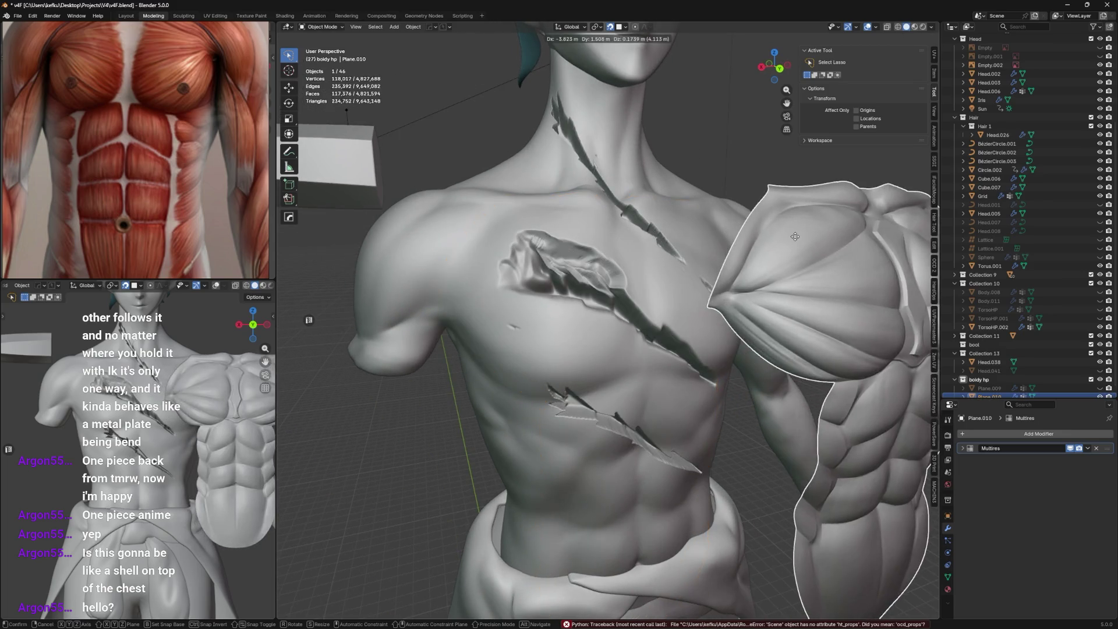
pyautogui.moveTo(769, 239); pyautogui.dragTo(571, 240, button='middle')
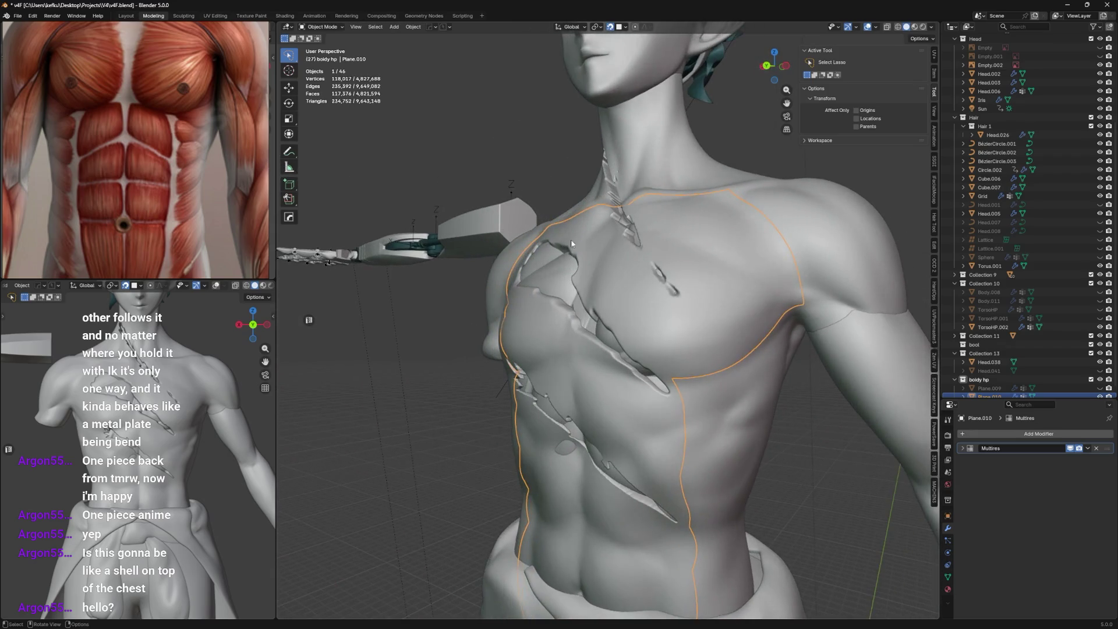
pyautogui.scroll(-5, 135, 121)
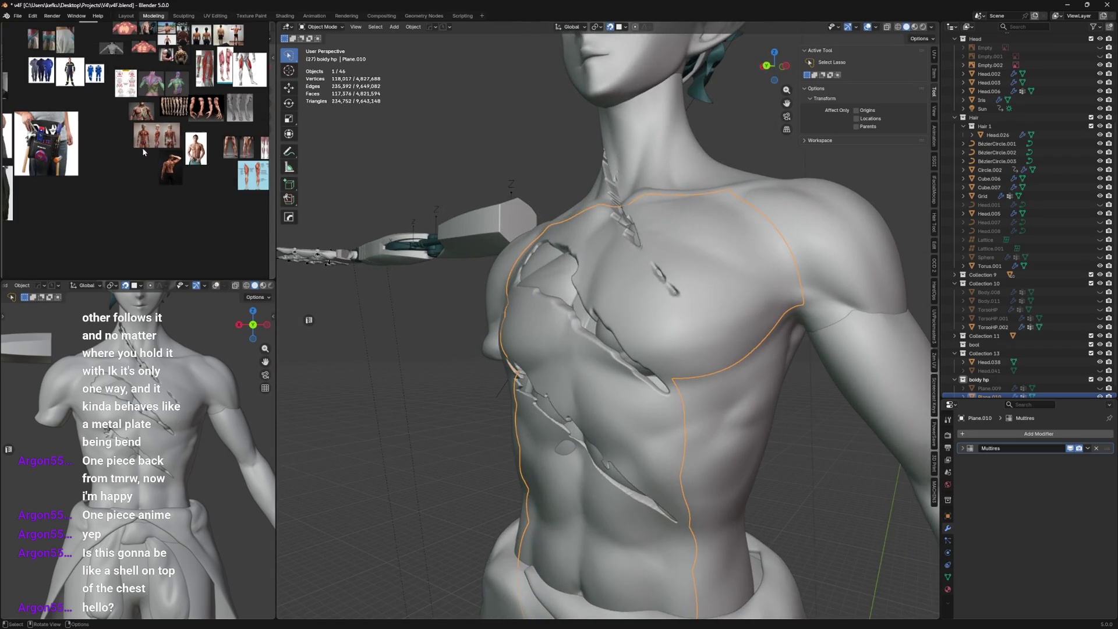
pyautogui.scroll(-4, 117, 174)
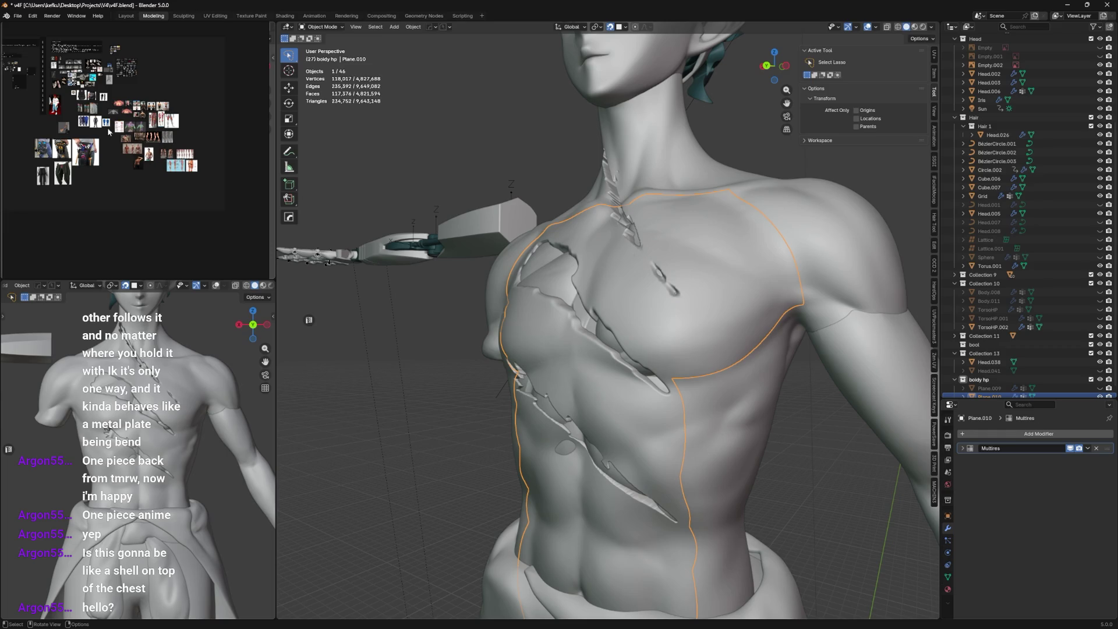
pyautogui.scroll(2, 109, 131)
pyautogui.scroll(3, 123, 123)
pyautogui.scroll(4, 128, 93)
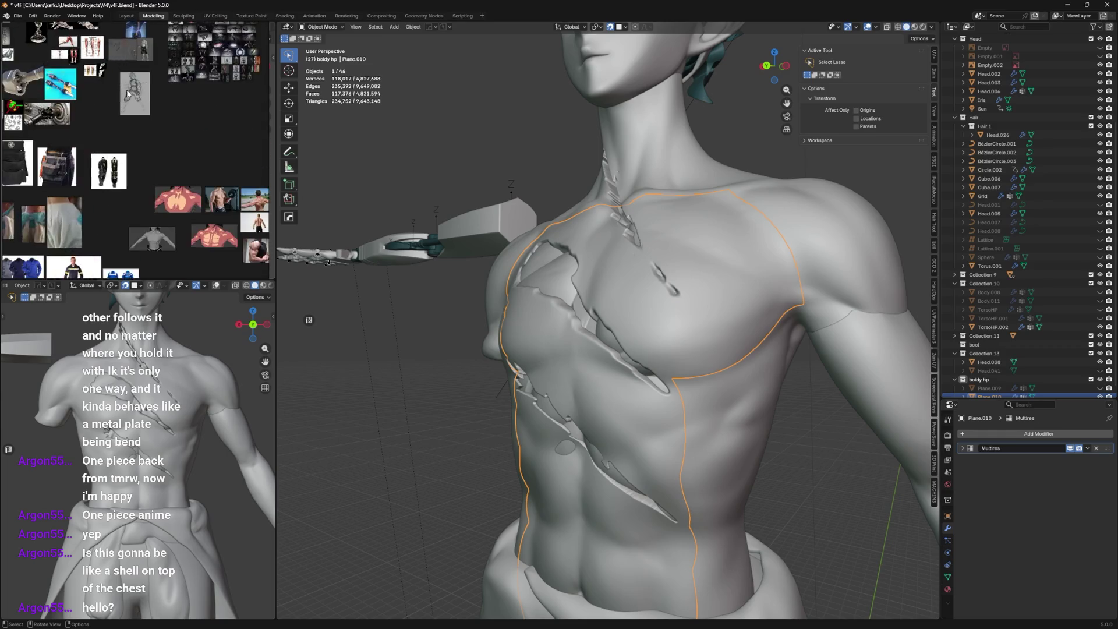
pyautogui.scroll(6, 128, 92)
pyautogui.scroll(2, 156, 143)
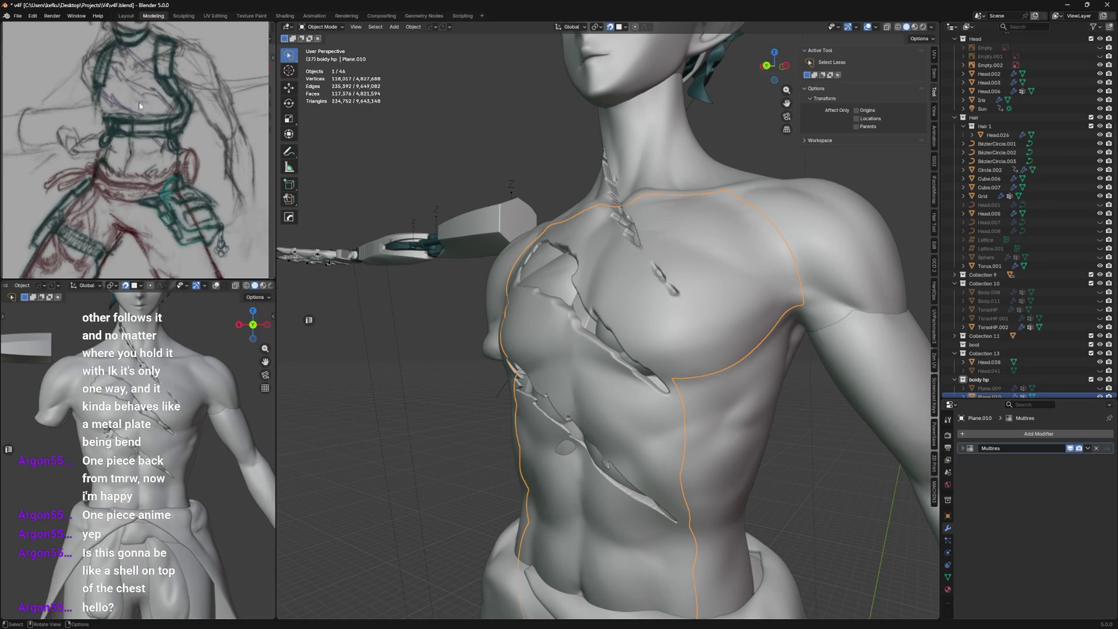
pyautogui.scroll(2, 139, 105)
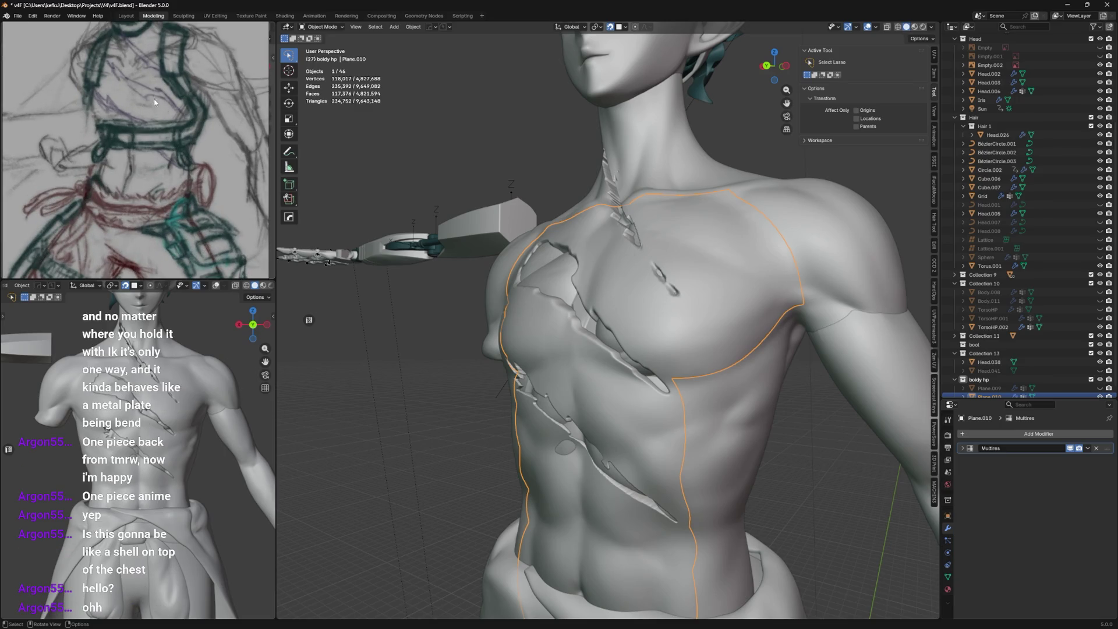
pyautogui.moveTo(581, 274)
pyautogui.mouseDown(button='middle')
pyautogui.moveTo(648, 287)
pyautogui.moveTo(626, 272)
pyautogui.mouseUp(button='middle')
# Isolate the torso shell in local view, check it in wireframe and enter Edit Mode on the cage.
pyautogui.press('KP_Divide')
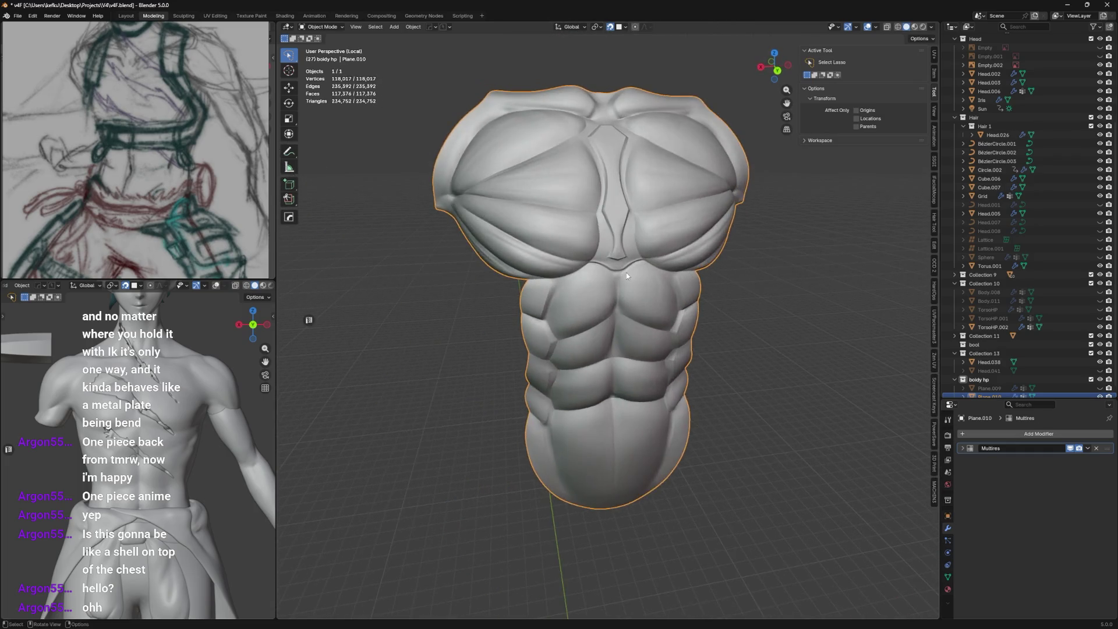
pyautogui.scroll(2, 626, 273)
pyautogui.scroll(1, 611, 306)
pyautogui.scroll(1, 604, 330)
pyautogui.scroll(2, 604, 331)
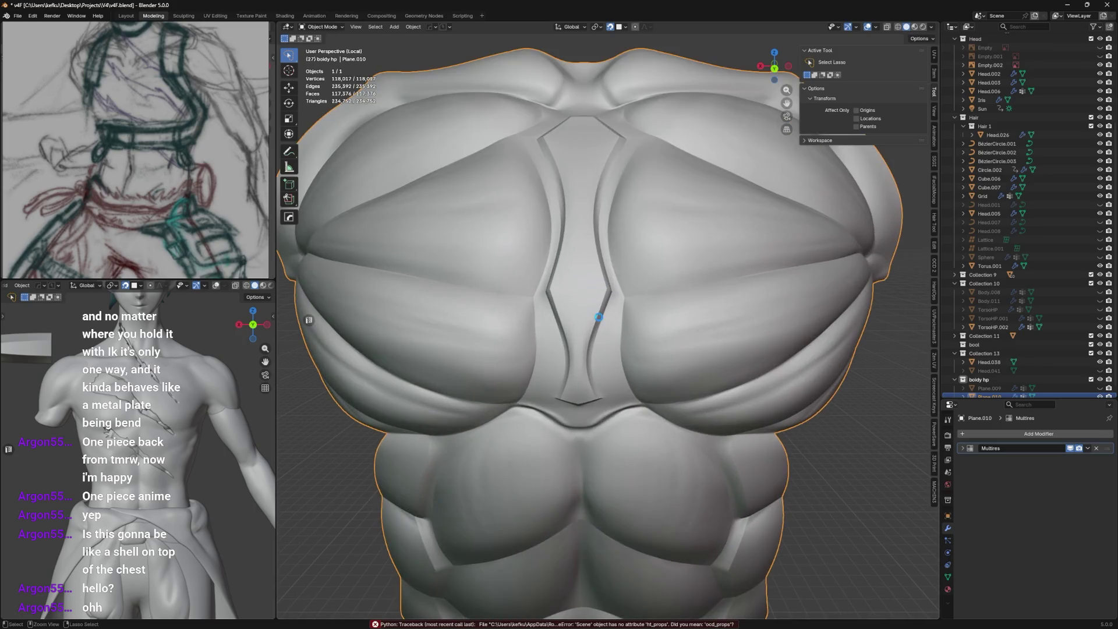
pyautogui.hotkey('ctrl', 'Tab')
pyautogui.hotkey('ctrl', 'Tab')
pyautogui.hotkey('alt', 'z')
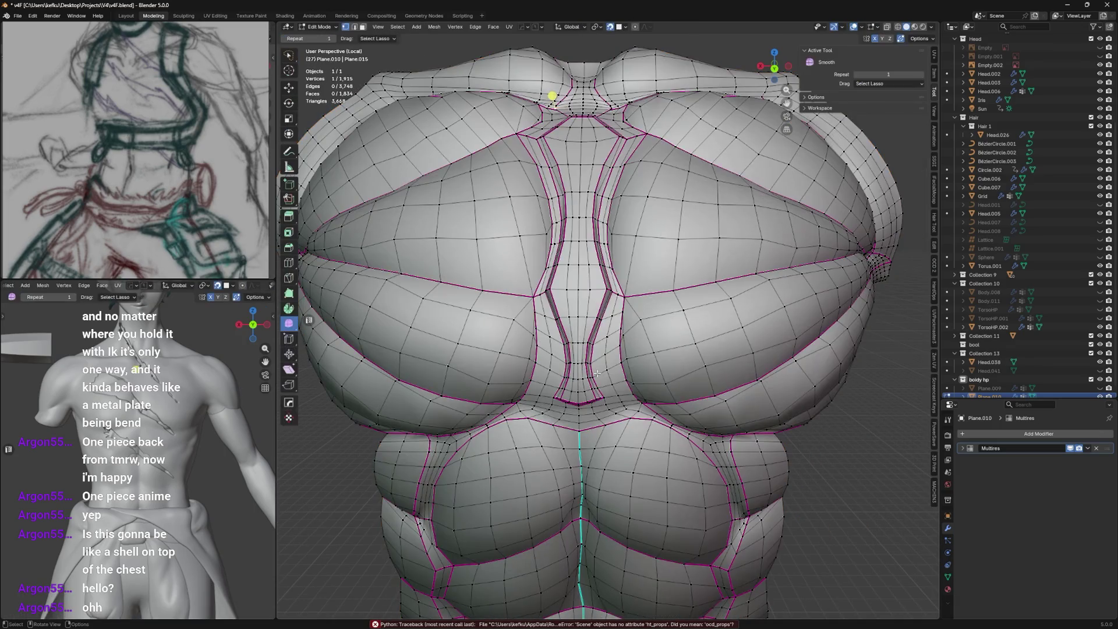
pyautogui.scroll(2, 605, 390)
pyautogui.hotkey('alt', 'z')
pyautogui.press('Tab')
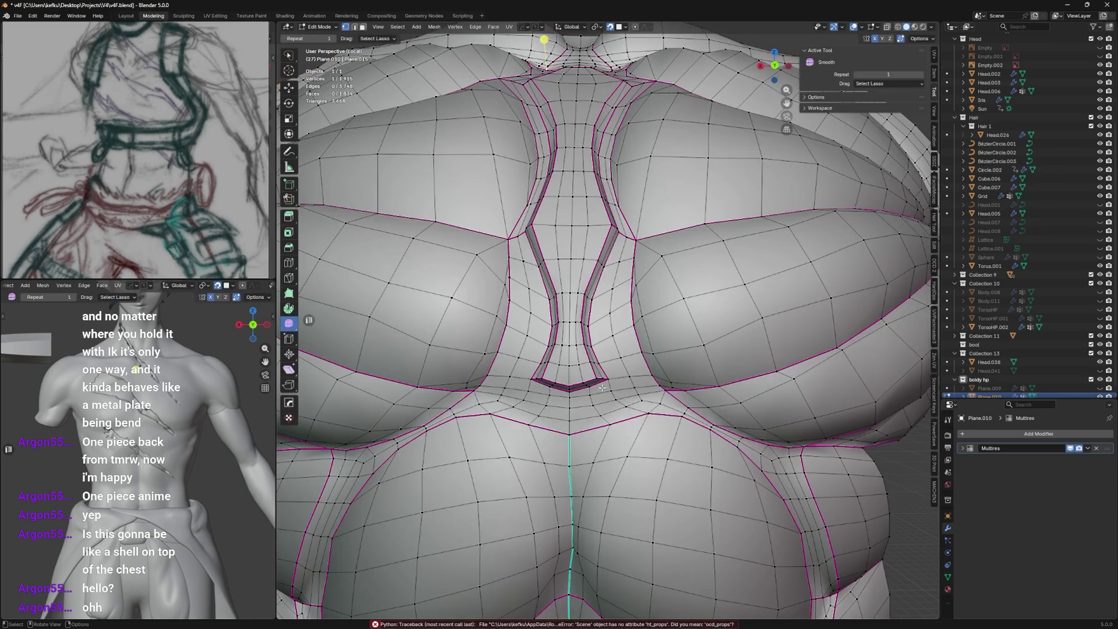
pyautogui.press('Tab')
pyautogui.press('Tab')
# Edge-slide the edge below the sternum plate, check the result and save the file.
pyautogui.press('g')
pyautogui.press('g')
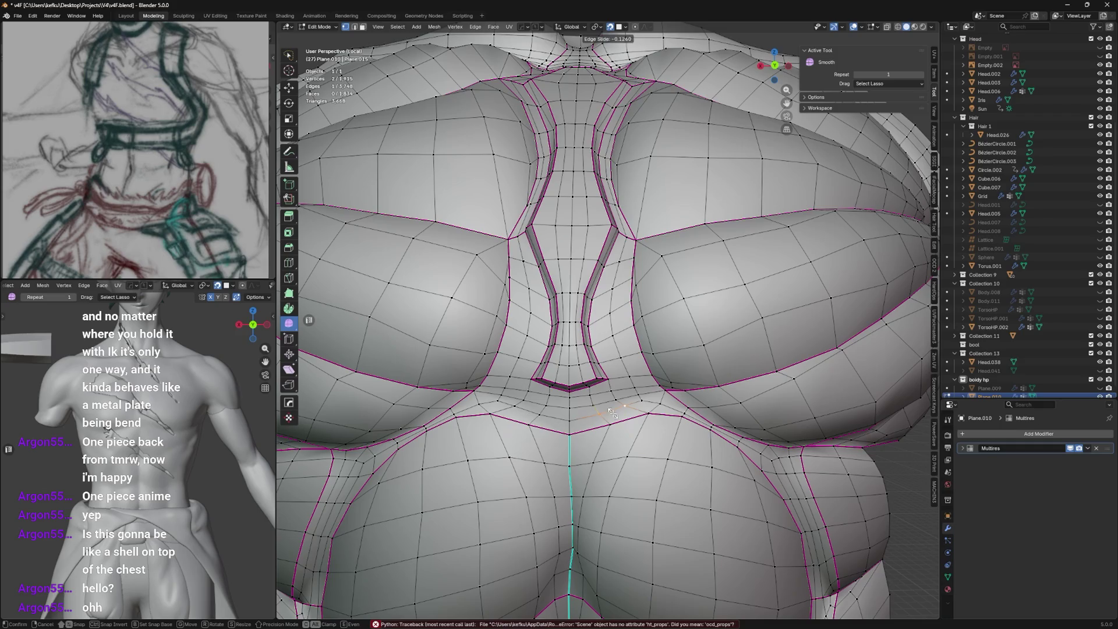
pyautogui.click(621, 411)
pyautogui.press('Tab')
pyautogui.press('Tab')
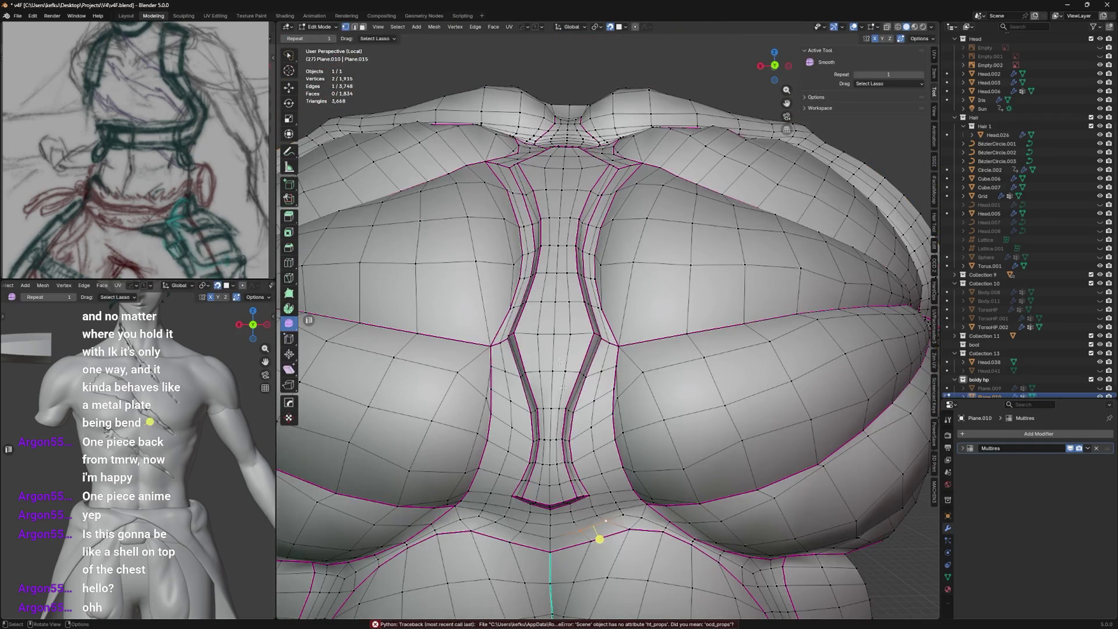
pyautogui.moveTo(621, 411)
pyautogui.mouseDown(button='middle')
pyautogui.moveTo(641, 297)
pyautogui.moveTo(637, 347)
pyautogui.mouseUp(button='middle')
pyautogui.press('Tab')
pyautogui.scroll(-3, 641, 298)
pyautogui.hotkey('ctrl', 's')
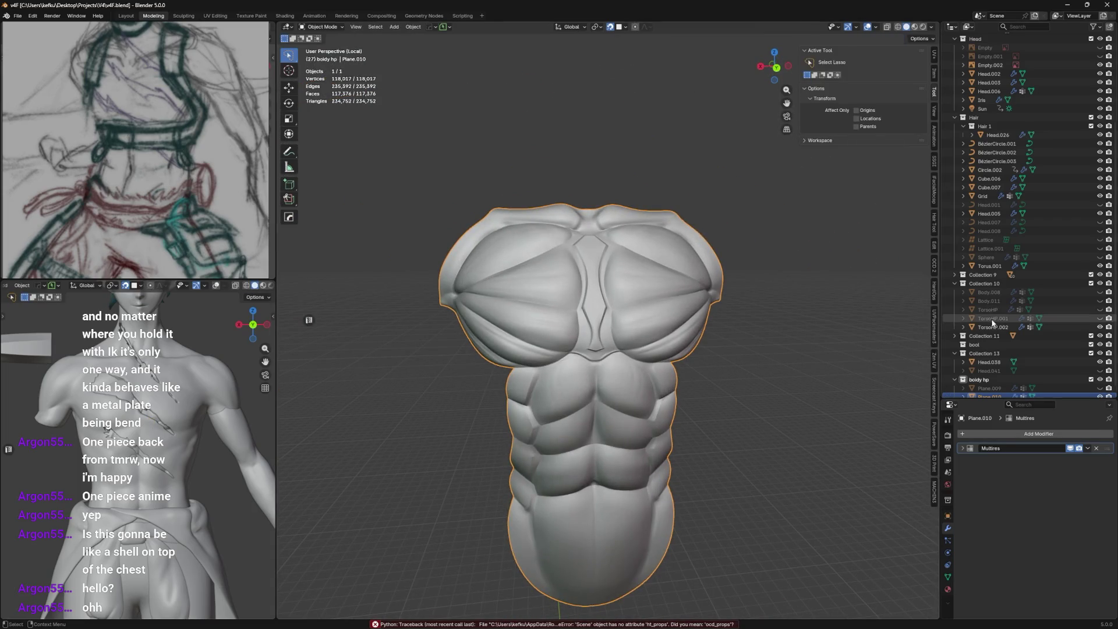
# Review the torso from three-quarter, back and exact front views, then leave local view.
pyautogui.moveTo(634, 256); pyautogui.dragTo(657, 303, button='middle')
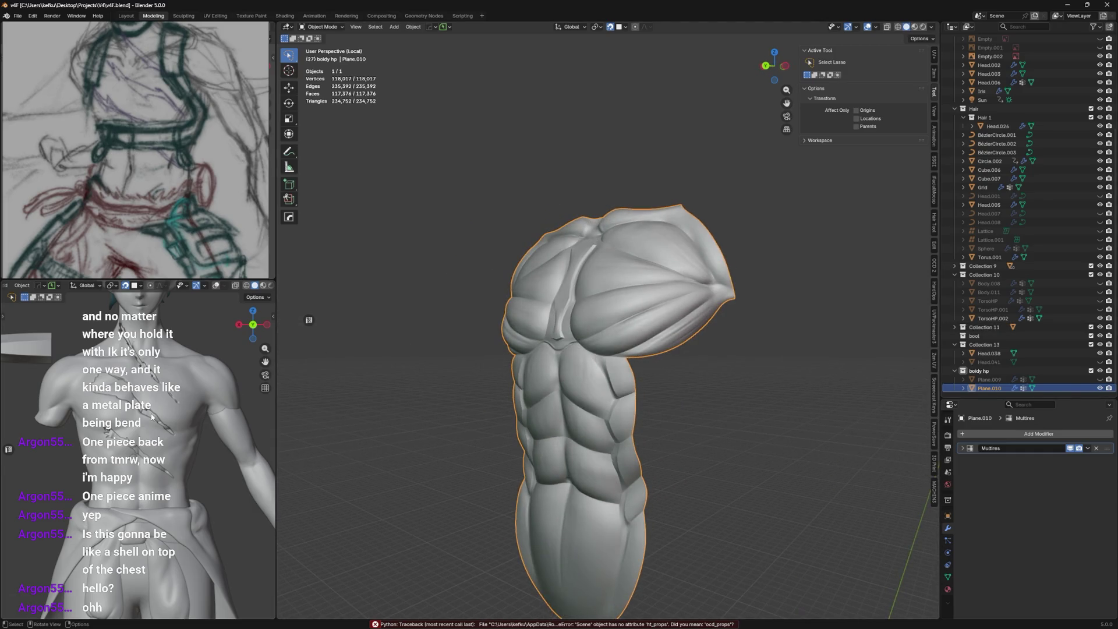
pyautogui.moveTo(153, 419); pyautogui.dragTo(137, 392, button='middle')
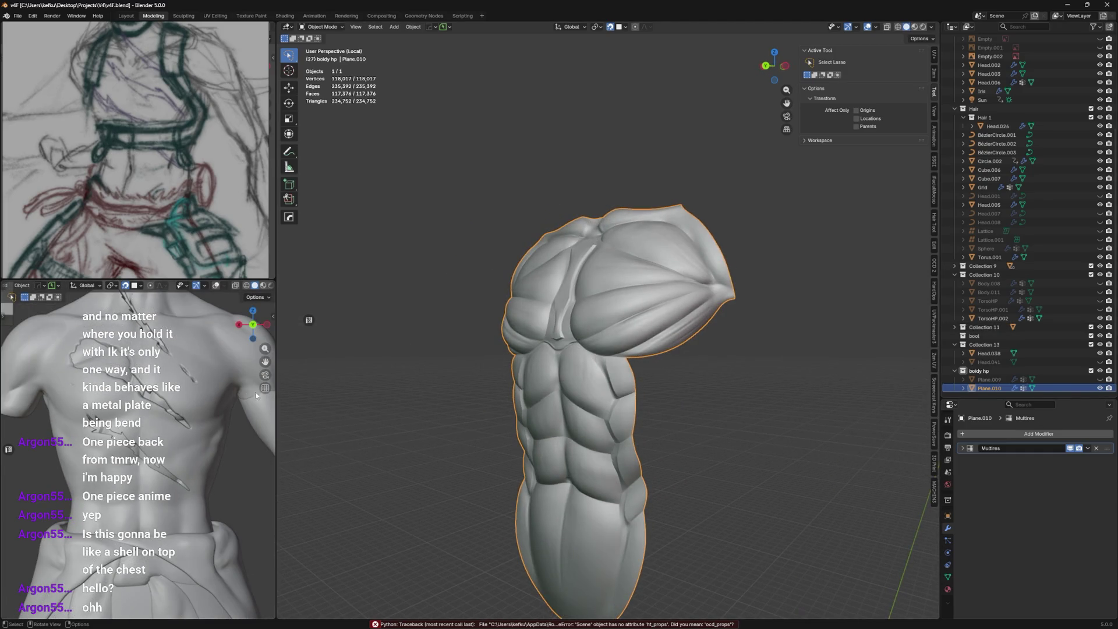
pyautogui.press('KP_1')
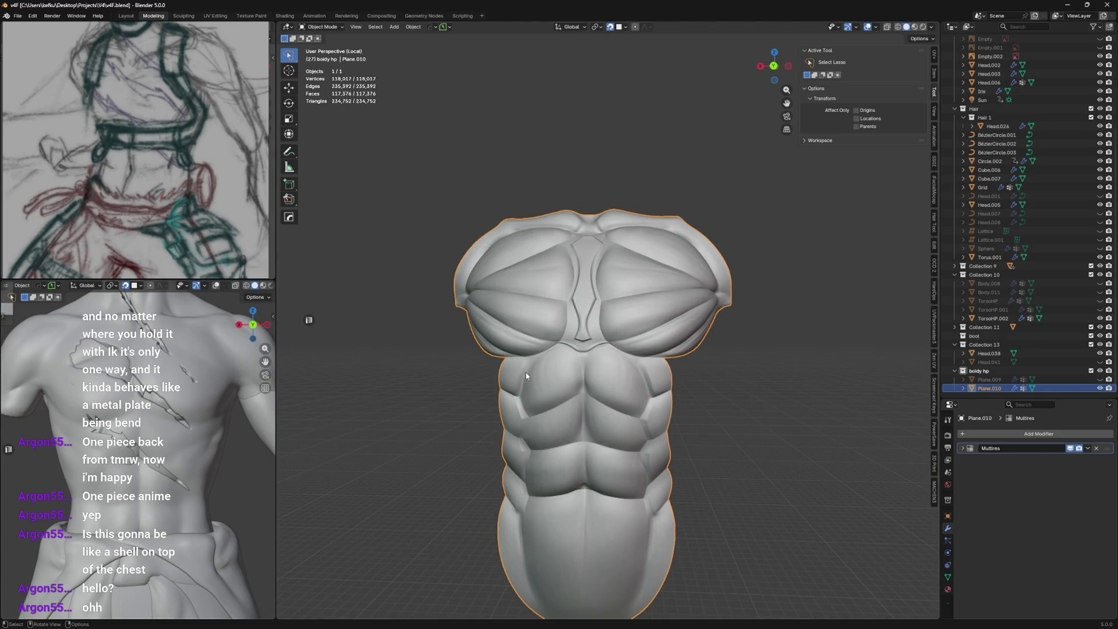
pyautogui.press('KP_1')
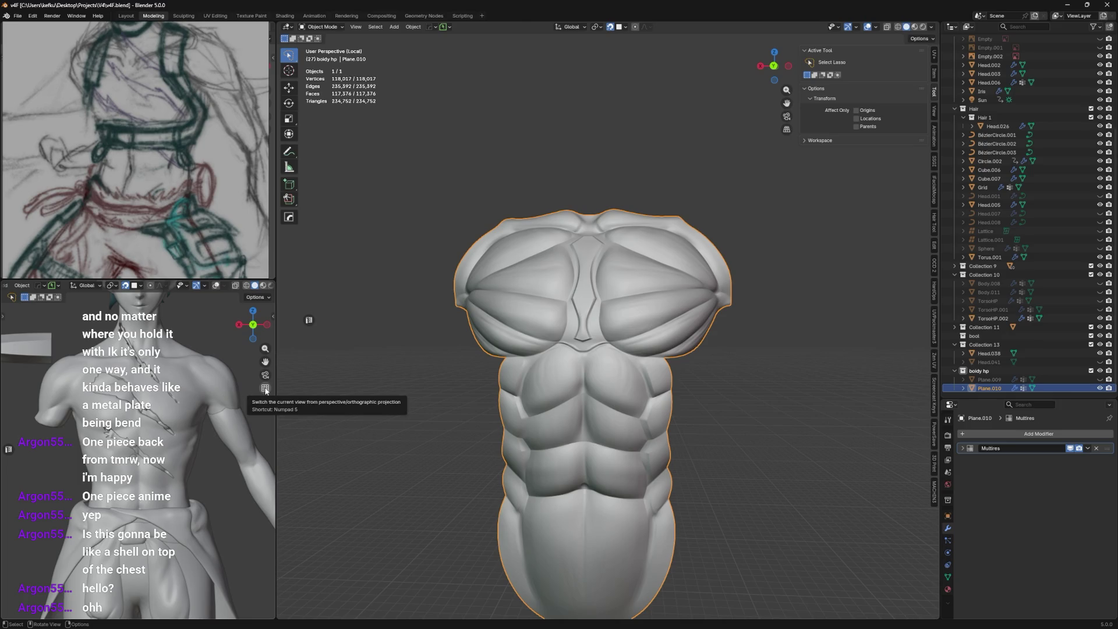
pyautogui.press('KP_Divide')
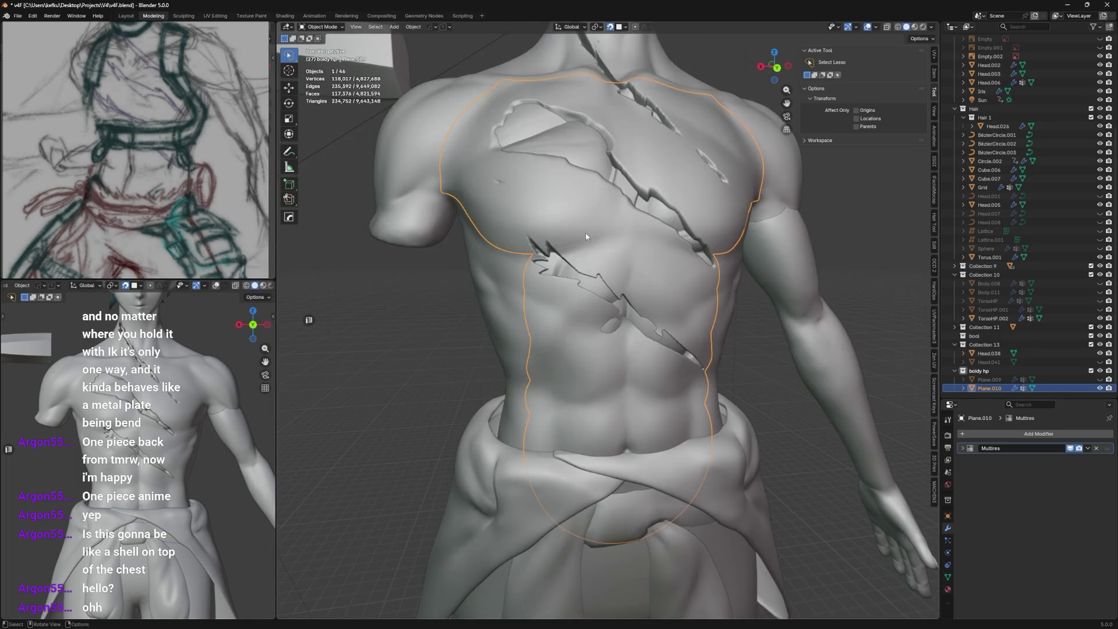
pyautogui.scroll(2, 585, 262)
# Briefly enter Sculpt Mode on the cracked TorsoHP.002 shell with a larger Draw brush, then return to Object Mode.
pyautogui.click(588, 335)
pyautogui.scroll(2, 589, 336)
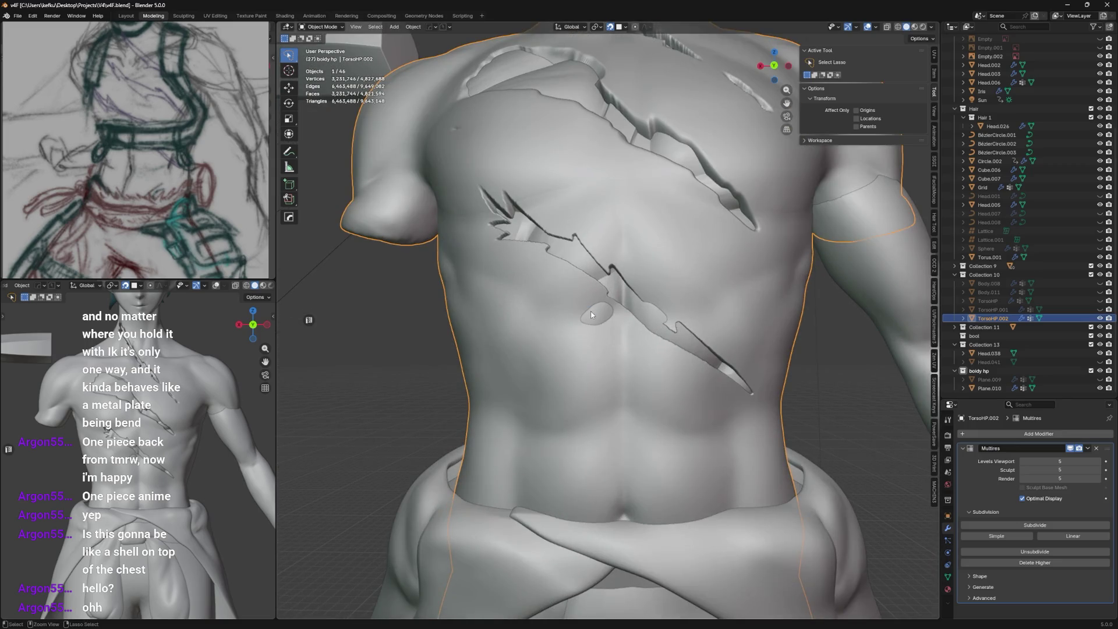
pyautogui.hotkey('ctrl', 'Tab')
pyautogui.click(529, 253)
pyautogui.press('f')
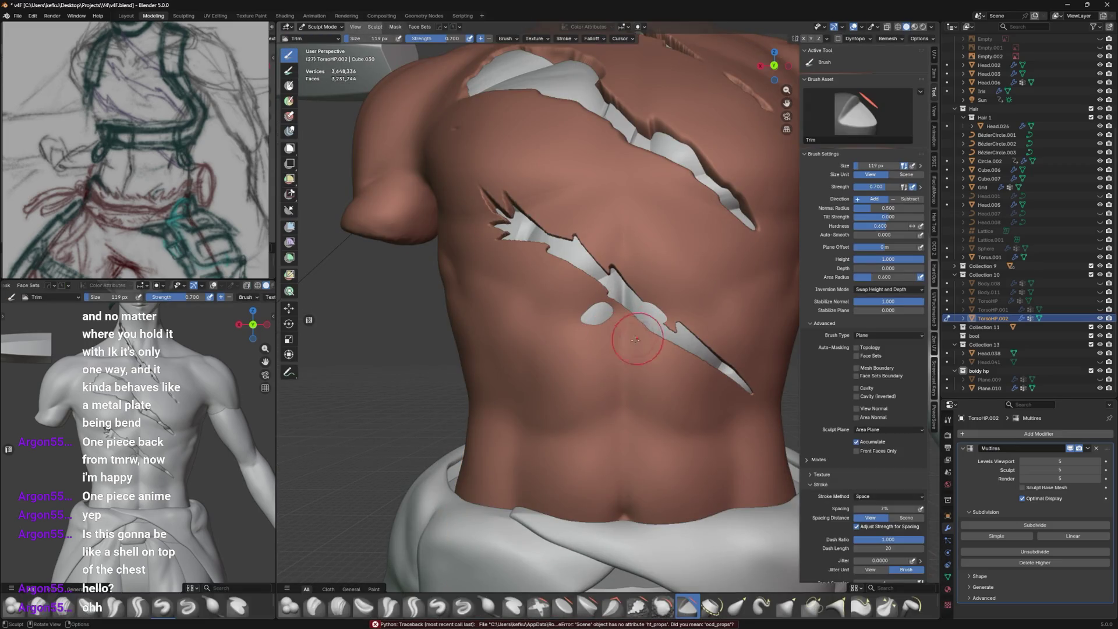
pyautogui.click(637, 337)
pyautogui.click(438, 605)
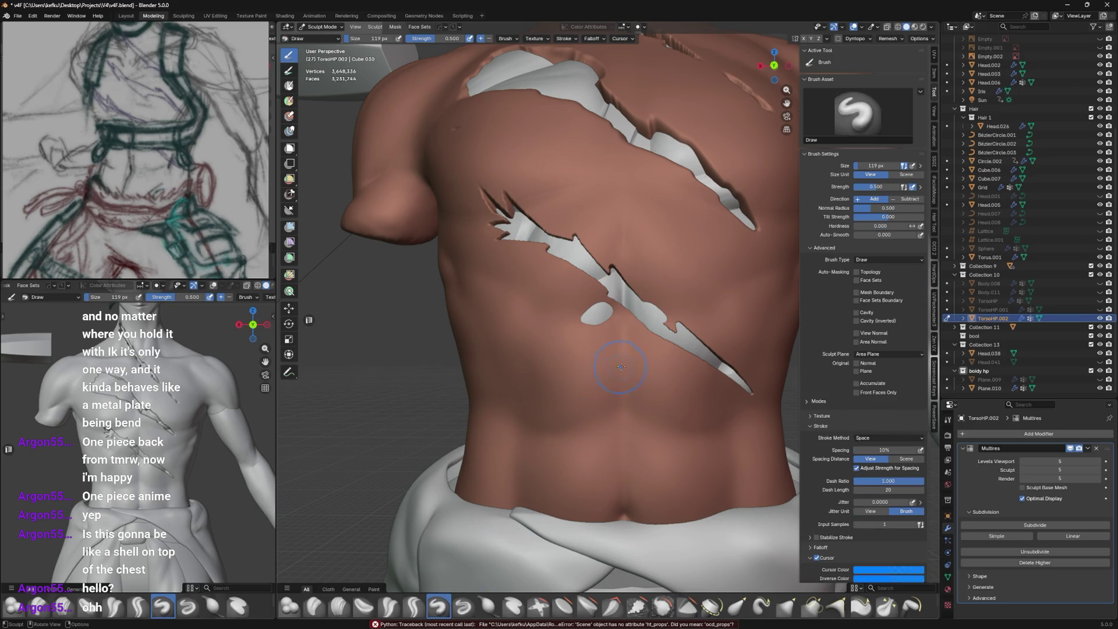
pyautogui.hotkey('ctrl', 'Tab')
pyautogui.click(542, 336)
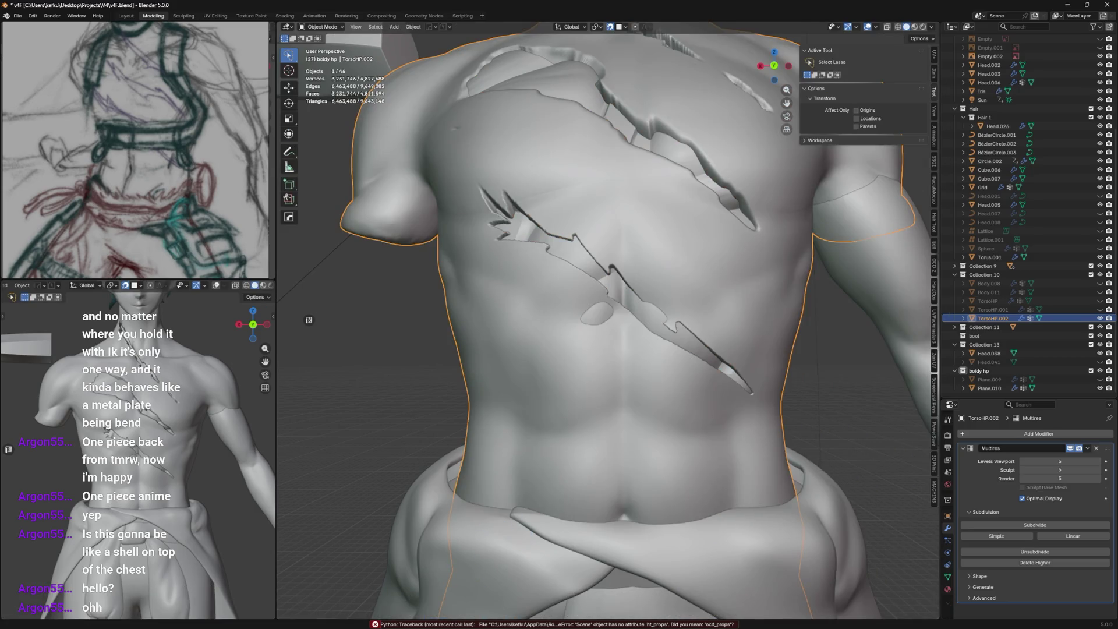
# Hide TorsoHP.002 and the muscular mesh, select the smooth TorsoHP body and start sculpting with Inflate/Deflate.
pyautogui.click(1100, 318)
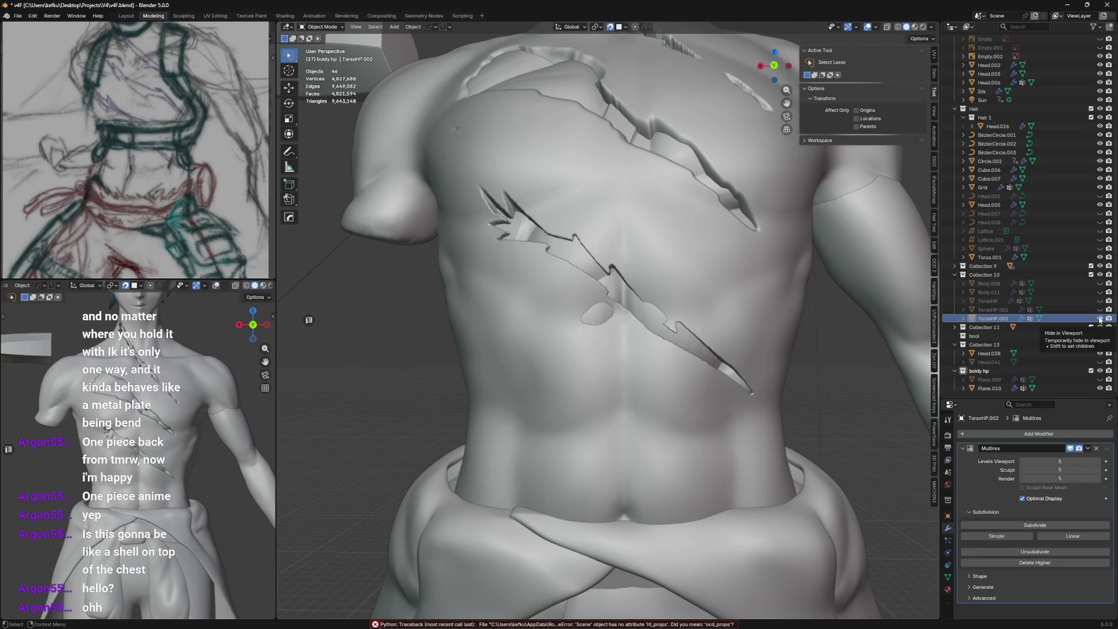
pyautogui.click(1099, 318)
pyautogui.click(1100, 310)
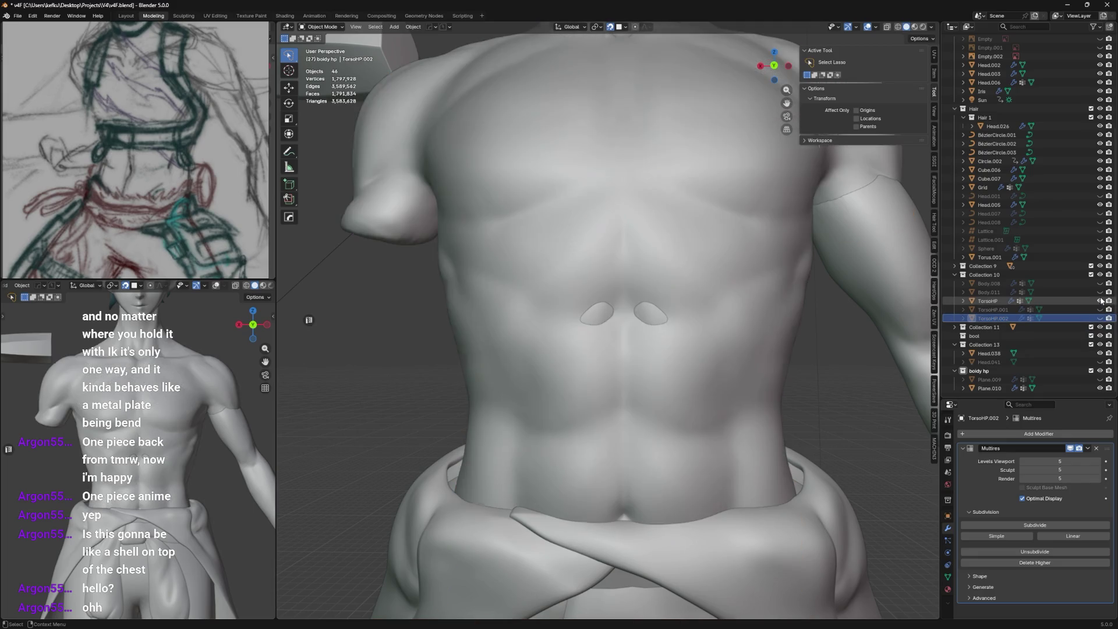
pyautogui.click(667, 253)
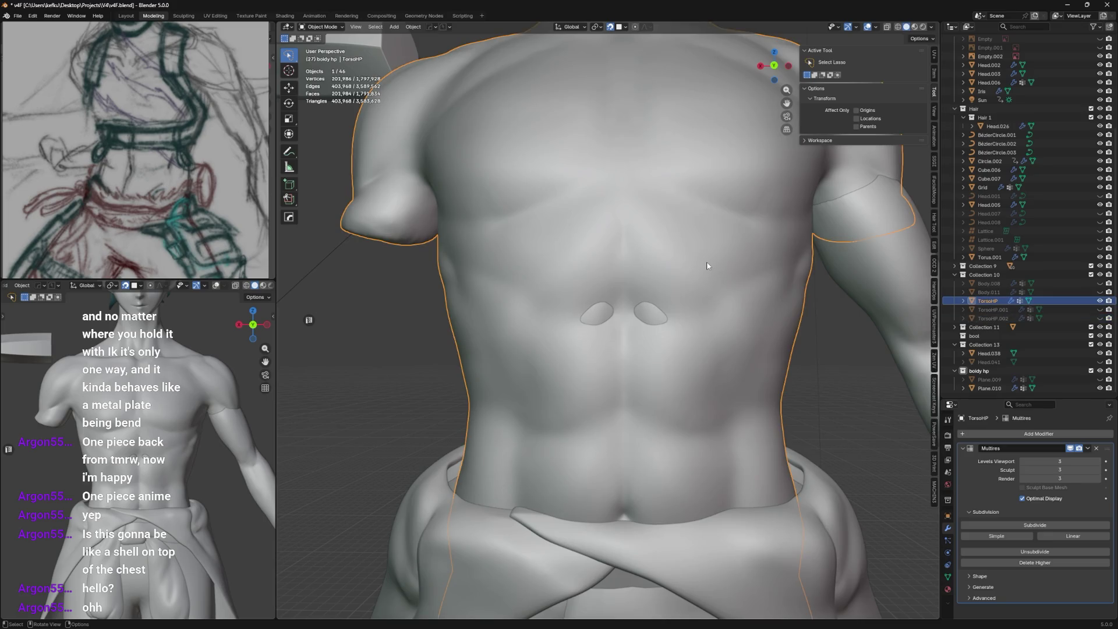
pyautogui.hotkey('ctrl', 'Tab')
pyautogui.moveTo(664, 332); pyautogui.dragTo(647, 310, button='middle')
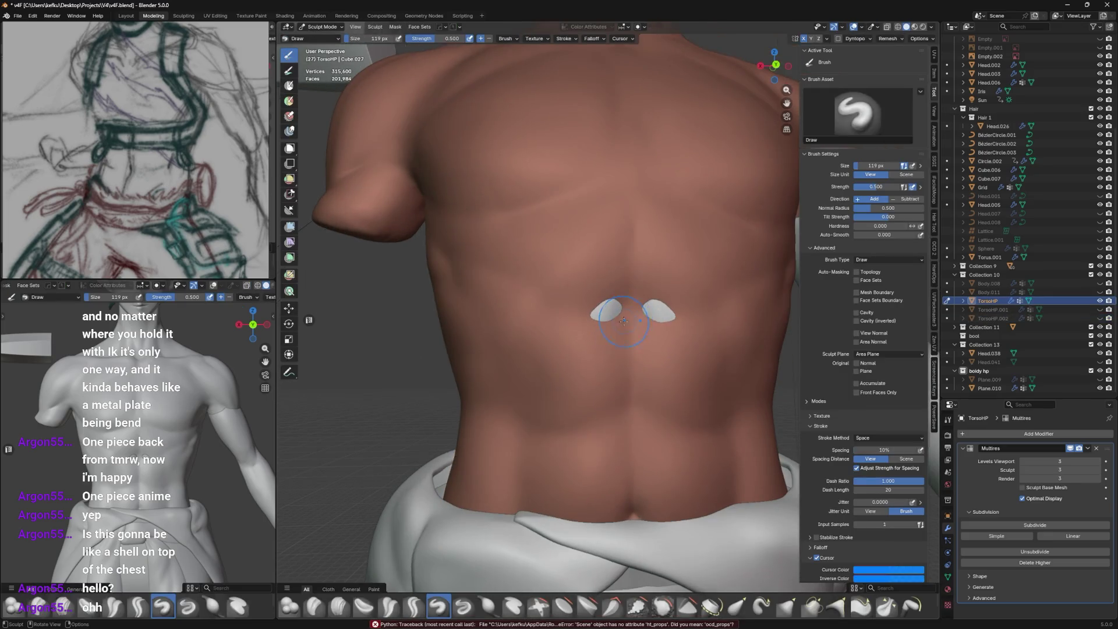
pyautogui.press('i')
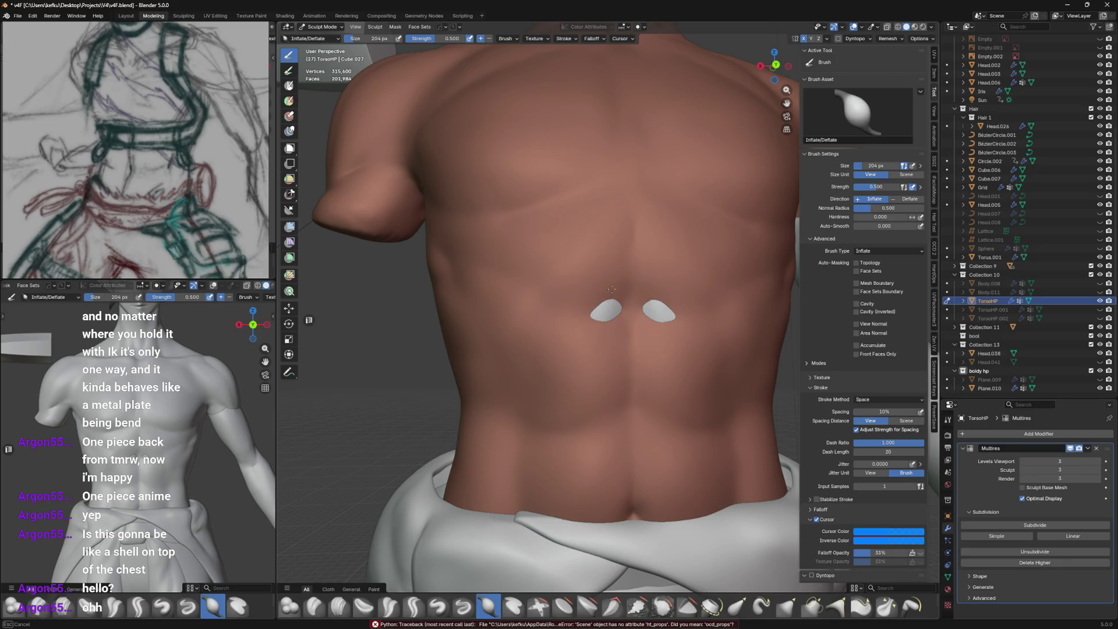
# Inflate the abdomen where the body pokes through, check it from side and back, and return to Object Mode.
pyautogui.hotkey('ctrl', 'z')
pyautogui.scroll(2, 609, 298)
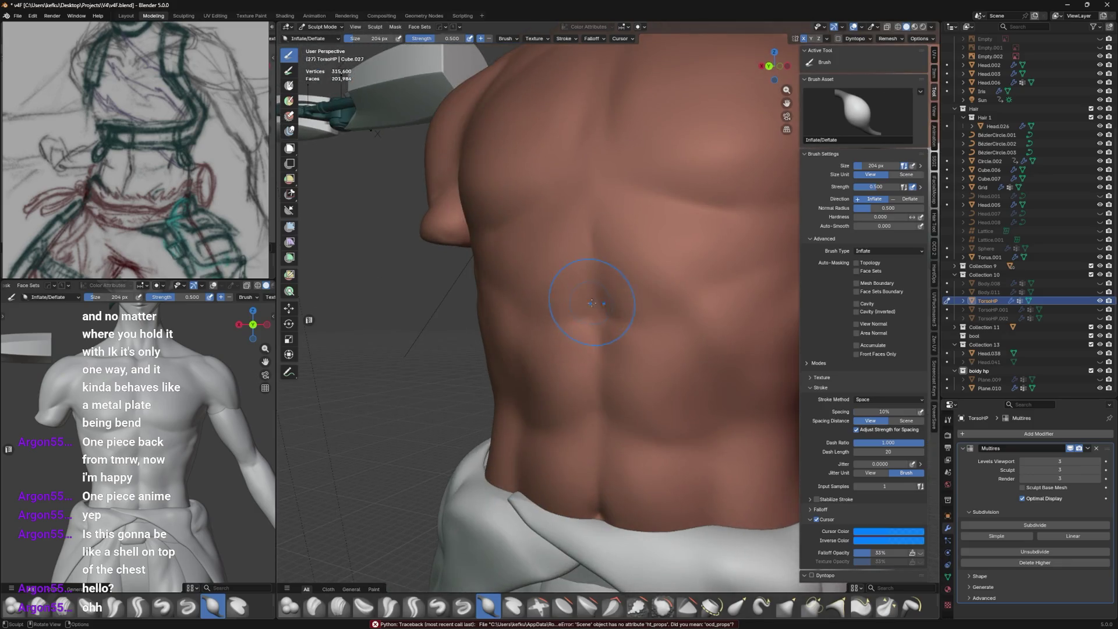
pyautogui.click(611, 304)
pyautogui.moveTo(612, 304); pyautogui.dragTo(618, 299, button='middle')
pyautogui.press('[')
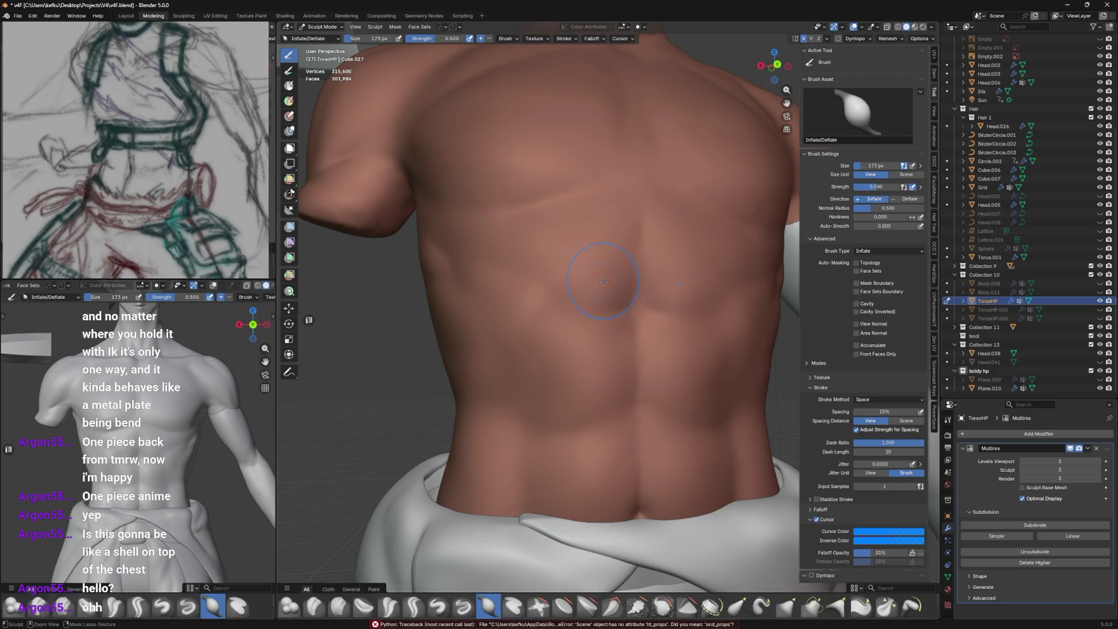
pyautogui.hotkey('ctrl', 'shift', 'z')
pyautogui.press('f')
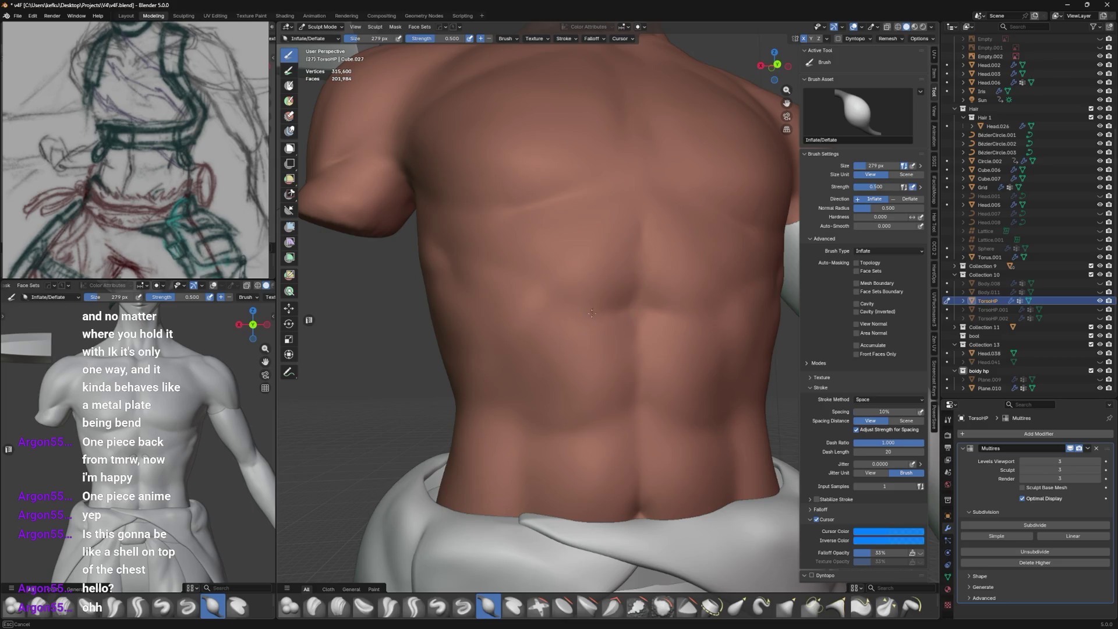
pyautogui.press('KP_3')
pyautogui.press('ctrl+KP_1')
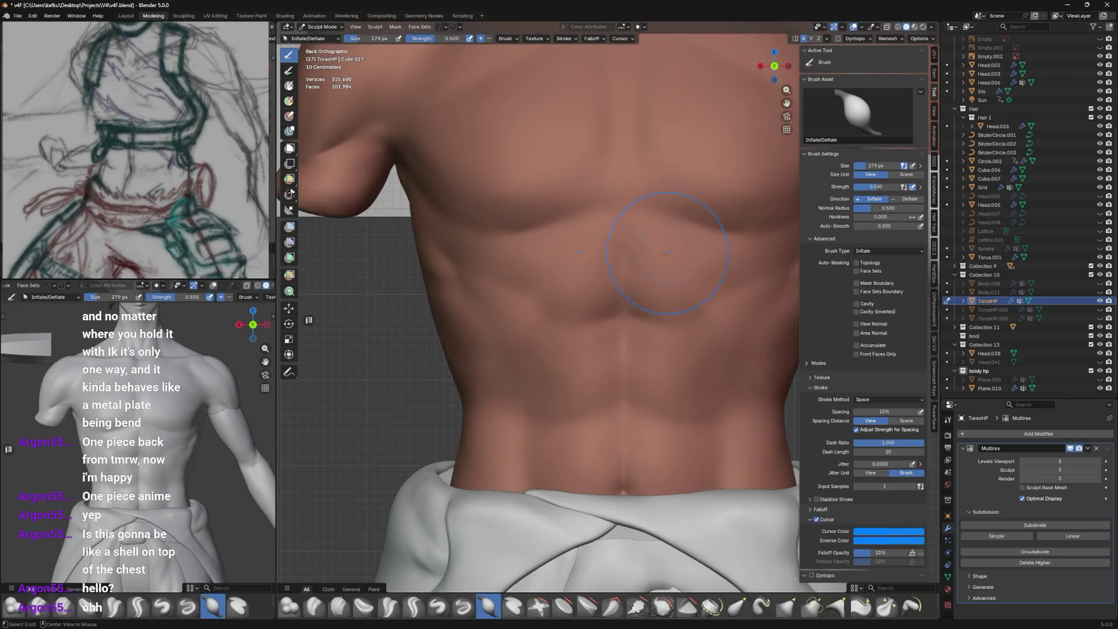
pyautogui.press('f')
pyautogui.moveTo(608, 252)
pyautogui.mouseDown(button='middle')
pyautogui.moveTo(559, 262)
pyautogui.moveTo(714, 275)
pyautogui.mouseUp(button='middle')
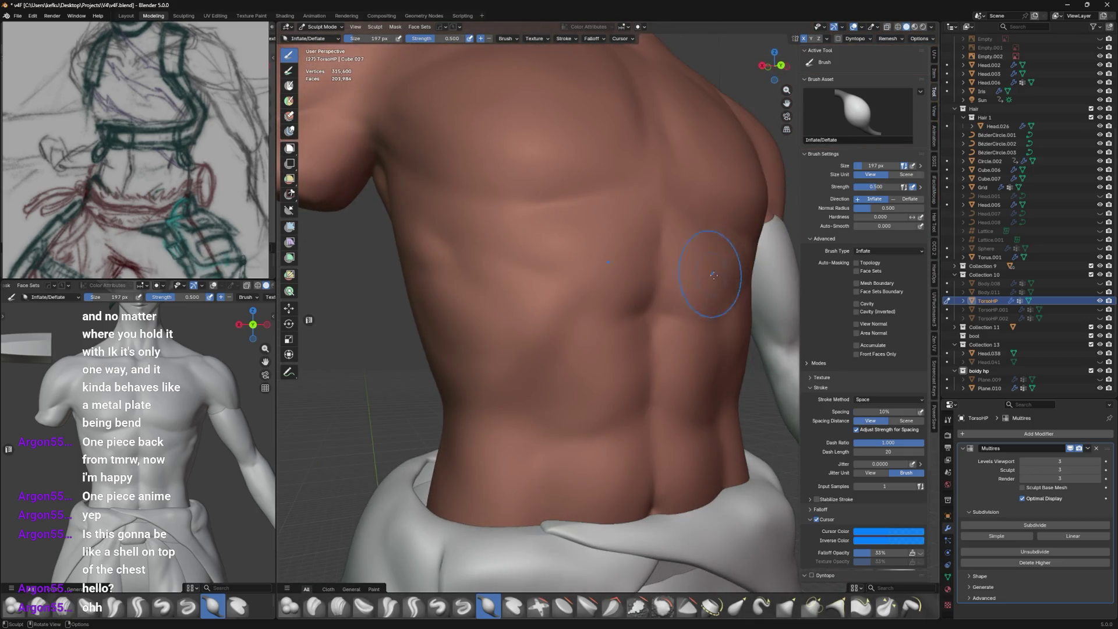
pyautogui.hotkey('ctrl', 'Tab')
pyautogui.click(691, 262)
pyautogui.scroll(3, 649, 295)
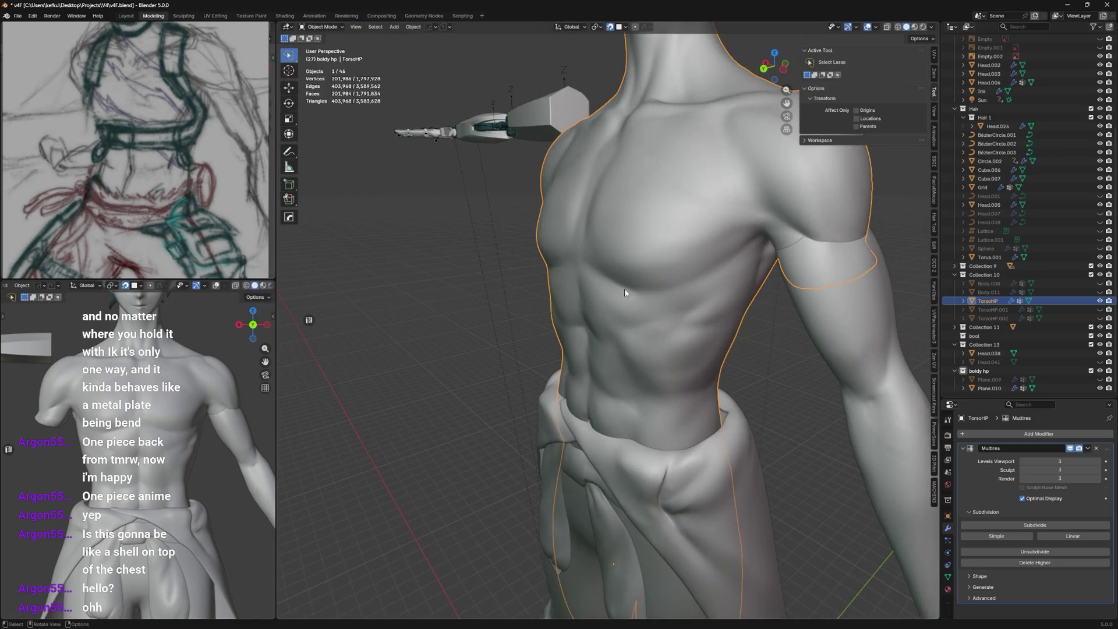
# Show and select TorsoHP.002, inflate the shell near the lower crack in Sculpt Mode, and return to Object Mode.
pyautogui.click(1098, 300)
pyautogui.click(1070, 318)
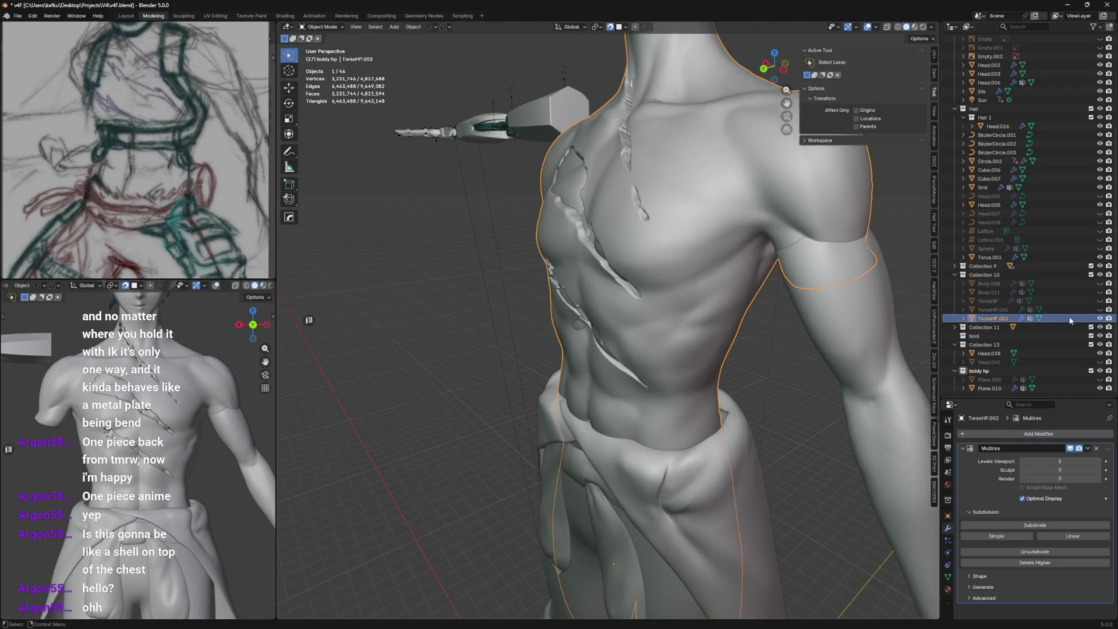
pyautogui.moveTo(678, 322); pyautogui.dragTo(735, 308, button='middle')
pyautogui.scroll(1, 655, 307)
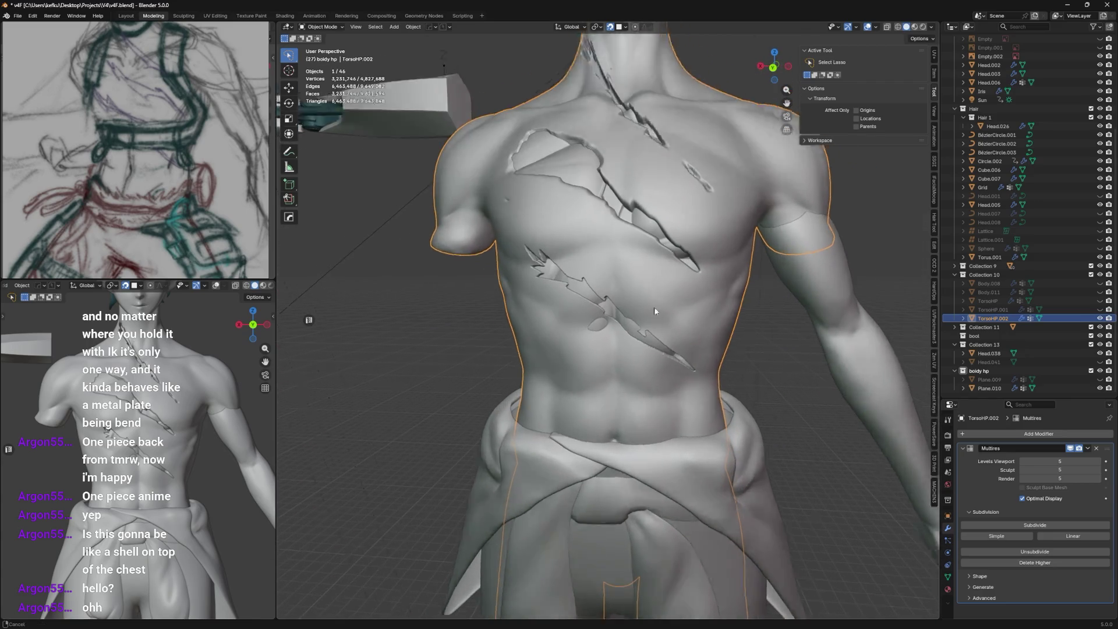
pyautogui.scroll(1, 655, 307)
pyautogui.hotkey('ctrl', 'Tab')
pyautogui.click(639, 262)
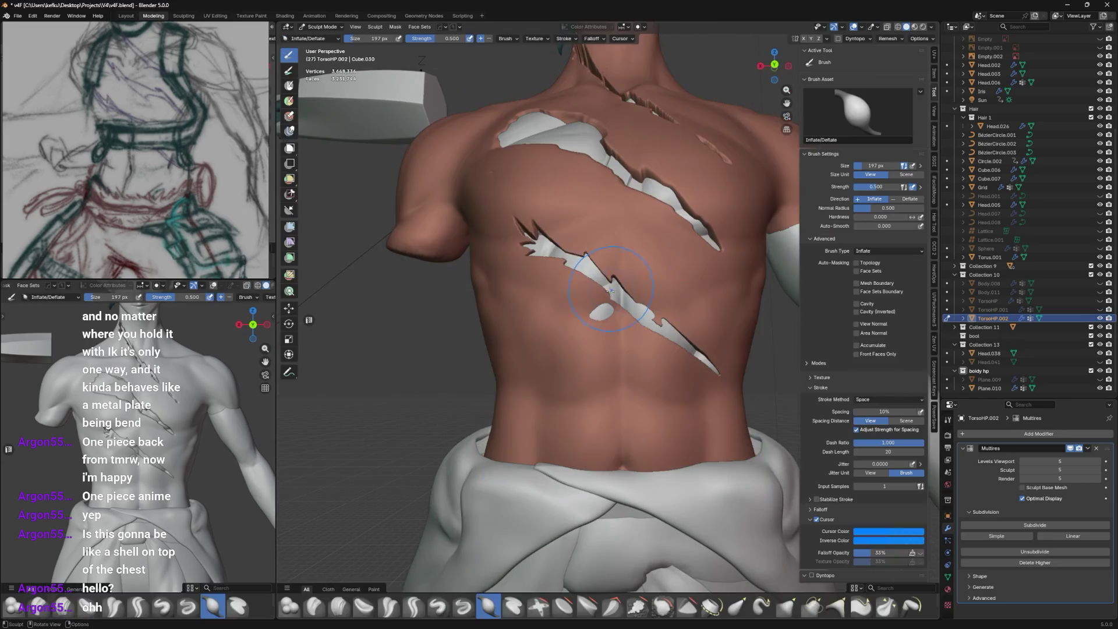
pyautogui.click(611, 306)
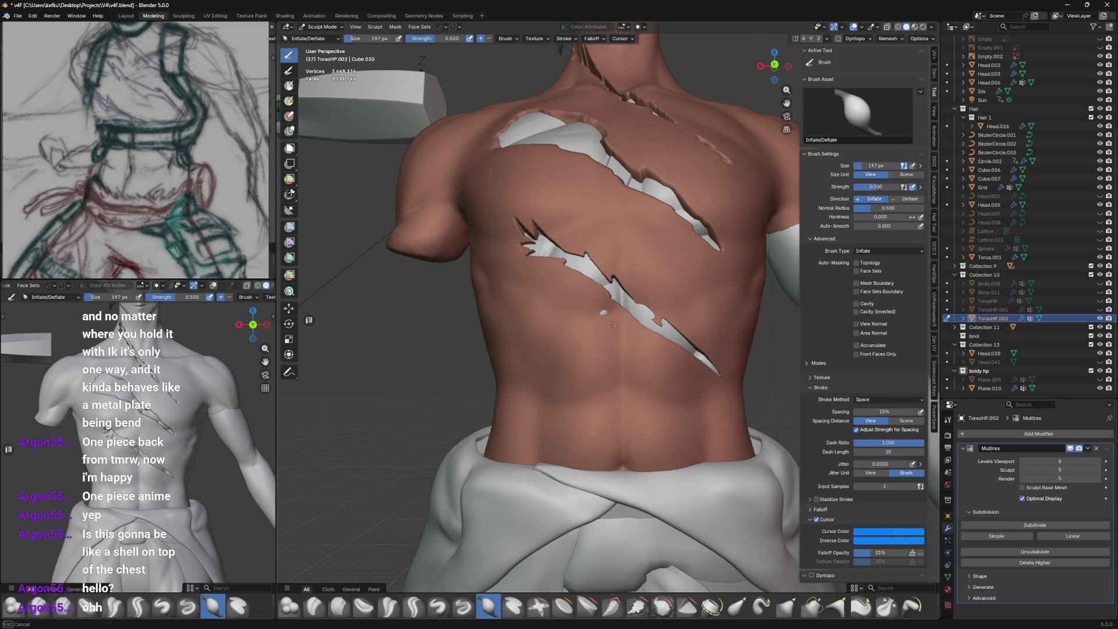
pyautogui.click(610, 317)
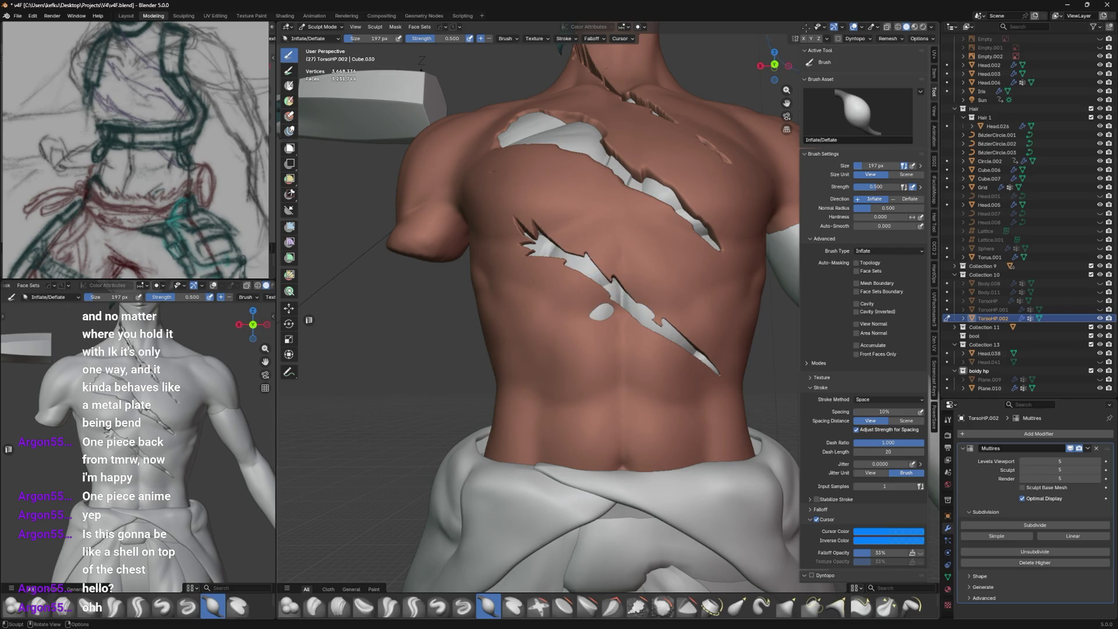
pyautogui.hotkey('ctrl', 'Tab')
pyautogui.click(593, 299)
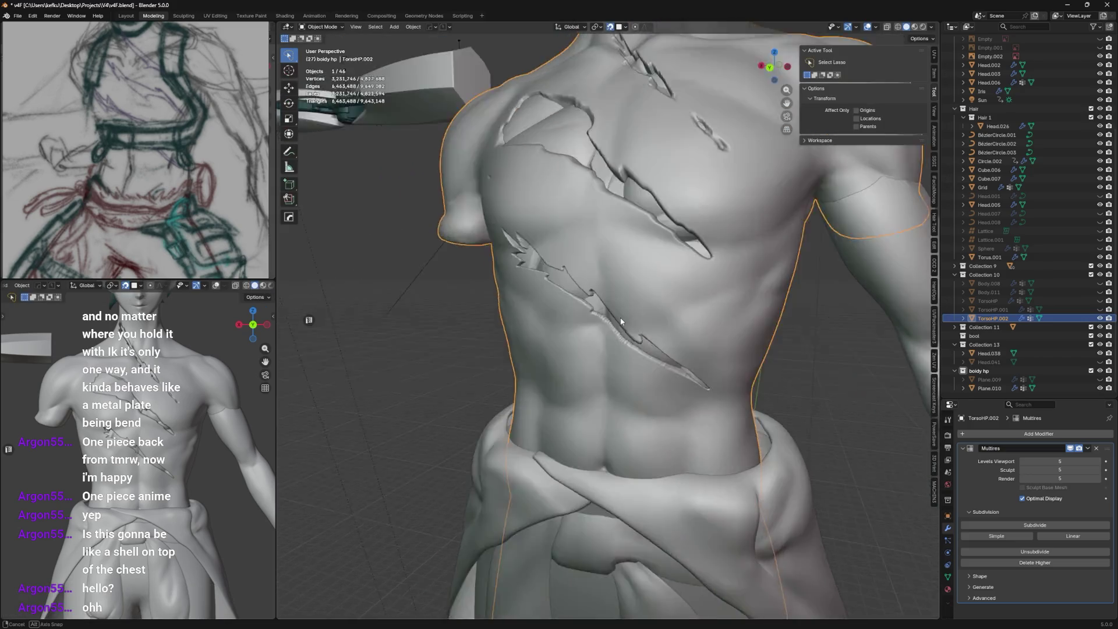
pyautogui.scroll(2, 664, 289)
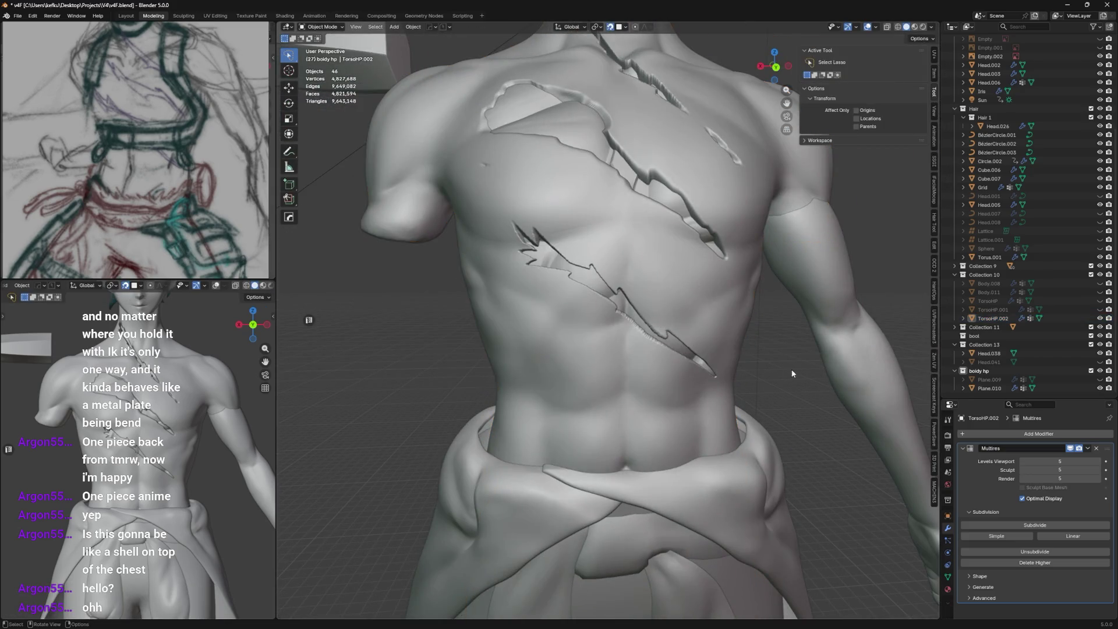
# Select the Plane.010 muscle cage in the viewport.
pyautogui.moveTo(819, 352)
pyautogui.mouseDown(button='middle')
pyautogui.moveTo(577, 286)
pyautogui.moveTo(614, 288)
pyautogui.mouseUp(button='middle')
pyautogui.click(575, 286)
# Browse the deform modifiers without adding one, then delete the Plane.011 copy.
pyautogui.click(995, 388)
pyautogui.moveTo(966, 438)
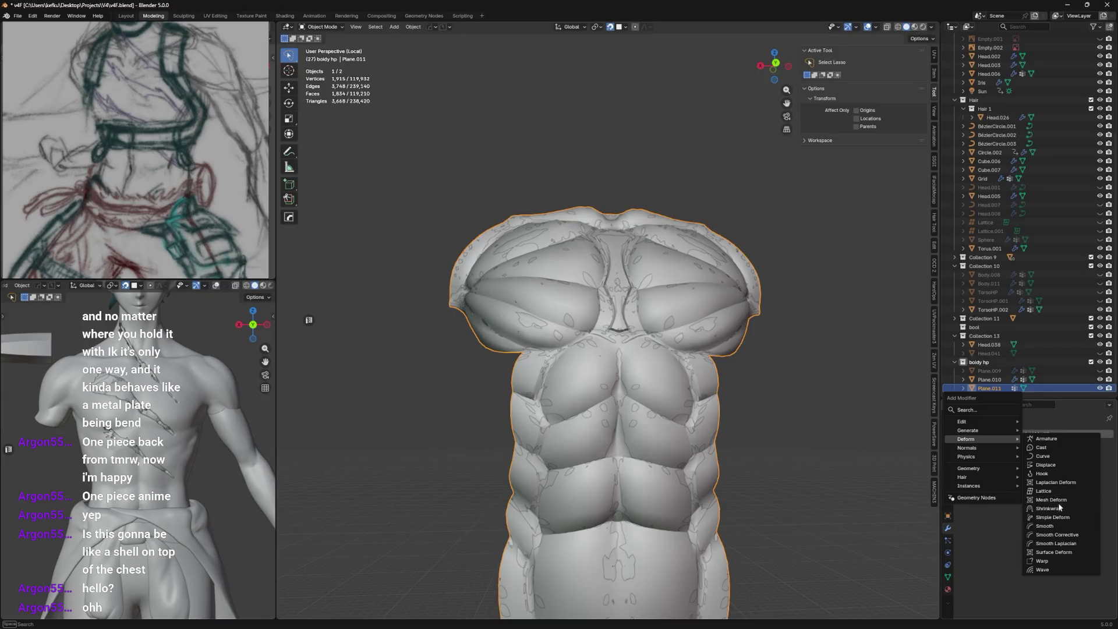
pyautogui.click(1038, 433)
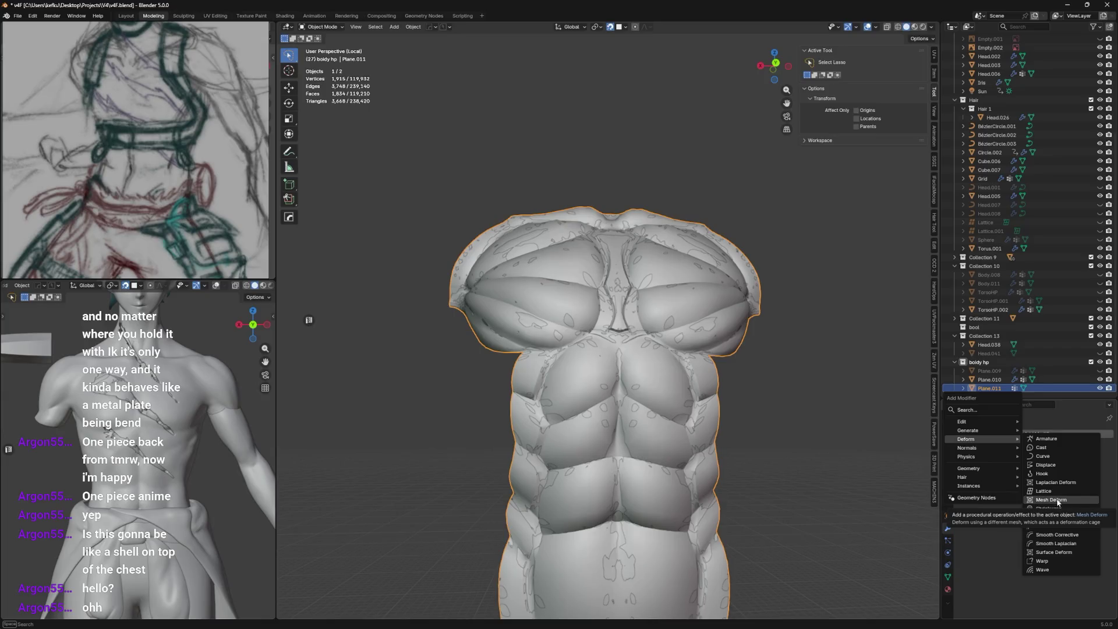
pyautogui.click(1058, 500)
pyautogui.click(1099, 391)
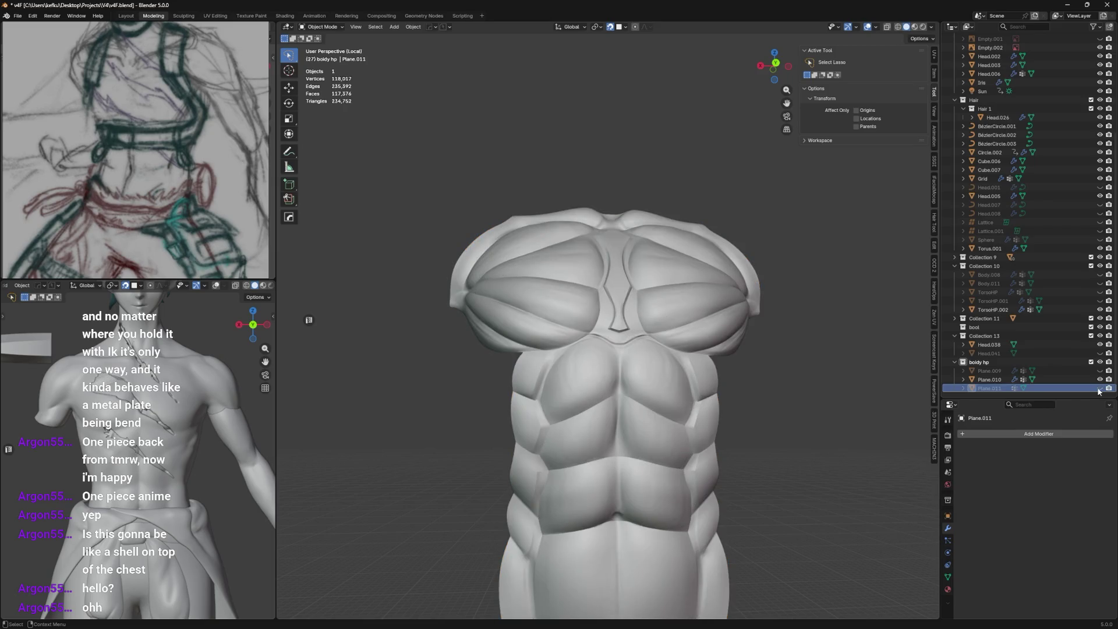
pyautogui.press('x')
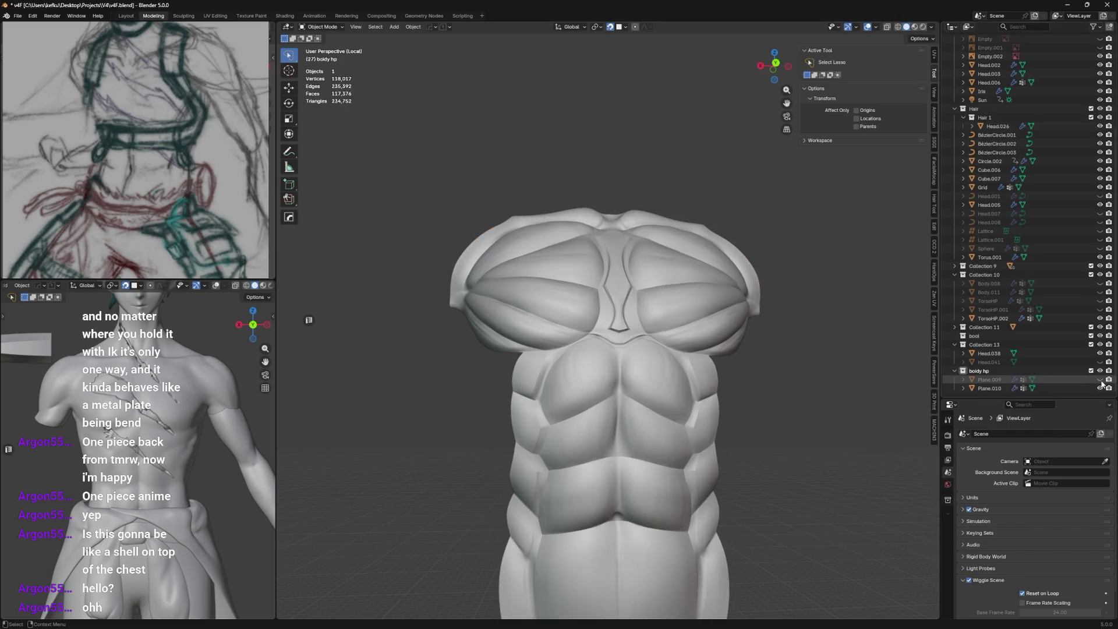
# Isolate Plane.009 and Plane.010 together in local view and check Plane.010 by toggling its visibility.
pyautogui.click(991, 379)
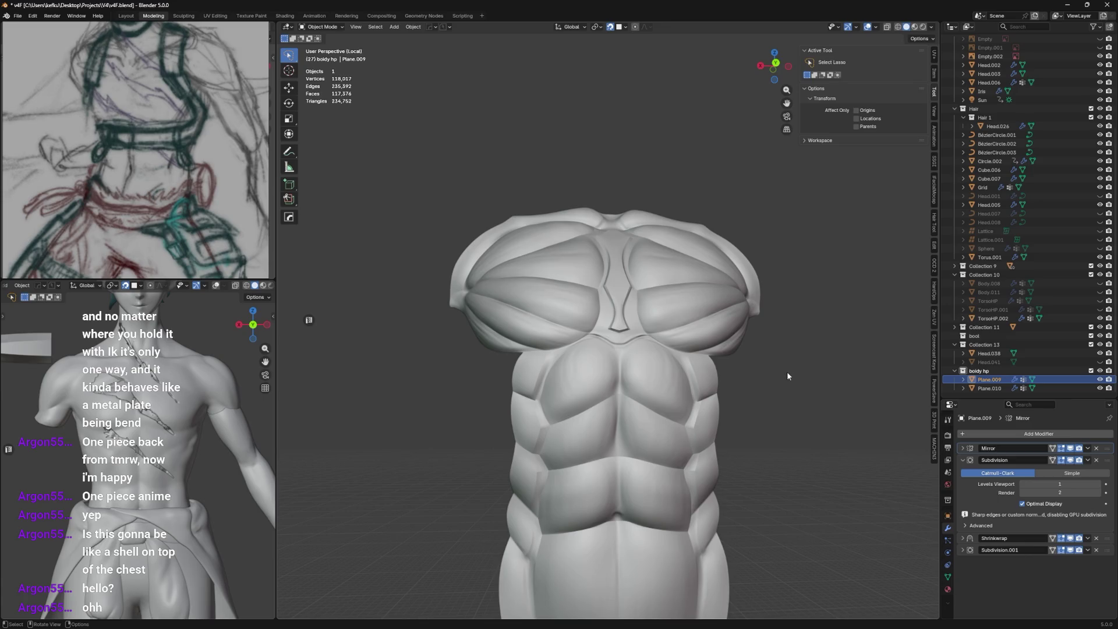
pyautogui.press('/')
pyautogui.keyDown('ctrl'); pyautogui.click(991, 388); pyautogui.keyUp('ctrl')
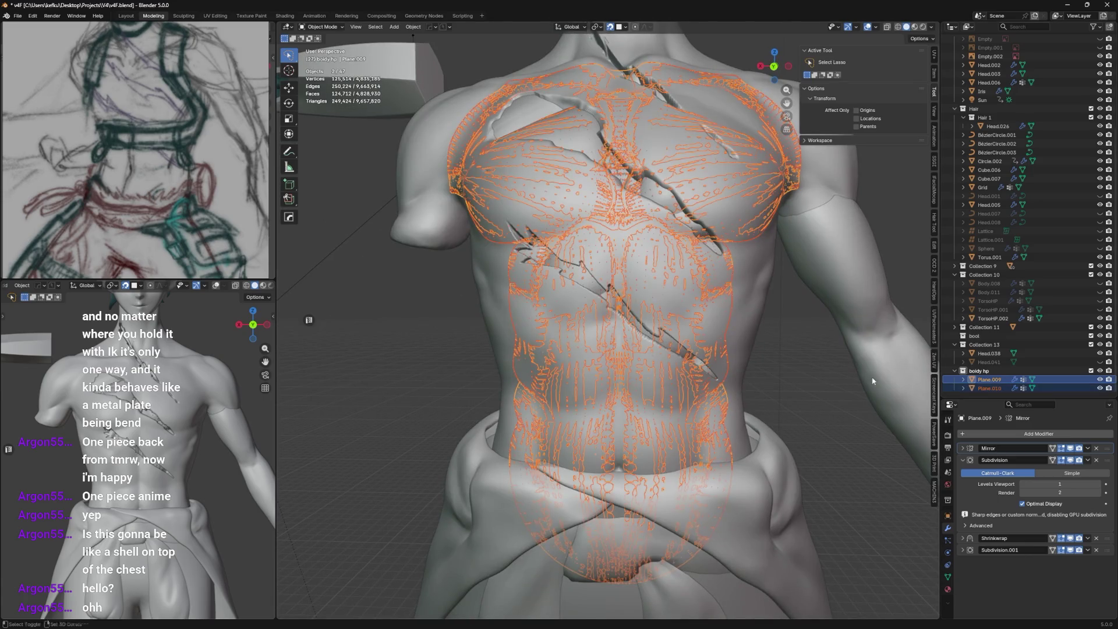
pyautogui.press('/')
pyautogui.moveTo(742, 349); pyautogui.dragTo(664, 349, button='middle')
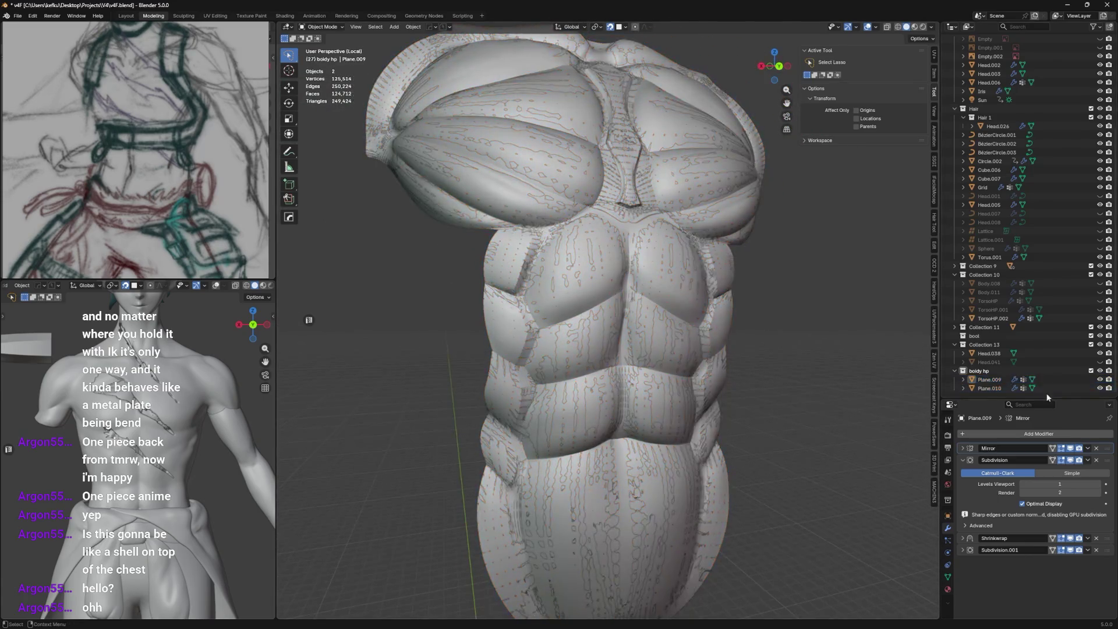
pyautogui.click(991, 387)
pyautogui.click(1109, 388)
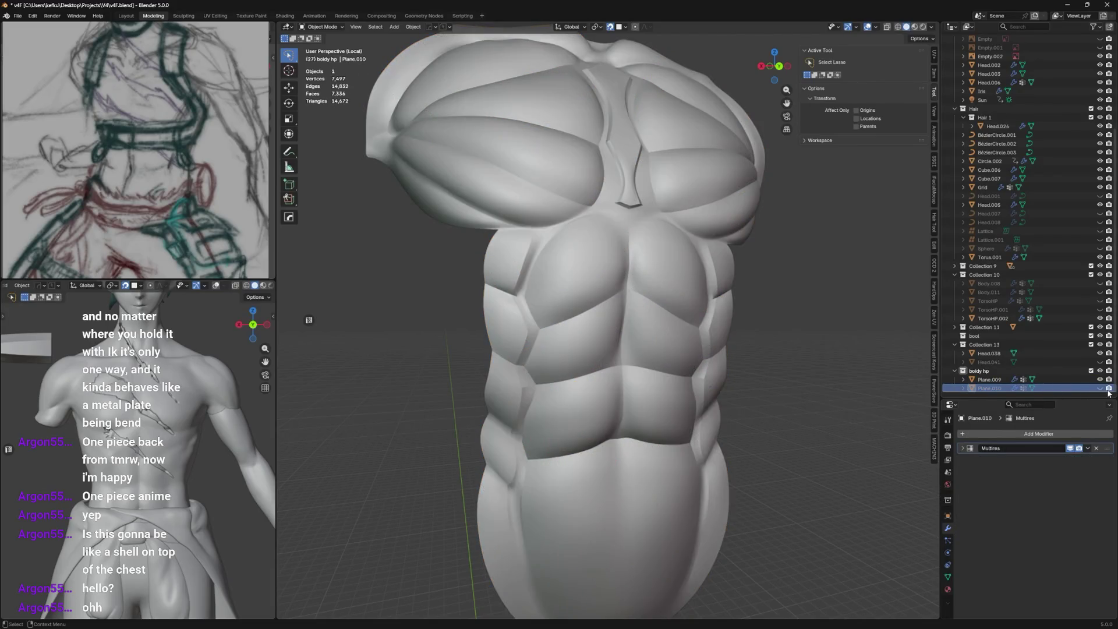
pyautogui.click(1108, 388)
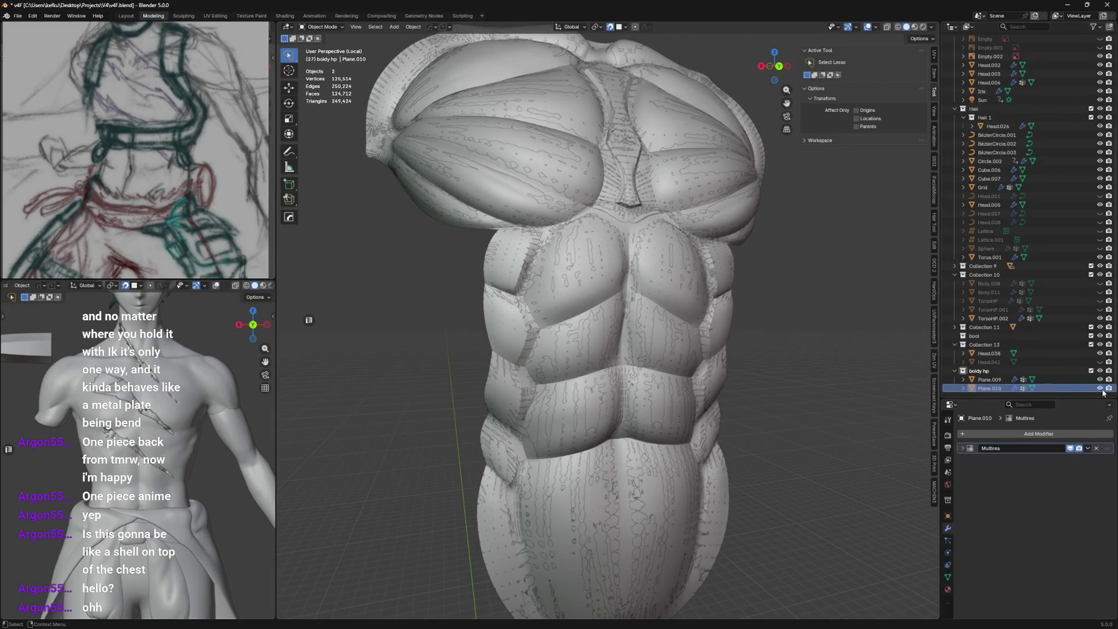
# Retarget Plane.009's Shrinkwrap modifier from TorsoHP.001 to Plane.010 and enter Edit Mode on the cage.
pyautogui.click(990, 380)
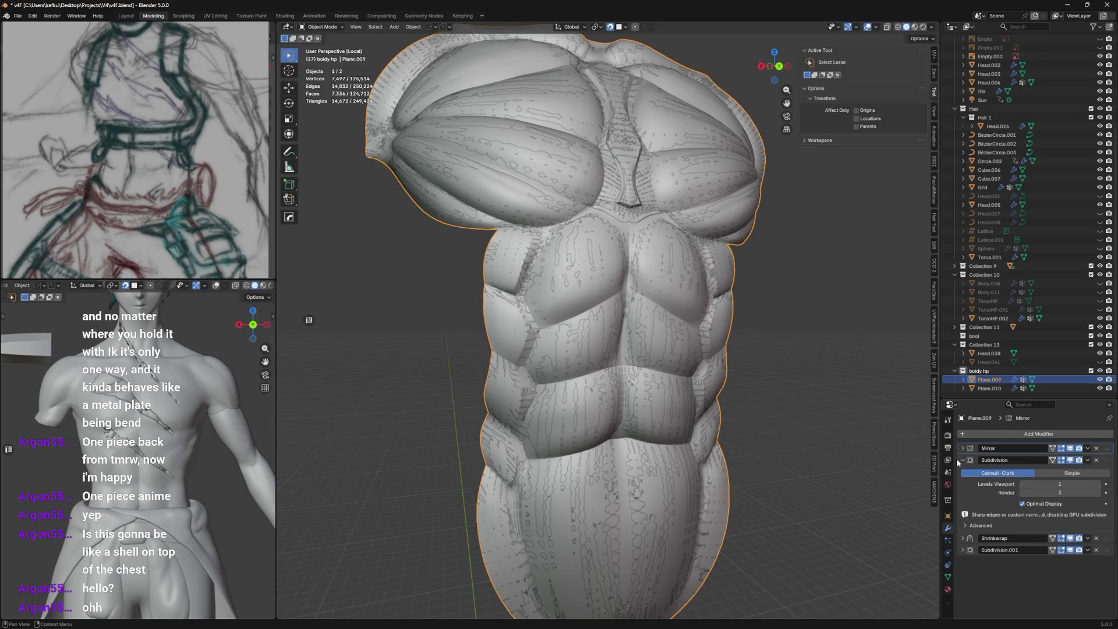
pyautogui.click(963, 538)
pyautogui.click(1096, 574)
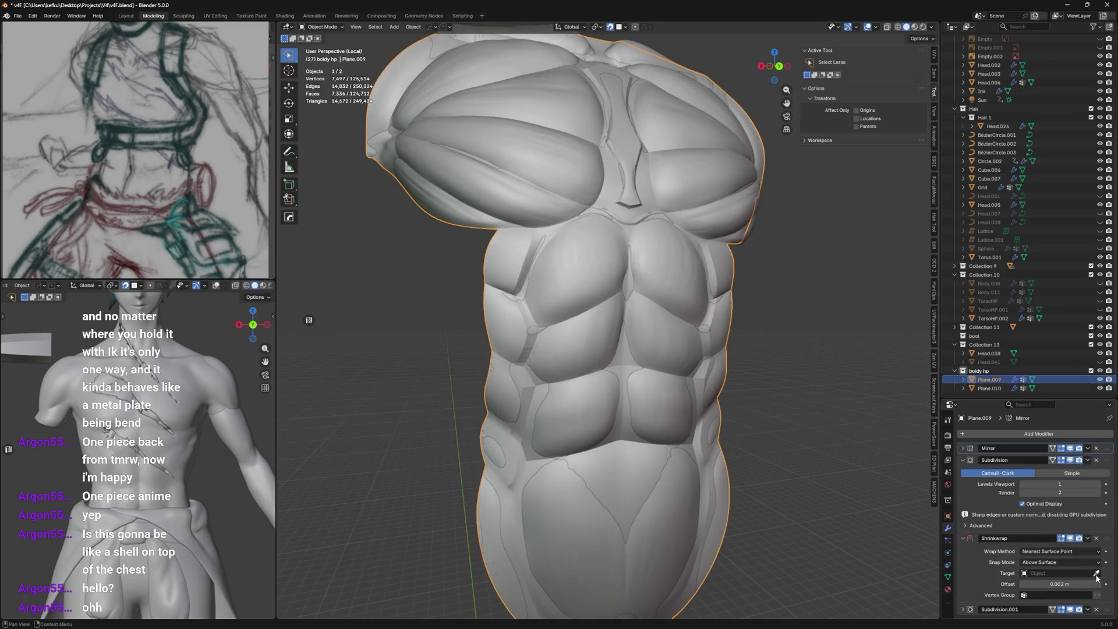
pyautogui.click(996, 380)
pyautogui.moveTo(923, 382)
pyautogui.mouseDown(button='middle')
pyautogui.moveTo(818, 366)
pyautogui.moveTo(876, 375)
pyautogui.moveTo(873, 387)
pyautogui.mouseUp(button='middle')
pyautogui.press('Tab')
pyautogui.press('Tab')
pyautogui.press('Tab')
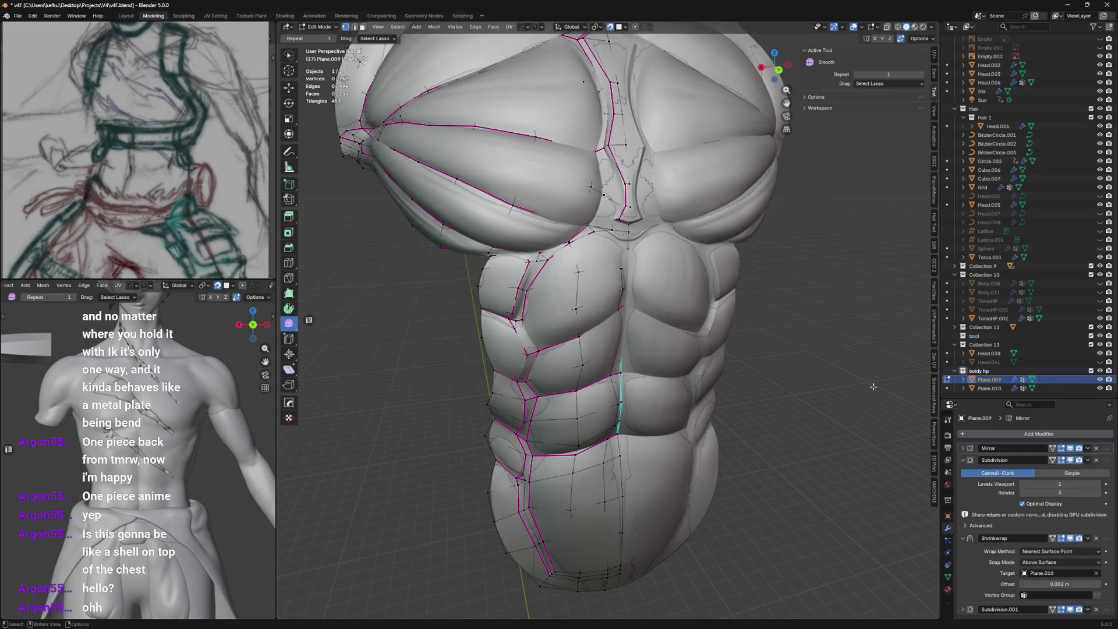
# Collapse the Subdivision modifier, toggle Subdivision.001's edit-mode display and return to Object Mode.
pyautogui.moveTo(672, 255); pyautogui.dragTo(794, 464, button='middle')
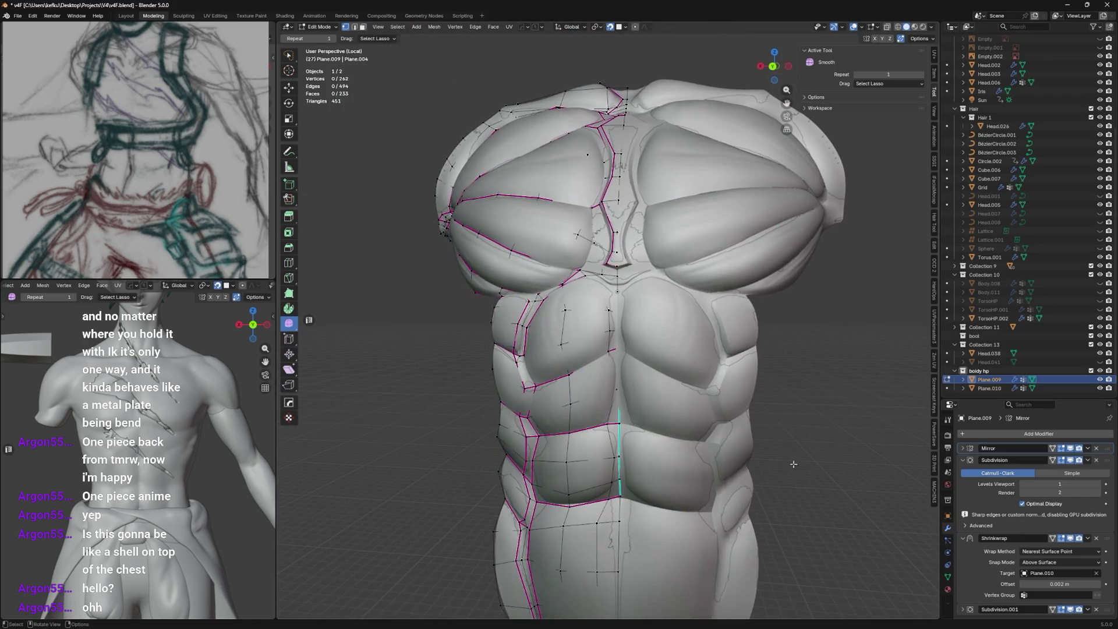
pyautogui.click(963, 460)
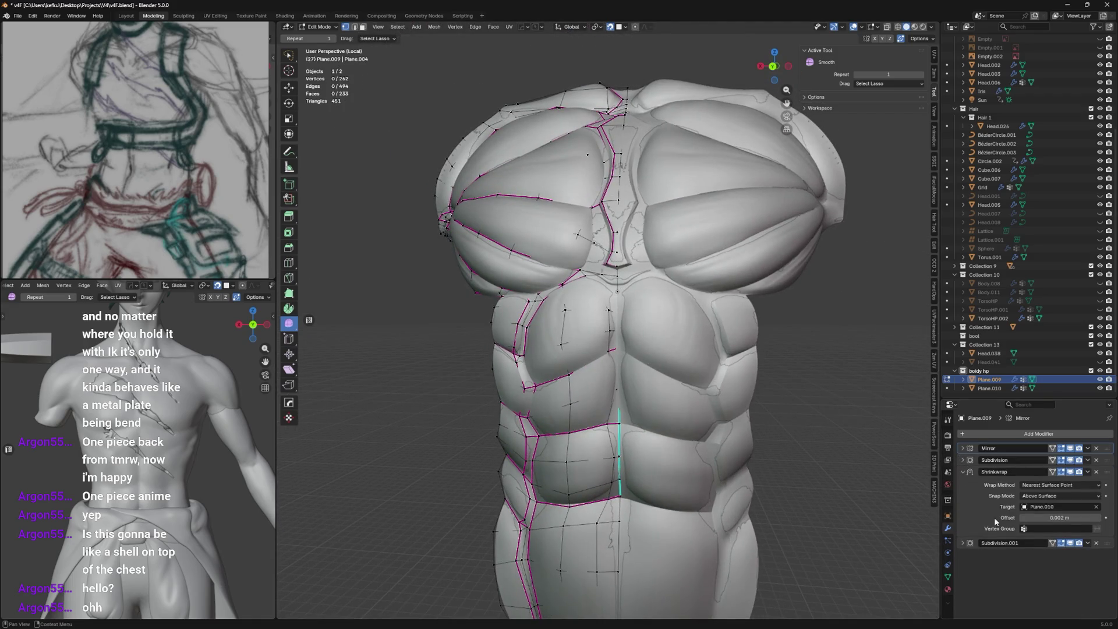
pyautogui.click(1052, 544)
pyautogui.press('KP_1')
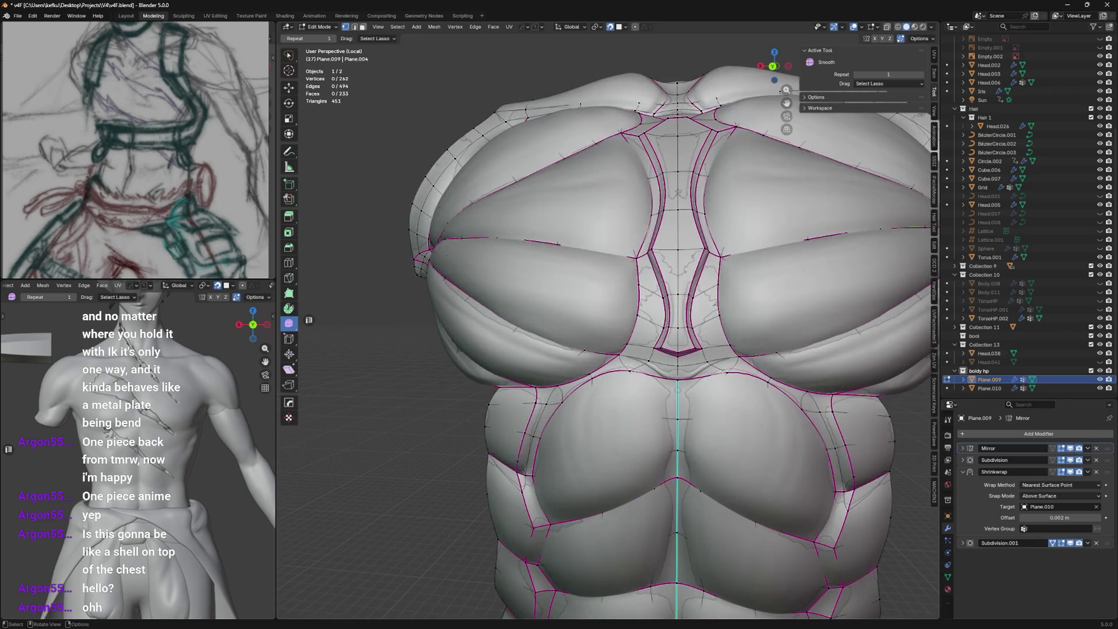
pyautogui.press('Tab')
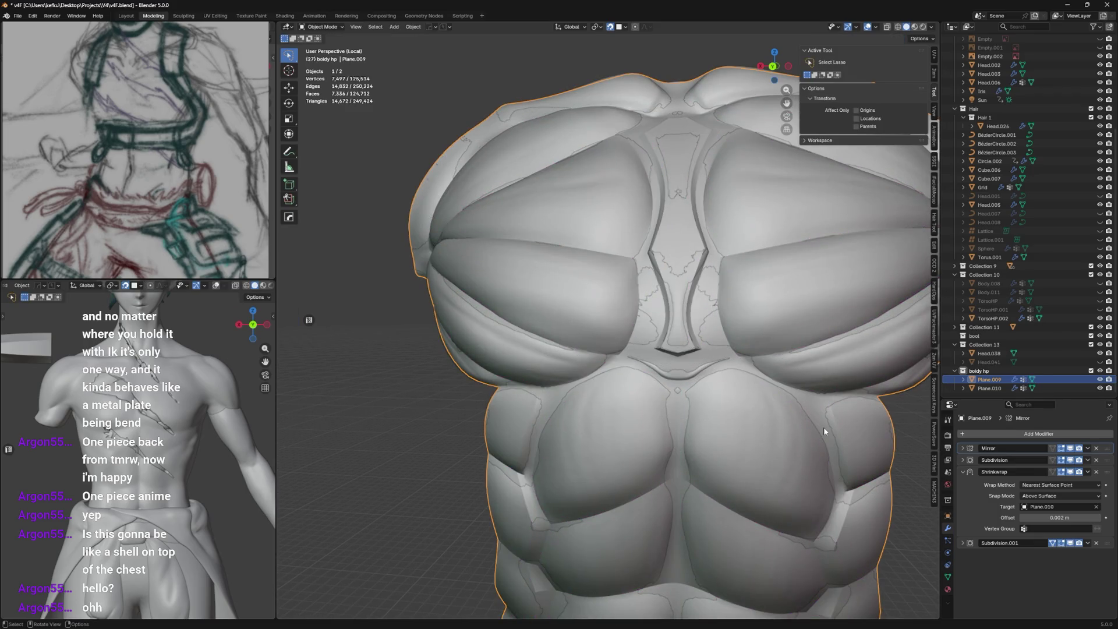
# Enable In Front under Viewport Display for the Plane.009 cage in Object Properties.
pyautogui.click(824, 427)
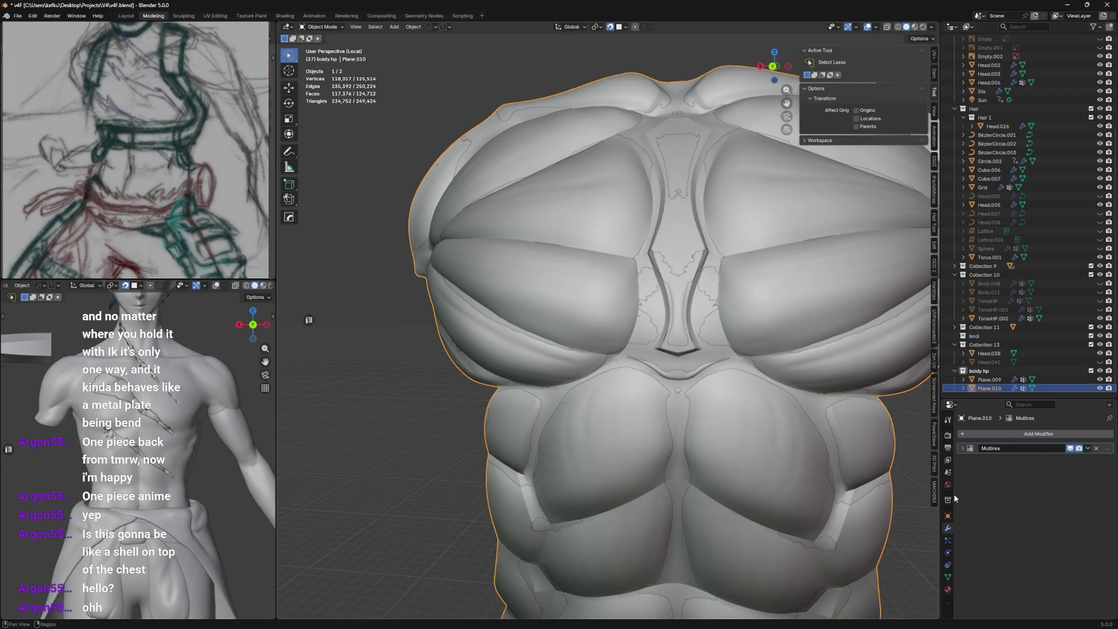
pyautogui.click(948, 517)
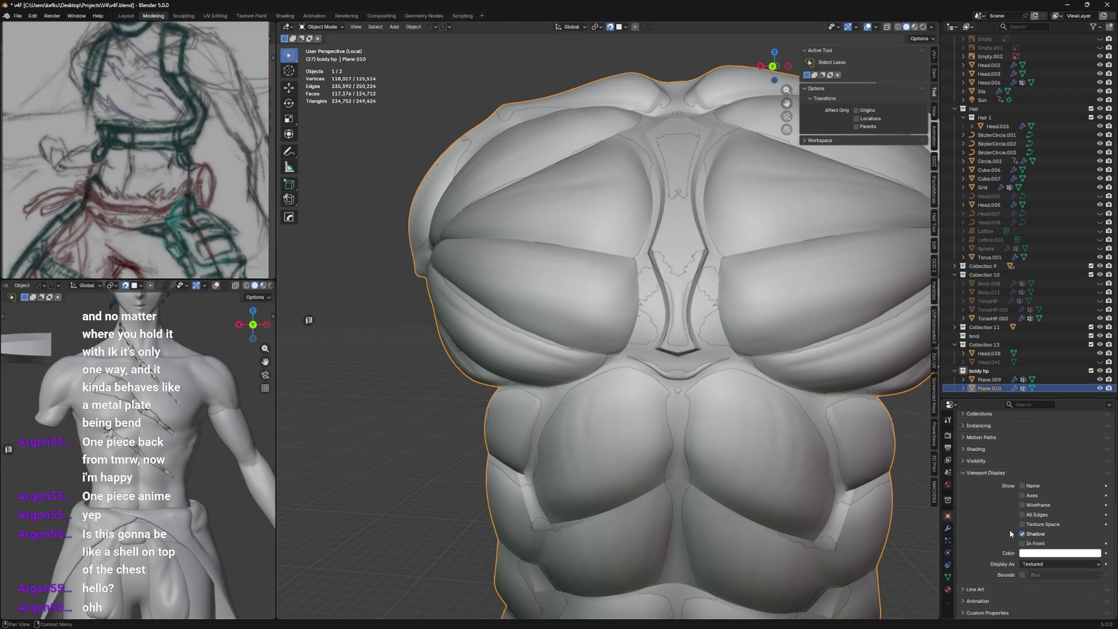
pyautogui.click(789, 437)
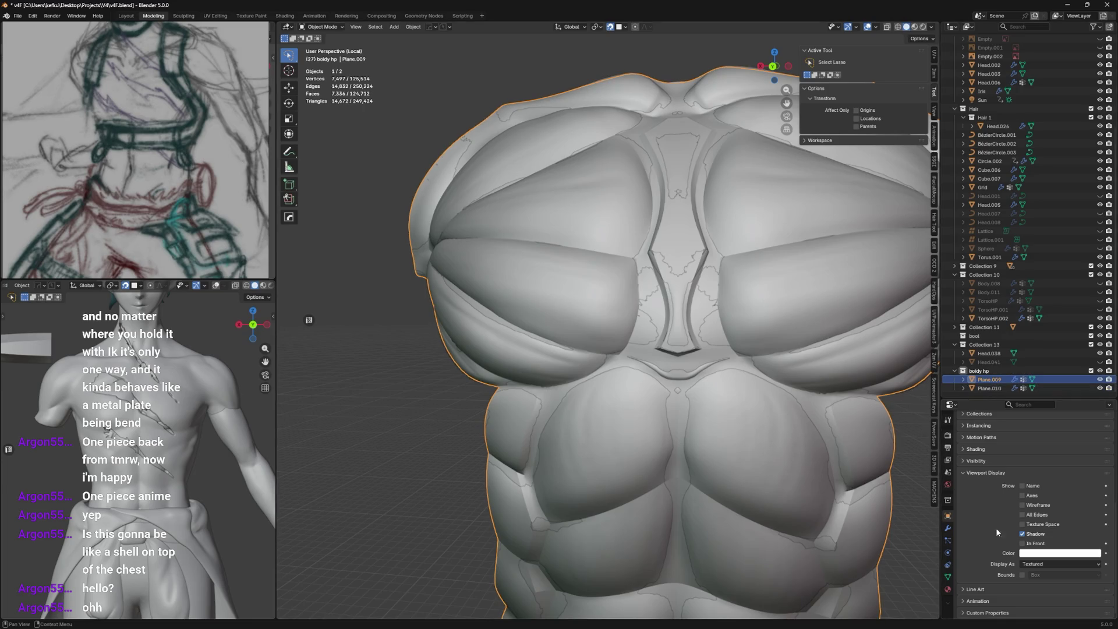
pyautogui.click(1022, 544)
# In Edit Mode, vertex-slide and reposition a vertex near the sternum, then clear the selection.
pyautogui.press('Tab')
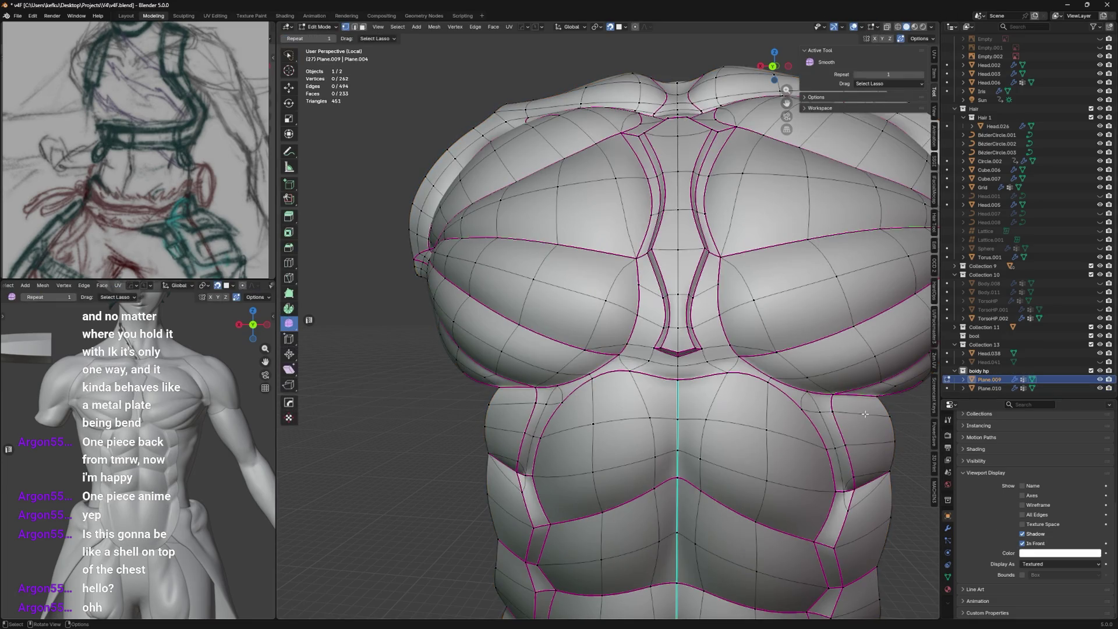
pyautogui.scroll(2, 780, 326)
pyautogui.scroll(2, 752, 349)
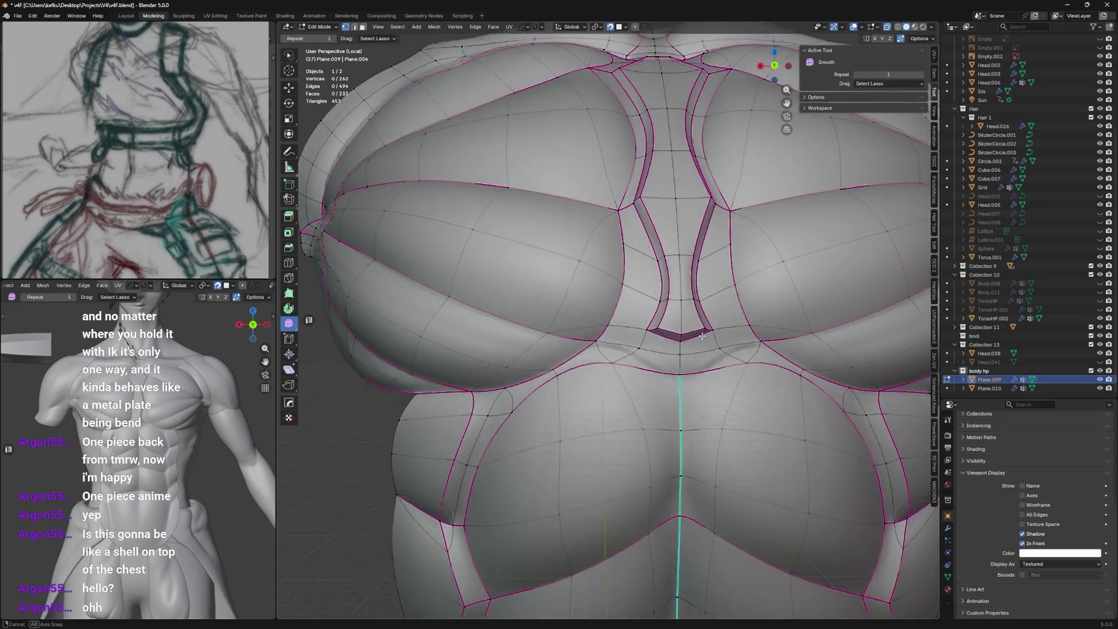
pyautogui.scroll(2, 717, 367)
pyautogui.click(692, 388)
pyautogui.moveTo(691, 389)
pyautogui.mouseDown(button='middle')
pyautogui.moveTo(675, 368)
pyautogui.moveTo(681, 385)
pyautogui.mouseUp(button='middle')
pyautogui.hotkey('shift', 'v')
pyautogui.click(677, 373)
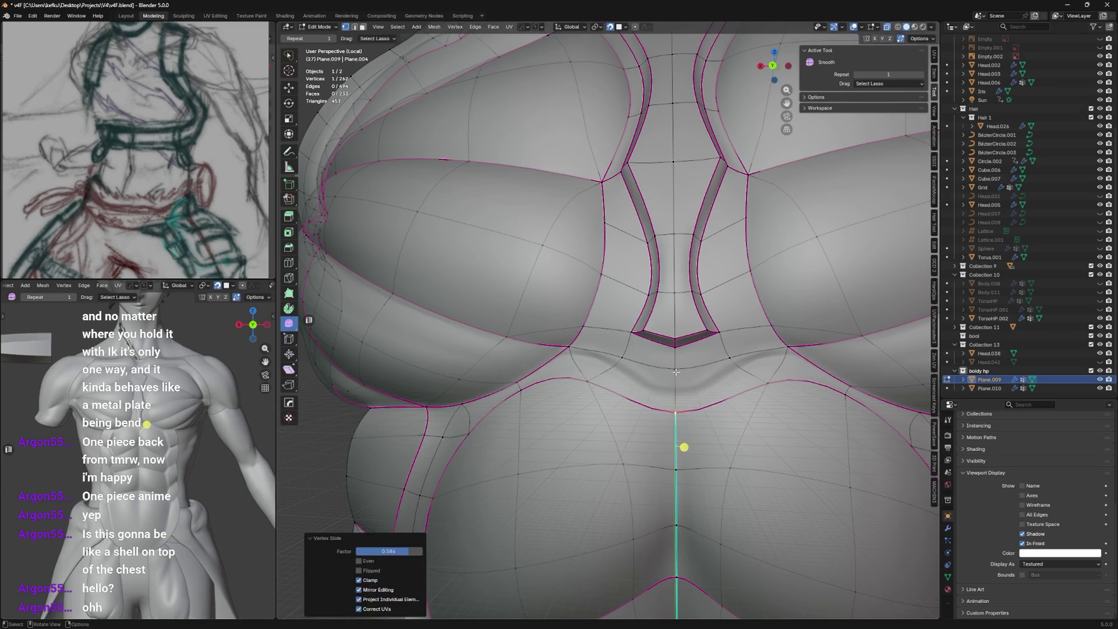
pyautogui.press('g')
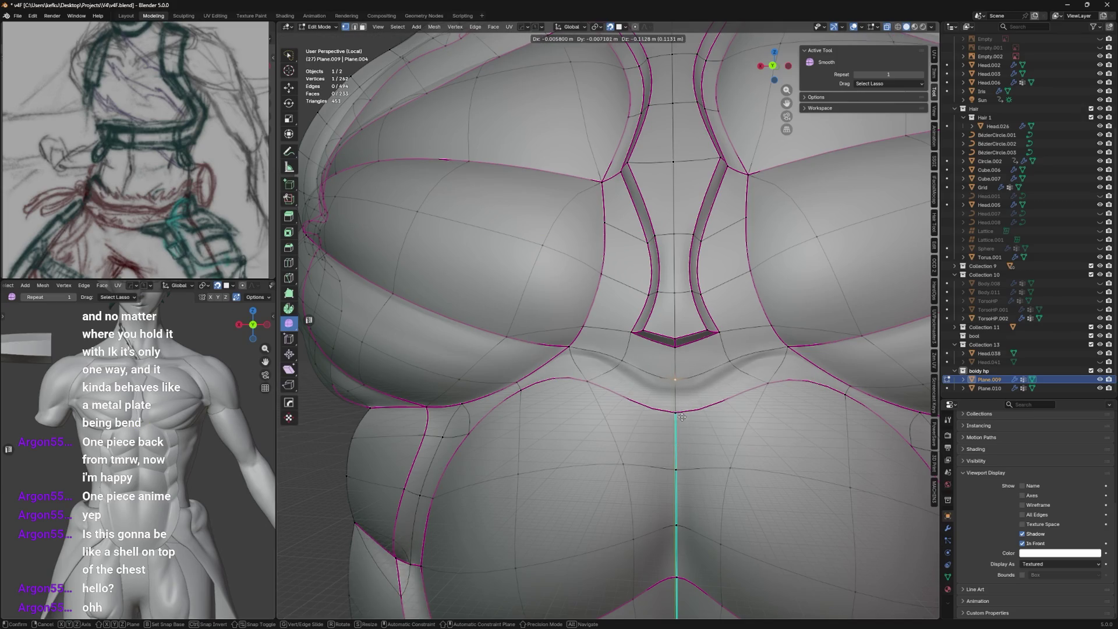
pyautogui.click(624, 371)
pyautogui.hotkey('alt', 'a')
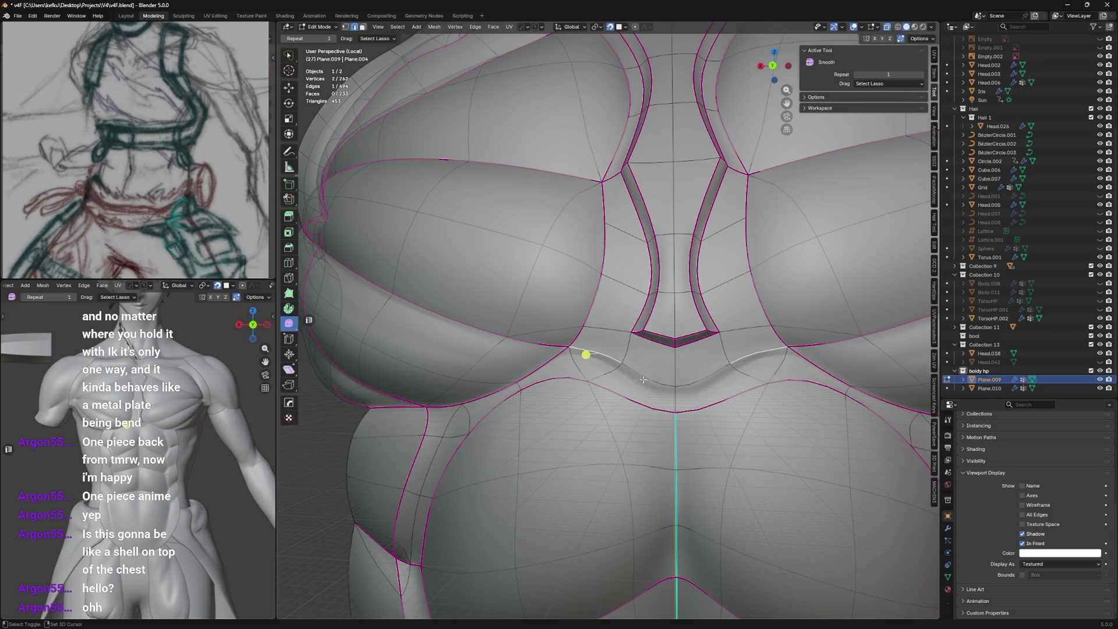
# Crease the chest-crease edges to full strength and move the centre vertex below the sternum.
pyautogui.keyDown('shift'); pyautogui.click(643, 378); pyautogui.keyUp('shift')
pyautogui.hotkey('shift', 'e')
pyautogui.moveTo(664, 350); pyautogui.dragTo(682, 336, button='middle')
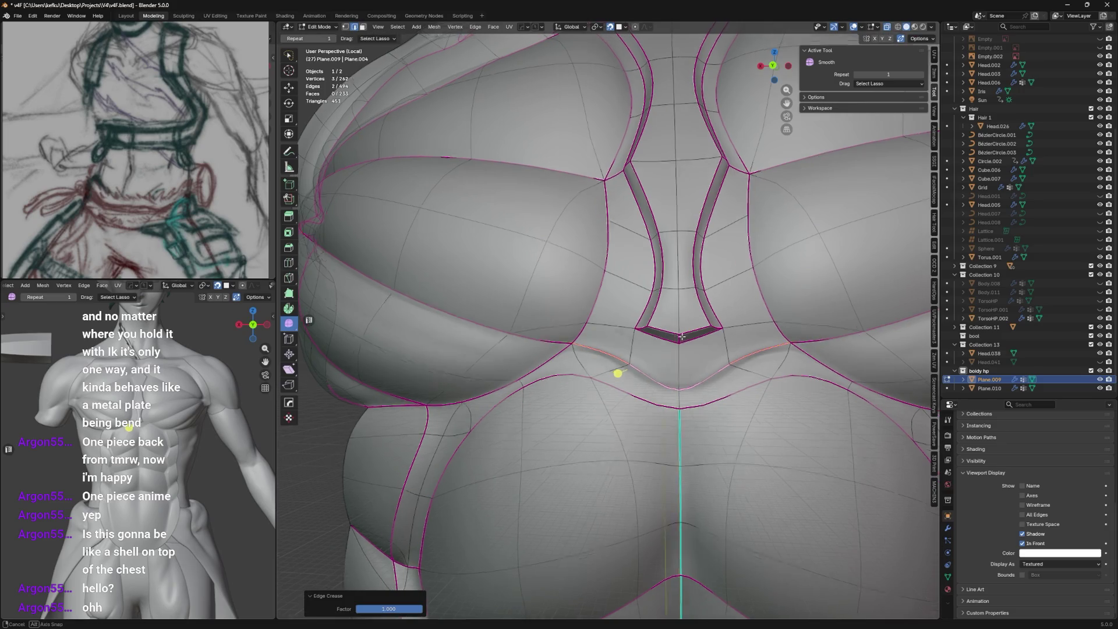
pyautogui.moveTo(616, 373); pyautogui.dragTo(626, 364, button='middle')
pyautogui.click(688, 379)
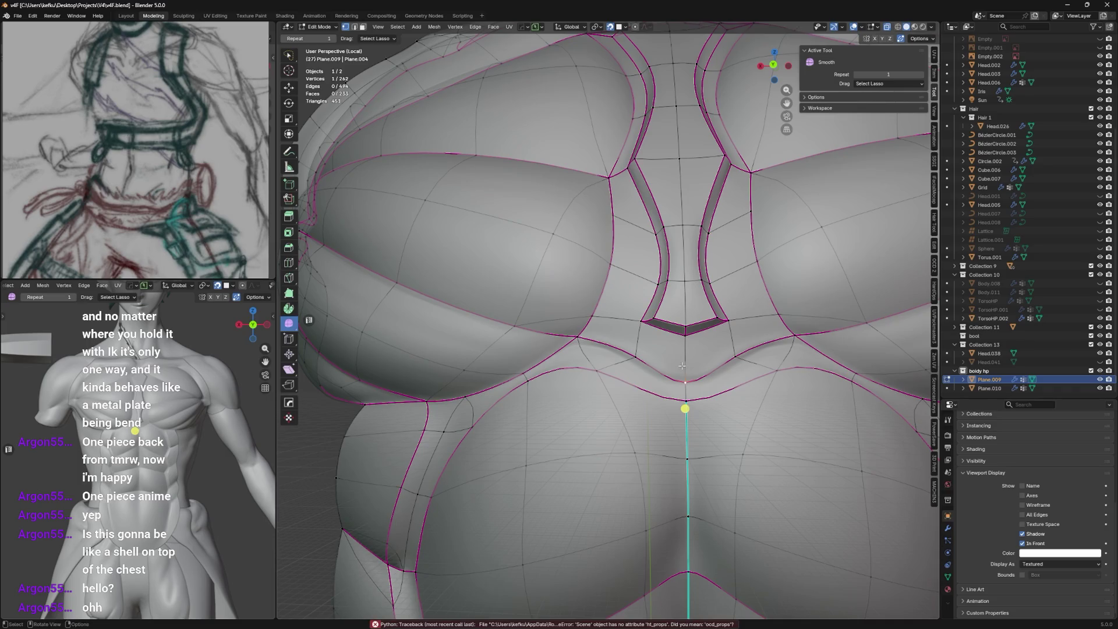
pyautogui.press('g')
pyautogui.click(688, 362)
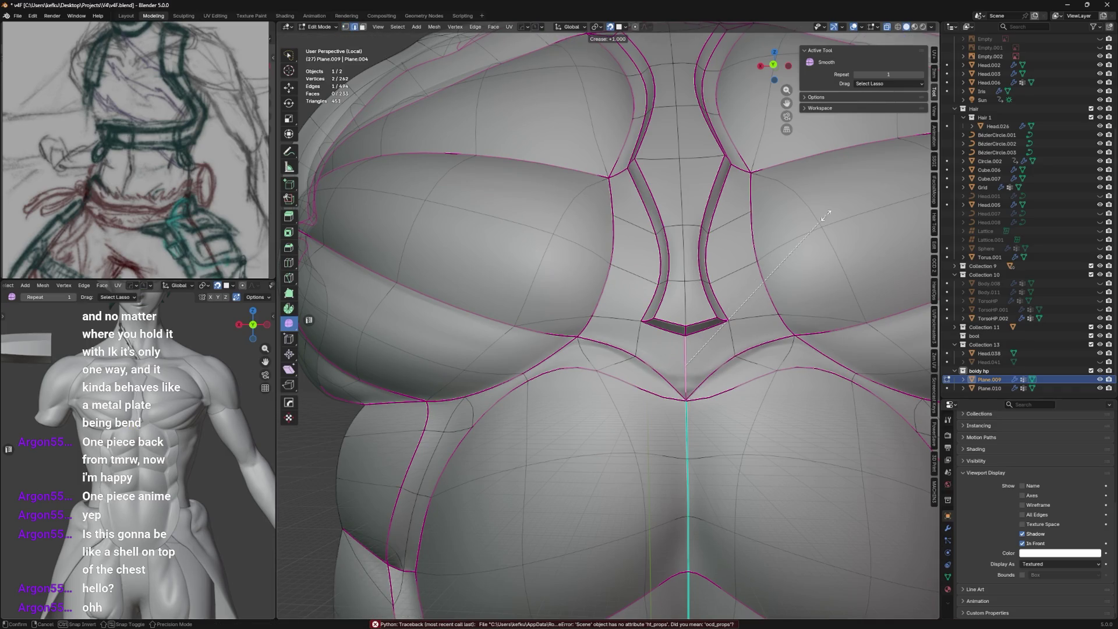
# Insert an edge loop across the crease, nudge its vertices and dissolve the unwanted edge.
pyautogui.press('j')
pyautogui.moveTo(687, 292); pyautogui.dragTo(725, 288, button='middle')
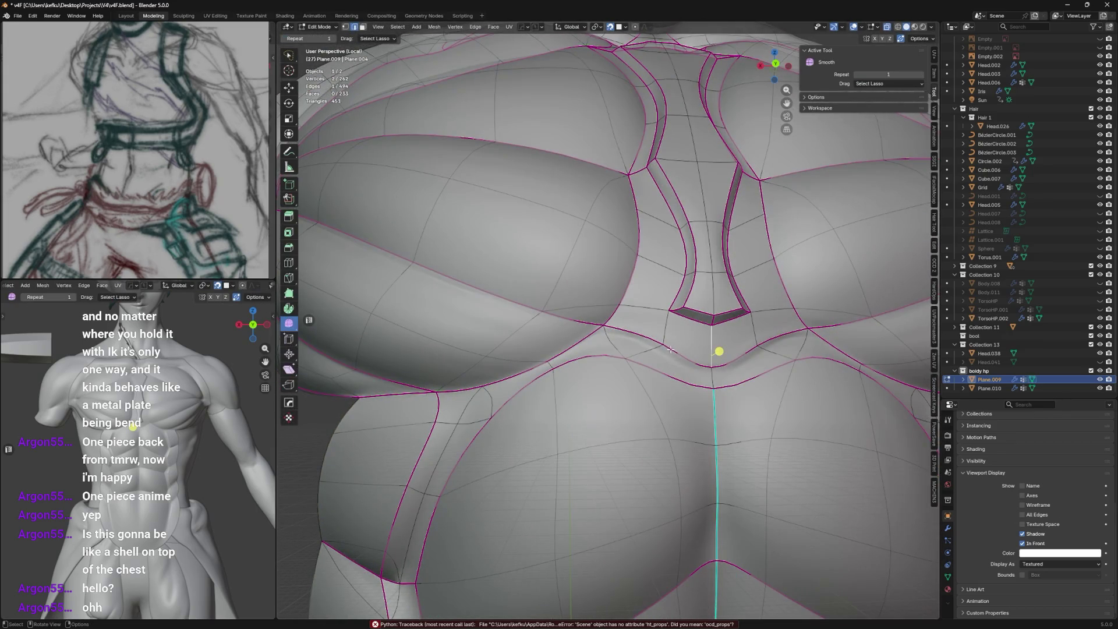
pyautogui.press('g')
pyautogui.press('g')
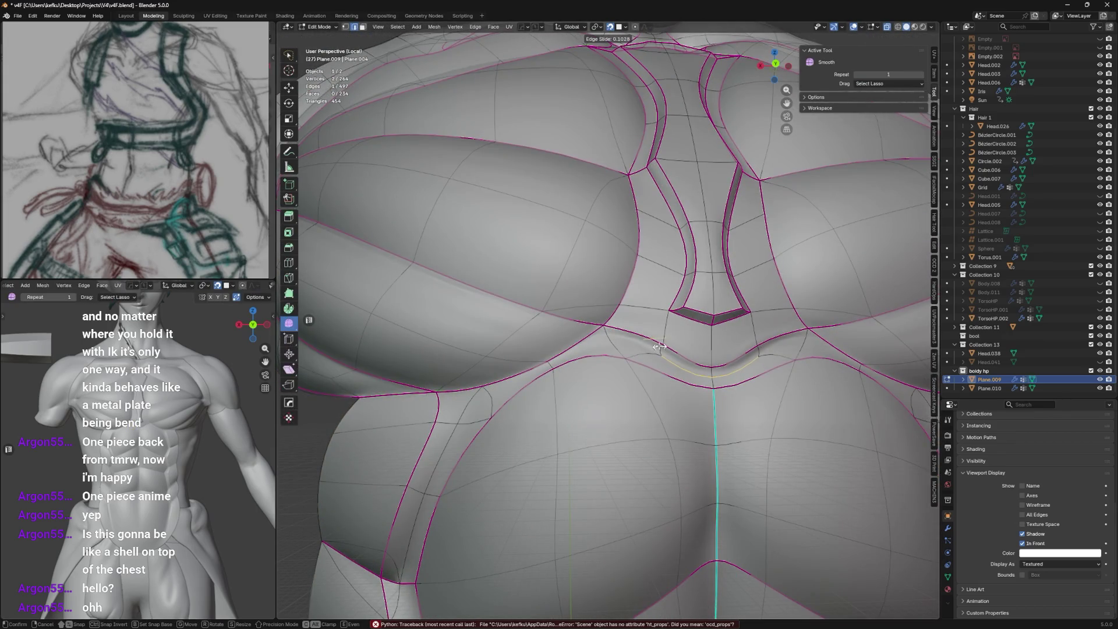
pyautogui.click(660, 346)
pyautogui.click(612, 328)
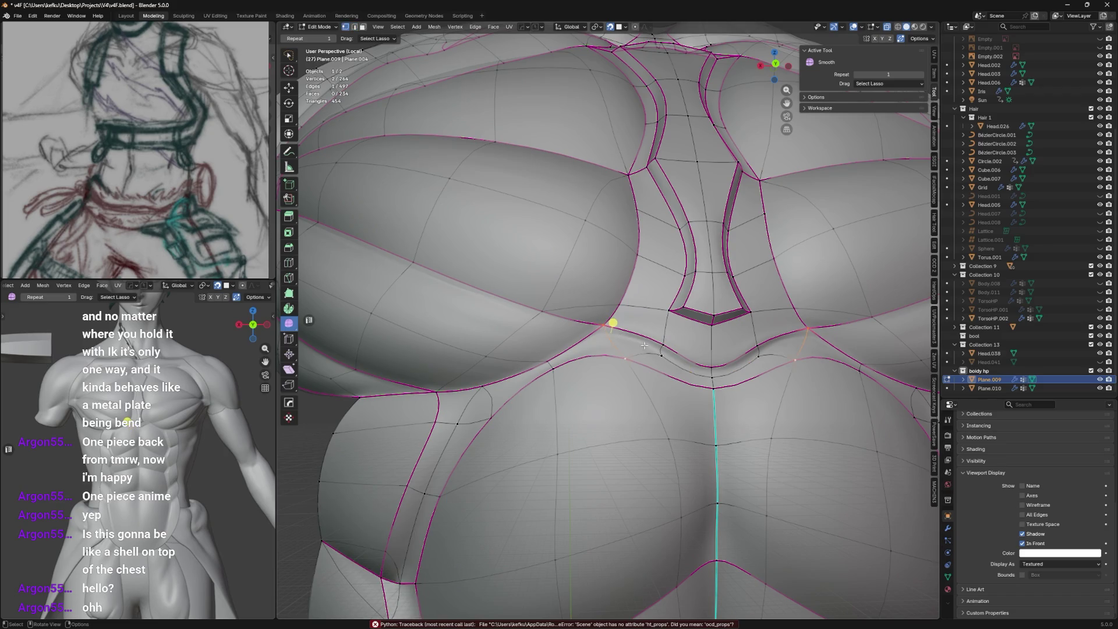
pyautogui.click(650, 346)
pyautogui.moveTo(649, 336); pyautogui.dragTo(654, 342)
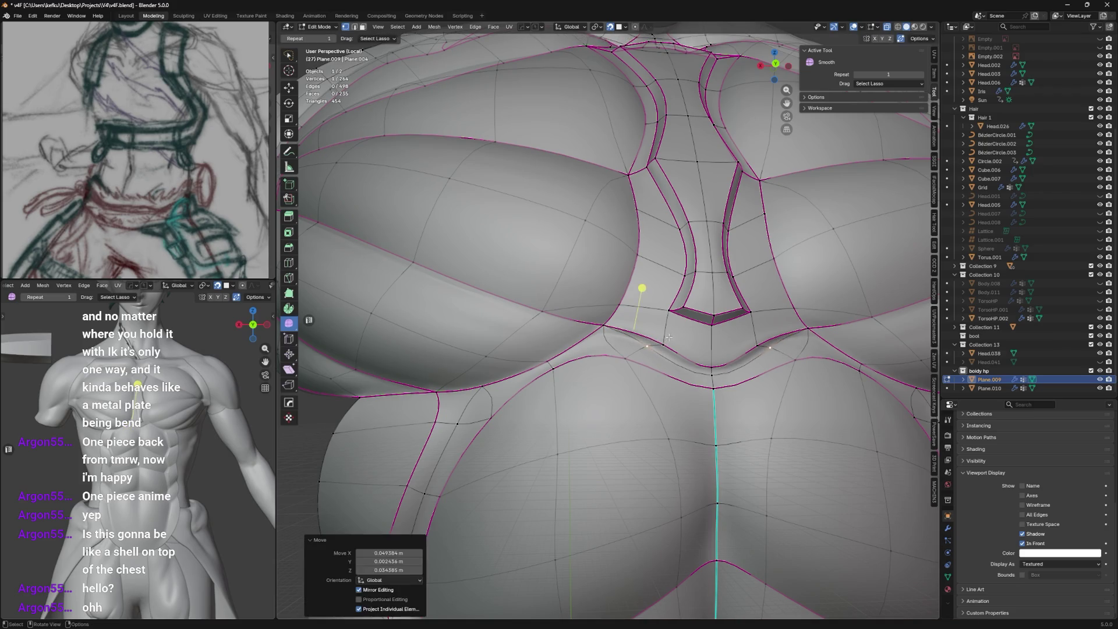
pyautogui.click(617, 324)
pyautogui.click(611, 343)
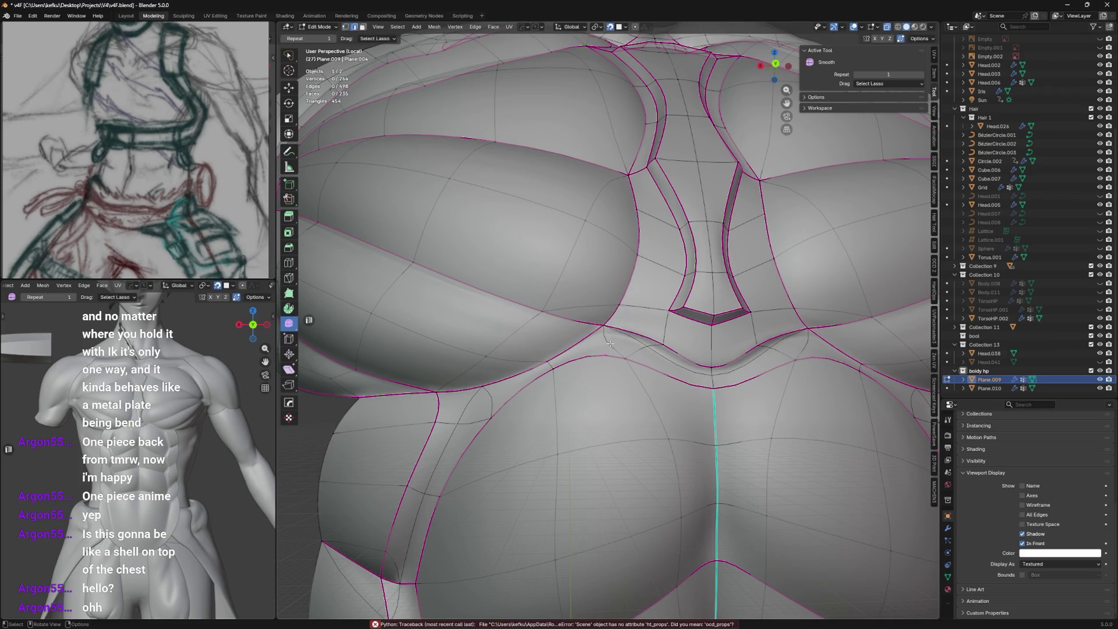
pyautogui.click(626, 356)
pyautogui.press('x')
pyautogui.click(612, 340)
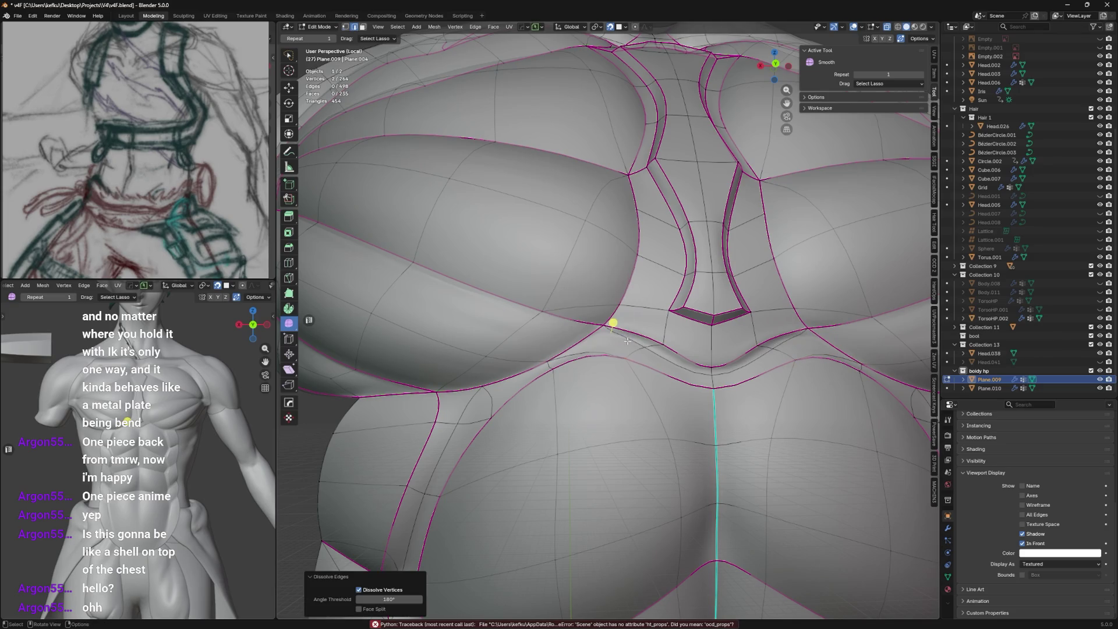
# Add another edge loop, rotate the selection slightly and check the smoothed cage.
pyautogui.hotkey('ctrl', 'r')
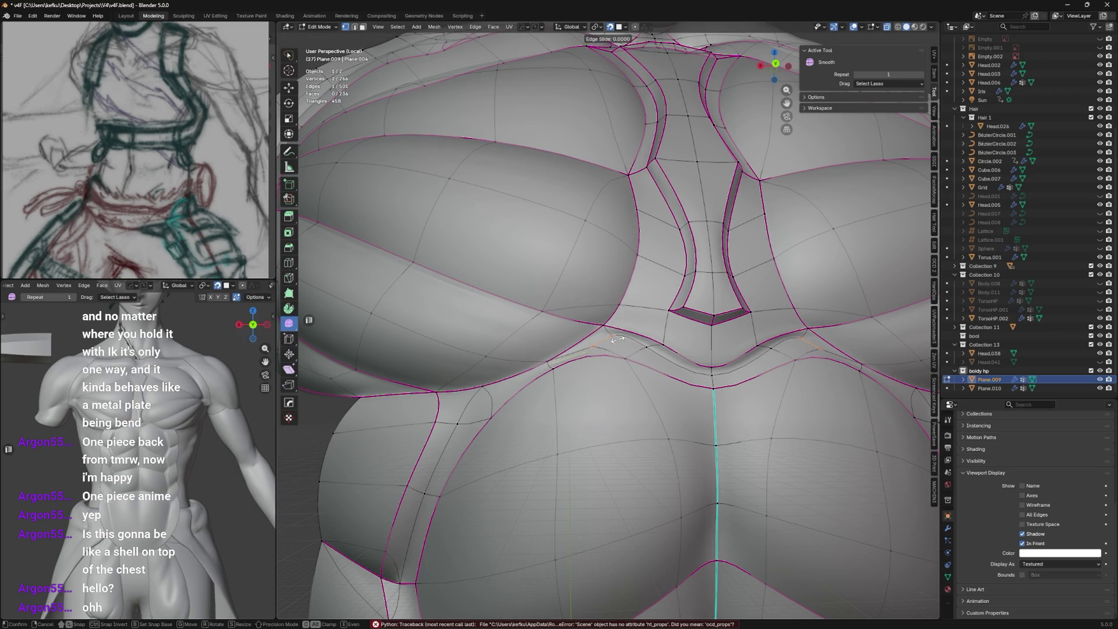
pyautogui.click(628, 342)
pyautogui.click(619, 328)
pyautogui.press('r')
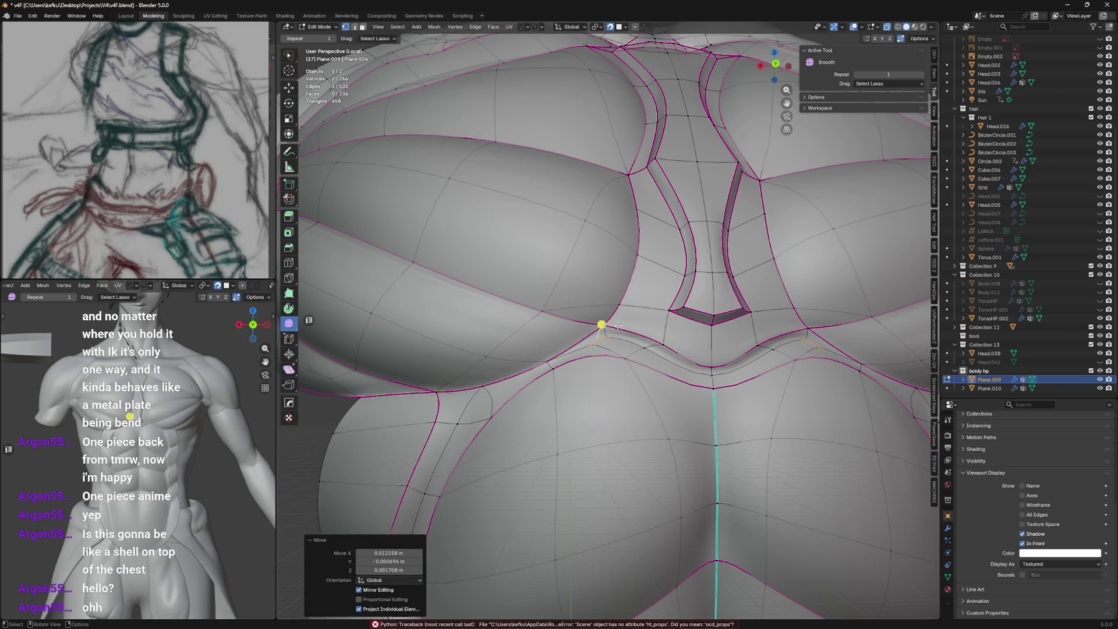
pyautogui.click(618, 328)
pyautogui.moveTo(595, 341); pyautogui.dragTo(559, 323, button='middle')
pyautogui.press('Tab')
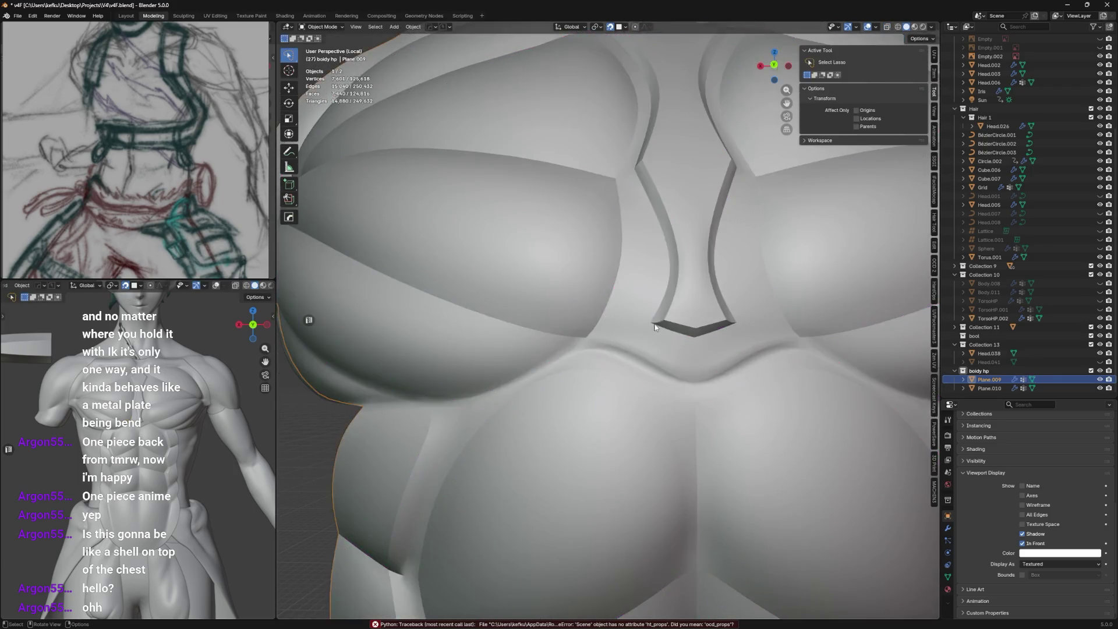
pyautogui.press('Tab')
# Mark the chest-crease edges sharp, preview the shell, then revise their sharp marking.
pyautogui.keyDown('alt'); pyautogui.click(657, 366); pyautogui.keyUp('alt')
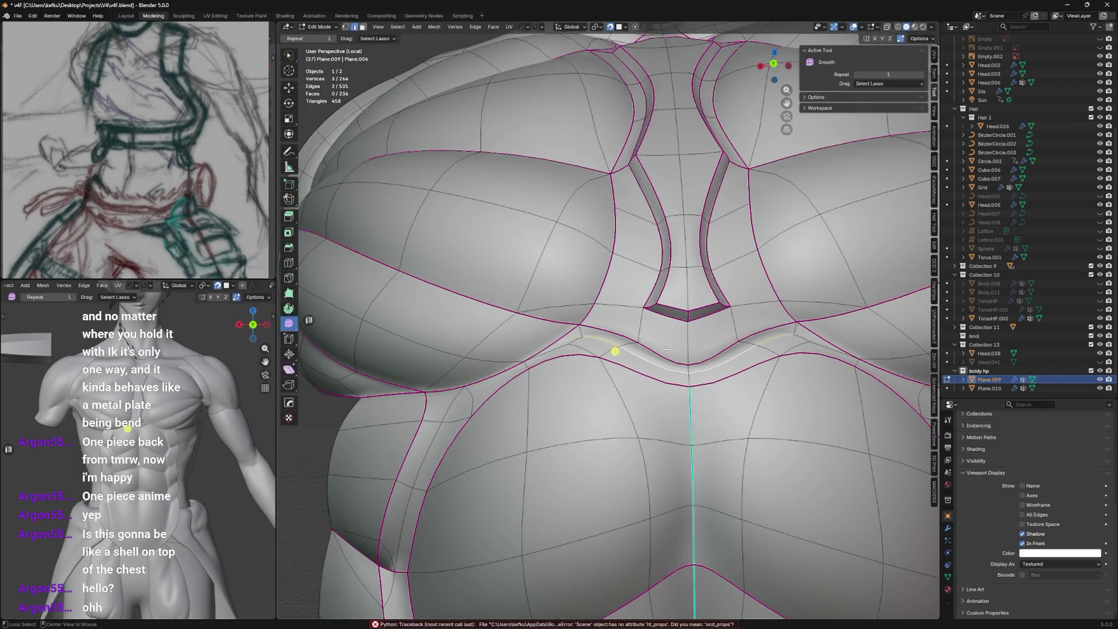
pyautogui.press('Tab')
pyautogui.moveTo(666, 349)
pyautogui.mouseDown(button='middle')
pyautogui.moveTo(782, 251)
pyautogui.moveTo(680, 336)
pyautogui.mouseUp(button='middle')
pyautogui.press('Tab')
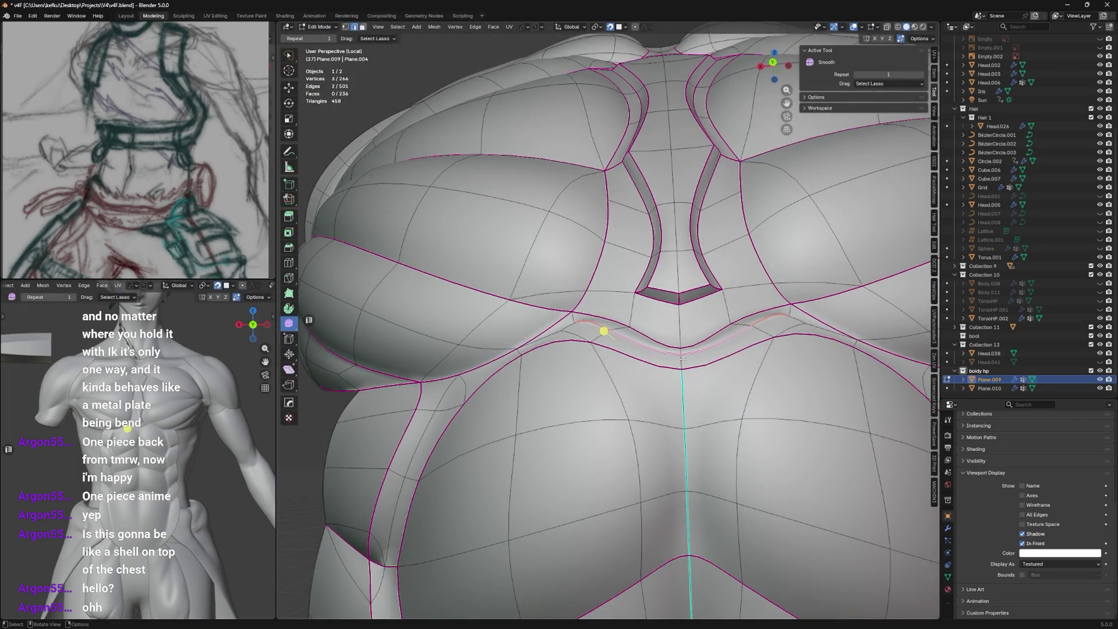
pyautogui.click(683, 357)
pyautogui.scroll(-3, 664, 367)
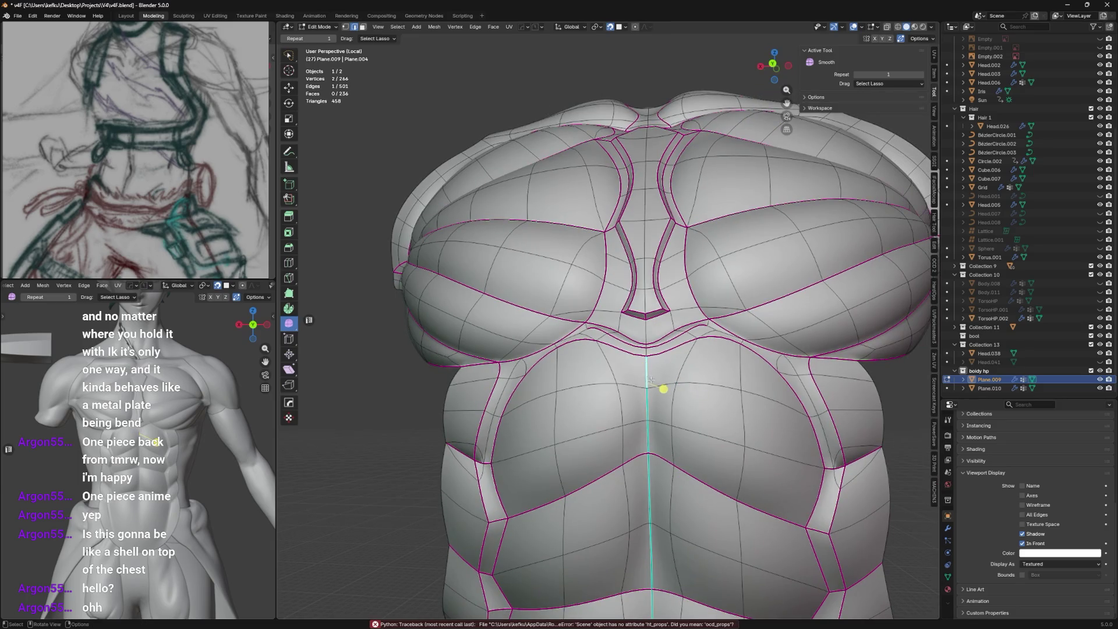
pyautogui.rightClick(662, 390)
pyautogui.click(646, 368)
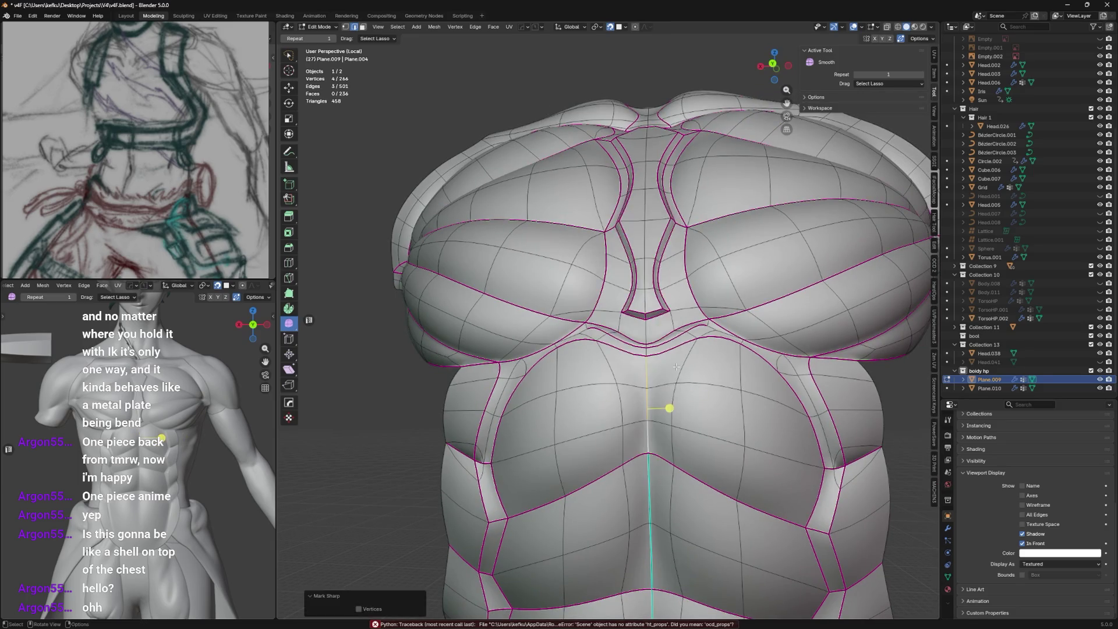
pyautogui.press('Tab')
pyautogui.moveTo(664, 393); pyautogui.dragTo(697, 391, button='middle')
pyautogui.press('Tab')
pyautogui.rightClick(690, 378)
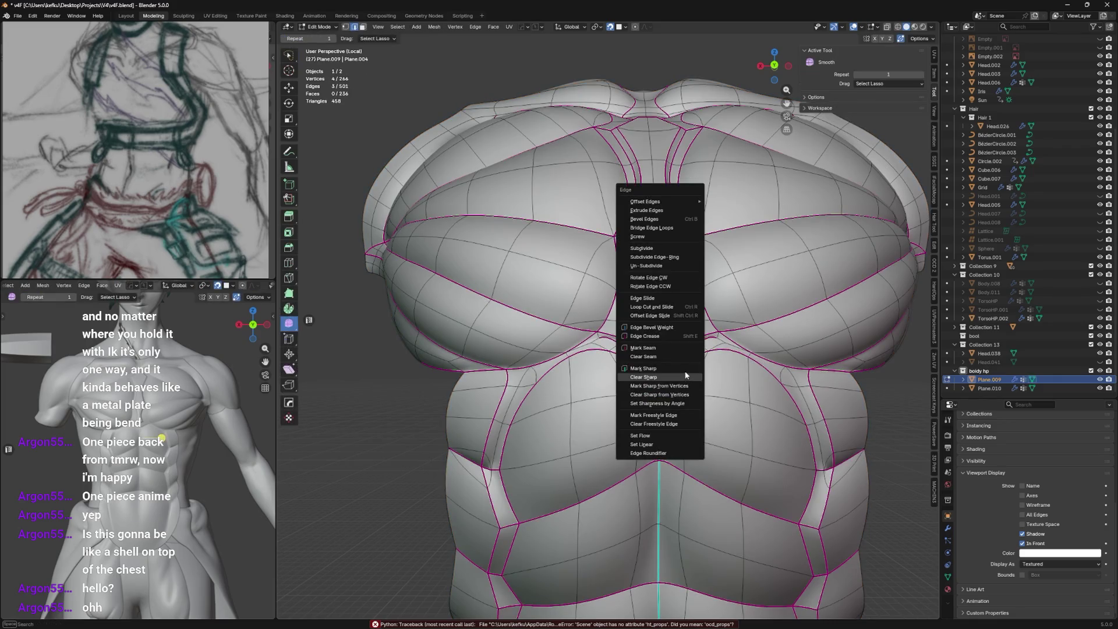
pyautogui.click(633, 373)
# Apply an edge operation to the pectoral lower-border edge and inspect the smoothed result.
pyautogui.moveTo(685, 446)
pyautogui.mouseDown(button='middle')
pyautogui.moveTo(699, 392)
pyautogui.moveTo(648, 385)
pyautogui.mouseUp(button='middle')
pyautogui.click(679, 345)
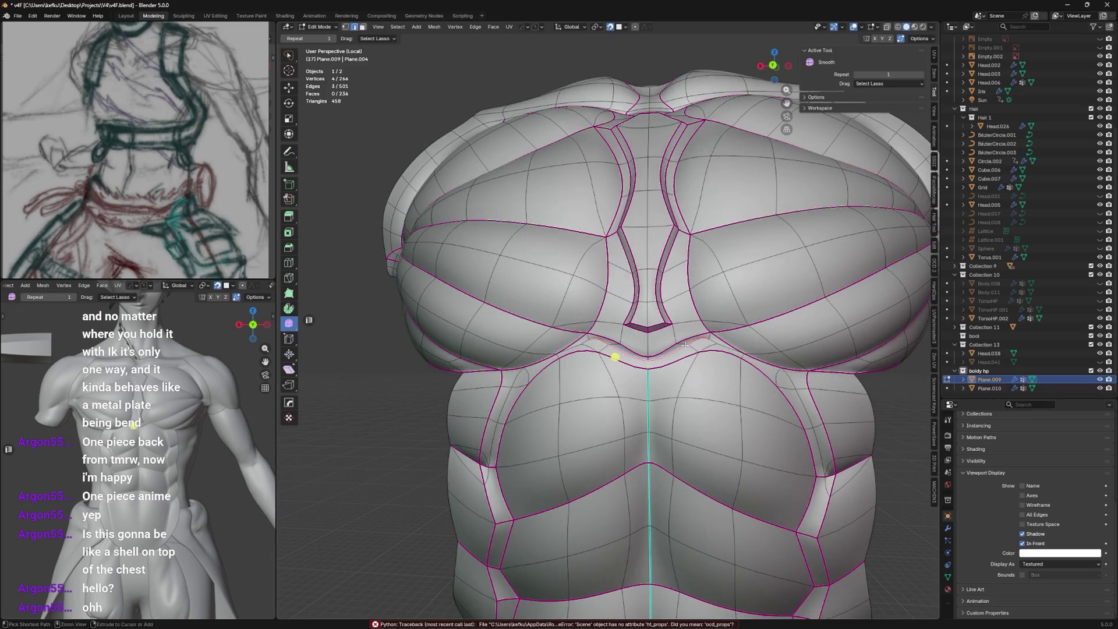
pyautogui.rightClick(686, 342)
pyautogui.click(686, 350)
pyautogui.press('Tab')
pyautogui.moveTo(686, 350)
pyautogui.mouseDown(button='middle')
pyautogui.moveTo(724, 329)
pyautogui.moveTo(674, 335)
pyautogui.mouseUp(button='middle')
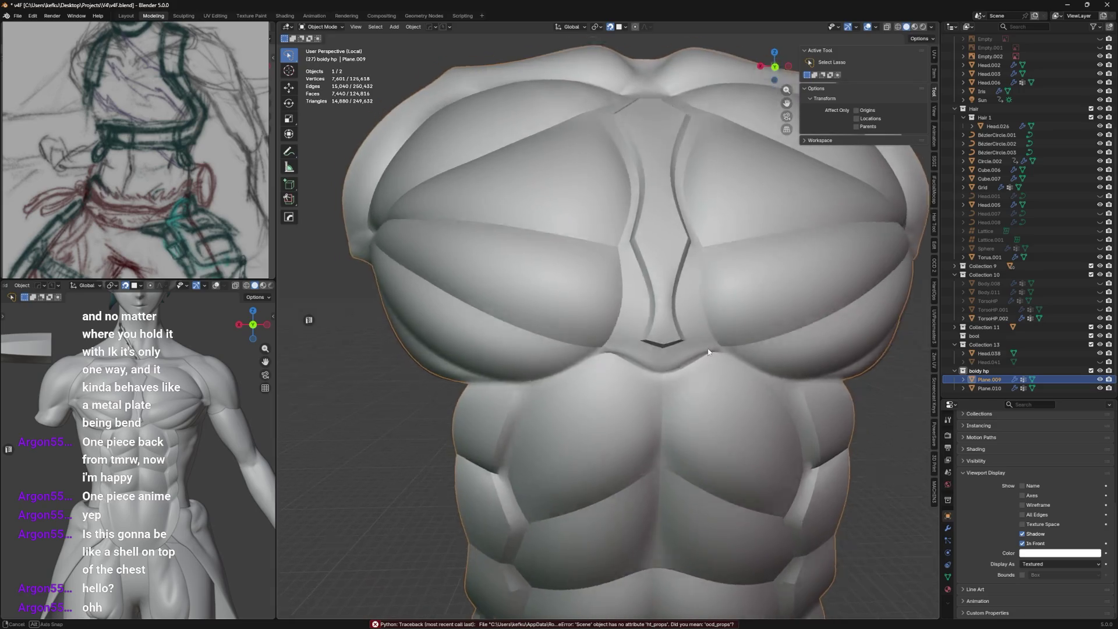
pyautogui.press('Tab')
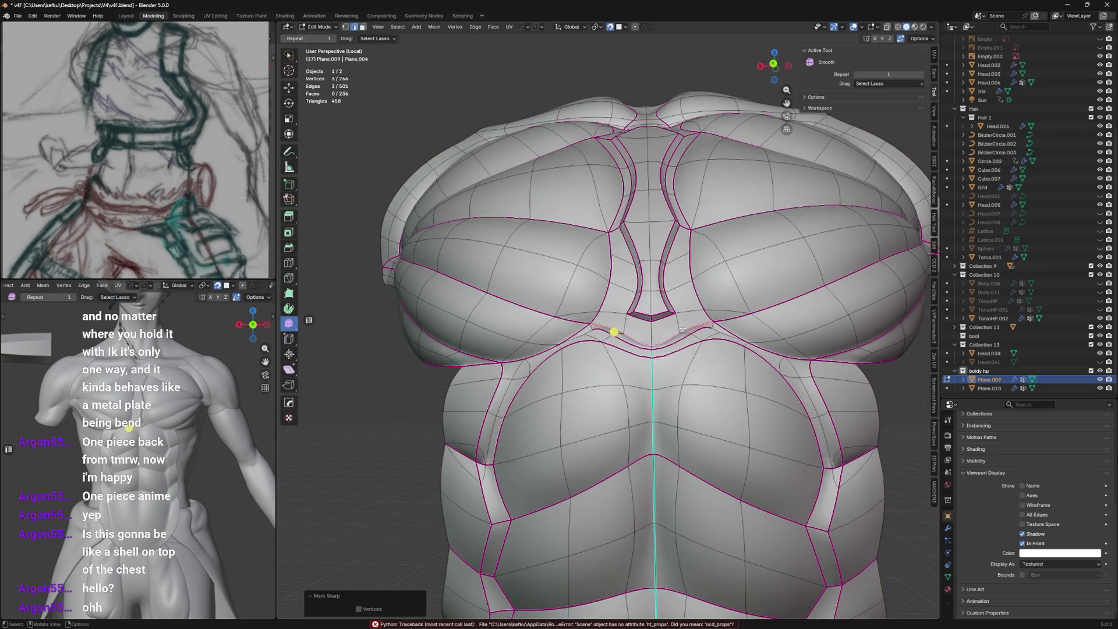
pyautogui.press('Tab')
pyautogui.moveTo(683, 329); pyautogui.dragTo(718, 301, button='middle')
pyautogui.press('Tab')
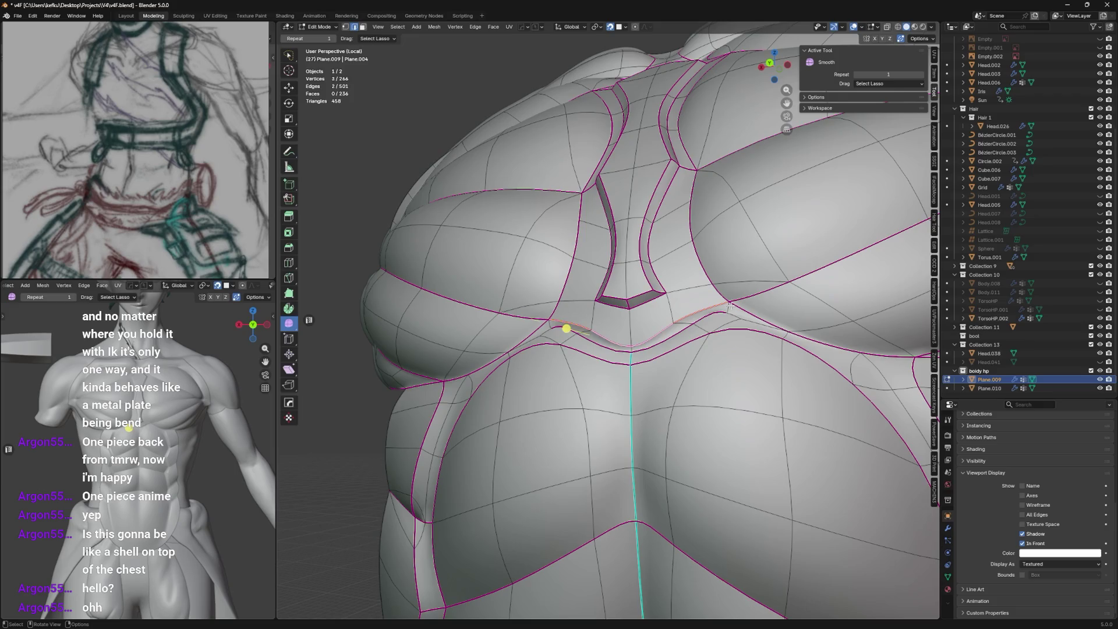
# Crease the edges below the left pectoral with Shift+E and preview the creased surface.
pyautogui.click(523, 317)
pyautogui.keyDown('shift'); pyautogui.click(734, 317); pyautogui.keyUp('shift')
pyautogui.hotkey('shift', 'e')
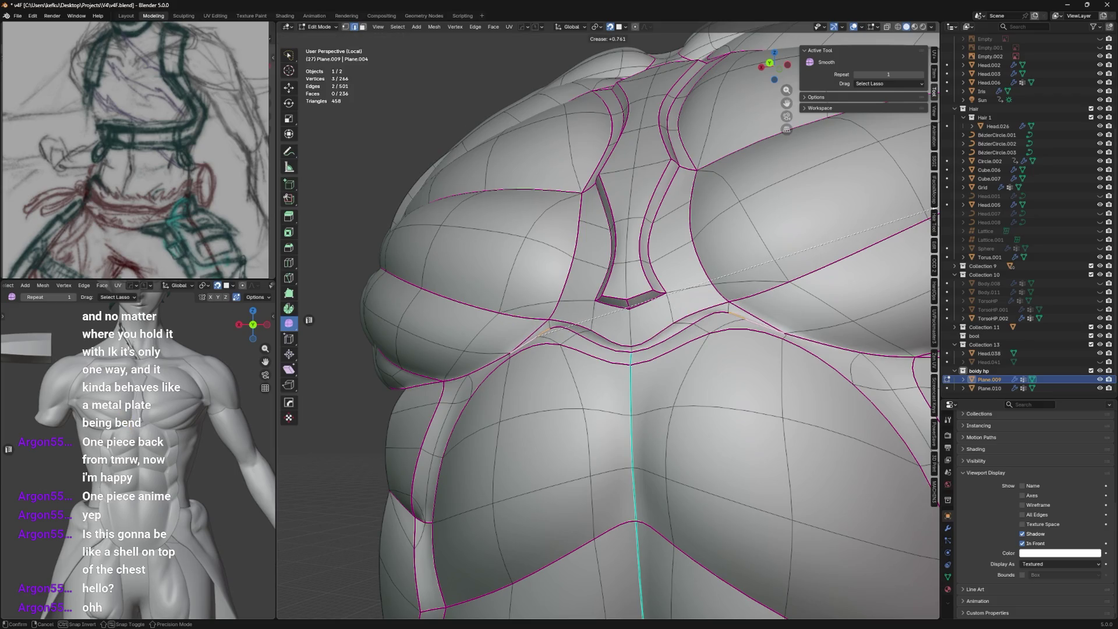
pyautogui.click(795, 271)
pyautogui.press('Tab')
pyautogui.press('Tab')
pyautogui.moveTo(699, 297)
pyautogui.mouseDown(button='middle')
pyautogui.moveTo(627, 333)
pyautogui.moveTo(643, 327)
pyautogui.mouseUp(button='middle')
pyautogui.rightClick(627, 333)
pyautogui.press('Tab')
pyautogui.press('Tab')
# Move, slide and slightly scale down the edge and vertices under the pectoral.
pyautogui.click(639, 330)
pyautogui.press('g')
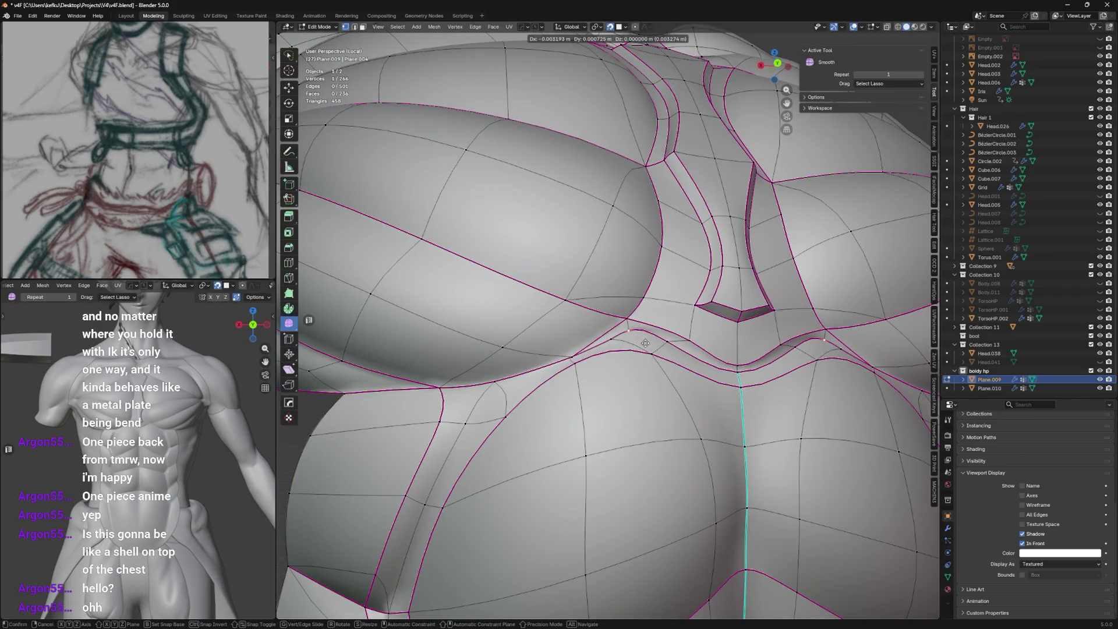
pyautogui.click(630, 320)
pyautogui.press('g')
pyautogui.press('g')
pyautogui.click(672, 298)
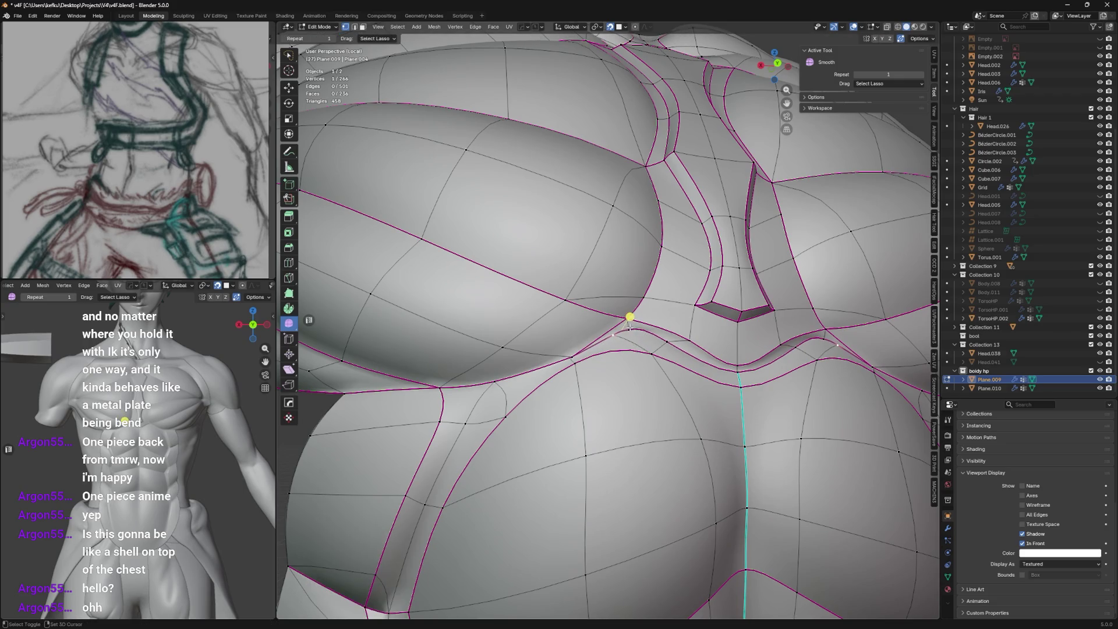
pyautogui.press('s')
pyautogui.click(680, 274)
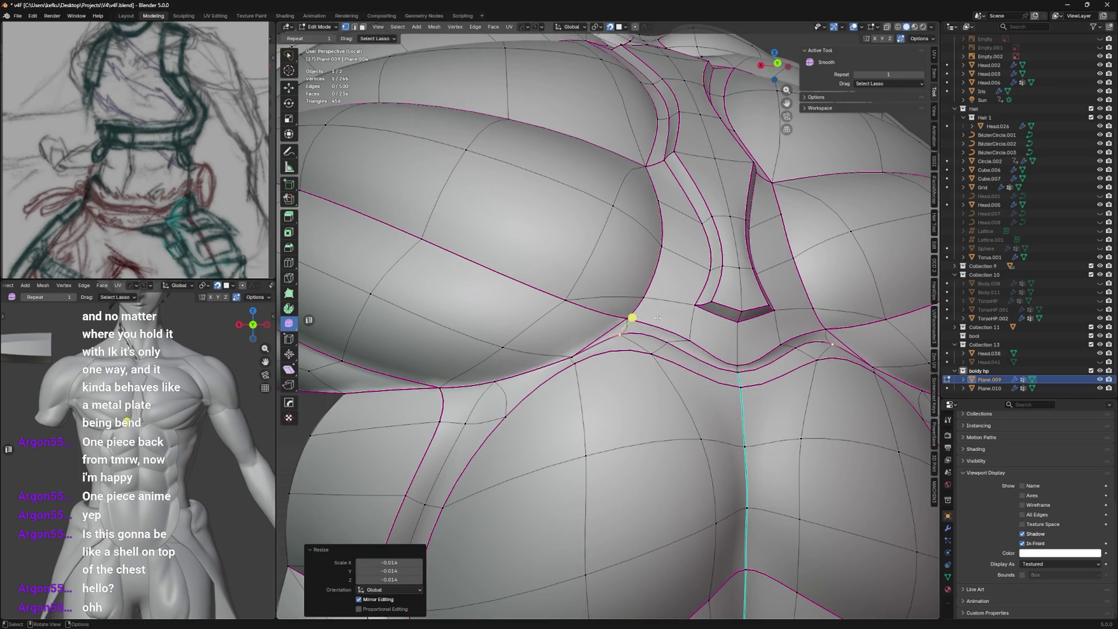
# Apply context-menu vertex operations to the vertices beside the sternum notch.
pyautogui.moveTo(657, 316); pyautogui.dragTo(641, 354, button='middle')
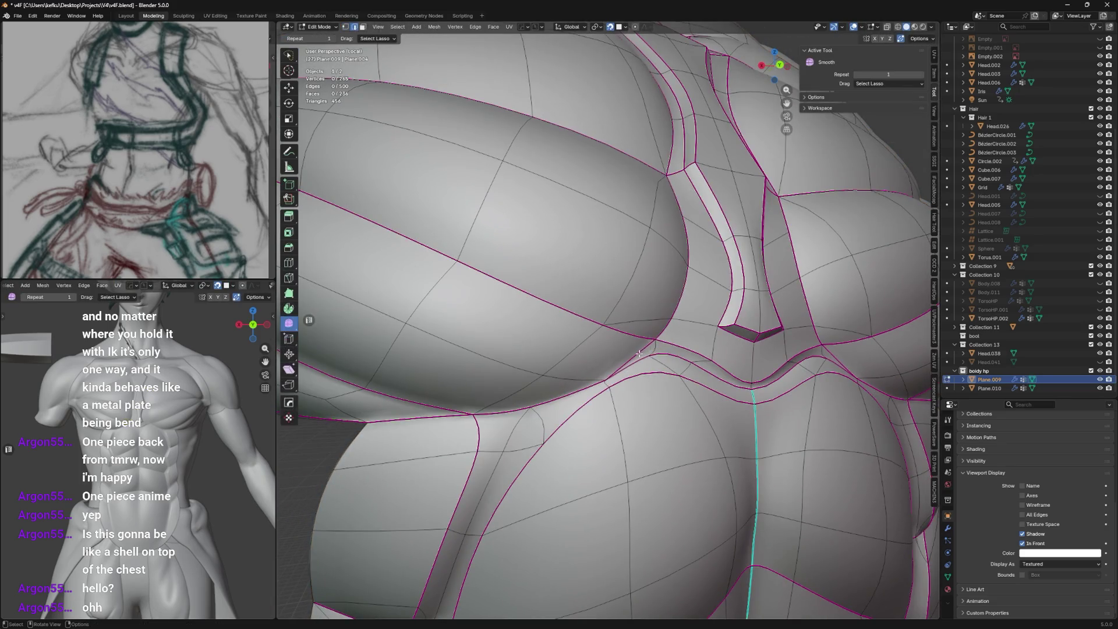
pyautogui.rightClick(640, 353)
pyautogui.click(642, 350)
pyautogui.moveTo(642, 350); pyautogui.dragTo(660, 336, button='middle')
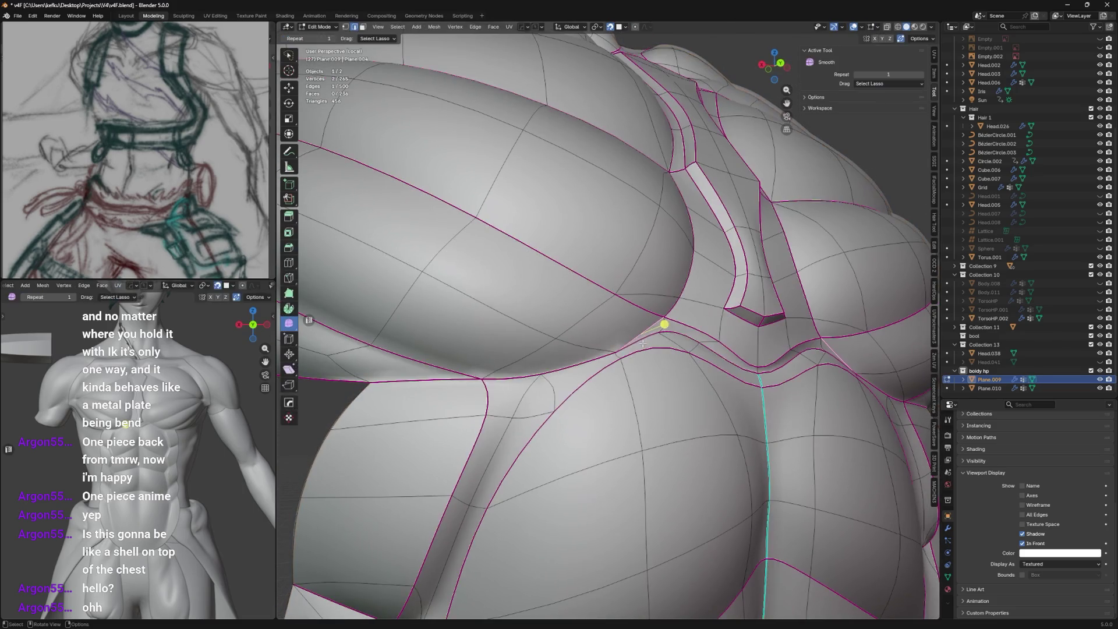
pyautogui.rightClick(643, 345)
pyautogui.click(571, 367)
pyautogui.moveTo(611, 367)
pyautogui.mouseDown(button='middle')
pyautogui.moveTo(647, 388)
pyautogui.moveTo(616, 396)
pyautogui.moveTo(643, 350)
pyautogui.moveTo(704, 323)
pyautogui.moveTo(647, 376)
pyautogui.mouseUp(button='middle')
pyautogui.rightClick(646, 387)
pyautogui.click(612, 376)
pyautogui.scroll(-3, 616, 396)
pyautogui.scroll(3, 704, 321)
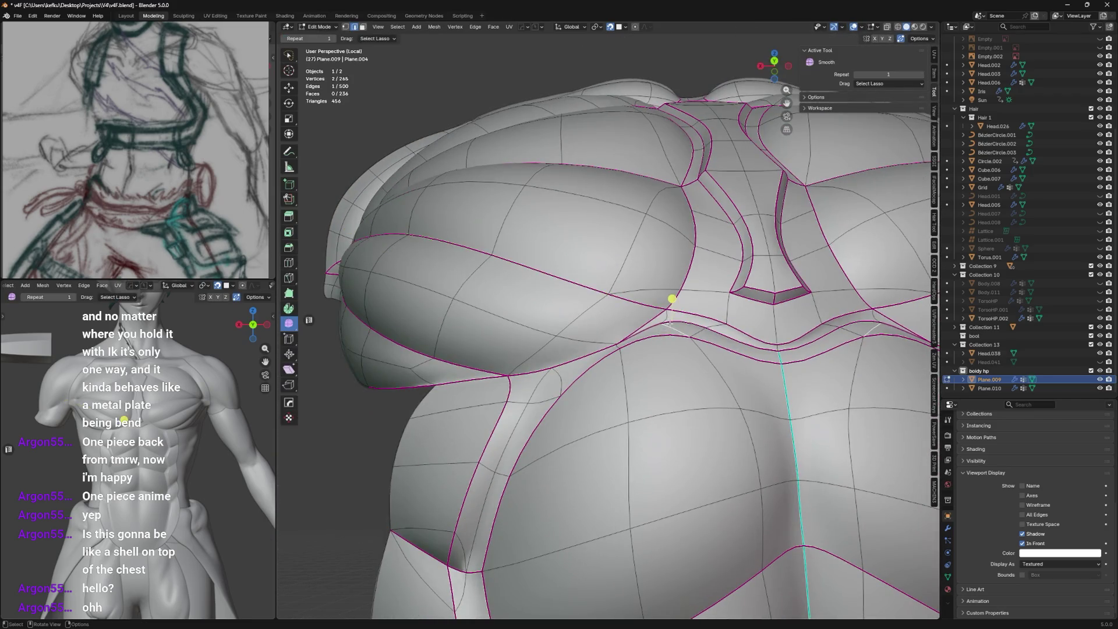
# Slide the pectoral-corner vertex along its edge twice into a cleaner position.
pyautogui.click(664, 398)
pyautogui.press('g')
pyautogui.press('g')
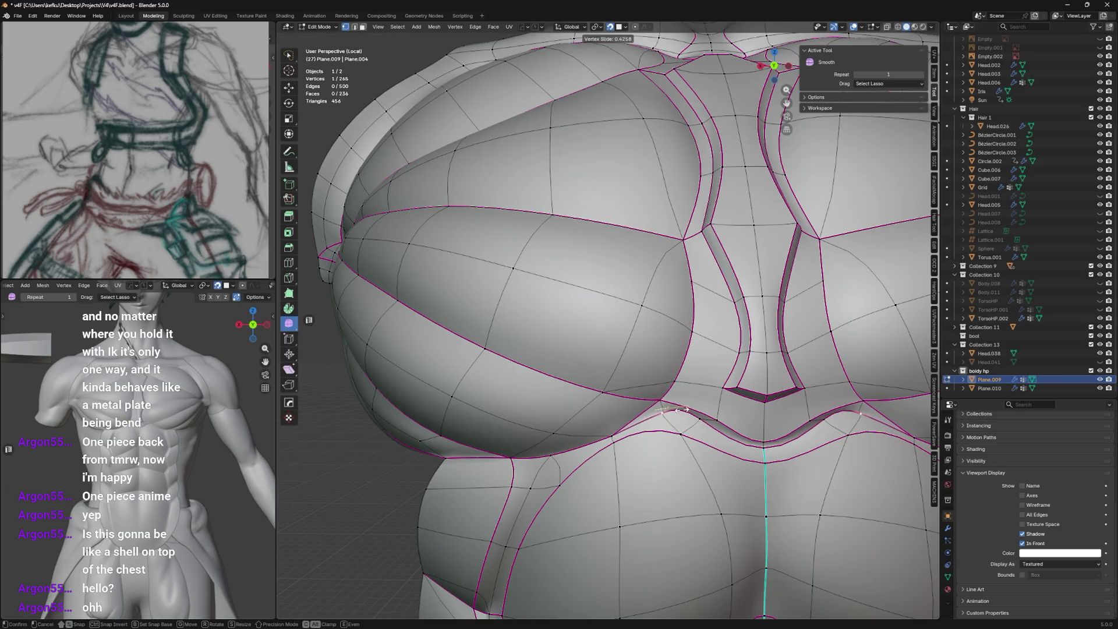
pyautogui.click(687, 409)
pyautogui.moveTo(687, 409); pyautogui.dragTo(689, 393, button='middle')
pyautogui.press('g')
pyautogui.press('g')
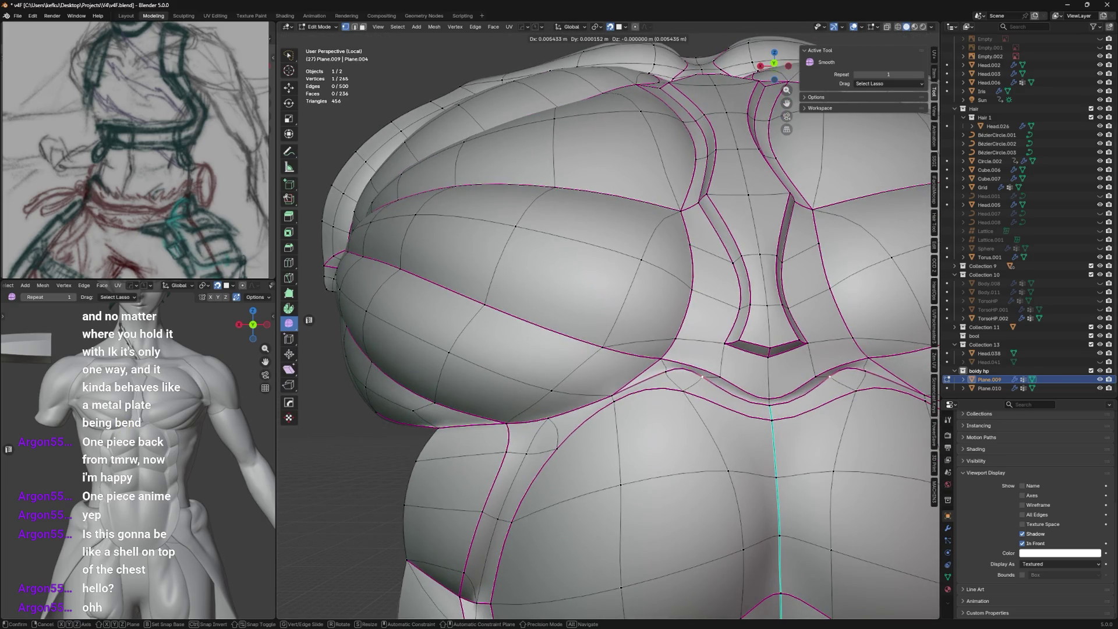
pyautogui.click(717, 394)
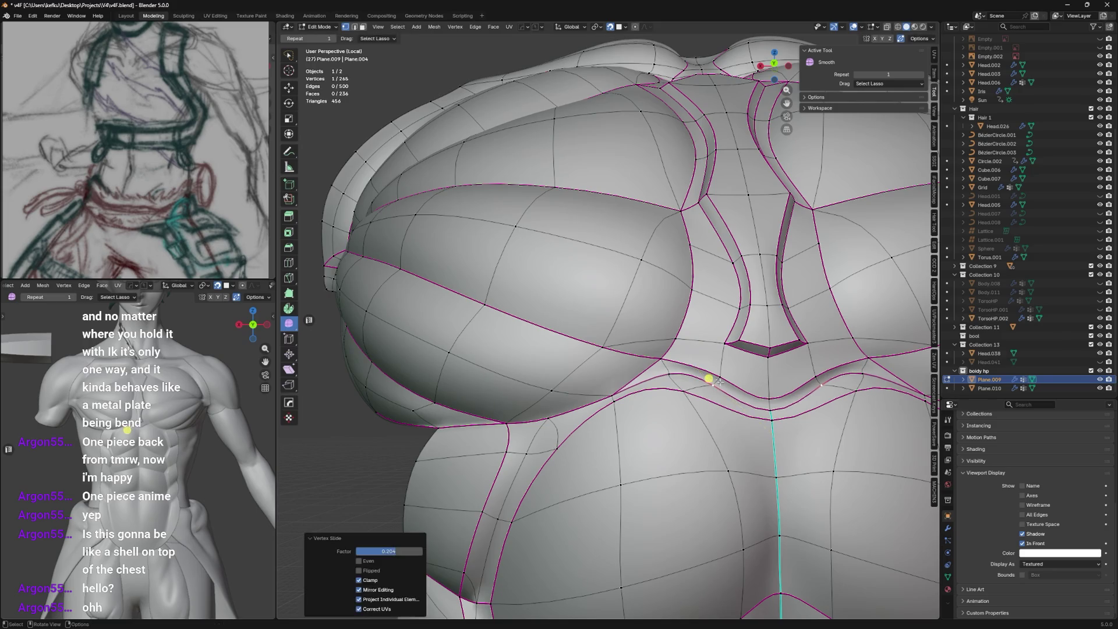
pyautogui.moveTo(717, 393); pyautogui.dragTo(594, 369, button='middle')
# Set full edge crease on the pectoral border edges and the sternum-notch edges.
pyautogui.rightClick(672, 381)
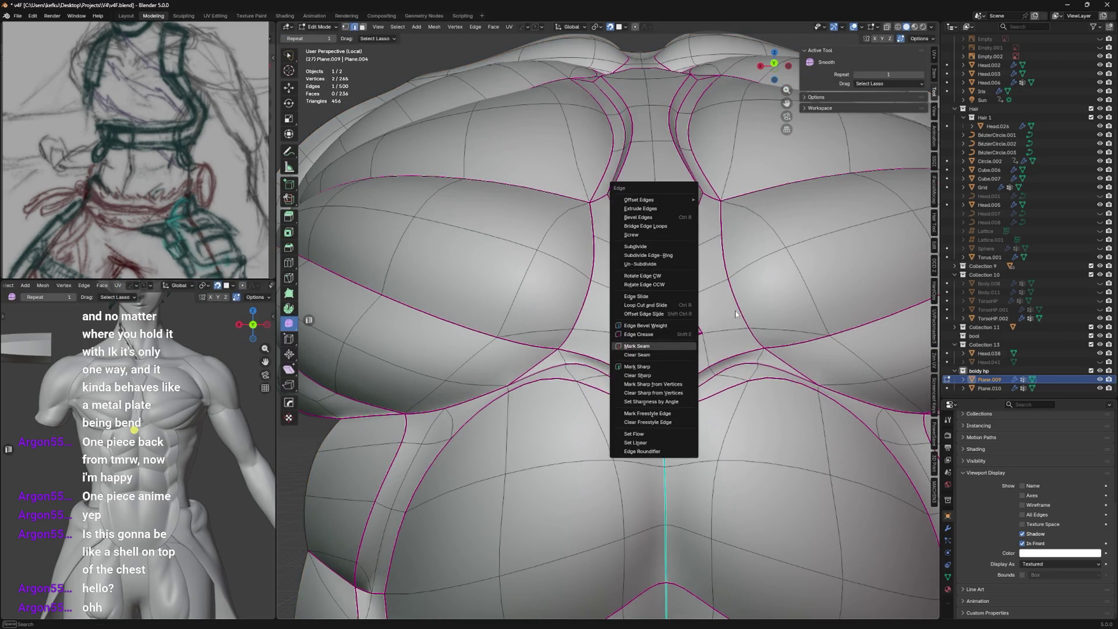
pyautogui.click(664, 349)
pyautogui.click(836, 227)
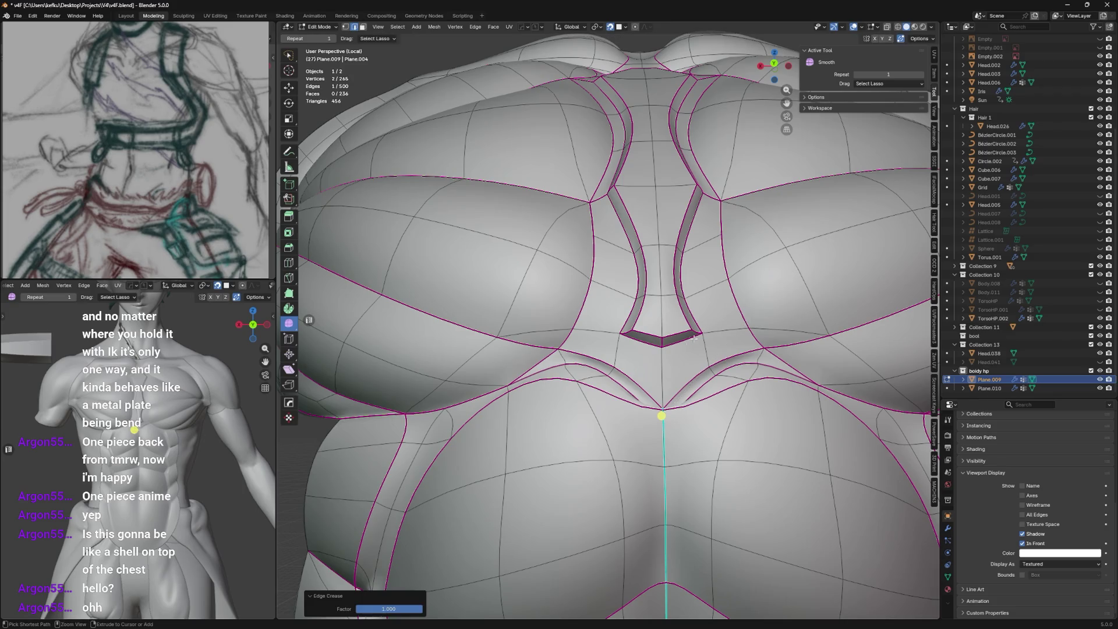
pyautogui.click(661, 417)
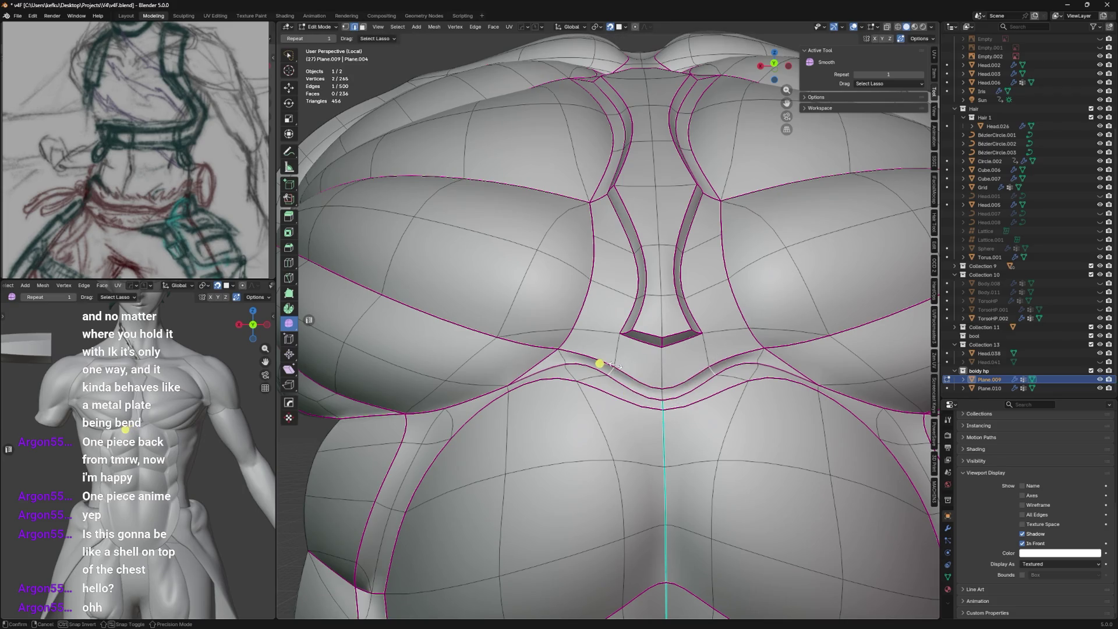
pyautogui.hotkey('shift', 'e')
pyautogui.click(601, 363)
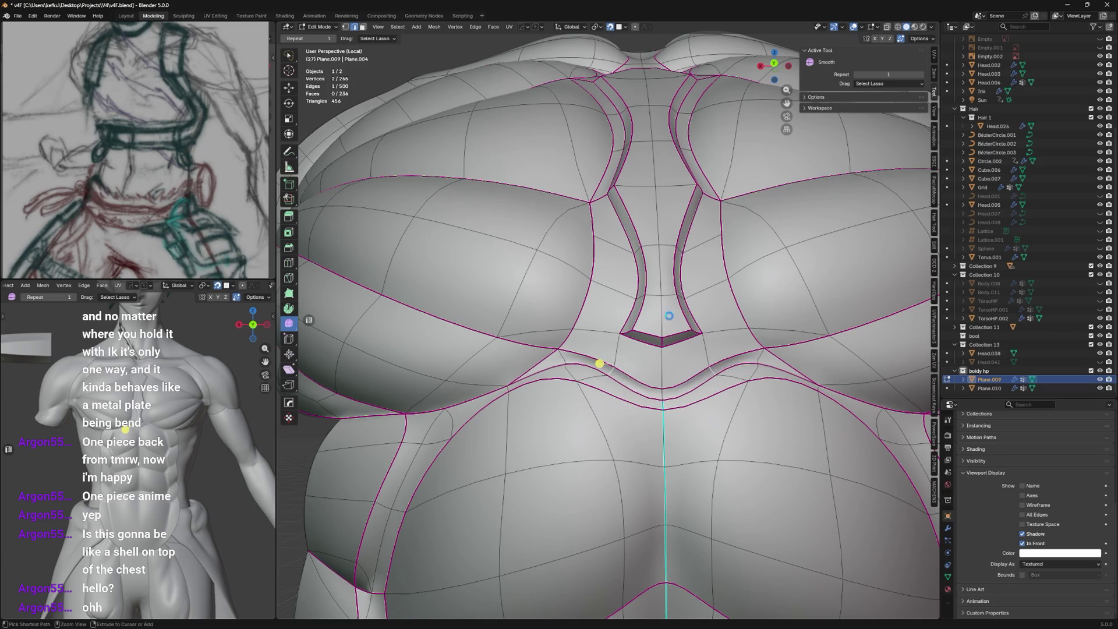
# Preview the smoothed shell, zoom out to the full torso and start a centreline edge loop.
pyautogui.press('Tab')
pyautogui.scroll(3, 691, 343)
pyautogui.moveTo(692, 344)
pyautogui.mouseDown(button='middle')
pyautogui.moveTo(683, 339)
pyautogui.moveTo(674, 391)
pyautogui.moveTo(645, 290)
pyautogui.mouseUp(button='middle')
pyautogui.scroll(-3, 684, 339)
pyautogui.press('Tab')
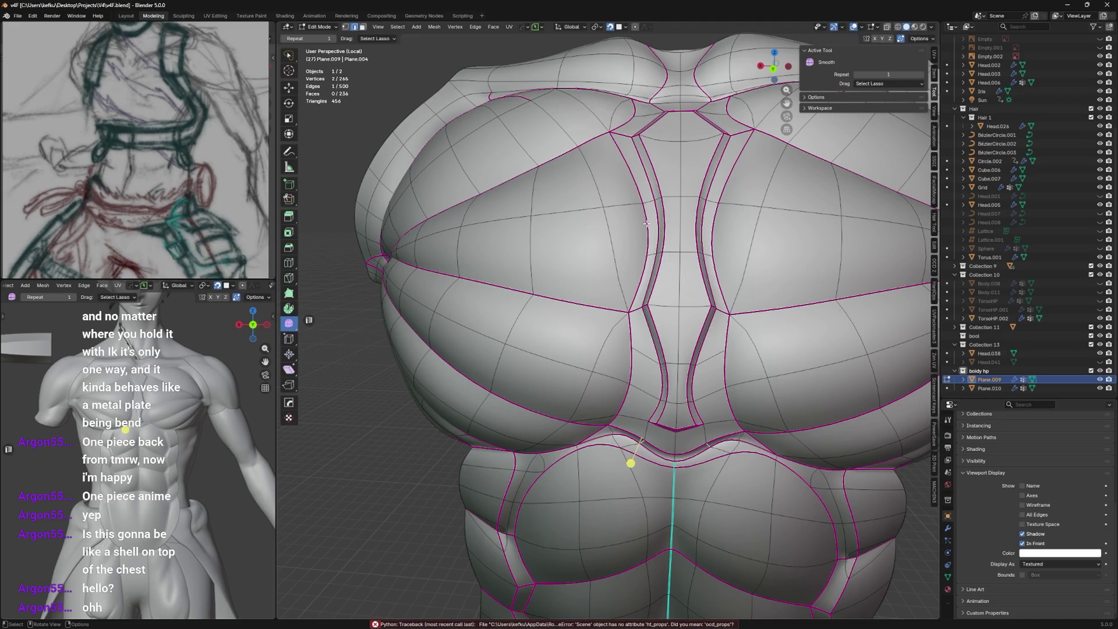
pyautogui.scroll(-3, 637, 240)
pyautogui.scroll(-2, 637, 241)
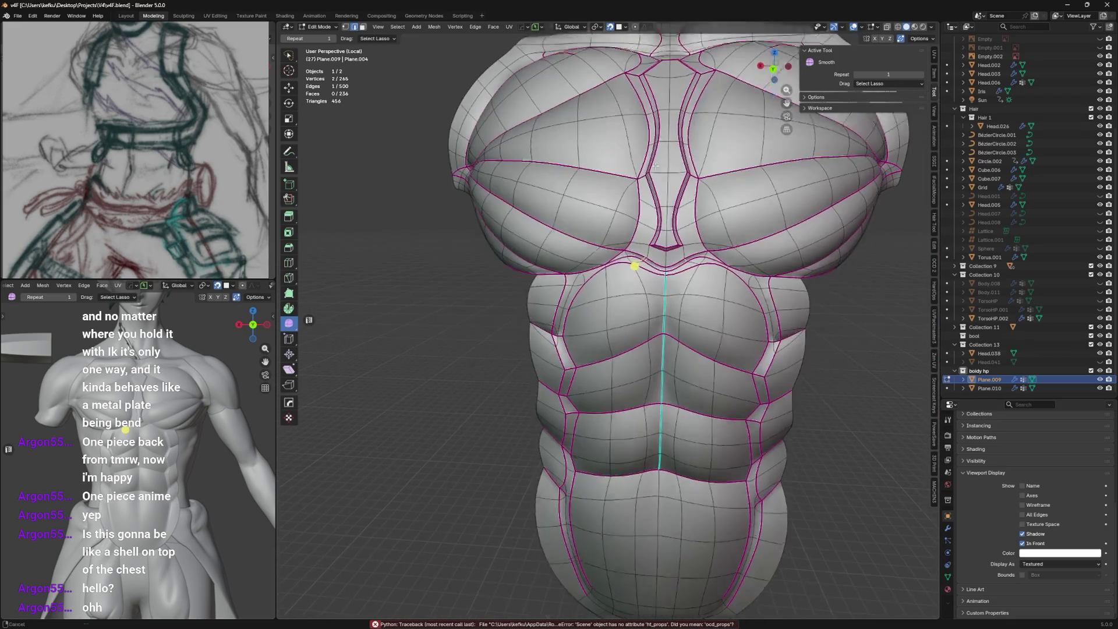
pyautogui.moveTo(637, 240)
pyautogui.mouseDown(button='middle')
pyautogui.moveTo(660, 247)
pyautogui.moveTo(577, 279)
pyautogui.moveTo(618, 286)
pyautogui.moveTo(614, 304)
pyautogui.moveTo(609, 284)
pyautogui.mouseUp(button='middle')
pyautogui.scroll(2, 566, 286)
pyautogui.scroll(2, 617, 286)
pyautogui.hotkey('ctrl', 'r')
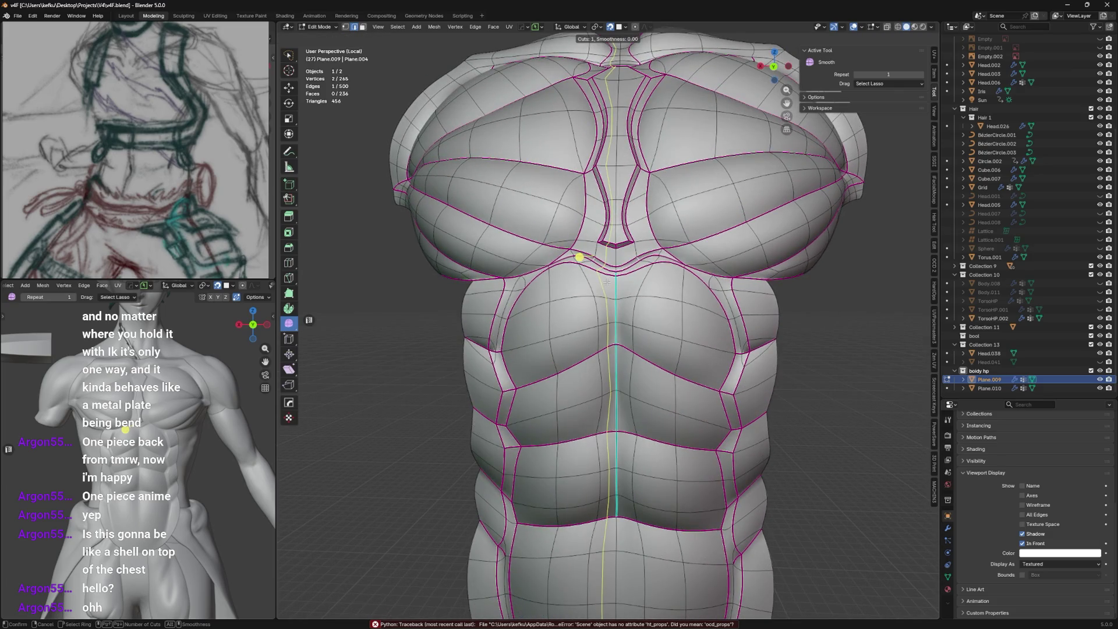
# Hide the selected edge and add an edge loop down the torso centre, previewing the shell.
pyautogui.press('Escape')
pyautogui.press('h')
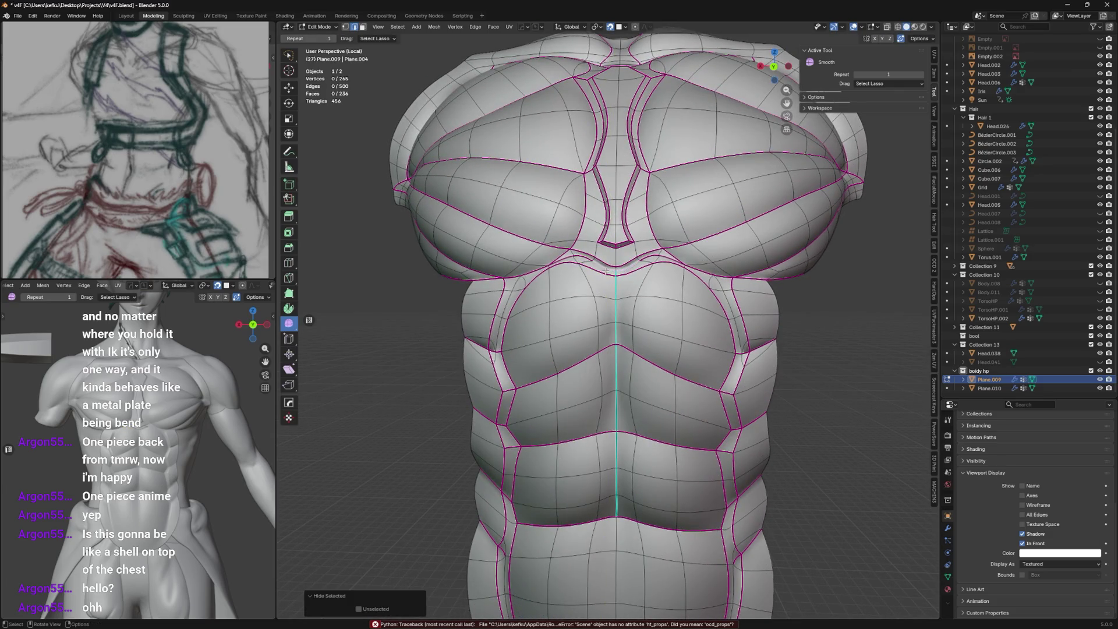
pyautogui.hotkey('ctrl', 'r')
pyautogui.click(609, 275)
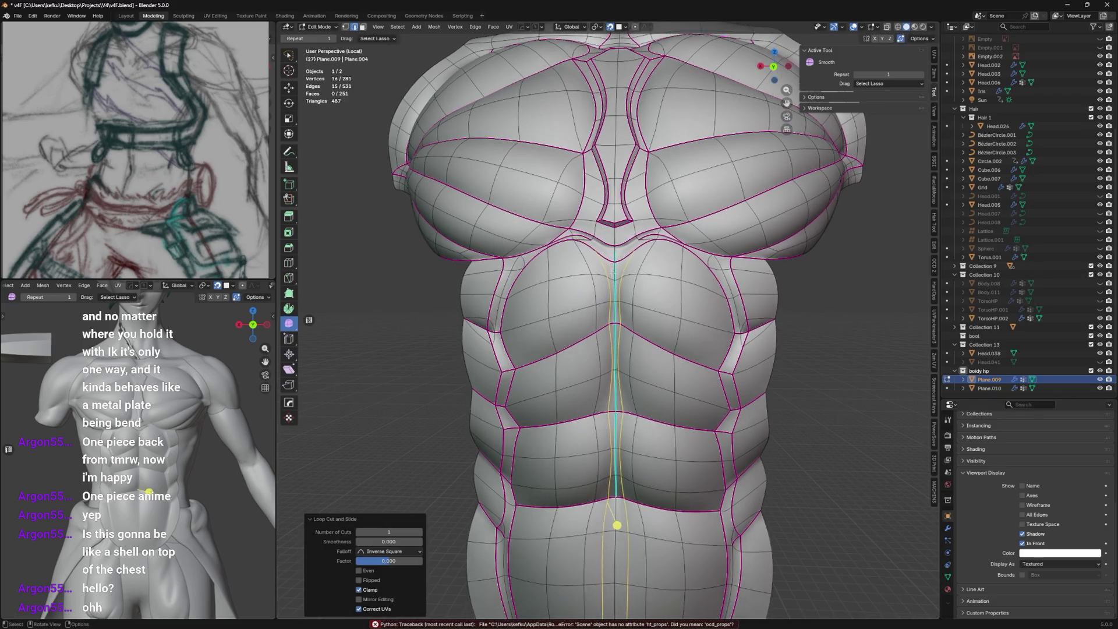
pyautogui.press('Tab')
pyautogui.press('Tab')
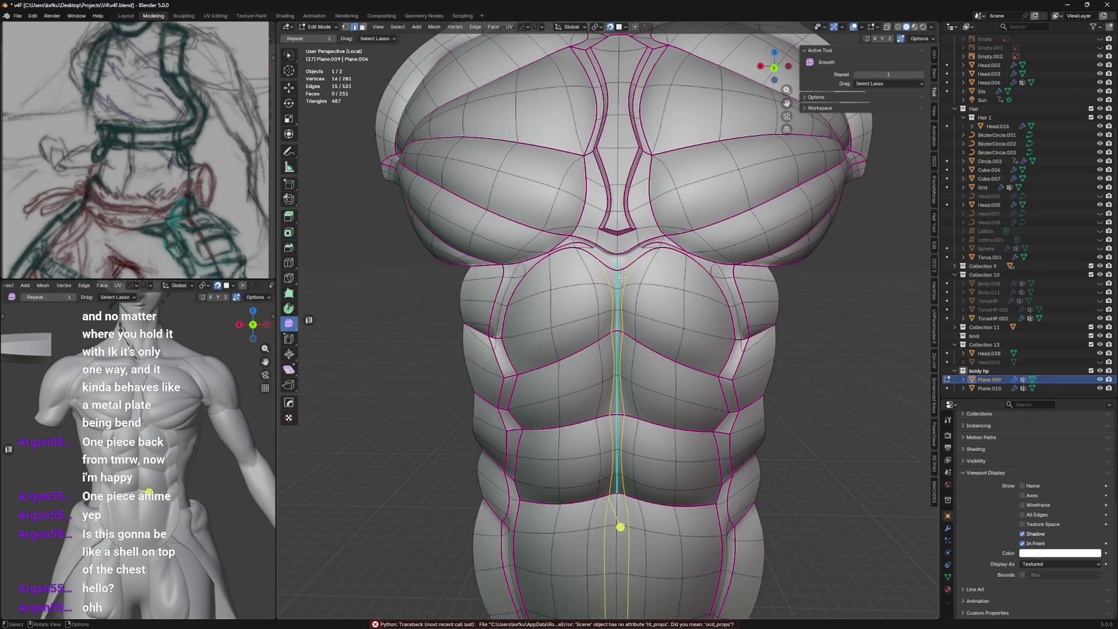
# Crease the new centreline edge loop, adjusting its strength twice with Shift+E.
pyautogui.rightClick(625, 275)
pyautogui.click(625, 288)
pyautogui.moveTo(624, 289); pyautogui.dragTo(633, 259, button='middle')
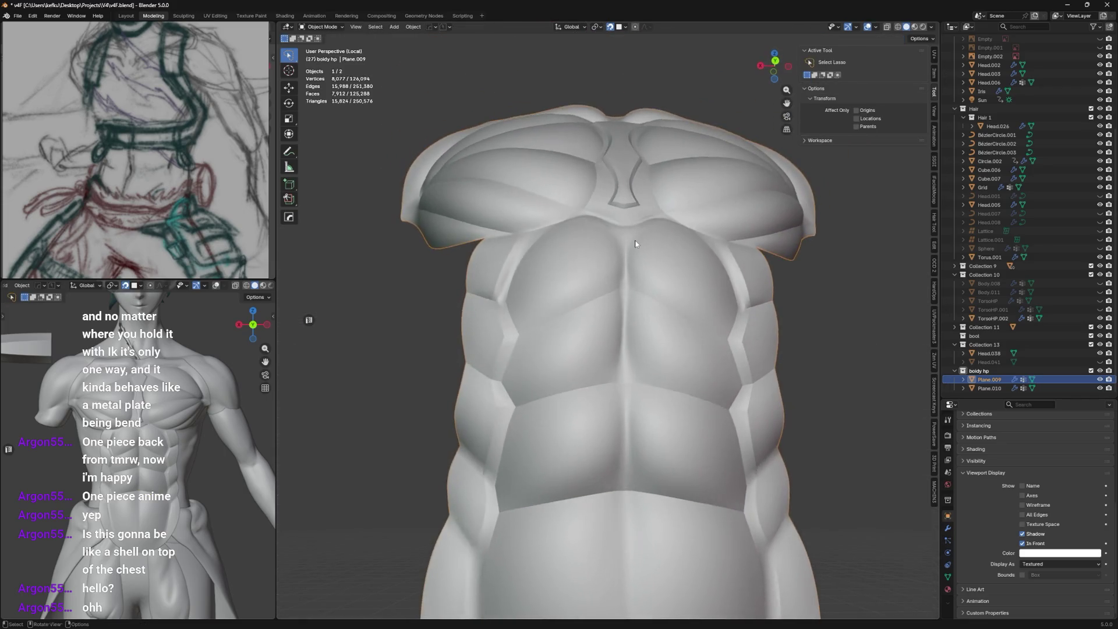
pyautogui.hotkey('shift', 'e')
pyautogui.click(646, 246)
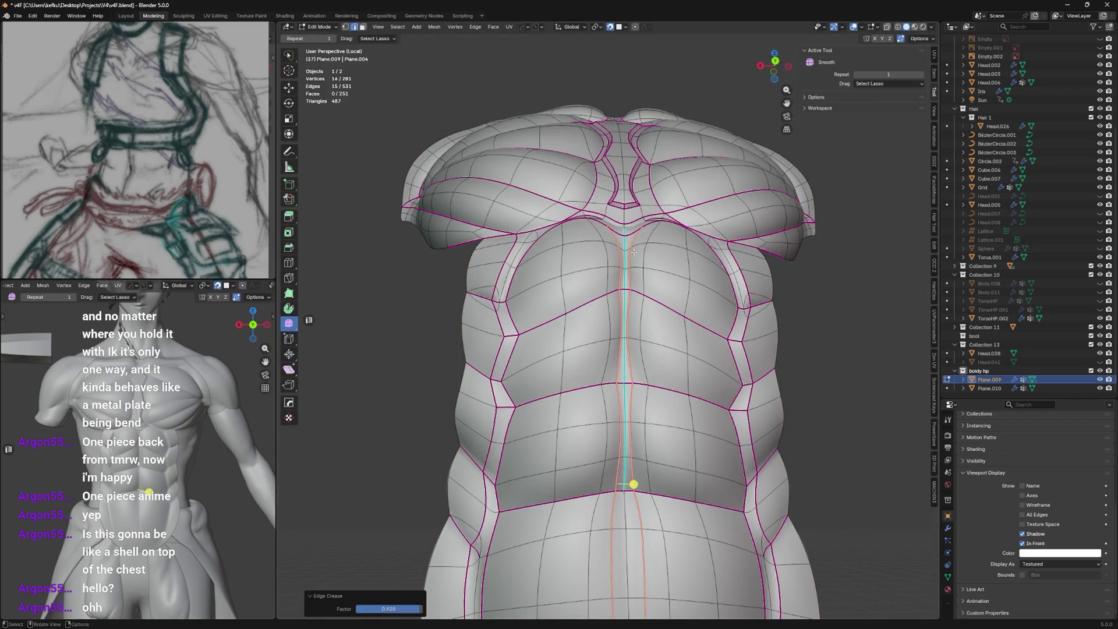
pyautogui.hotkey('shift', 'e')
pyautogui.click(660, 235)
pyautogui.moveTo(659, 236); pyautogui.dragTo(609, 278, button='middle')
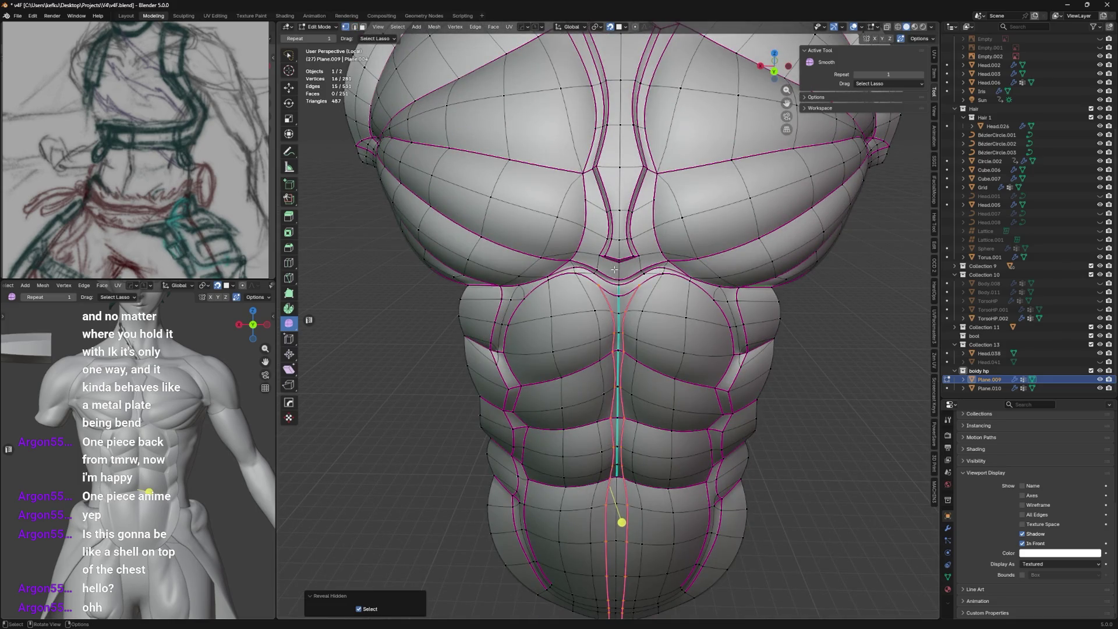
pyautogui.scroll(1, 613, 275)
pyautogui.scroll(1, 611, 263)
# Merge the two sternum-top vertices at centre and vertex-slide two neighbouring vertices.
pyautogui.click(594, 216)
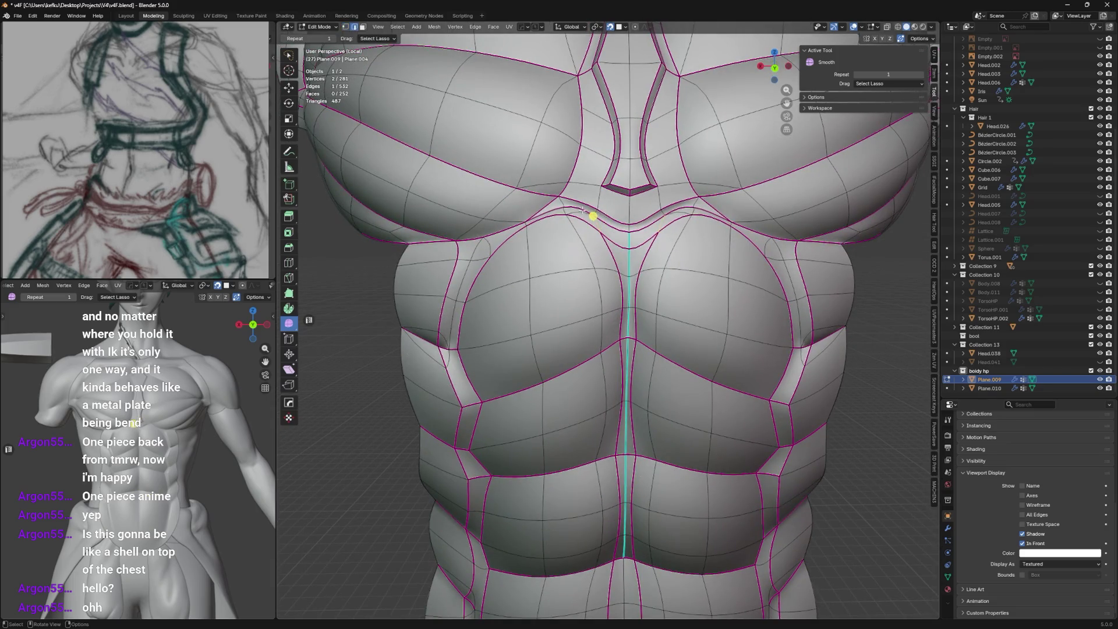
pyautogui.press('m')
pyautogui.click(586, 208)
pyautogui.press('g')
pyautogui.press('g')
pyautogui.click(604, 226)
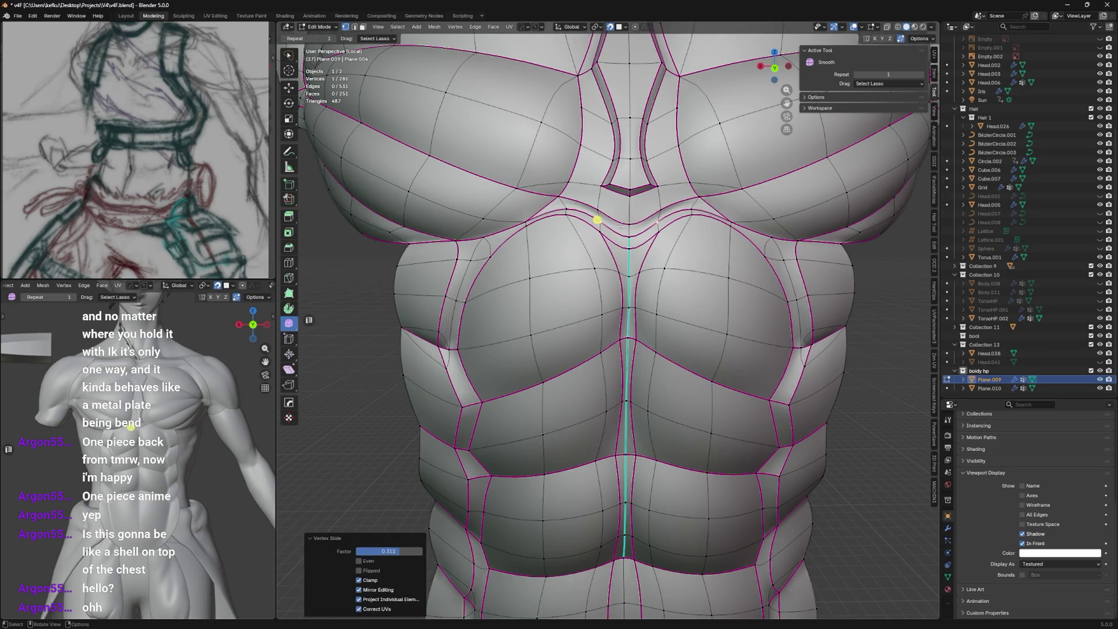
pyautogui.press('g')
pyautogui.press('g')
pyautogui.click(617, 238)
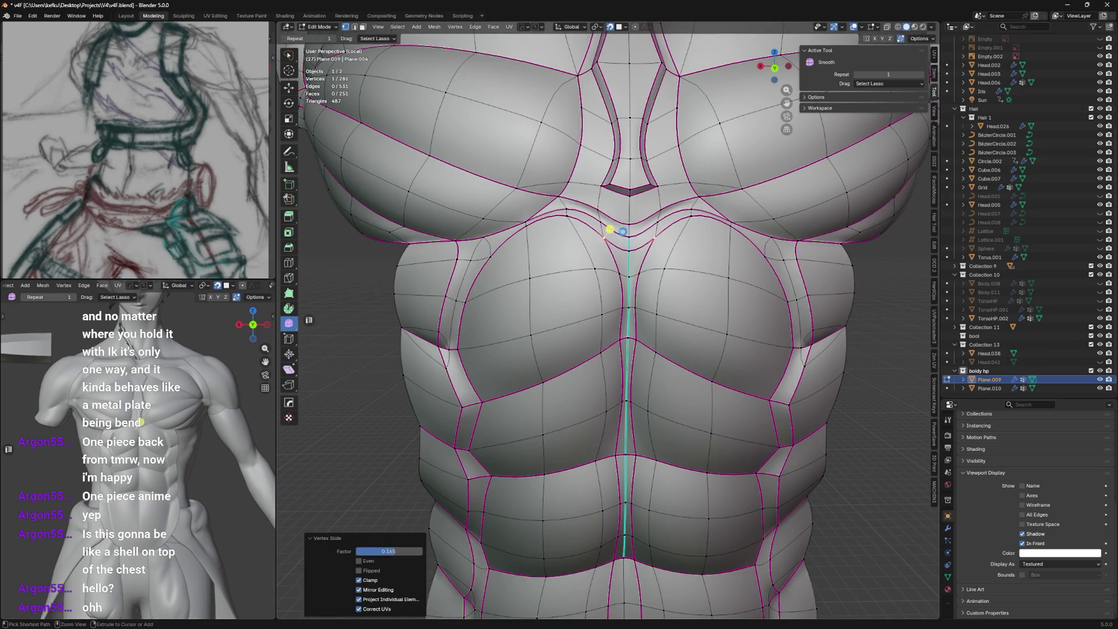
pyautogui.scroll(-4, 618, 237)
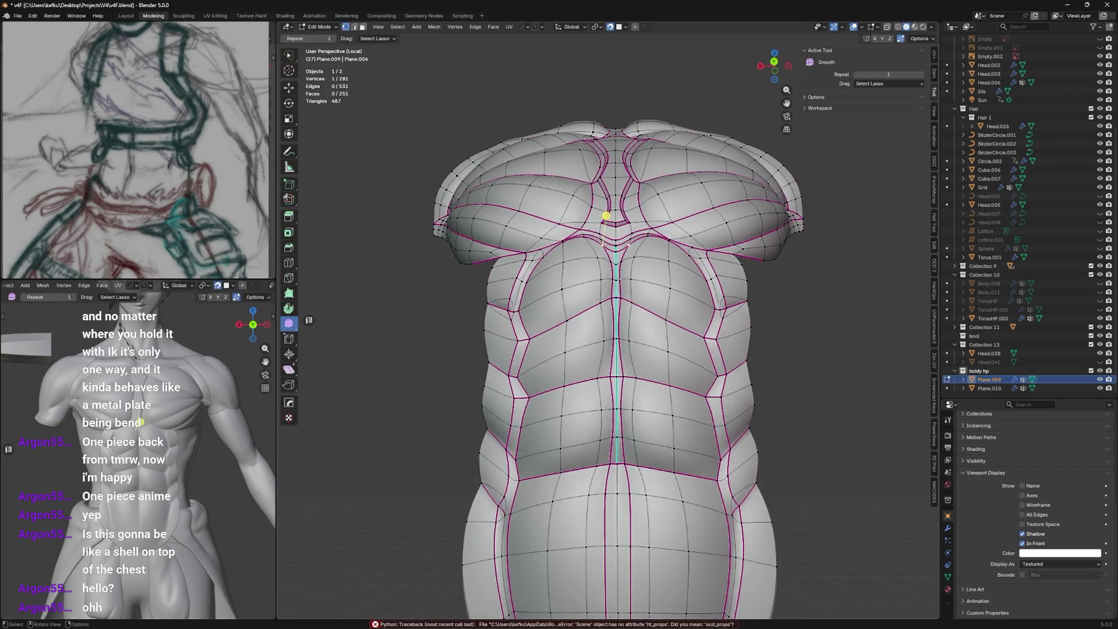
pyautogui.scroll(3, 617, 272)
# Save, then mark the chest cage's centre edge loop sharp and preview the shell.
pyautogui.hotkey('ctrl', 's')
pyautogui.moveTo(615, 272); pyautogui.dragTo(630, 216, button='middle')
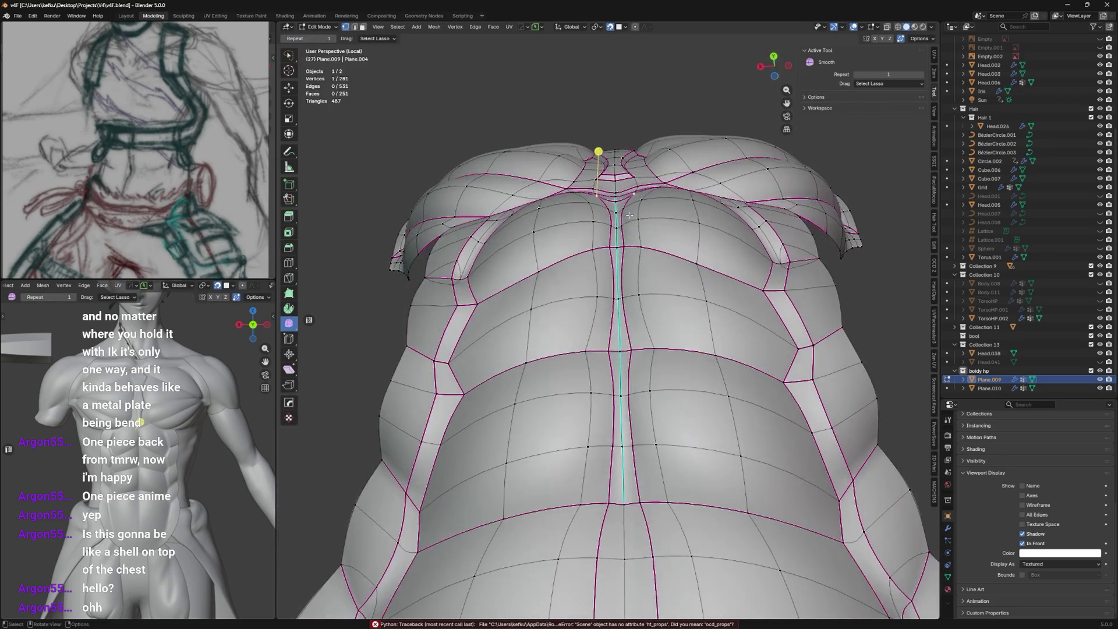
pyautogui.keyDown('alt'); pyautogui.click(621, 262); pyautogui.keyUp('alt')
pyautogui.hotkey('ctrl', 'e')
pyautogui.press('Escape')
pyautogui.hotkey('ctrl', 'e')
pyautogui.click(646, 230)
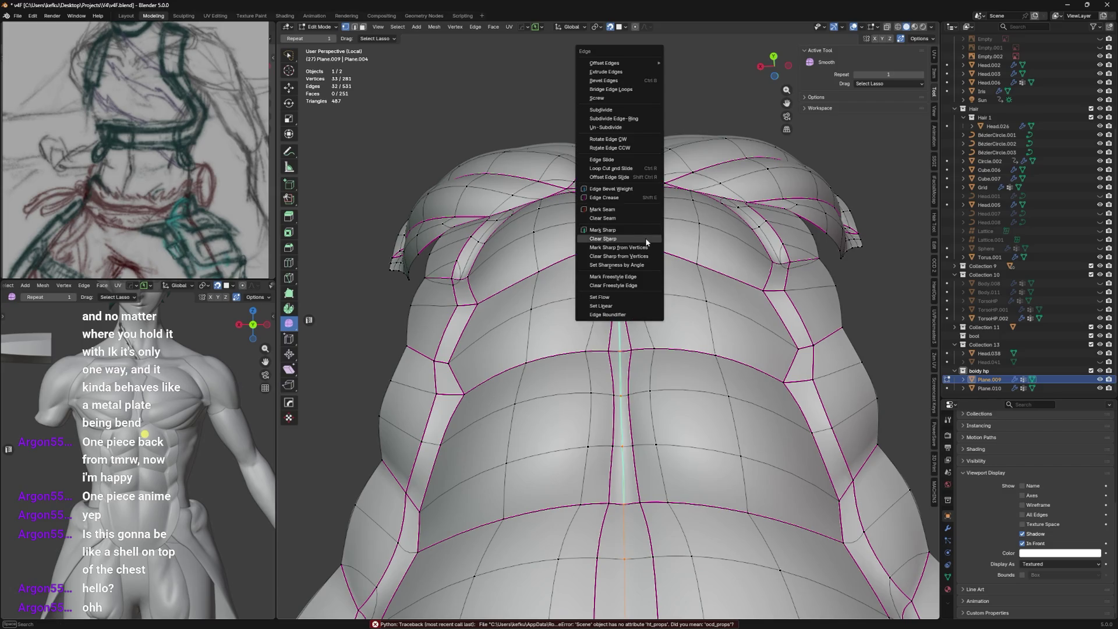
pyautogui.press('Tab')
pyautogui.moveTo(651, 241)
pyautogui.mouseDown(button='middle')
pyautogui.moveTo(648, 278)
pyautogui.moveTo(648, 203)
pyautogui.moveTo(649, 264)
pyautogui.mouseUp(button='middle')
pyautogui.scroll(3, 650, 278)
pyautogui.press('Tab')
pyautogui.scroll(3, 649, 278)
pyautogui.scroll(-2, 648, 264)
pyautogui.scroll(3, 648, 264)
# Nudge a vertex below the chest centre and crease the centre and abdomen edges.
pyautogui.click(641, 318)
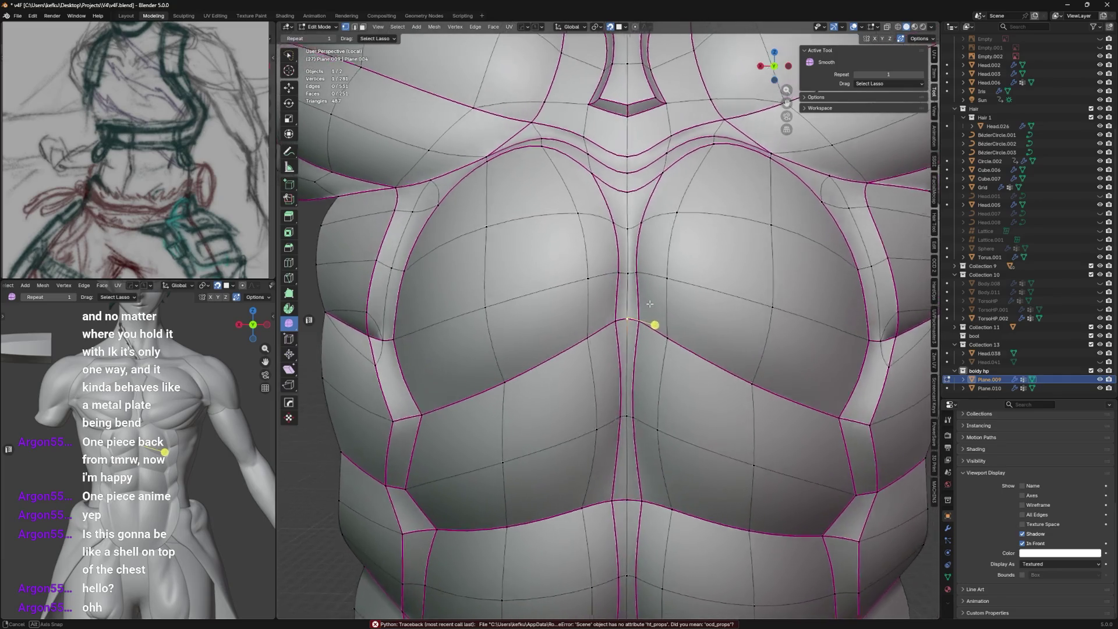
pyautogui.press('g')
pyautogui.click(653, 310)
pyautogui.scroll(-2, 647, 319)
pyautogui.hotkey('ctrl', 's')
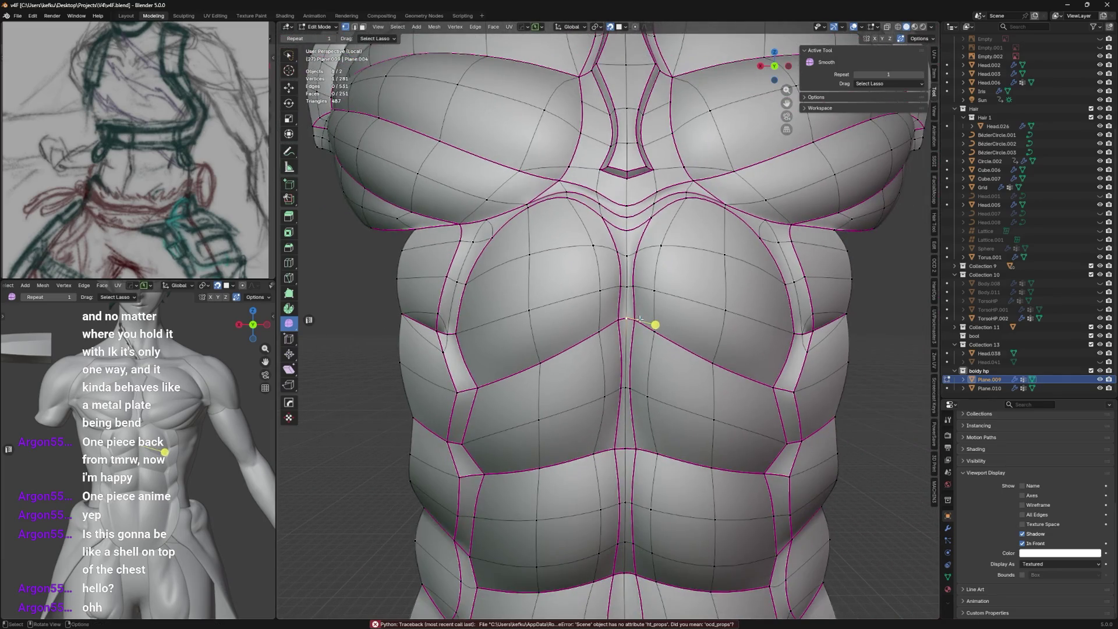
pyautogui.hotkey('shift', 'e')
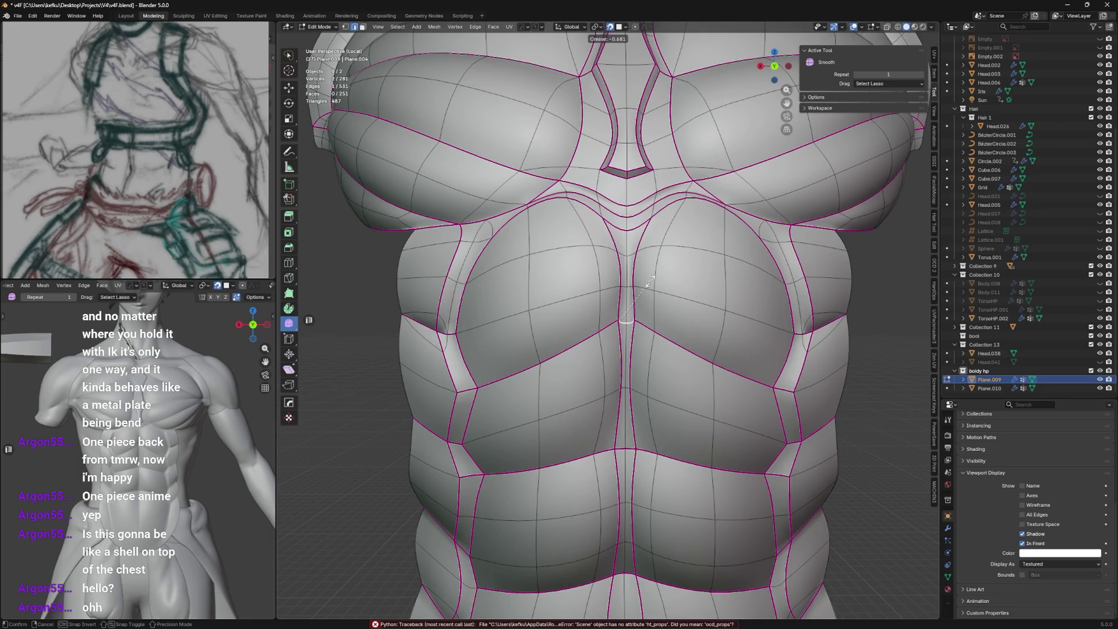
pyautogui.click(628, 326)
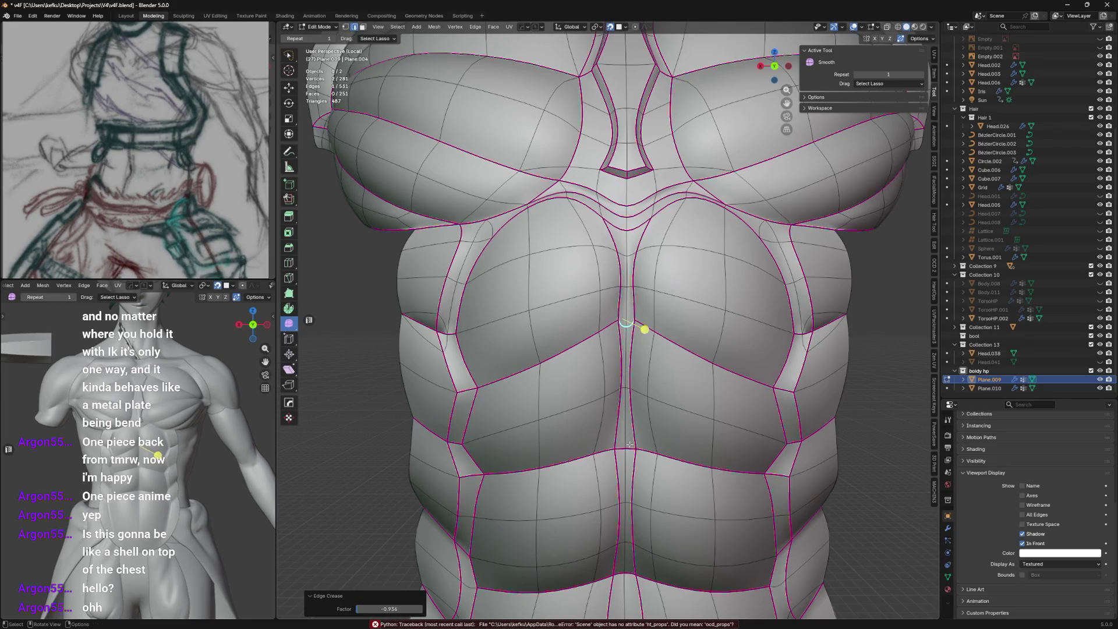
pyautogui.scroll(3, 643, 330)
pyautogui.keyDown('shift'); pyautogui.click(627, 397); pyautogui.keyUp('shift')
pyautogui.hotkey('shift', 'e')
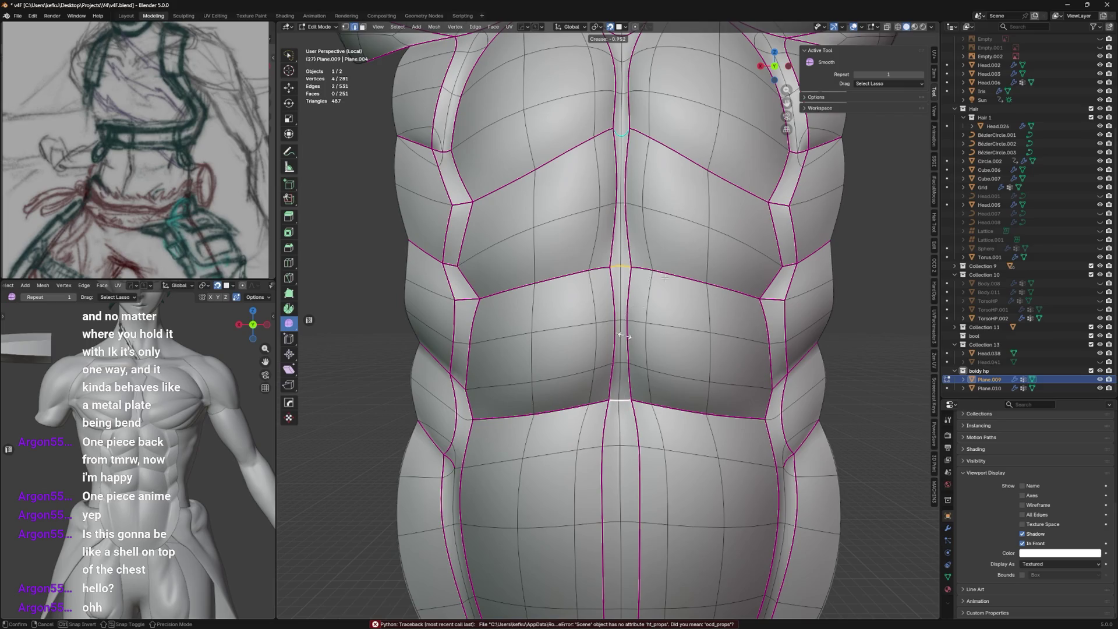
pyautogui.click(625, 335)
pyautogui.press('Tab')
pyautogui.press('Tab')
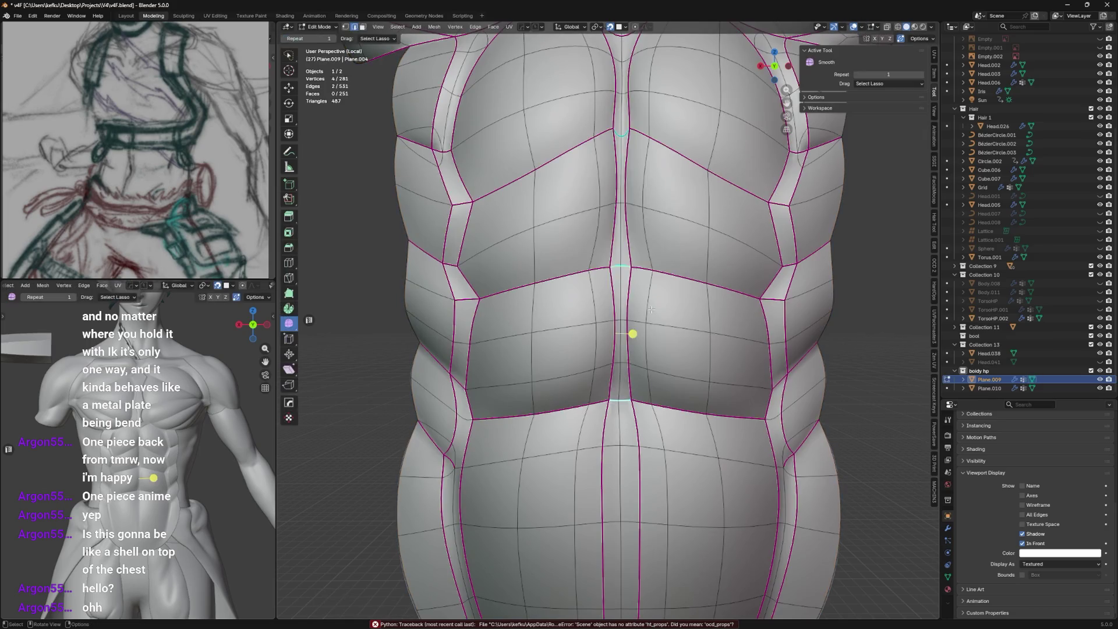
# Inspect the smoothed shell around the abdomen, then bring up the cage's modifier stack.
pyautogui.rightClick(653, 308)
pyautogui.click(642, 324)
pyautogui.press('Tab')
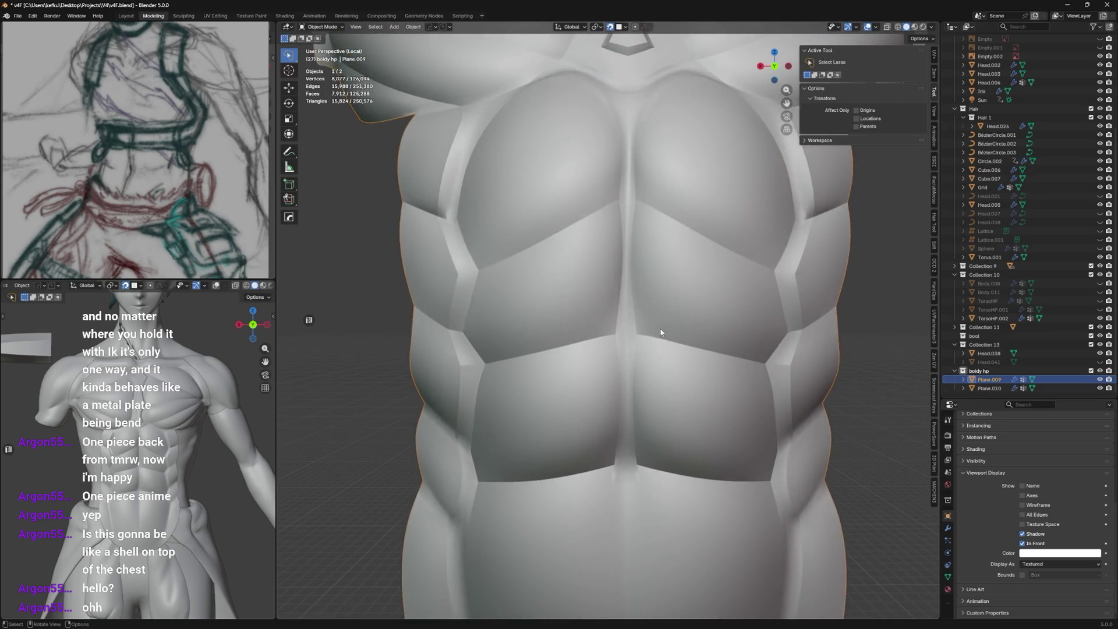
pyautogui.moveTo(660, 328)
pyautogui.mouseDown(button='middle')
pyautogui.moveTo(658, 306)
pyautogui.moveTo(665, 326)
pyautogui.moveTo(656, 314)
pyautogui.moveTo(652, 325)
pyautogui.mouseUp(button='middle')
pyautogui.press('Tab')
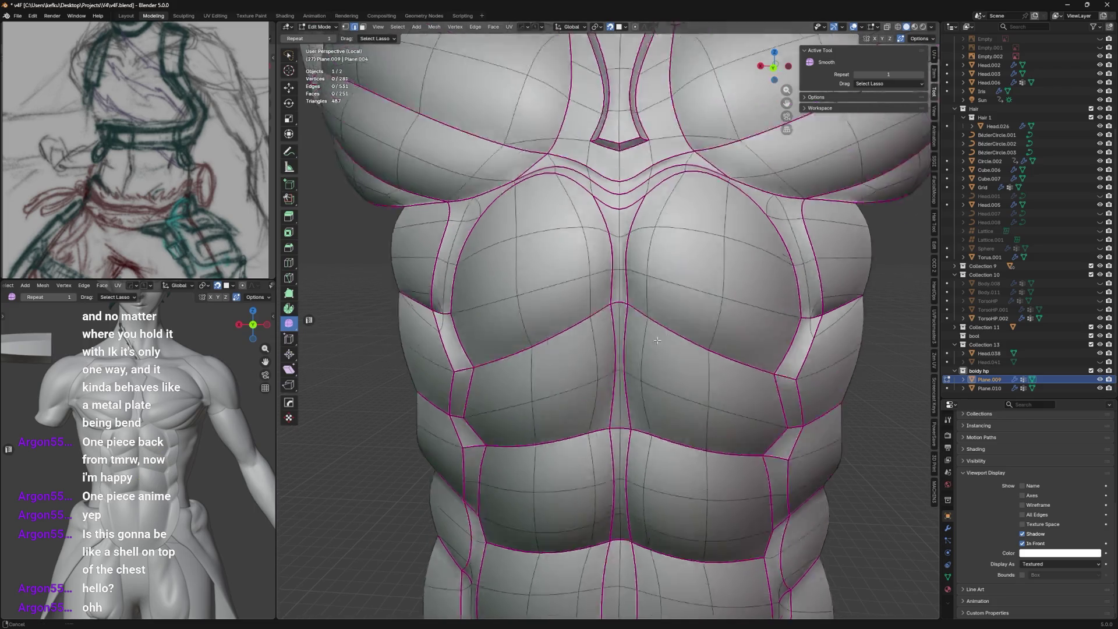
pyautogui.press('Tab')
pyautogui.moveTo(655, 289)
pyautogui.mouseDown(button='middle')
pyautogui.moveTo(669, 260)
pyautogui.moveTo(661, 286)
pyautogui.mouseUp(button='middle')
pyautogui.press('Tab')
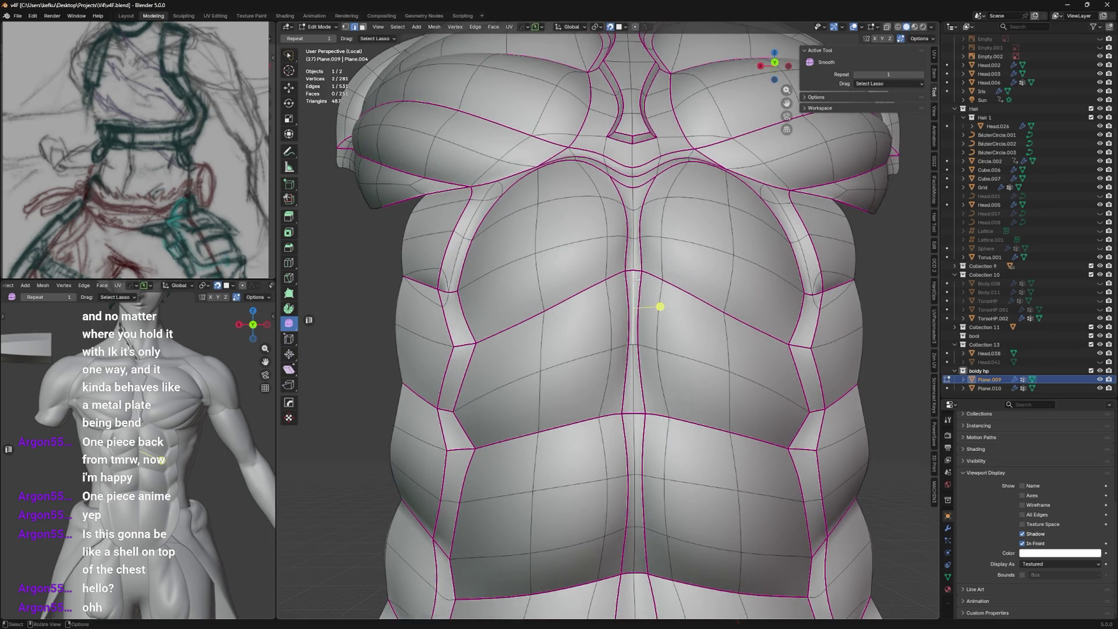
pyautogui.click(631, 271)
pyautogui.scroll(3, 659, 306)
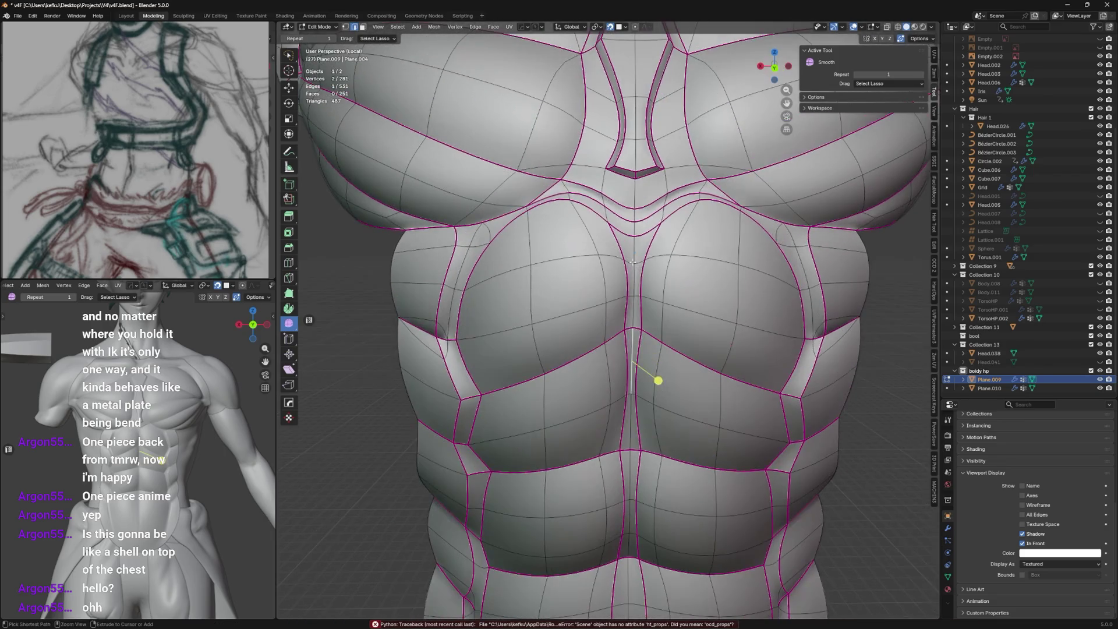
pyautogui.moveTo(659, 305)
pyautogui.mouseDown(button='middle')
pyautogui.moveTo(642, 186)
pyautogui.moveTo(671, 172)
pyautogui.mouseUp(button='middle')
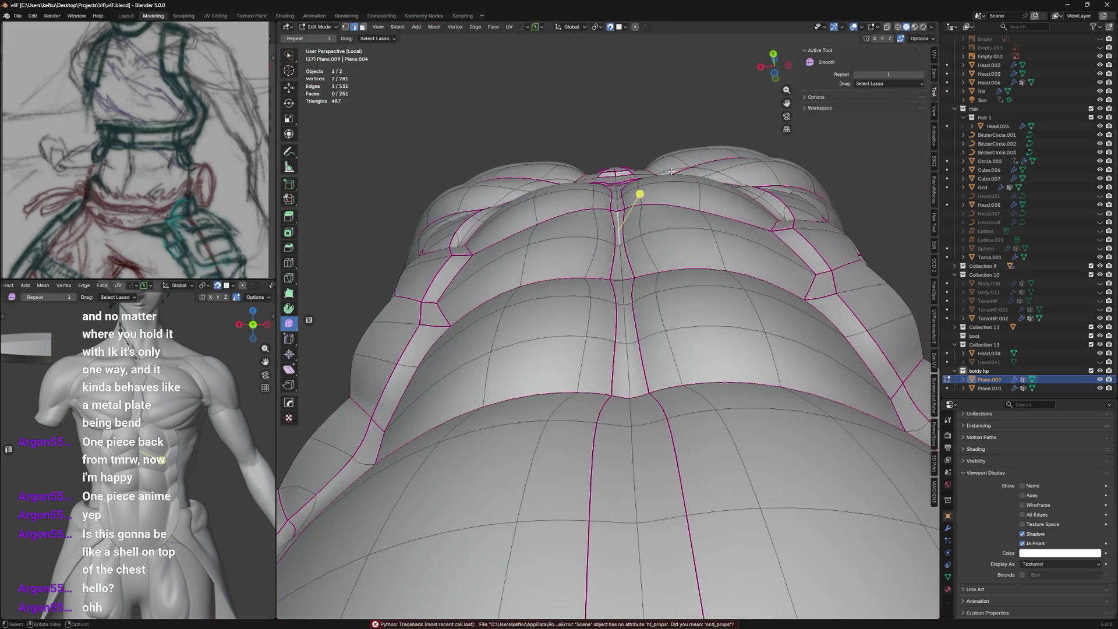
pyautogui.click(947, 527)
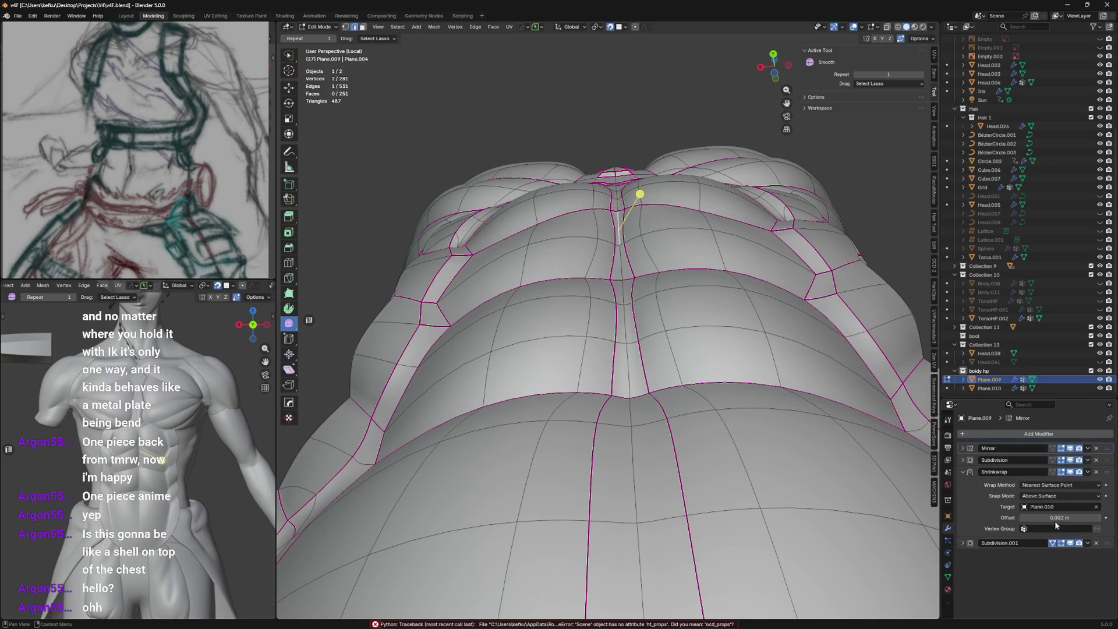
# Limit the Shrinkwrap to the Group vertex group and select the whole cage in its vertex-group settings.
pyautogui.click(1057, 528)
pyautogui.click(1033, 436)
pyautogui.click(948, 545)
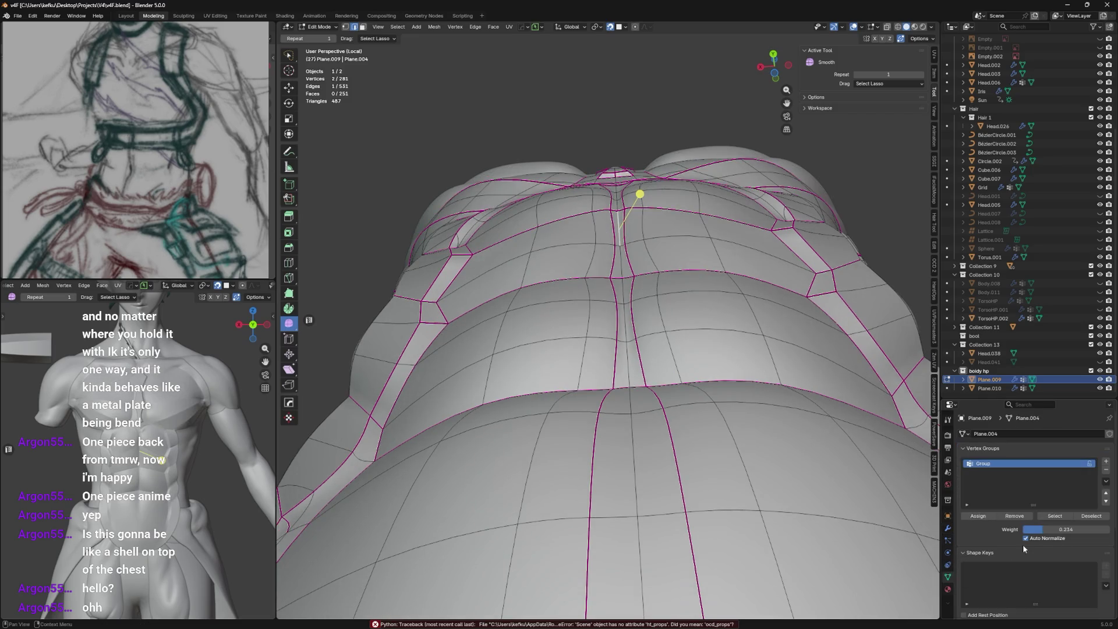
pyautogui.press('a')
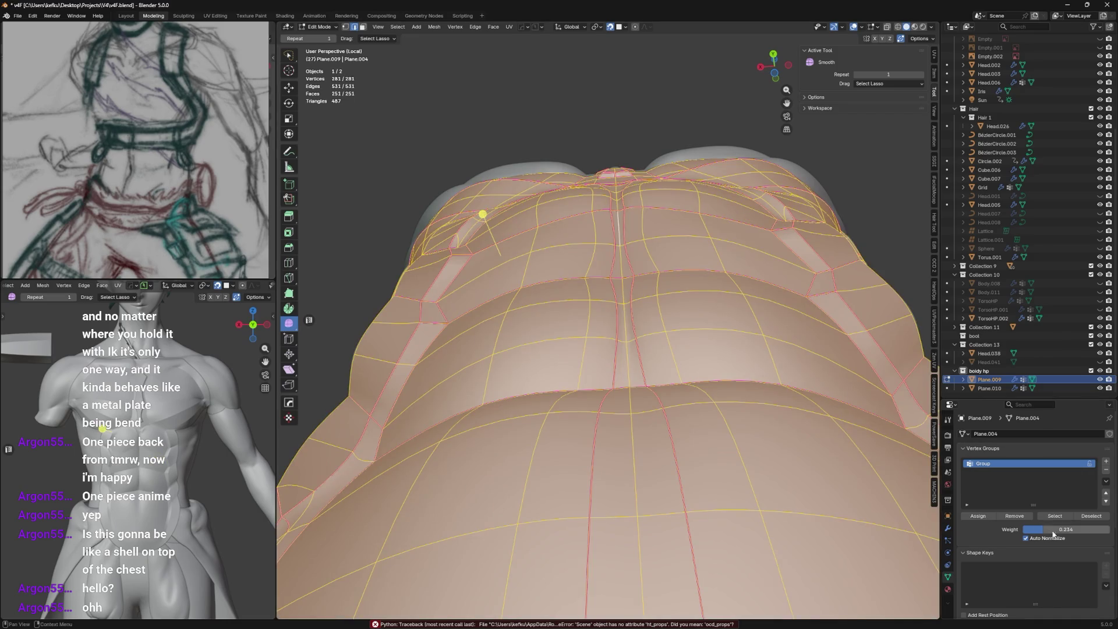
# Add the torso-bottom faces to the selection and return to object mode in front view.
pyautogui.moveTo(887, 471); pyautogui.dragTo(697, 419, button='middle')
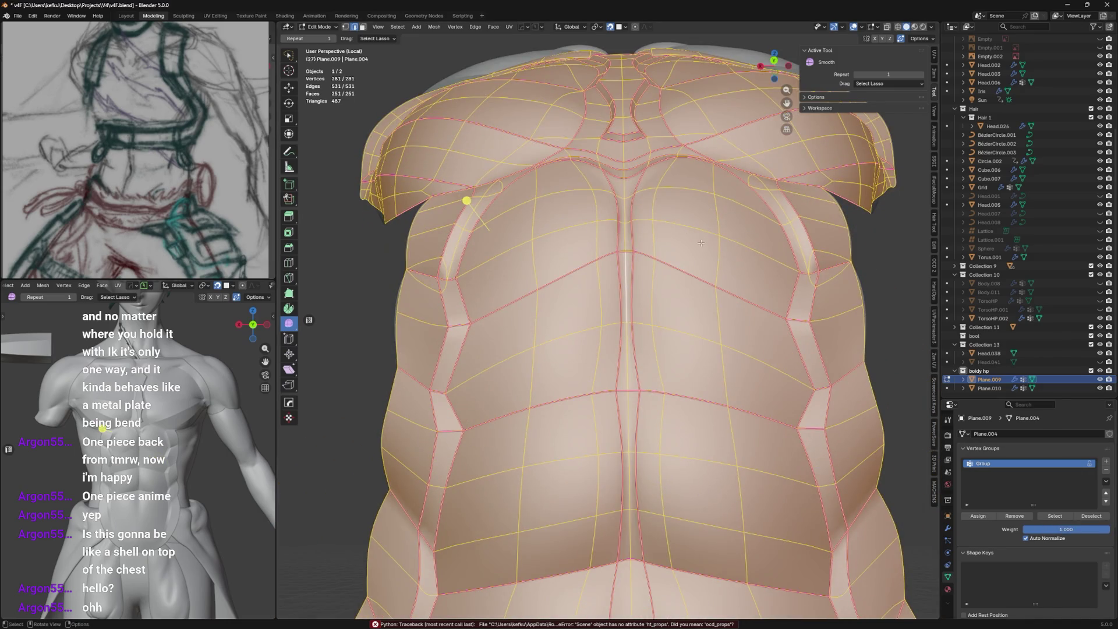
pyautogui.moveTo(702, 243); pyautogui.dragTo(695, 282, button='middle')
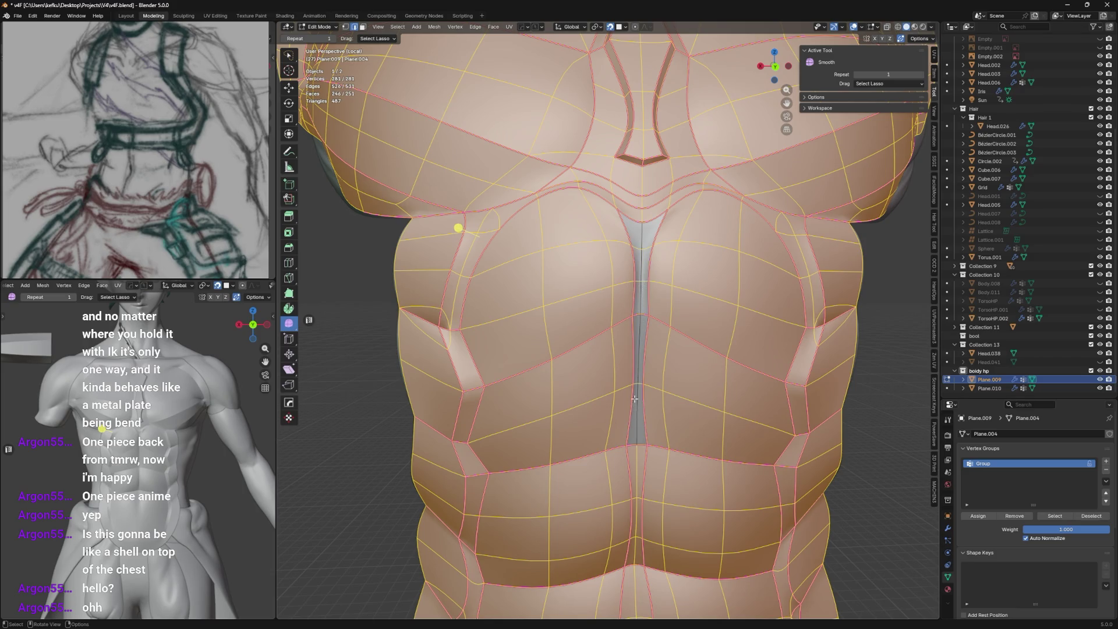
pyautogui.press('f')
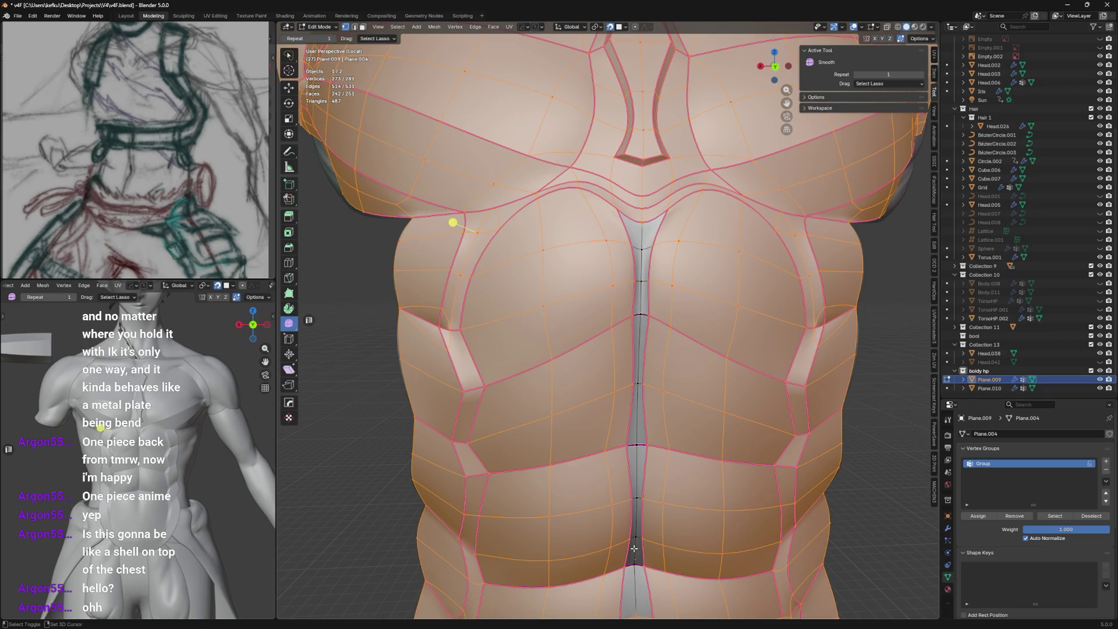
pyautogui.scroll(-2, 633, 548)
pyautogui.moveTo(501, 253); pyautogui.dragTo(554, 207, button='middle')
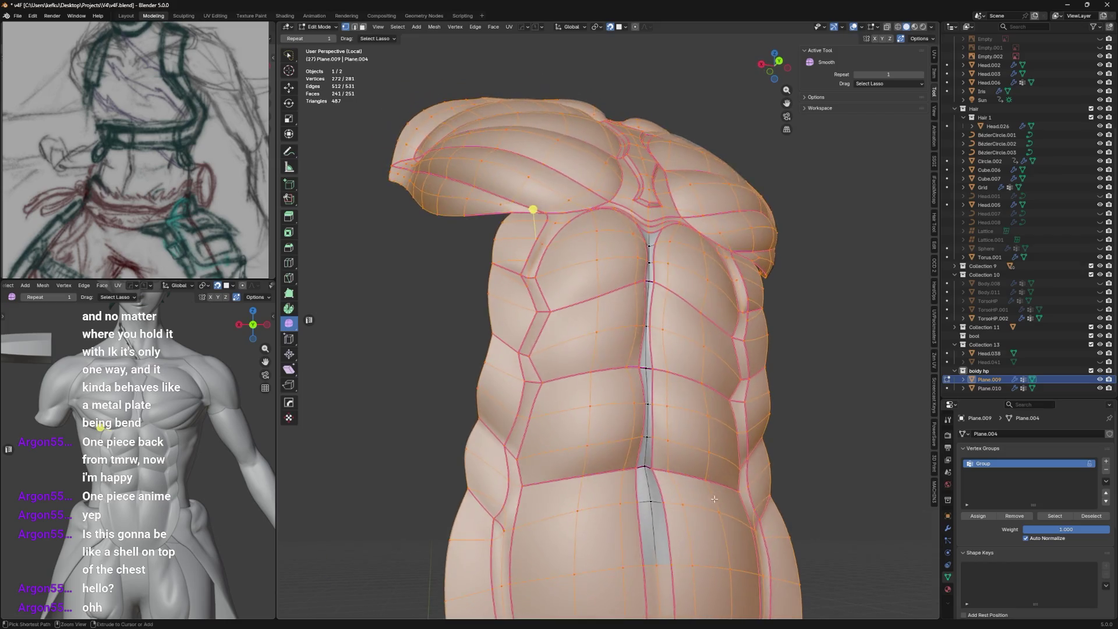
pyautogui.scroll(-4, 663, 537)
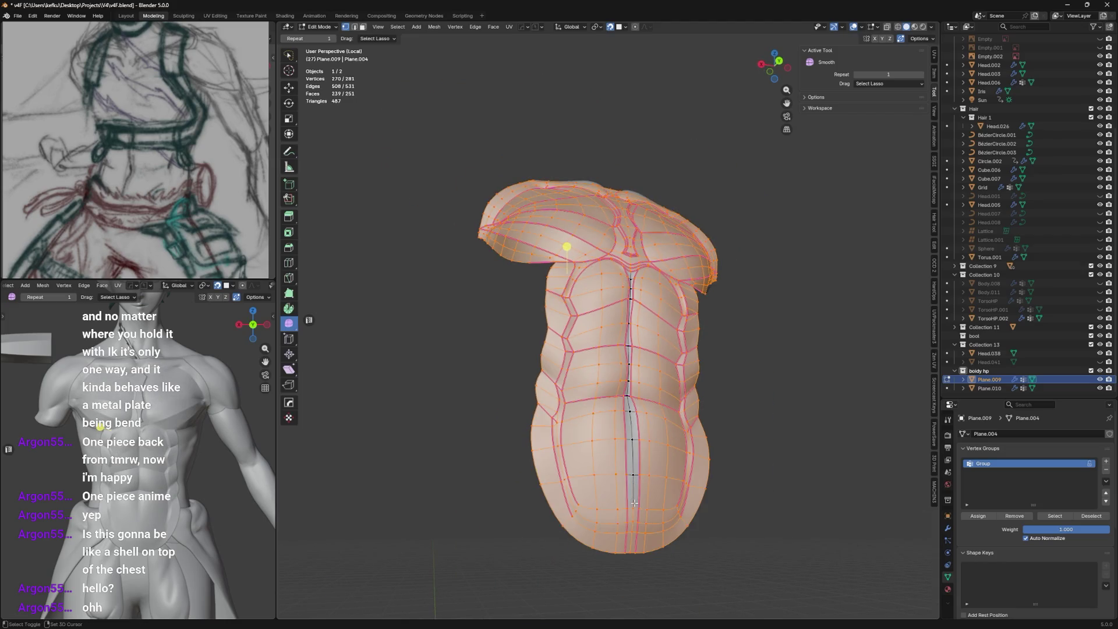
pyautogui.keyDown('shift'); pyautogui.click(637, 548); pyautogui.keyUp('shift')
pyautogui.press('KP_1')
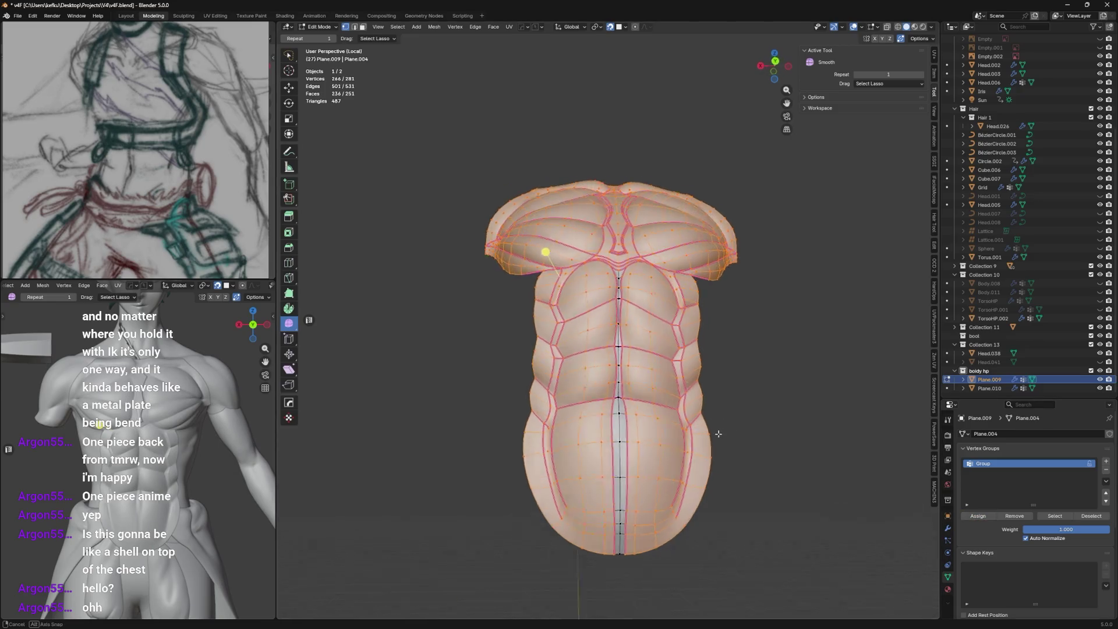
pyautogui.press('Tab')
pyautogui.scroll(2, 689, 342)
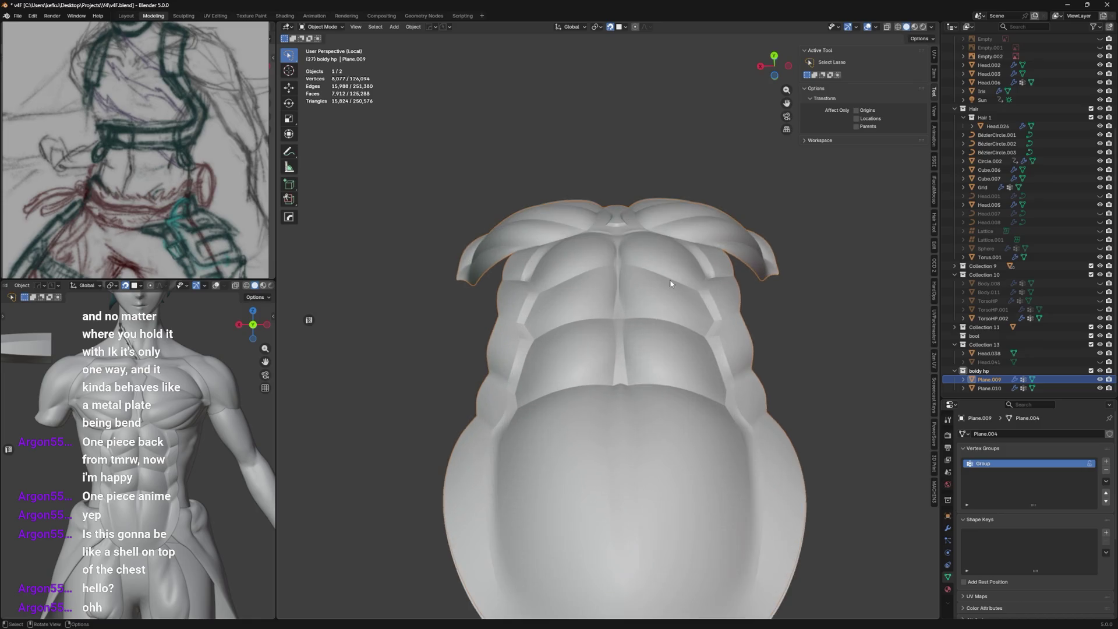
# Select the abdominal centre-line vertices and smooth them, adjusting the smoothing amount.
pyautogui.moveTo(642, 272)
pyautogui.mouseDown(button='middle')
pyautogui.moveTo(638, 375)
pyautogui.moveTo(655, 300)
pyautogui.moveTo(646, 367)
pyautogui.moveTo(641, 340)
pyautogui.moveTo(669, 351)
pyautogui.mouseUp(button='middle')
pyautogui.scroll(2, 630, 363)
pyautogui.press('Tab')
pyautogui.scroll(2, 641, 340)
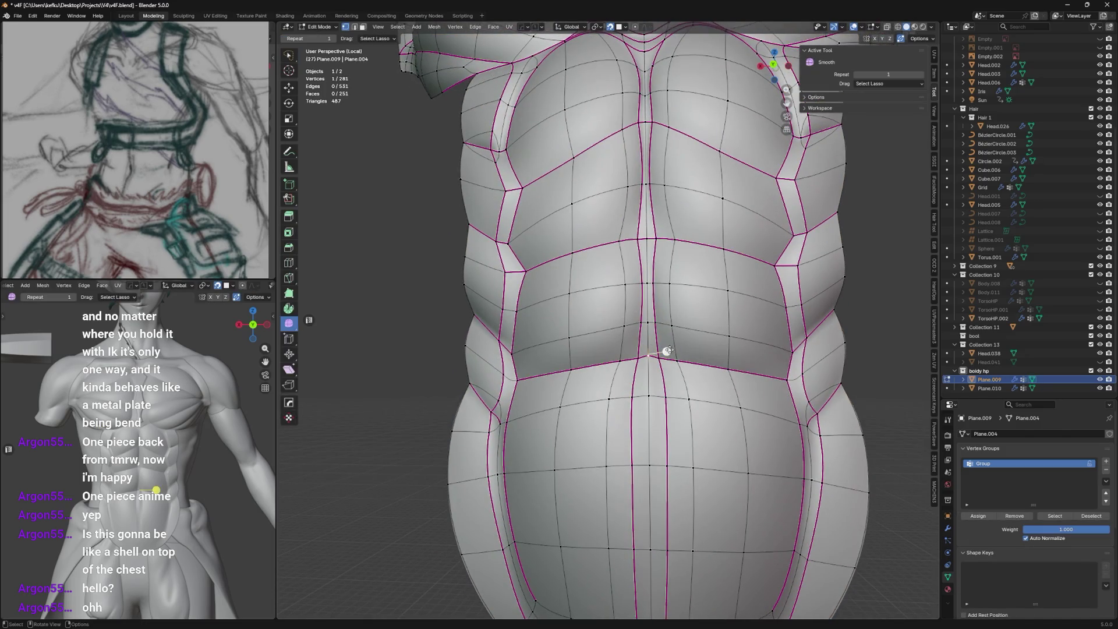
pyautogui.click(655, 354)
pyautogui.click(656, 351)
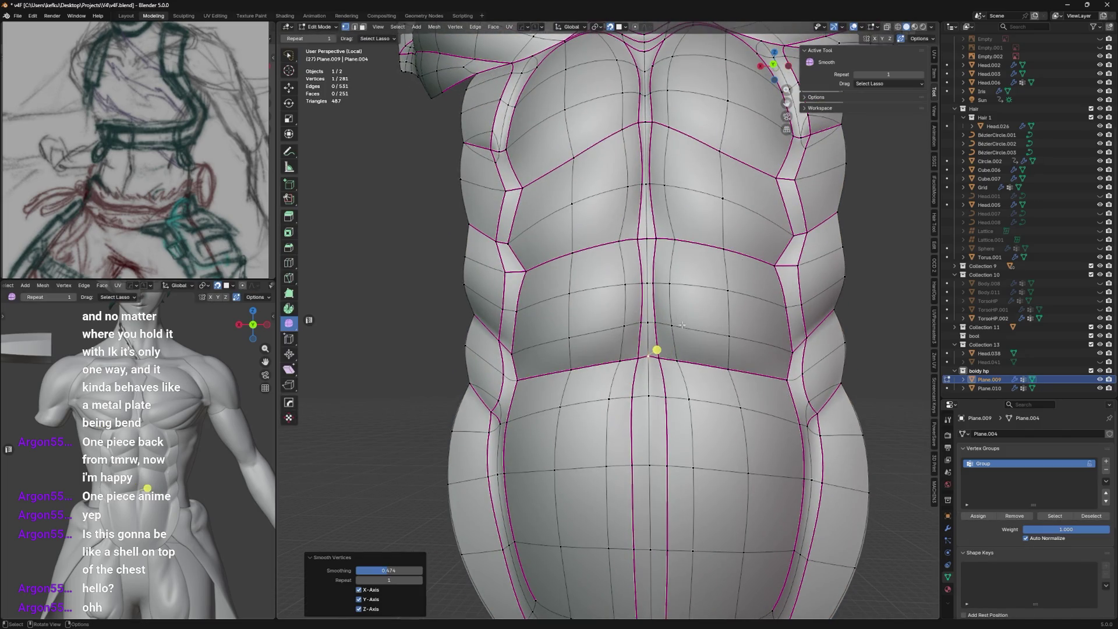
pyautogui.click(665, 351)
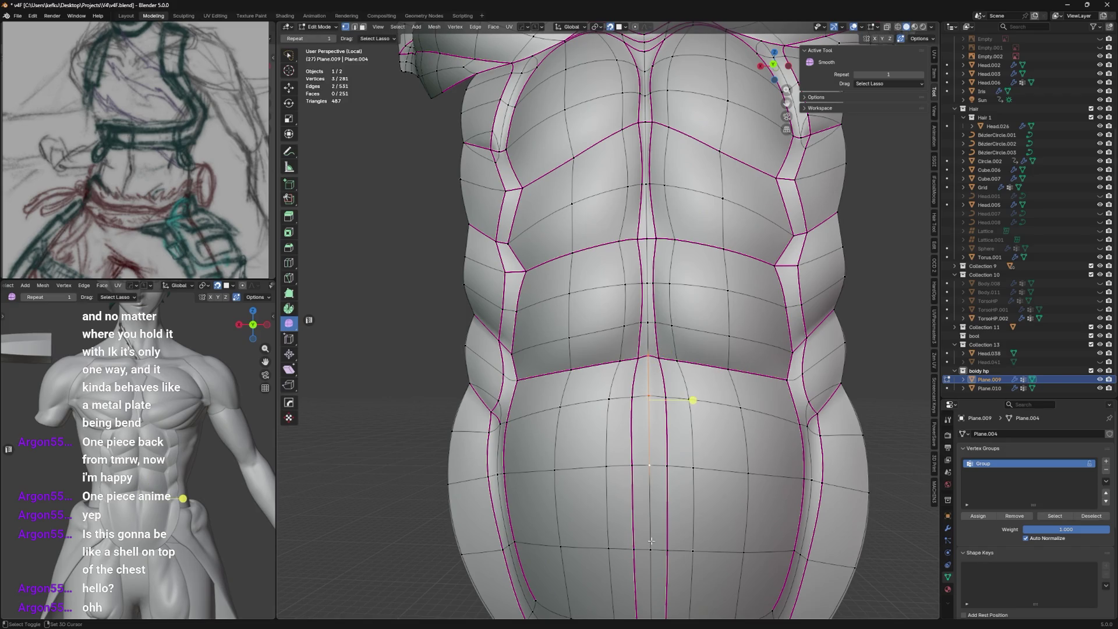
pyautogui.keyDown('shift'); pyautogui.click(651, 541); pyautogui.keyUp('shift')
pyautogui.moveTo(651, 542); pyautogui.dragTo(646, 450, button='middle')
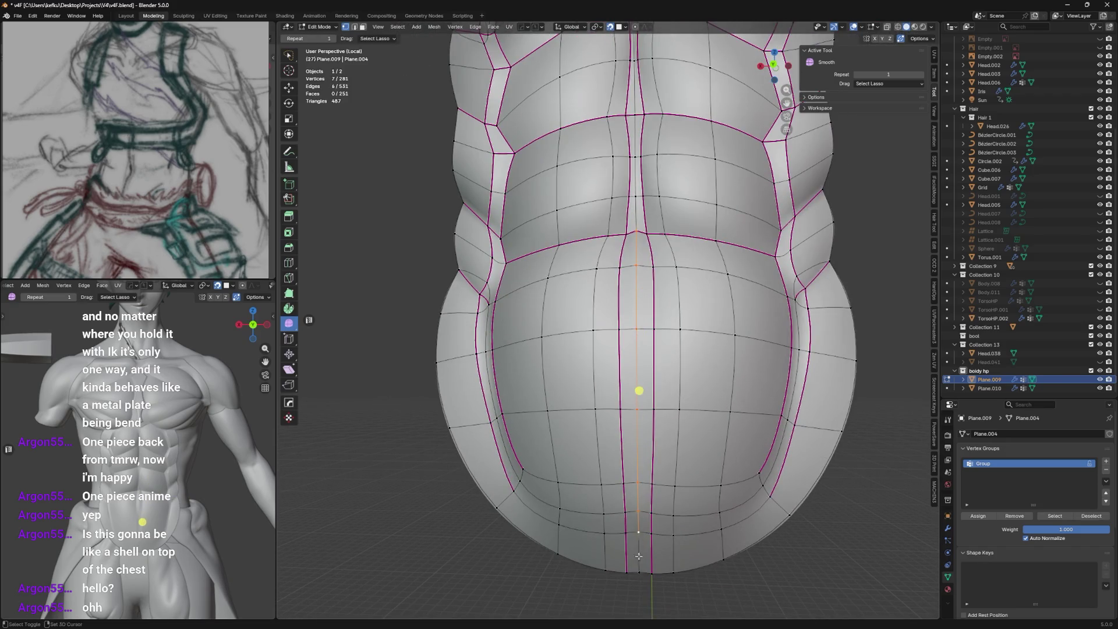
pyautogui.moveTo(639, 556)
pyautogui.mouseDown(button='middle')
pyautogui.moveTo(645, 487)
pyautogui.moveTo(634, 561)
pyautogui.mouseUp(button='middle')
pyautogui.keyDown('shift'); pyautogui.click(638, 494); pyautogui.keyUp('shift')
pyautogui.moveTo(633, 391); pyautogui.dragTo(648, 361)
pyautogui.moveTo(649, 361)
pyautogui.mouseDown(button='middle')
pyautogui.moveTo(644, 271)
pyautogui.moveTo(713, 263)
pyautogui.mouseUp(button='middle')
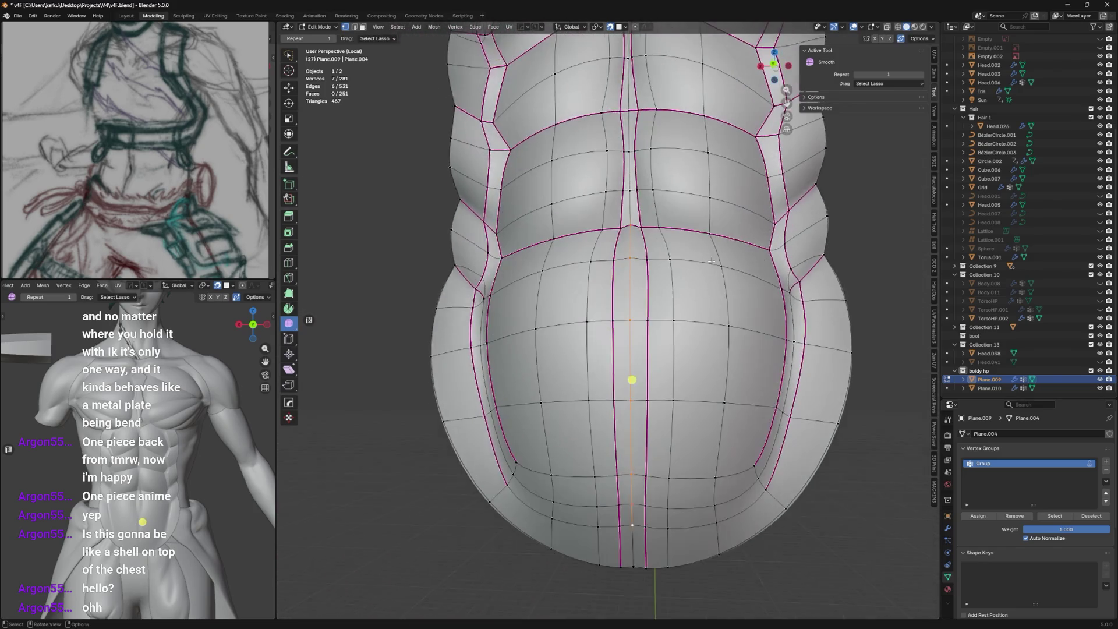
# Nudge the sternum vertex into place from a back view and save the file.
pyautogui.press('ctrl+KP_1')
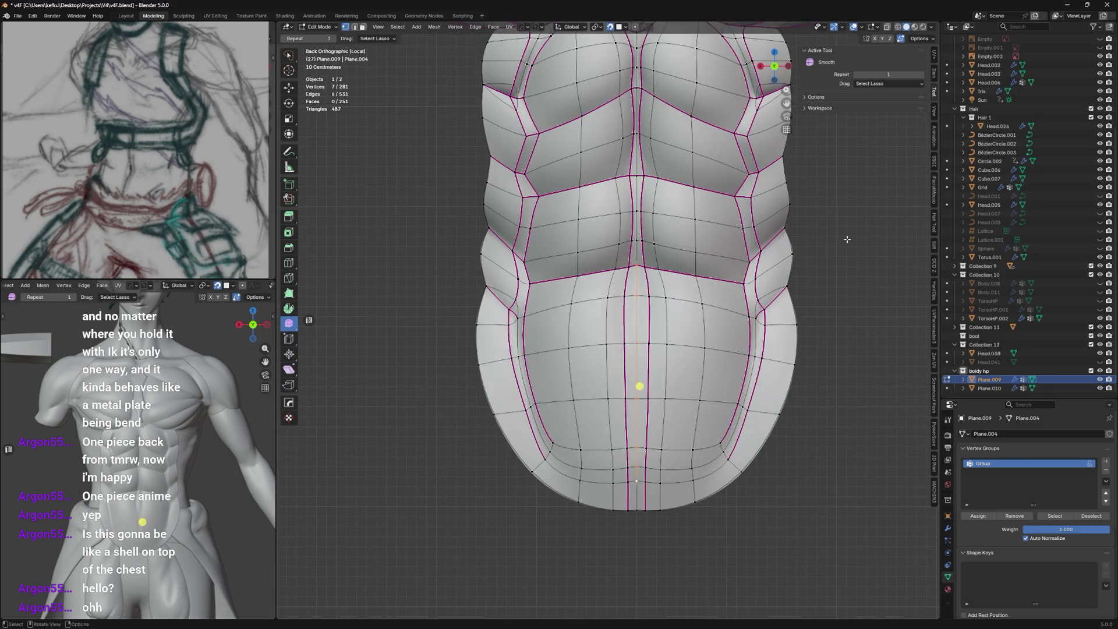
pyautogui.press('g')
pyautogui.moveTo(847, 238); pyautogui.dragTo(786, 262, button='middle')
pyautogui.scroll(3, 699, 305)
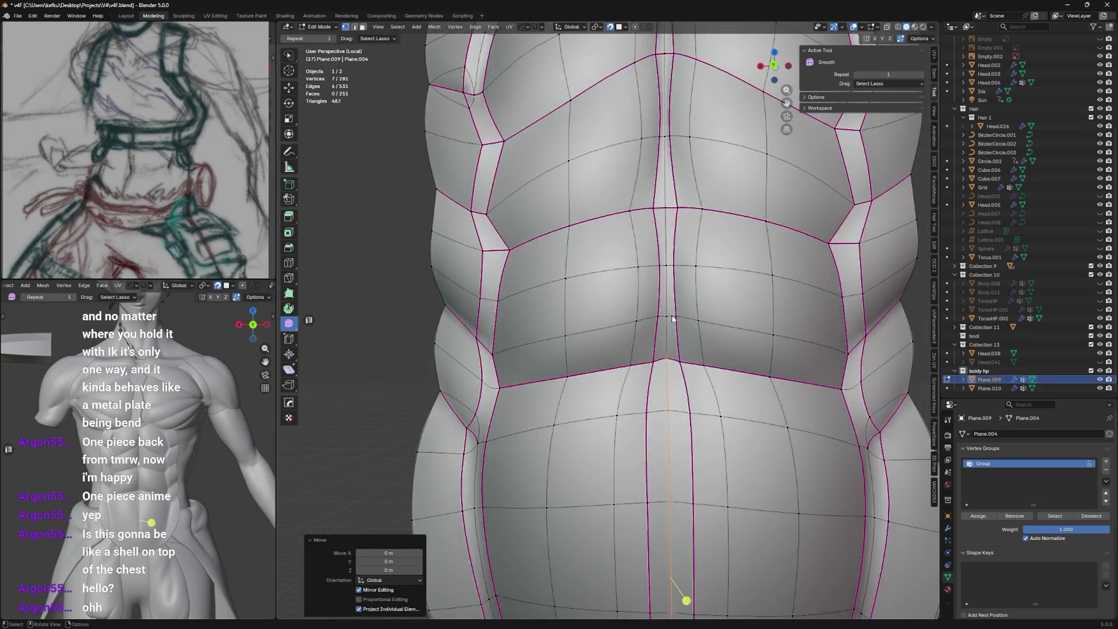
pyautogui.press('Tab')
pyautogui.press('Tab')
pyautogui.click(663, 295)
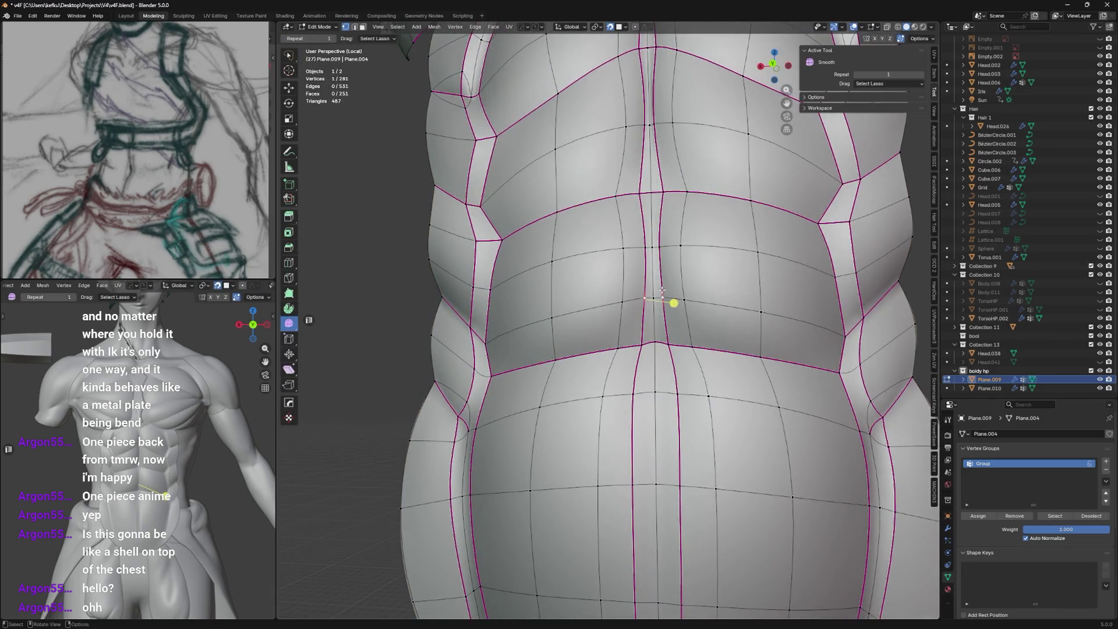
pyautogui.keyDown('shift'); pyautogui.moveTo(675, 303); pyautogui.dragTo(675, 370, button='middle'); pyautogui.keyUp('shift')
pyautogui.scroll(-5, 692, 370)
pyautogui.hotkey('ctrl', 's')
pyautogui.press('Tab')
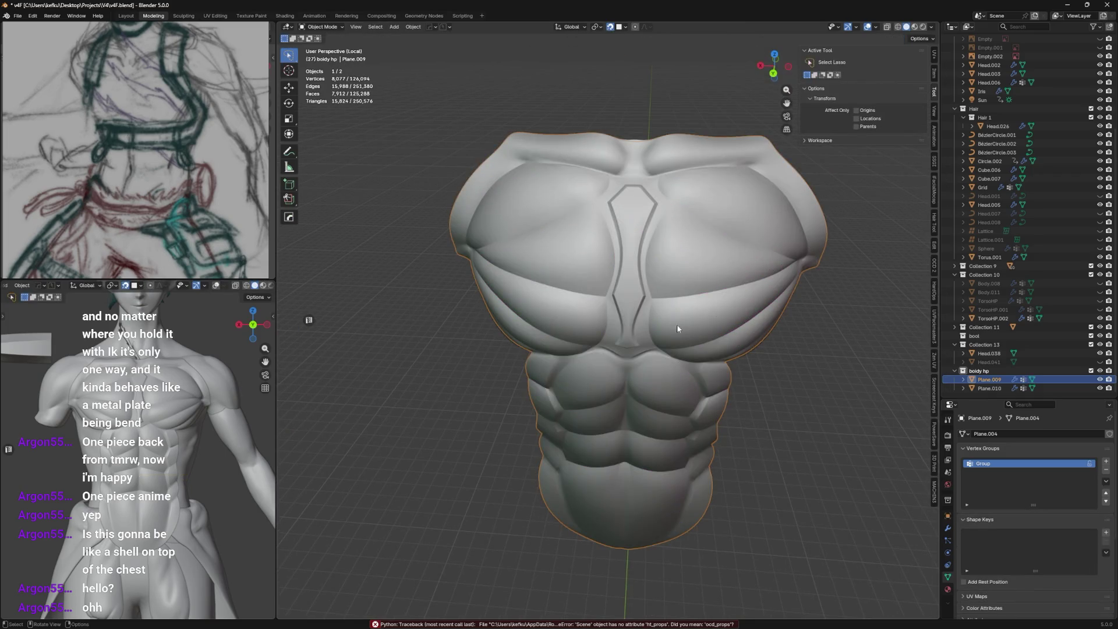
# Apply the Mirror modifier to the cage, try dissolving the centre edges and undo it.
pyautogui.click(948, 528)
pyautogui.hotkey('ctrl', 'a')
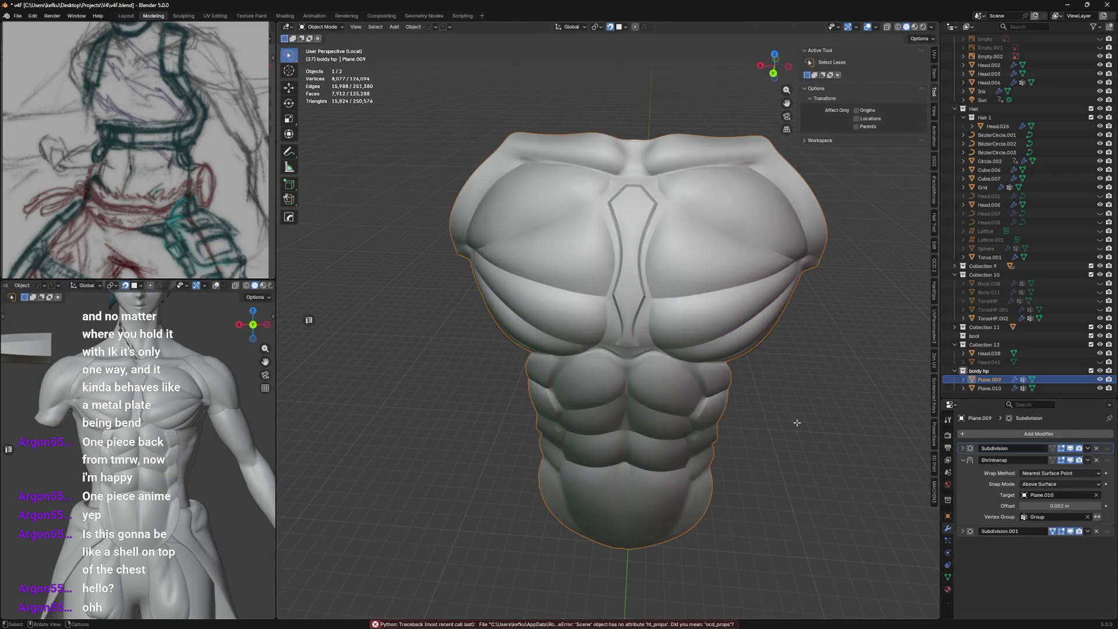
pyautogui.press('Tab')
pyautogui.scroll(3, 643, 304)
pyautogui.scroll(-3, 643, 303)
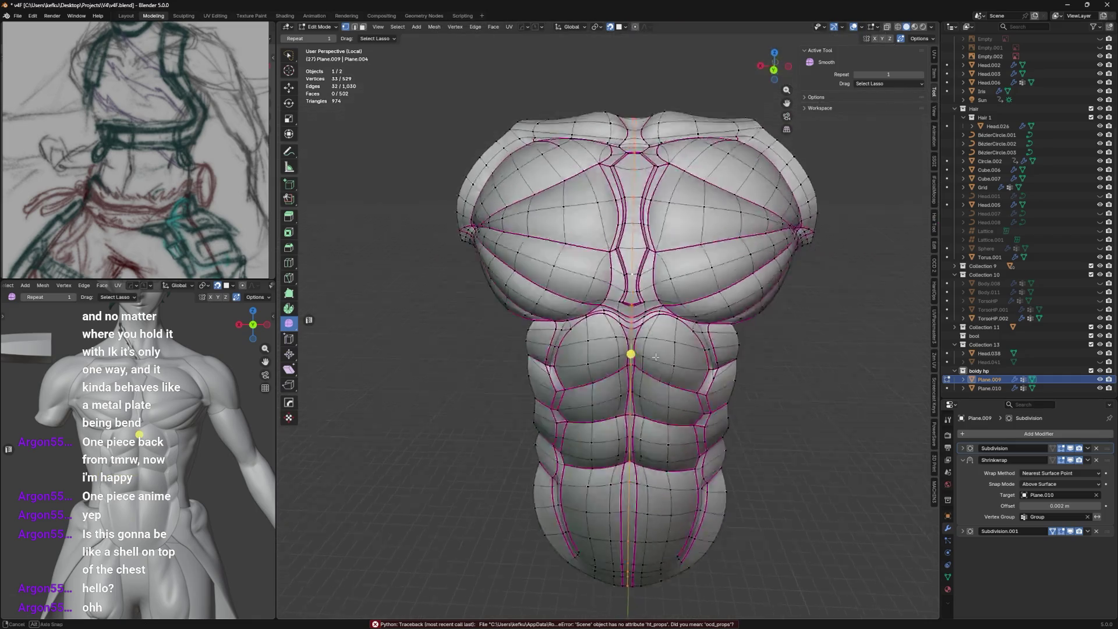
pyautogui.moveTo(643, 303)
pyautogui.mouseDown(button='middle')
pyautogui.moveTo(687, 297)
pyautogui.moveTo(663, 337)
pyautogui.mouseUp(button='middle')
pyautogui.press('x')
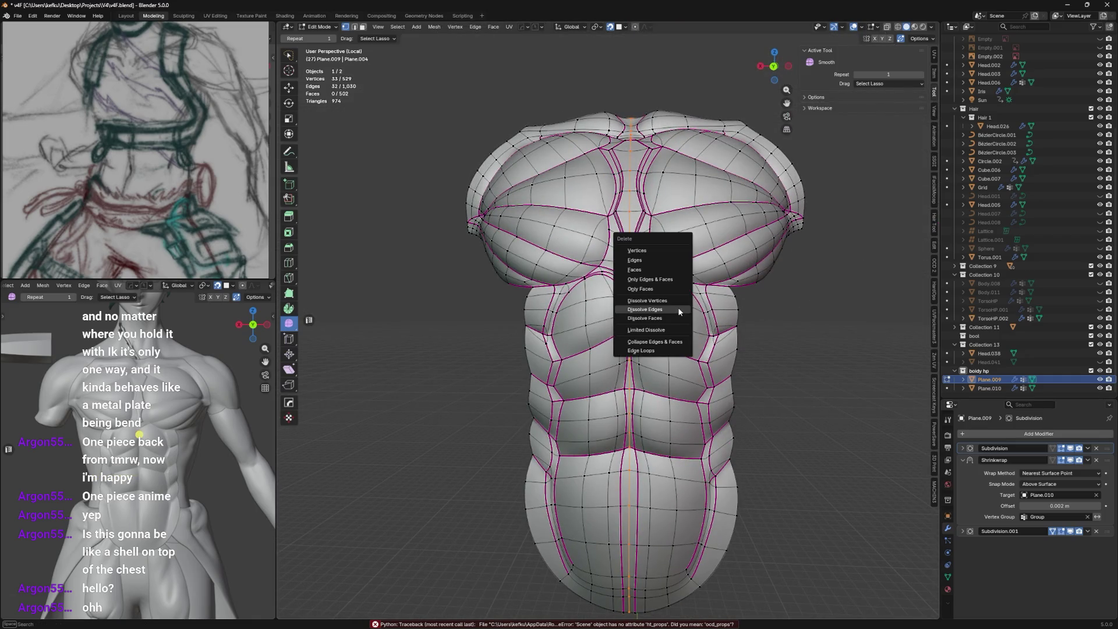
pyautogui.click(678, 307)
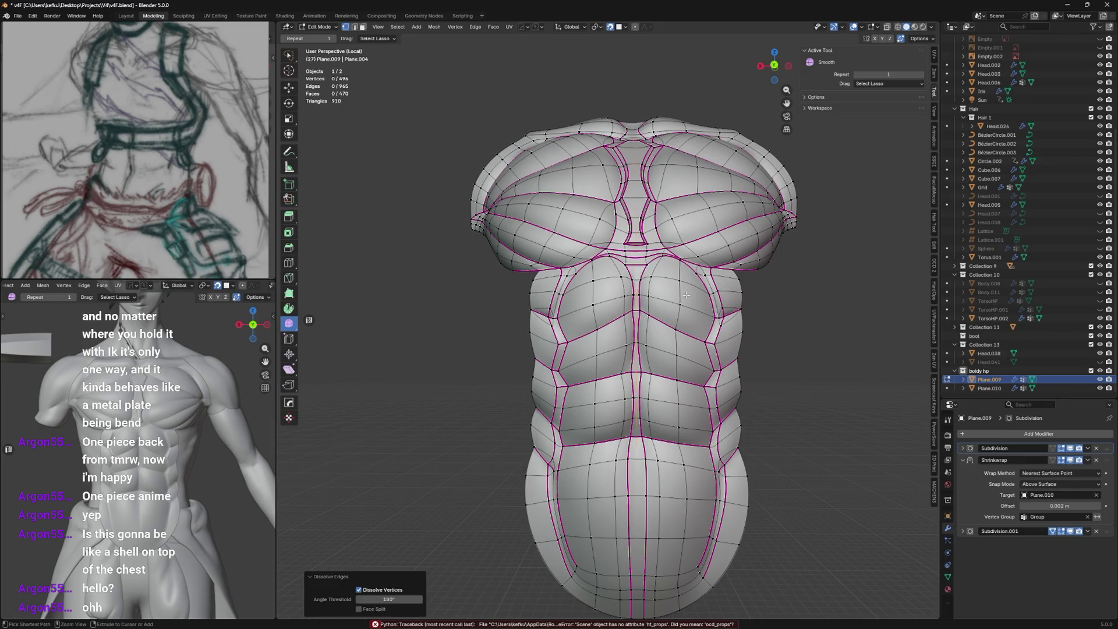
pyautogui.hotkey('ctrl', 'z')
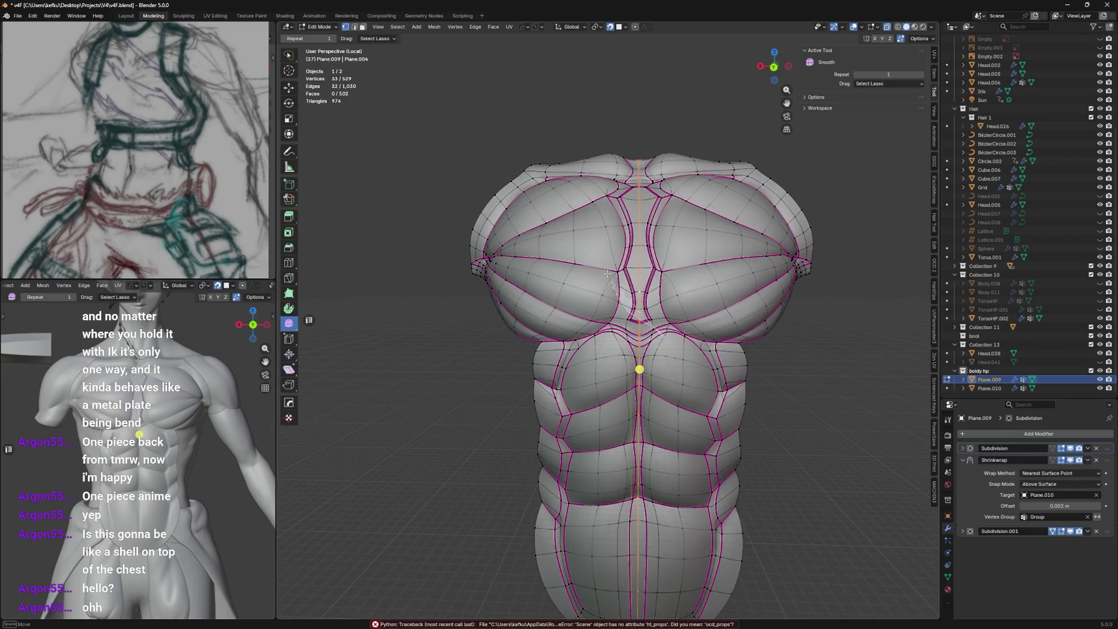
# Trim the centre-line selection to fewer edges and dissolve those instead.
pyautogui.moveTo(608, 115); pyautogui.dragTo(639, 332)
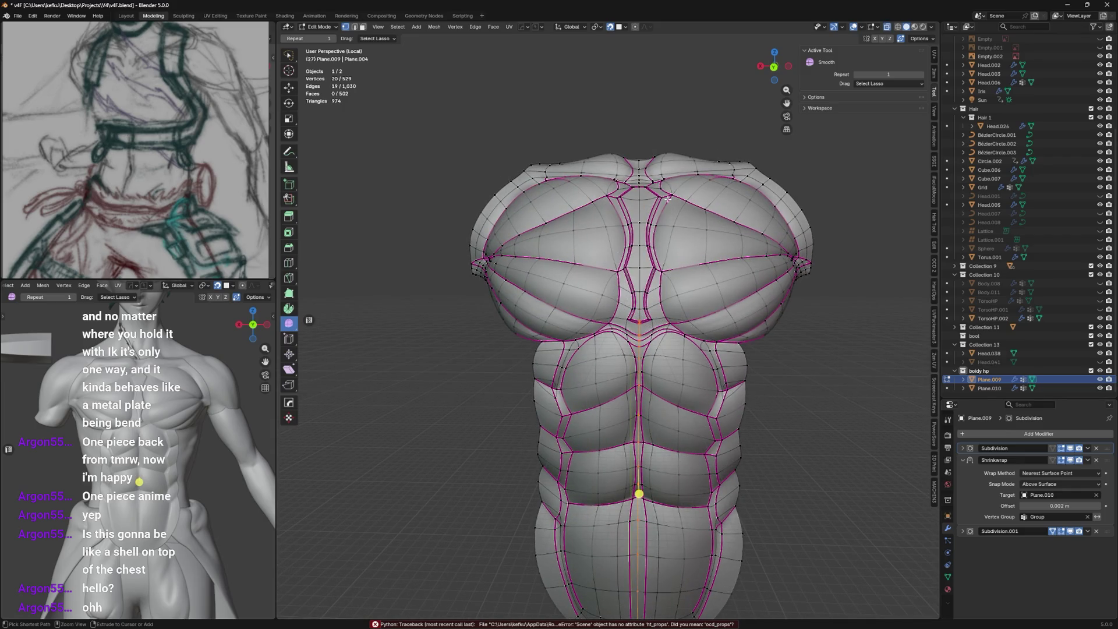
pyautogui.moveTo(612, 223); pyautogui.dragTo(640, 356)
pyautogui.moveTo(661, 358)
pyautogui.keyDown('shift'); pyautogui.mouseDown(button='middle')
pyautogui.moveTo(660, 262)
pyautogui.moveTo(678, 289)
pyautogui.moveTo(663, 296)
pyautogui.moveTo(656, 341)
pyautogui.mouseUp(button='middle'); pyautogui.keyUp('shift')
pyautogui.press('x')
pyautogui.click(667, 300)
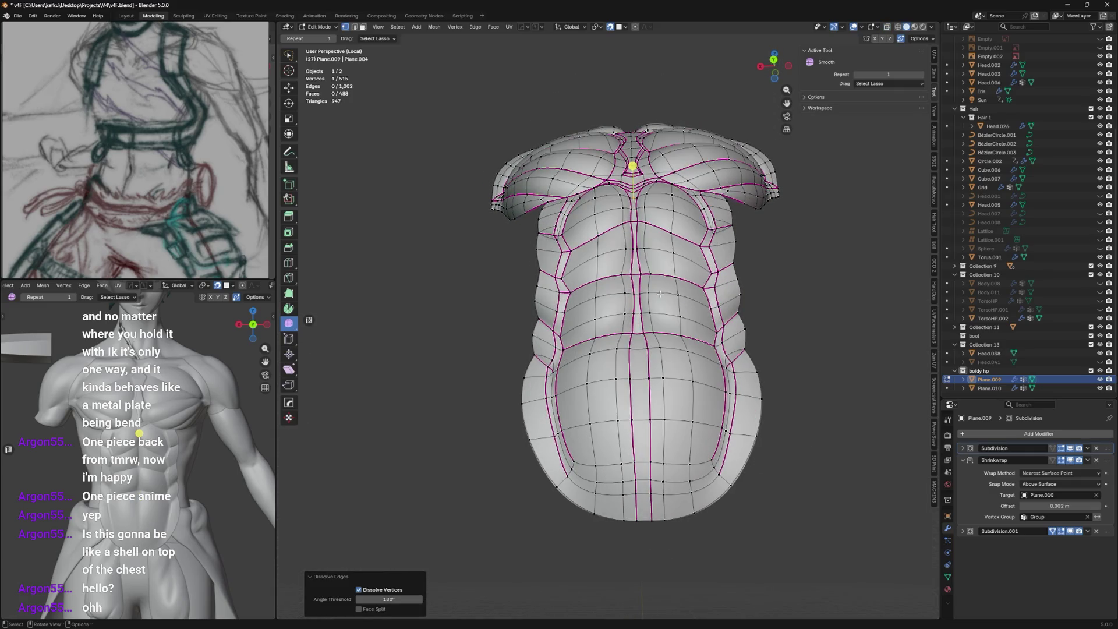
pyautogui.press('Tab')
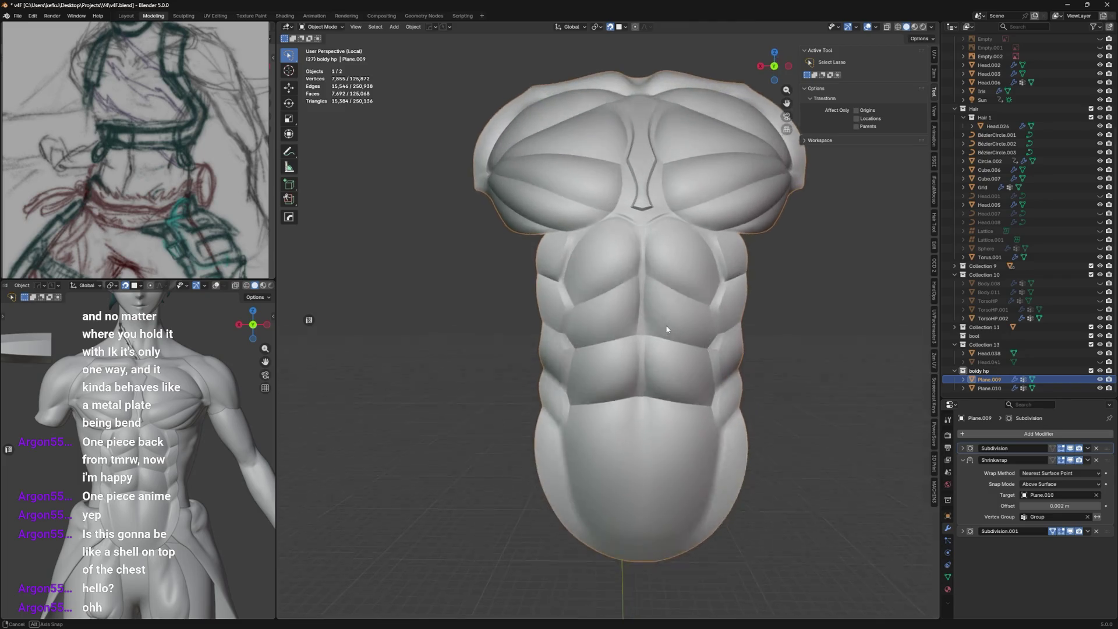
pyautogui.scroll(3, 665, 288)
pyautogui.scroll(3, 673, 281)
pyautogui.press('Tab')
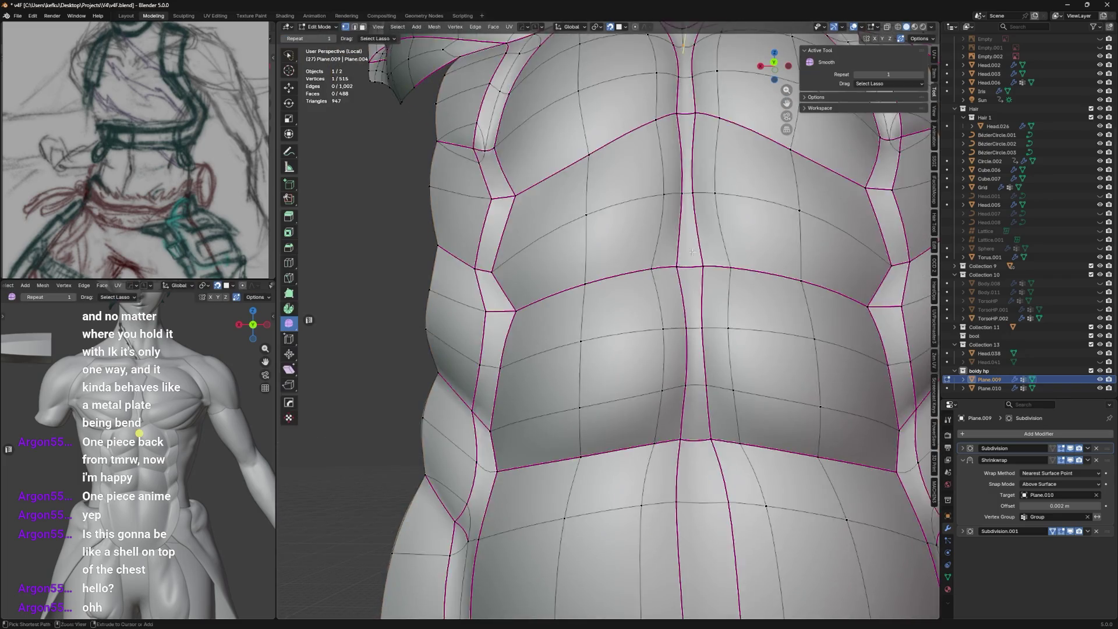
pyautogui.scroll(-3, 674, 280)
# Start a centre loop cut and a knife cut at the sternum, cancelling the knife, then view the shell.
pyautogui.hotkey('ctrl', 'r')
pyautogui.click(664, 420)
pyautogui.press('Tab')
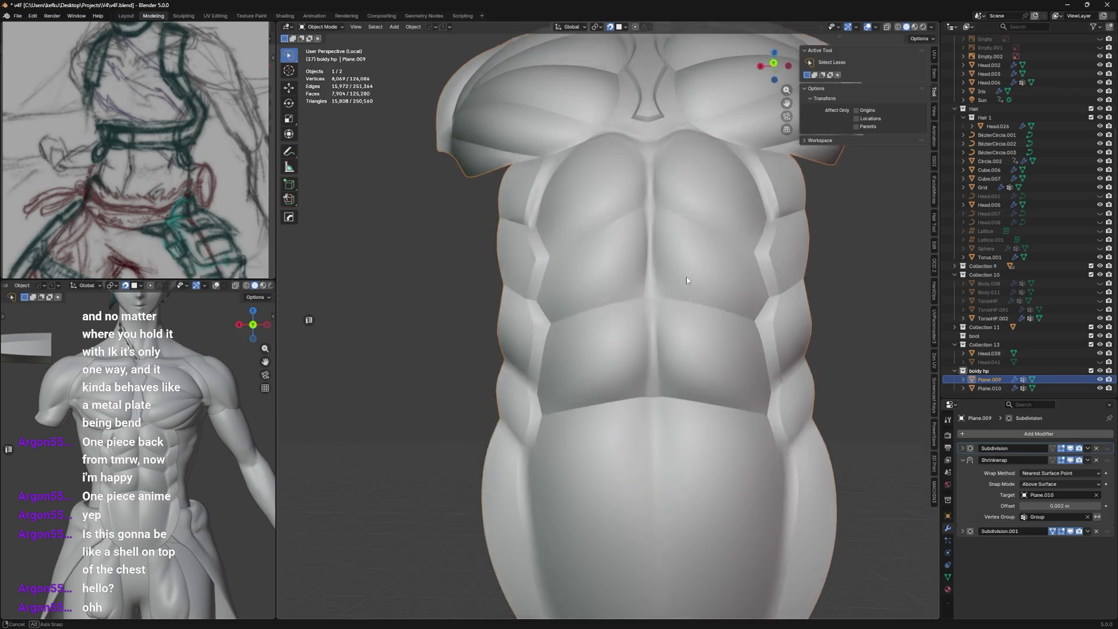
pyautogui.scroll(2, 683, 273)
pyautogui.moveTo(684, 274); pyautogui.dragTo(660, 269, button='middle')
pyautogui.press('Tab')
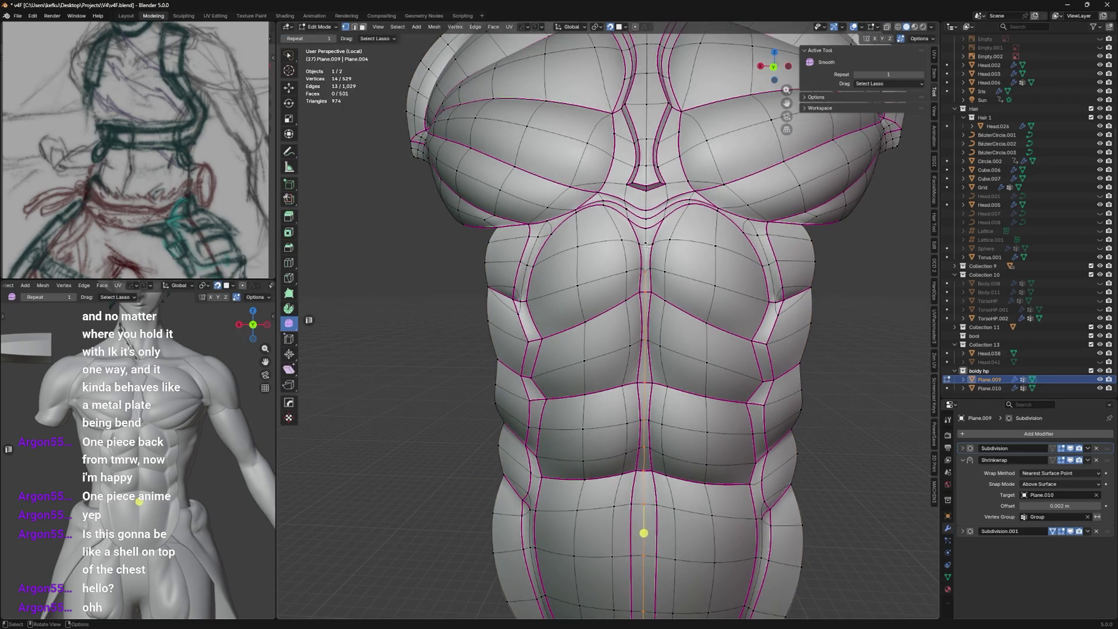
pyautogui.click(647, 271)
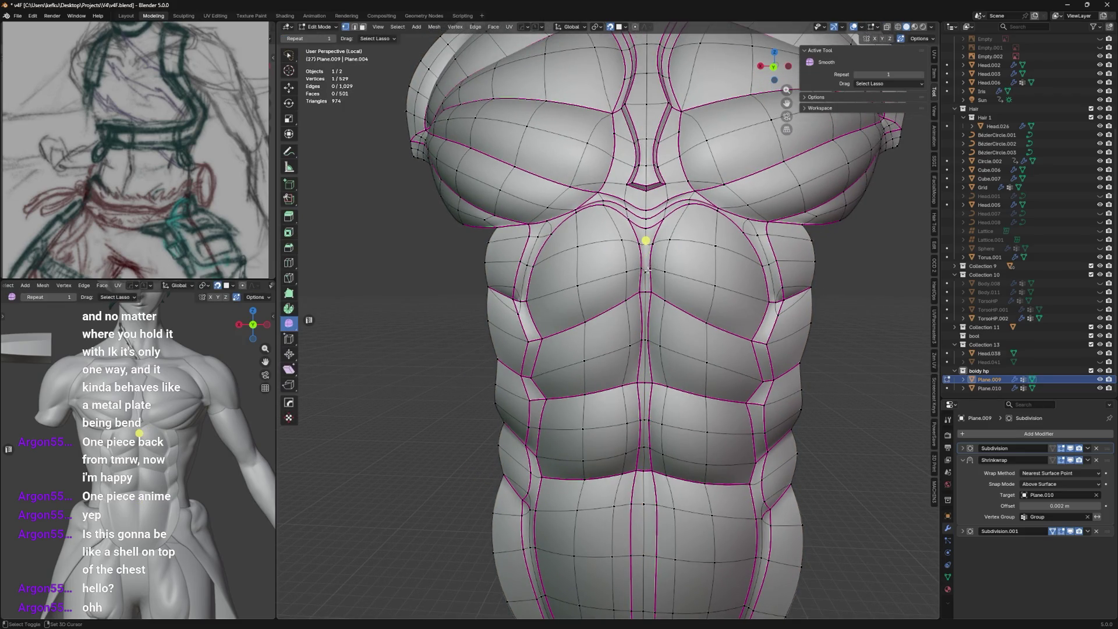
pyautogui.press('k')
pyautogui.press('Escape')
pyautogui.press('Tab')
pyautogui.scroll(-3, 666, 270)
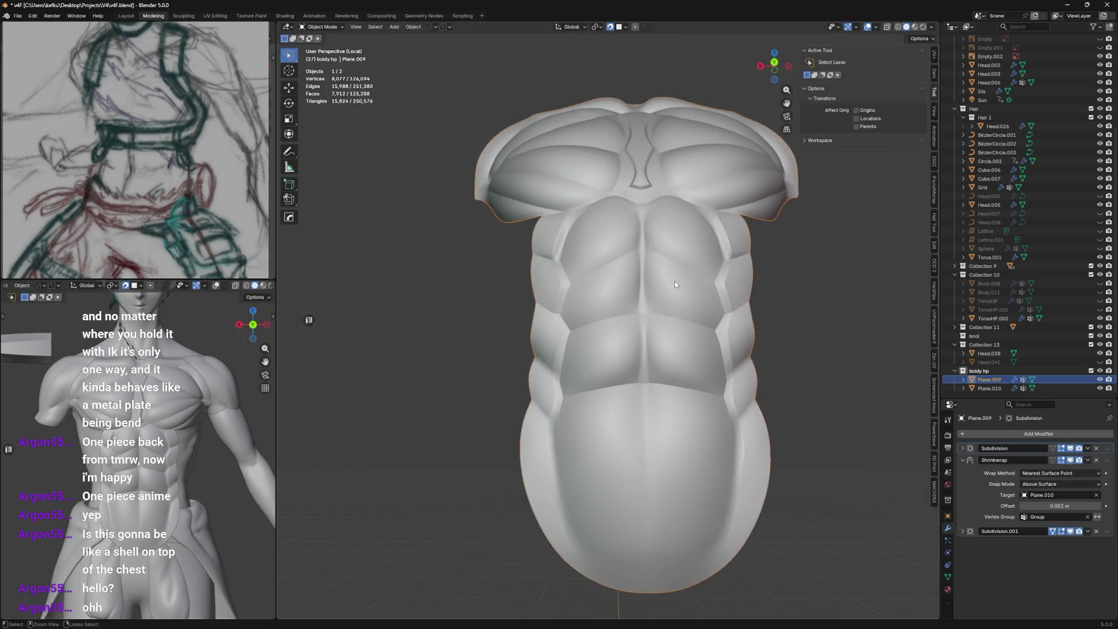
pyautogui.scroll(3, 675, 282)
# Circle-select the central strip of belly faces, deselecting the top ones.
pyautogui.press('Tab')
pyautogui.moveTo(682, 252)
pyautogui.mouseDown(button='middle')
pyautogui.moveTo(612, 262)
pyautogui.moveTo(682, 262)
pyautogui.mouseUp(button='middle')
pyautogui.scroll(-3, 664, 306)
pyautogui.press('Tab')
pyautogui.press('Tab')
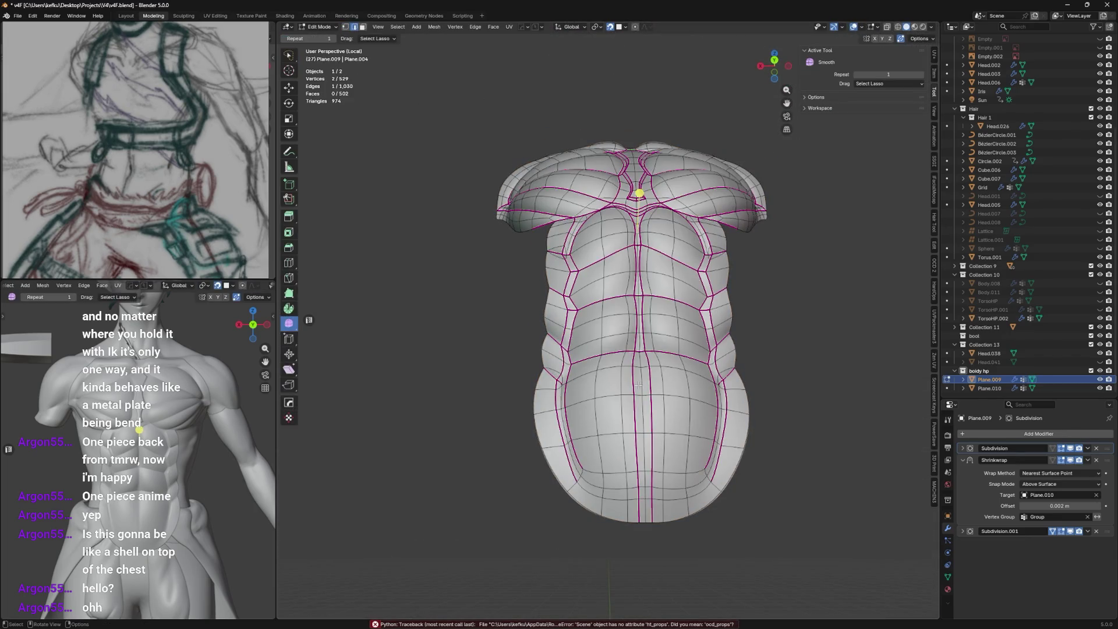
pyautogui.keyDown('alt'); pyautogui.click(639, 375); pyautogui.keyUp('alt')
pyautogui.scroll(1, 638, 373)
pyautogui.press('c')
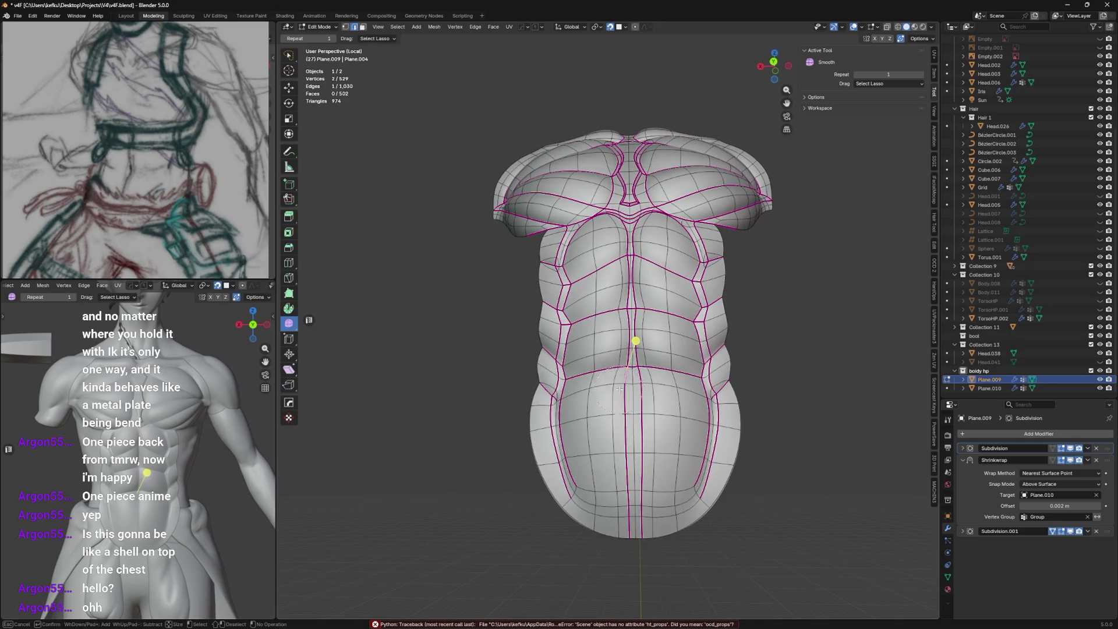
pyautogui.moveTo(629, 375)
pyautogui.mouseDown()
pyautogui.moveTo(640, 422)
pyautogui.moveTo(634, 538)
pyautogui.mouseUp()
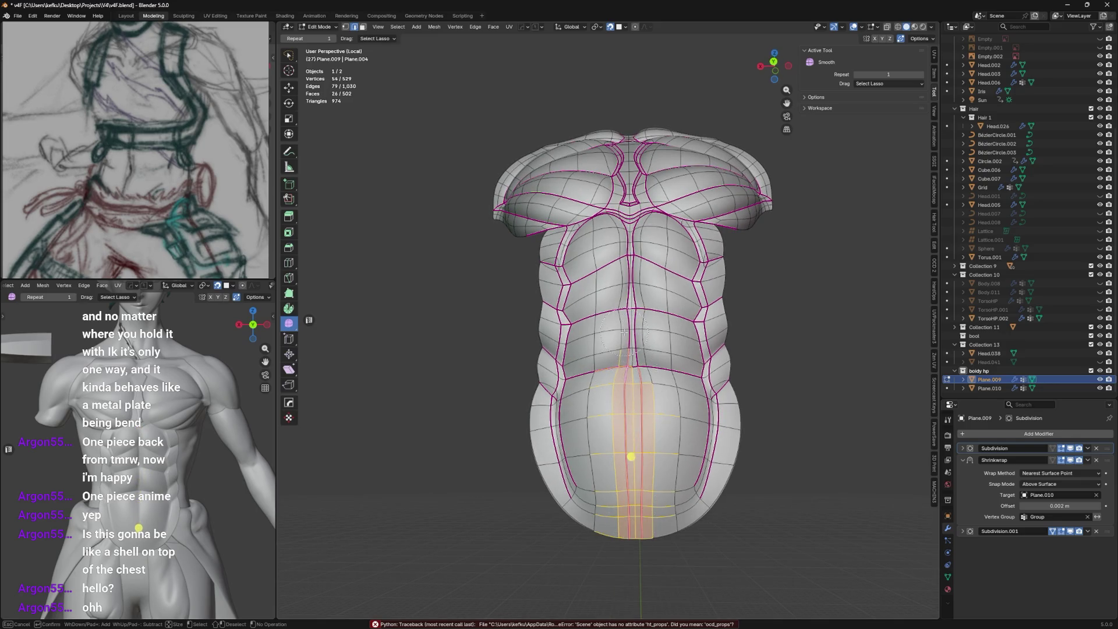
pyautogui.middleClick(624, 374)
pyautogui.press('Escape')
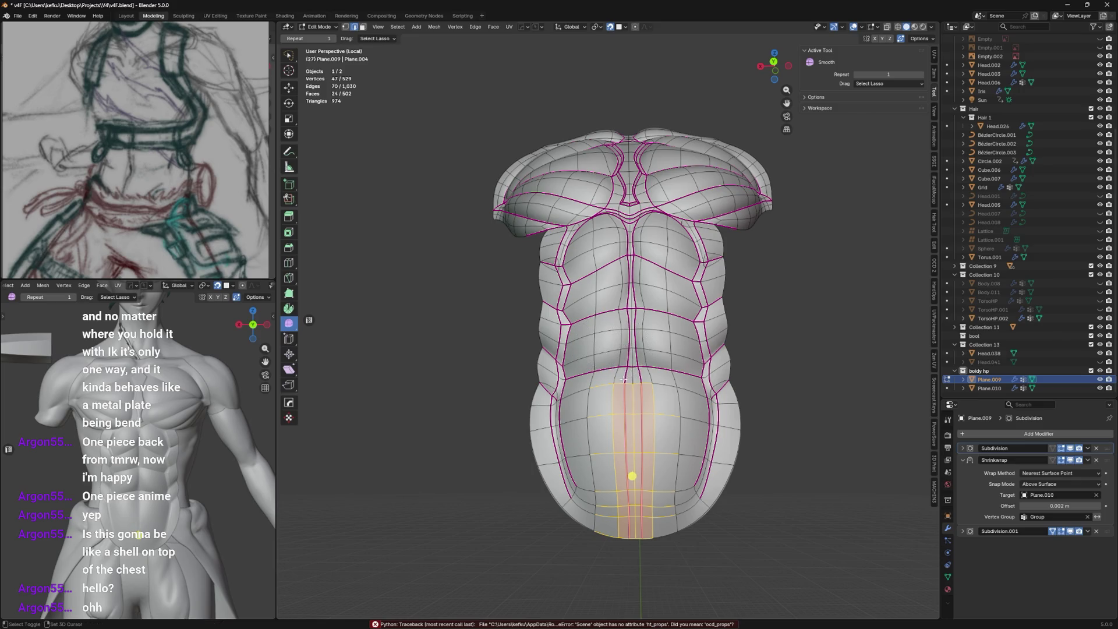
# Set and readjust the edge crease on the belly strip, then view the creased shell.
pyautogui.hotkey('shift', 'e')
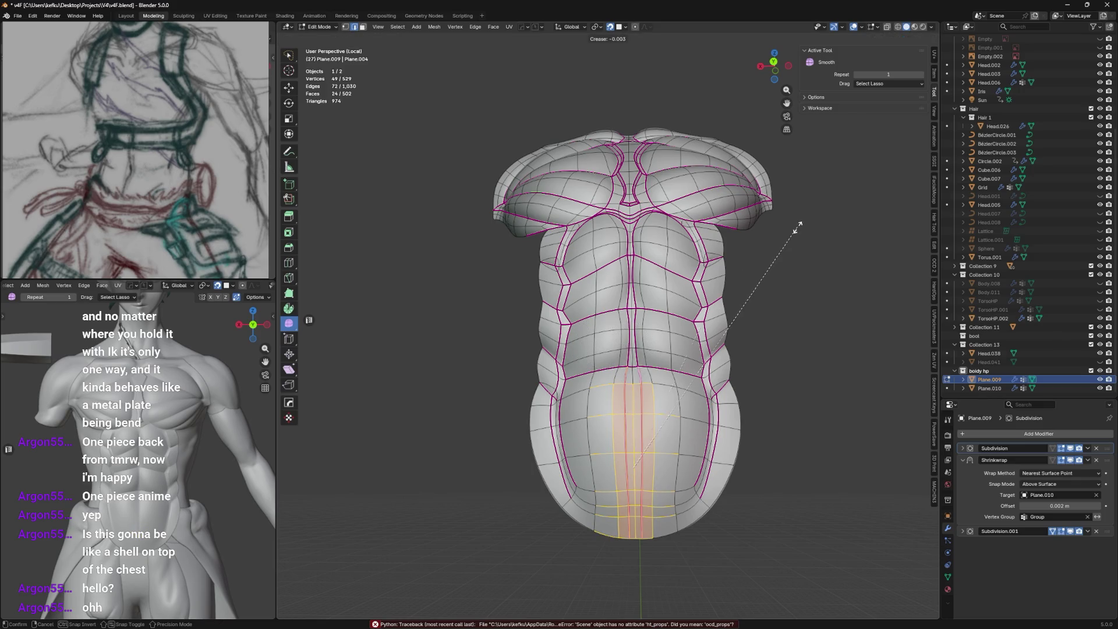
pyautogui.click(795, 229)
pyautogui.hotkey('shift', 'e')
pyautogui.click(630, 450)
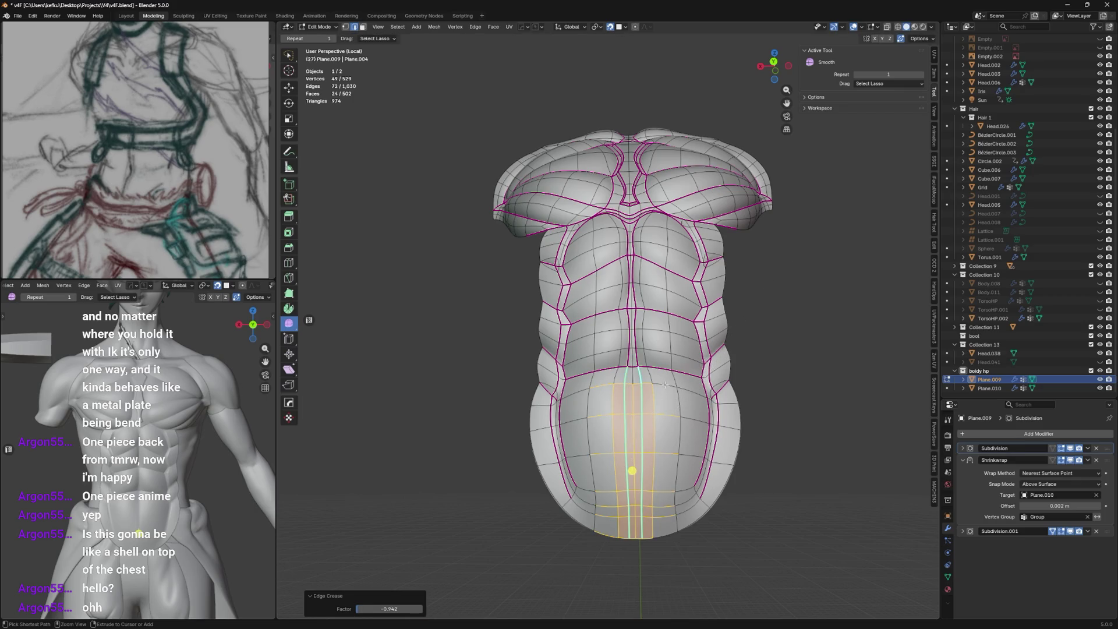
pyautogui.hotkey('ctrl', 'e')
pyautogui.click(666, 391)
pyautogui.press('Tab')
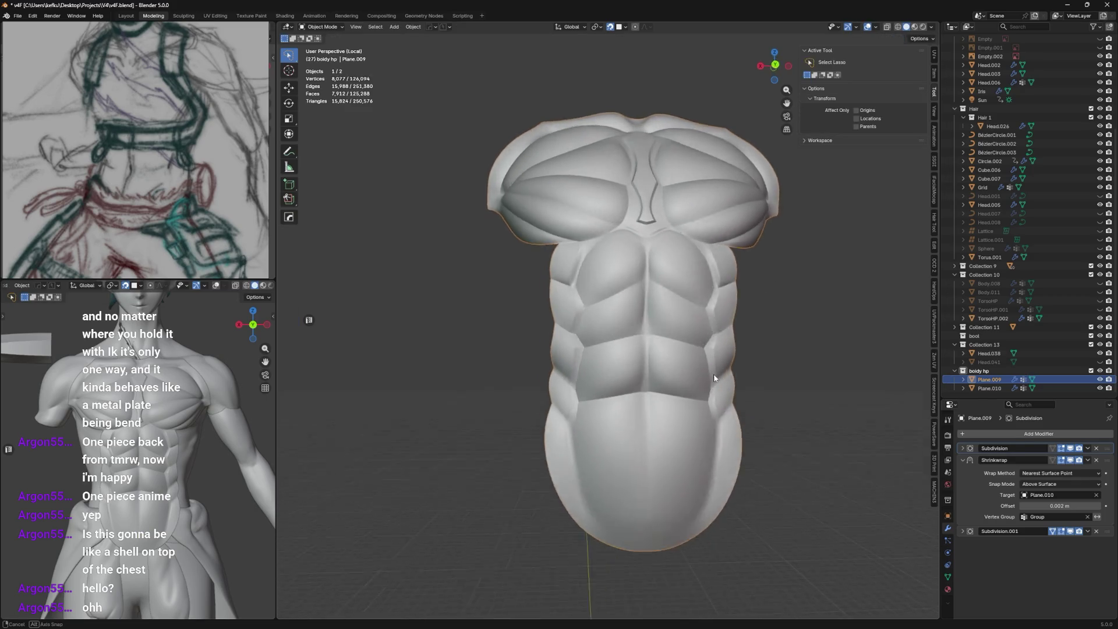
# Slide the lower-left and lower-right belly vertices along their edges.
pyautogui.moveTo(665, 394)
pyautogui.mouseDown(button='middle')
pyautogui.moveTo(674, 403)
pyautogui.moveTo(665, 424)
pyautogui.mouseUp(button='middle')
pyautogui.press('Tab')
pyautogui.press('Tab')
pyautogui.moveTo(658, 346)
pyautogui.mouseDown(button='middle')
pyautogui.moveTo(611, 396)
pyautogui.moveTo(647, 397)
pyautogui.mouseUp(button='middle')
pyautogui.scroll(3, 647, 397)
pyautogui.press('Tab')
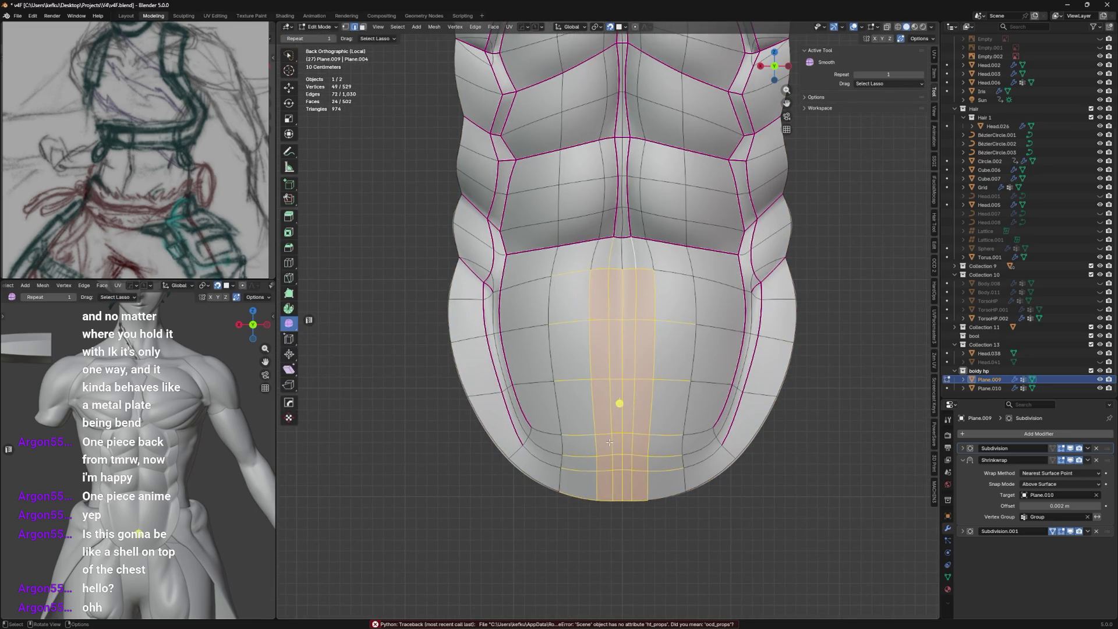
pyautogui.click(577, 454)
pyautogui.press('g')
pyautogui.press('g')
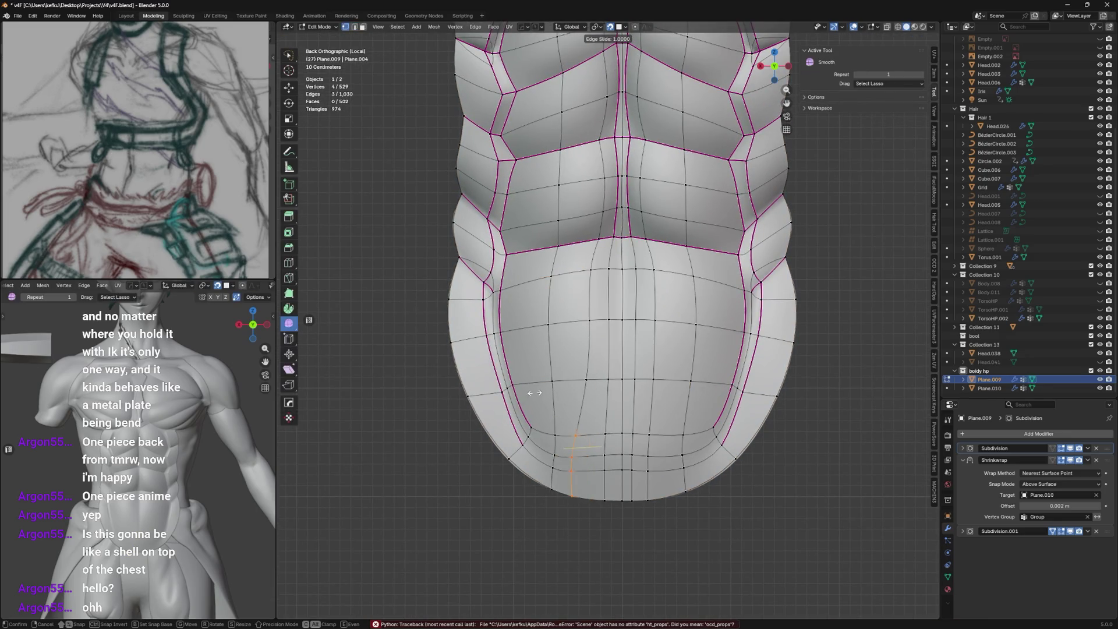
pyautogui.click(534, 392)
pyautogui.click(650, 425)
pyautogui.press('g')
pyautogui.press('g')
pyautogui.click(664, 524)
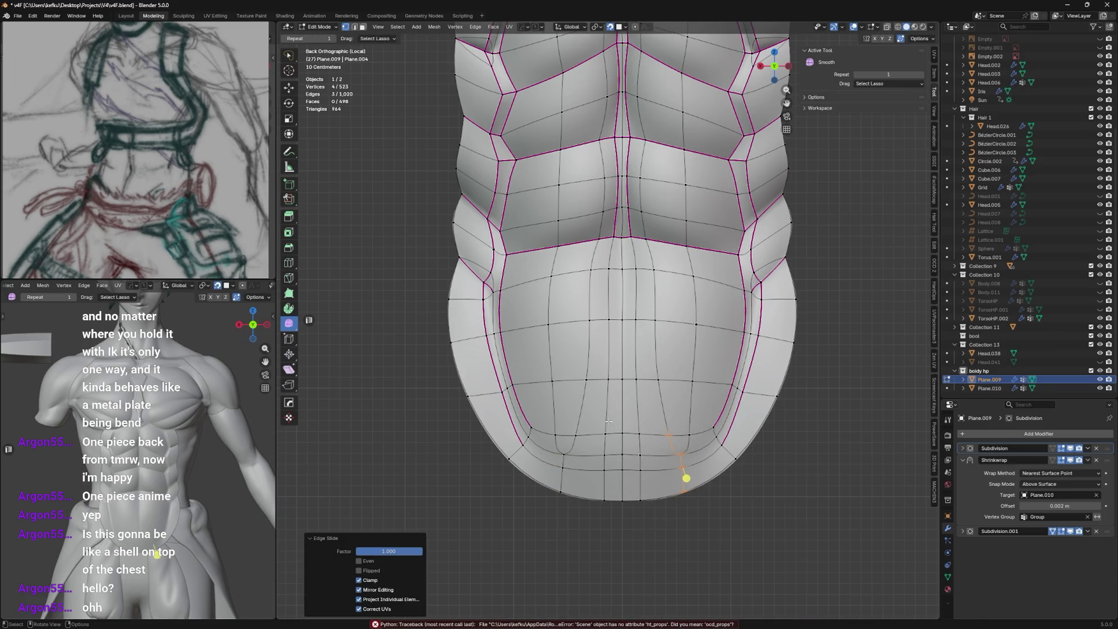
# Vertex-slide one vertex on each side of the belly into position.
pyautogui.click(582, 367)
pyautogui.hotkey('shift', 'v')
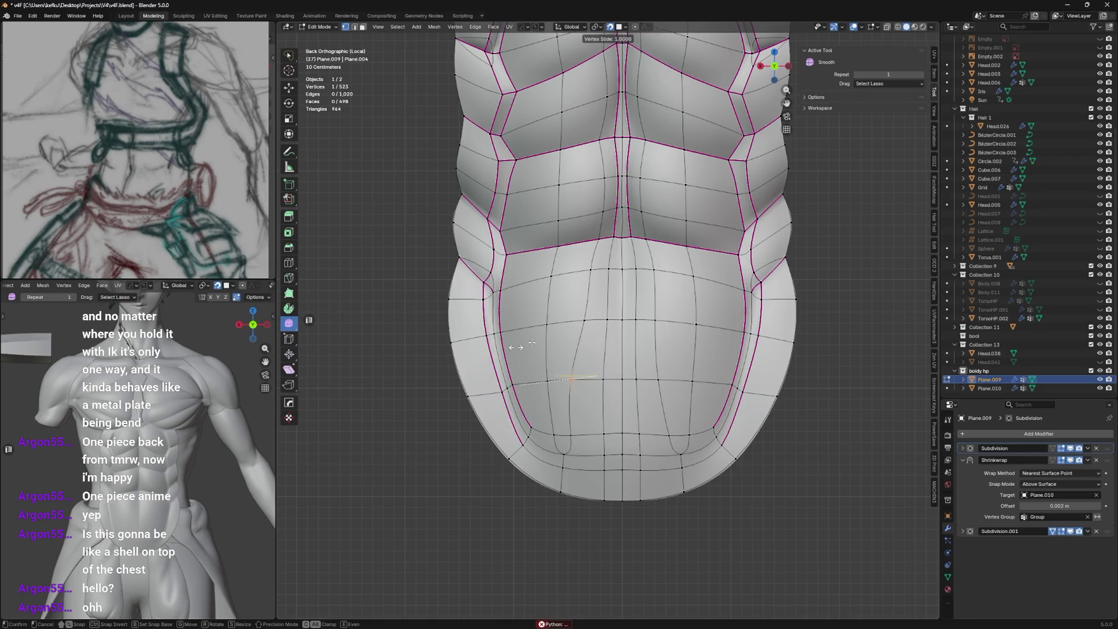
pyautogui.click(535, 382)
pyautogui.click(662, 384)
pyautogui.hotkey('shift', 'v')
pyautogui.click(709, 381)
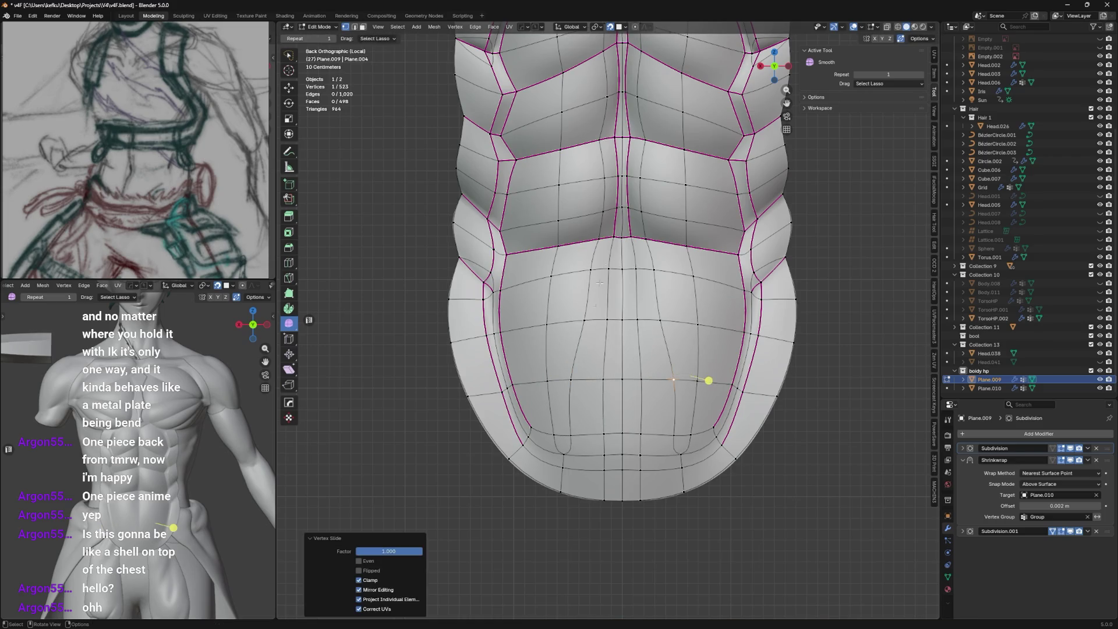
pyautogui.moveTo(708, 380)
pyautogui.mouseDown(button='middle')
pyautogui.moveTo(716, 262)
pyautogui.moveTo(752, 286)
pyautogui.mouseUp(button='middle')
# Slide two vertical edge columns on the belly so they merge into their neighbours.
pyautogui.click(622, 401)
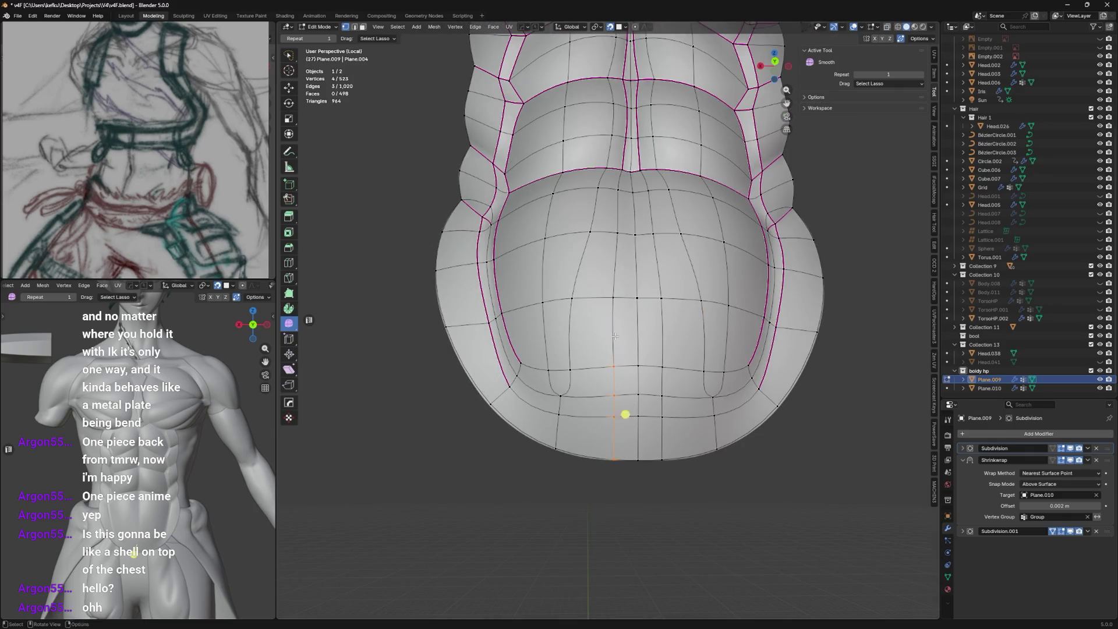
pyautogui.keyDown('shift'); pyautogui.click(603, 420); pyautogui.keyUp('shift')
pyautogui.press('g')
pyautogui.press('g')
pyautogui.click(597, 341)
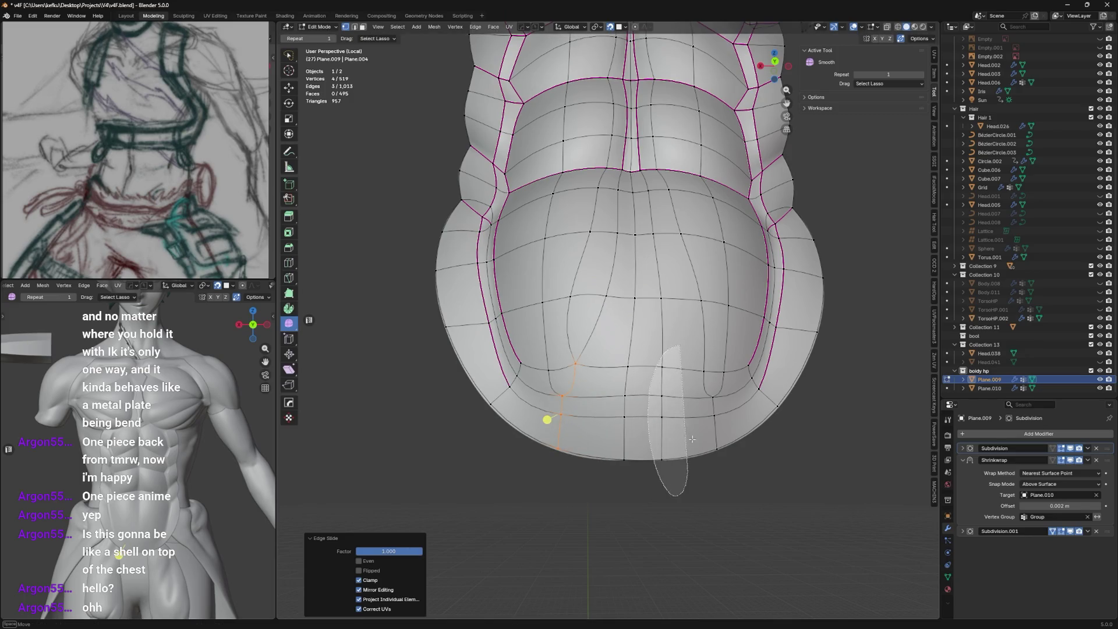
pyautogui.moveTo(664, 349); pyautogui.dragTo(673, 490)
pyautogui.press('g')
pyautogui.press('g')
pyautogui.click(726, 411)
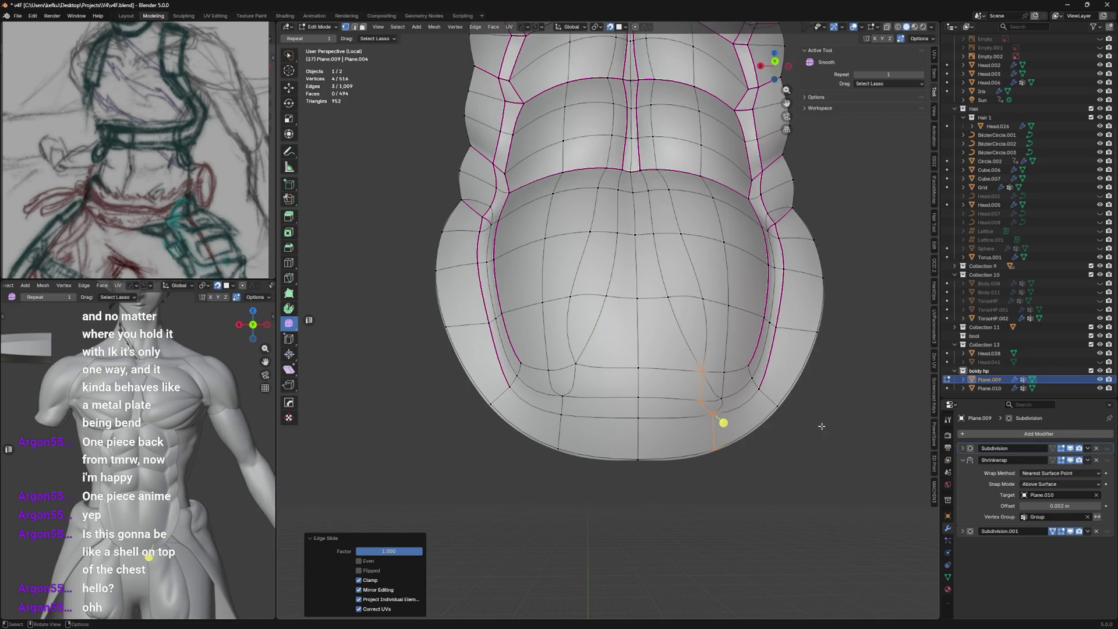
# Slide the lower corner vertex and collapse three stray vertex pairs into single points.
pyautogui.moveTo(702, 327); pyautogui.dragTo(678, 334, button='middle')
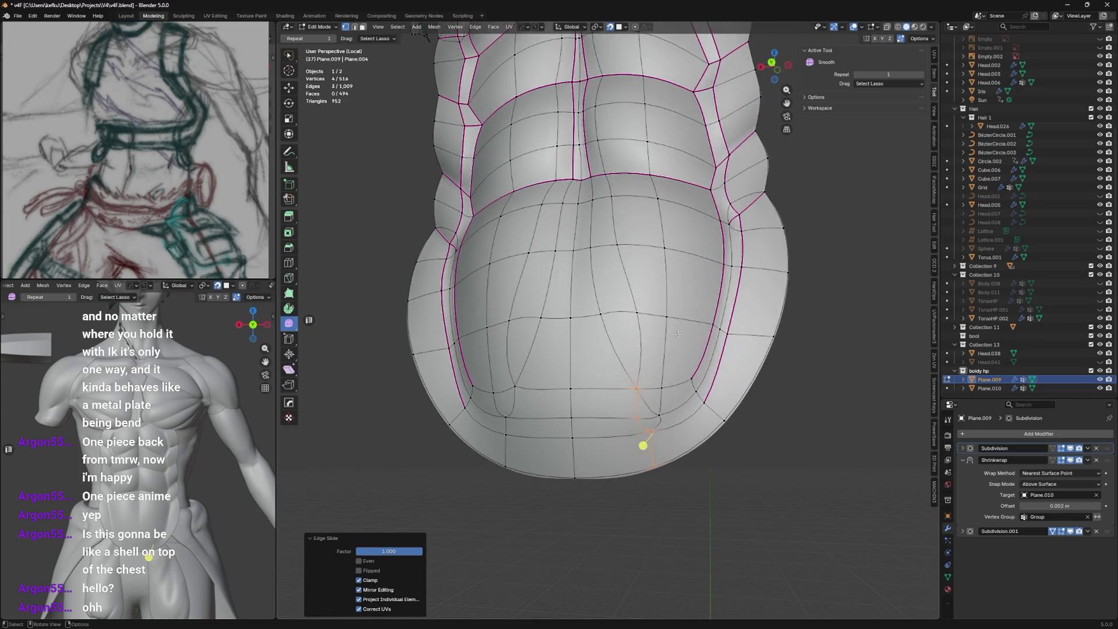
pyautogui.click(643, 406)
pyautogui.hotkey('shift', 'v')
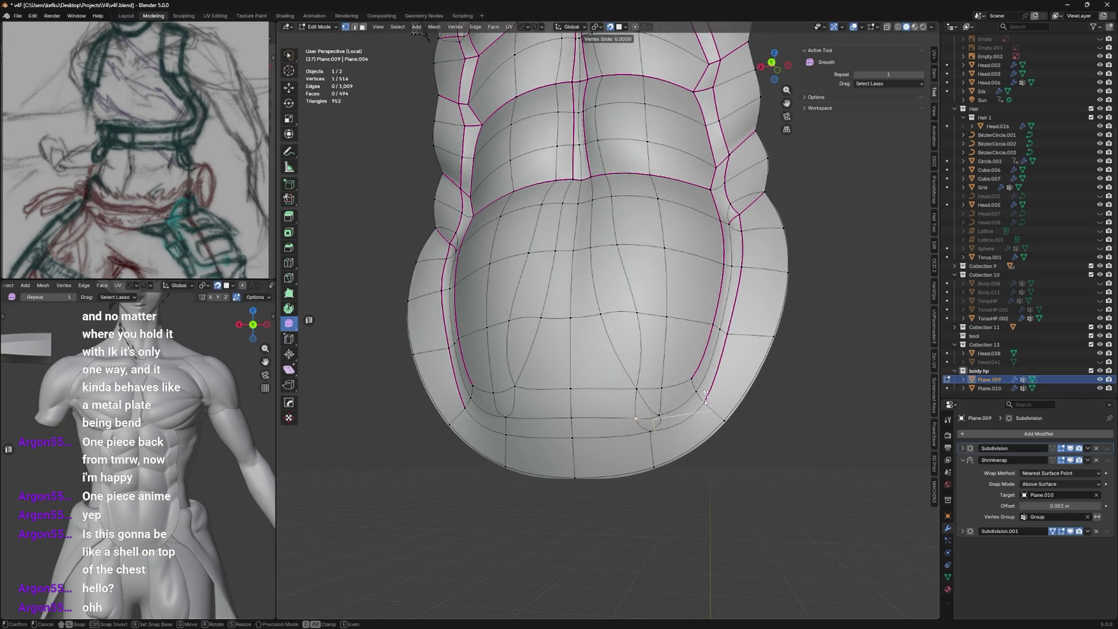
pyautogui.click(651, 421)
pyautogui.keyDown('shift'); pyautogui.click(666, 459); pyautogui.keyUp('shift')
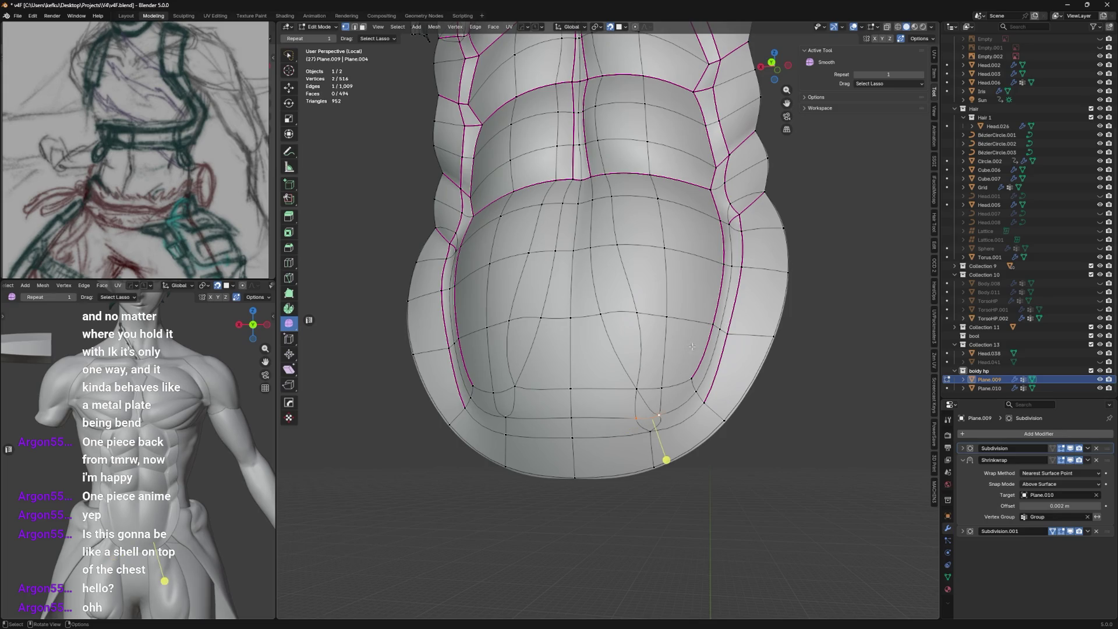
pyautogui.write('s0')
pyautogui.press('Return')
pyautogui.moveTo(692, 347)
pyautogui.mouseDown(button='middle')
pyautogui.moveTo(662, 374)
pyautogui.moveTo(725, 382)
pyautogui.mouseUp(button='middle')
pyautogui.keyDown('shift'); pyautogui.click(657, 371); pyautogui.keyUp('shift')
pyautogui.write('s0')
pyautogui.press('Return')
pyautogui.keyDown('shift'); pyautogui.click(563, 398); pyautogui.keyUp('shift')
pyautogui.write('s')
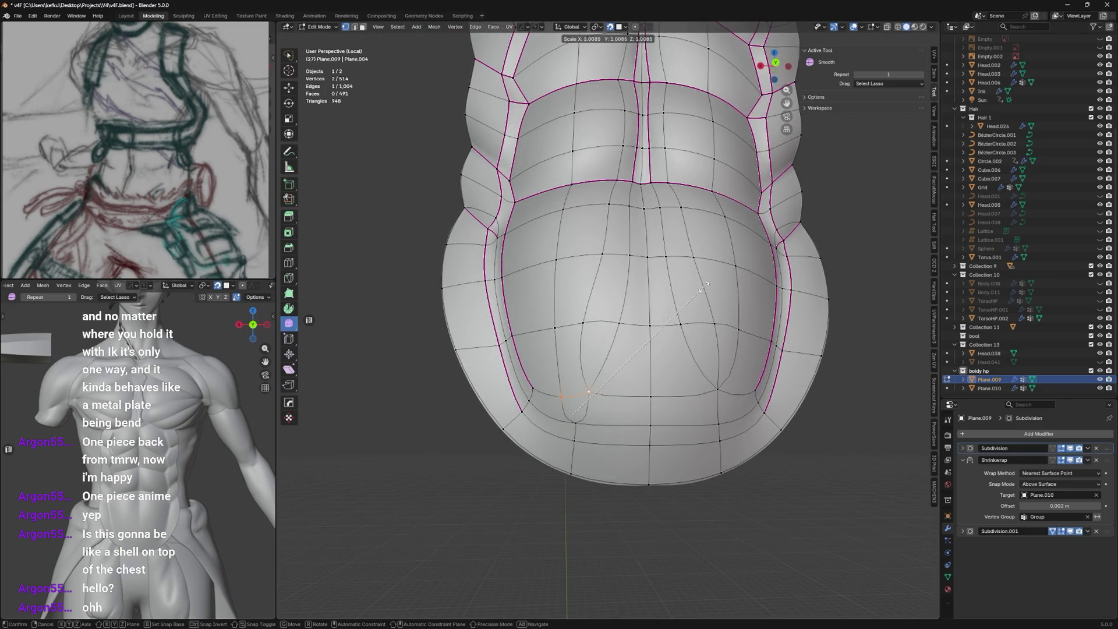
pyautogui.write('0')
pyautogui.press('Return')
# Check the merged corner in object mode, then reselect a lower-corner vertex for editing.
pyautogui.press('Tab')
pyautogui.moveTo(664, 315)
pyautogui.mouseDown(button='middle')
pyautogui.moveTo(675, 326)
pyautogui.moveTo(611, 367)
pyautogui.mouseUp(button='middle')
pyautogui.press('Tab')
pyautogui.keyDown('shift'); pyautogui.click(573, 482); pyautogui.keyUp('shift')
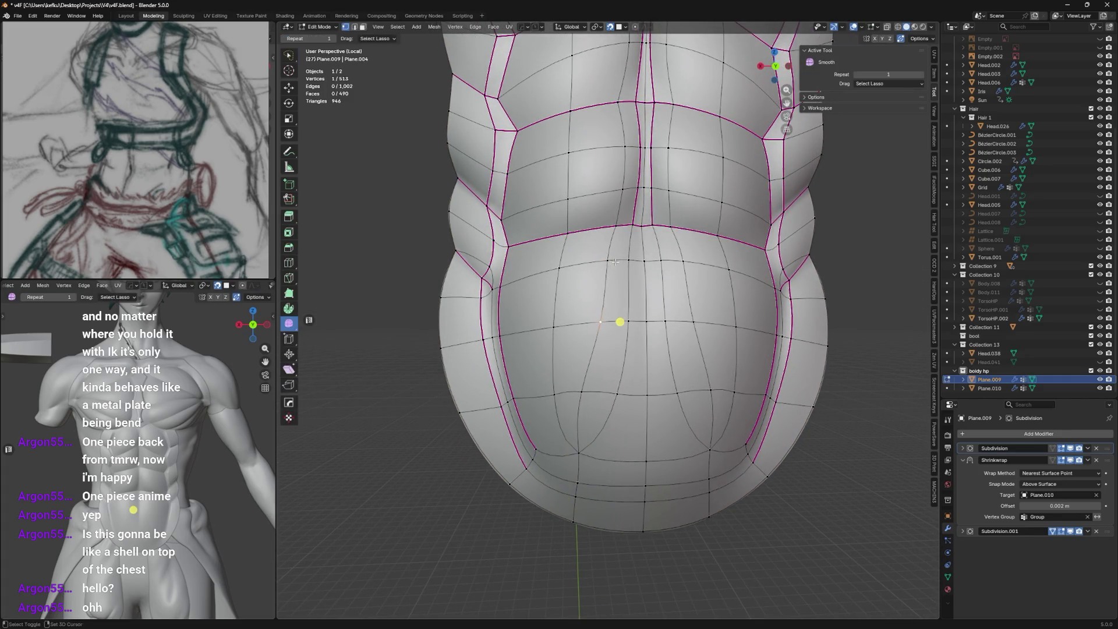
# Slide the belly vertices along their edges into better positions.
pyautogui.press('g')
pyautogui.click(620, 281)
pyautogui.press('g')
pyautogui.press('g')
pyautogui.click(563, 281)
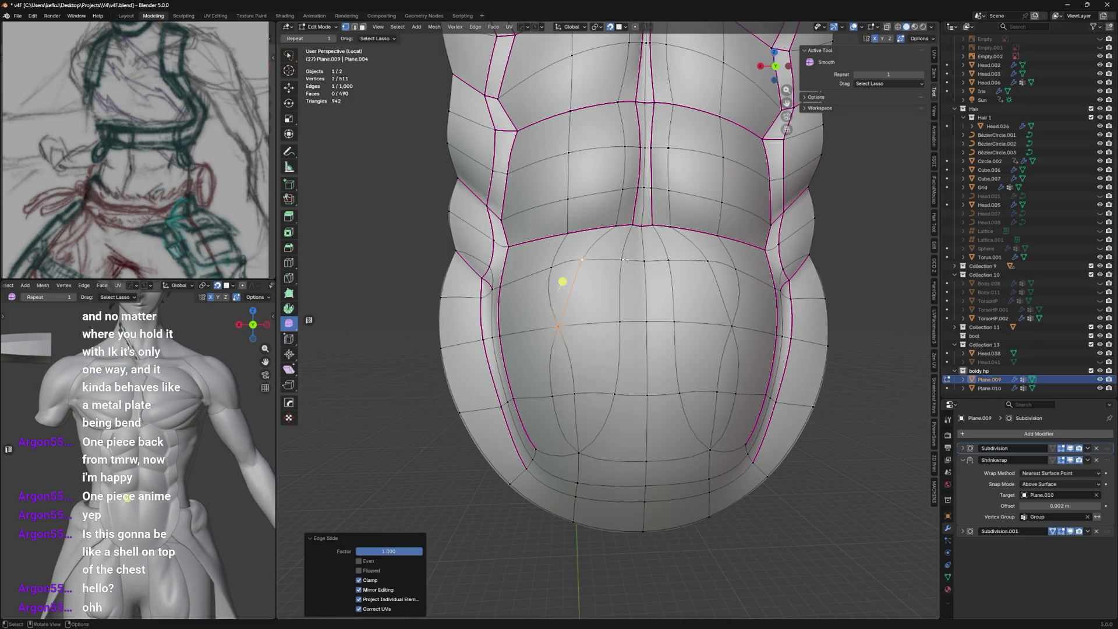
pyautogui.scroll(-2, 562, 282)
pyautogui.click(566, 278)
pyautogui.hotkey('shift', 'v')
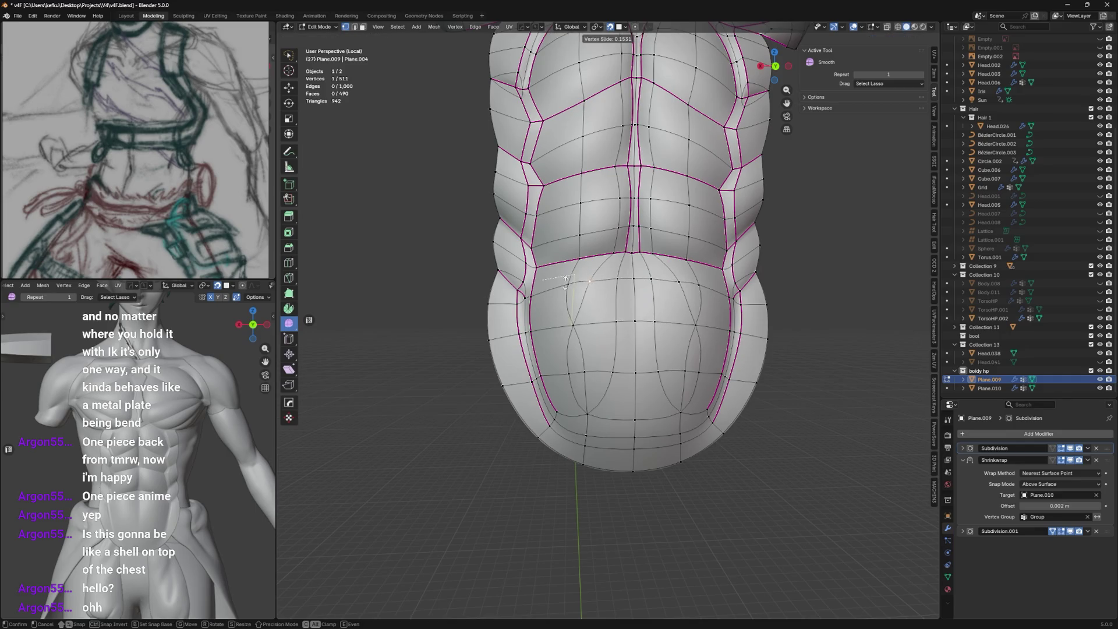
pyautogui.click(566, 278)
# Merge two pairs of neighbouring belly vertices by scaling each pair to zero.
pyautogui.keyDown('shift'); pyautogui.click(594, 272); pyautogui.keyUp('shift')
pyautogui.press('s')
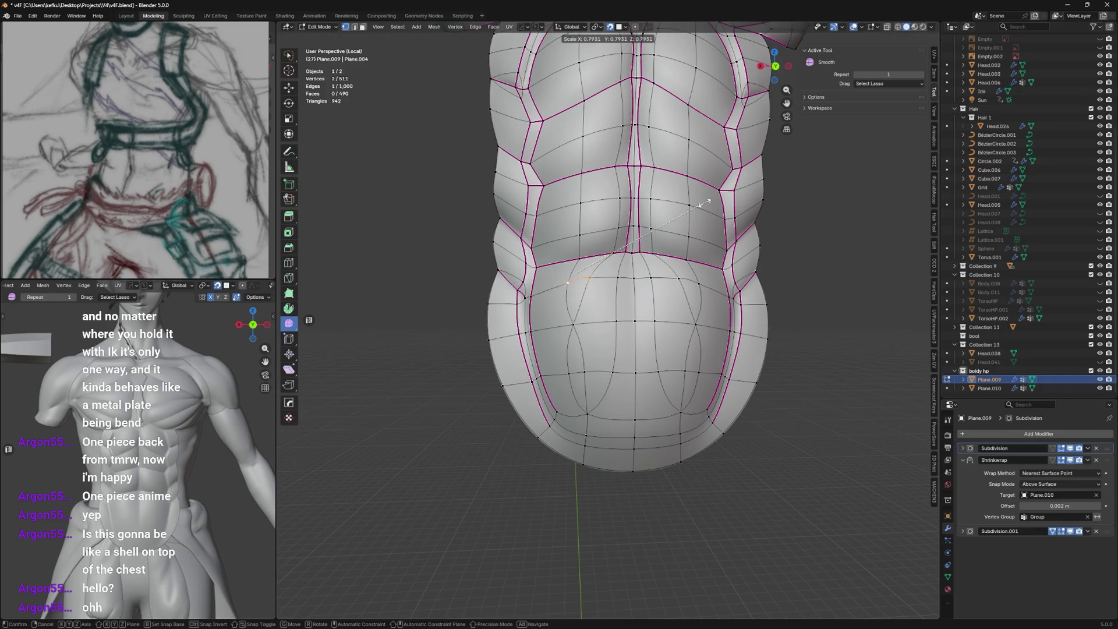
pyautogui.click(655, 231)
pyautogui.press('s')
pyautogui.click(621, 250)
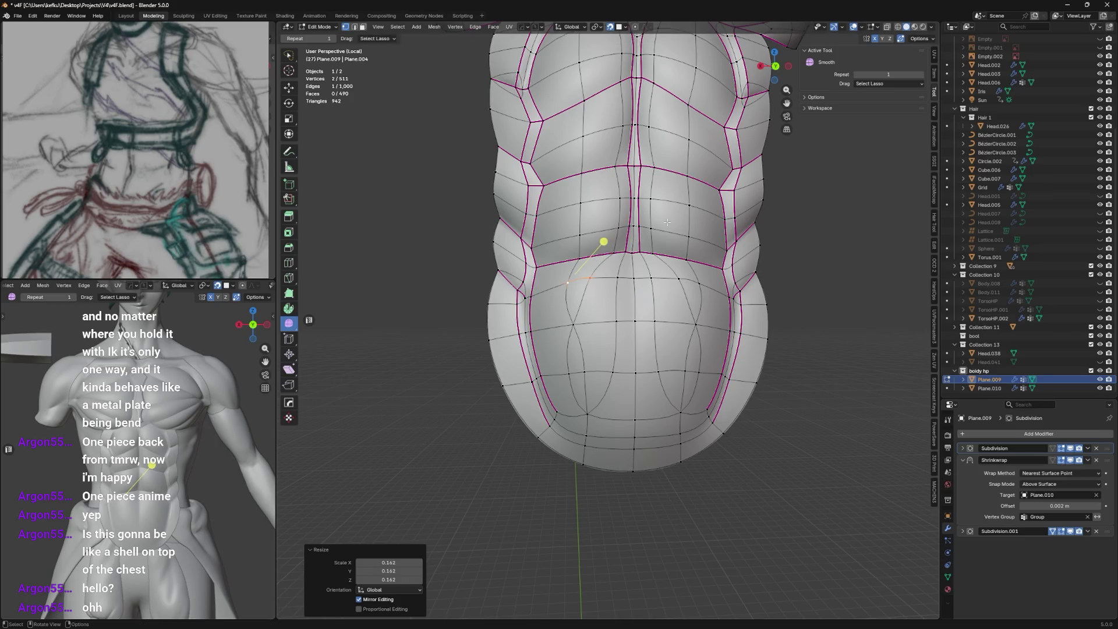
pyautogui.press('s')
pyautogui.click(641, 238)
pyautogui.click(586, 371)
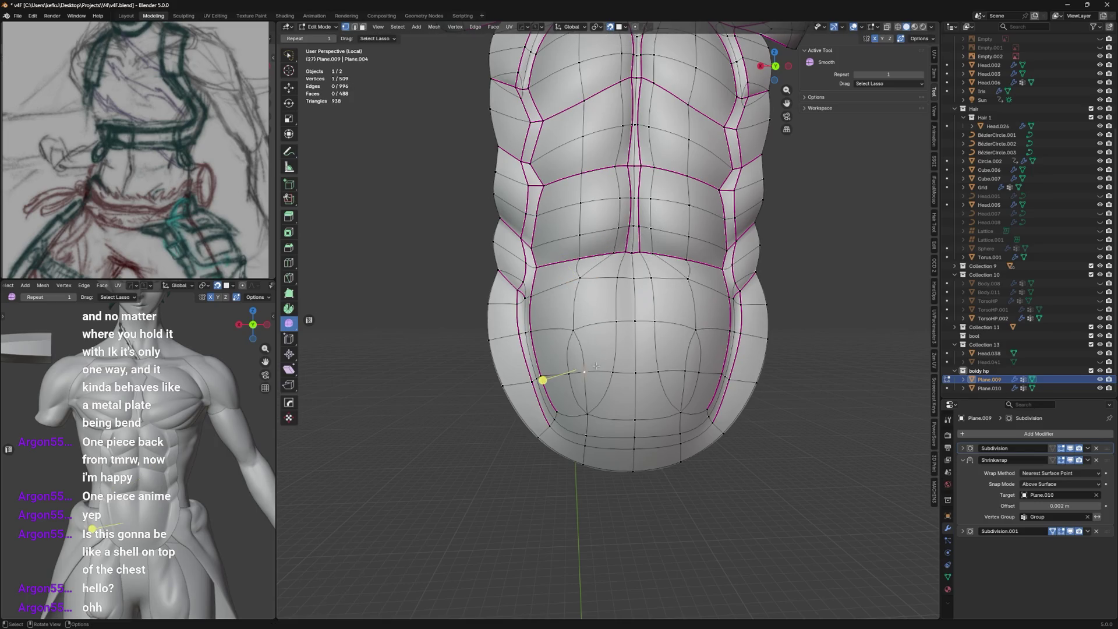
pyautogui.keyDown('shift'); pyautogui.click(577, 373); pyautogui.keyUp('shift')
pyautogui.press('s')
pyautogui.click(581, 354)
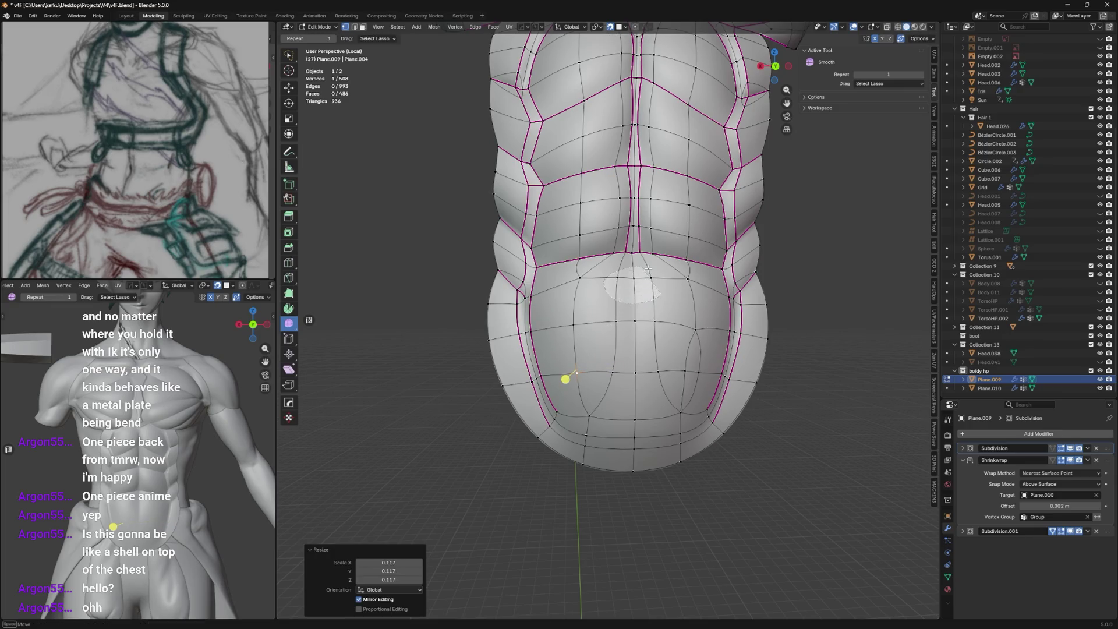
# Edge-slide the upper, middle and lower belly loops into place across the abdomen.
pyautogui.click(631, 286)
pyautogui.press('g')
pyautogui.press('g')
pyautogui.click(664, 276)
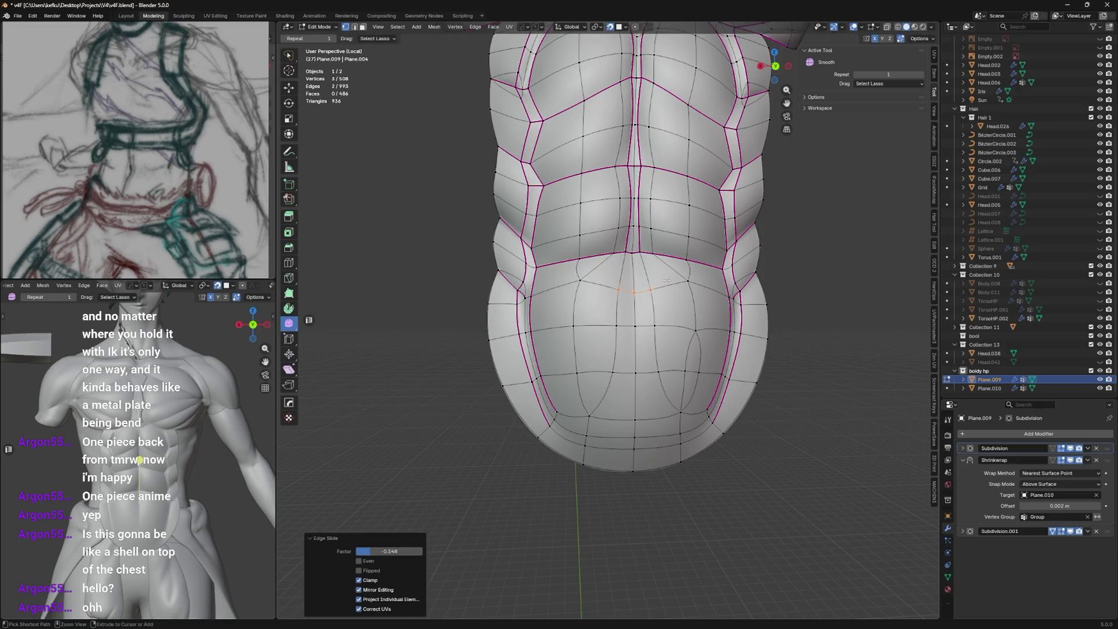
pyautogui.click(624, 262)
pyautogui.press('g')
pyautogui.press('g')
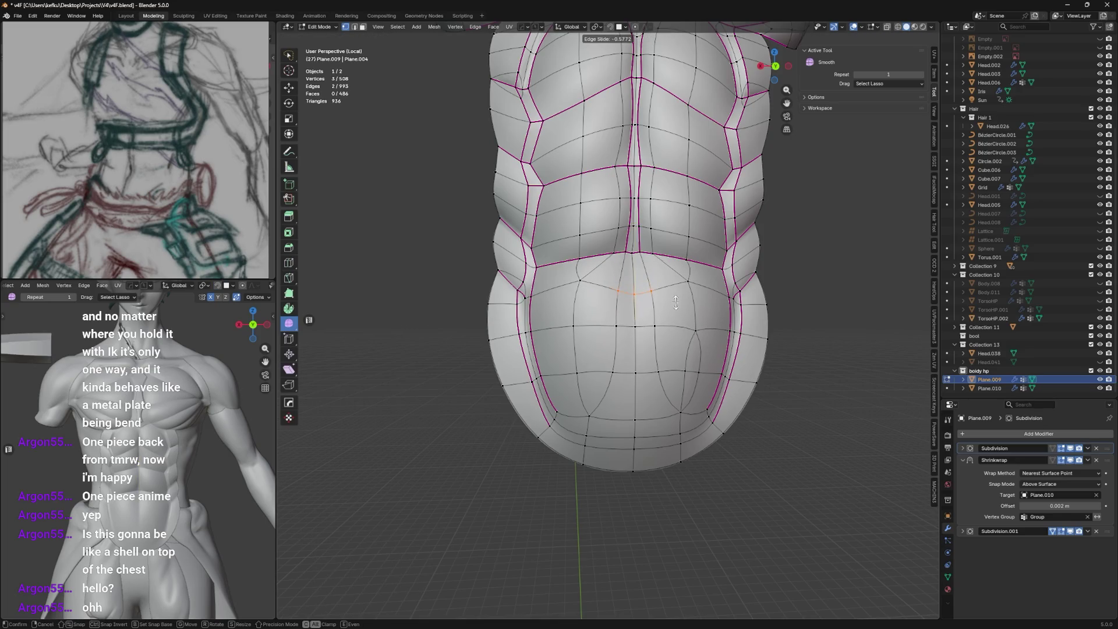
pyautogui.click(672, 291)
pyautogui.click(633, 336)
pyautogui.press('g')
pyautogui.press('g')
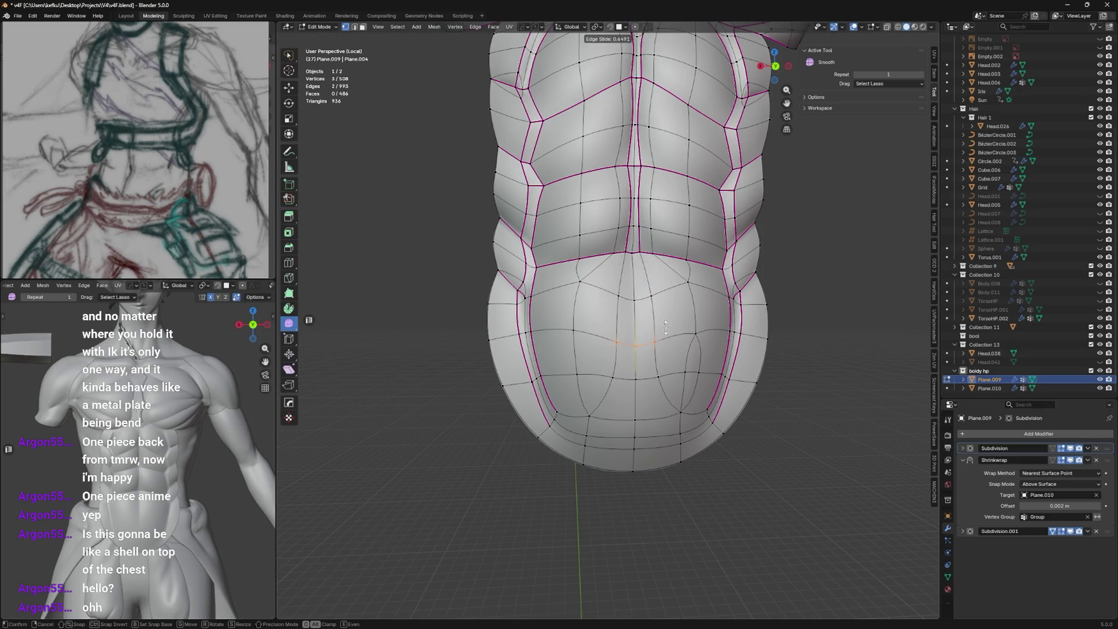
pyautogui.click(662, 323)
pyautogui.click(622, 334)
pyautogui.moveTo(622, 334); pyautogui.dragTo(602, 314, button='middle')
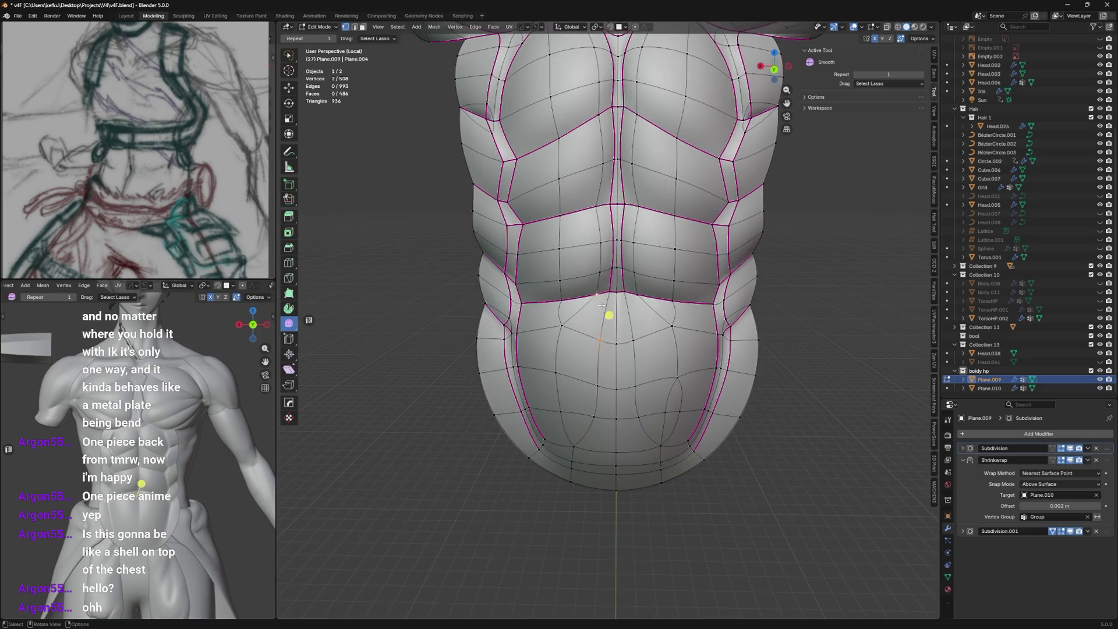
pyautogui.rightClick(577, 311)
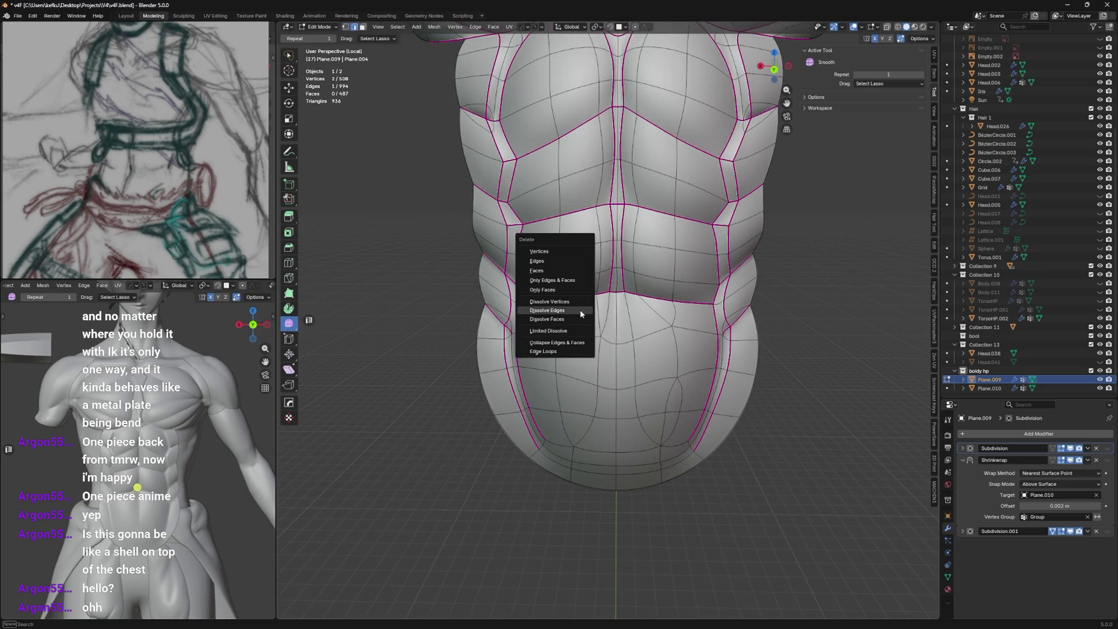
# Reroute the upper-belly edges by joining vertices with J and dissolving the old edges.
pyautogui.click(583, 309)
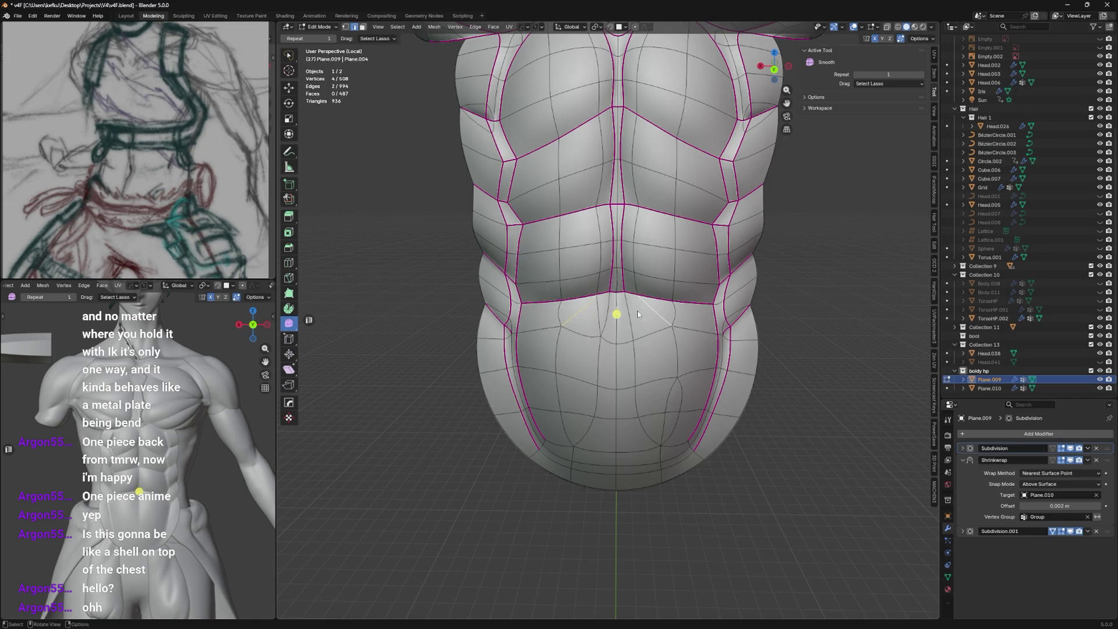
pyautogui.rightClick(638, 314)
pyautogui.click(640, 314)
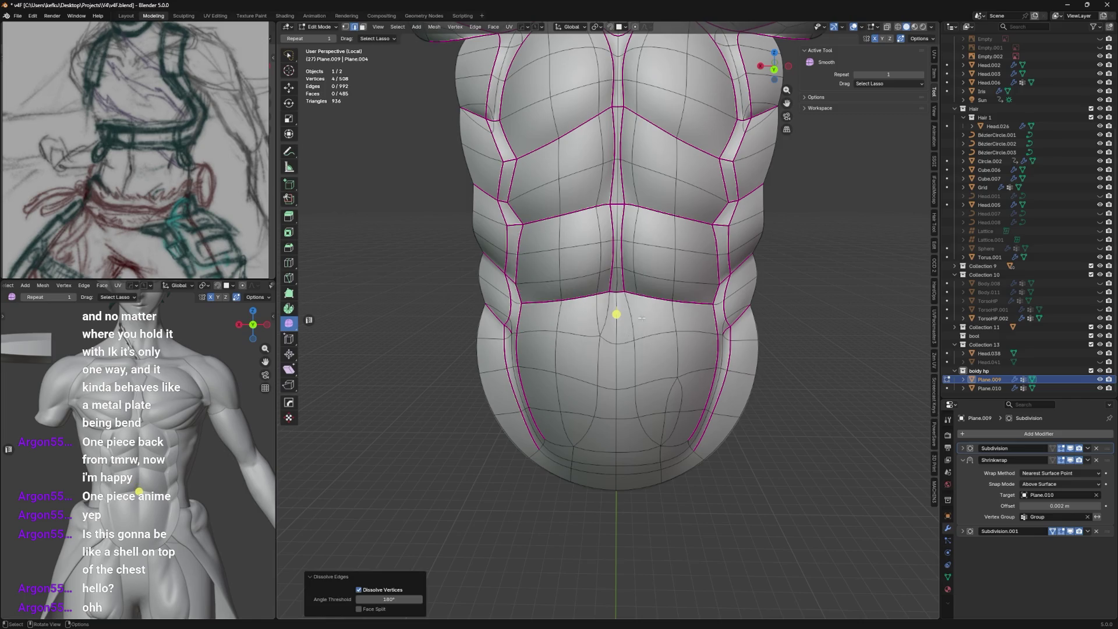
pyautogui.press('j')
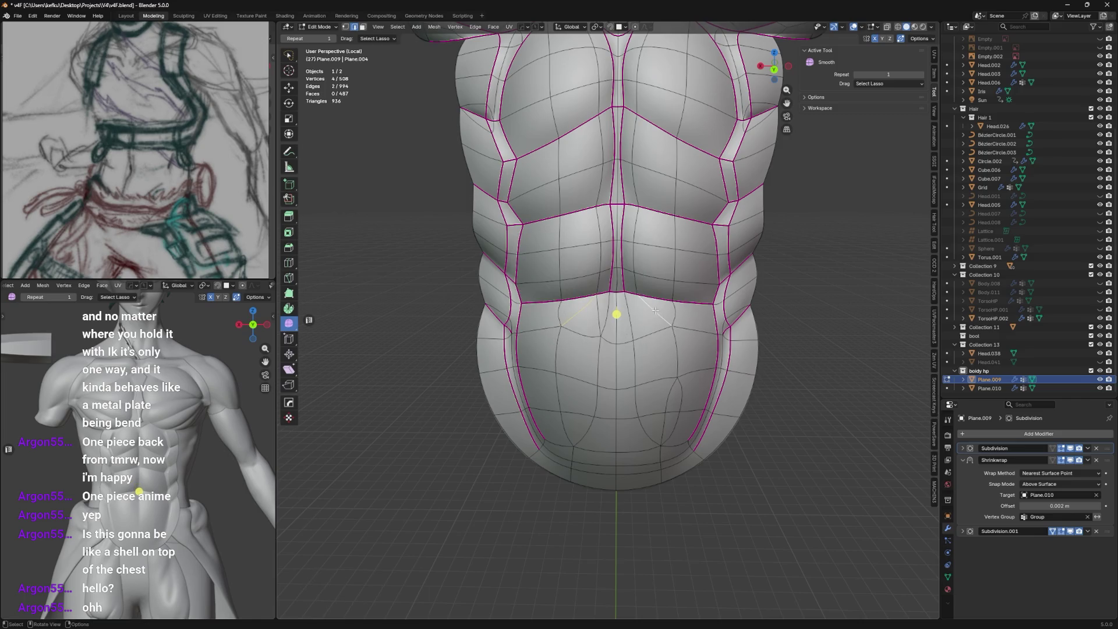
pyautogui.click(637, 299)
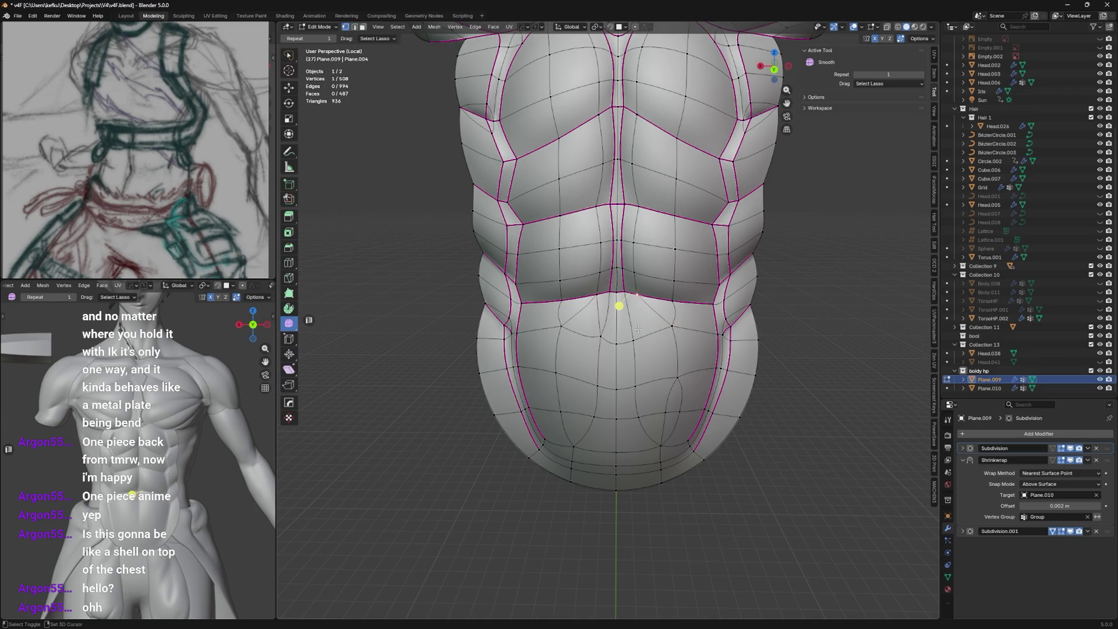
pyautogui.rightClick(524, 245)
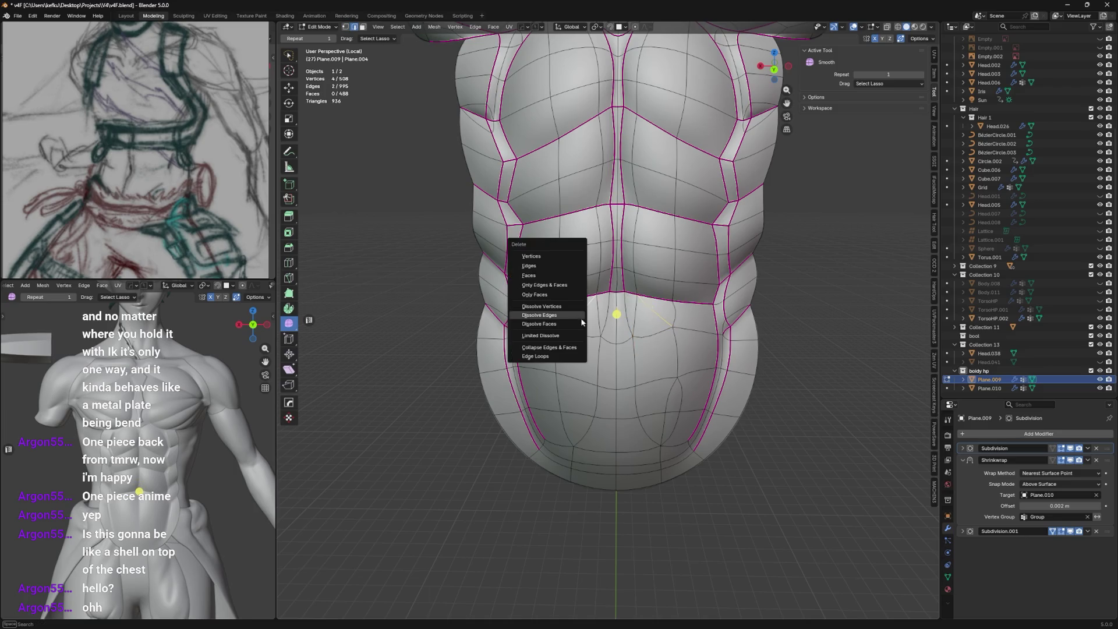
pyautogui.click(559, 305)
# Dissolve the stray belly vertex and select the cage's centre-line loop.
pyautogui.moveTo(674, 370); pyautogui.dragTo(665, 376, button='middle')
pyautogui.press('1')
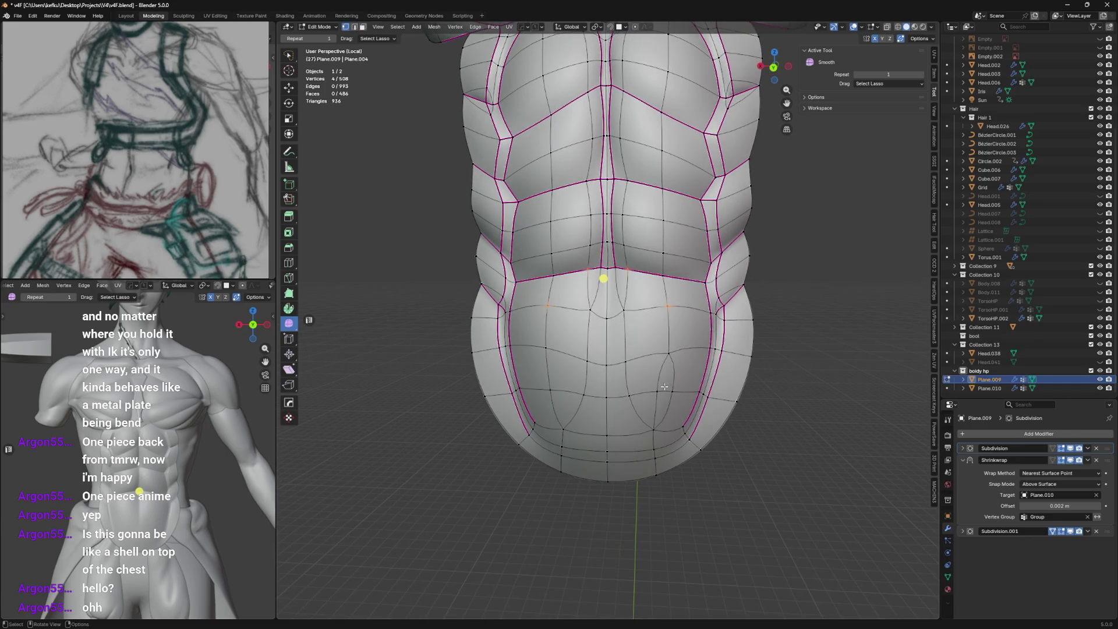
pyautogui.click(704, 401)
pyautogui.hotkey('ctrl', 'x')
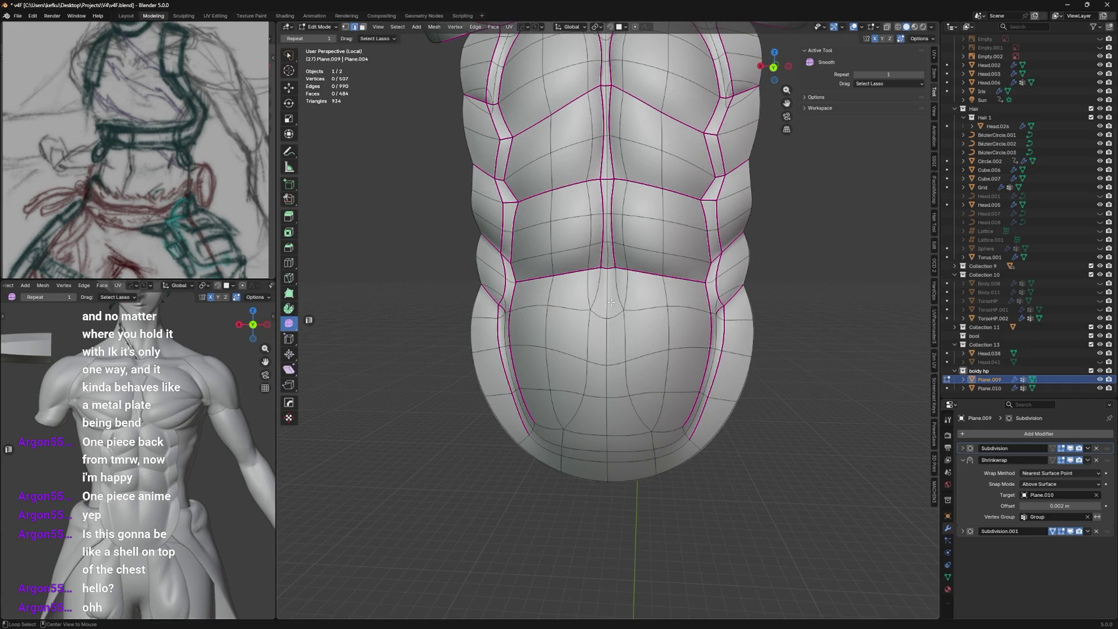
pyautogui.keyDown('alt'); pyautogui.click(612, 303); pyautogui.keyUp('alt')
pyautogui.keyDown('shift'); pyautogui.moveTo(612, 174); pyautogui.dragTo(620, 341, button='middle'); pyautogui.keyUp('shift')
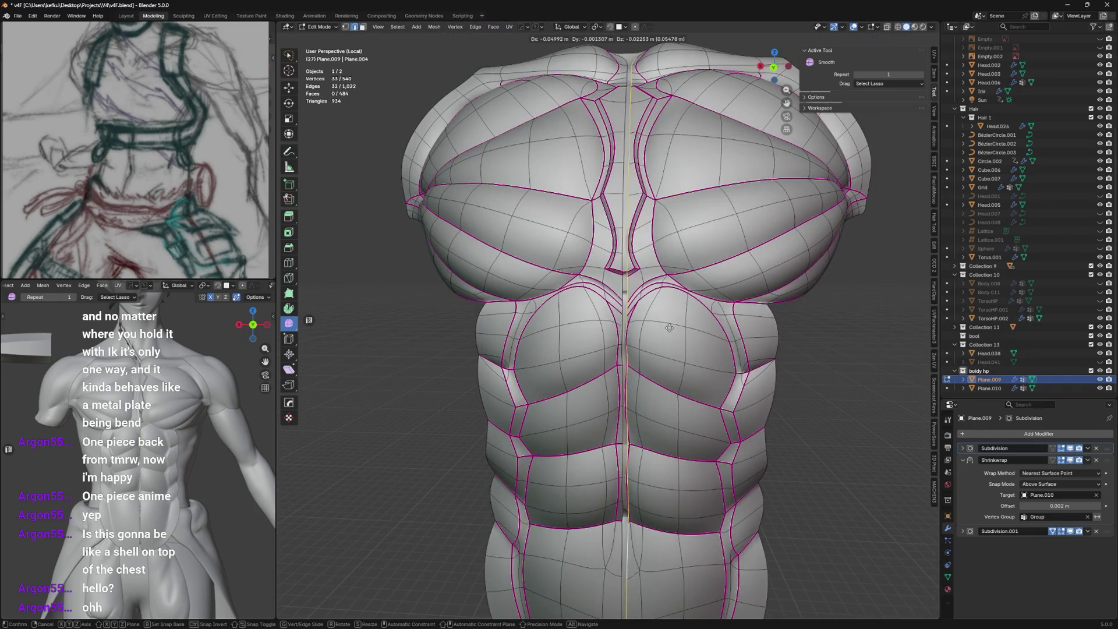
# Rip the cage along the centre loop and delete the right half's vertices.
pyautogui.press('v')
pyautogui.press('l')
pyautogui.press('x')
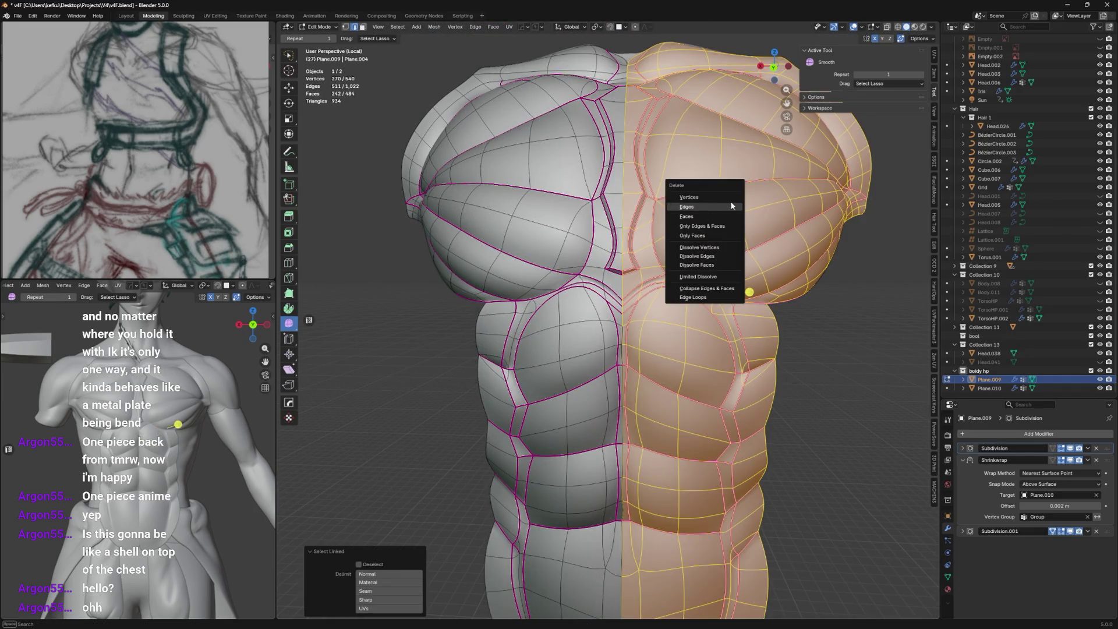
pyautogui.click(730, 203)
pyautogui.moveTo(683, 298); pyautogui.dragTo(660, 250, button='middle')
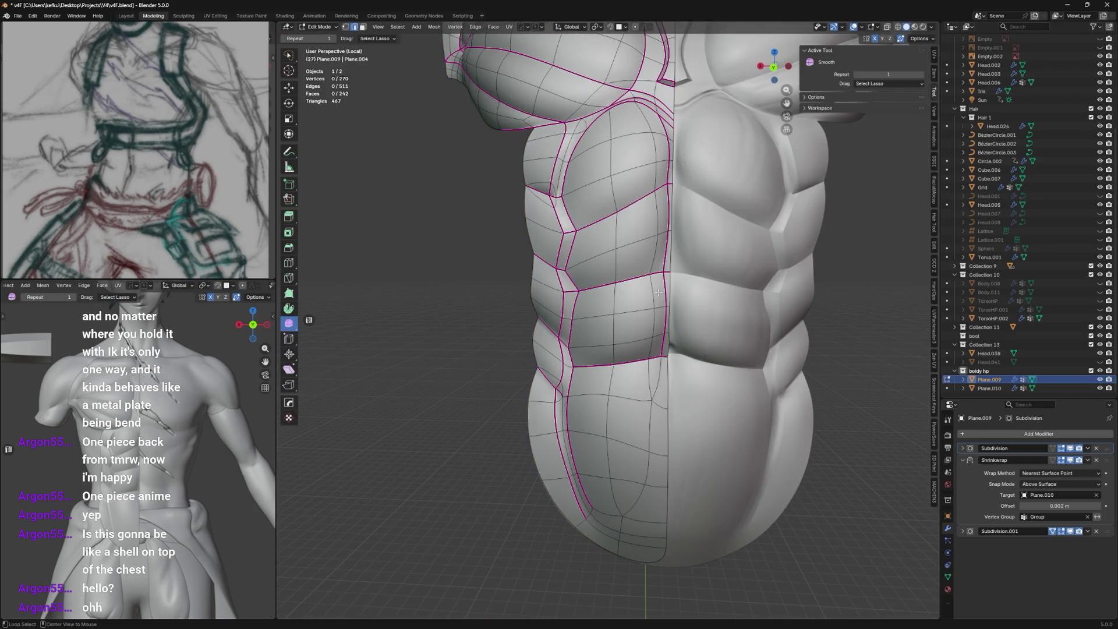
# Add a HardOps mirror across the centre and move Hops_Mirror to the top of the modifier stack.
pyautogui.hotkey('alt', 'x')
pyautogui.scroll(-3, 670, 288)
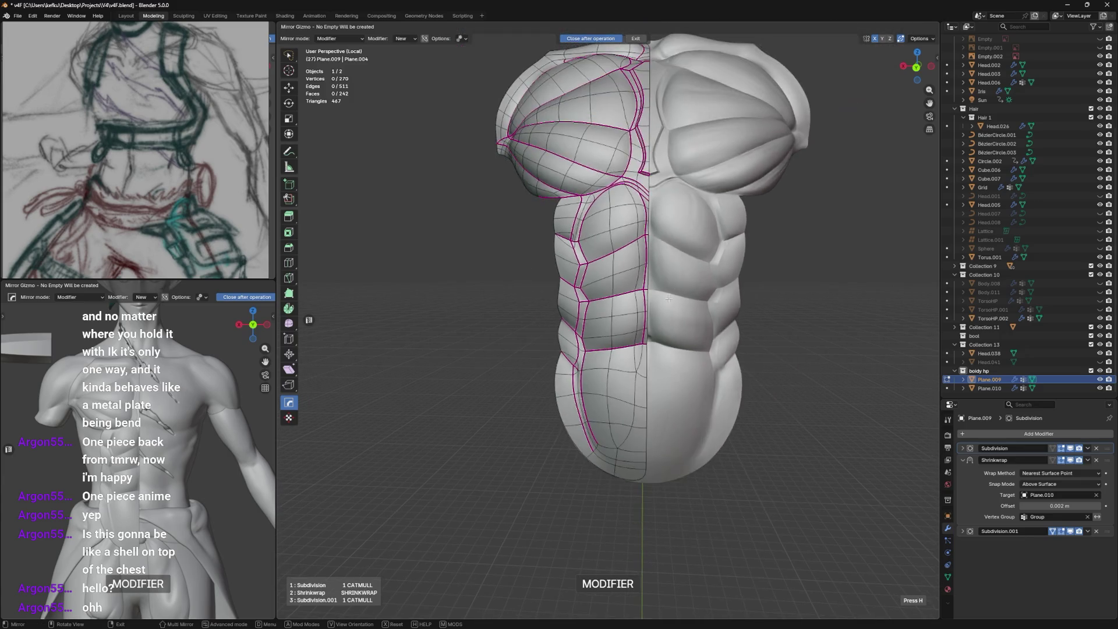
pyautogui.moveTo(670, 288)
pyautogui.mouseDown(button='middle')
pyautogui.moveTo(680, 378)
pyautogui.moveTo(643, 314)
pyautogui.mouseUp(button='middle')
pyautogui.click(680, 379)
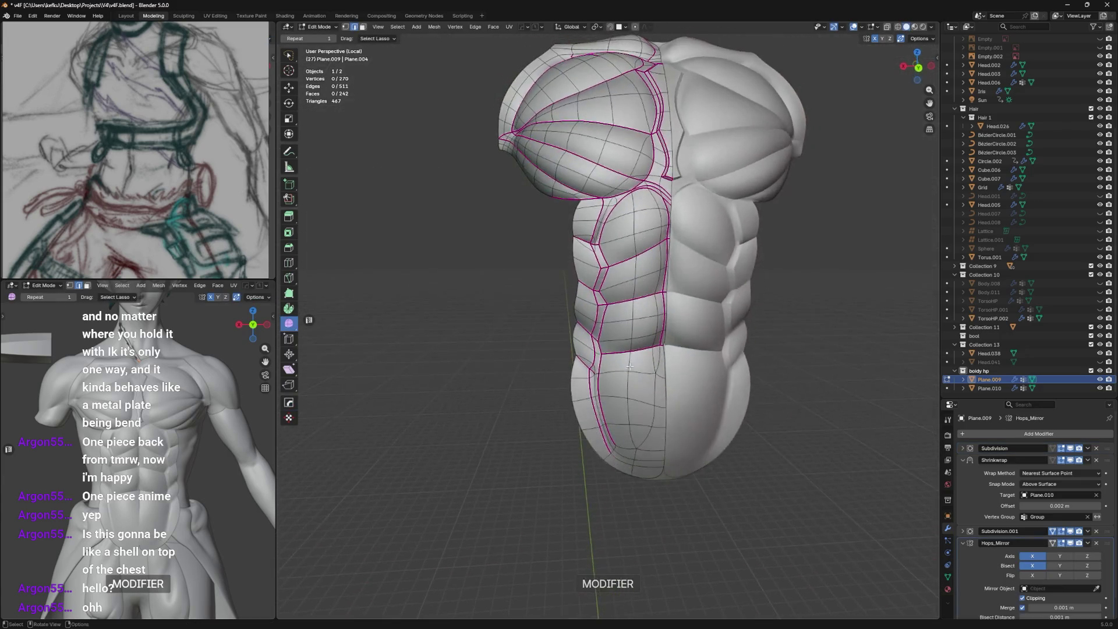
pyautogui.click(963, 461)
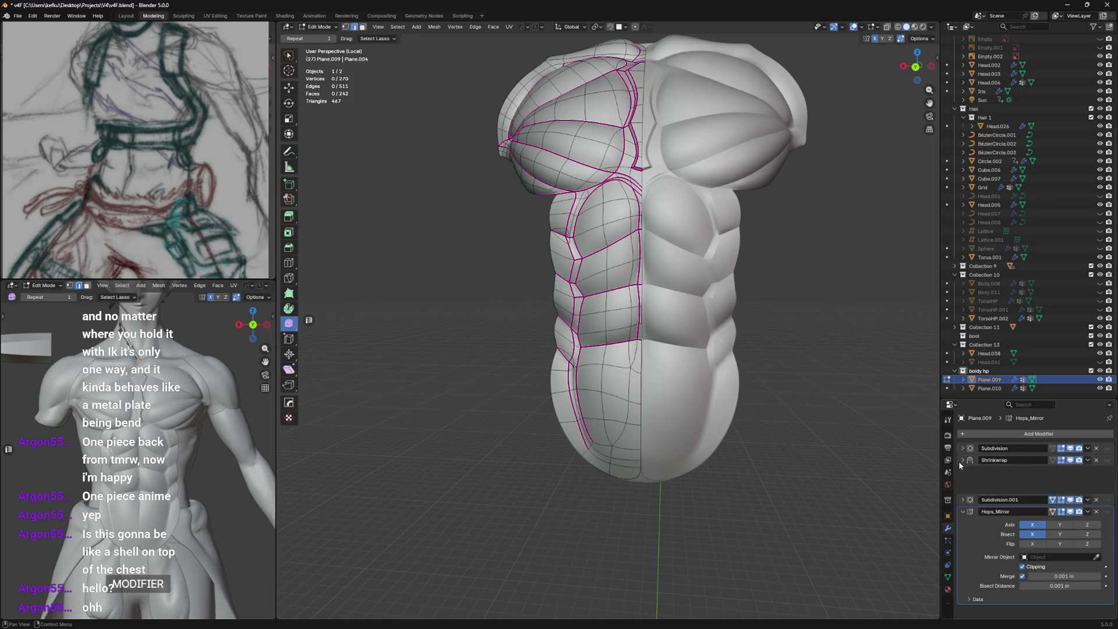
pyautogui.moveTo(1107, 483); pyautogui.dragTo(1107, 446)
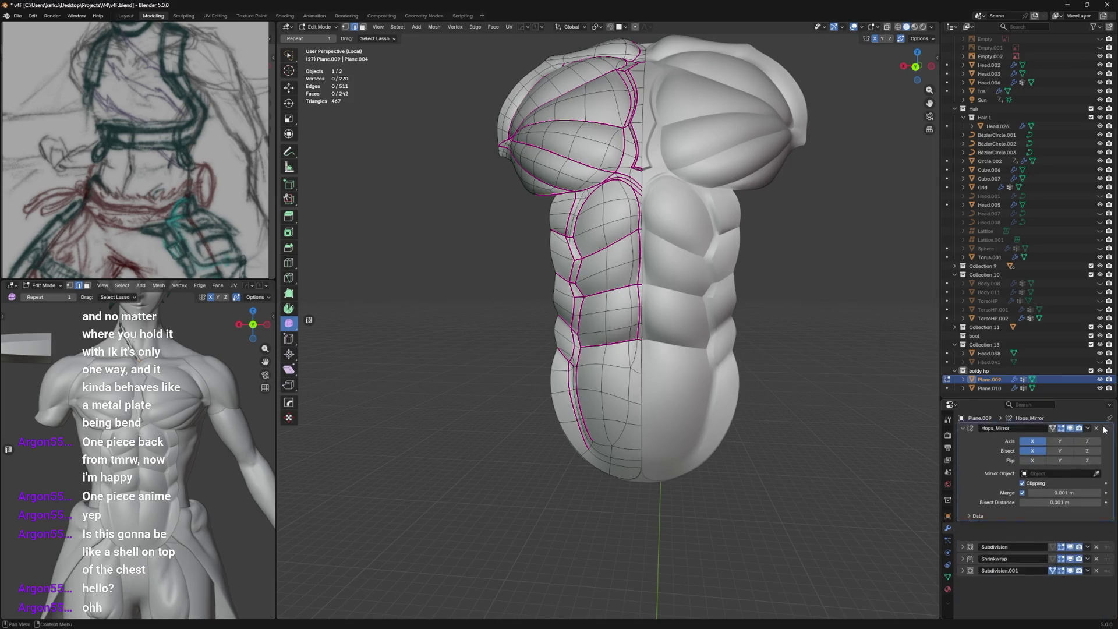
pyautogui.moveTo(664, 349)
pyautogui.mouseDown(button='middle')
pyautogui.moveTo(646, 332)
pyautogui.moveTo(629, 263)
pyautogui.mouseUp(button='middle')
pyautogui.scroll(3, 712, 381)
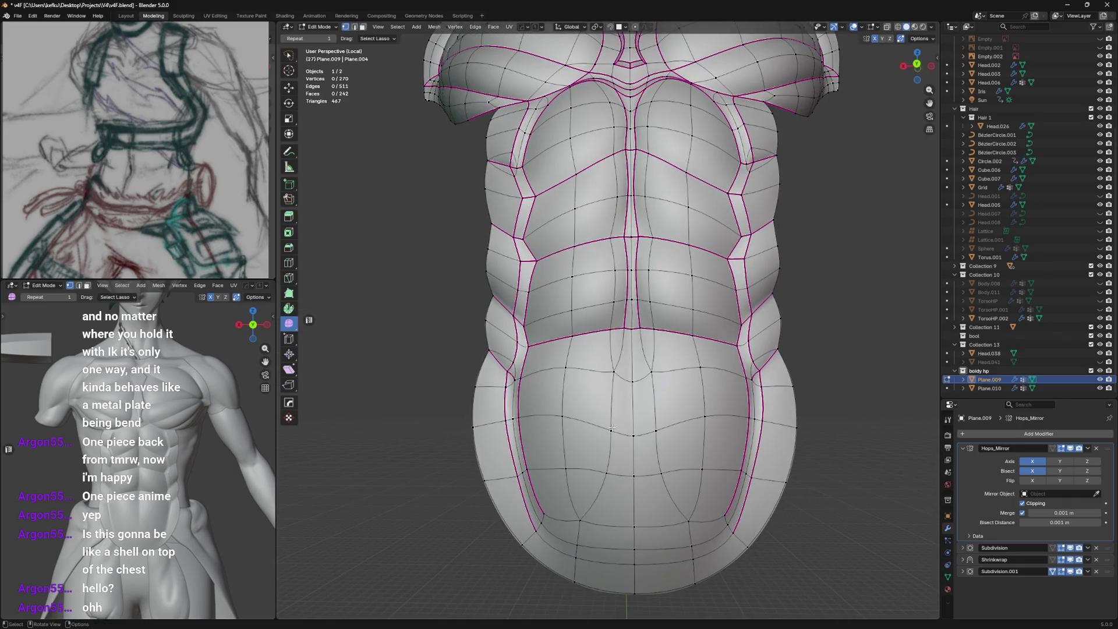
# Slide a lower-belly edge, dissolve redundant belly edges and join vertices with a new edge.
pyautogui.moveTo(614, 429)
pyautogui.mouseDown(button='middle')
pyautogui.moveTo(612, 455)
pyautogui.moveTo(612, 350)
pyautogui.moveTo(560, 483)
pyautogui.mouseUp(button='middle')
pyautogui.click(606, 483)
pyautogui.press('g')
pyautogui.press('g')
pyautogui.click(539, 432)
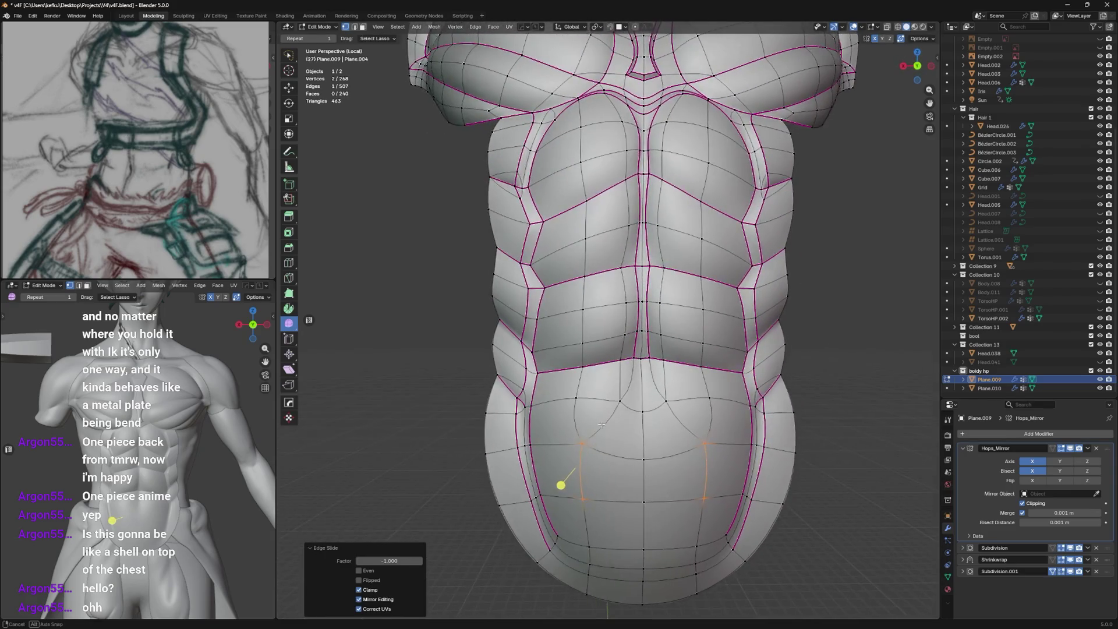
pyautogui.moveTo(603, 426); pyautogui.dragTo(609, 423, button='middle')
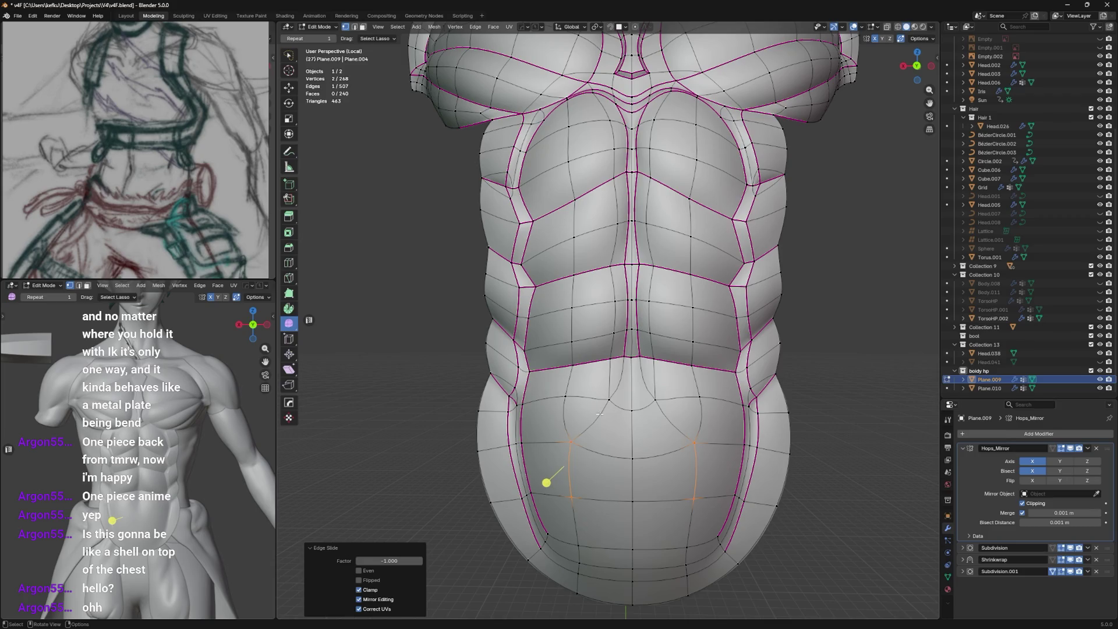
pyautogui.click(594, 455)
pyautogui.press('x')
pyautogui.click(566, 482)
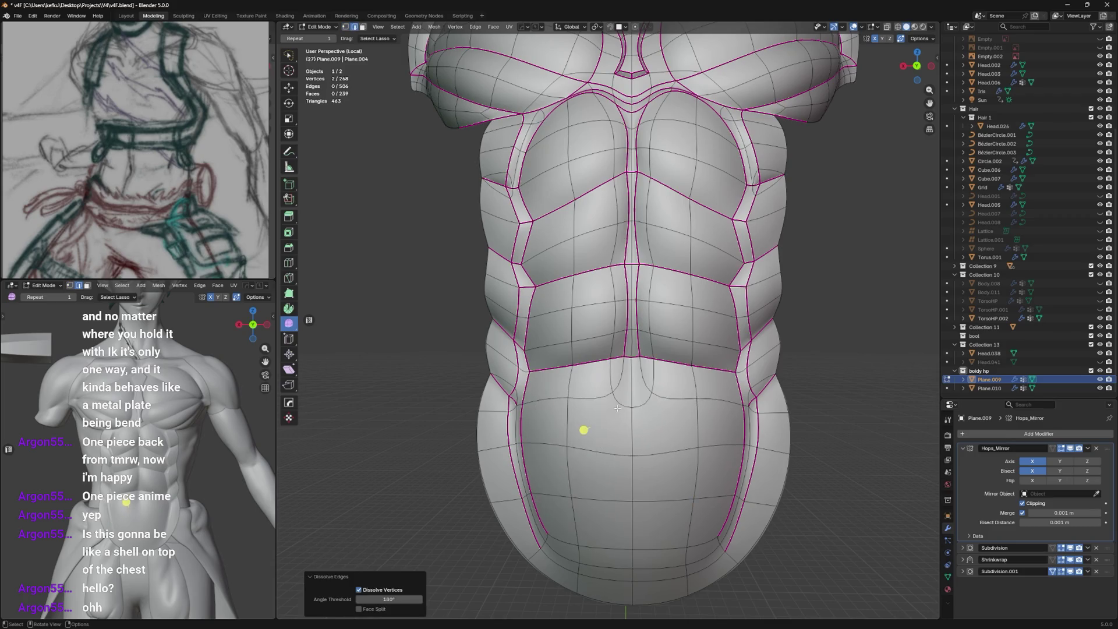
pyautogui.hotkey('ctrl', 'r')
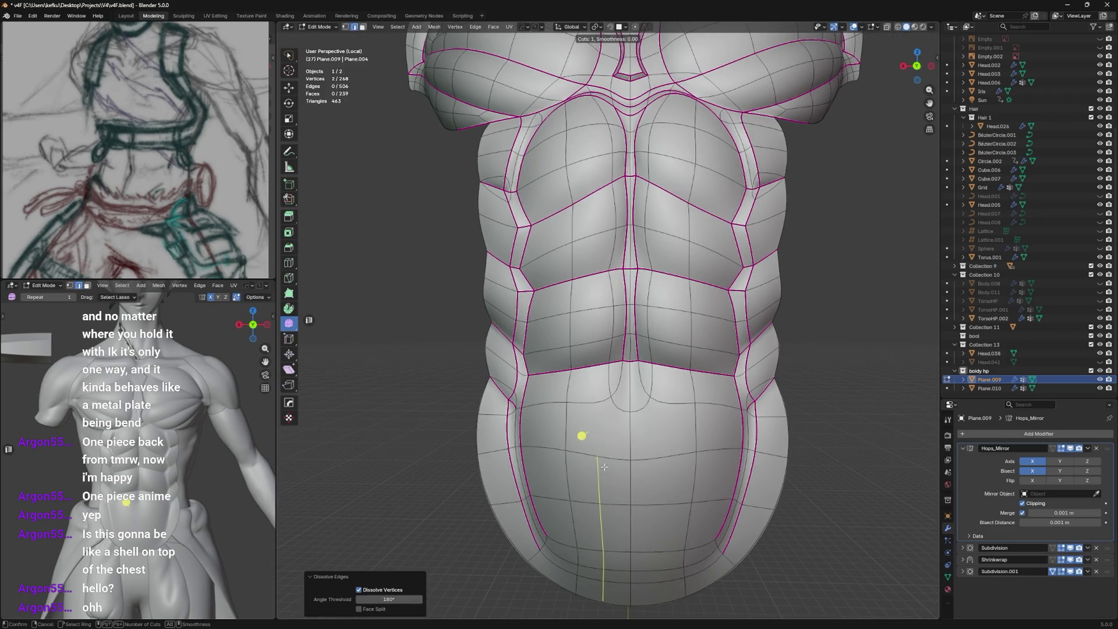
pyautogui.click(603, 467)
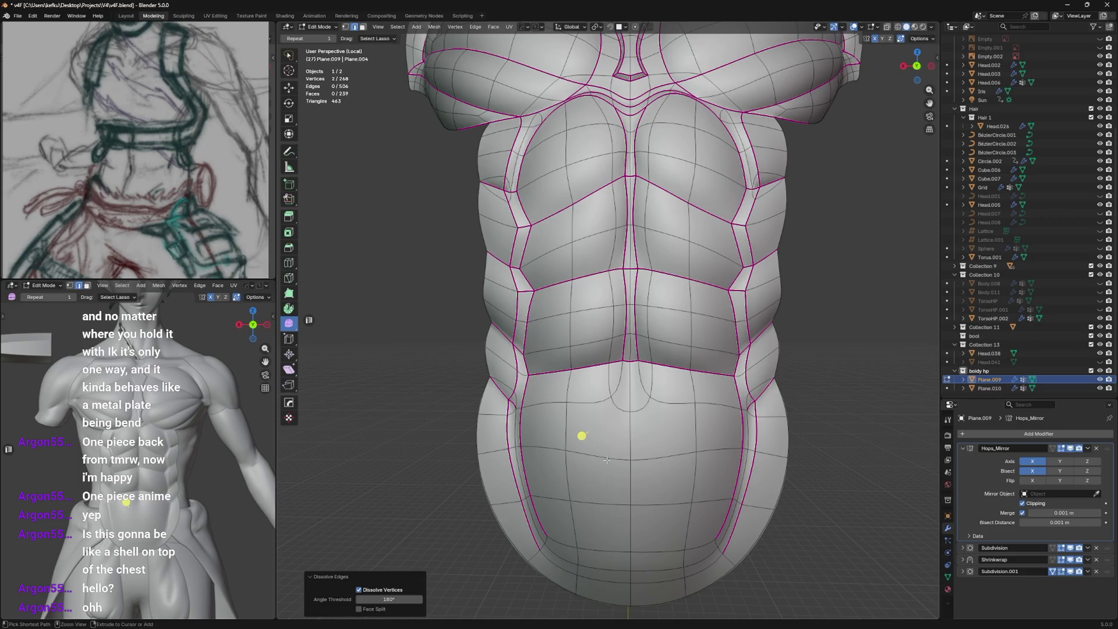
pyautogui.press('j')
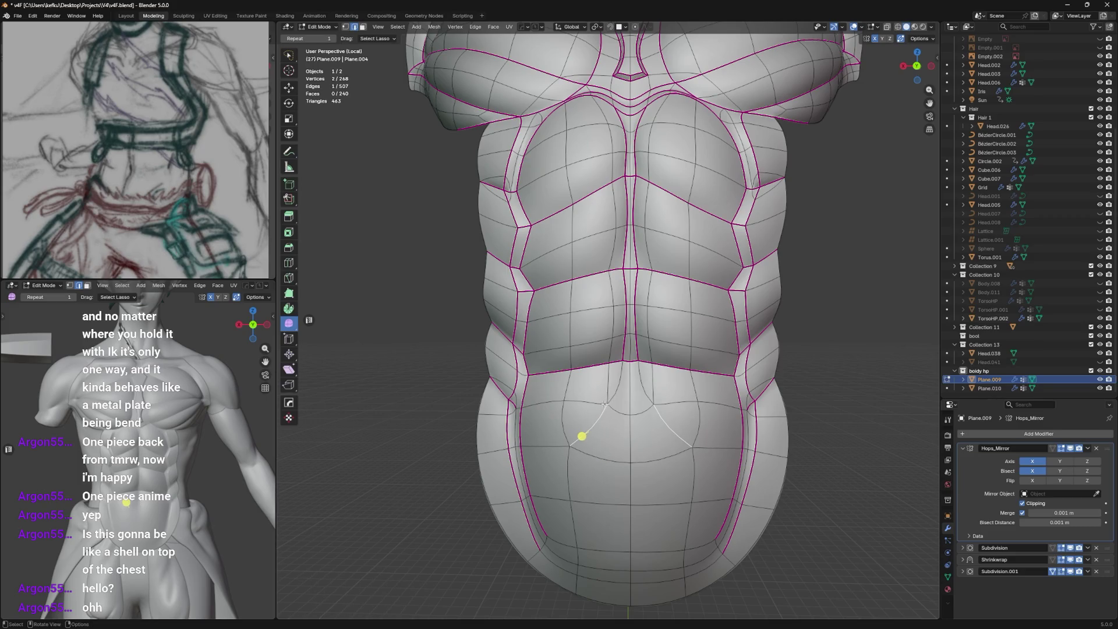
# Dissolve the diagonal and upper-belly edges, join two belly vertices, and save the file.
pyautogui.click(586, 397)
pyautogui.press('x')
pyautogui.click(594, 424)
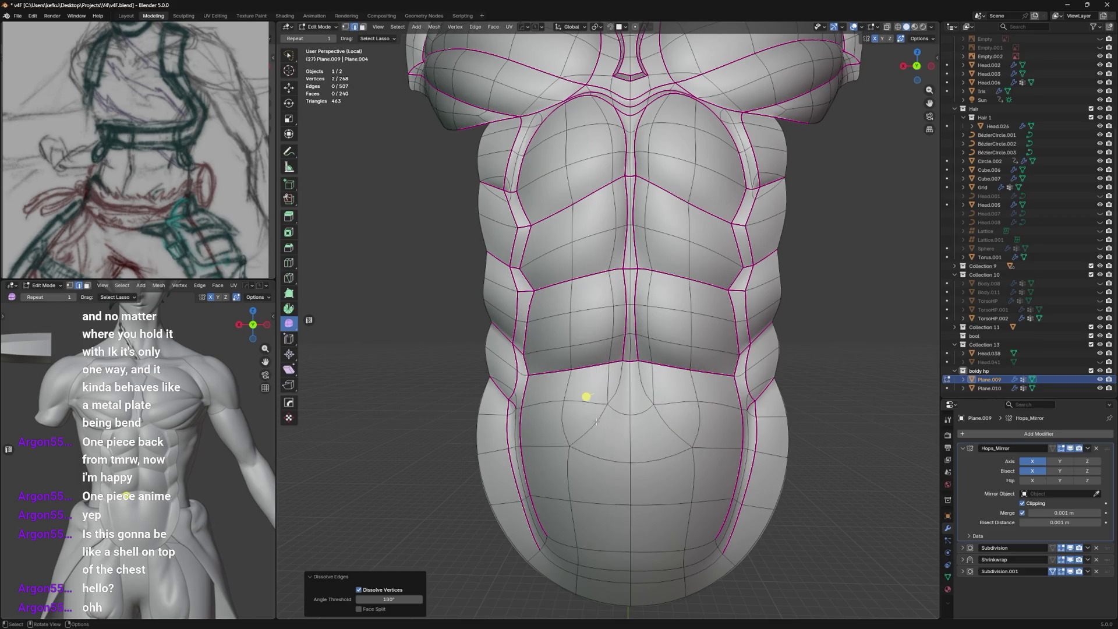
pyautogui.click(586, 397)
pyautogui.press('x')
pyautogui.click(596, 425)
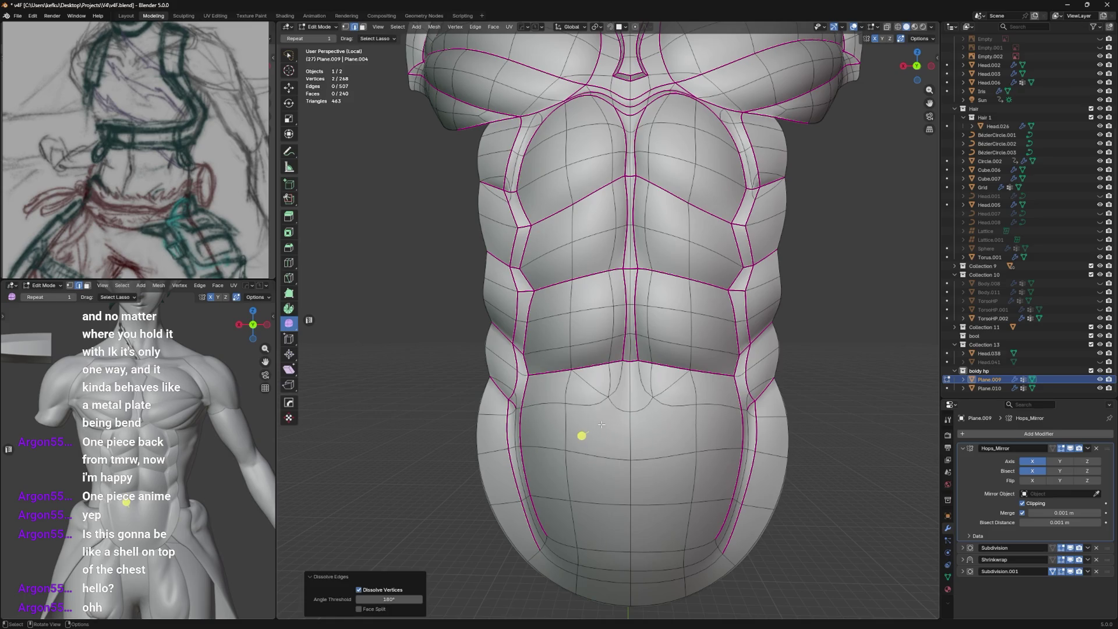
pyautogui.press('x')
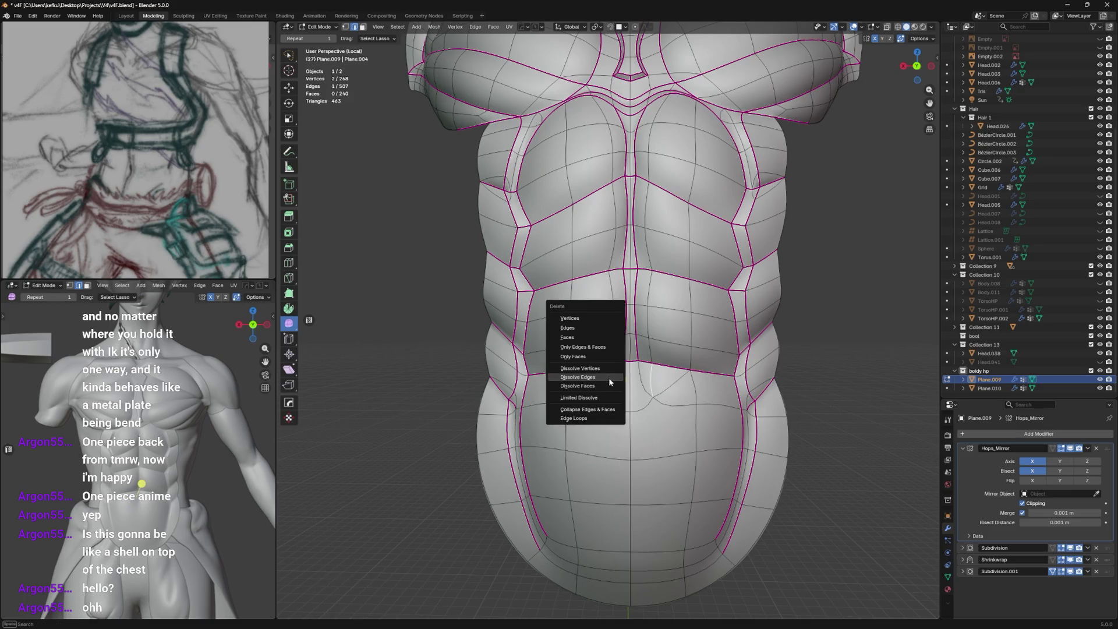
pyautogui.click(617, 424)
pyautogui.moveTo(609, 378); pyautogui.dragTo(609, 377, button='middle')
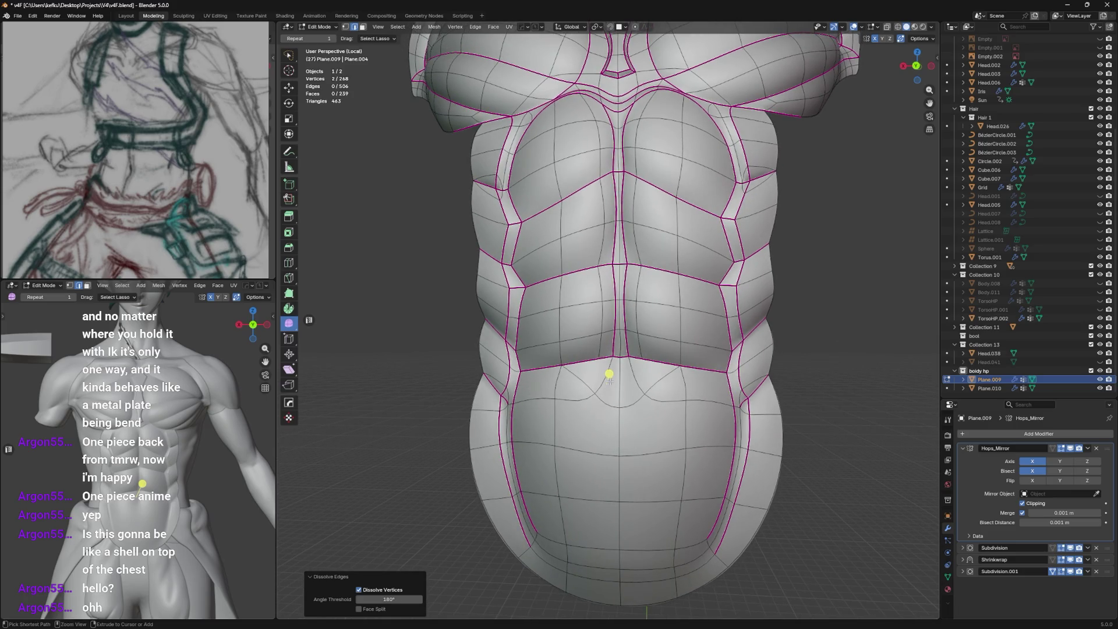
pyautogui.press('j')
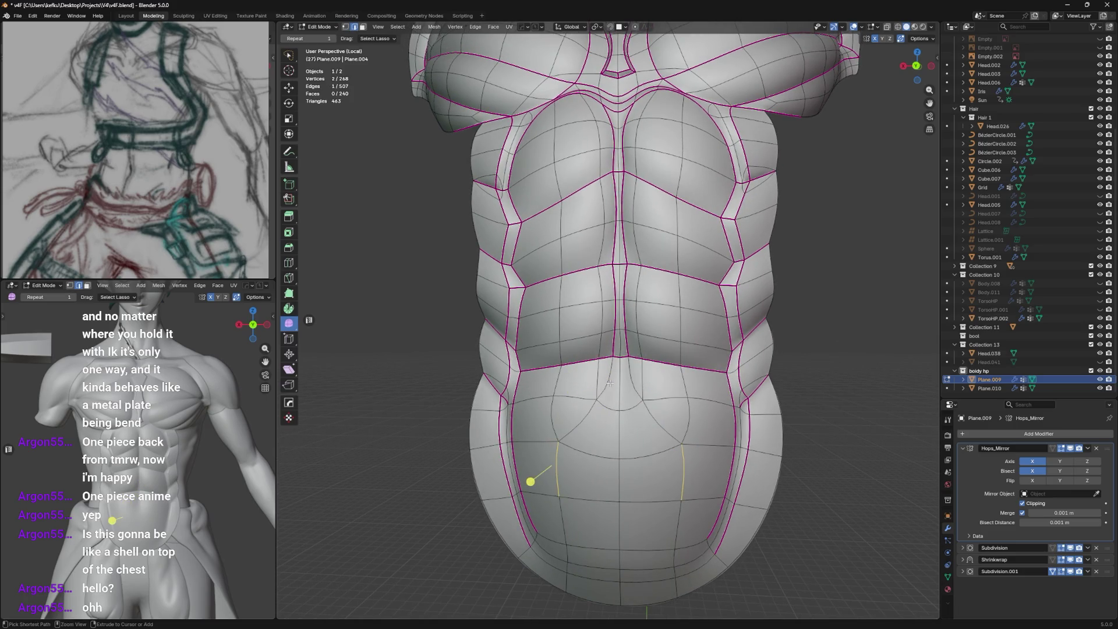
pyautogui.hotkey('ctrl', 's')
# Dissolve one more belly edge and preview the smoothed shell outside Edit Mode.
pyautogui.press('1')
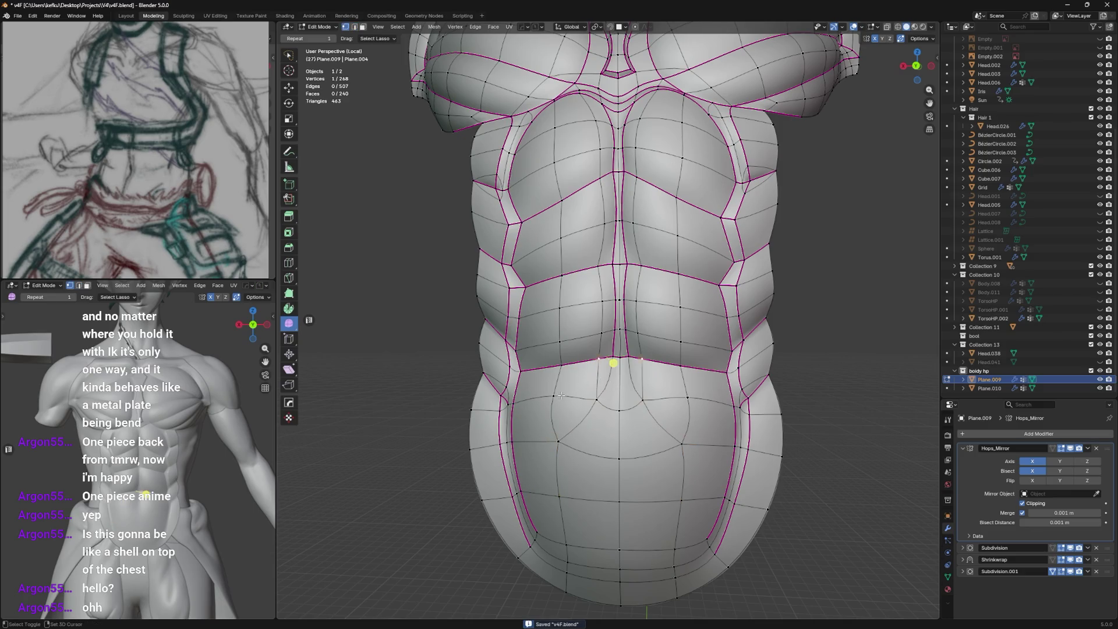
pyautogui.press('x')
pyautogui.click(582, 367)
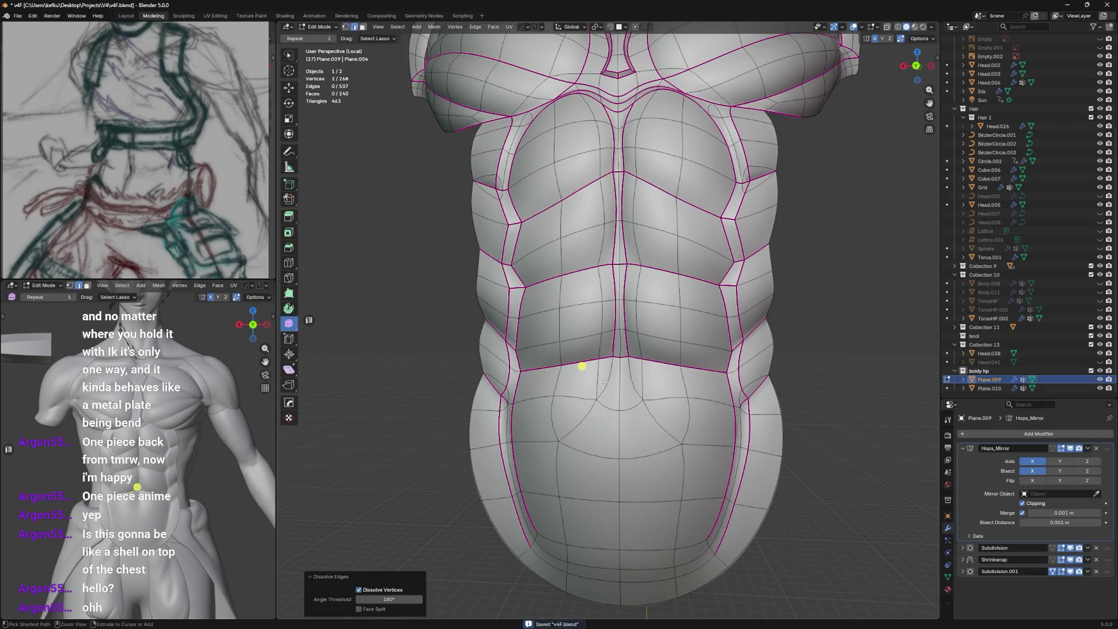
pyautogui.press('x')
pyautogui.press('Escape')
pyautogui.moveTo(602, 385)
pyautogui.mouseDown(button='middle')
pyautogui.moveTo(612, 393)
pyautogui.moveTo(584, 407)
pyautogui.mouseUp(button='middle')
pyautogui.press('Tab')
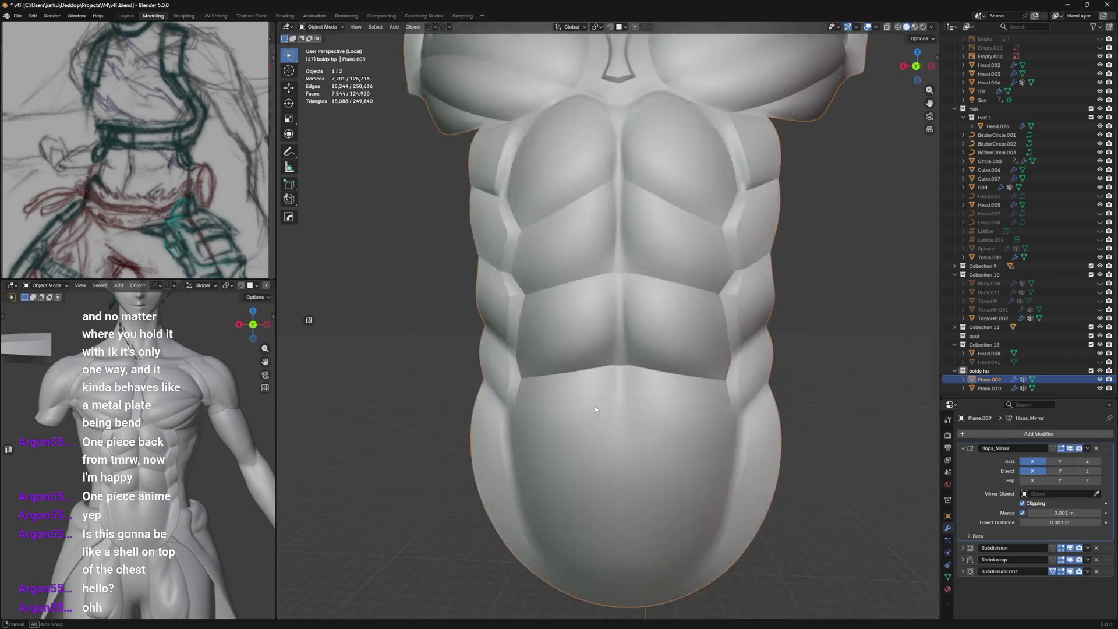
pyautogui.scroll(-2, 584, 407)
pyautogui.press('Tab')
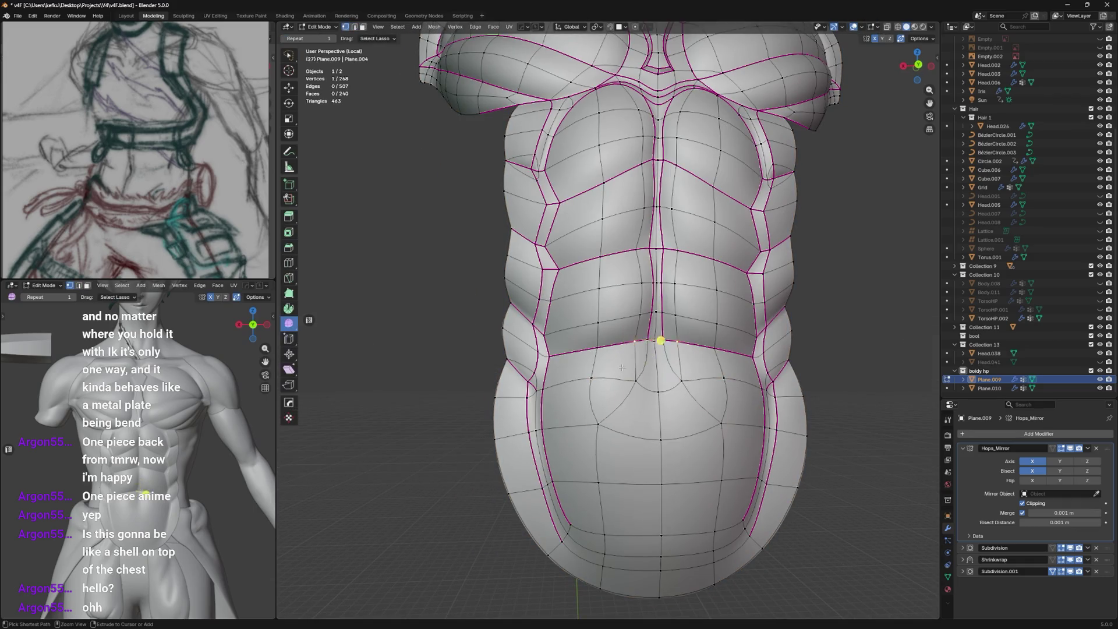
# Add a new edge loop across the belly and slide it and the bottom edge into place.
pyautogui.hotkey('ctrl', 'r')
pyautogui.click(636, 375)
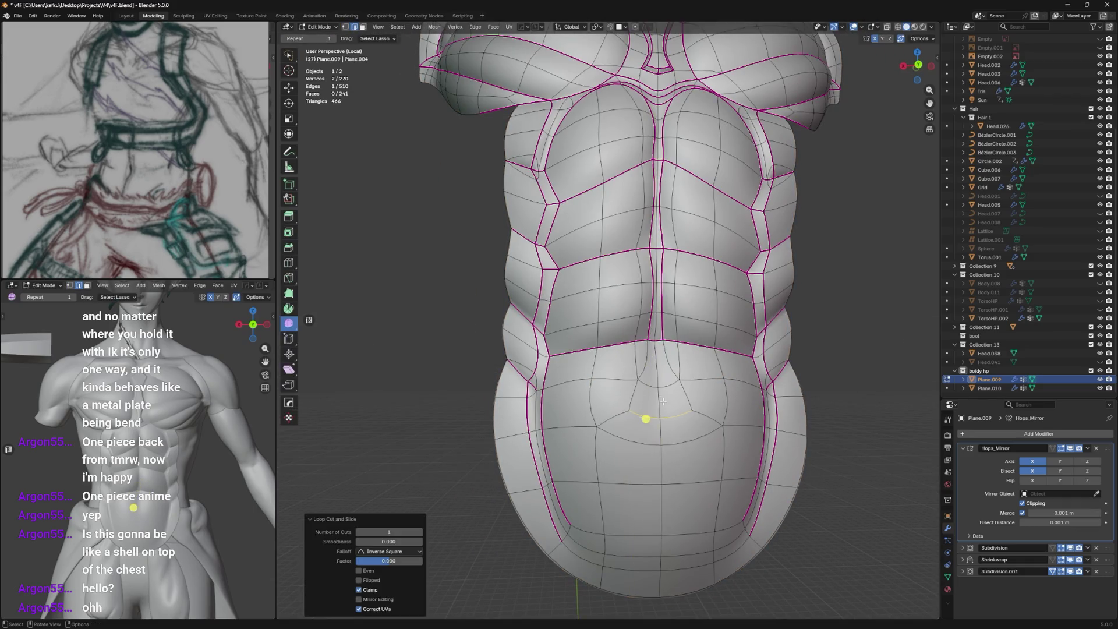
pyautogui.moveTo(636, 376)
pyautogui.mouseDown(button='middle')
pyautogui.moveTo(651, 401)
pyautogui.moveTo(611, 454)
pyautogui.mouseUp(button='middle')
pyautogui.press('g')
pyautogui.press('g')
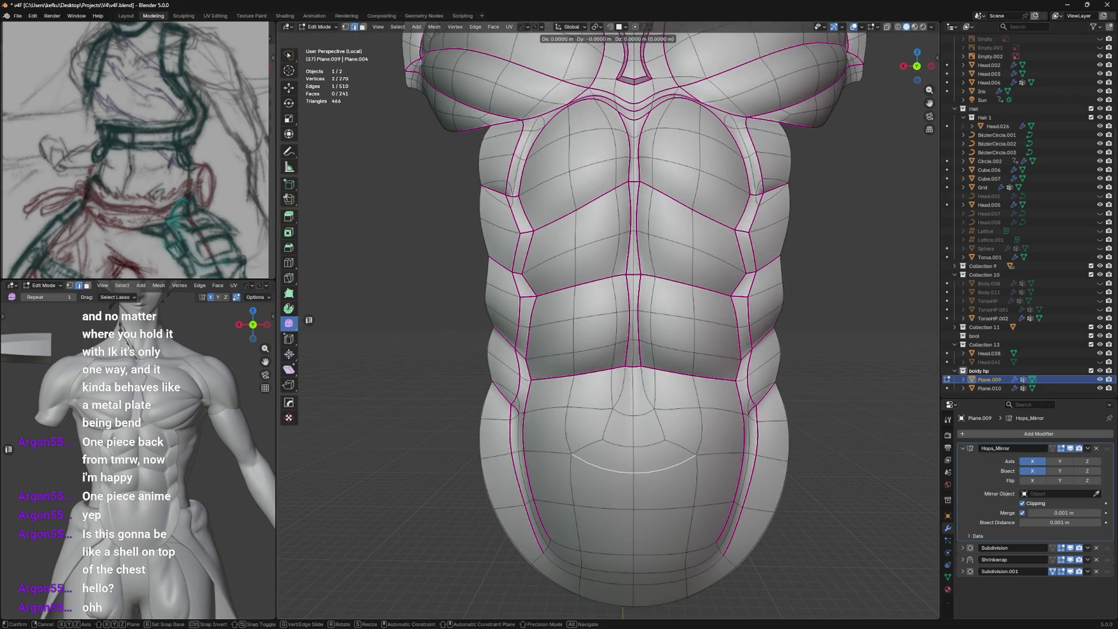
pyautogui.click(612, 494)
pyautogui.moveTo(612, 493); pyautogui.dragTo(620, 490, button='middle')
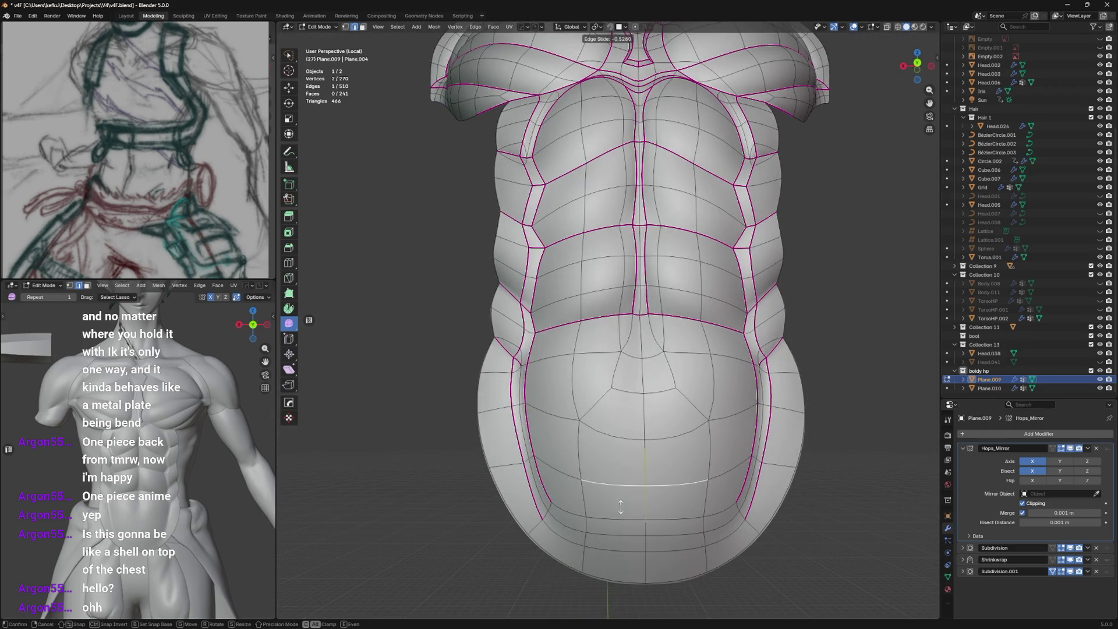
pyautogui.moveTo(608, 554); pyautogui.dragTo(612, 489, button='middle')
pyautogui.click(612, 455)
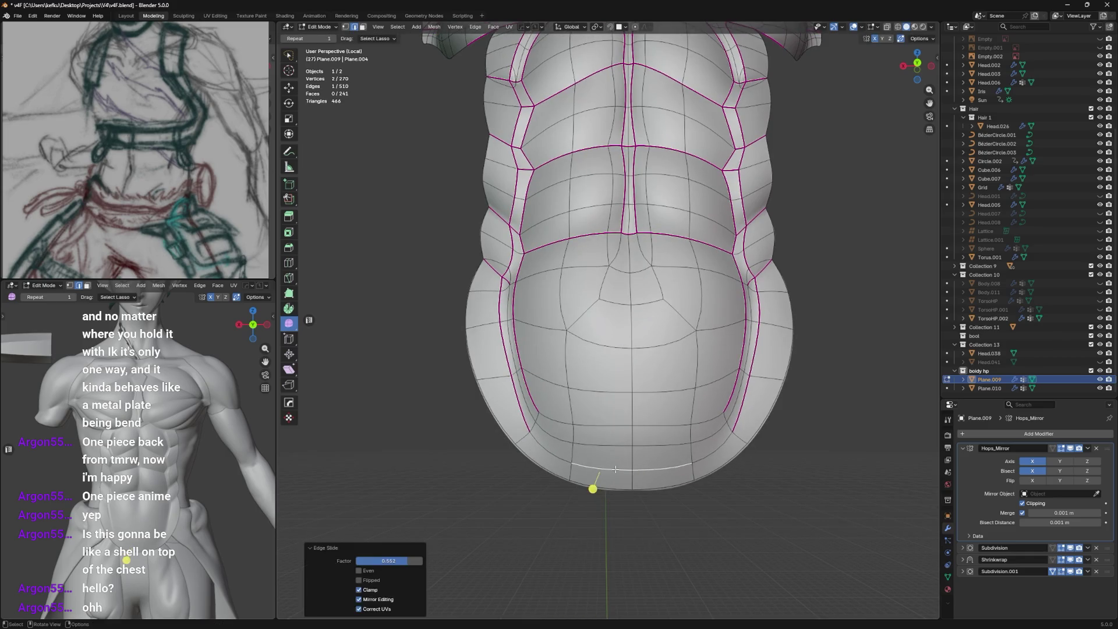
pyautogui.press('g')
pyautogui.click(612, 449)
pyautogui.press('g')
pyautogui.press('g')
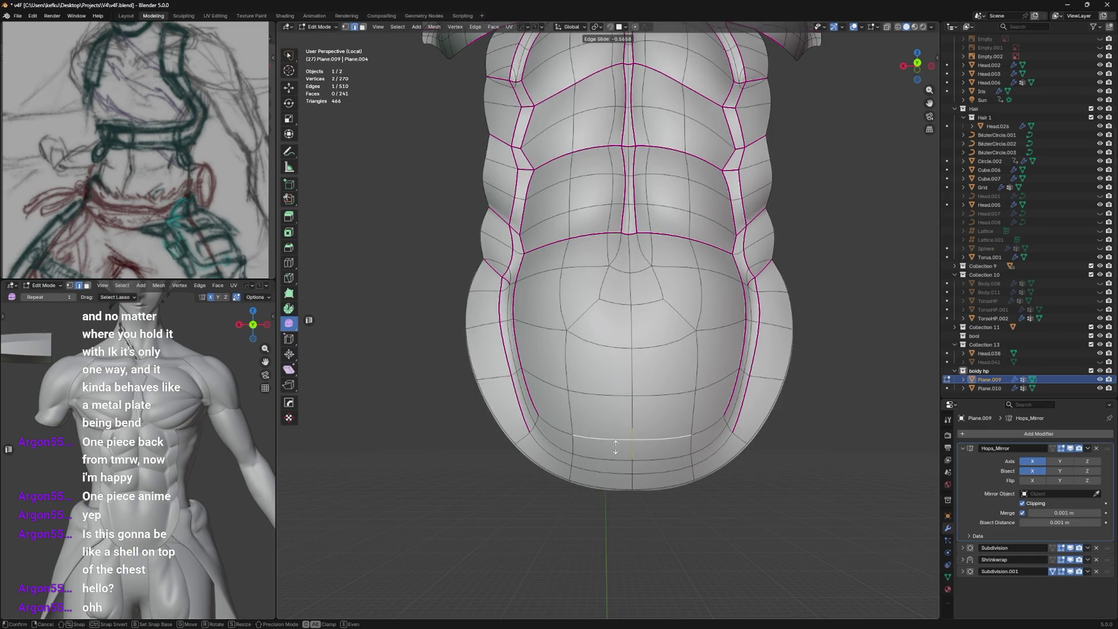
pyautogui.click(617, 448)
# Slide the centre belly vertex, dissolve the centre edges and edge-slide a loop, checking the smoothed result.
pyautogui.moveTo(620, 408); pyautogui.dragTo(619, 482, button='middle')
pyautogui.click(629, 479)
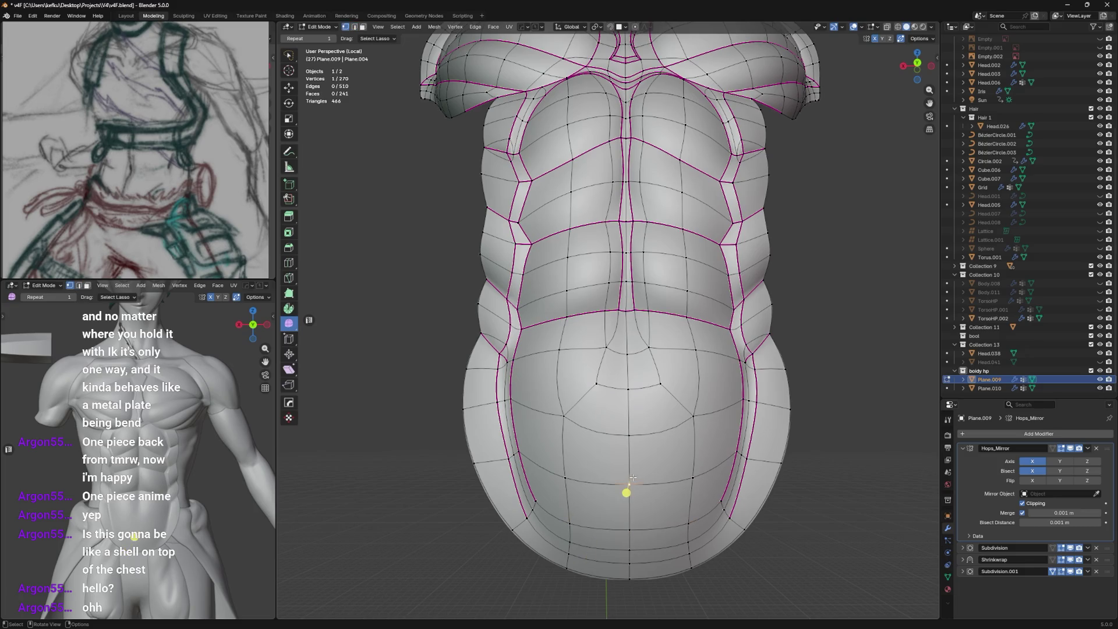
pyautogui.press('g')
pyautogui.press('g')
pyautogui.click(632, 454)
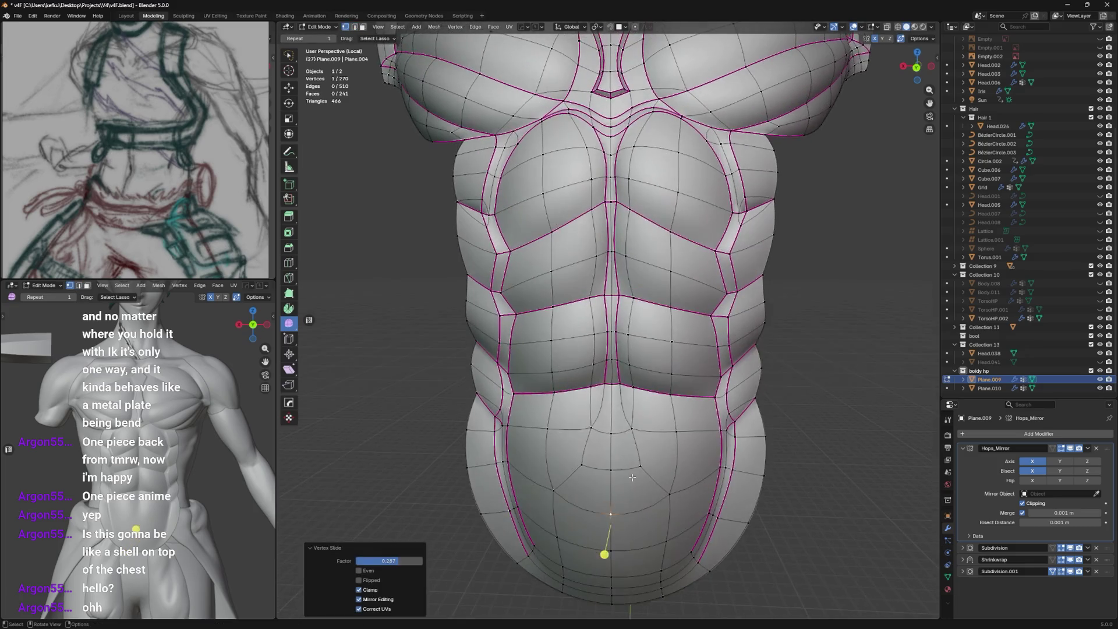
pyautogui.moveTo(633, 489); pyautogui.dragTo(625, 432, button='middle')
pyautogui.rightClick(626, 405)
pyautogui.click(623, 408)
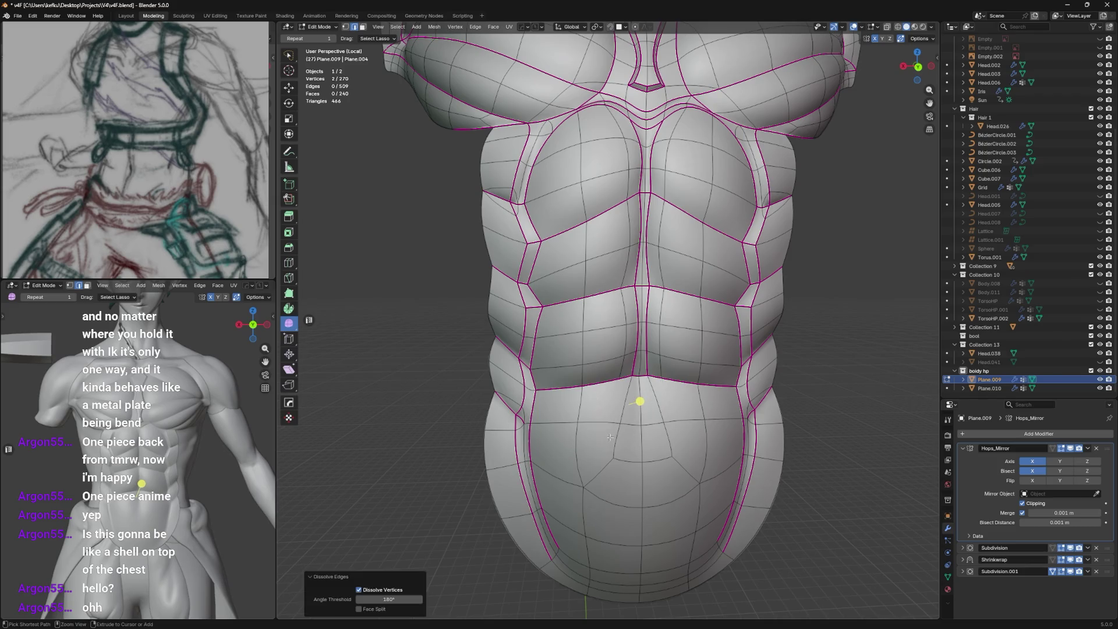
pyautogui.click(607, 465)
pyautogui.press('g')
pyautogui.press('g')
pyautogui.click(605, 463)
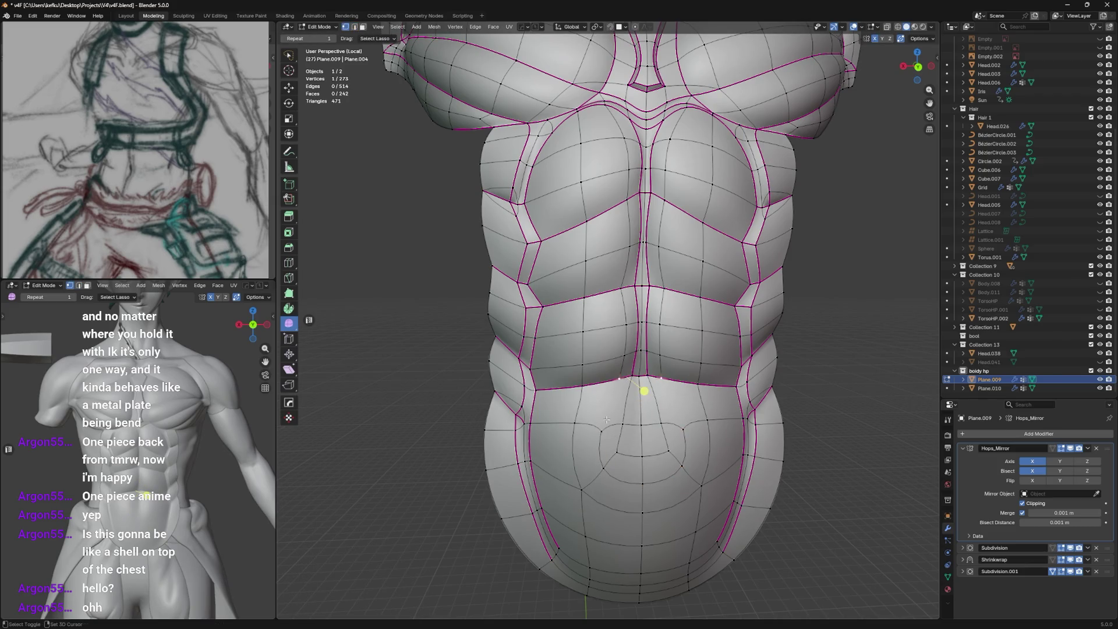
pyautogui.press('Tab')
pyautogui.press('Tab')
pyautogui.press('Tab')
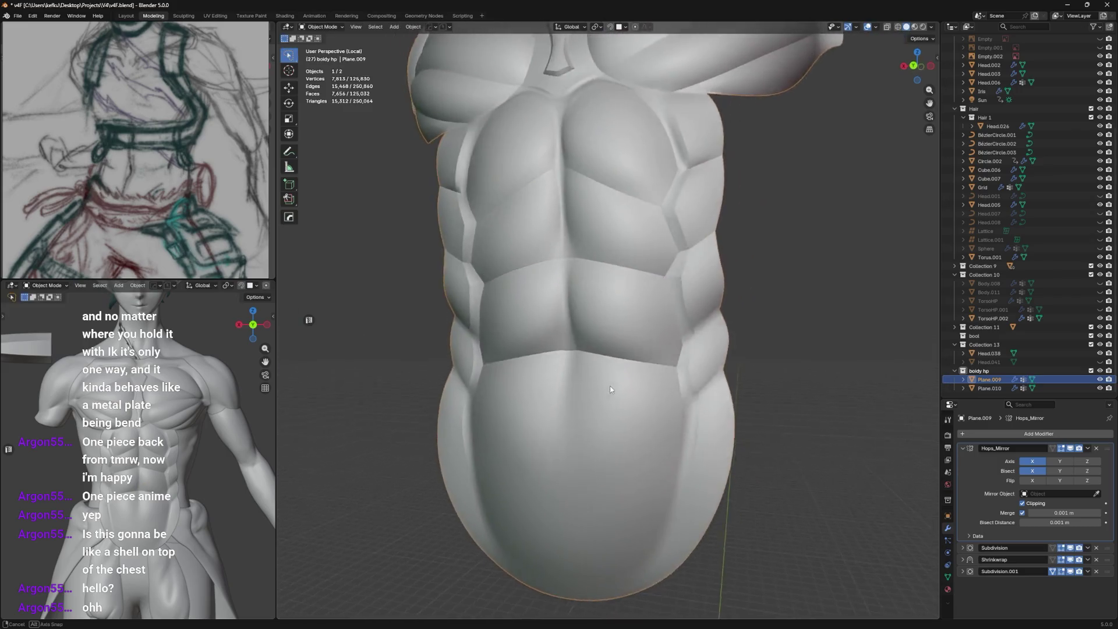
pyautogui.press('Tab')
# Slide the remaining belly vertices and edge into position, leave Edit Mode and save the file.
pyautogui.press('g')
pyautogui.press('g')
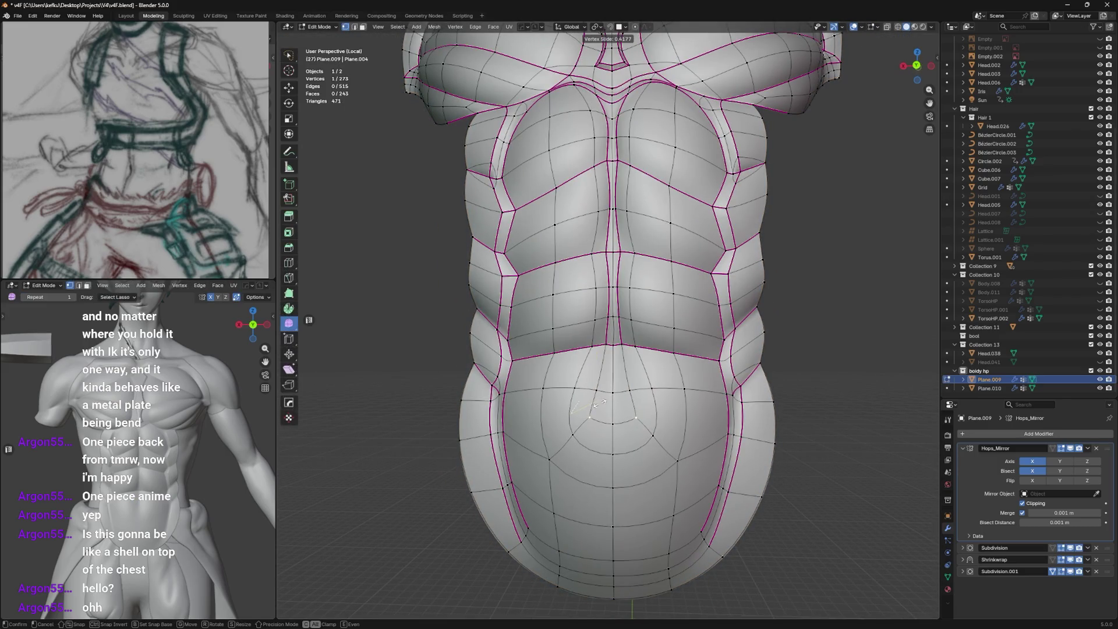
pyautogui.click(601, 404)
pyautogui.keyDown('shift'); pyautogui.click(617, 384); pyautogui.keyUp('shift')
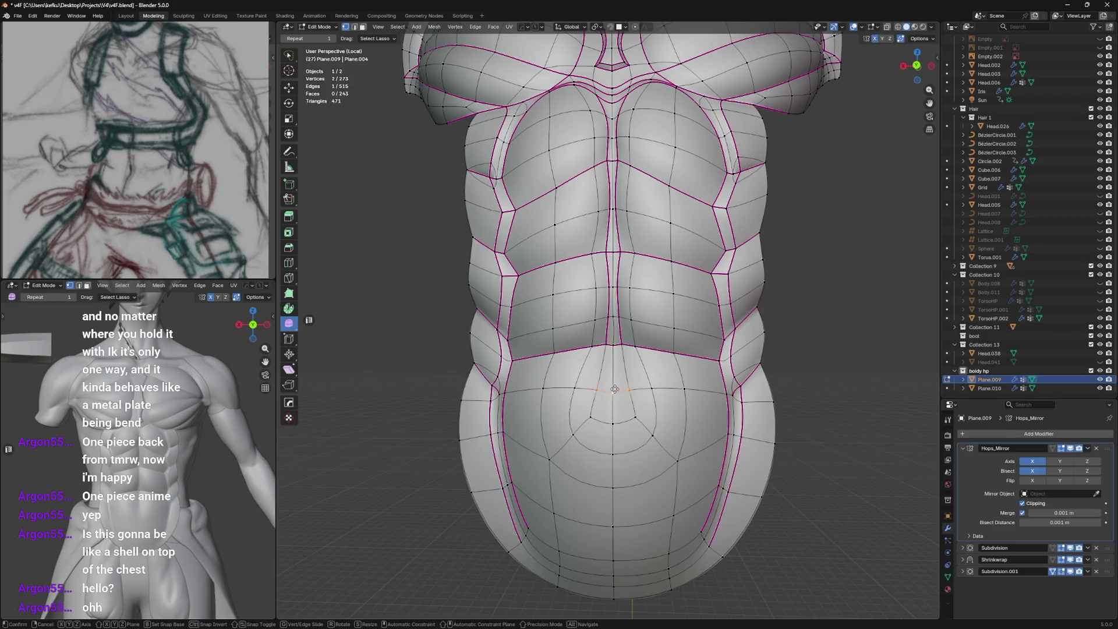
pyautogui.press('g')
pyautogui.press('g')
pyautogui.click(617, 371)
pyautogui.click(591, 347)
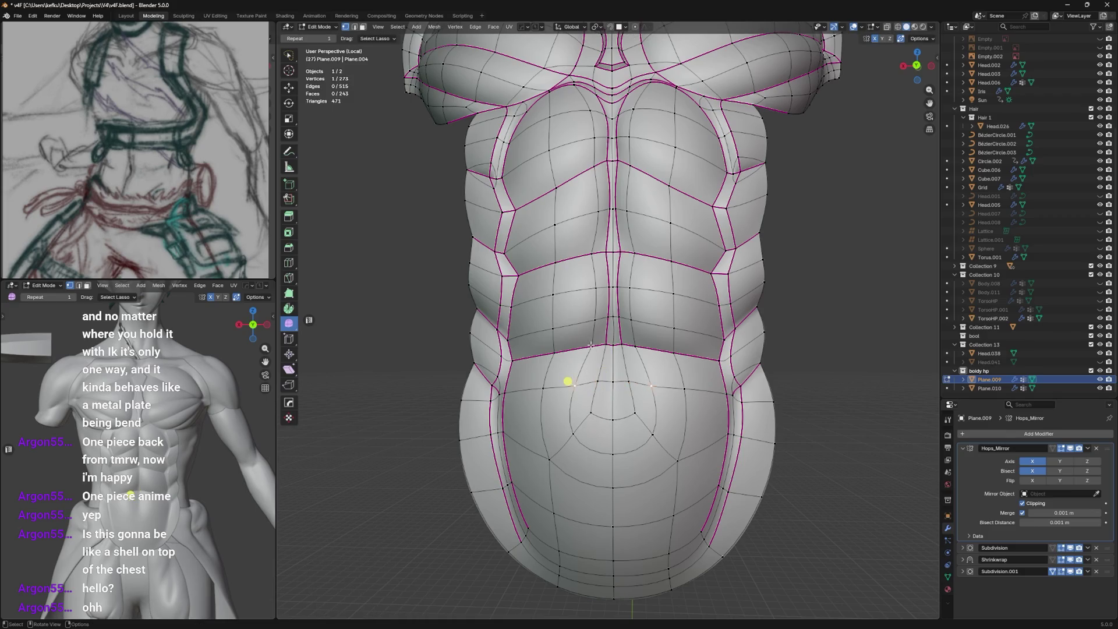
pyautogui.press('g')
pyautogui.press('g')
pyautogui.click(587, 347)
pyautogui.press('Tab')
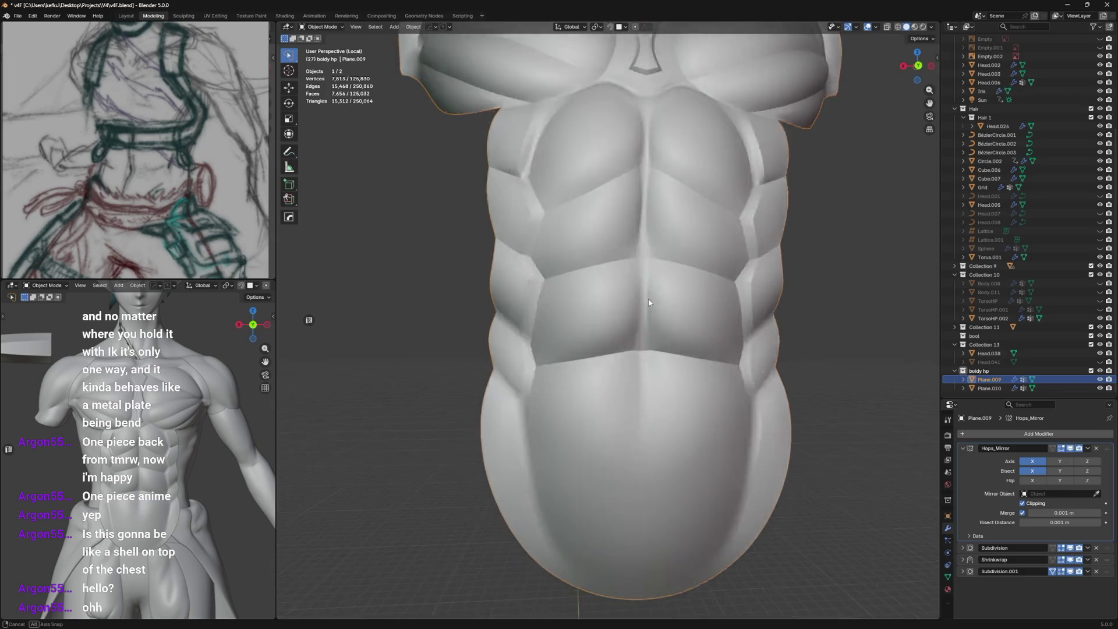
pyautogui.moveTo(612, 306)
pyautogui.mouseDown(button='middle')
pyautogui.moveTo(685, 327)
pyautogui.moveTo(669, 311)
pyautogui.moveTo(661, 443)
pyautogui.moveTo(693, 350)
pyautogui.mouseUp(button='middle')
pyautogui.hotkey('ctrl', 's')
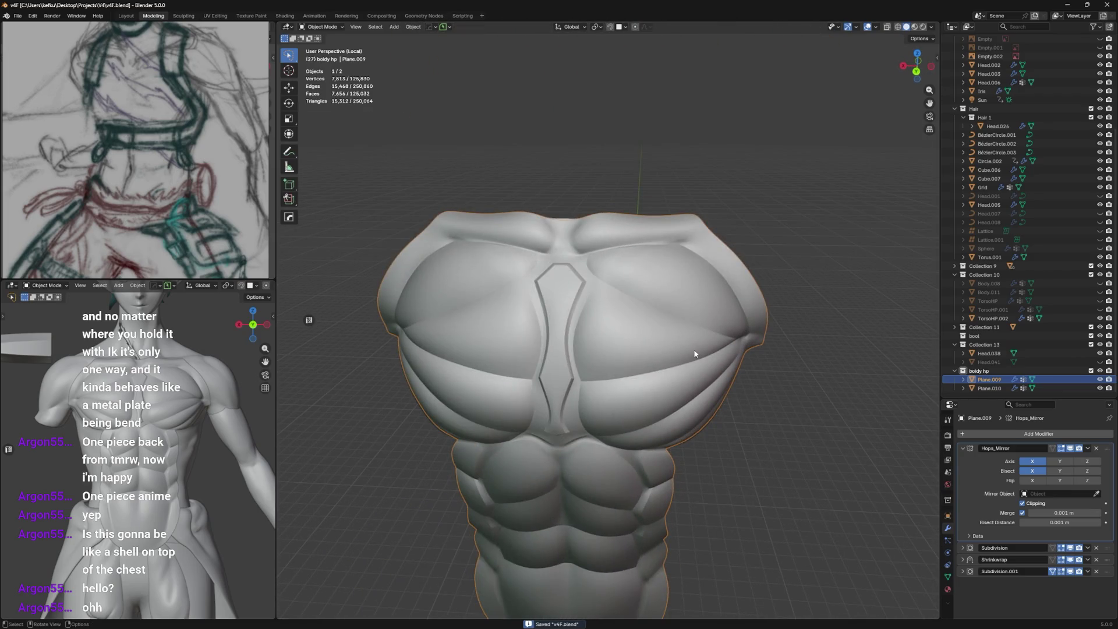
# Toggle the other shell's visibility, select Plane.009 in the outliner and save the file.
pyautogui.click(1101, 381)
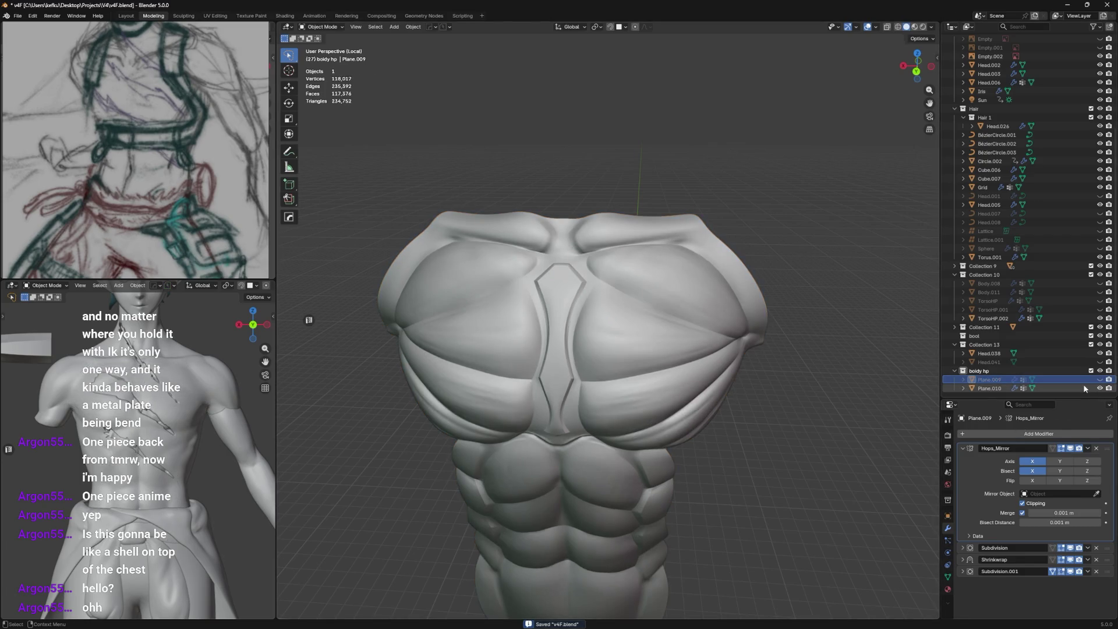
pyautogui.click(1086, 387)
pyautogui.moveTo(611, 393); pyautogui.dragTo(525, 349, button='middle')
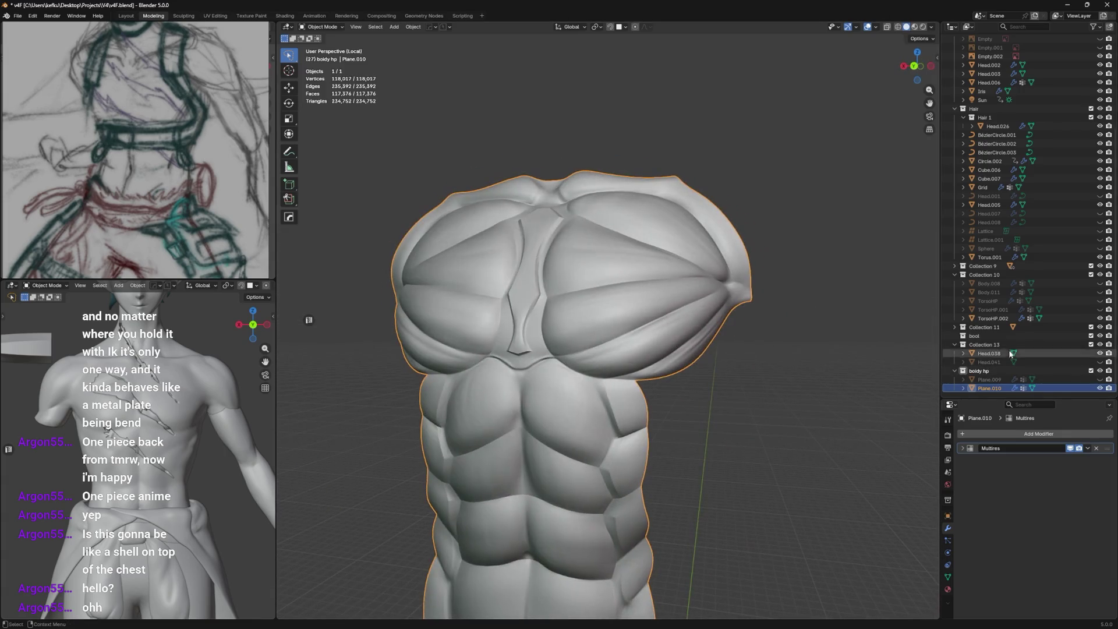
pyautogui.click(992, 379)
pyautogui.moveTo(712, 325); pyautogui.dragTo(782, 337, button='middle')
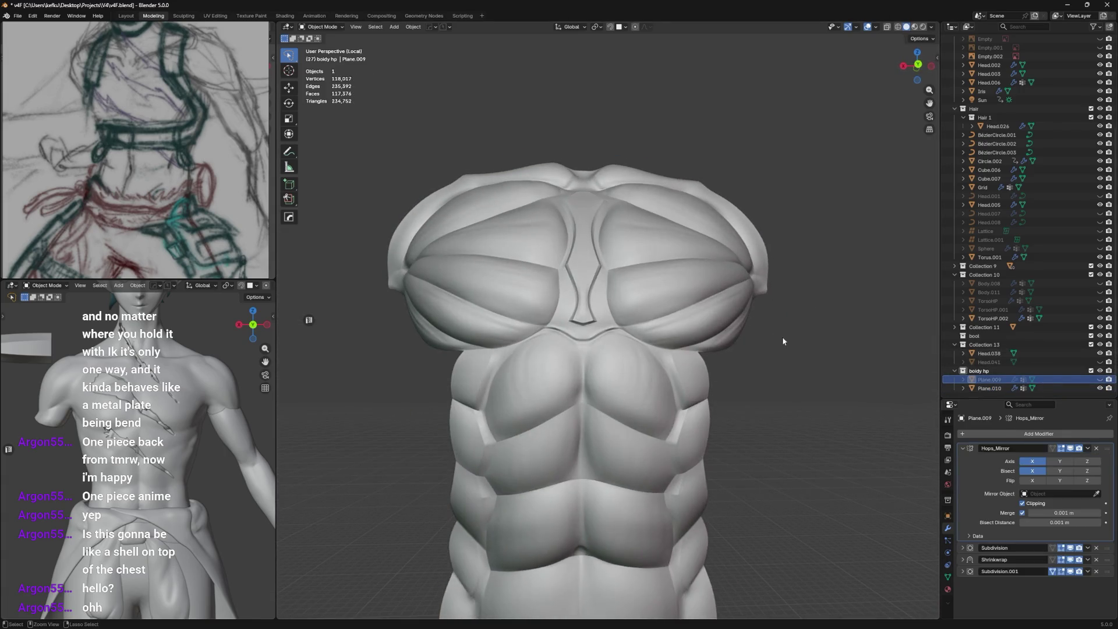
pyautogui.hotkey('ctrl', 's')
pyautogui.scroll(-2, 876, 373)
pyautogui.scroll(2, 756, 344)
pyautogui.scroll(2, 732, 347)
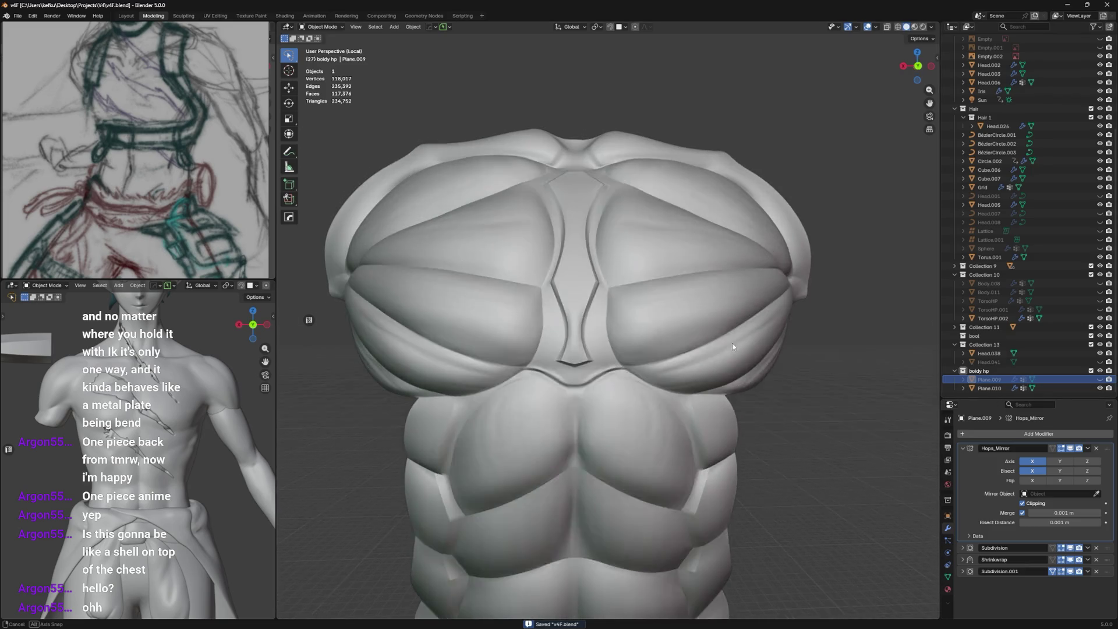
# Unhide the chest-plate shell and duplicate it in place as Plane.011.
pyautogui.click(1101, 379)
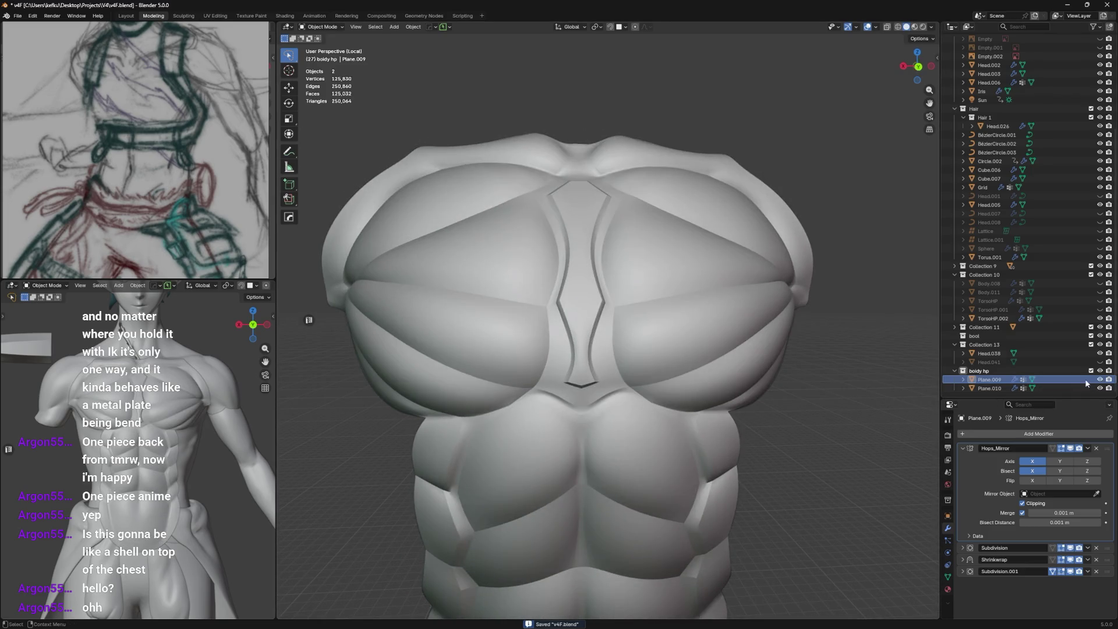
pyautogui.click(755, 350)
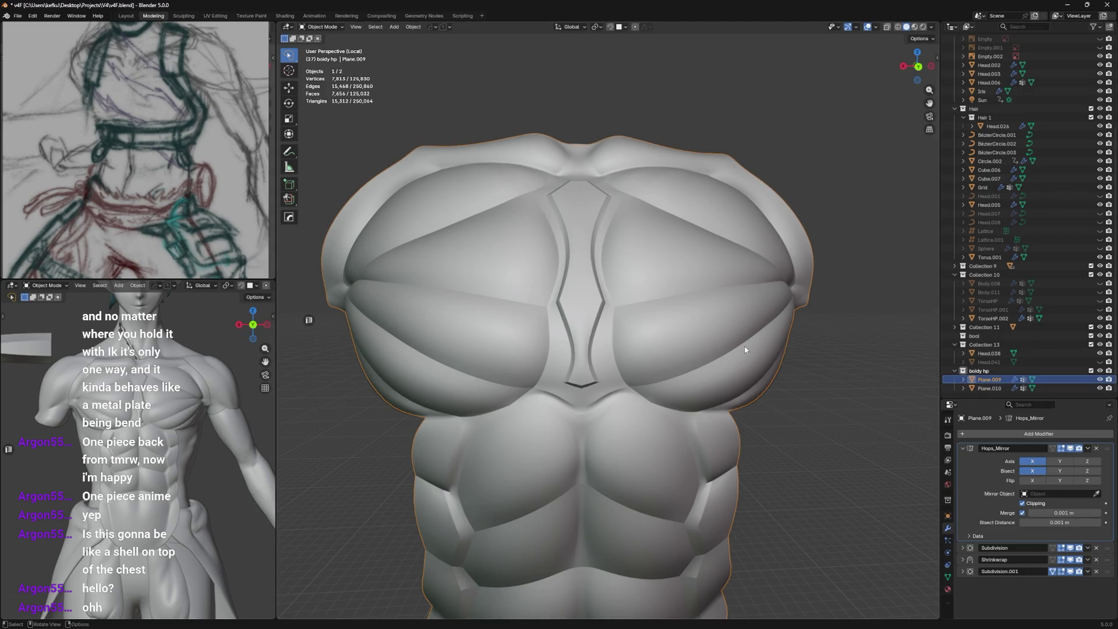
pyautogui.press('Tab')
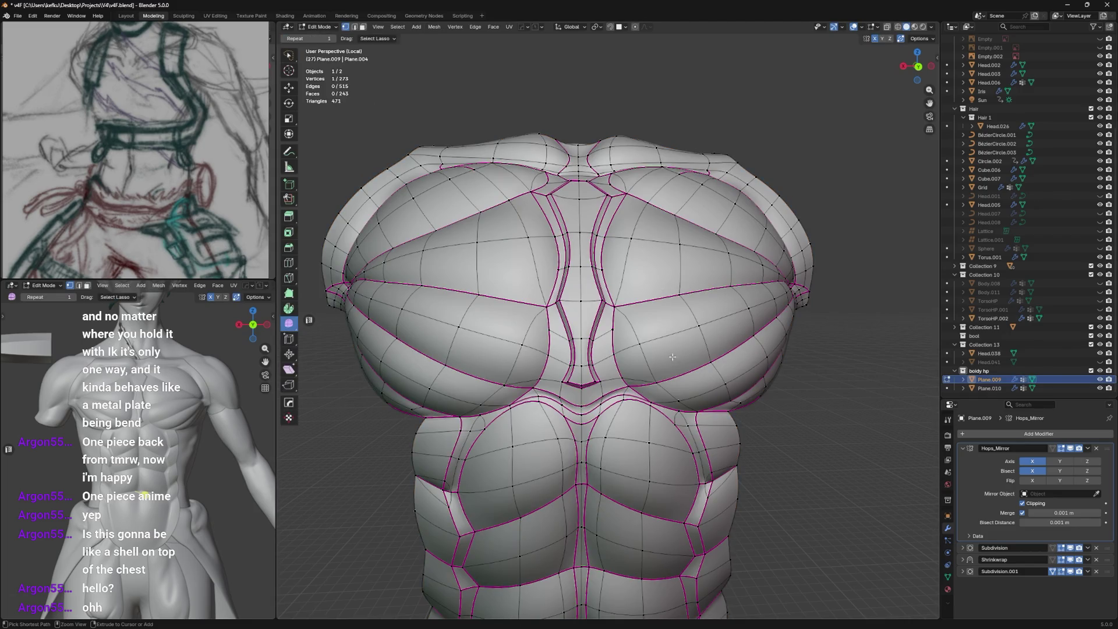
pyautogui.scroll(2, 614, 330)
pyautogui.hotkey('ctrl', 's')
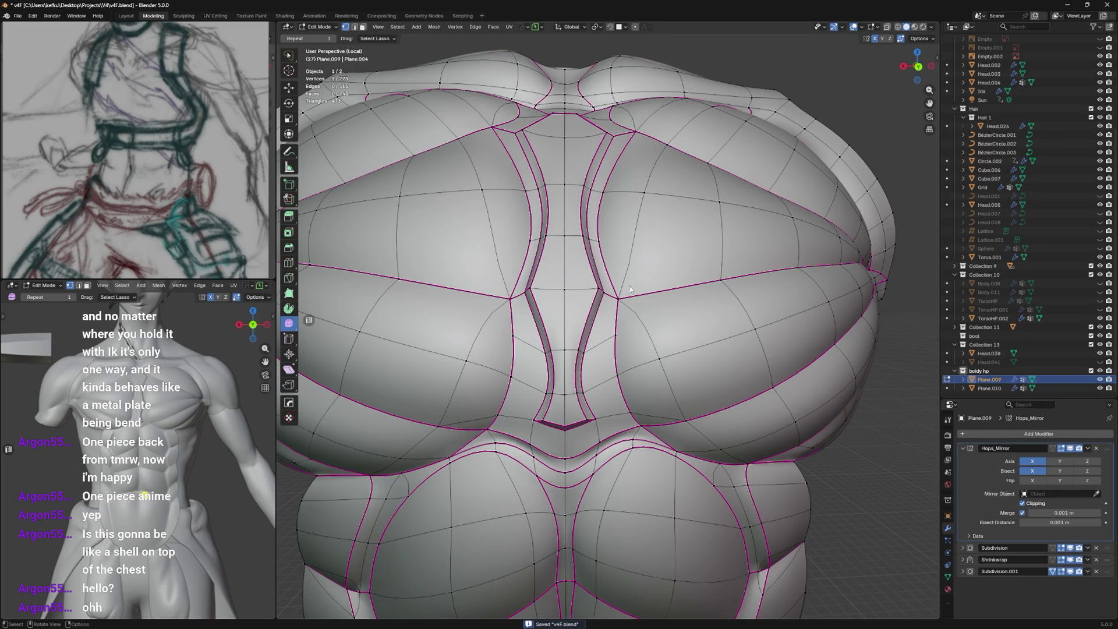
pyautogui.press('Tab')
pyautogui.hotkey('shift', 'd')
pyautogui.press('Return')
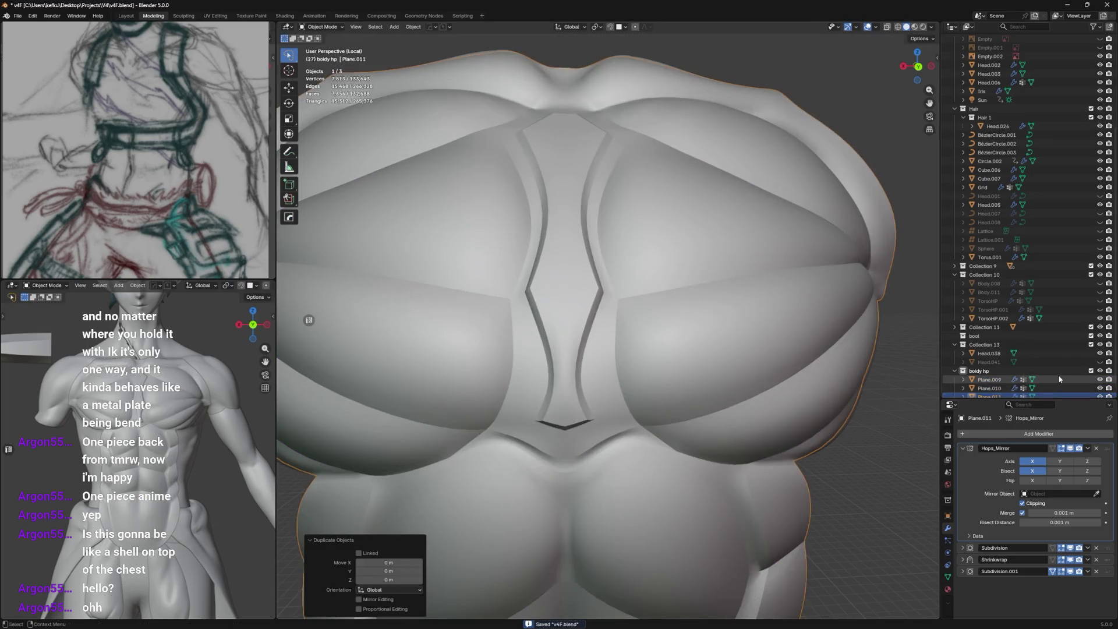
pyautogui.scroll(-3, 576, 333)
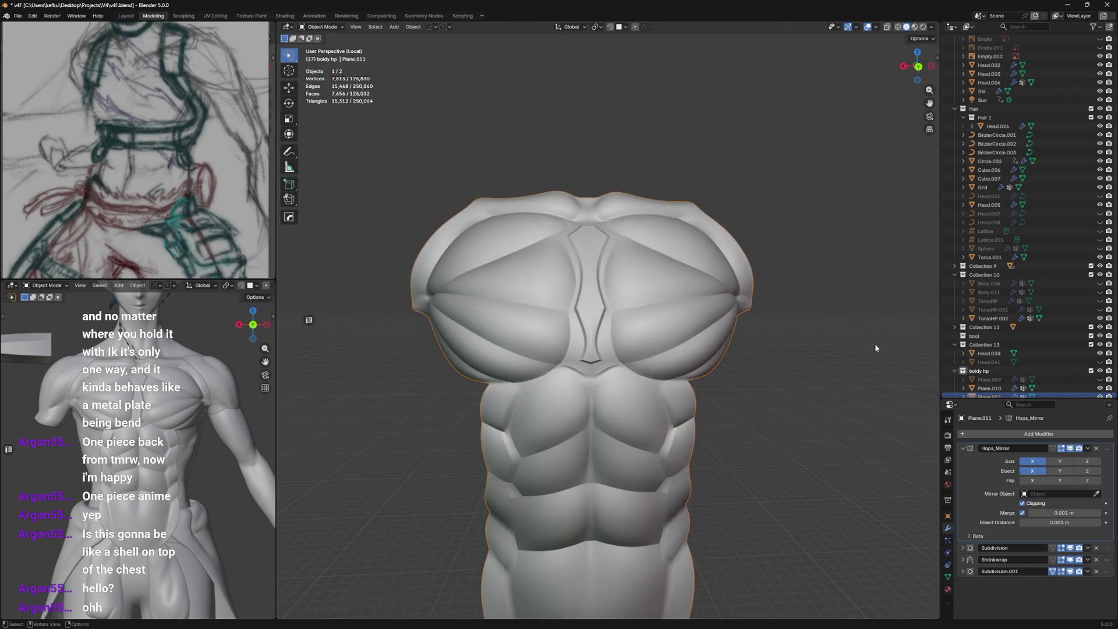
pyautogui.scroll(2, 576, 332)
# Enter Edit Mode on Plane.011 and select the edge loops beside the sternum groove.
pyautogui.press('Tab')
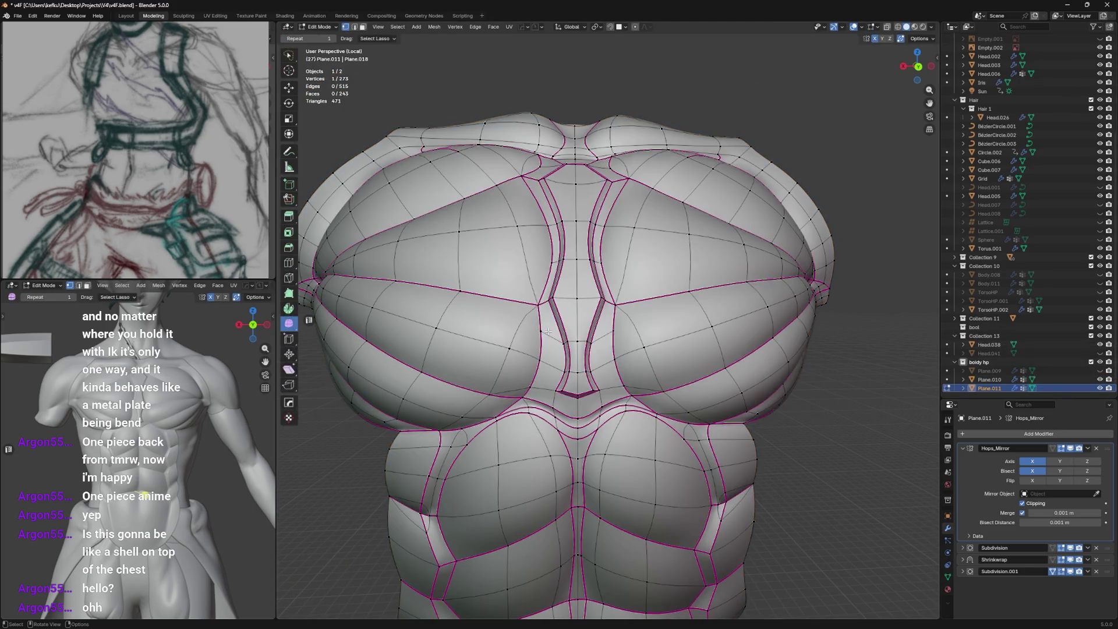
pyautogui.scroll(2, 578, 332)
pyautogui.hotkey('ctrl', 's')
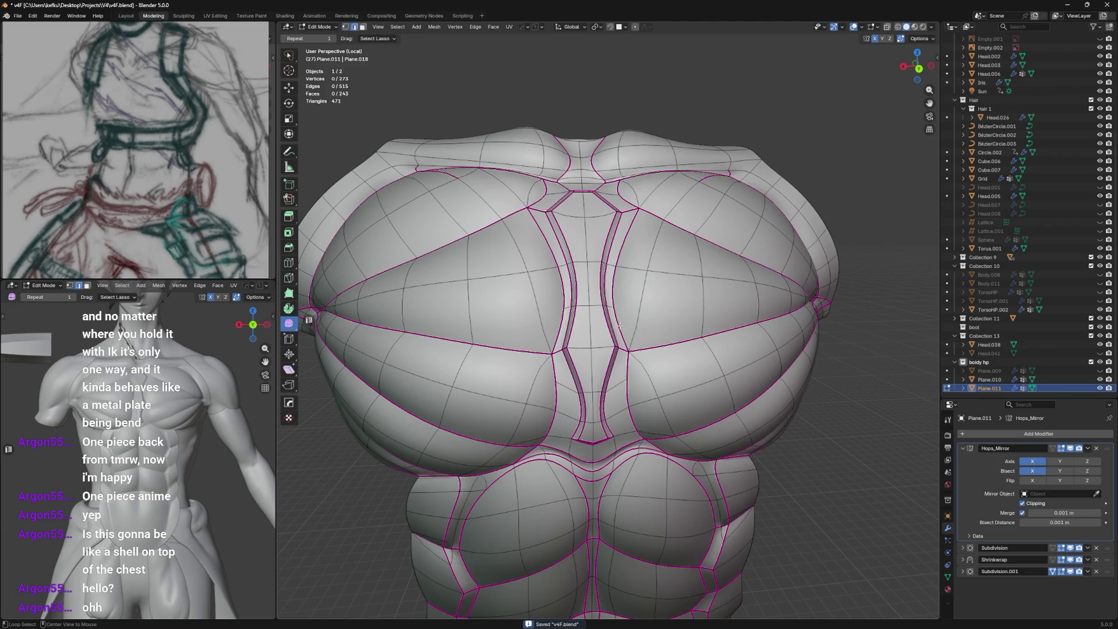
pyautogui.keyDown('shift'); pyautogui.click(559, 332); pyautogui.keyUp('shift')
pyautogui.scroll(2, 603, 313)
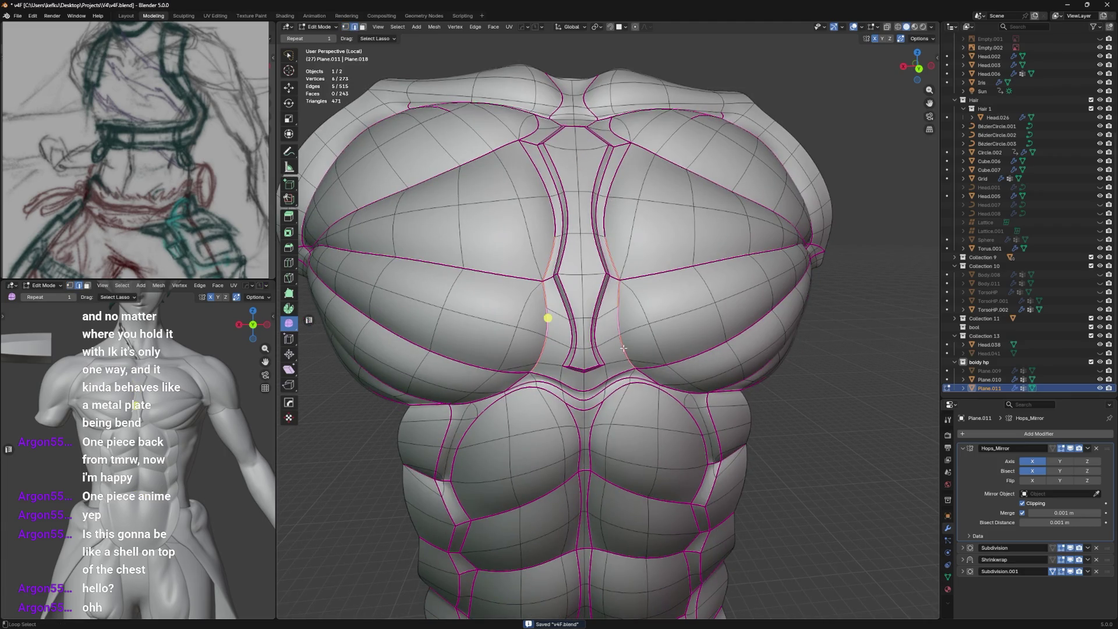
pyautogui.keyDown('ctrl'); pyautogui.click(621, 321); pyautogui.keyUp('ctrl')
pyautogui.scroll(-3, 623, 322)
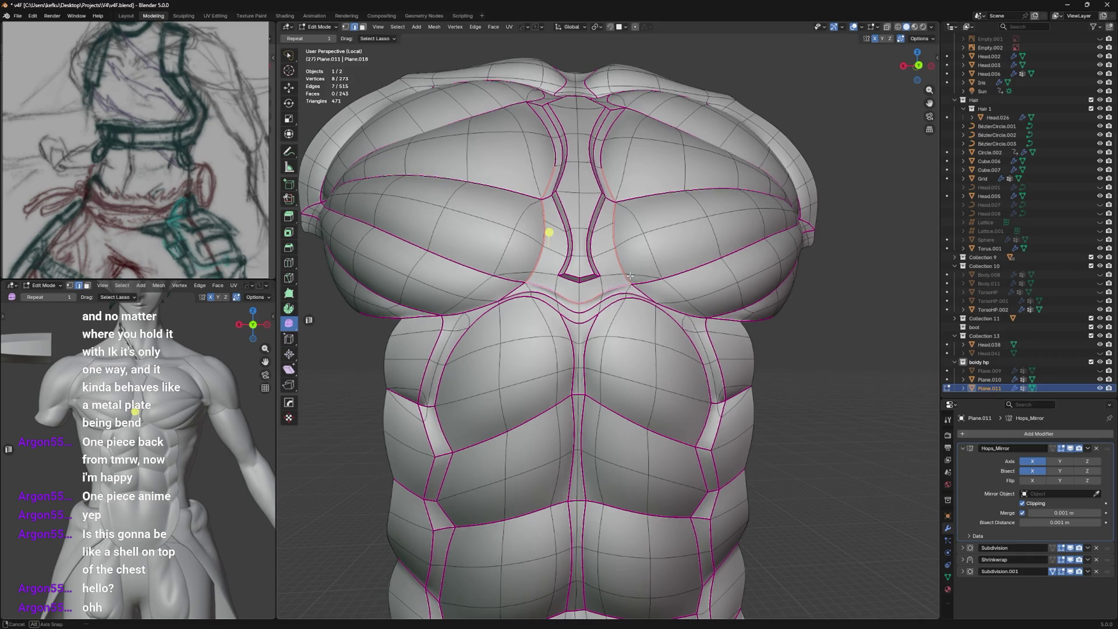
pyautogui.scroll(2, 615, 287)
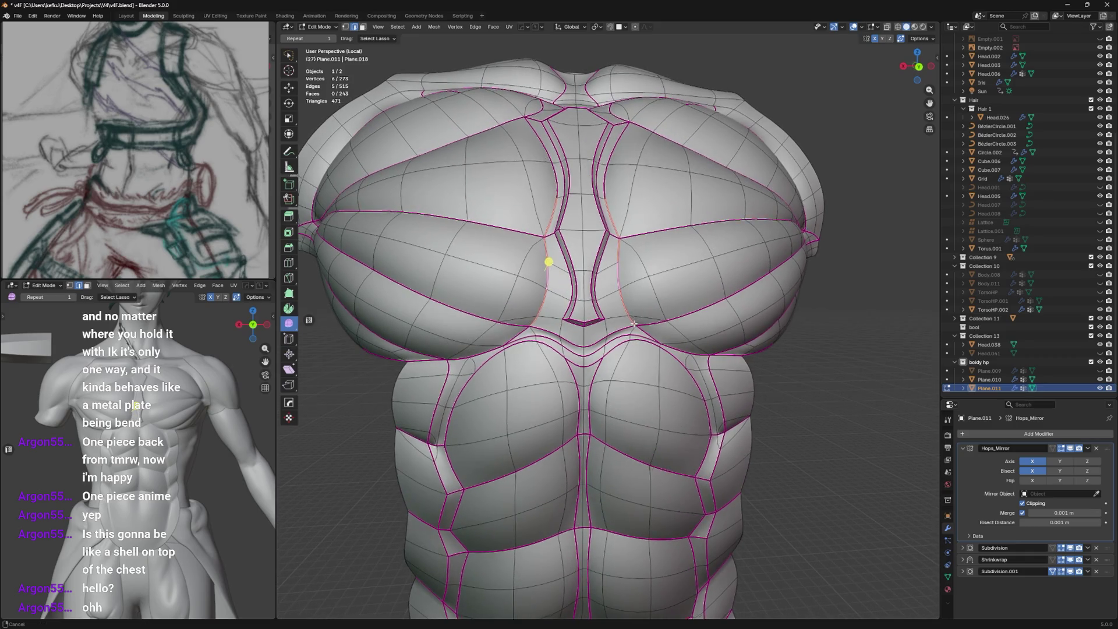
pyautogui.scroll(1, 636, 315)
pyautogui.scroll(1, 630, 332)
pyautogui.scroll(1, 626, 351)
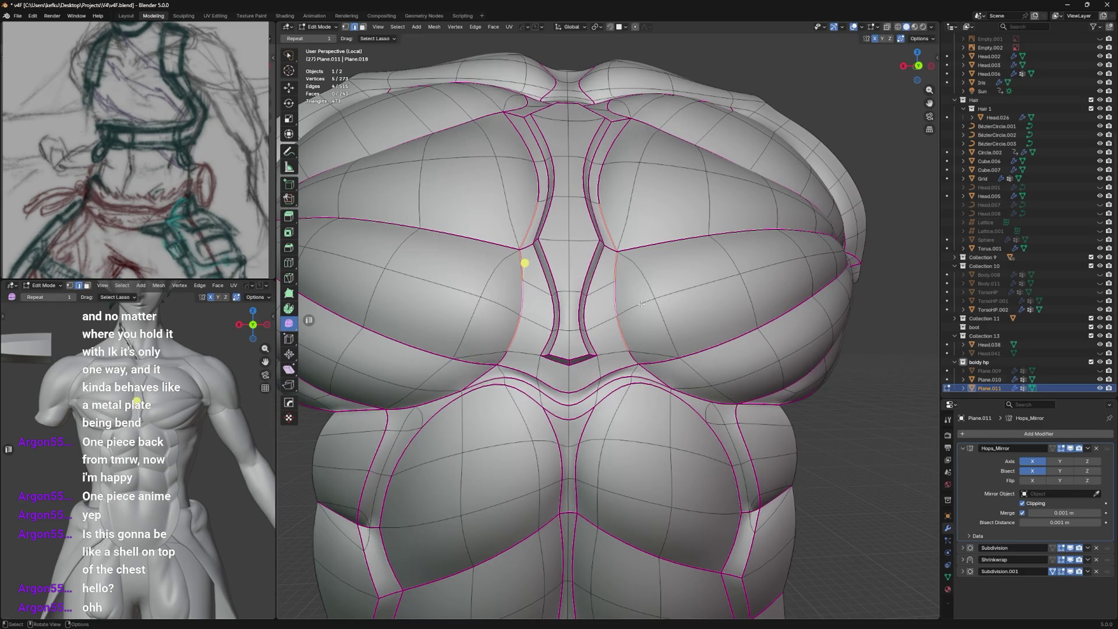
pyautogui.scroll(2, 638, 315)
# Add a new edge loop just below the sternum on the chest cage.
pyautogui.hotkey('ctrl', 'r')
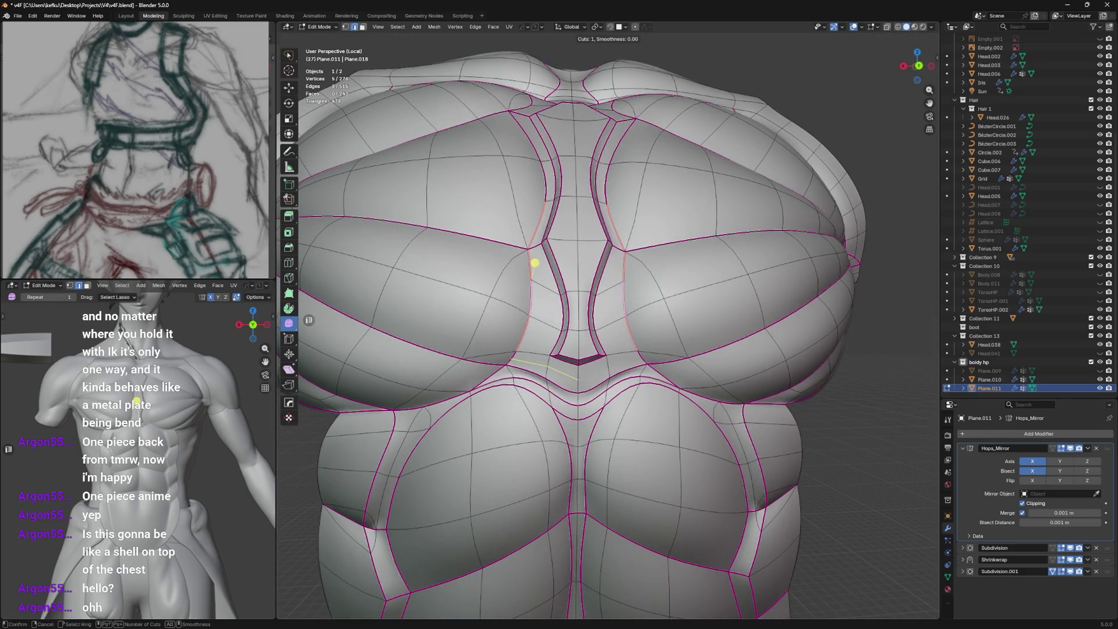
pyautogui.click(609, 373)
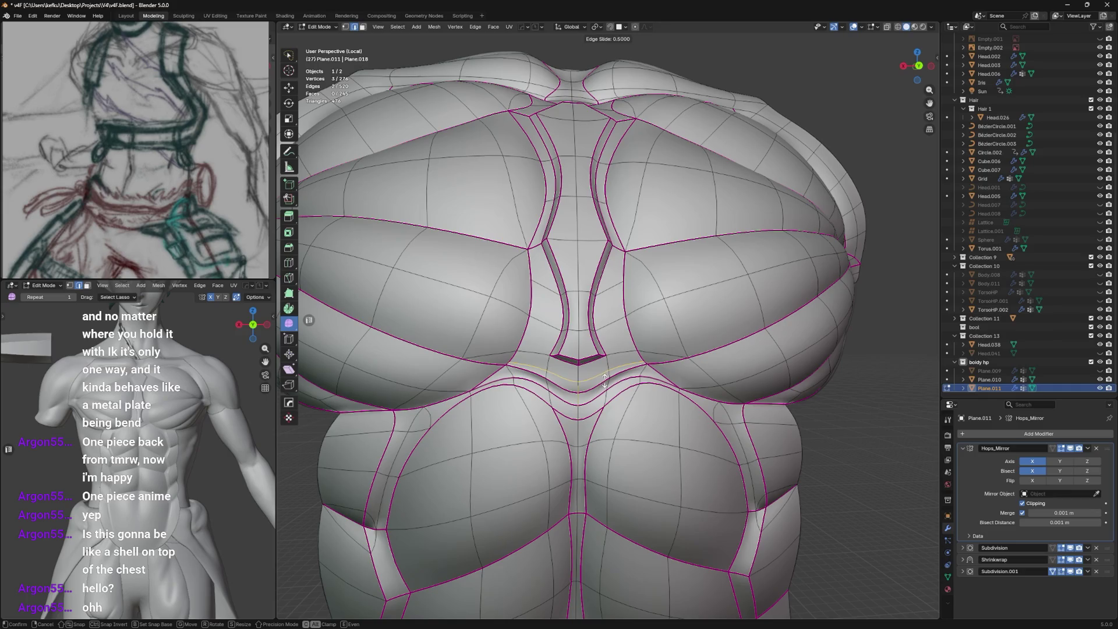
pyautogui.click(604, 385)
pyautogui.moveTo(613, 315); pyautogui.dragTo(616, 355, button='middle')
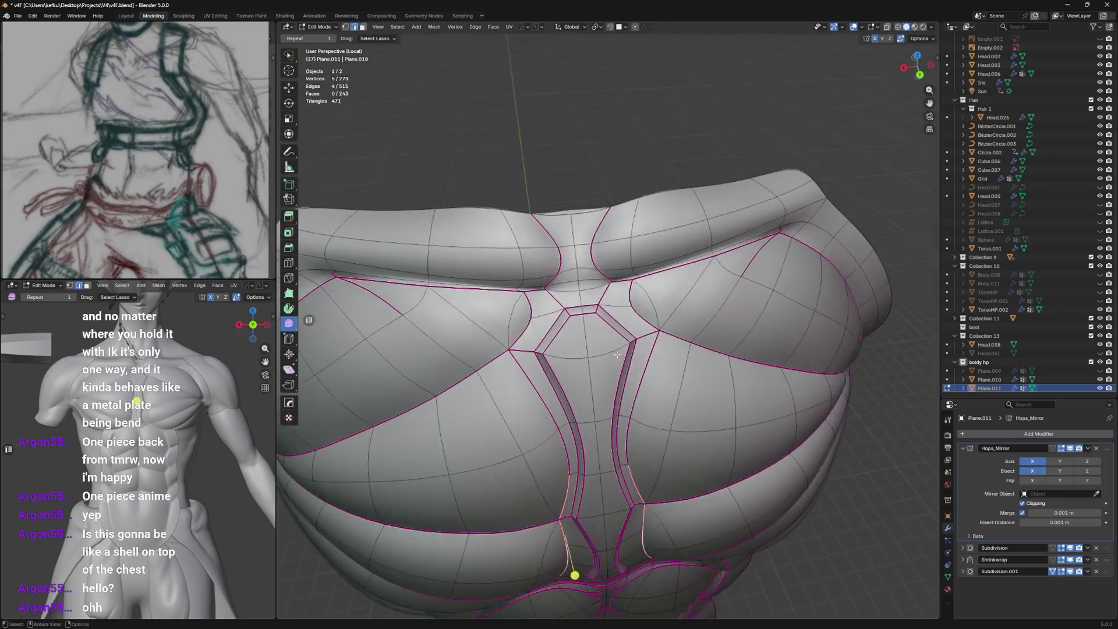
# Select the groove edges up to the sternum top and give them a full crease.
pyautogui.keyDown('shift'); pyautogui.click(637, 366); pyautogui.keyUp('shift')
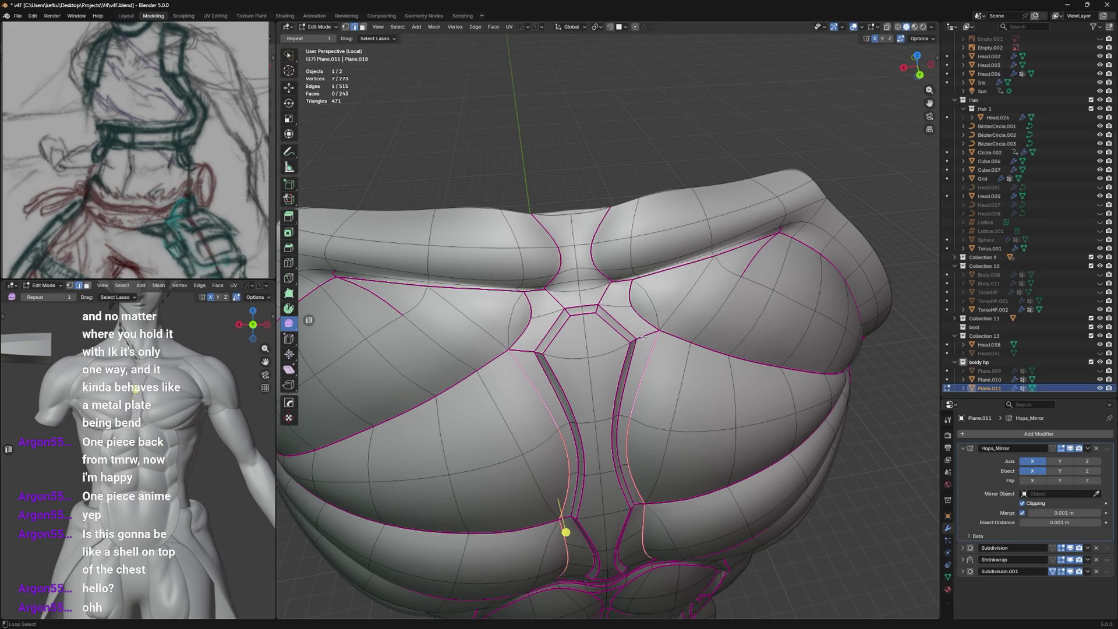
pyautogui.keyDown('shift'); pyautogui.click(647, 316); pyautogui.keyUp('shift')
pyautogui.keyDown('shift'); pyautogui.click(617, 286); pyautogui.keyUp('shift')
pyautogui.moveTo(617, 287); pyautogui.dragTo(622, 273, button='middle')
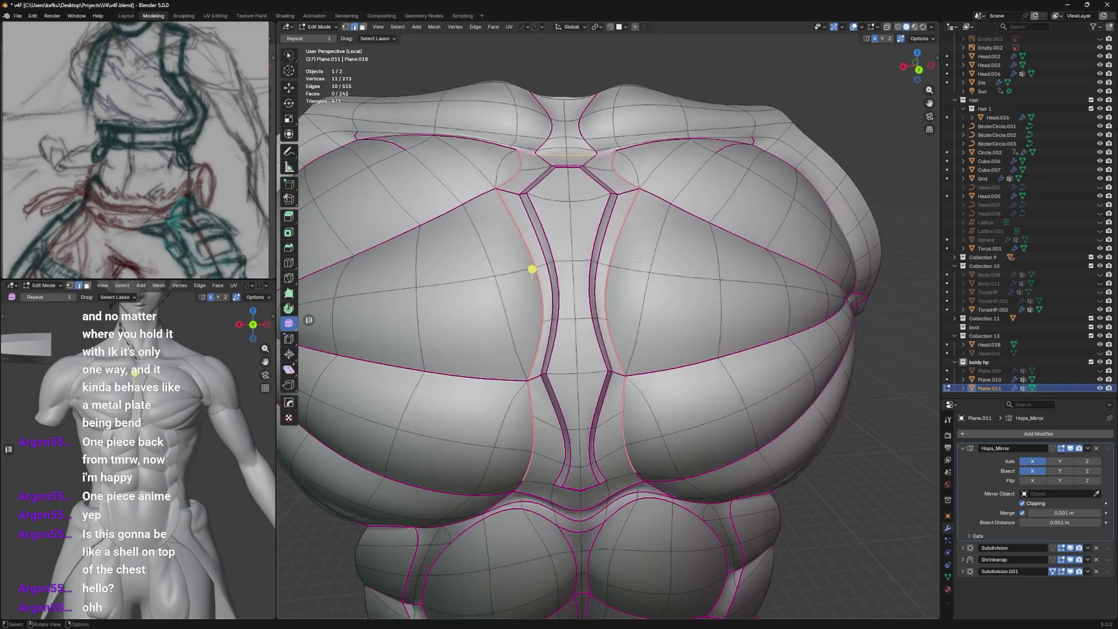
pyautogui.click(620, 273)
pyautogui.hotkey('shift', 'e')
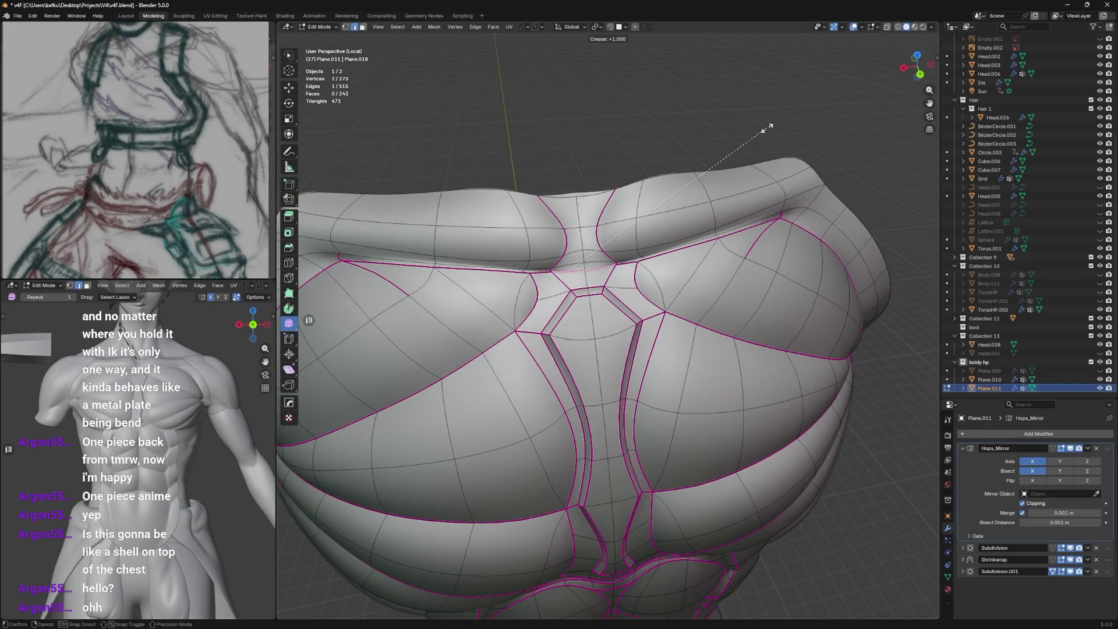
pyautogui.click(767, 129)
# Select the edges around the sternum plate and begin bevelling them.
pyautogui.keyDown('shift'); pyautogui.click(556, 275); pyautogui.keyUp('shift')
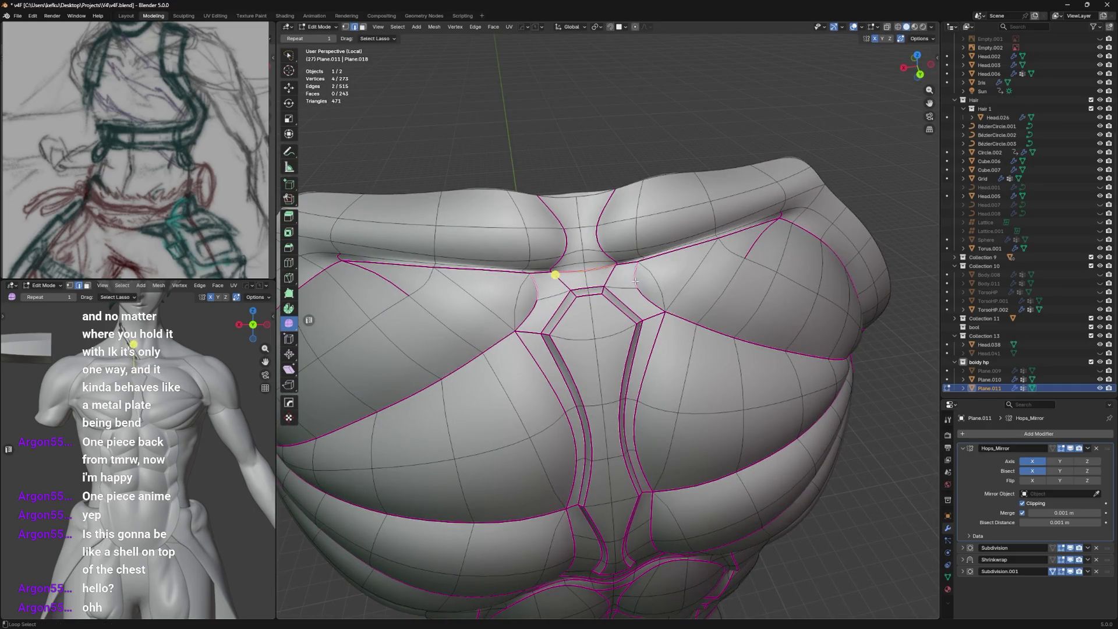
pyautogui.keyDown('shift'); pyautogui.click(647, 347); pyautogui.keyUp('shift')
pyautogui.keyDown('shift'); pyautogui.moveTo(647, 489); pyautogui.dragTo(646, 329, button='middle'); pyautogui.keyUp('shift')
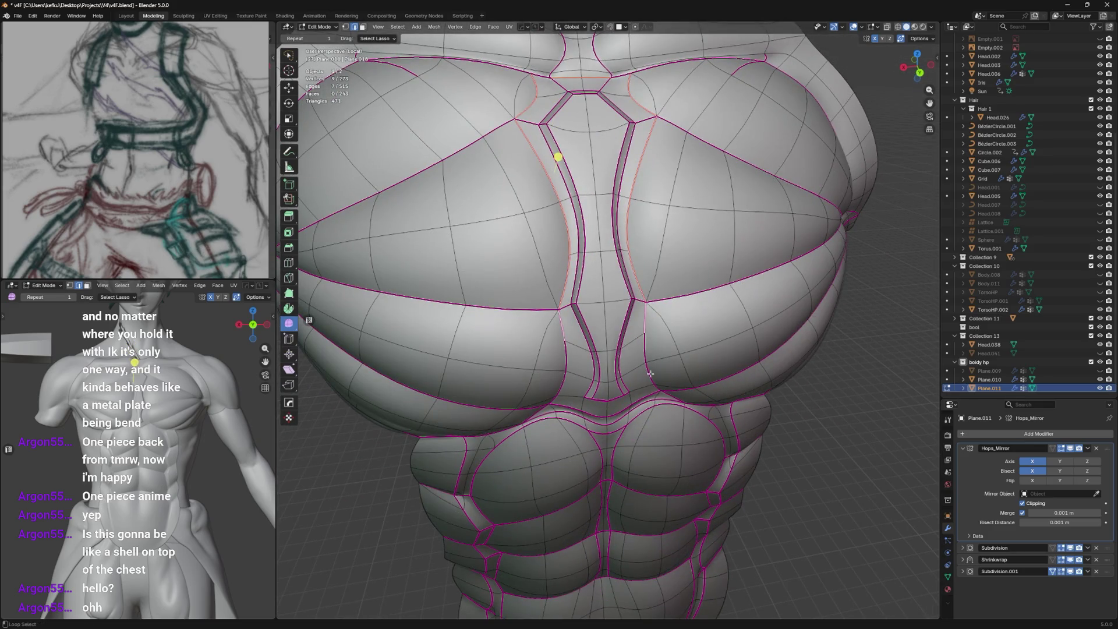
pyautogui.moveTo(650, 375); pyautogui.dragTo(650, 334, button='middle')
pyautogui.keyDown('shift'); pyautogui.click(643, 278); pyautogui.keyUp('shift')
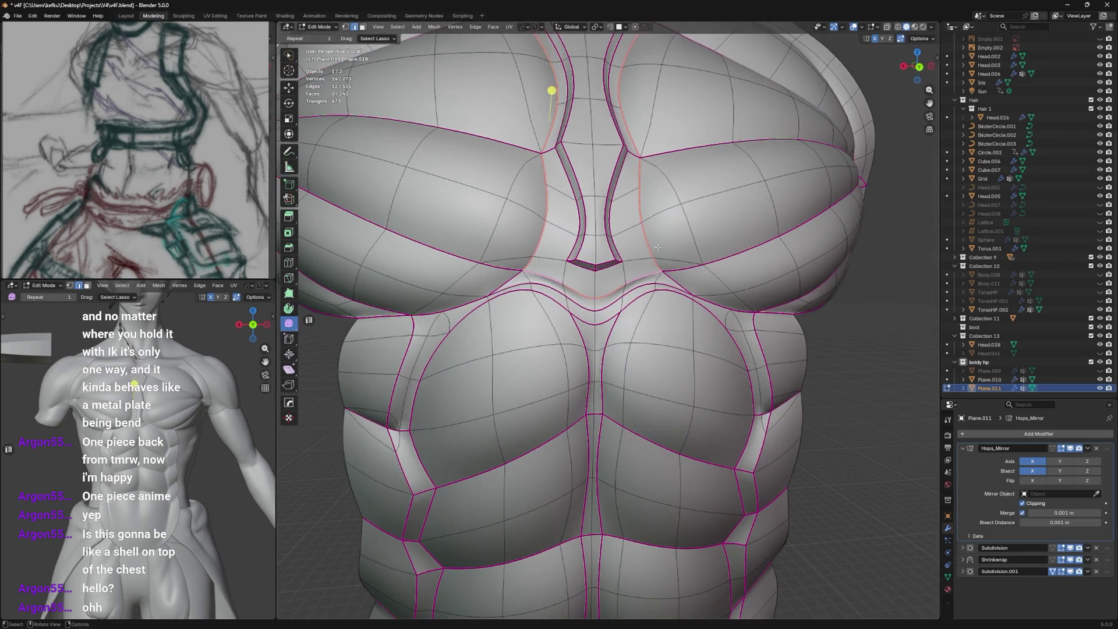
pyautogui.hotkey('ctrl', 'b')
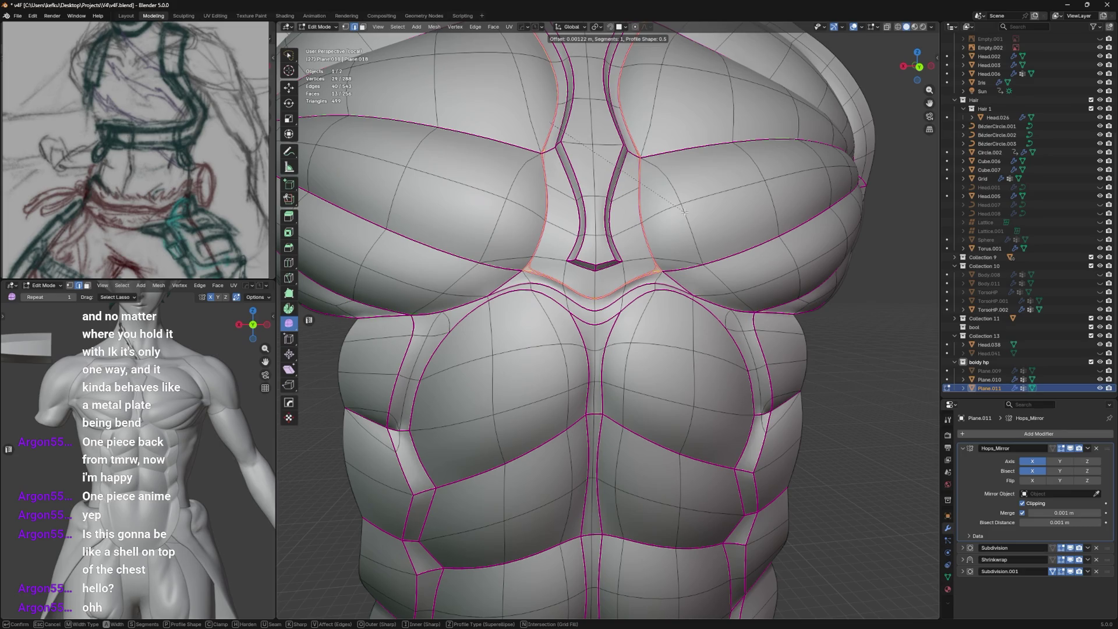
# Confirm the sternum-groove bevel, add an edge loop on the chest side and shift a vertex along Y.
pyautogui.click(684, 211)
pyautogui.scroll(5, 664, 263)
pyautogui.scroll(3, 646, 279)
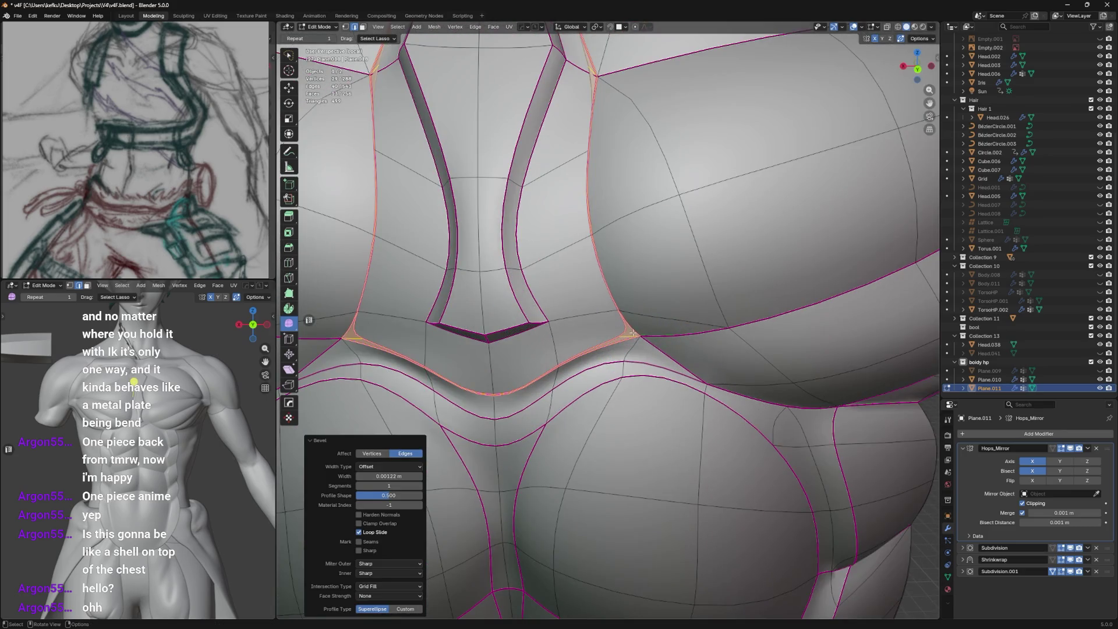
pyautogui.hotkey('alt', 'a')
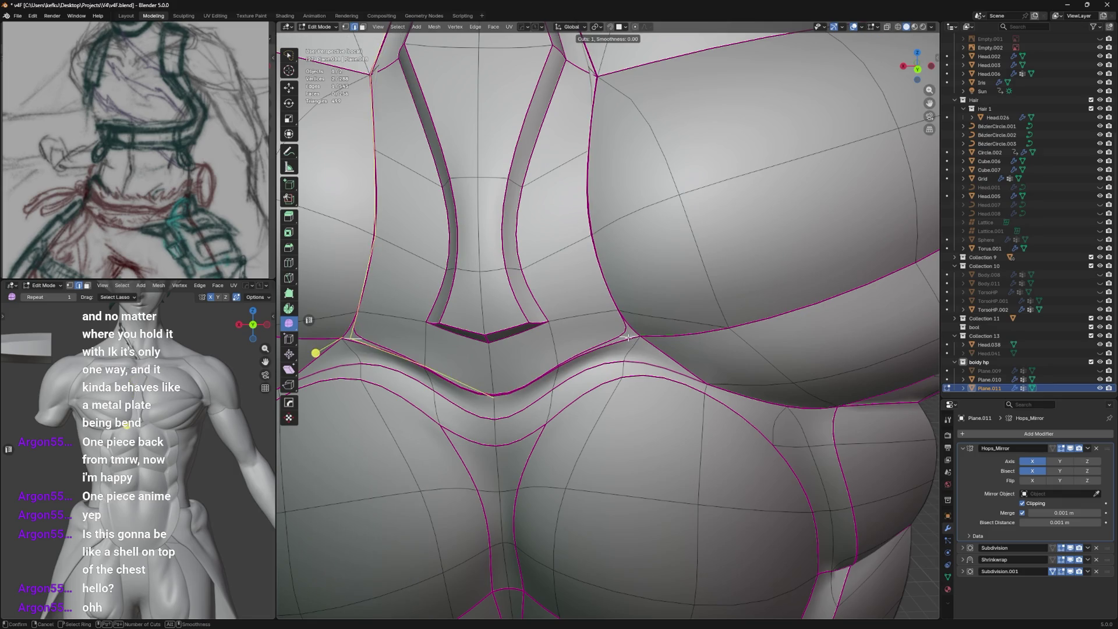
pyautogui.hotkey('ctrl', 'r')
pyautogui.click(629, 337)
pyautogui.moveTo(628, 337); pyautogui.dragTo(642, 265, button='middle')
pyautogui.press('g')
pyautogui.press('y')
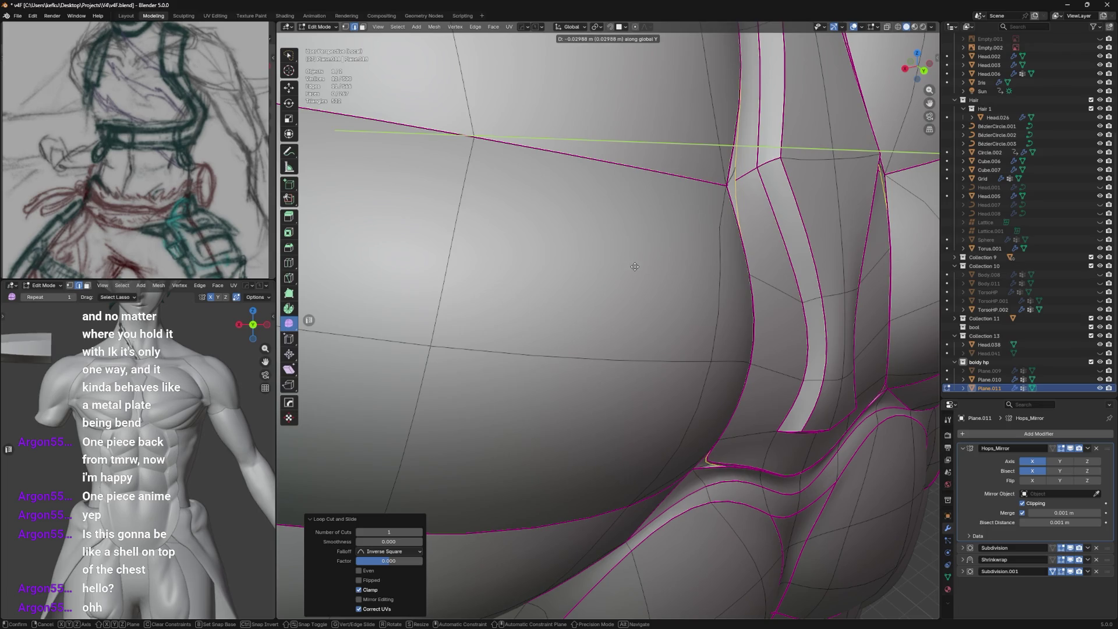
pyautogui.click(624, 267)
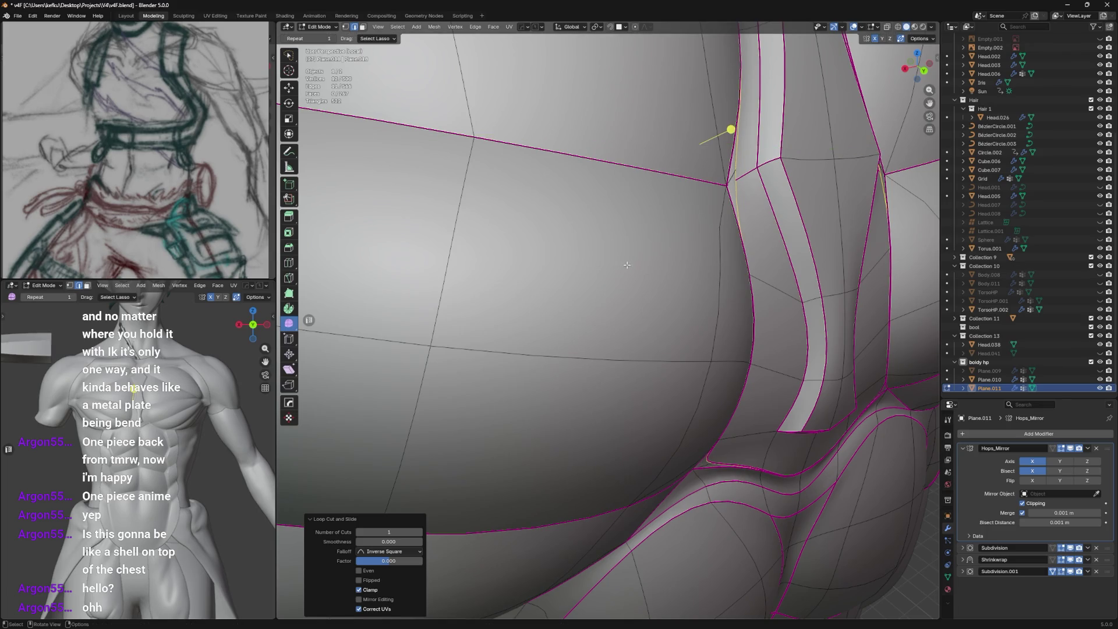
# Move the selected groove vertices along Y and preview the smoothed shell in Object Mode.
pyautogui.click(948, 576)
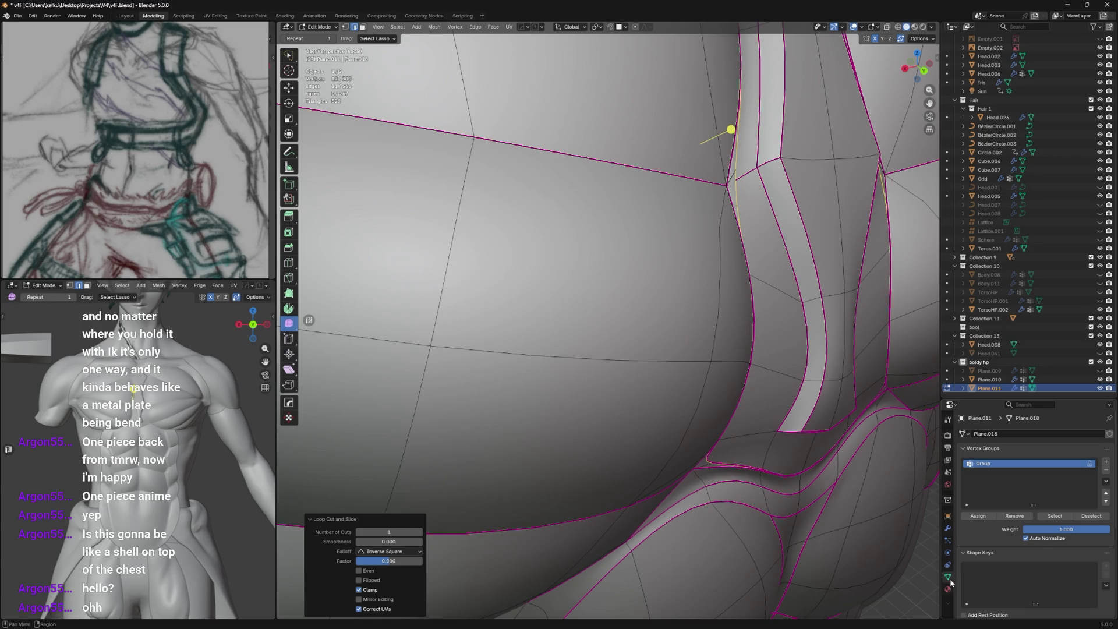
pyautogui.click(1013, 516)
pyautogui.press('g')
pyautogui.press('y')
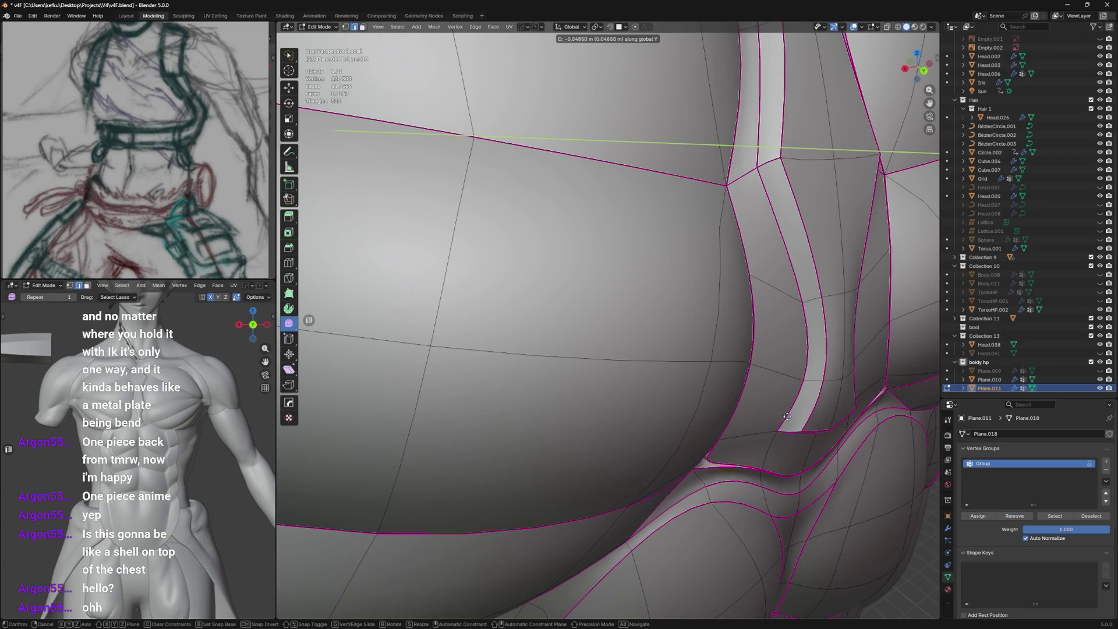
pyautogui.click(778, 413)
pyautogui.scroll(-4, 778, 413)
pyautogui.scroll(-2, 699, 349)
pyautogui.press('Tab')
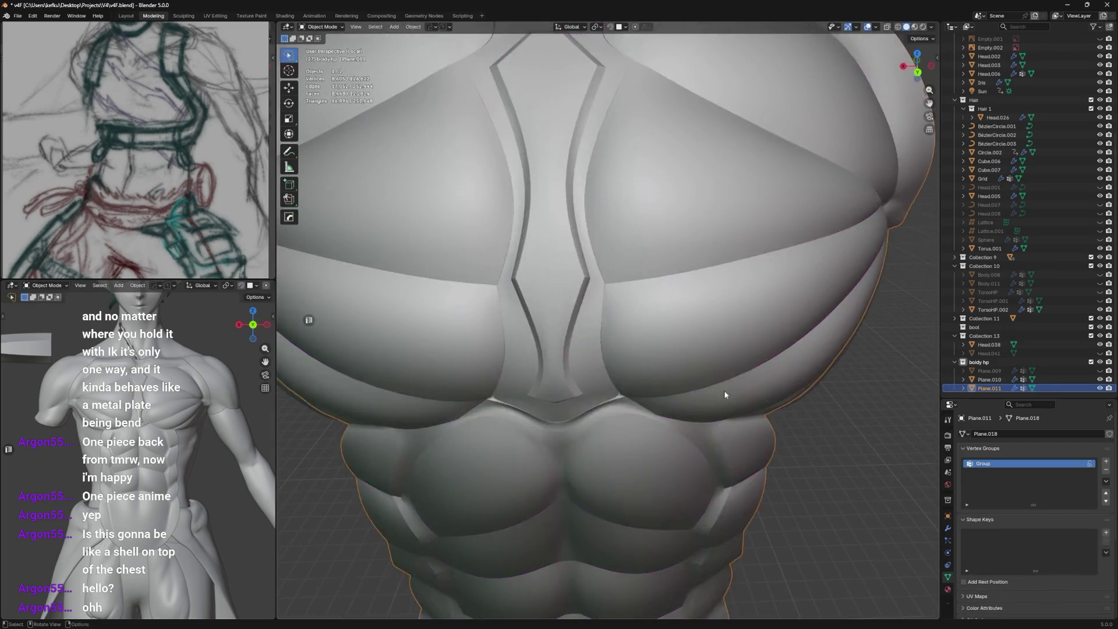
pyautogui.scroll(4, 715, 357)
pyautogui.scroll(-3, 709, 359)
# Select the edge loops and short edges running around the sternum region below the pecs.
pyautogui.press('Tab')
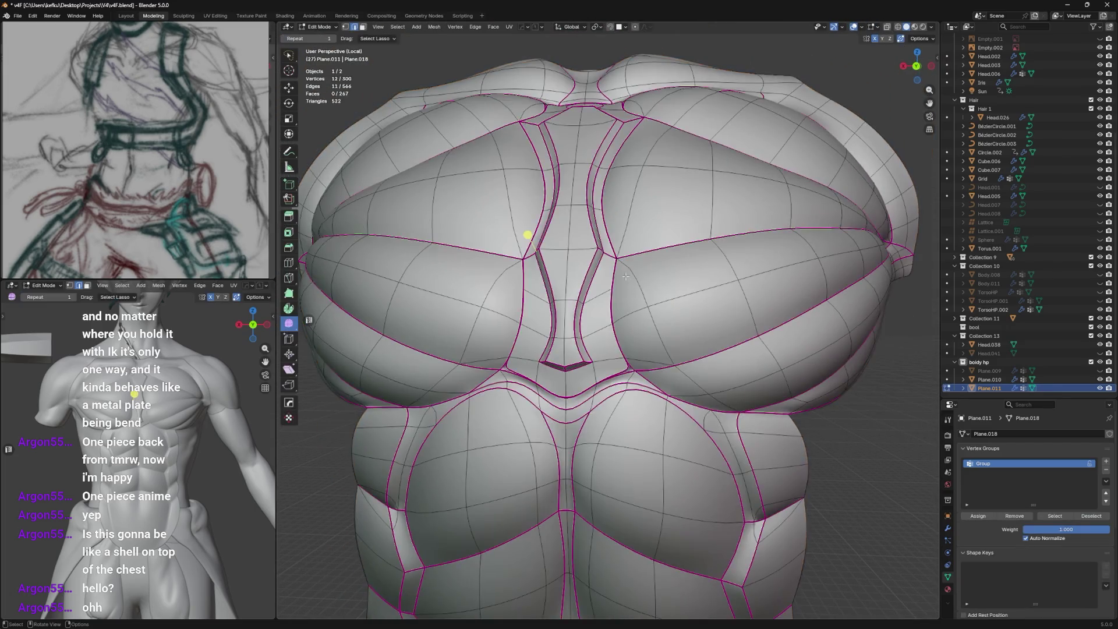
pyautogui.moveTo(628, 269)
pyautogui.mouseDown(button='middle')
pyautogui.moveTo(656, 273)
pyautogui.moveTo(657, 289)
pyautogui.mouseUp(button='middle')
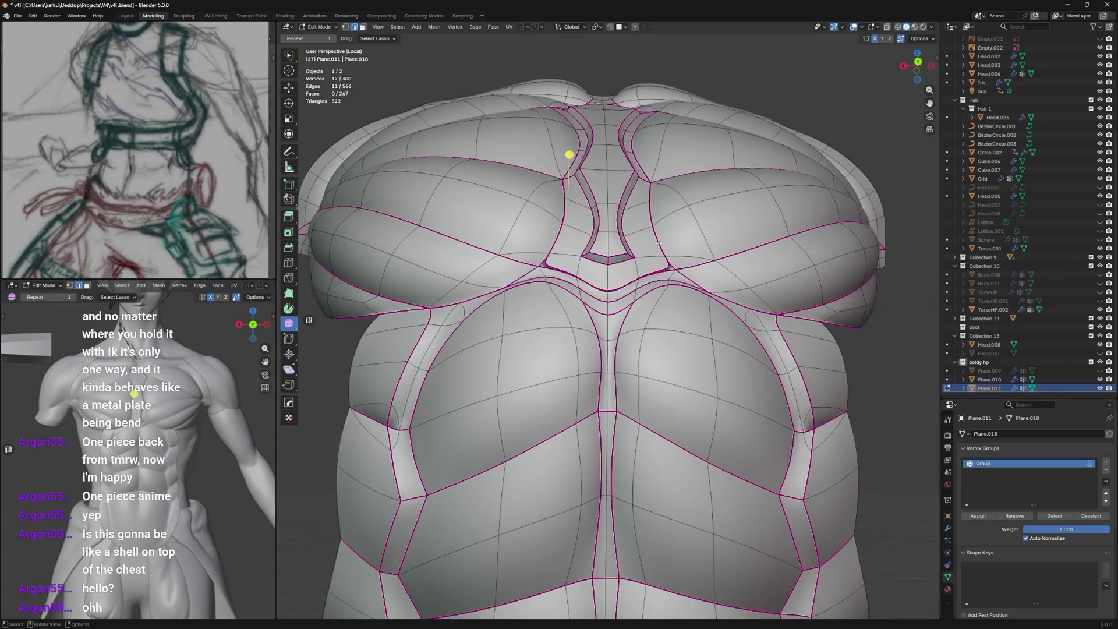
pyautogui.scroll(2, 655, 280)
pyautogui.keyDown('alt'); pyautogui.click(661, 274); pyautogui.keyUp('alt')
pyautogui.keyDown('shift'); pyautogui.click(542, 272); pyautogui.keyUp('shift')
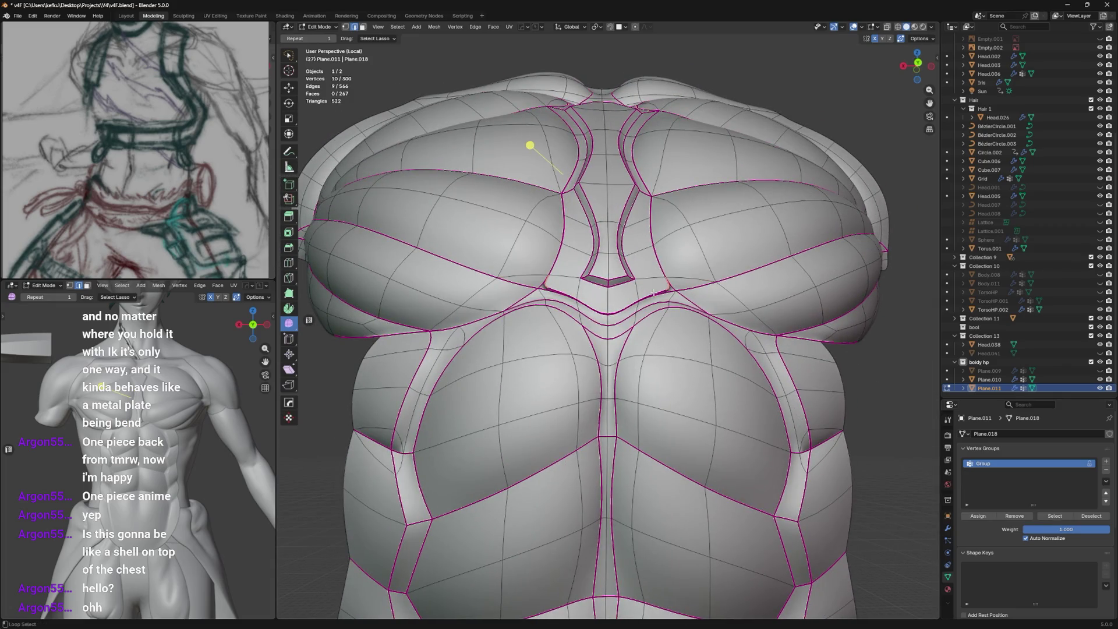
pyautogui.keyDown('shift'); pyautogui.click(621, 295); pyautogui.keyUp('shift')
pyautogui.moveTo(593, 224); pyautogui.dragTo(629, 251, button='middle')
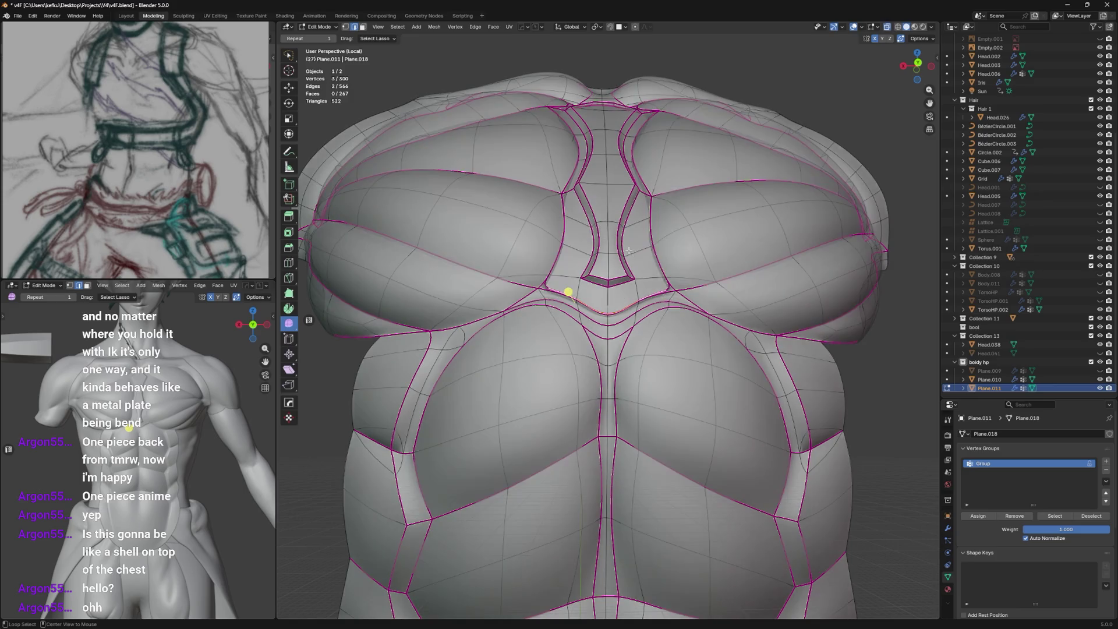
pyautogui.keyDown('shift'); pyautogui.click(663, 286); pyautogui.keyUp('shift')
pyautogui.keyDown('shift'); pyautogui.click(666, 285); pyautogui.keyUp('shift')
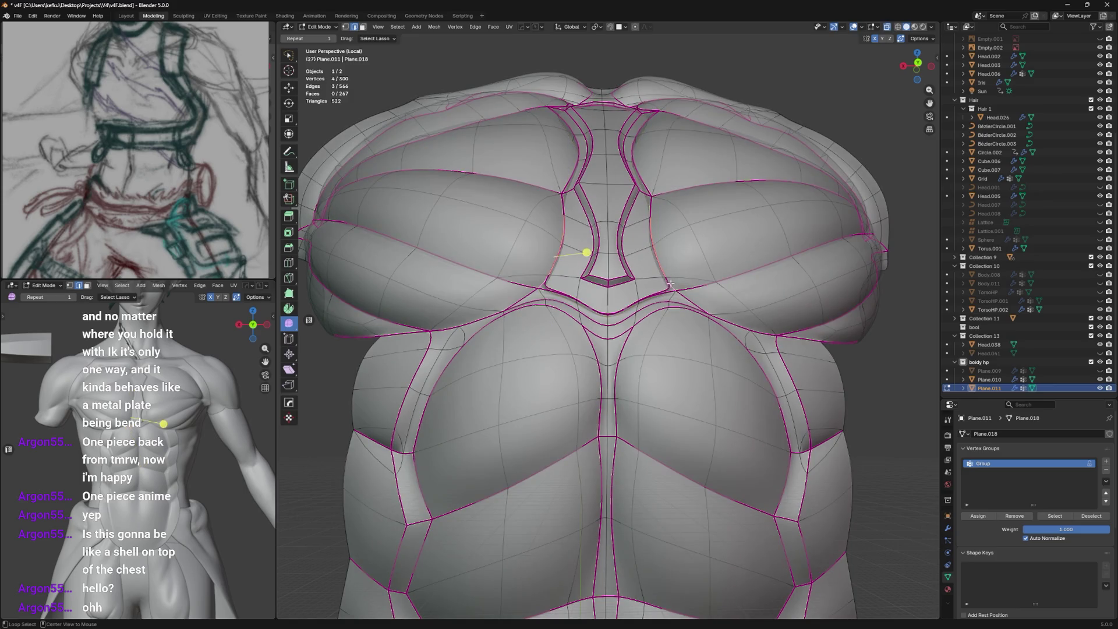
pyautogui.keyDown('shift'); pyautogui.click(668, 288); pyautogui.keyUp('shift')
pyautogui.keyDown('shift'); pyautogui.click(662, 290); pyautogui.keyUp('shift')
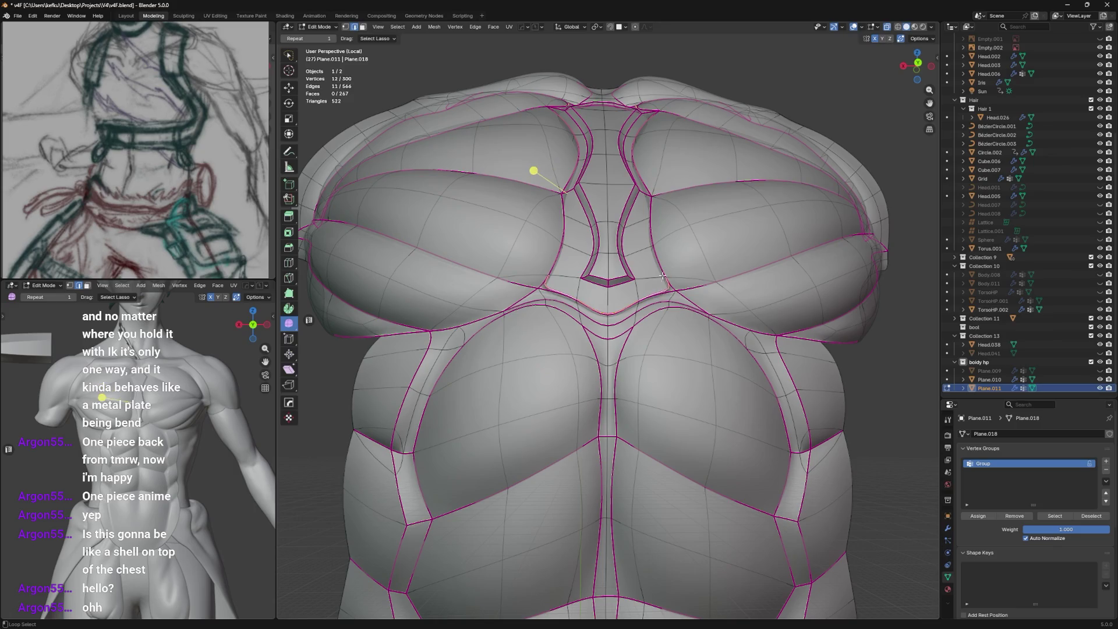
pyautogui.click(660, 256)
# Refine the selection to the edges framing the sternum hexagon, including its left and top edges.
pyautogui.press('`')
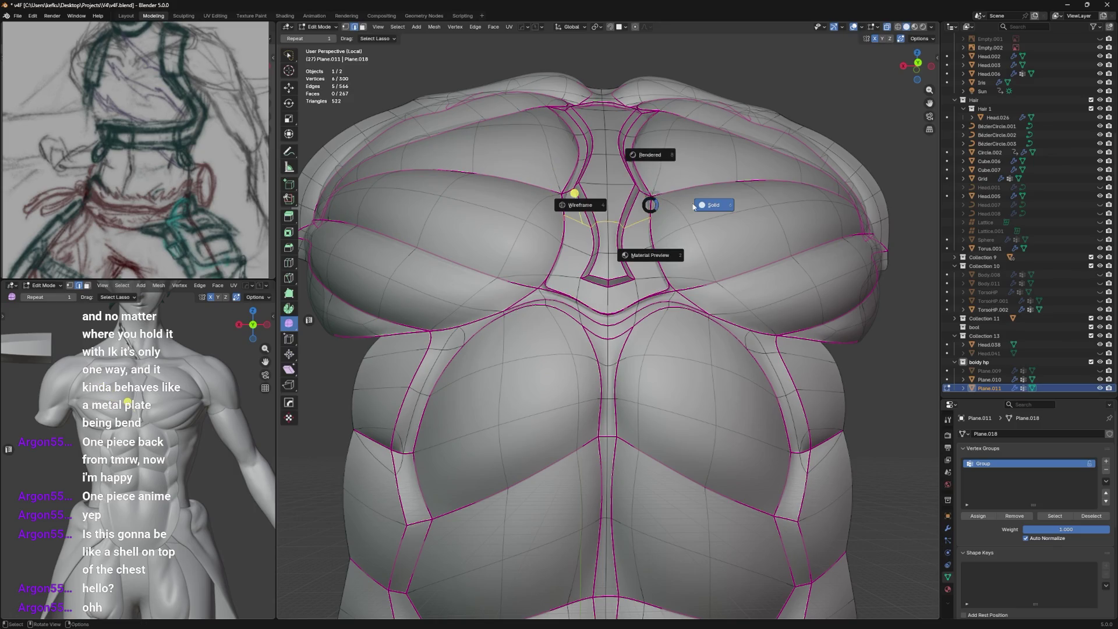
pyautogui.moveTo(664, 245); pyautogui.dragTo(691, 212, button='middle')
pyautogui.keyDown('shift'); pyautogui.click(651, 192); pyautogui.keyUp('shift')
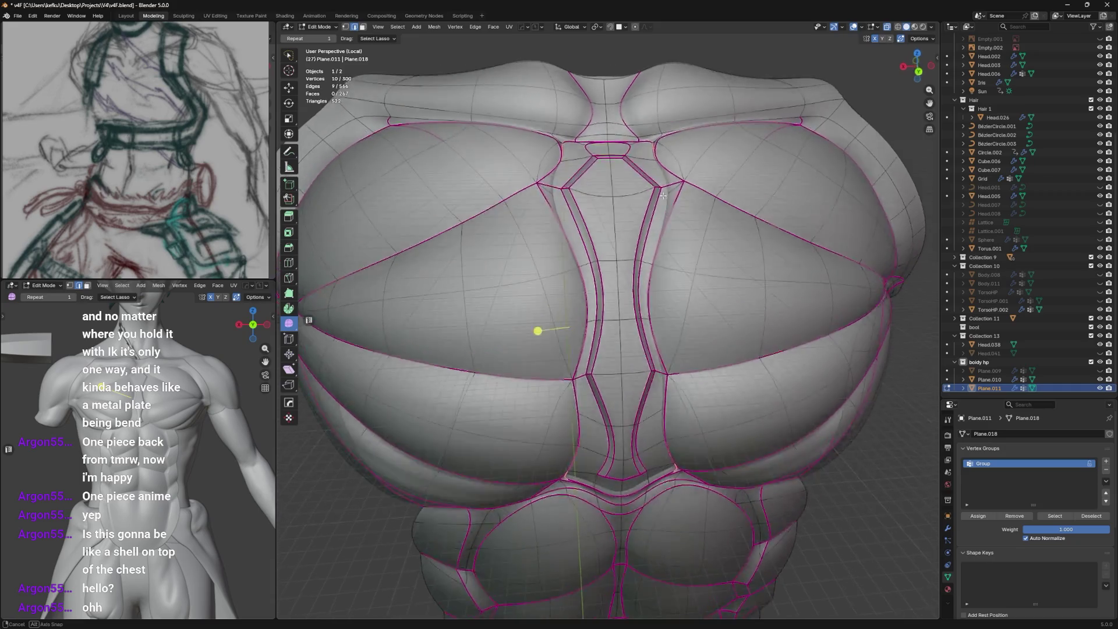
pyautogui.moveTo(651, 262)
pyautogui.mouseDown(button='middle')
pyautogui.moveTo(669, 212)
pyautogui.moveTo(630, 234)
pyautogui.mouseUp(button='middle')
pyautogui.scroll(4, 669, 214)
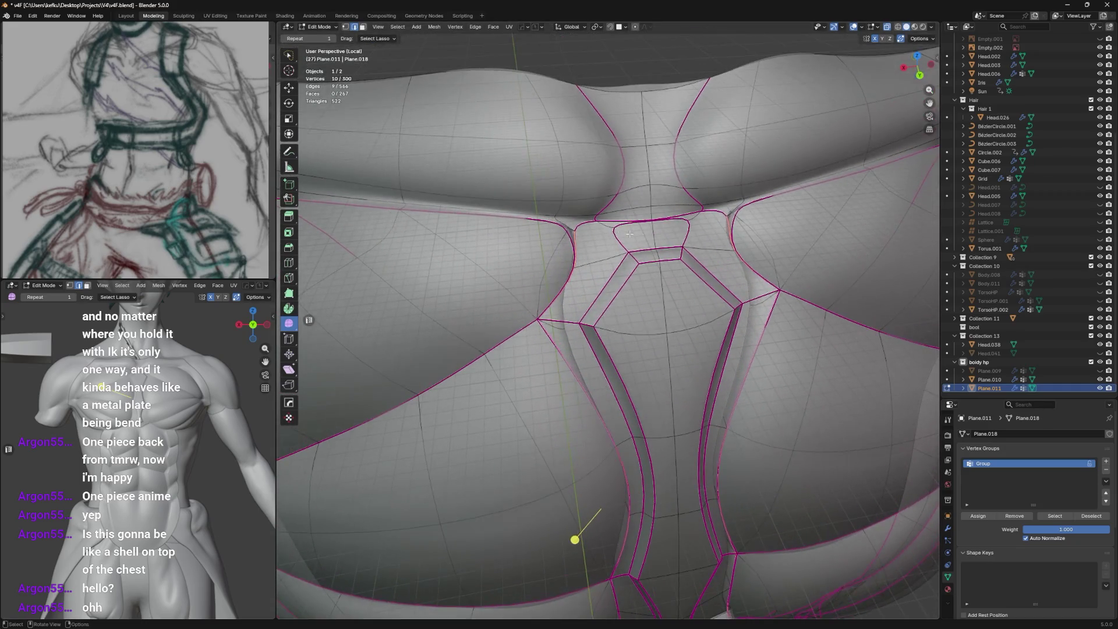
pyautogui.keyDown('shift'); pyautogui.click(574, 241); pyautogui.keyUp('shift')
pyautogui.scroll(2, 613, 253)
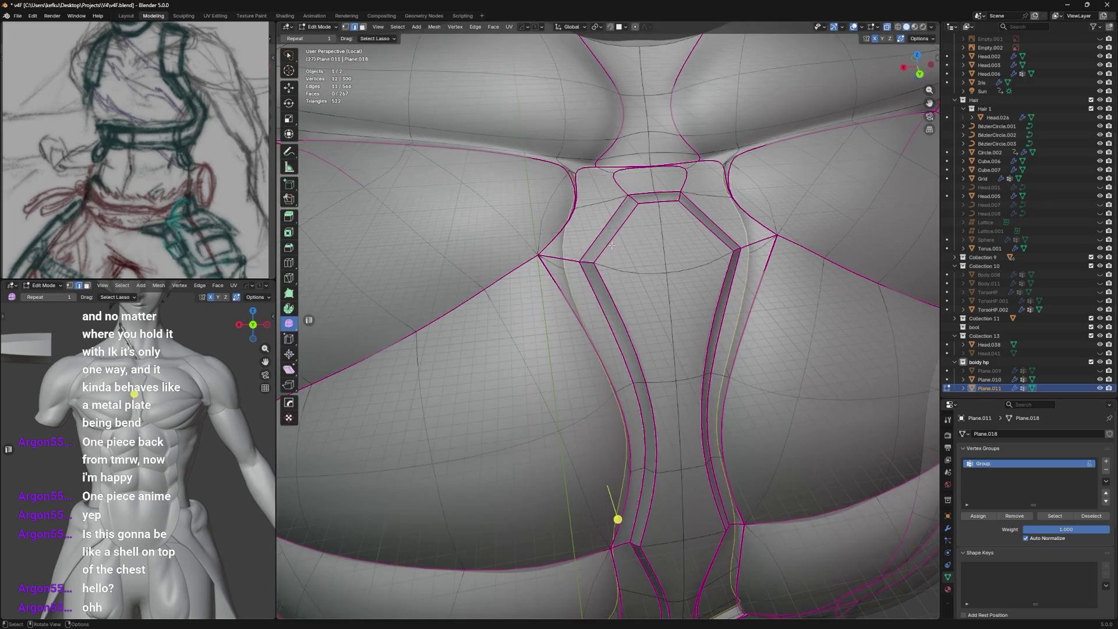
pyautogui.press('h')
pyautogui.hotkey('ctrl', 'z')
pyautogui.keyDown('shift'); pyautogui.click(734, 188); pyautogui.keyUp('shift')
pyautogui.scroll(-4, 600, 203)
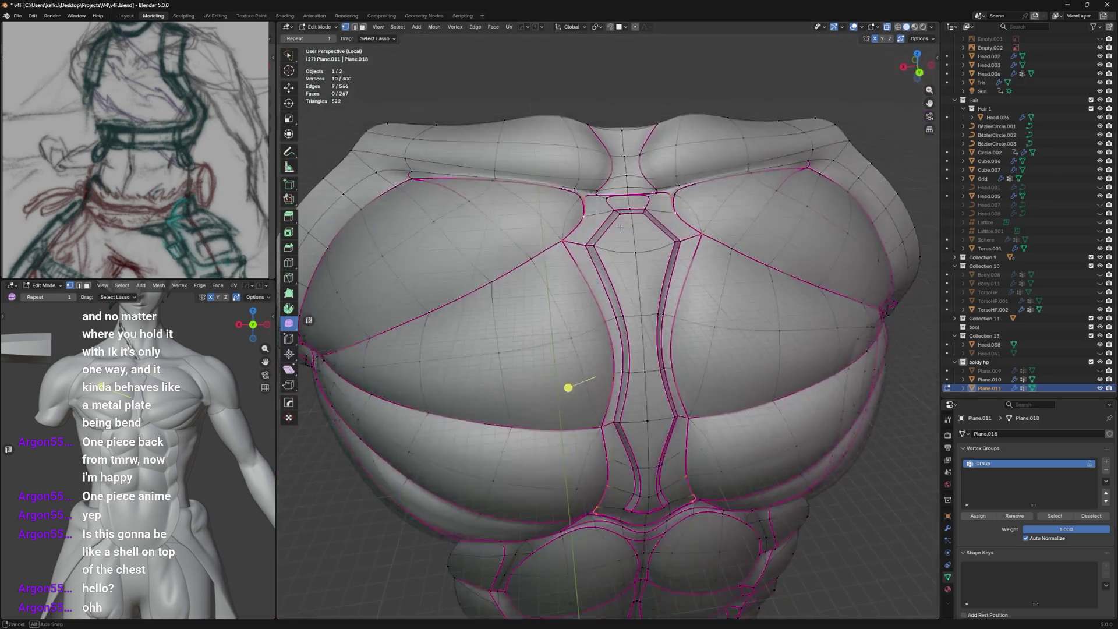
pyautogui.scroll(3, 633, 226)
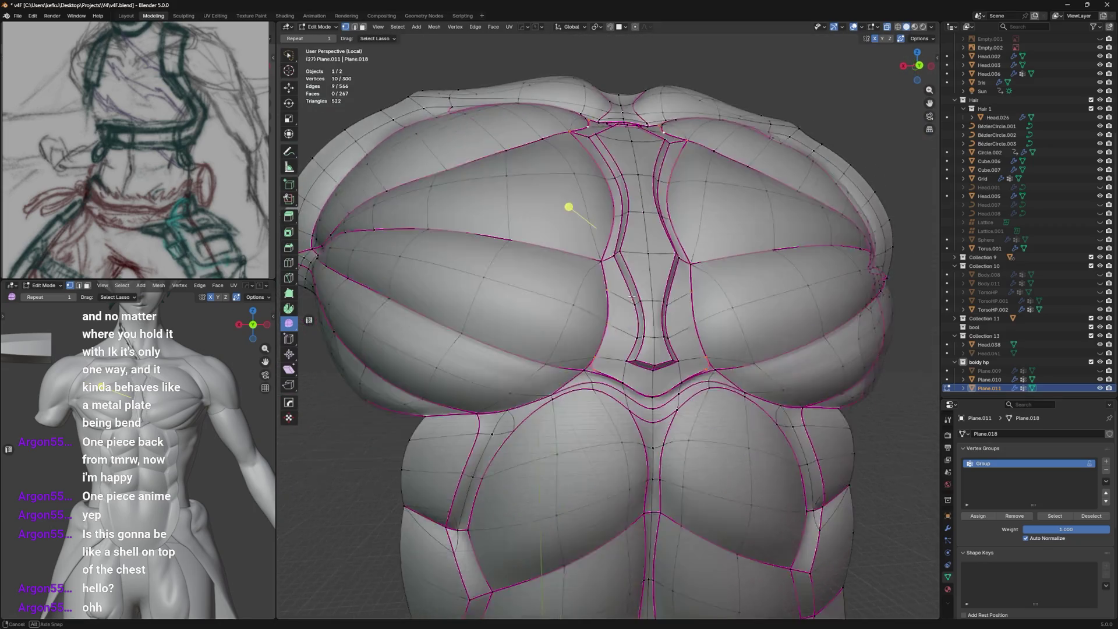
pyautogui.scroll(2, 634, 226)
pyautogui.moveTo(633, 262)
pyautogui.mouseDown(button='middle')
pyautogui.moveTo(639, 301)
pyautogui.moveTo(630, 264)
pyautogui.mouseUp(button='middle')
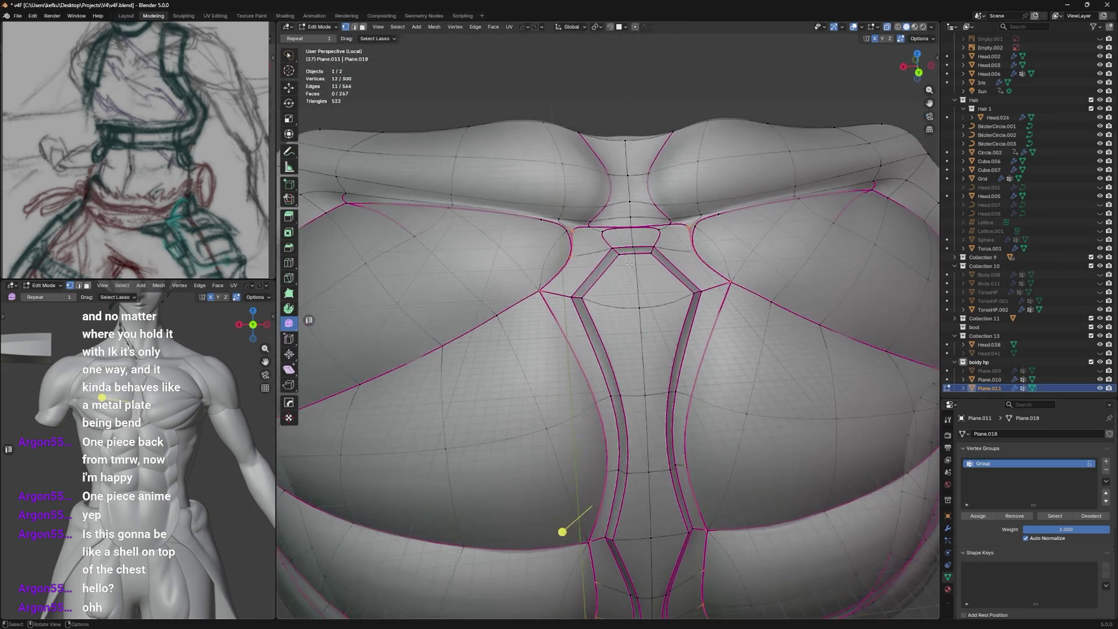
pyautogui.keyDown('shift'); pyautogui.click(646, 226); pyautogui.keyUp('shift')
# Adjust the edge crease on the selected sternum-plate edges with Shift+E.
pyautogui.hotkey('shift', 'e')
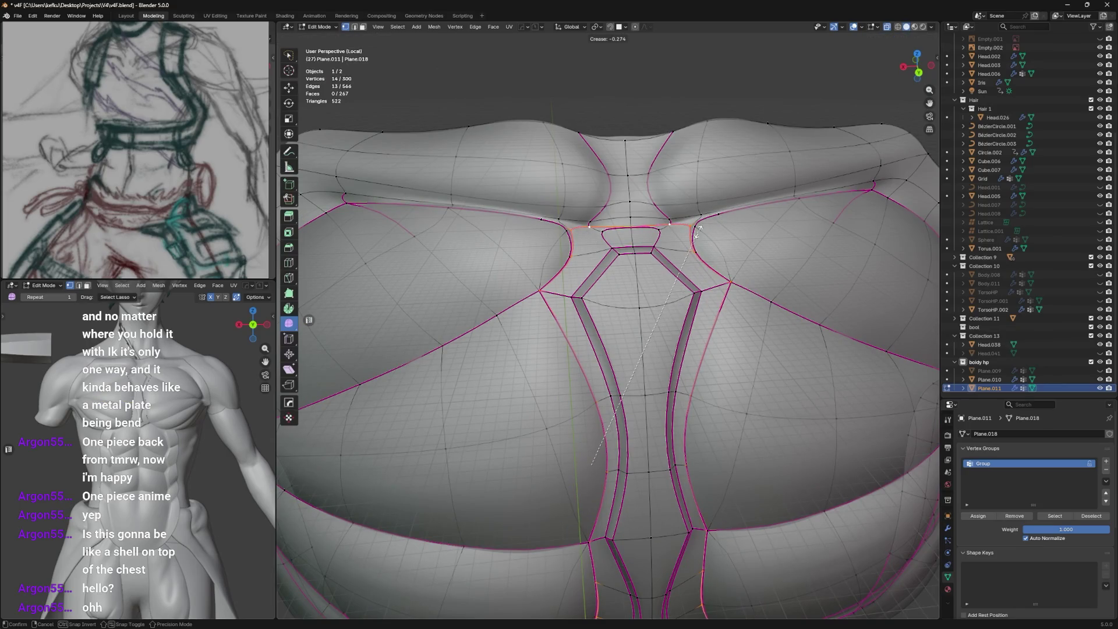
pyautogui.click(659, 302)
pyautogui.press('super')
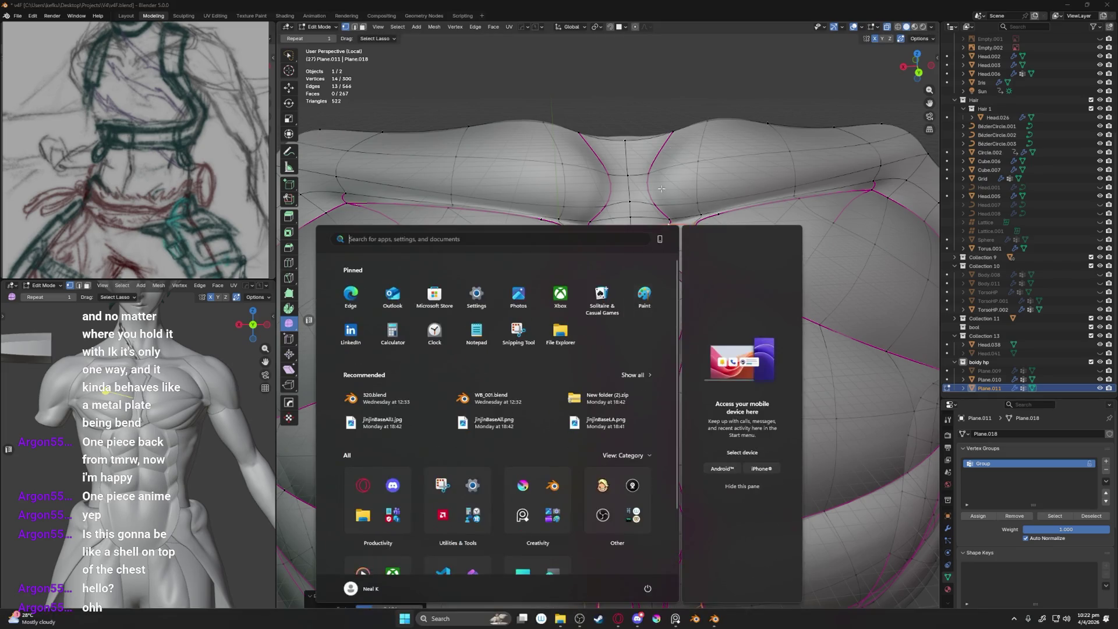
pyautogui.press('super')
pyautogui.hotkey('alt', 'a')
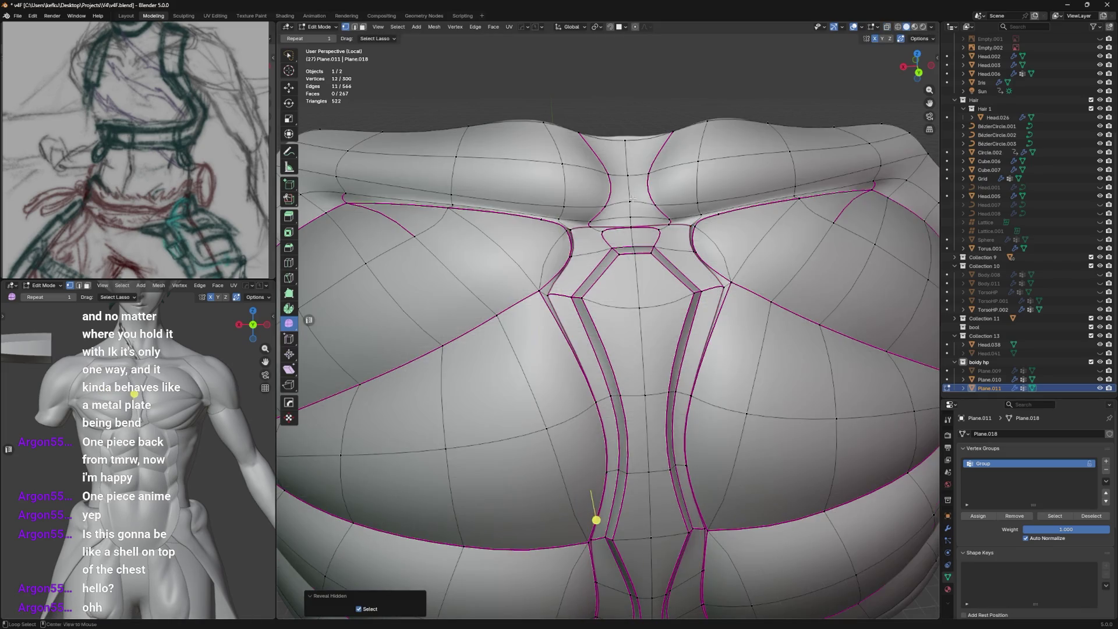
# Preview the smooth shell, then crease the selected groove edges and inspect from several angles.
pyautogui.press('Tab')
pyautogui.moveTo(662, 202)
pyautogui.mouseDown(button='middle')
pyautogui.moveTo(658, 237)
pyautogui.moveTo(671, 215)
pyautogui.moveTo(661, 205)
pyautogui.moveTo(669, 261)
pyautogui.mouseUp(button='middle')
pyautogui.press('Tab')
pyautogui.scroll(-3, 657, 237)
pyautogui.press('Tab')
pyautogui.press('Tab')
pyautogui.scroll(-2, 661, 228)
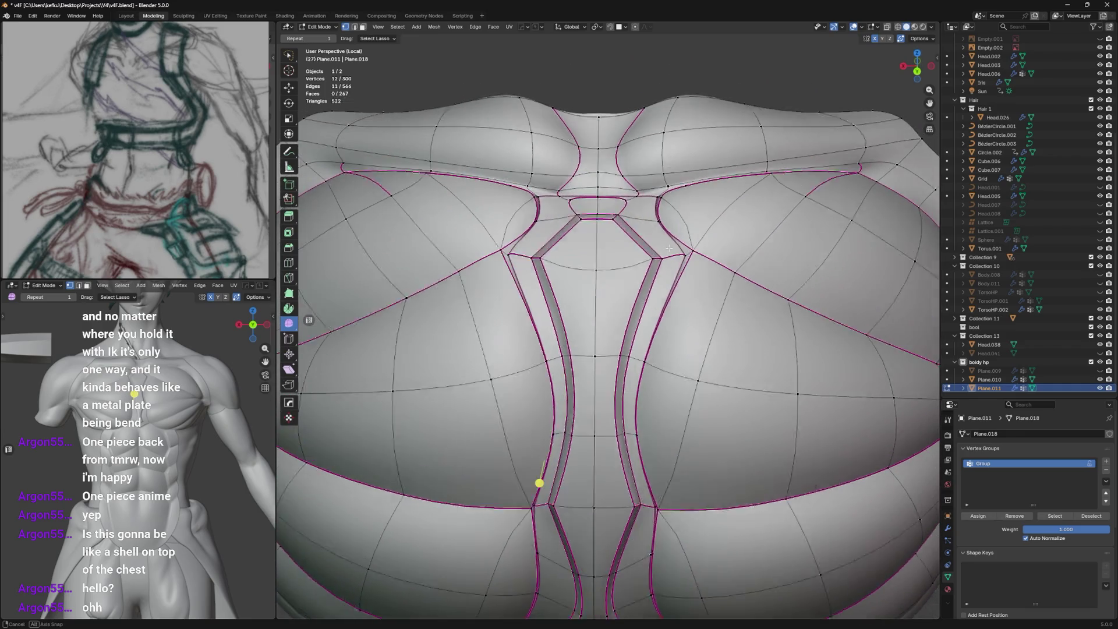
pyautogui.hotkey('shift', 'e')
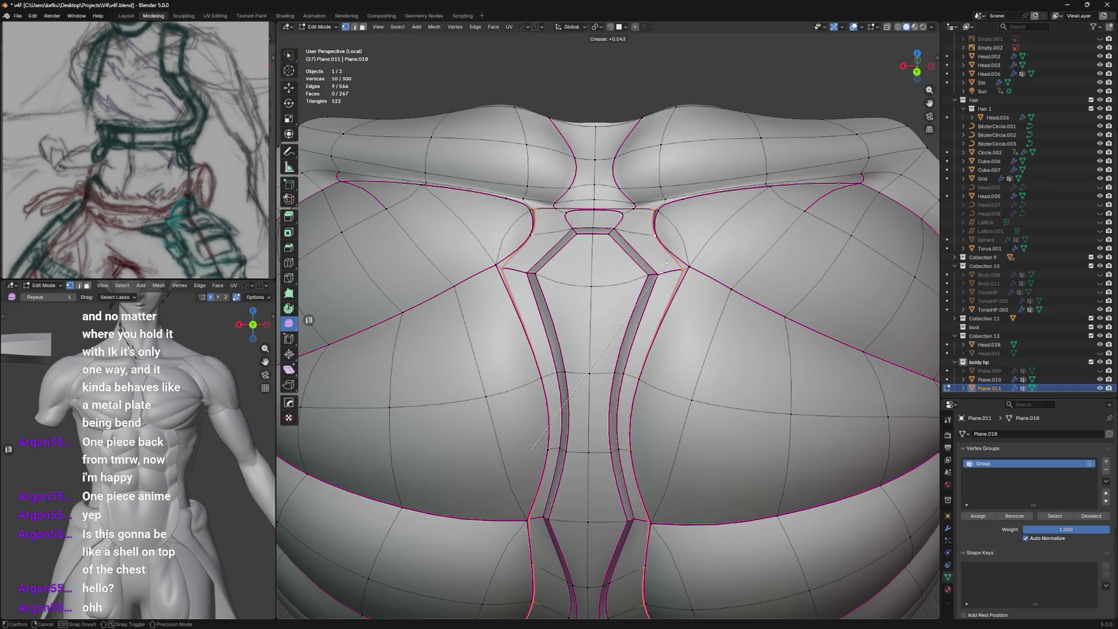
pyautogui.click(651, 284)
pyautogui.moveTo(651, 288)
pyautogui.mouseDown(button='middle')
pyautogui.moveTo(524, 298)
pyautogui.moveTo(568, 262)
pyautogui.moveTo(601, 196)
pyautogui.mouseUp(button='middle')
pyautogui.click(600, 140)
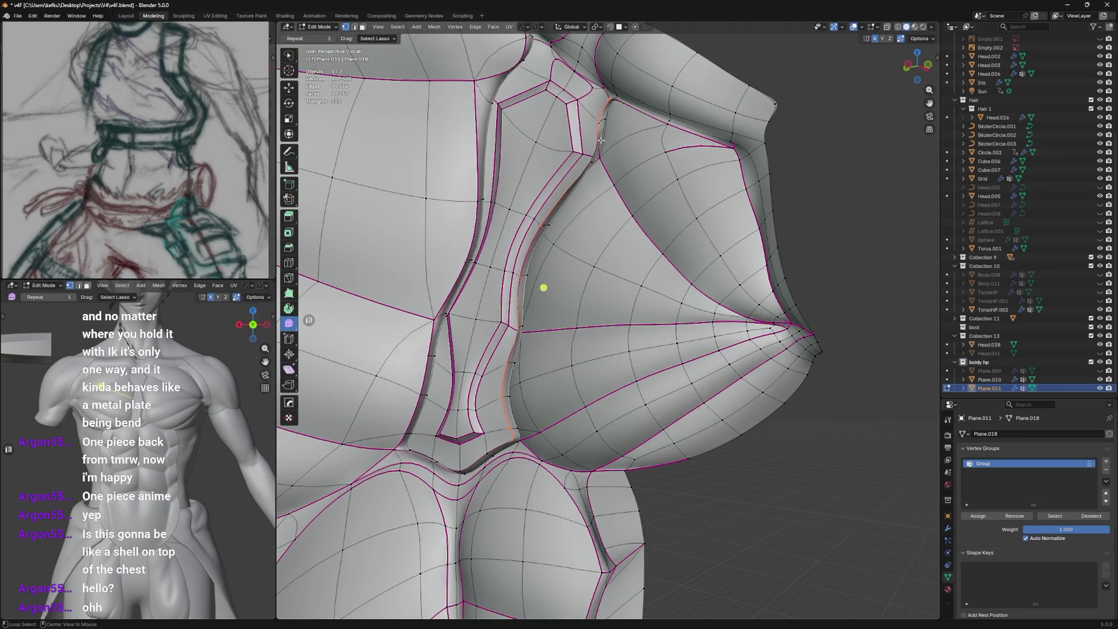
pyautogui.scroll(-4, 543, 287)
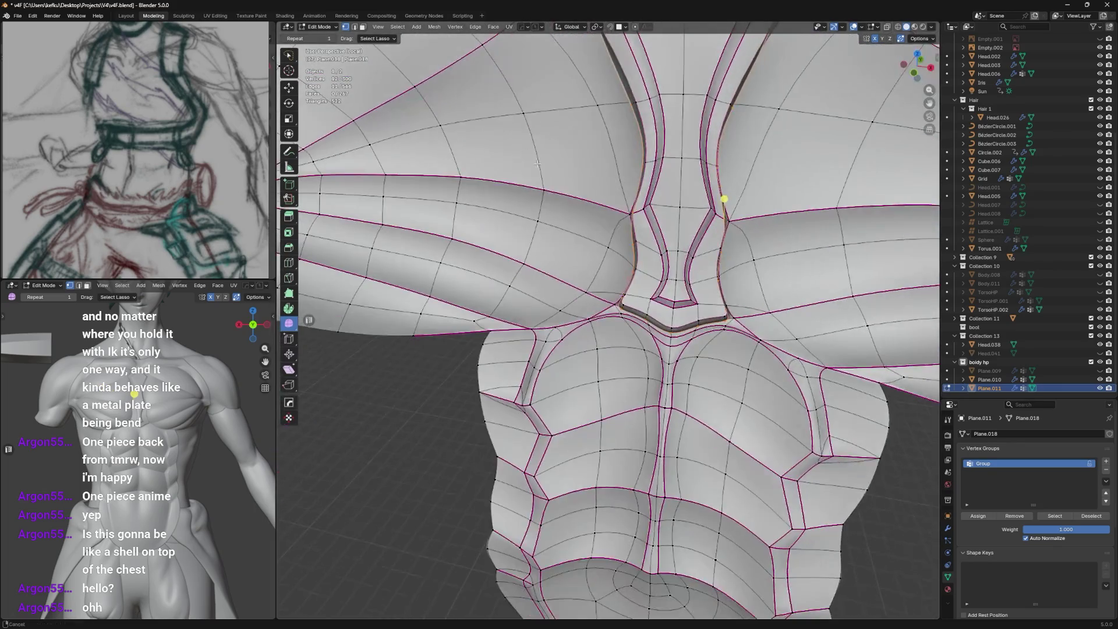
pyautogui.moveTo(543, 287)
pyautogui.mouseDown(button='middle')
pyautogui.moveTo(567, 288)
pyautogui.moveTo(527, 311)
pyautogui.mouseUp(button='middle')
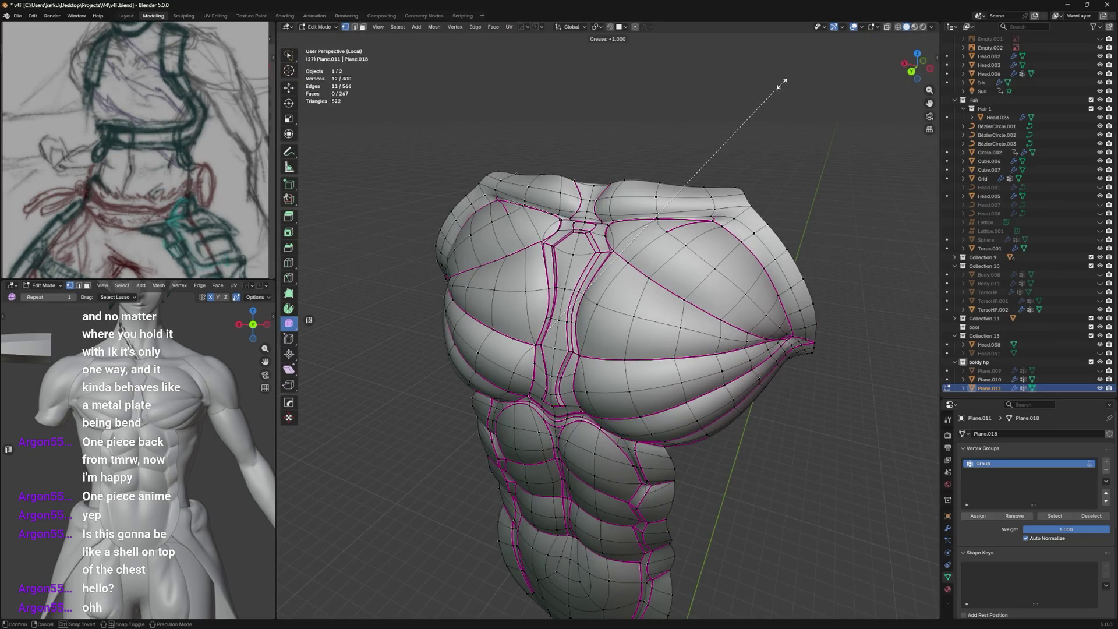
pyautogui.scroll(6, 629, 262)
pyautogui.moveTo(709, 162)
pyautogui.mouseDown(button='middle')
pyautogui.moveTo(700, 175)
pyautogui.moveTo(744, 153)
pyautogui.moveTo(651, 150)
pyautogui.mouseUp(button='middle')
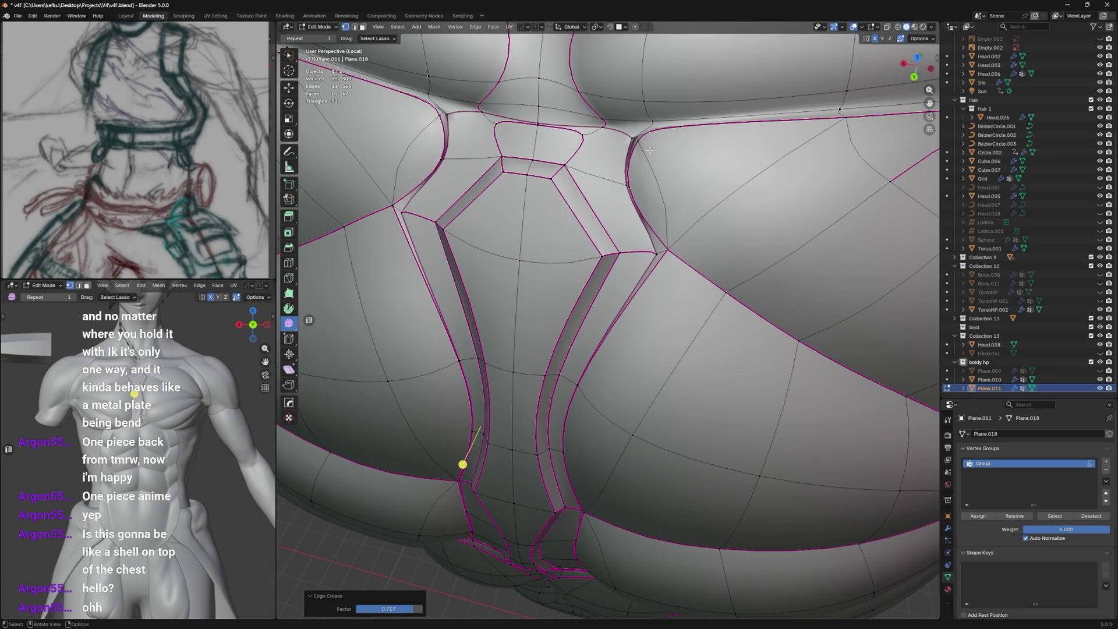
# Crease the edge loop below the sternum plate and the nearby groove edges.
pyautogui.keyDown('alt'); pyautogui.click(662, 250); pyautogui.keyUp('alt')
pyautogui.hotkey('shift', 'e')
pyautogui.click(745, 182)
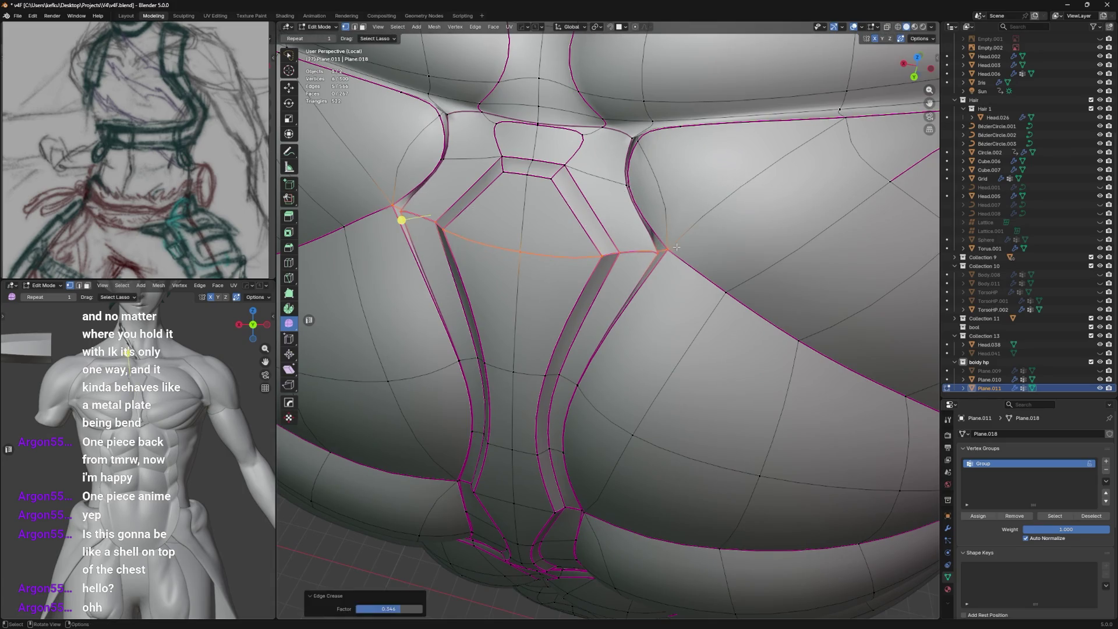
pyautogui.click(661, 249)
pyautogui.moveTo(667, 248); pyautogui.dragTo(622, 250, button='middle')
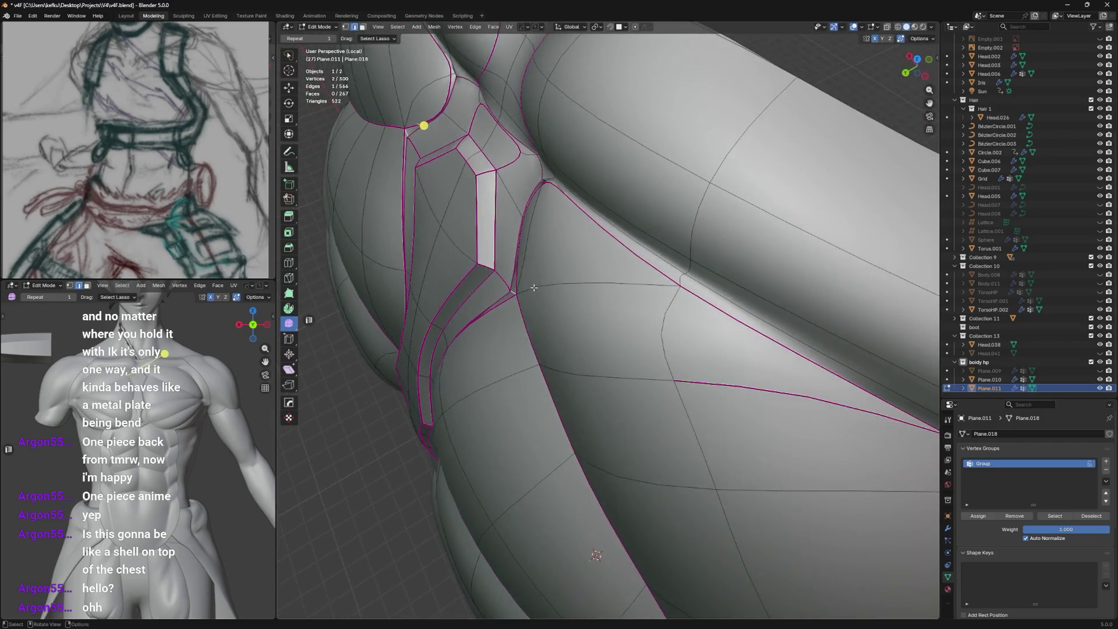
pyautogui.hotkey('alt', 'z')
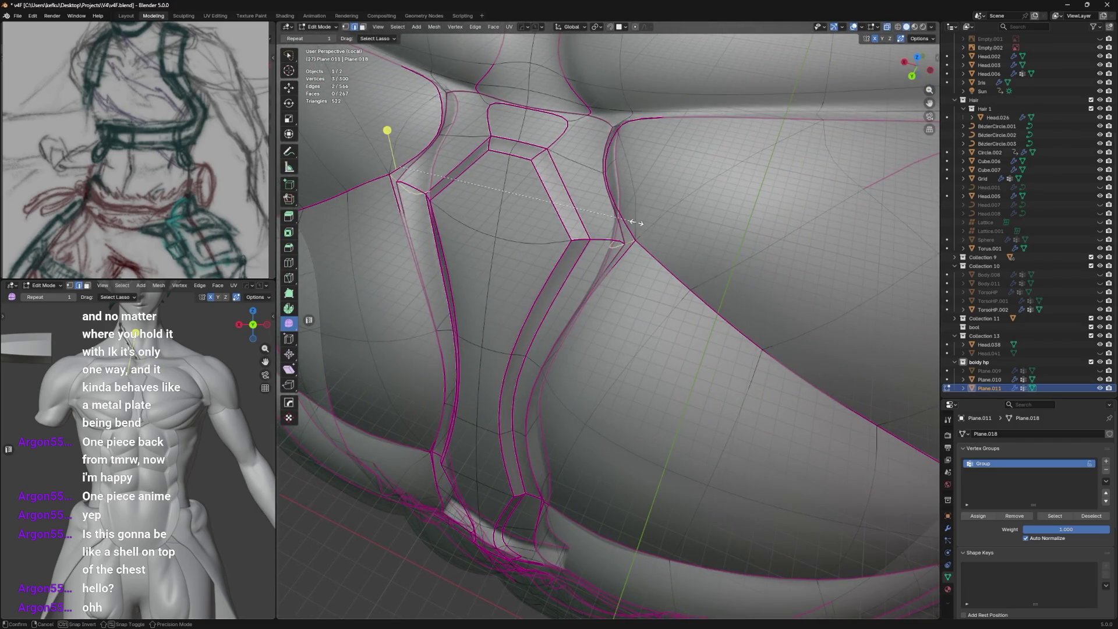
pyautogui.hotkey('alt', 'z')
pyautogui.moveTo(636, 225); pyautogui.dragTo(716, 188, button='middle')
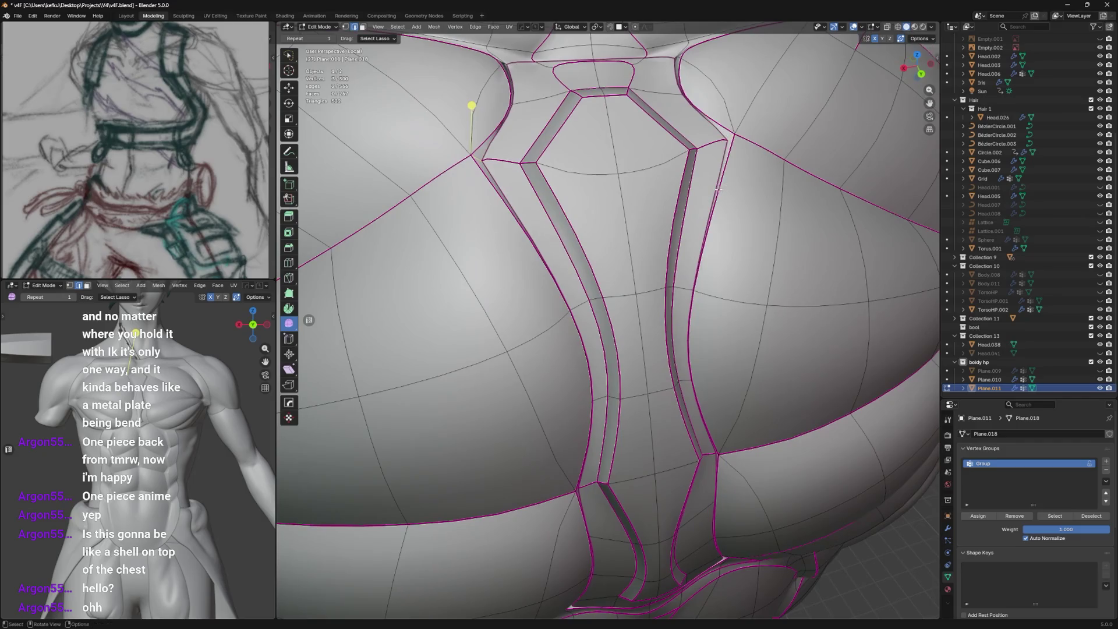
pyautogui.hotkey('shift', 'e')
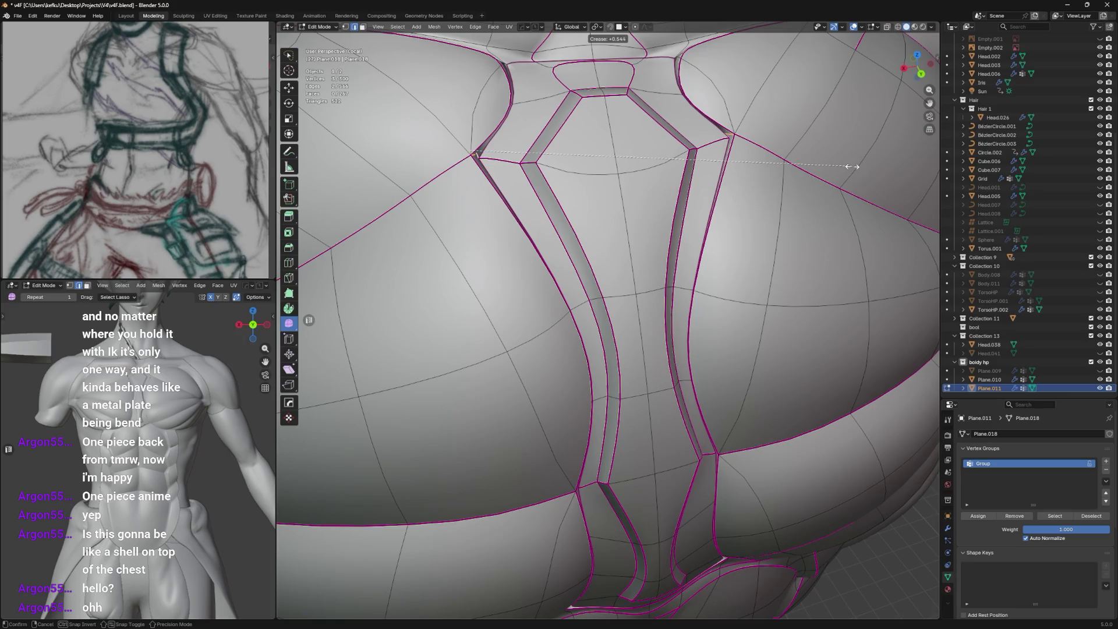
pyautogui.click(851, 166)
# Preview the shaded shell, adjust one more edge crease and check the smoothed result.
pyautogui.press('Tab')
pyautogui.moveTo(611, 306)
pyautogui.mouseDown(button='middle')
pyautogui.moveTo(718, 258)
pyautogui.moveTo(624, 257)
pyautogui.moveTo(660, 257)
pyautogui.moveTo(671, 242)
pyautogui.mouseUp(button='middle')
pyautogui.press('Tab')
pyautogui.hotkey('shift', 'e')
pyautogui.click(662, 241)
pyautogui.press('Tab')
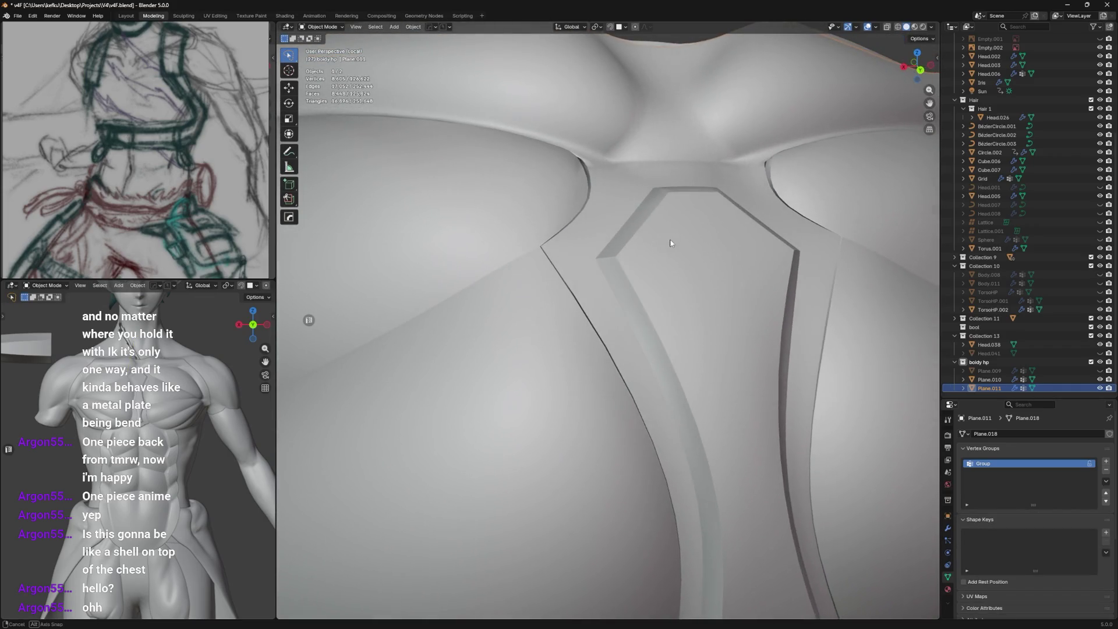
pyautogui.scroll(-3, 669, 238)
# Remove crease from a groove edge in see-through view and slide a vertex along its edge.
pyautogui.press('Tab')
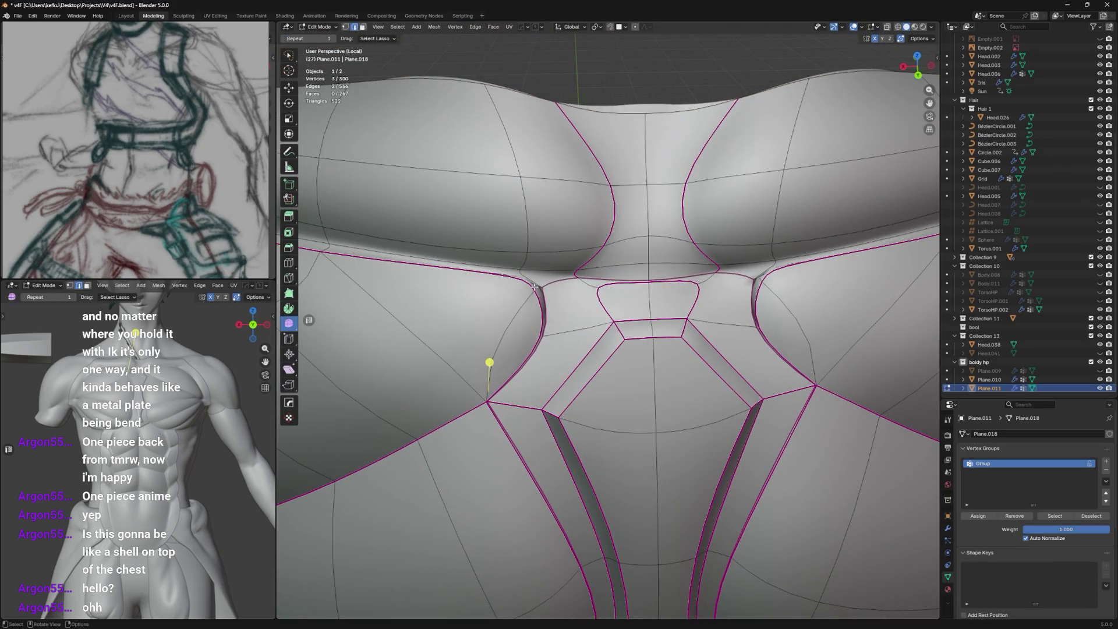
pyautogui.keyDown('shift'); pyautogui.click(548, 294); pyautogui.keyUp('shift')
pyautogui.hotkey('alt', 'z')
pyautogui.keyDown('shift'); pyautogui.click(542, 288); pyautogui.keyUp('shift')
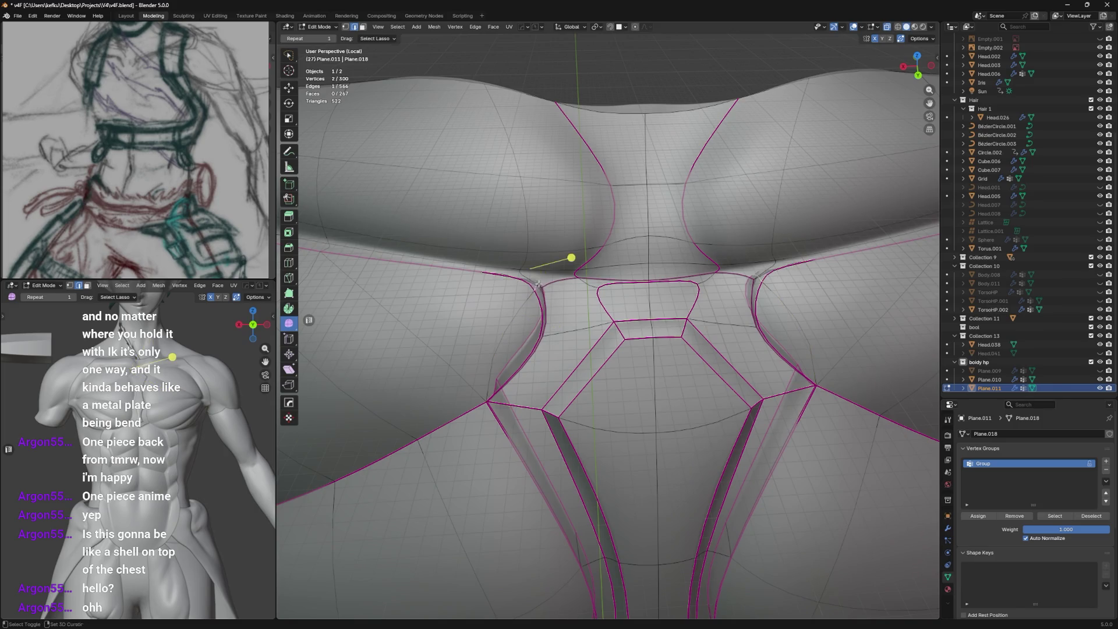
pyautogui.hotkey('shift', 'e')
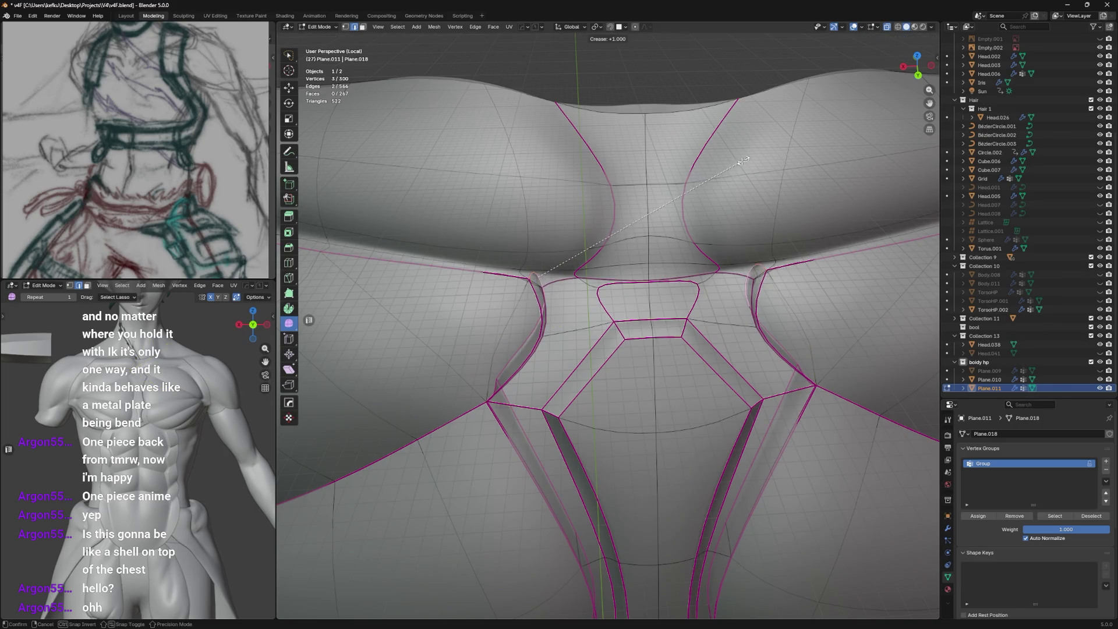
pyautogui.click(743, 161)
pyautogui.moveTo(569, 257)
pyautogui.mouseDown(button='middle')
pyautogui.moveTo(563, 335)
pyautogui.moveTo(725, 212)
pyautogui.moveTo(664, 157)
pyautogui.moveTo(651, 178)
pyautogui.mouseUp(button='middle')
pyautogui.press('.')
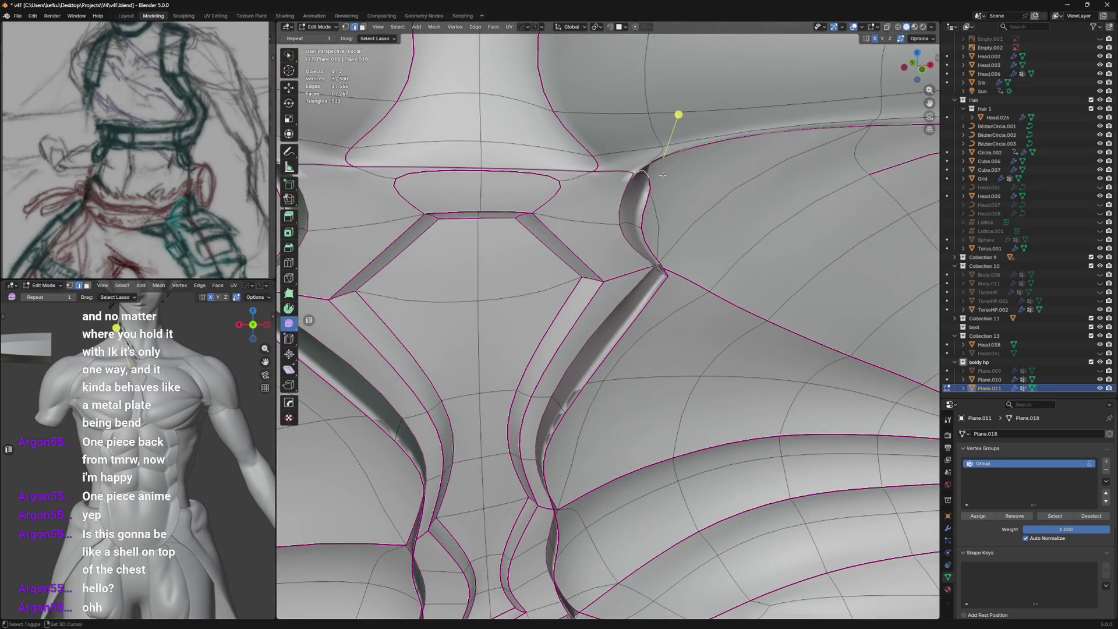
pyautogui.click(690, 157)
# Slide and nudge vertices along the side groove with Shift+V and G, then crease the edge.
pyautogui.moveTo(681, 167); pyautogui.dragTo(664, 188, button='middle')
pyautogui.press('g')
pyautogui.press('g')
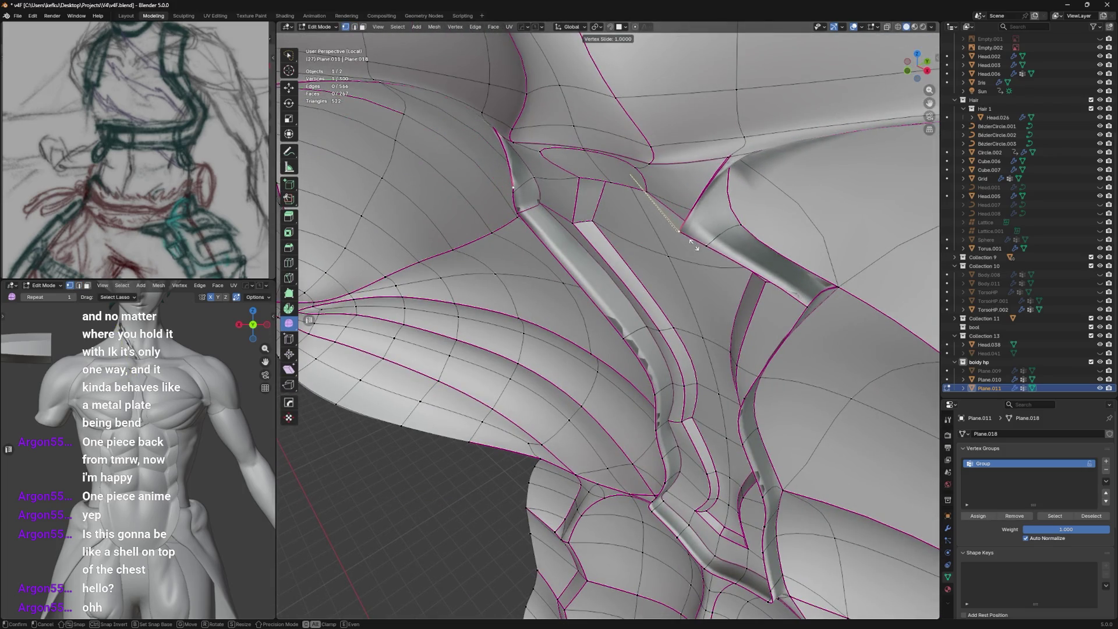
pyautogui.click(675, 220)
pyautogui.moveTo(664, 227)
pyautogui.mouseDown(button='middle')
pyautogui.moveTo(612, 254)
pyautogui.moveTo(645, 274)
pyautogui.moveTo(620, 258)
pyautogui.mouseUp(button='middle')
pyautogui.press('g')
pyautogui.click(644, 261)
pyautogui.hotkey('shift', 'v')
pyautogui.click(609, 246)
pyautogui.hotkey('shift', 'v')
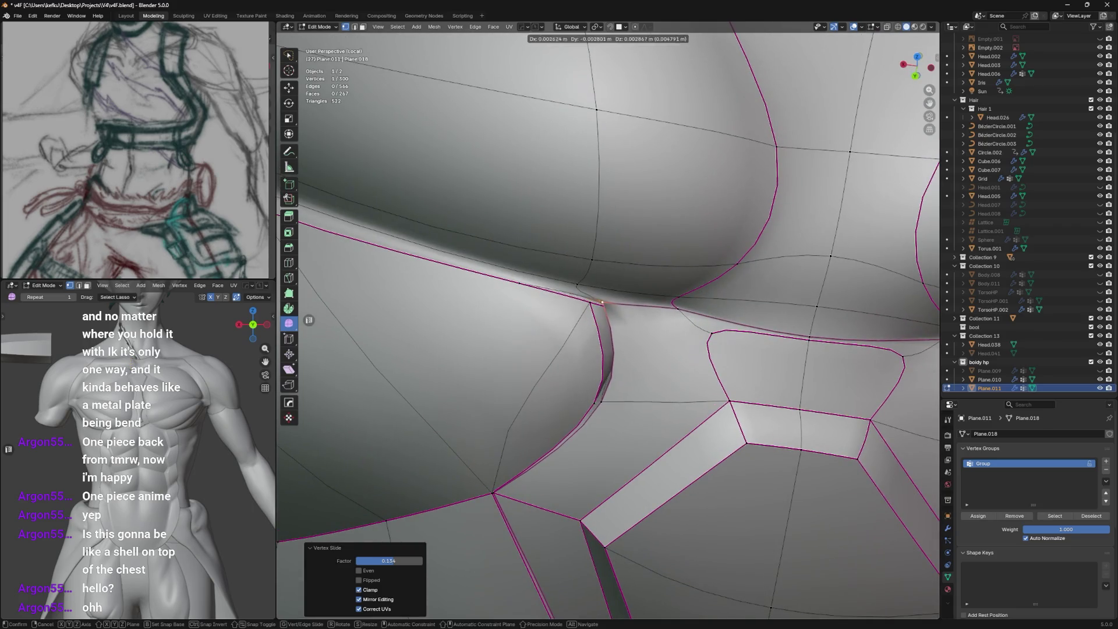
pyautogui.click(620, 252)
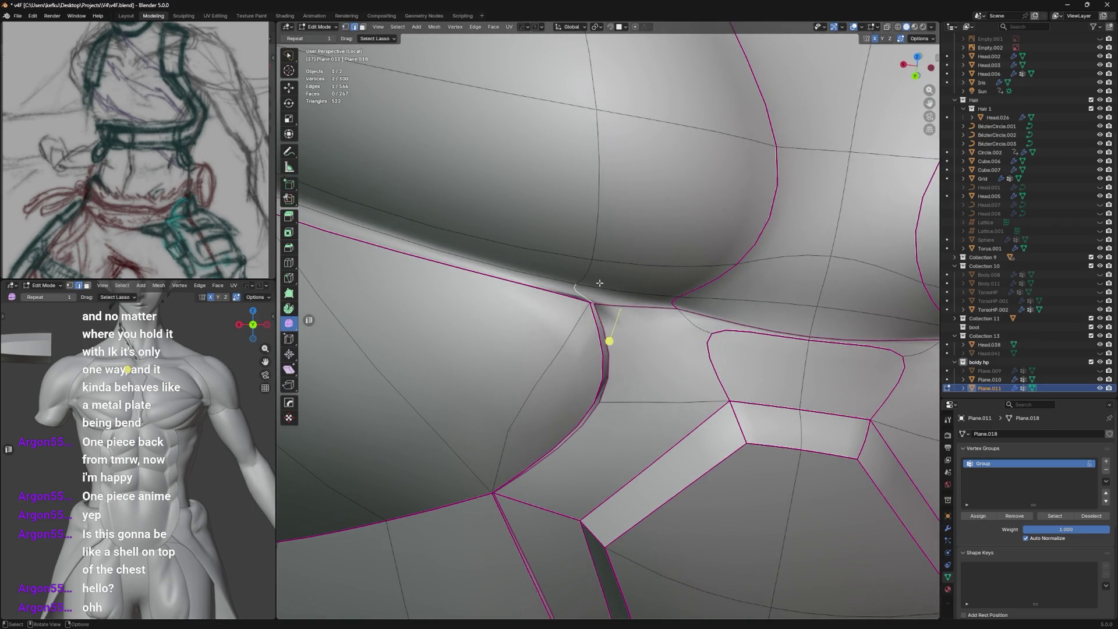
pyautogui.hotkey('shift', 'e')
pyautogui.click(716, 168)
# Move a side-chest vertex, preview the shell from the front and return to vertex selection.
pyautogui.moveTo(611, 262)
pyautogui.mouseDown(button='middle')
pyautogui.moveTo(542, 289)
pyautogui.moveTo(562, 243)
pyautogui.moveTo(592, 291)
pyautogui.mouseUp(button='middle')
pyautogui.hotkey('alt', 'z')
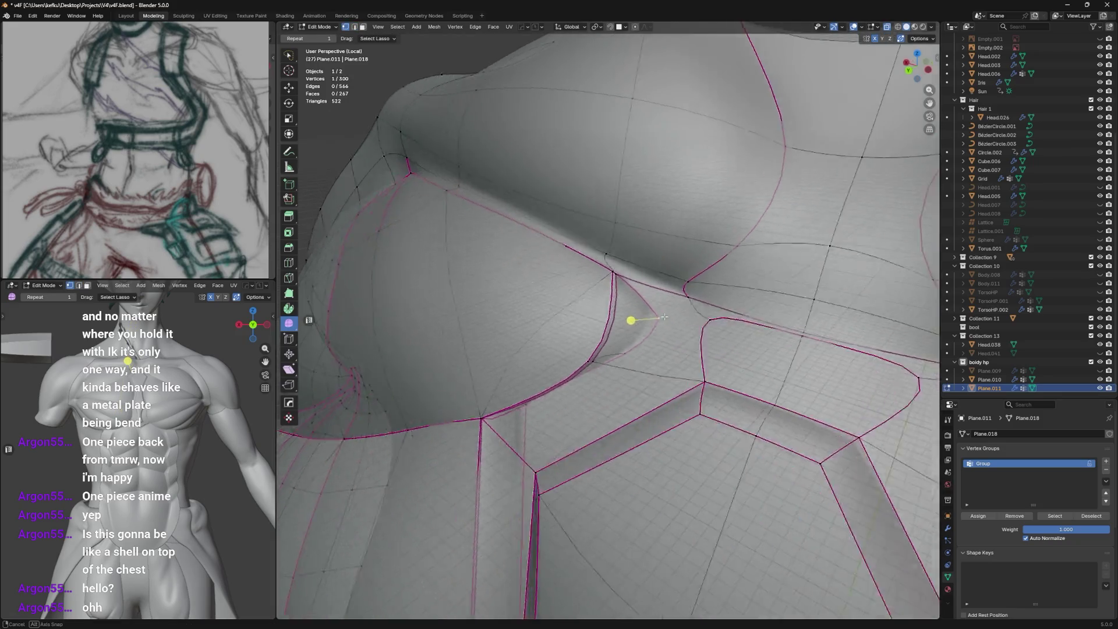
pyautogui.moveTo(626, 329)
pyautogui.mouseDown(button='middle')
pyautogui.moveTo(665, 289)
pyautogui.moveTo(735, 246)
pyautogui.moveTo(694, 306)
pyautogui.moveTo(625, 286)
pyautogui.mouseUp(button='middle')
pyautogui.press('g')
pyautogui.click(684, 259)
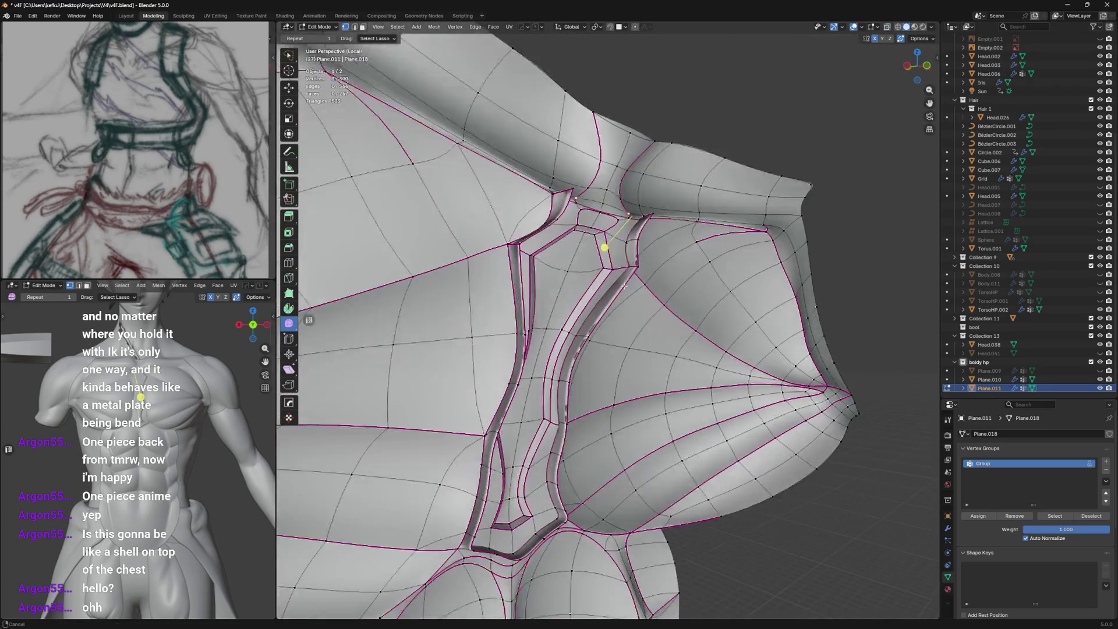
pyautogui.scroll(-4, 624, 285)
pyautogui.press('Tab')
pyautogui.moveTo(636, 247)
pyautogui.mouseDown(button='middle')
pyautogui.moveTo(659, 251)
pyautogui.moveTo(642, 226)
pyautogui.mouseUp(button='middle')
pyautogui.scroll(4, 641, 227)
pyautogui.press('Tab')
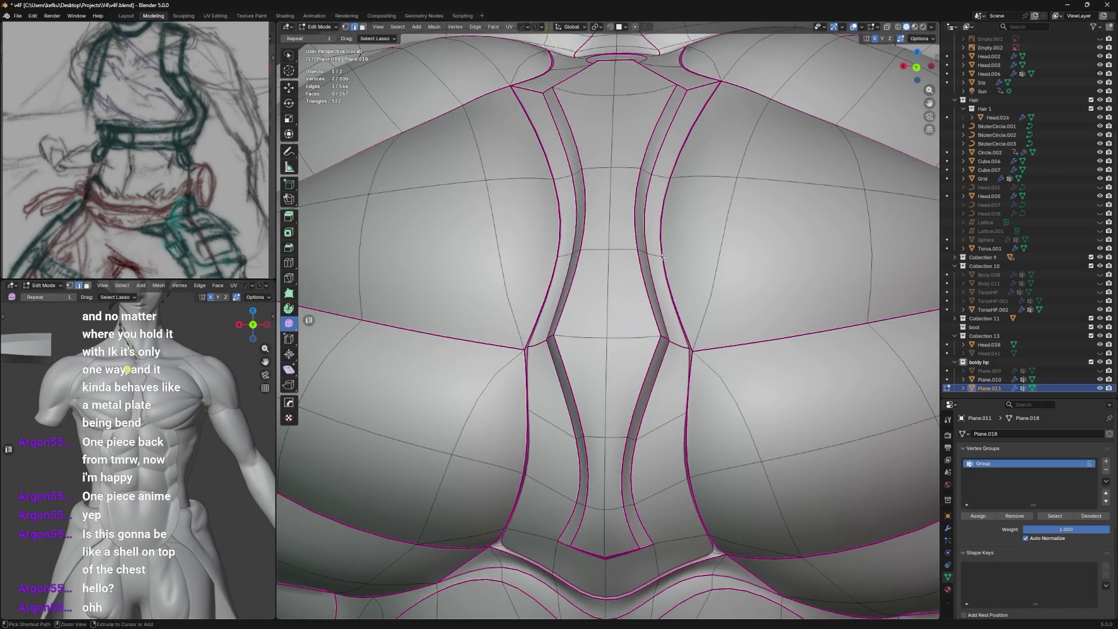
pyautogui.press('2')
pyautogui.press('Tab')
pyautogui.press('Tab')
pyautogui.press('1')
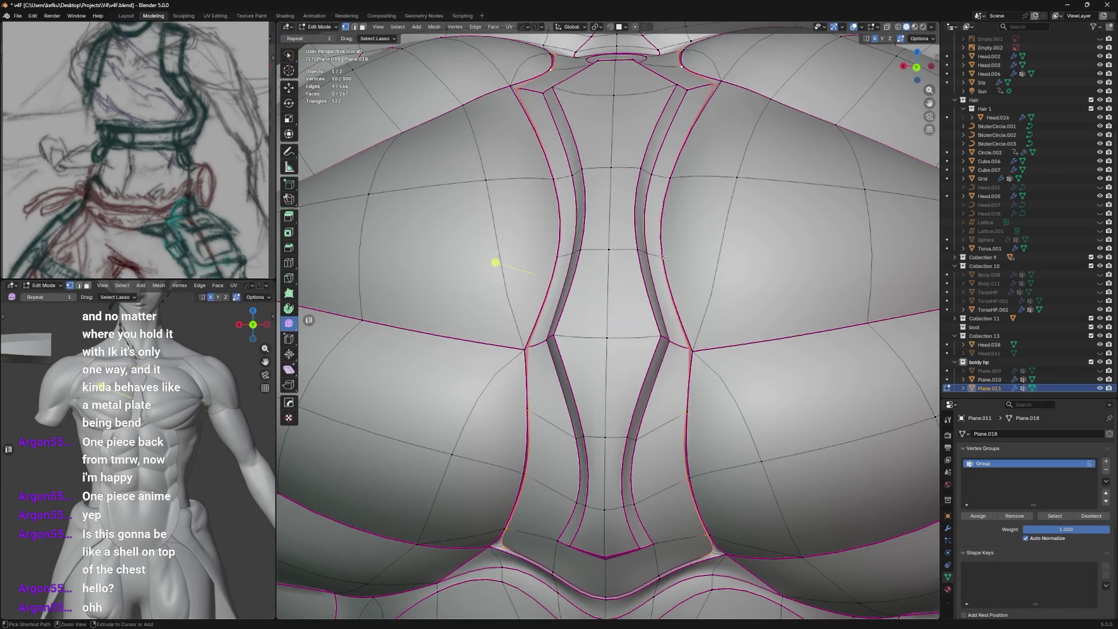
pyautogui.press('Tab')
pyautogui.press('Tab')
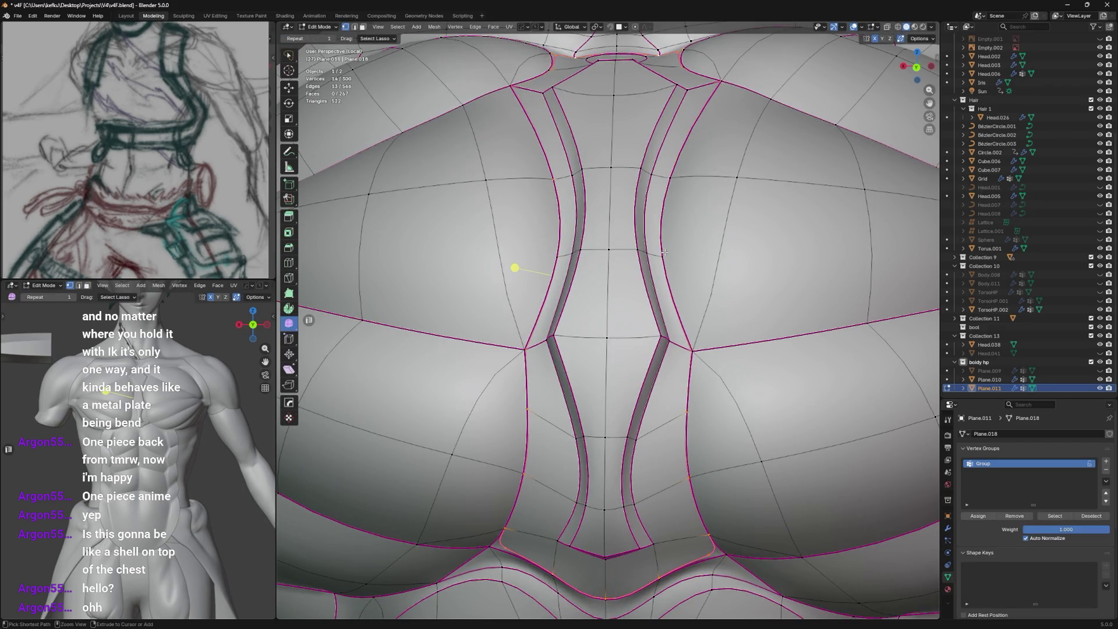
# Select the loops along the central groove, save the file, then select the groove's face strips.
pyautogui.keyDown('shift'); pyautogui.click(503, 321); pyautogui.keyUp('shift')
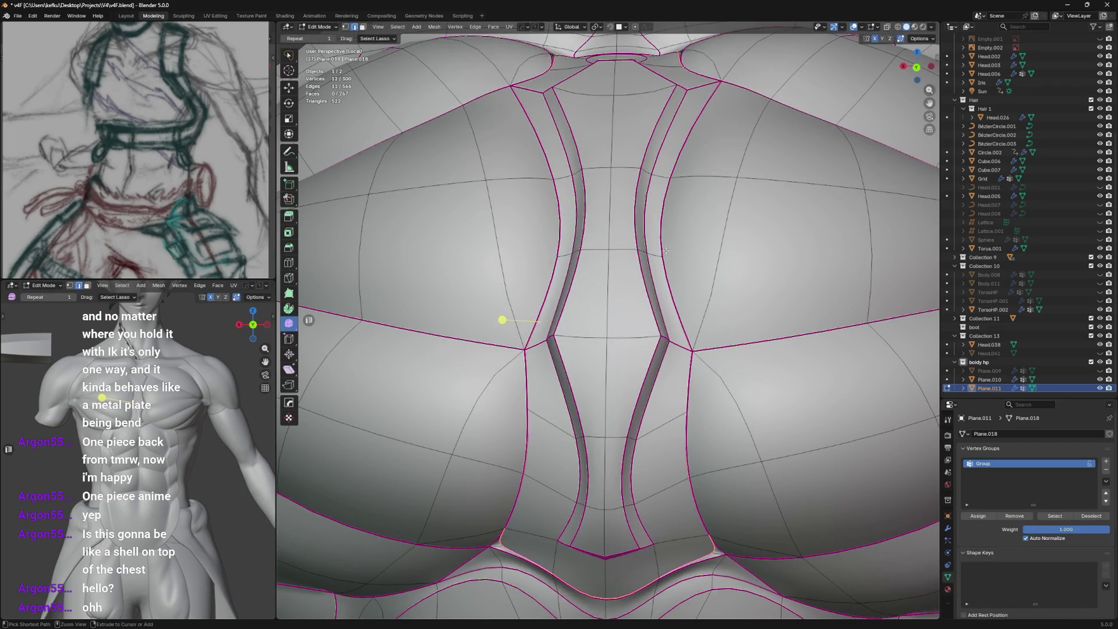
pyautogui.keyDown('shift'); pyautogui.click(525, 454); pyautogui.keyUp('shift')
pyautogui.press('Tab')
pyautogui.press('Tab')
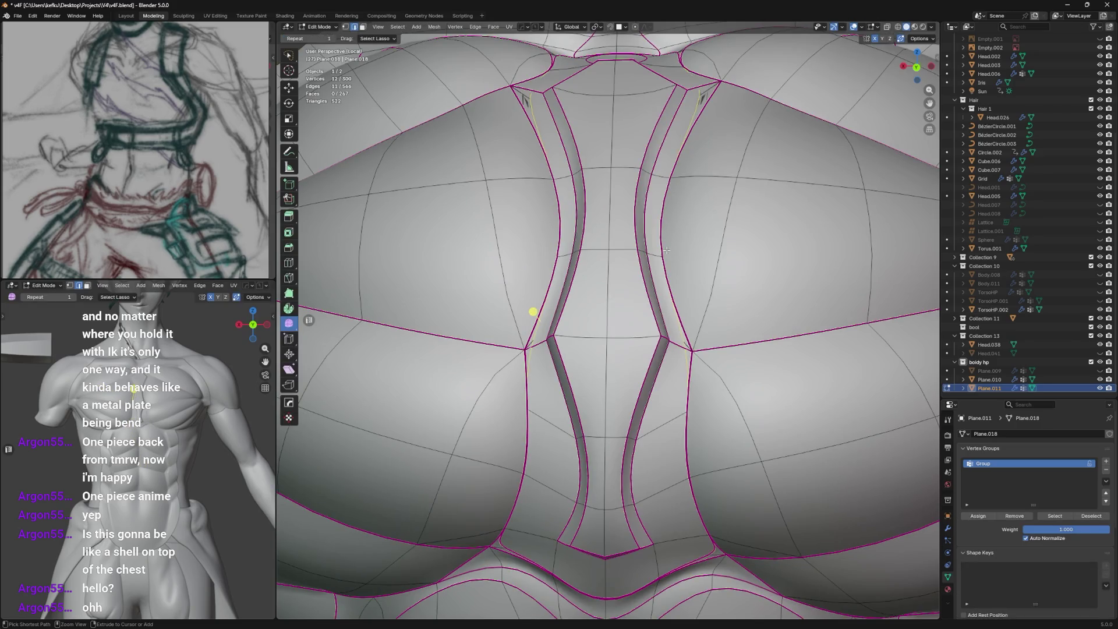
pyautogui.keyDown('shift'); pyautogui.click(544, 261); pyautogui.keyUp('shift')
pyautogui.hotkey('ctrl', 's')
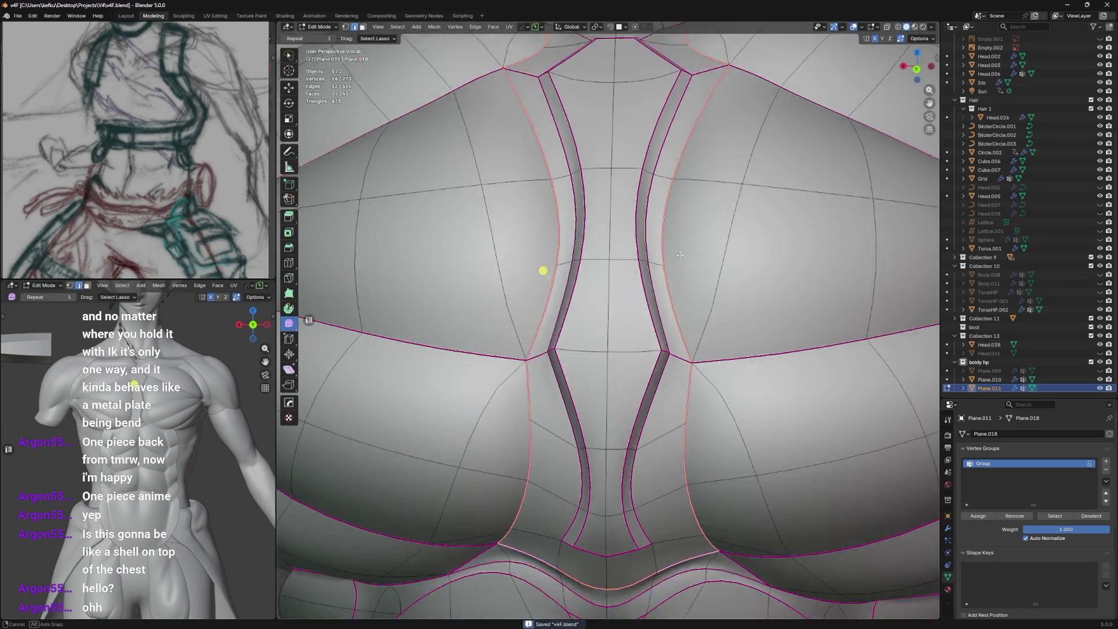
pyautogui.scroll(-3, 668, 250)
pyautogui.moveTo(668, 262); pyautogui.dragTo(666, 334, button='middle')
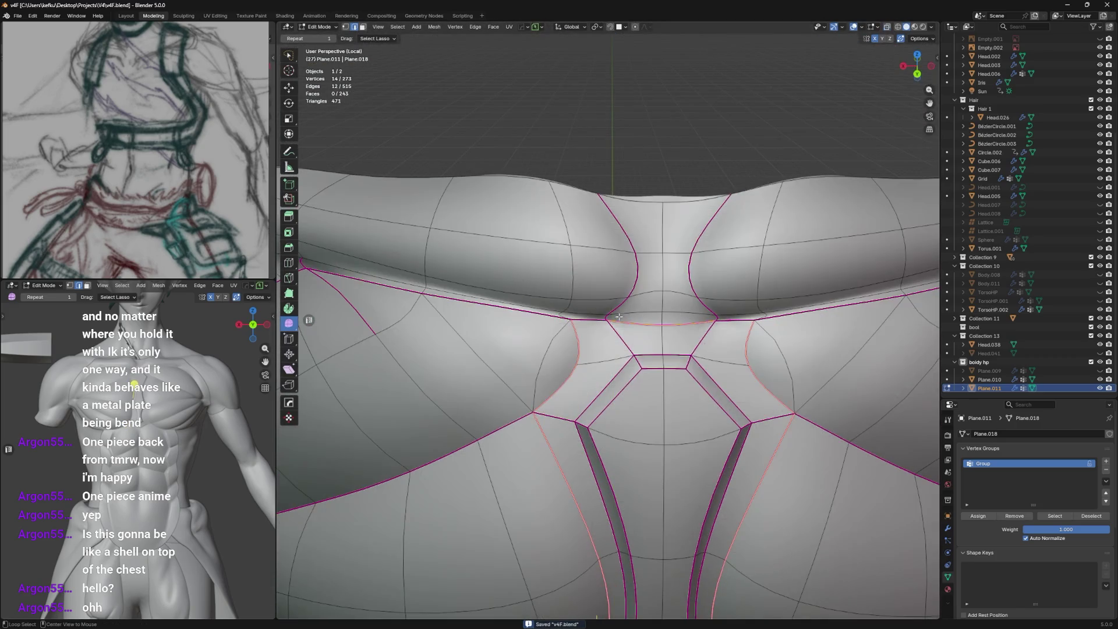
pyautogui.keyDown('shift'); pyautogui.click(606, 316); pyautogui.keyUp('shift')
pyautogui.hotkey('ctrl', 's')
pyautogui.scroll(-4, 628, 304)
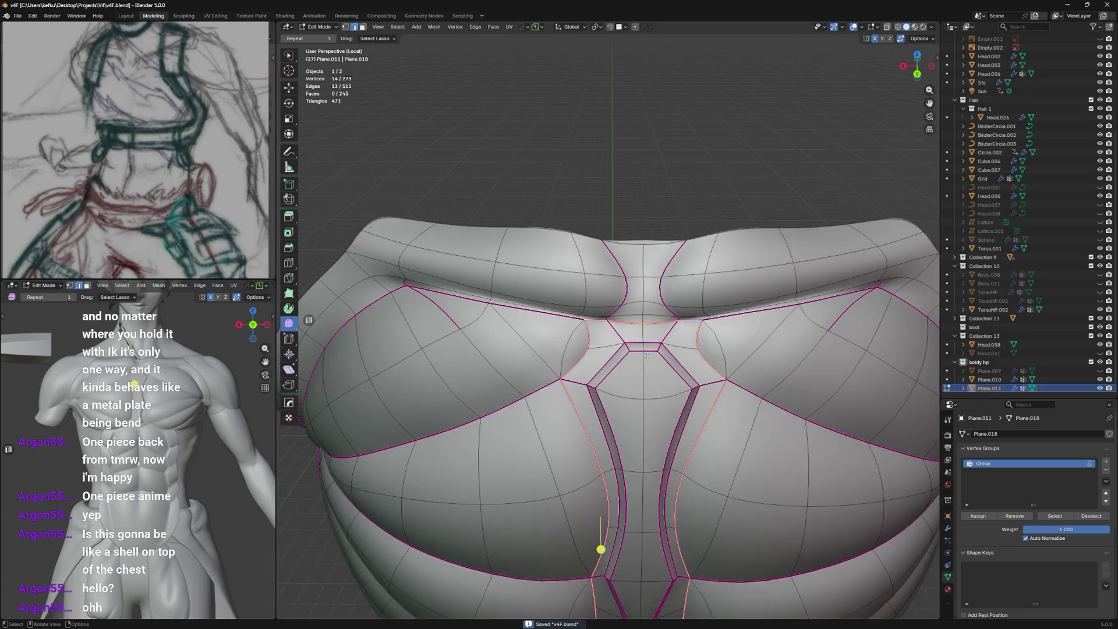
pyautogui.moveTo(628, 305)
pyautogui.mouseDown(button='middle')
pyautogui.moveTo(634, 256)
pyautogui.moveTo(618, 193)
pyautogui.mouseUp(button='middle')
pyautogui.press('3')
pyautogui.keyDown('alt'); pyautogui.click(624, 232); pyautogui.keyUp('alt')
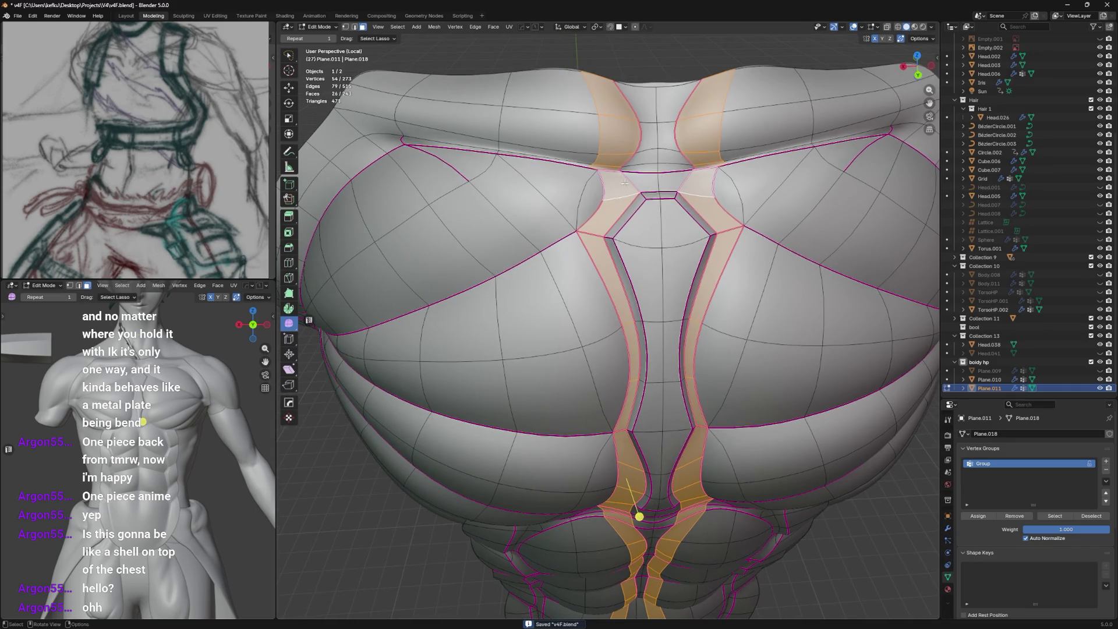
# Select the face strips running down both sides of the central groove to the bottom face.
pyautogui.click(625, 182)
pyautogui.keyDown('shift'); pyautogui.click(664, 180); pyautogui.keyUp('shift')
pyautogui.keyDown('shift'); pyautogui.click(612, 262); pyautogui.keyUp('shift')
pyautogui.moveTo(630, 288); pyautogui.dragTo(639, 321, button='middle')
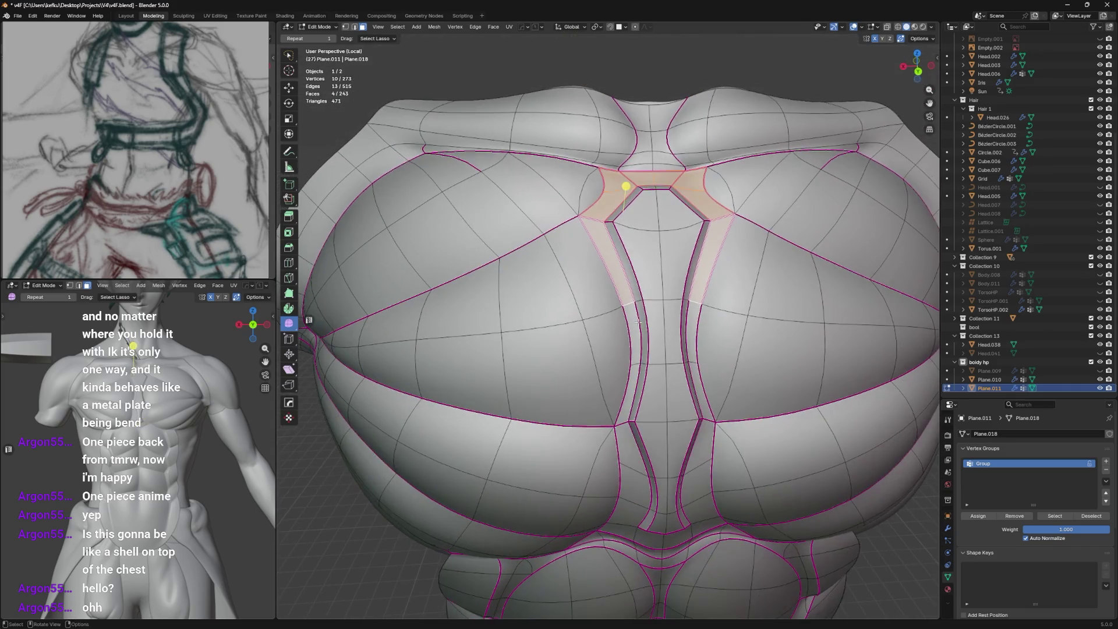
pyautogui.keyDown('shift'); pyautogui.click(638, 323); pyautogui.keyUp('shift')
pyautogui.keyDown('shift'); pyautogui.click(632, 389); pyautogui.keyUp('shift')
pyautogui.moveTo(631, 388)
pyautogui.mouseDown(button='middle')
pyautogui.moveTo(650, 348)
pyautogui.moveTo(664, 350)
pyautogui.mouseUp(button='middle')
pyautogui.keyDown('shift'); pyautogui.click(650, 332); pyautogui.keyUp('shift')
pyautogui.keyDown('shift'); pyautogui.click(646, 375); pyautogui.keyUp('shift')
pyautogui.keyDown('shift'); pyautogui.click(676, 393); pyautogui.keyUp('shift')
pyautogui.moveTo(678, 393); pyautogui.dragTo(694, 240, button='middle')
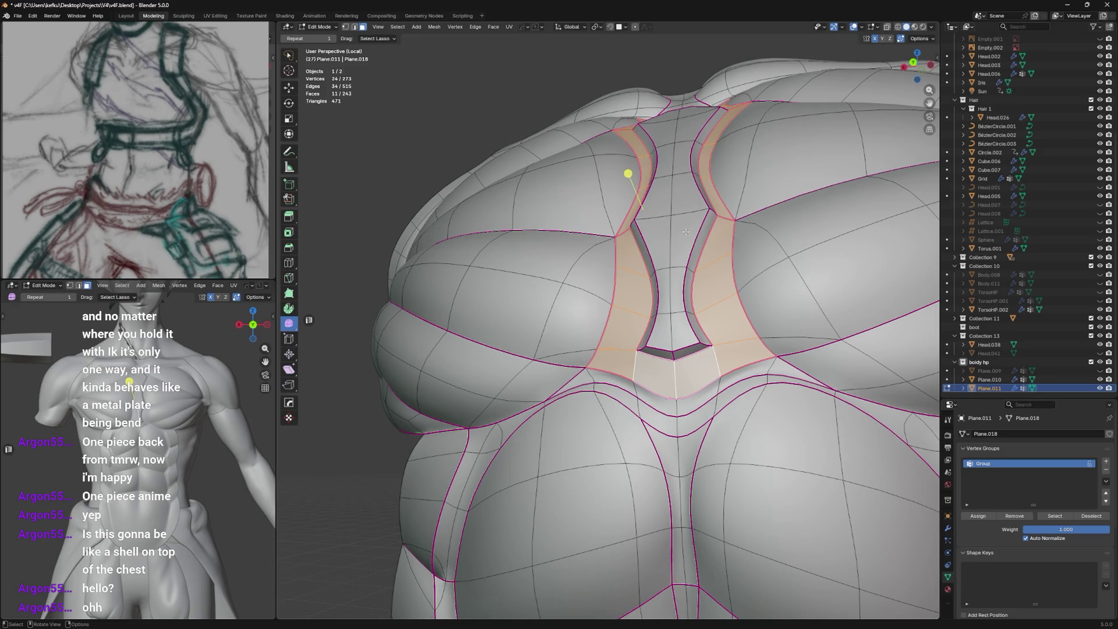
# Try an inset and a move on the strip faces, cancelling both, then move them along Y.
pyautogui.press('i')
pyautogui.rightClick(684, 229)
pyautogui.moveTo(867, 71); pyautogui.dragTo(795, 135, button='middle')
pyautogui.press('g')
pyautogui.rightClick(797, 143)
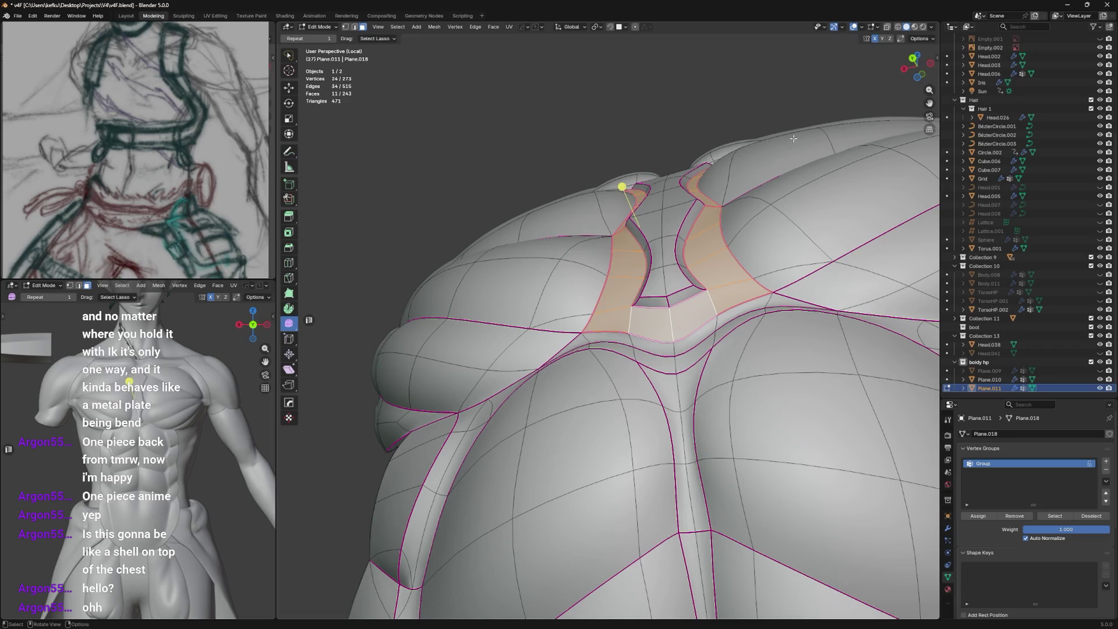
pyautogui.press('g')
pyautogui.press('y')
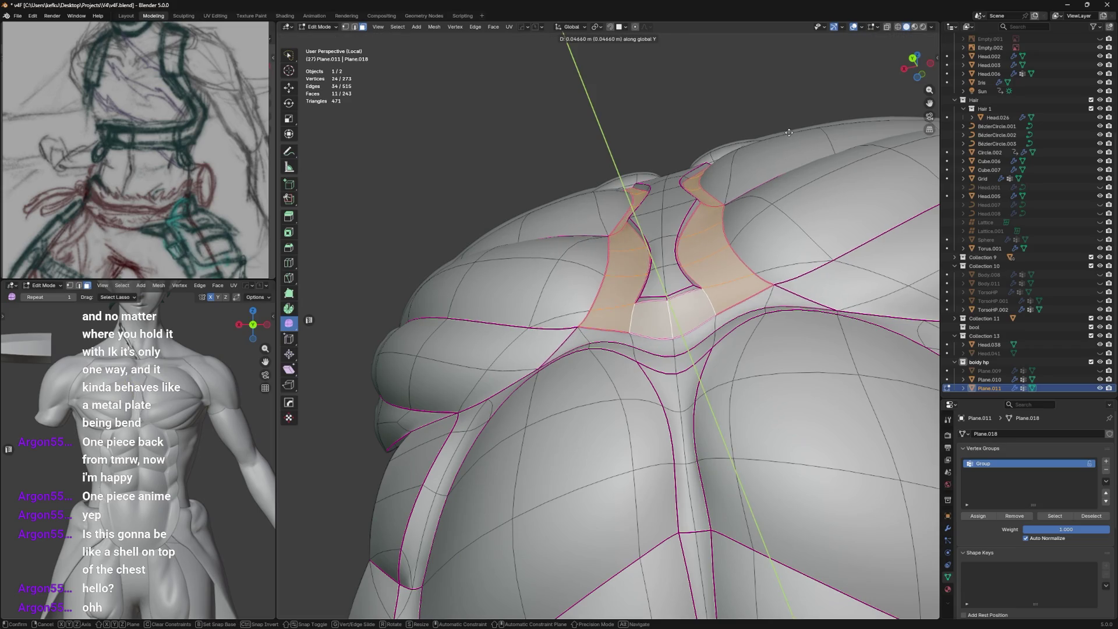
pyautogui.click(789, 133)
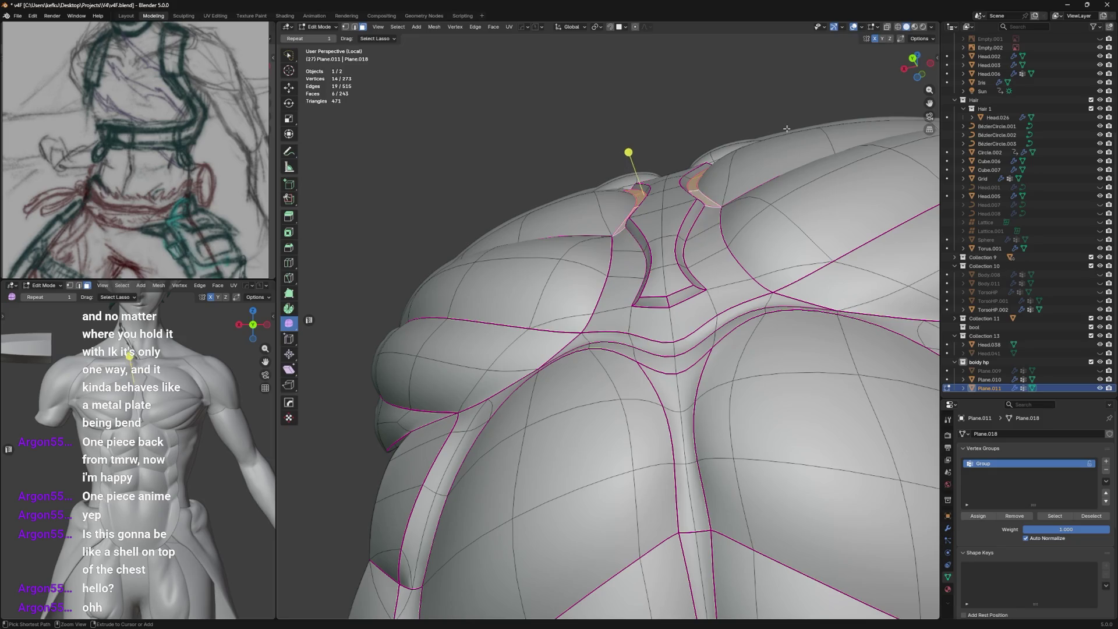
# Grow the strip selection, abandon another inset, then shrink and clear the selection to view the groove from below.
pyautogui.press('ctrl+KP_Add')
pyautogui.press('ctrl+KP_Add')
pyautogui.press('ctrl+KP_Add')
pyautogui.press('ctrl+KP_Add')
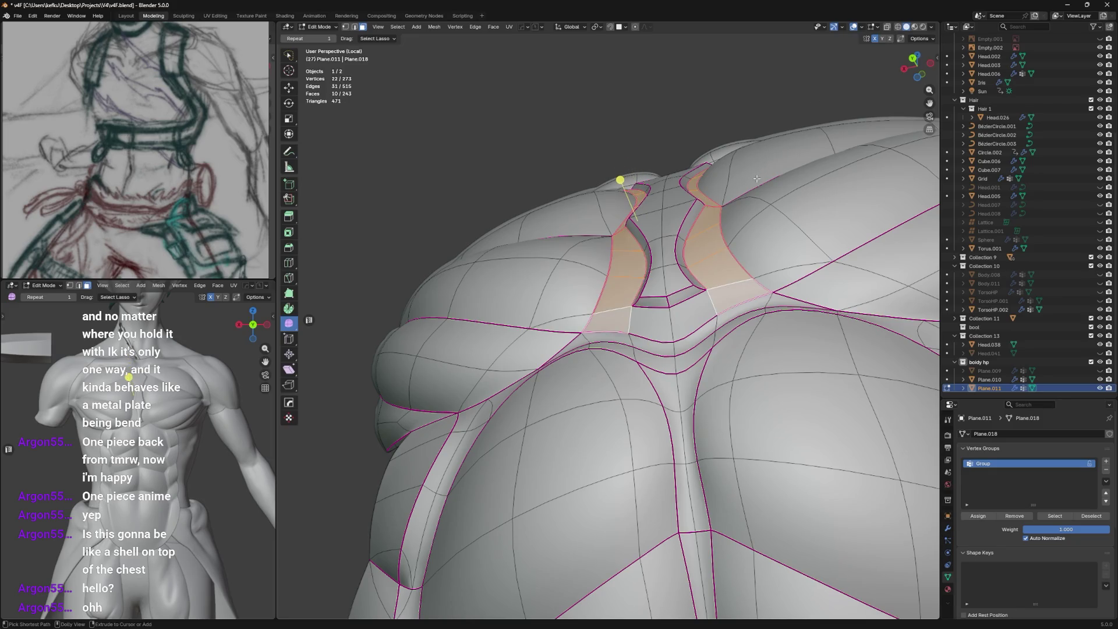
pyautogui.press('f')
pyautogui.press('i')
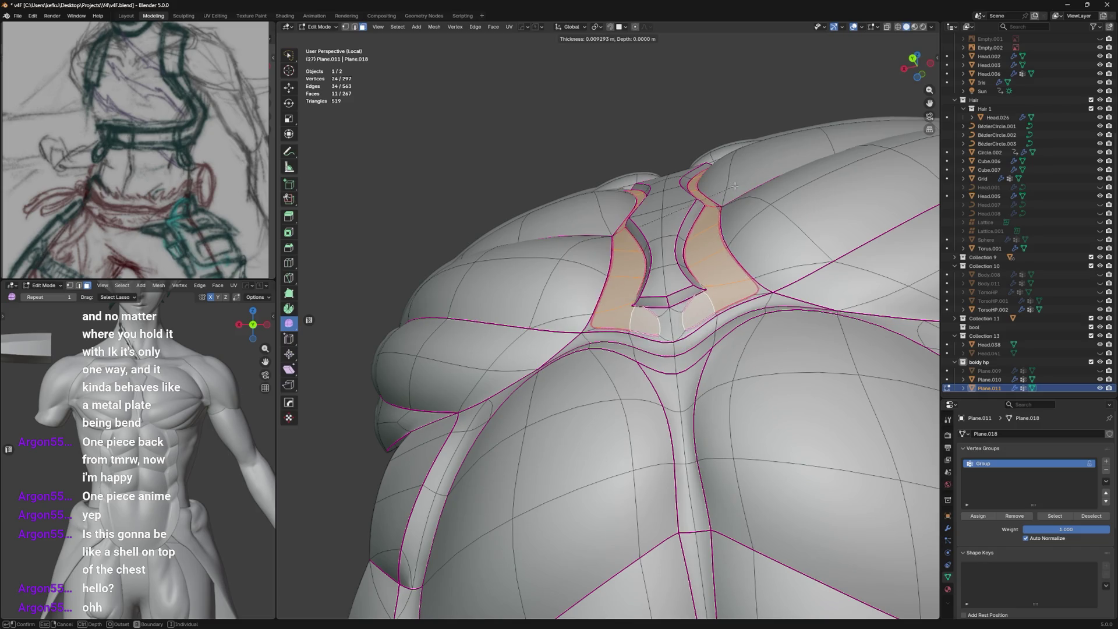
pyautogui.rightClick(735, 187)
pyautogui.hotkey('ctrl', 'z')
pyautogui.moveTo(746, 215); pyautogui.dragTo(718, 241, button='middle')
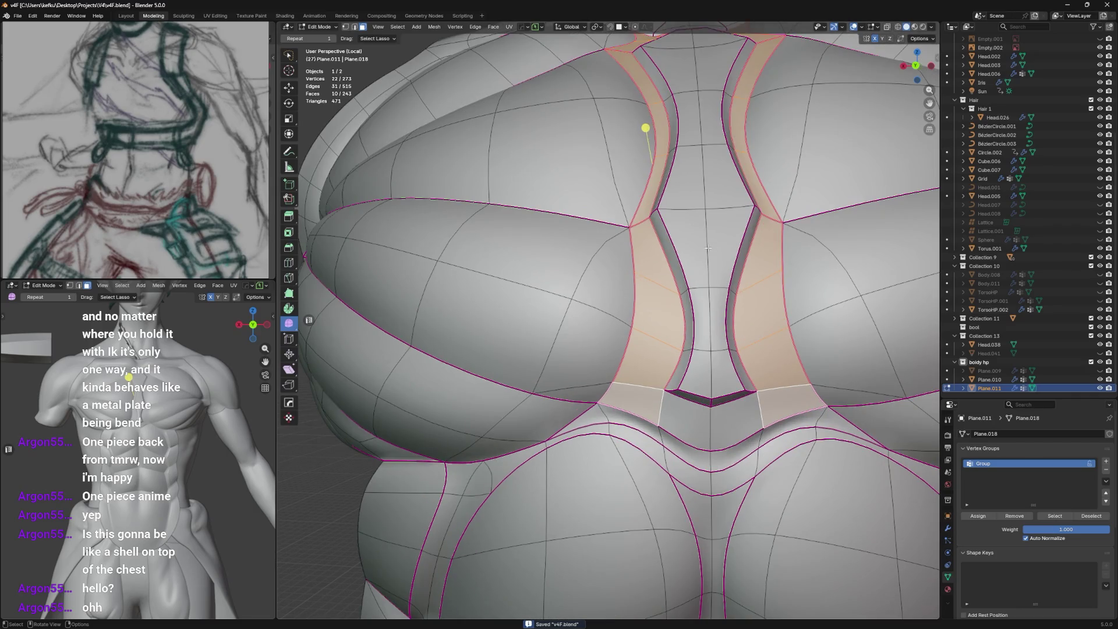
pyautogui.press('ctrl+KP_Subtract')
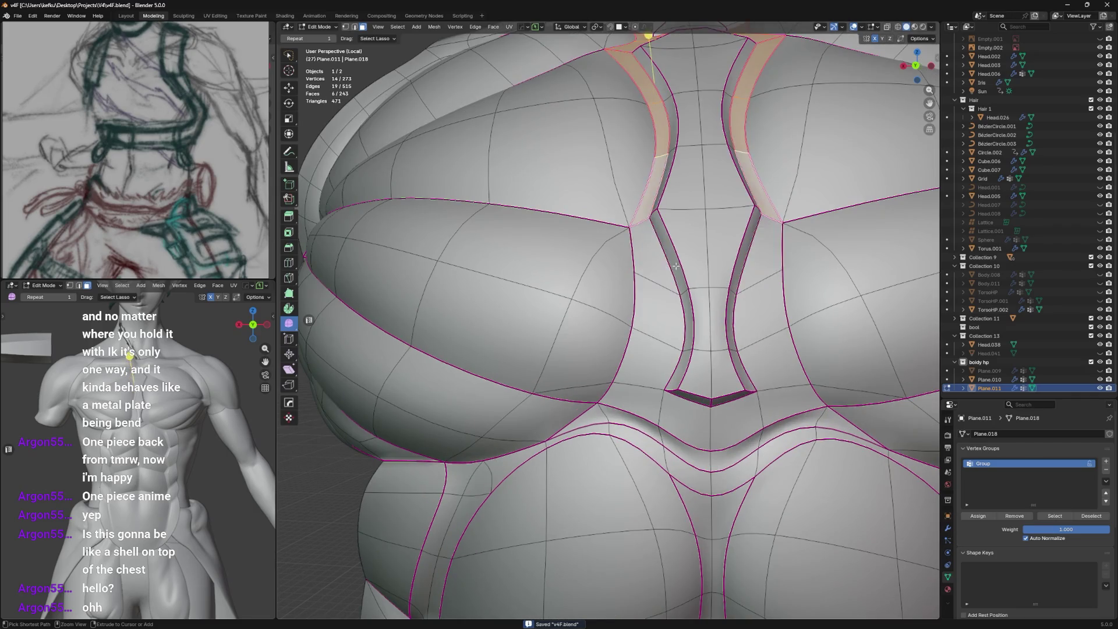
pyautogui.scroll(-3, 675, 266)
pyautogui.moveTo(675, 266)
pyautogui.mouseDown(button='middle')
pyautogui.moveTo(701, 325)
pyautogui.moveTo(682, 303)
pyautogui.mouseUp(button='middle')
pyautogui.press('ctrl+KP_Subtract')
pyautogui.scroll(3, 690, 289)
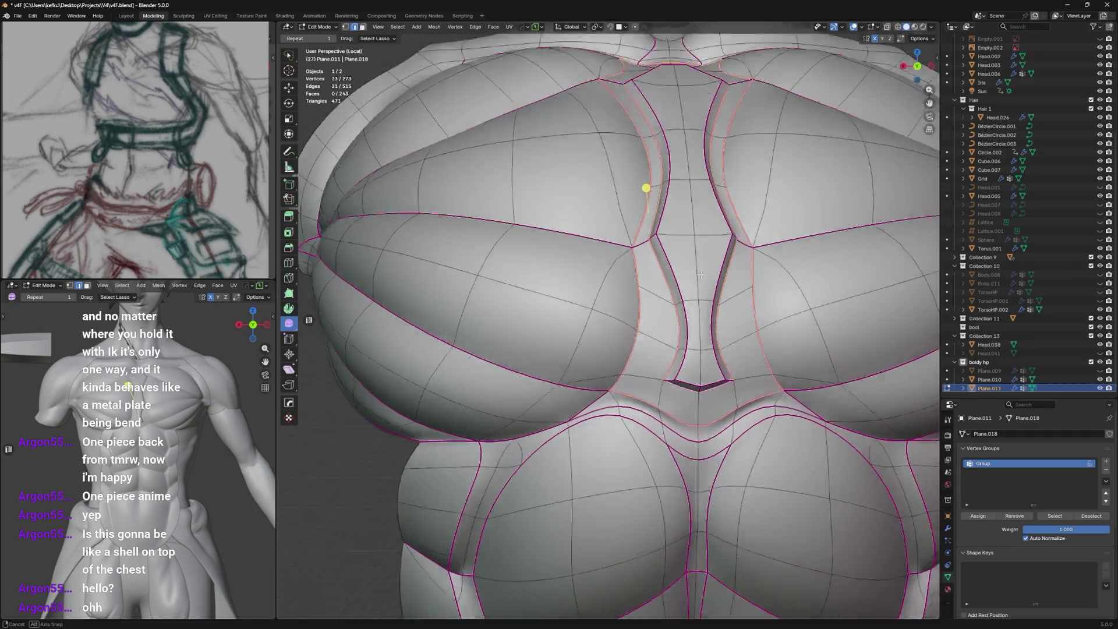
pyautogui.moveTo(688, 374)
pyautogui.mouseDown(button='middle')
pyautogui.moveTo(687, 172)
pyautogui.moveTo(670, 162)
pyautogui.mouseUp(button='middle')
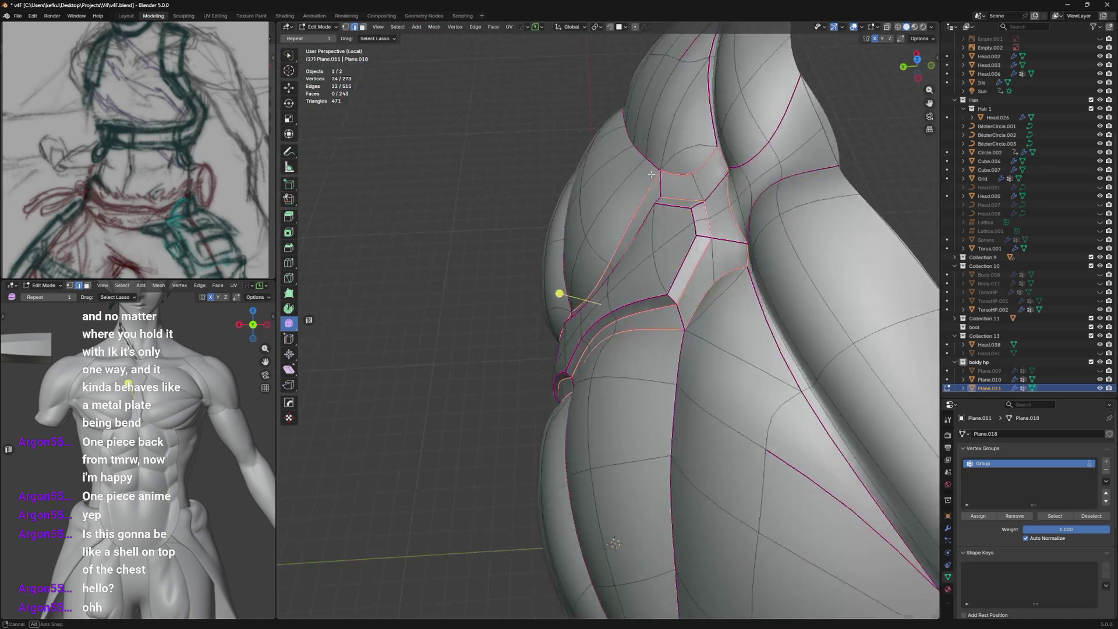
# Bevel the groove's border edges with 2 segments and shift the groove loop along Y.
pyautogui.hotkey('ctrl', 'b')
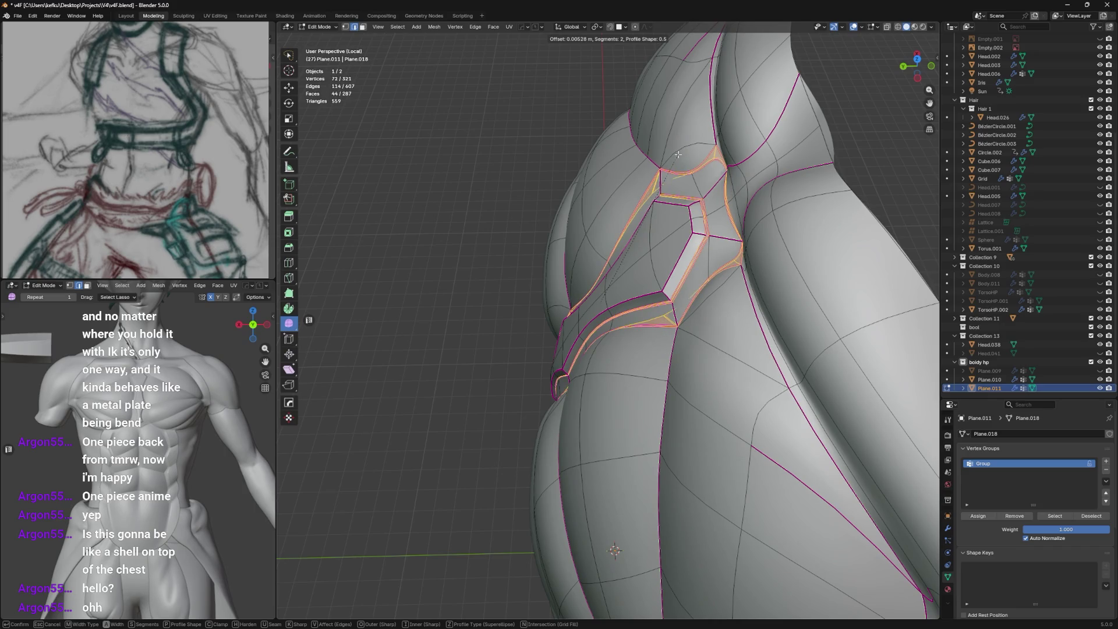
pyautogui.click(678, 155)
pyautogui.scroll(4, 724, 198)
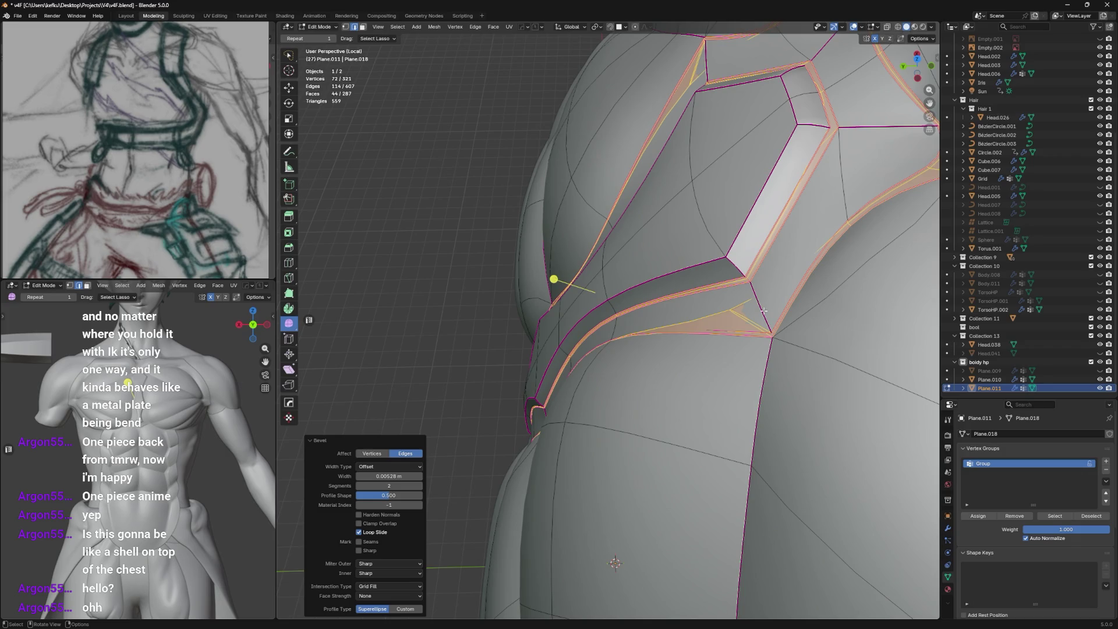
pyautogui.scroll(-3, 763, 310)
pyautogui.keyDown('alt'); pyautogui.click(731, 401); pyautogui.keyUp('alt')
pyautogui.moveTo(731, 401)
pyautogui.mouseDown(button='middle')
pyautogui.moveTo(739, 408)
pyautogui.moveTo(751, 280)
pyautogui.mouseUp(button='middle')
pyautogui.press('g')
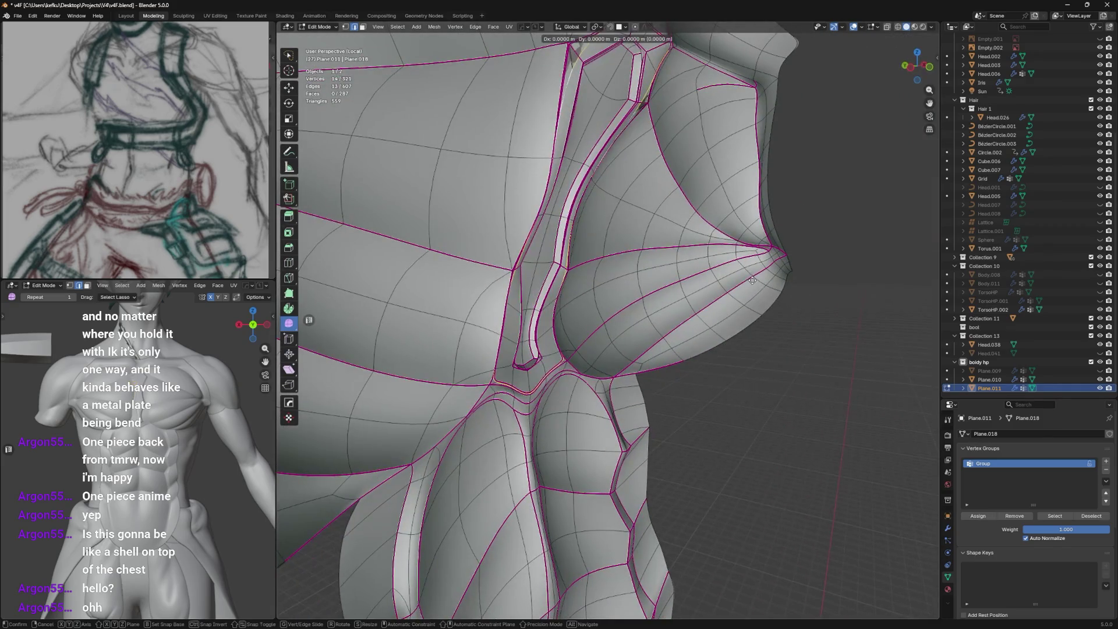
pyautogui.press('y')
pyautogui.click(827, 287)
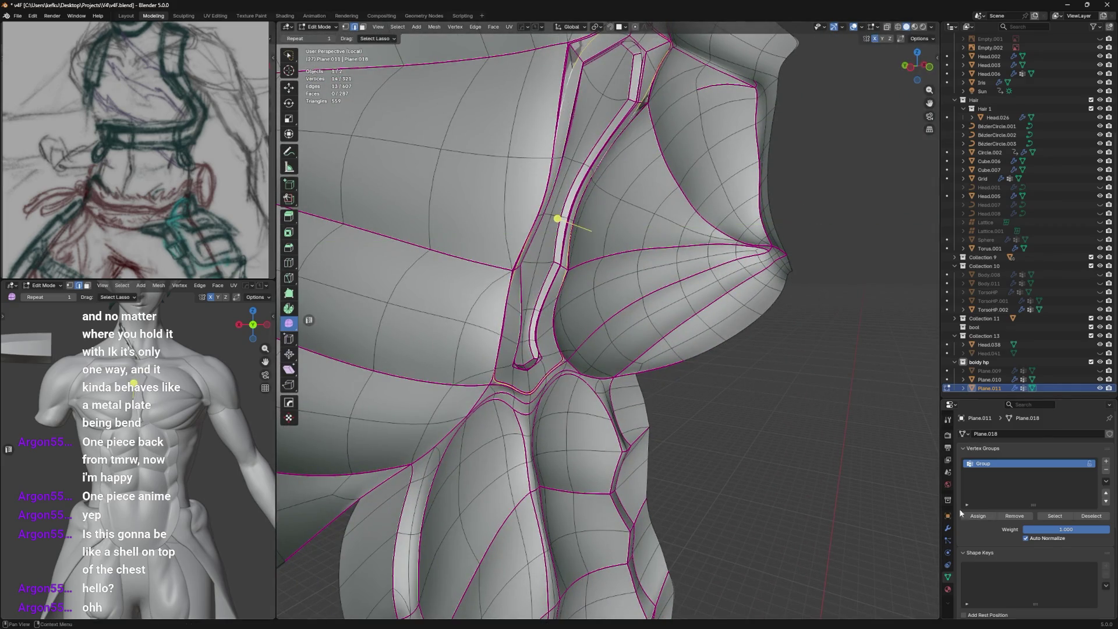
# Move and scale the nearby geometry, then check the smoothed sternum groove.
pyautogui.moveTo(764, 392)
pyautogui.mouseDown(button='middle')
pyautogui.moveTo(840, 291)
pyautogui.moveTo(786, 306)
pyautogui.moveTo(772, 326)
pyautogui.moveTo(754, 295)
pyautogui.moveTo(649, 282)
pyautogui.mouseUp(button='middle')
pyautogui.press('g')
pyautogui.click(801, 357)
pyautogui.click(825, 288)
pyautogui.scroll(3, 773, 324)
pyautogui.press('Tab')
pyautogui.press('Tab')
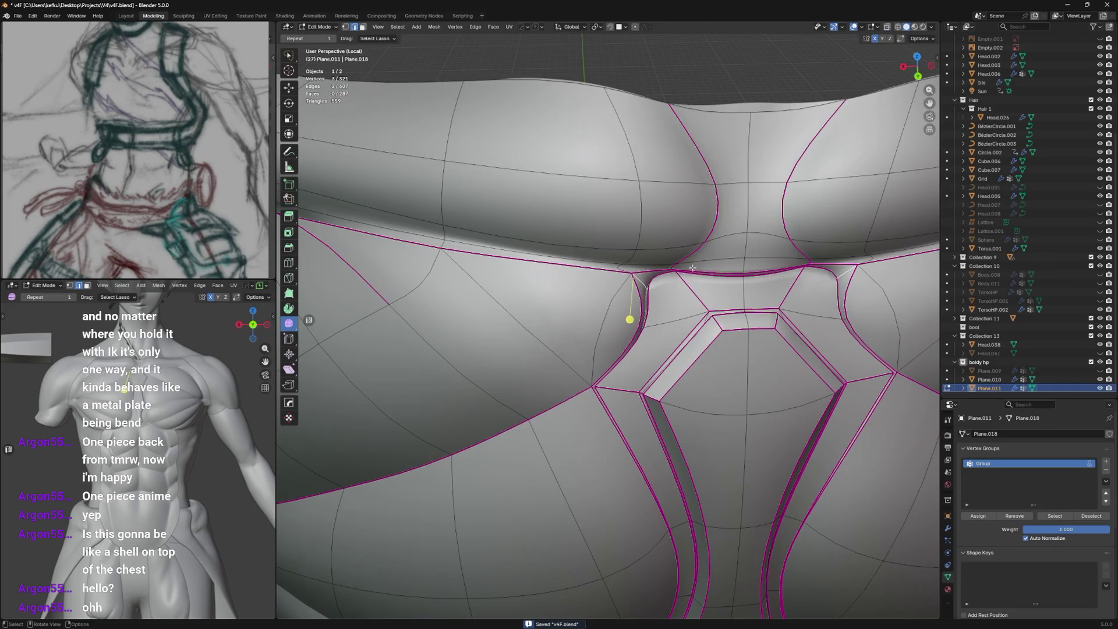
pyautogui.press('Tab')
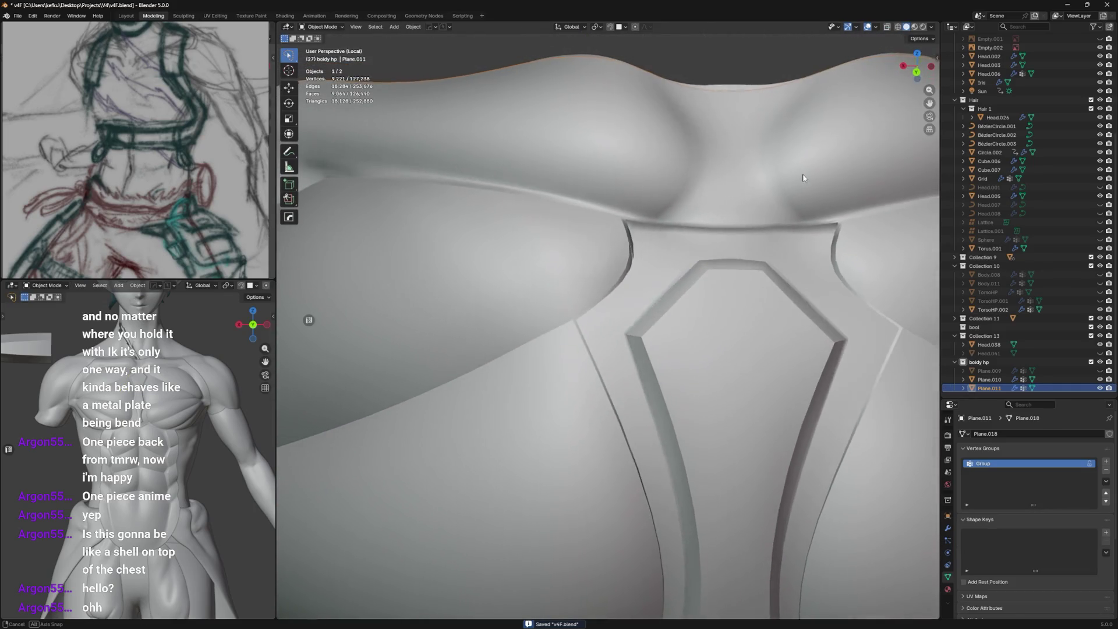
# Nudge vertices around the sternum groove into place and check the smoothed result.
pyautogui.press('Tab')
pyautogui.moveTo(796, 188); pyautogui.dragTo(621, 291, button='middle')
pyautogui.scroll(3, 657, 253)
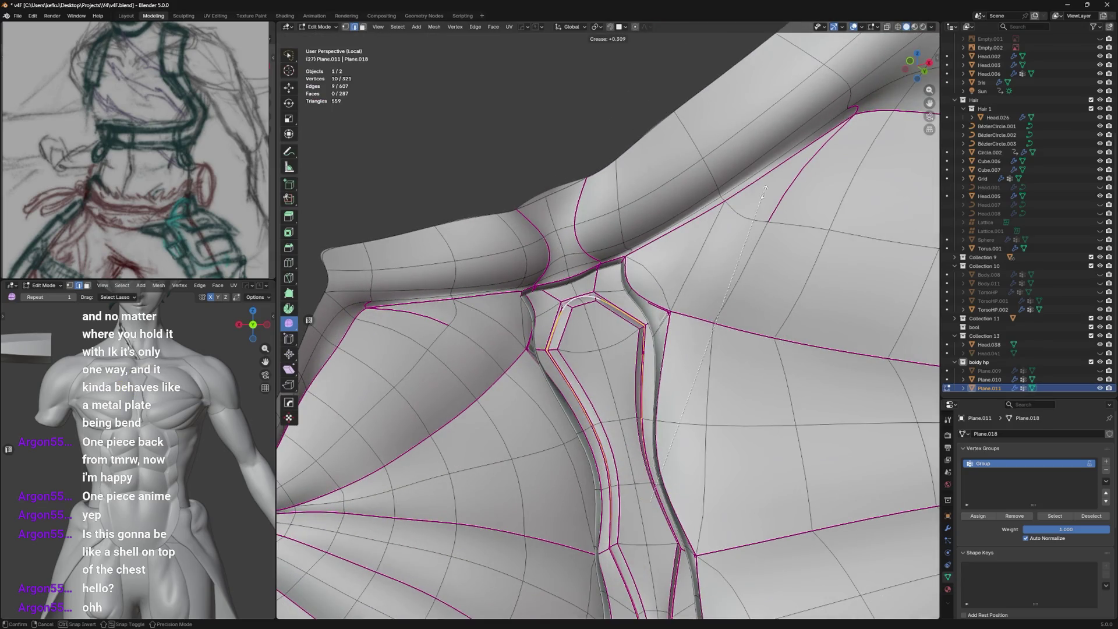
pyautogui.moveTo(871, 138)
pyautogui.mouseDown(button='middle')
pyautogui.moveTo(742, 262)
pyautogui.moveTo(770, 559)
pyautogui.moveTo(863, 517)
pyautogui.mouseUp(button='middle')
pyautogui.moveTo(746, 225); pyautogui.dragTo(753, 229, button='middle')
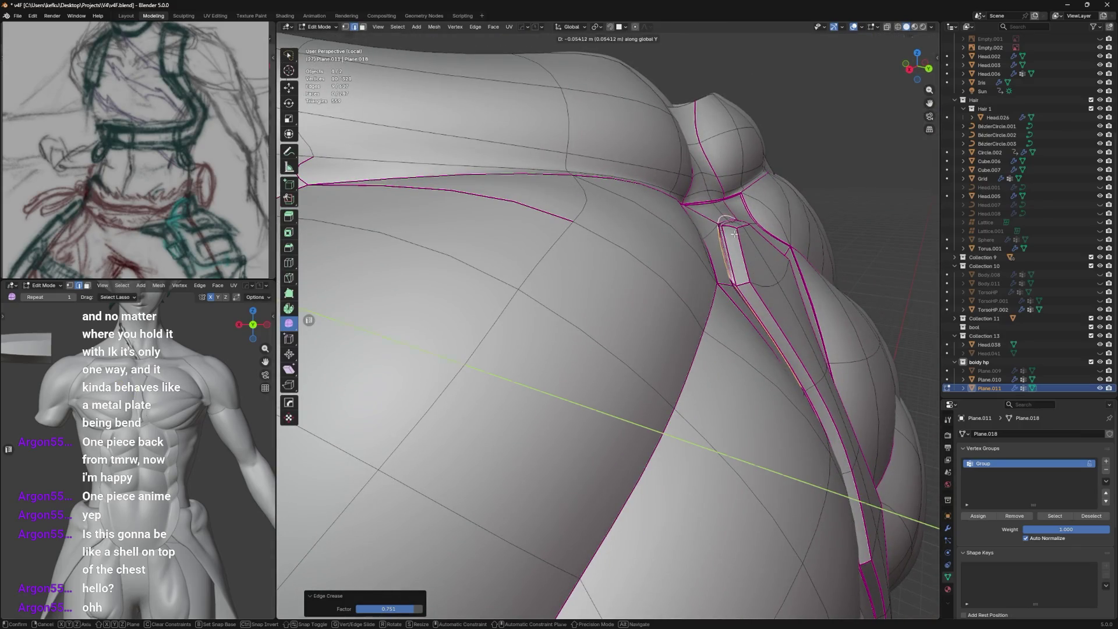
pyautogui.click(738, 226)
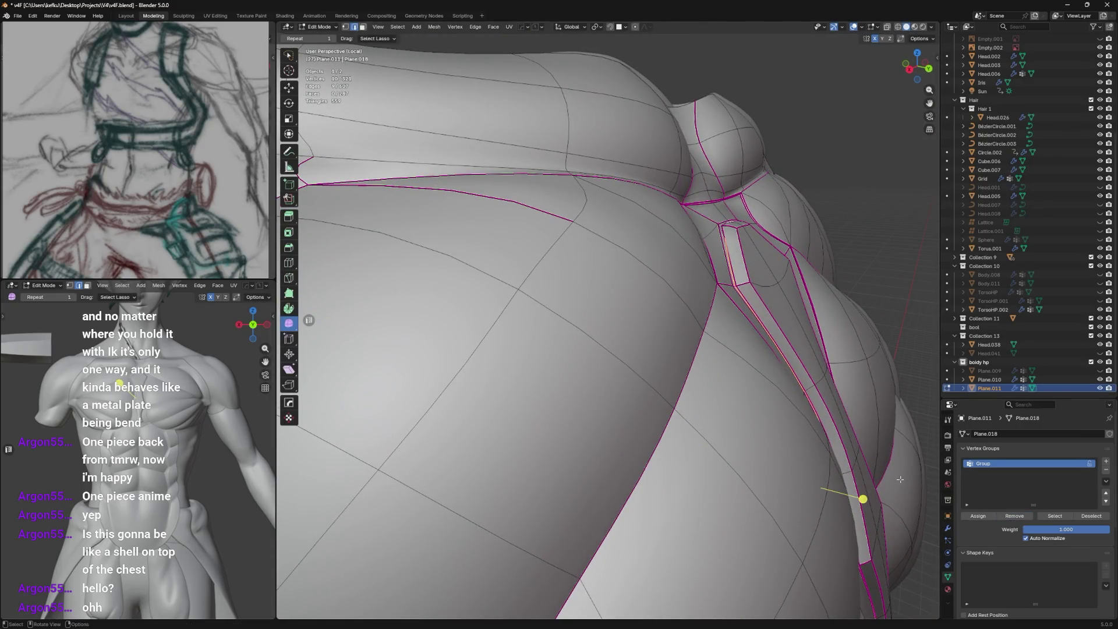
pyautogui.moveTo(900, 479)
pyautogui.mouseDown(button='middle')
pyautogui.moveTo(769, 393)
pyautogui.moveTo(717, 376)
pyautogui.mouseUp(button='middle')
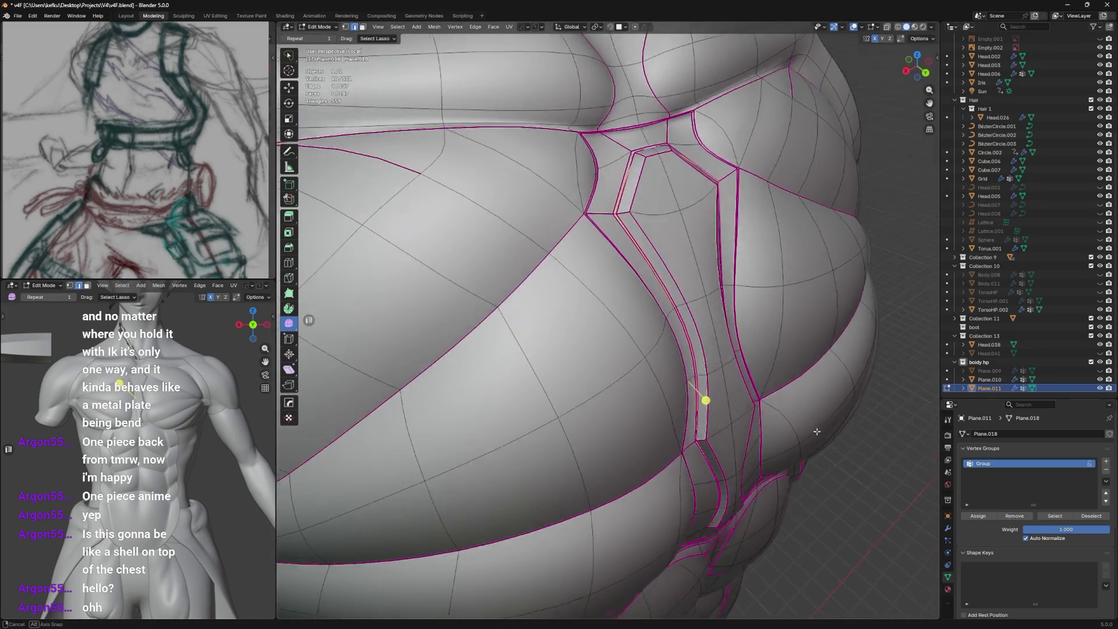
pyautogui.moveTo(852, 433)
pyautogui.mouseDown(button='middle')
pyautogui.moveTo(822, 413)
pyautogui.moveTo(850, 425)
pyautogui.mouseUp(button='middle')
pyautogui.press('g')
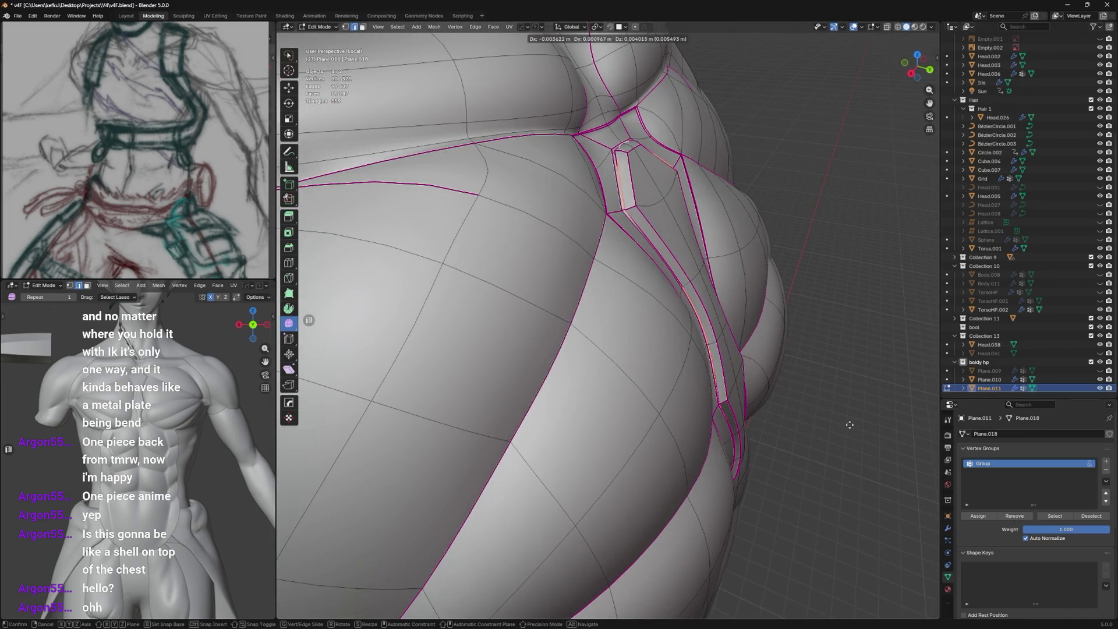
pyautogui.click(818, 417)
pyautogui.press('Tab')
# Crease the groove edges to 1.0 with Shift+E so they stay sharp when smoothed.
pyautogui.moveTo(766, 391)
pyautogui.mouseDown(button='middle')
pyautogui.moveTo(764, 332)
pyautogui.moveTo(751, 367)
pyautogui.moveTo(731, 327)
pyautogui.moveTo(739, 390)
pyautogui.moveTo(788, 442)
pyautogui.mouseUp(button='middle')
pyautogui.press('Tab')
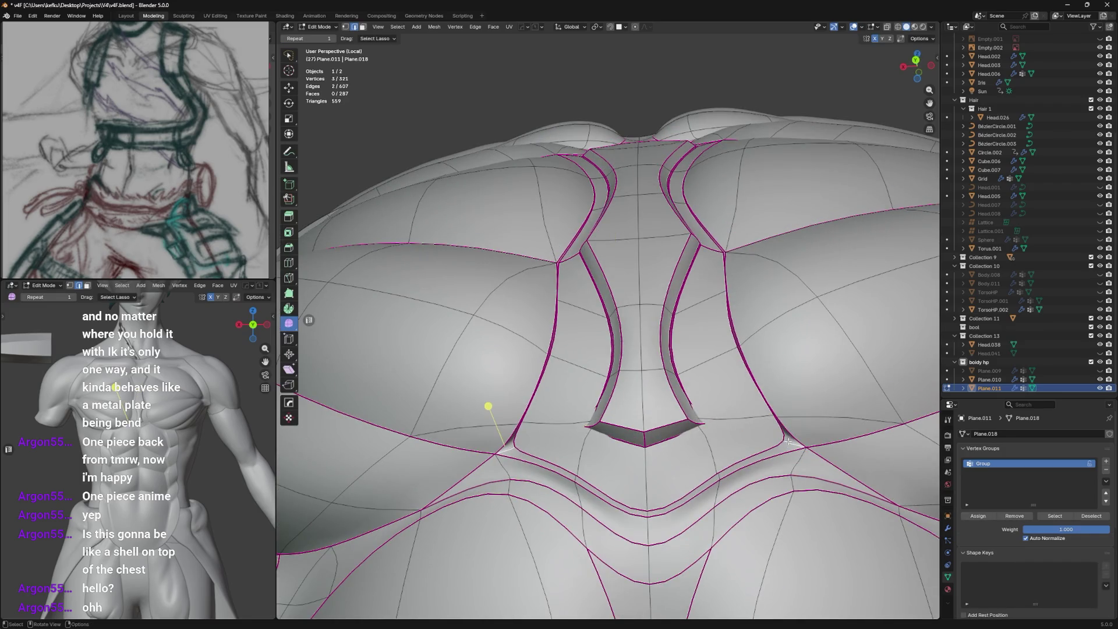
pyautogui.click(765, 337)
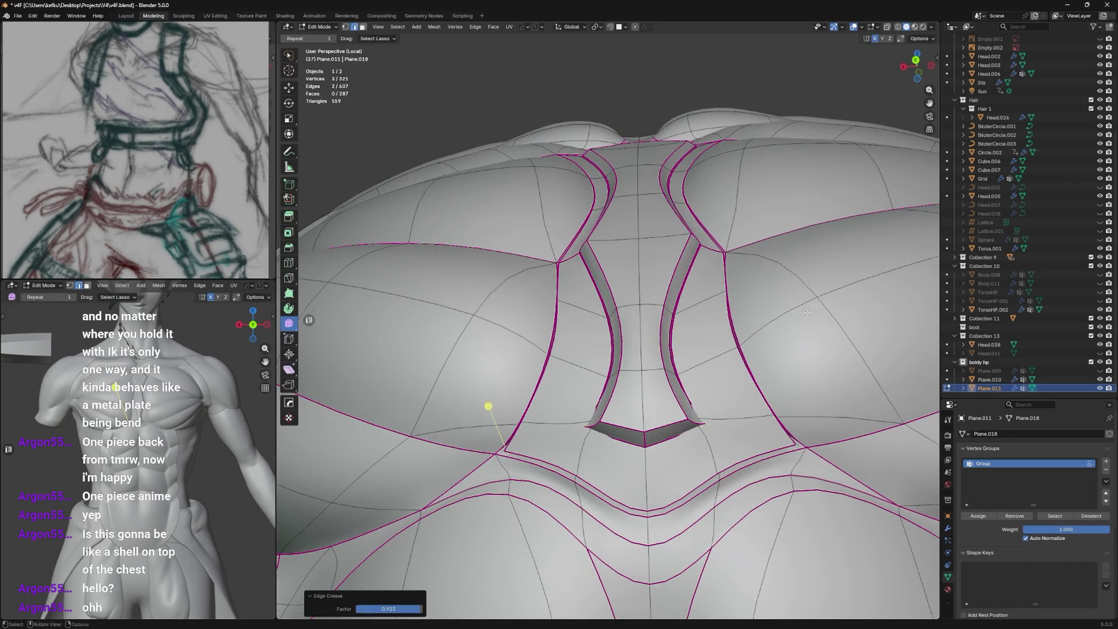
pyautogui.moveTo(764, 337)
pyautogui.mouseDown(button='middle')
pyautogui.moveTo(671, 402)
pyautogui.moveTo(550, 457)
pyautogui.mouseUp(button='middle')
pyautogui.hotkey('shift', 'e')
pyautogui.click(863, 233)
pyautogui.press('Tab')
pyautogui.press('Tab')
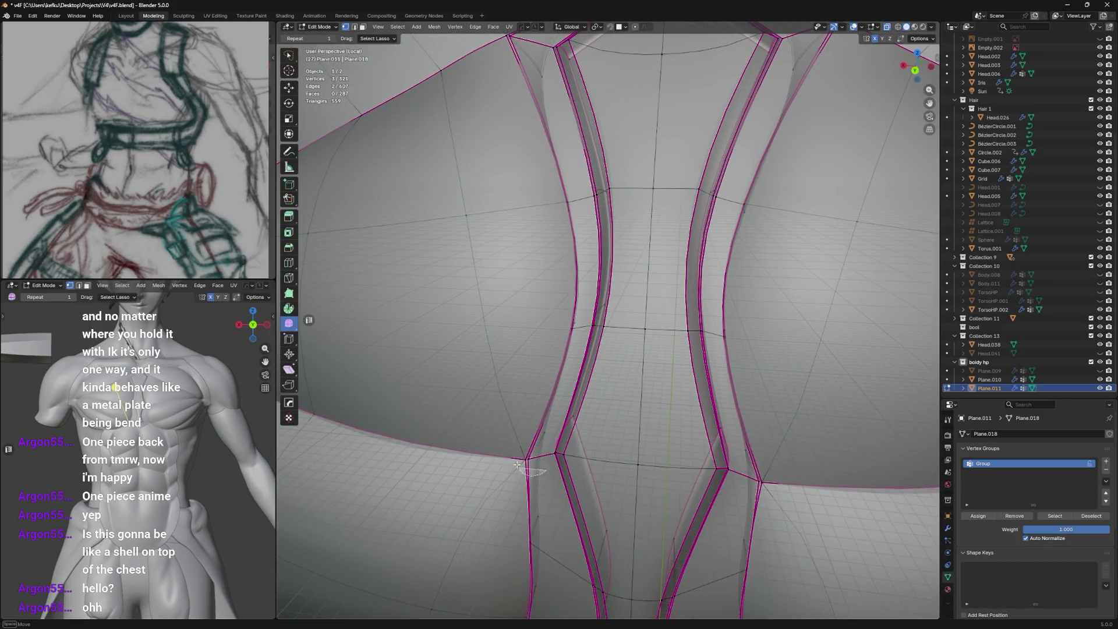
pyautogui.click(723, 273)
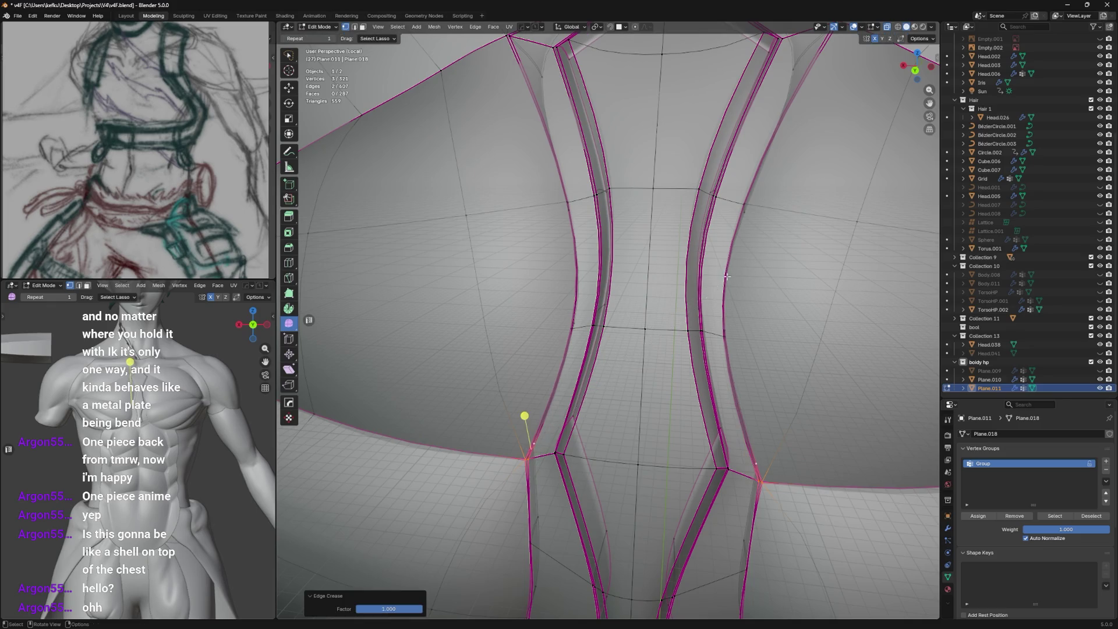
pyautogui.moveTo(542, 445)
pyautogui.mouseDown(button='middle')
pyautogui.moveTo(627, 432)
pyautogui.moveTo(602, 419)
pyautogui.mouseUp(button='middle')
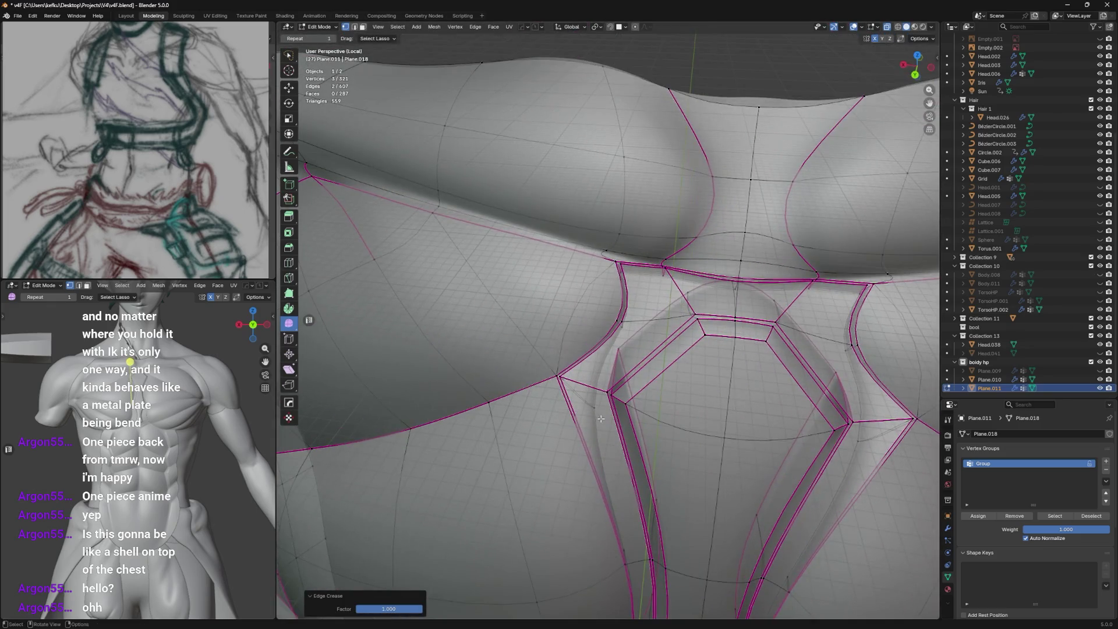
pyautogui.press('Tab')
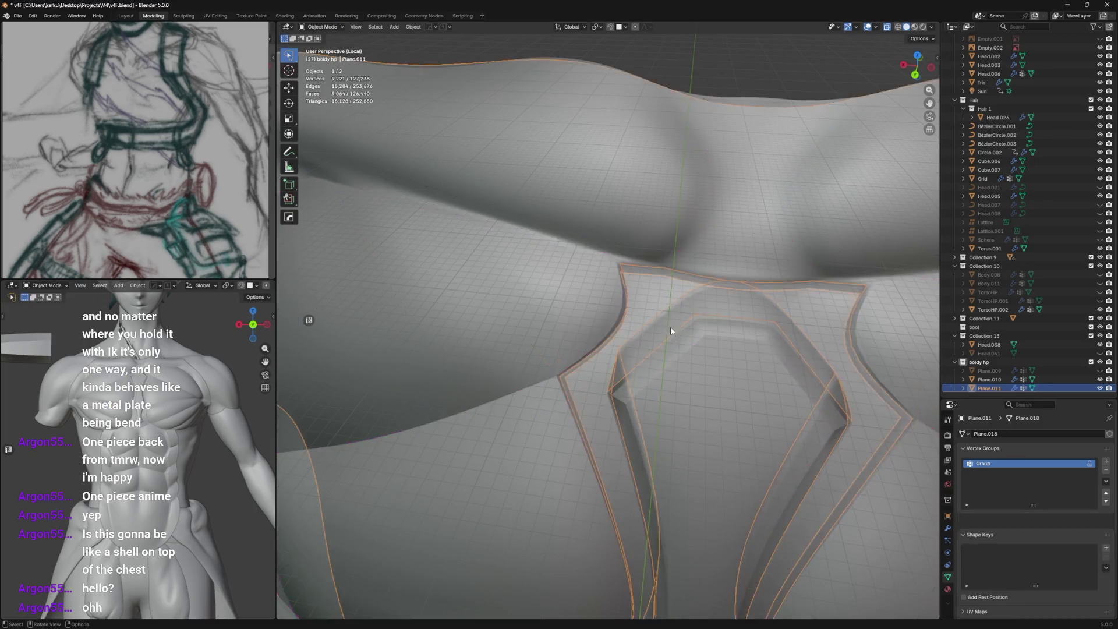
# Save the file and vertex-slide a point beside the creased groove along its edge.
pyautogui.moveTo(670, 327)
pyautogui.mouseDown(button='middle')
pyautogui.moveTo(683, 301)
pyautogui.moveTo(664, 323)
pyautogui.mouseUp(button='middle')
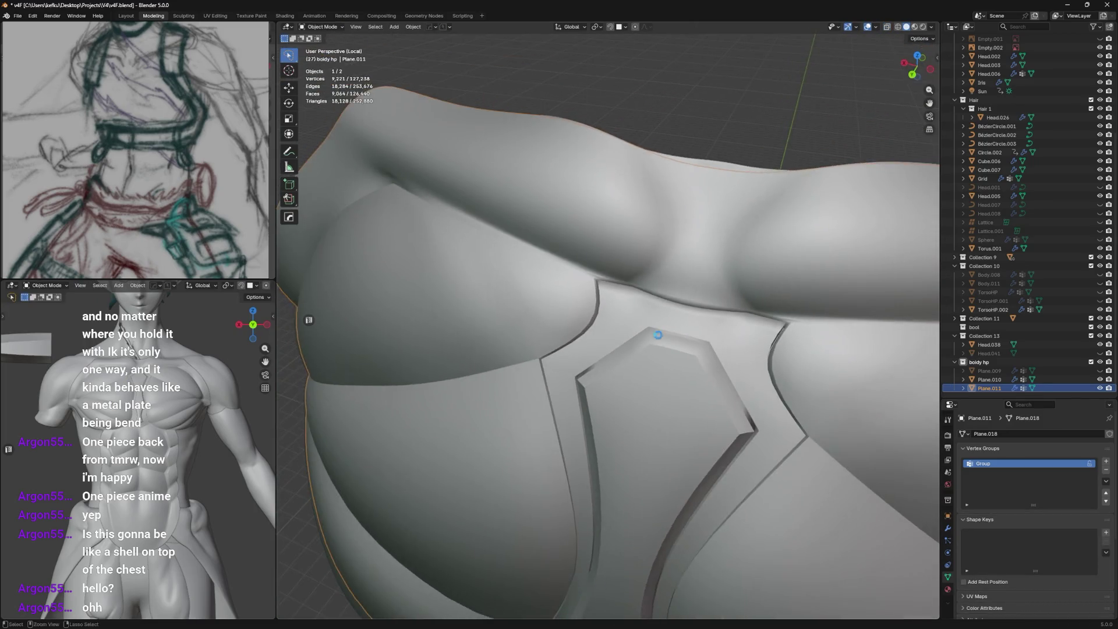
pyautogui.press('Tab')
pyautogui.hotkey('ctrl', 's')
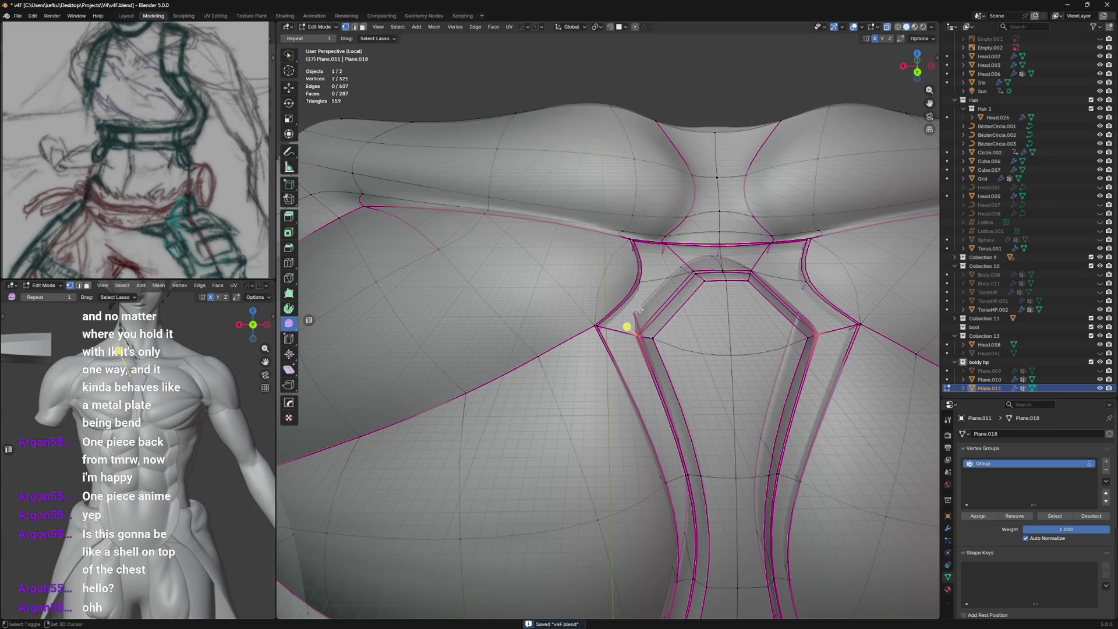
pyautogui.moveTo(665, 288); pyautogui.dragTo(694, 302, button='middle')
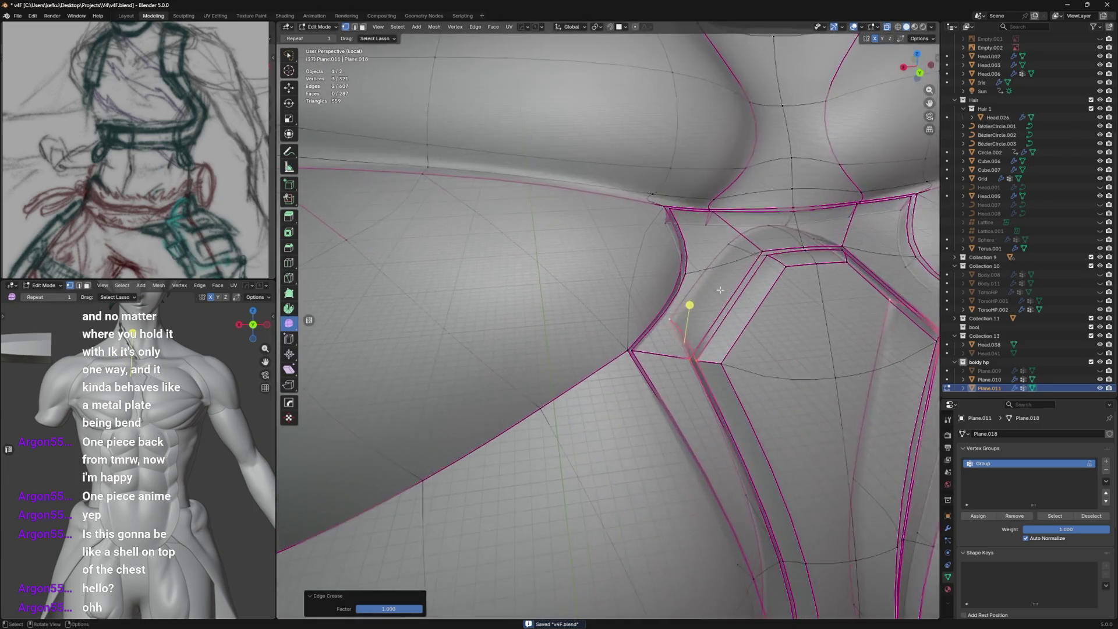
pyautogui.press('g')
pyautogui.press('g')
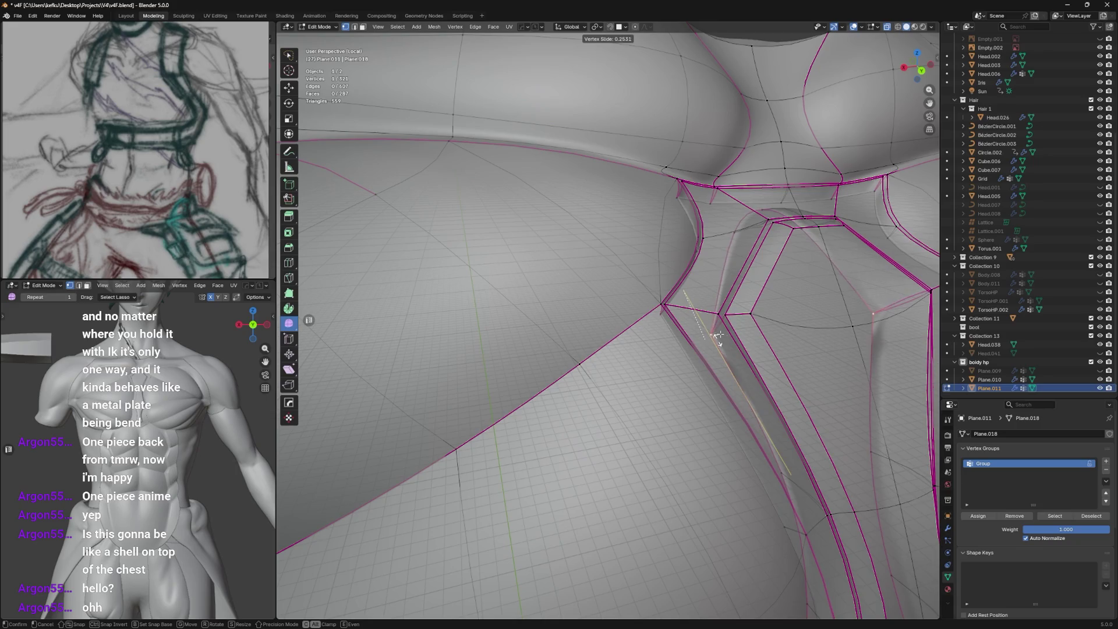
pyautogui.click(718, 339)
pyautogui.moveTo(718, 339); pyautogui.dragTo(647, 394, button='middle')
pyautogui.press('g')
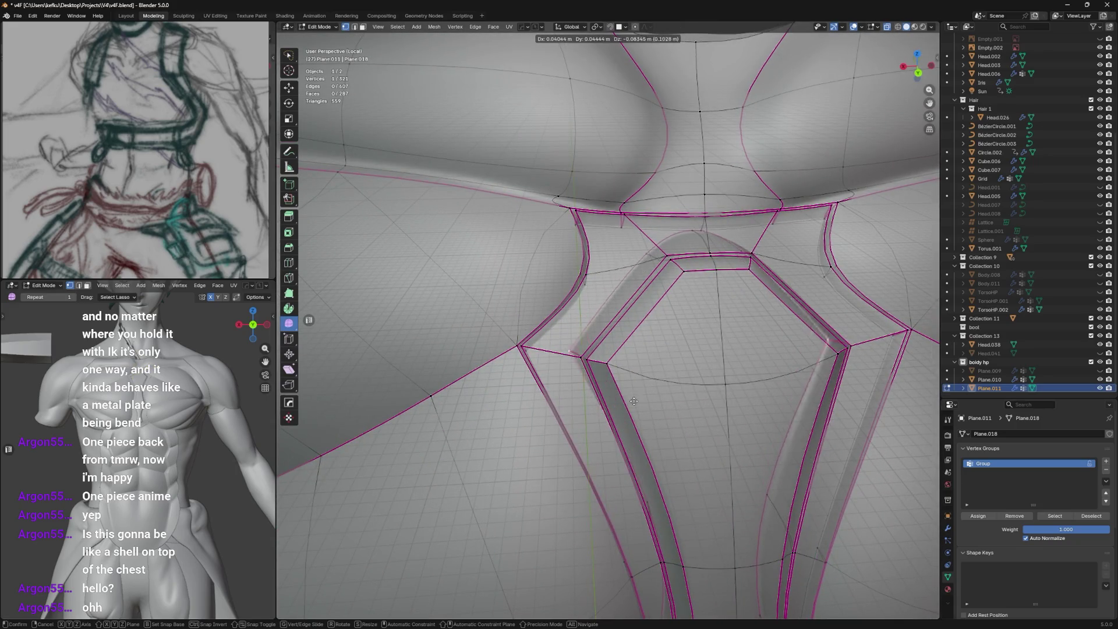
pyautogui.click(634, 396)
# Crease further groove edges and check the smoothed shading from the front.
pyautogui.moveTo(634, 396); pyautogui.dragTo(604, 370, button='middle')
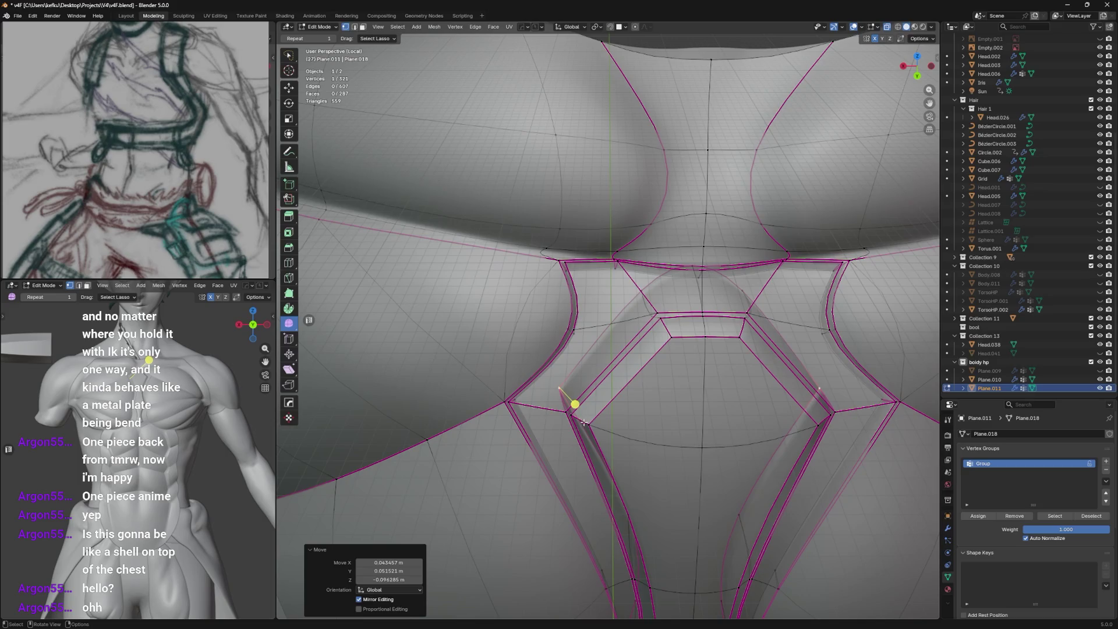
pyautogui.click(799, 206)
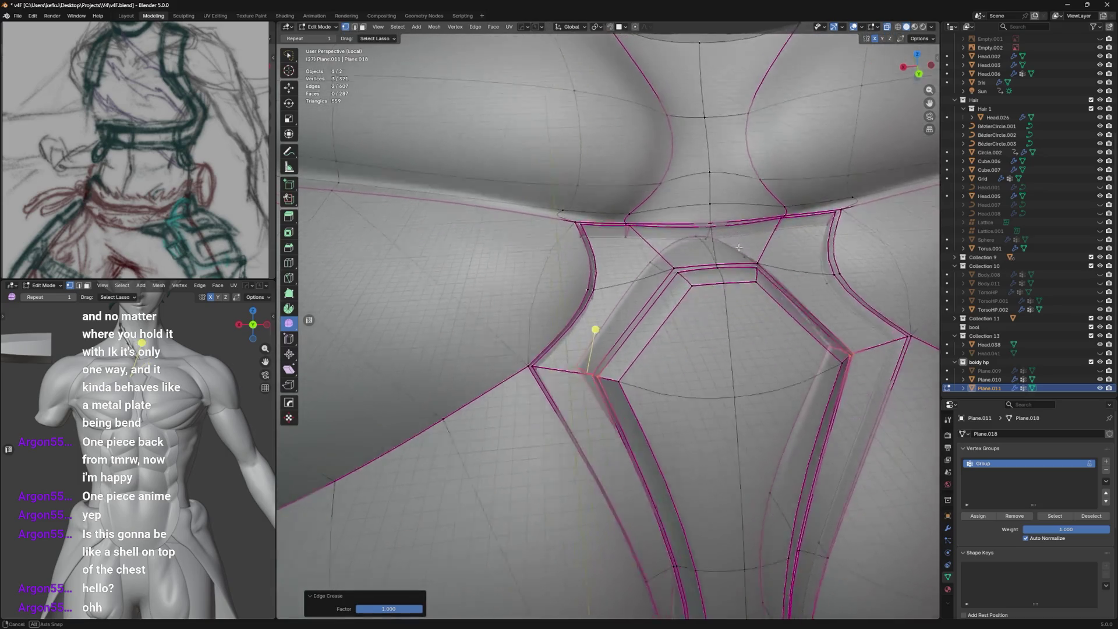
pyautogui.moveTo(612, 350)
pyautogui.mouseDown(button='middle')
pyautogui.moveTo(739, 238)
pyautogui.moveTo(690, 333)
pyautogui.moveTo(629, 351)
pyautogui.mouseUp(button='middle')
pyautogui.press('Tab')
pyautogui.press('Tab')
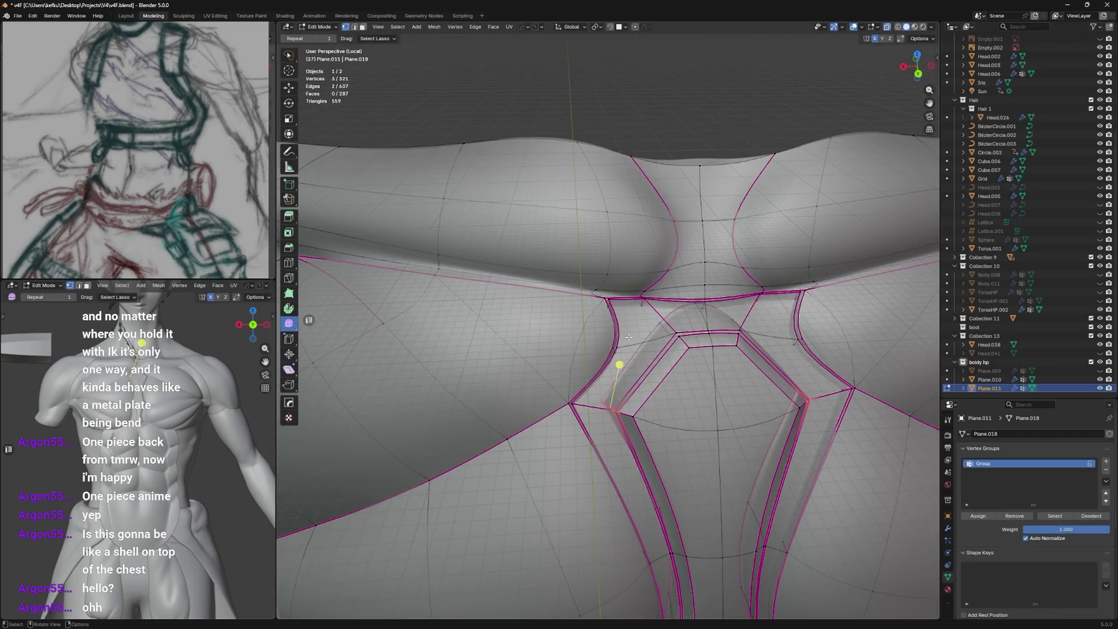
pyautogui.click(812, 180)
pyautogui.press('Tab')
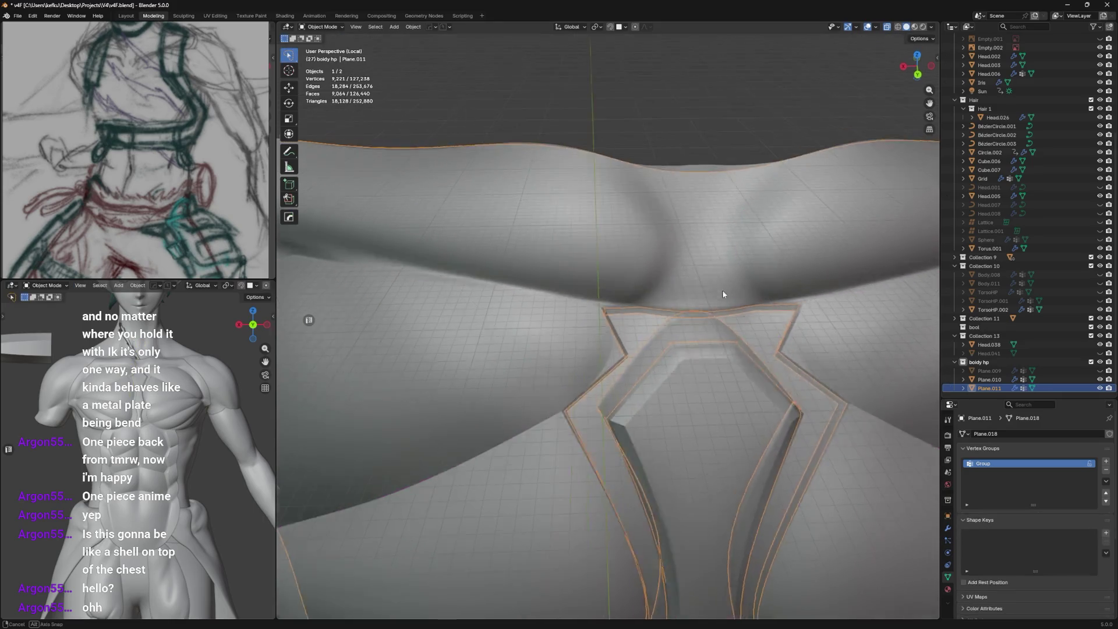
pyautogui.moveTo(722, 289); pyautogui.dragTo(713, 324, button='middle')
pyautogui.scroll(-4, 712, 300)
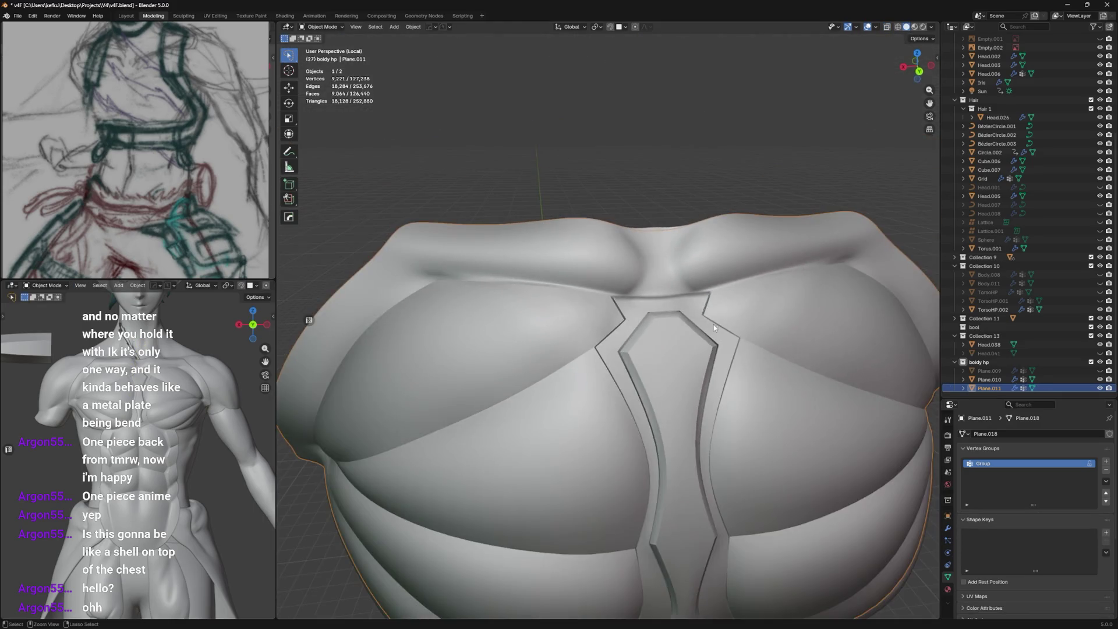
pyautogui.press('Tab')
pyautogui.scroll(4, 677, 323)
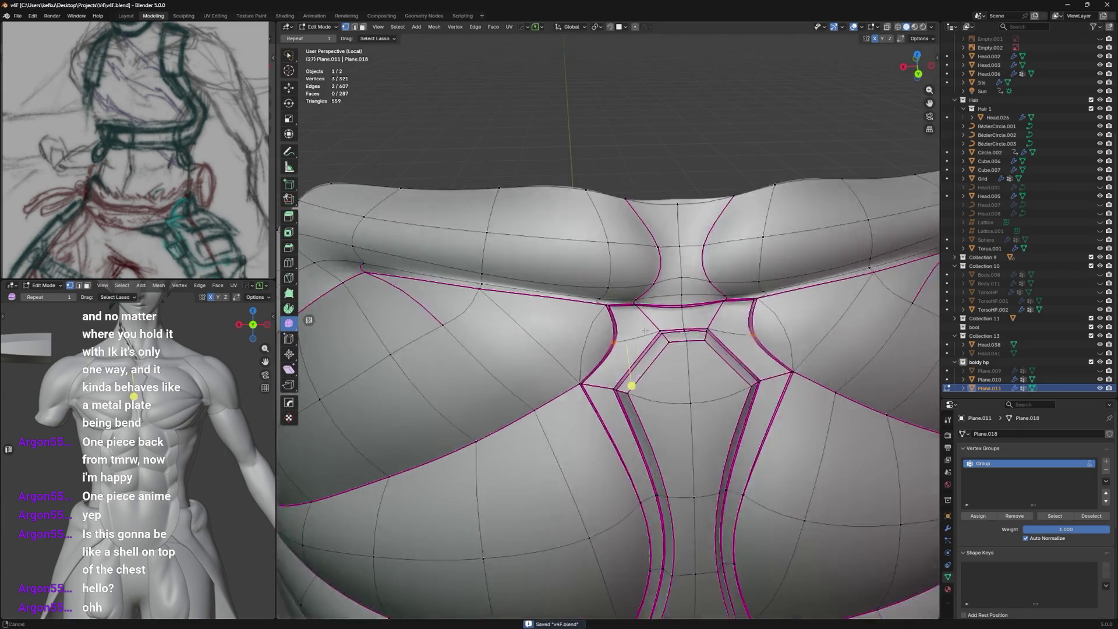
# Slide the edge and a vertex beside the hexagon groove along the surface.
pyautogui.press('g')
pyautogui.press('g')
pyautogui.click(620, 367)
pyautogui.click(617, 343)
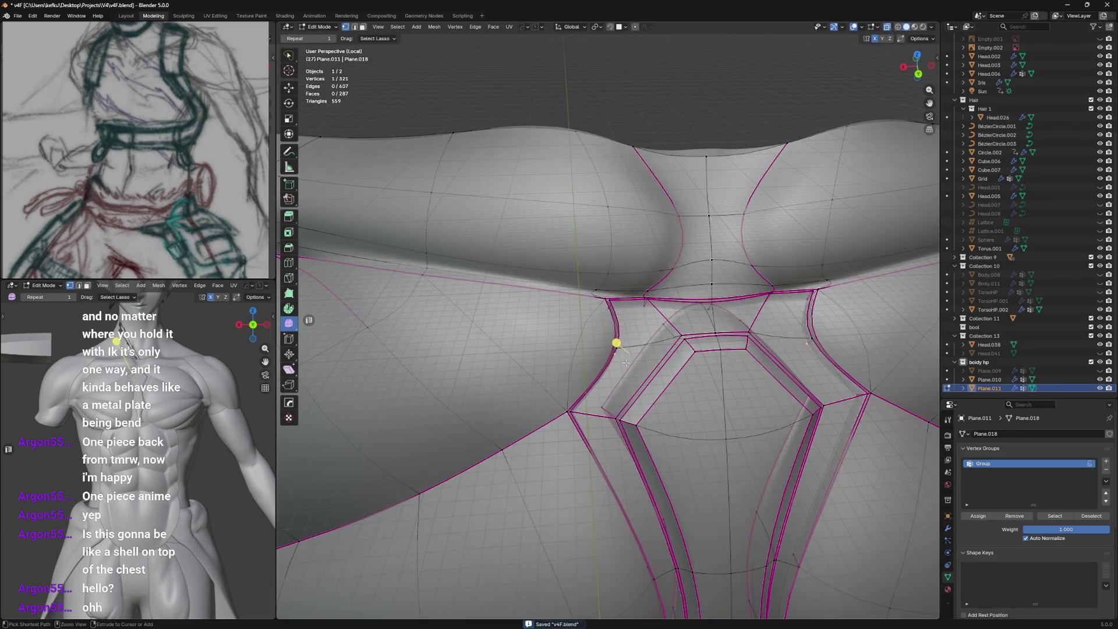
pyautogui.click(617, 349)
pyautogui.press('g')
pyautogui.press('g')
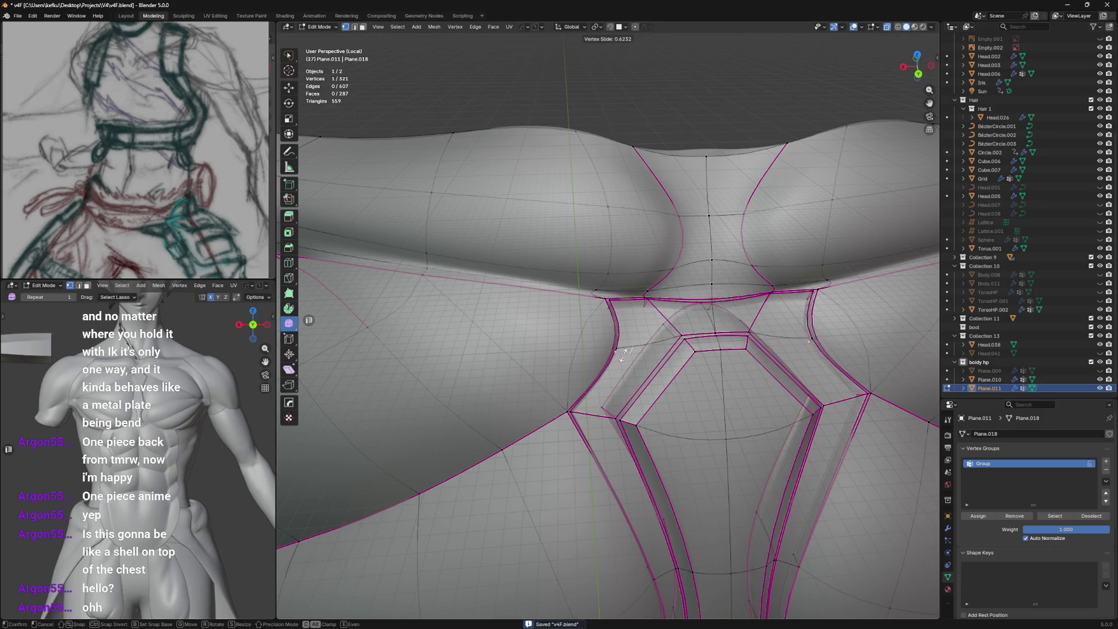
pyautogui.click(623, 353)
# Frame the whole chest shell in Object Mode and show its modifier stack.
pyautogui.press('Tab')
pyautogui.press('/')
pyautogui.scroll(-3, 677, 374)
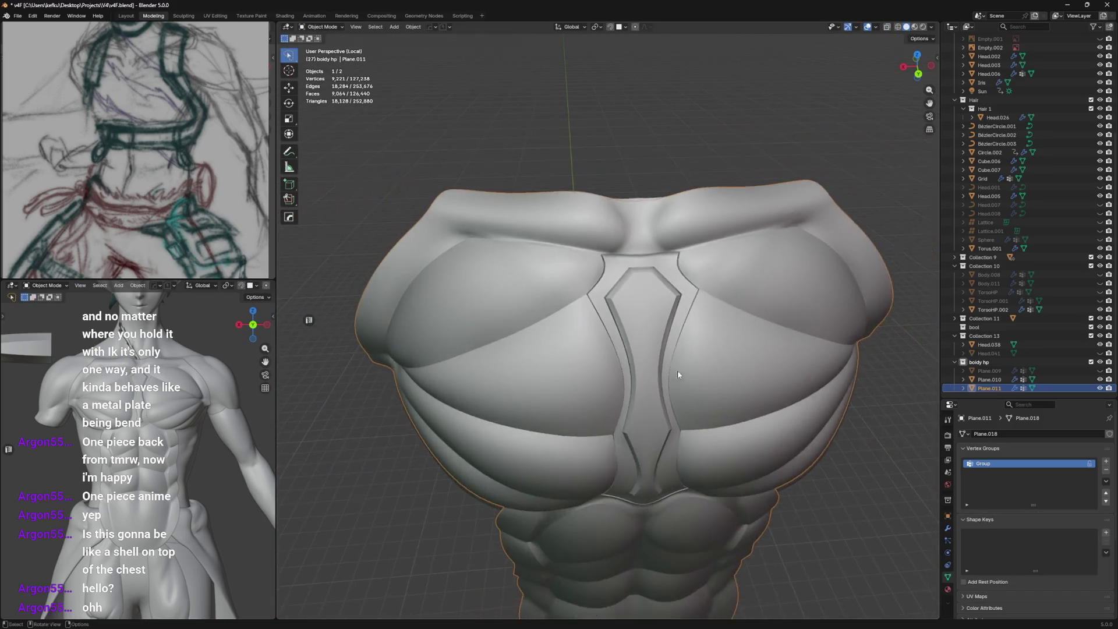
pyautogui.moveTo(677, 369); pyautogui.dragTo(710, 374, button='middle')
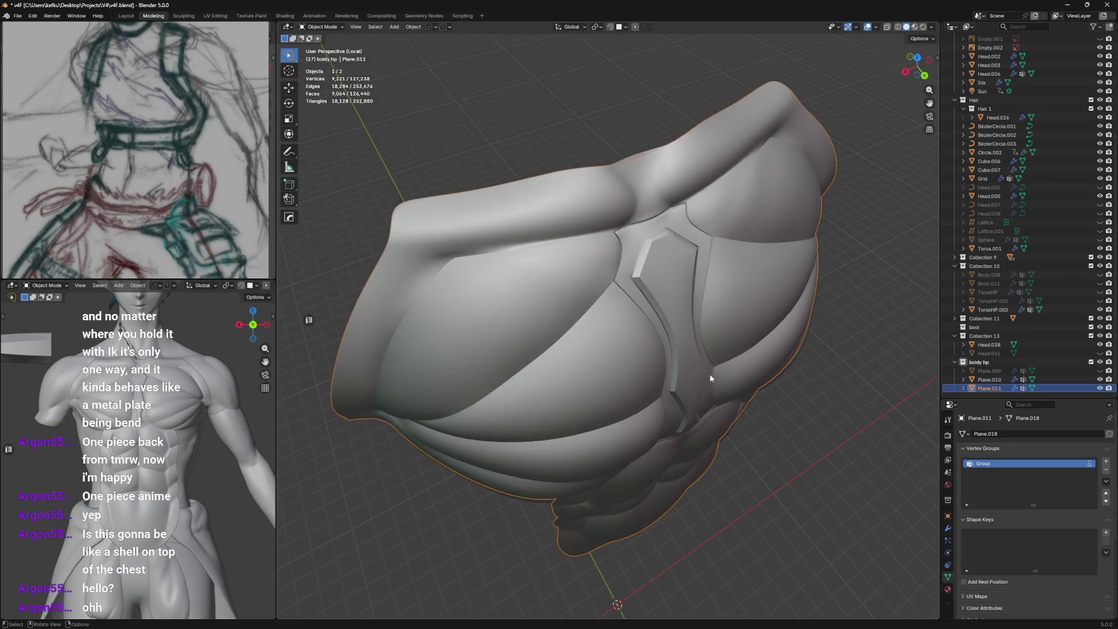
pyautogui.click(948, 529)
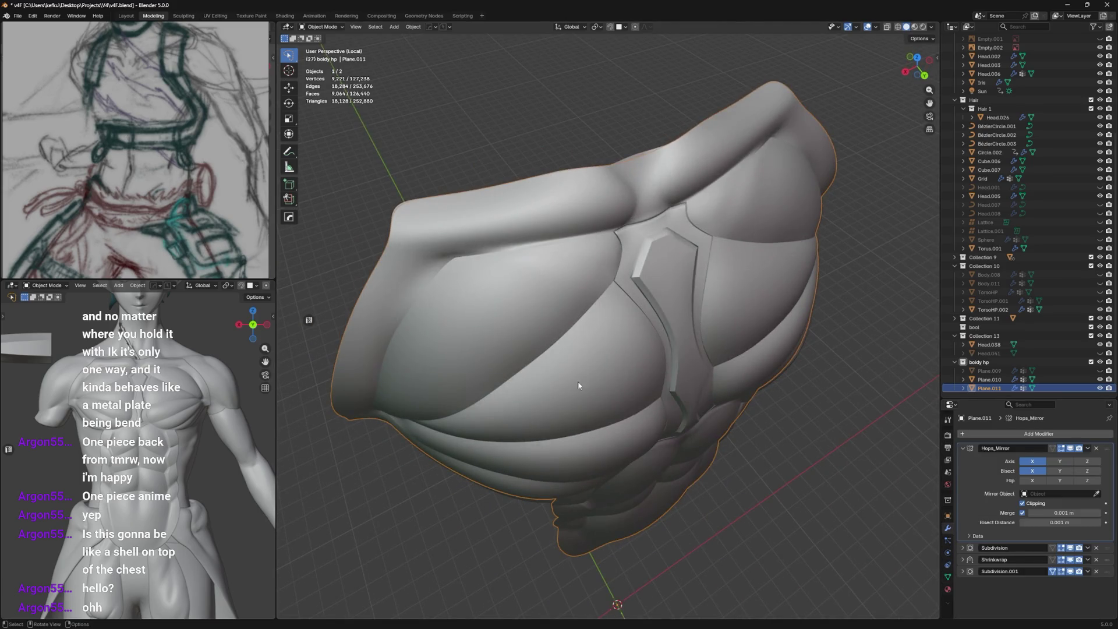
pyautogui.moveTo(590, 361)
pyautogui.mouseDown(button='middle')
pyautogui.moveTo(561, 320)
pyautogui.moveTo(514, 319)
pyautogui.moveTo(489, 200)
pyautogui.mouseUp(button='middle')
pyautogui.press('Tab')
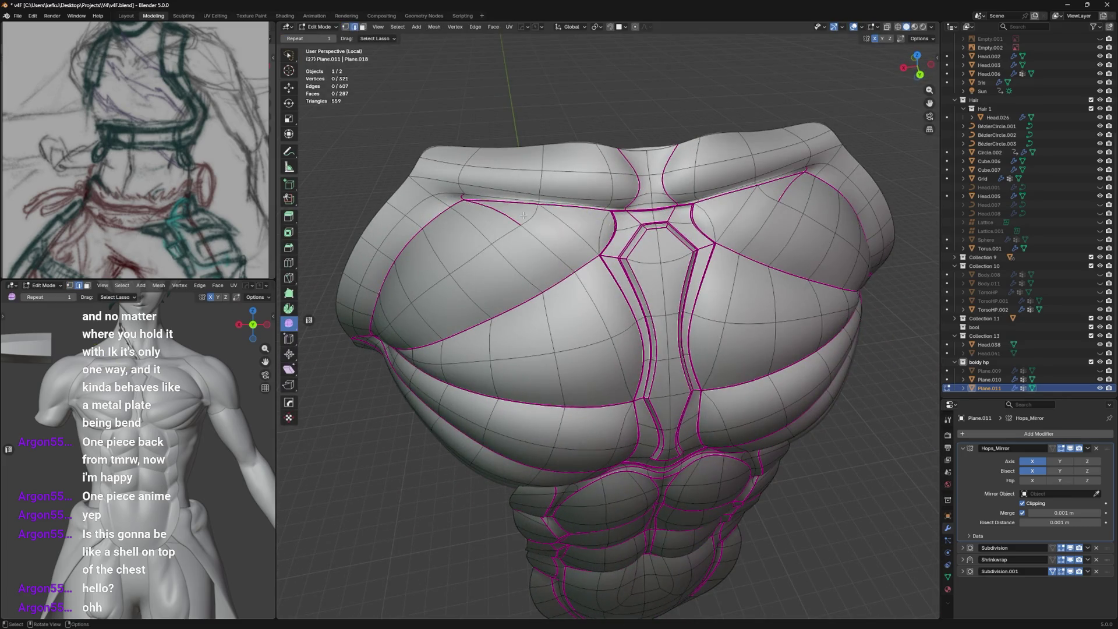
# Crease the upper pectoral edge and slide vertices along it, checking the shaded shell.
pyautogui.click(477, 217)
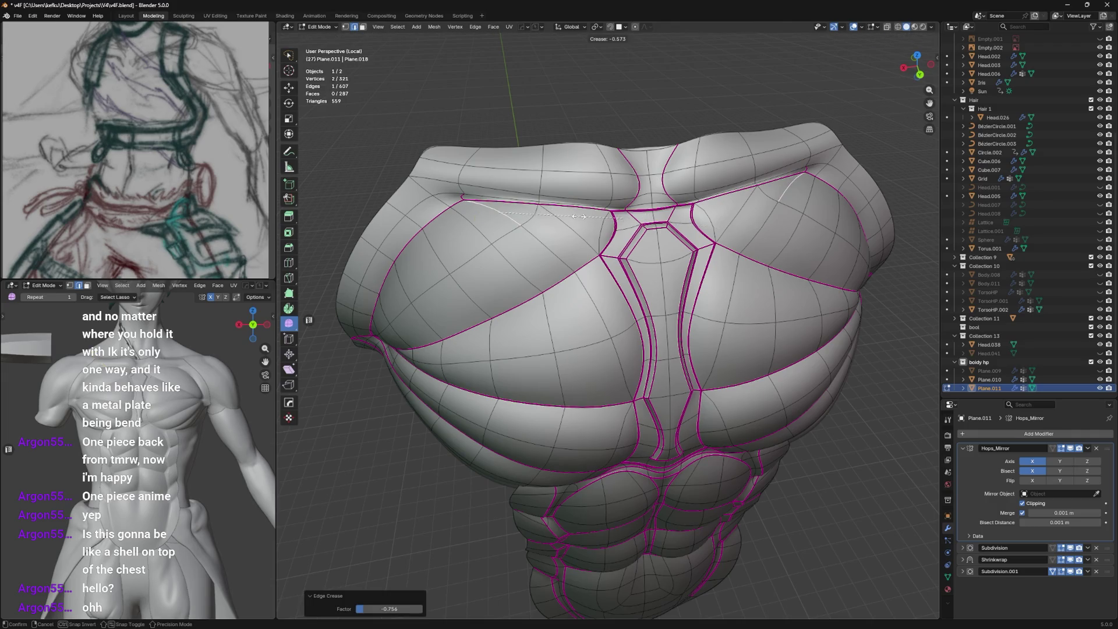
pyautogui.moveTo(611, 229)
pyautogui.mouseDown(button='middle')
pyautogui.moveTo(651, 242)
pyautogui.moveTo(580, 258)
pyautogui.mouseUp(button='middle')
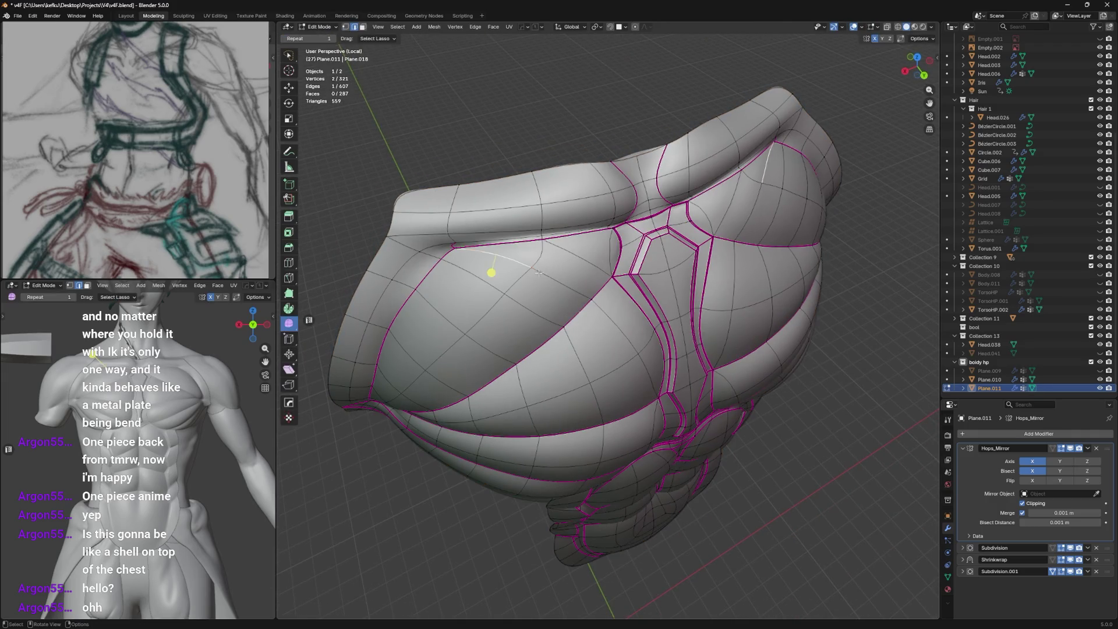
pyautogui.press('g')
pyautogui.press('g')
pyautogui.click(498, 279)
pyautogui.moveTo(525, 288)
pyautogui.mouseDown(button='middle')
pyautogui.moveTo(541, 254)
pyautogui.moveTo(529, 235)
pyautogui.mouseUp(button='middle')
pyautogui.click(528, 235)
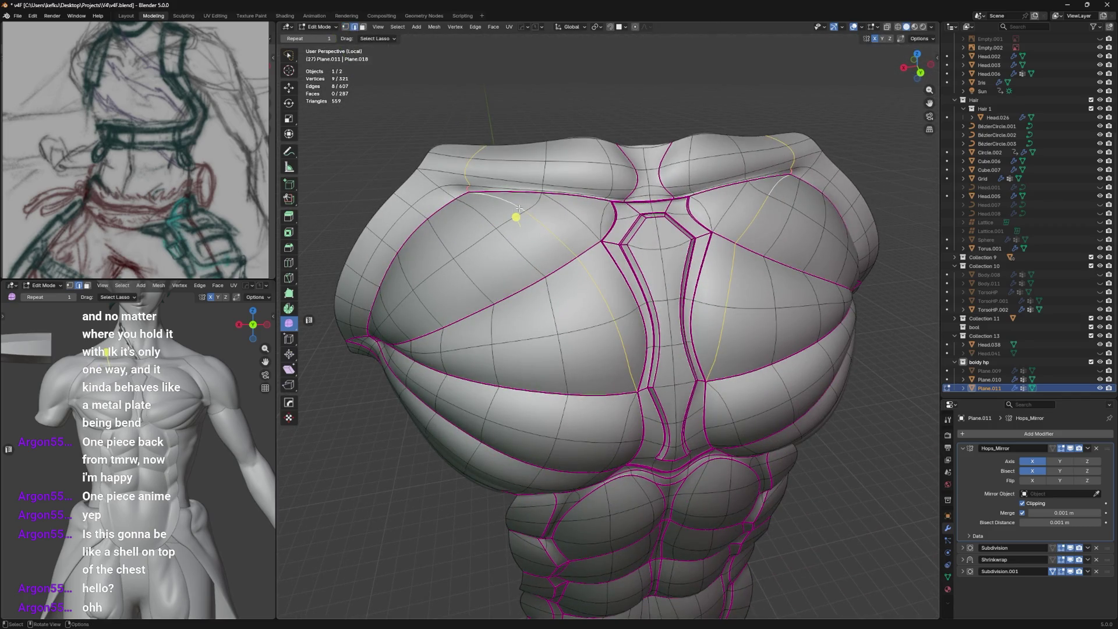
pyautogui.click(541, 229)
pyautogui.press('Tab')
pyautogui.moveTo(559, 240)
pyautogui.mouseDown(button='middle')
pyautogui.moveTo(596, 249)
pyautogui.moveTo(546, 254)
pyautogui.moveTo(524, 236)
pyautogui.moveTo(572, 228)
pyautogui.mouseUp(button='middle')
pyautogui.press('Tab')
# Dissolve the stray upper pectoral edge and inspect the shell afterwards.
pyautogui.click(559, 229)
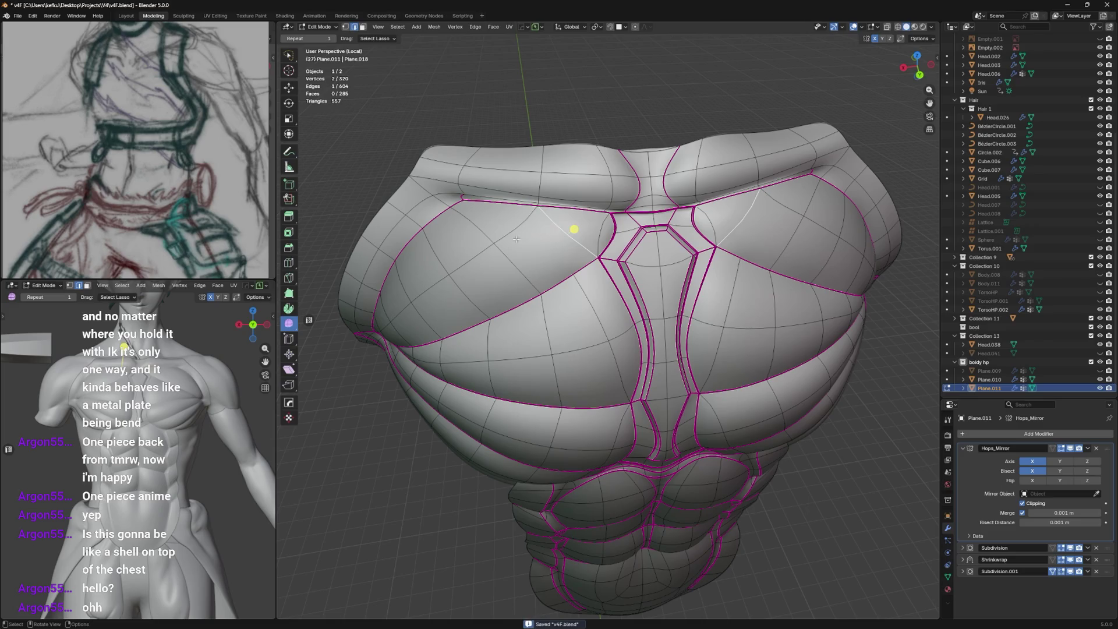
pyautogui.moveTo(472, 204); pyautogui.dragTo(523, 215, button='middle')
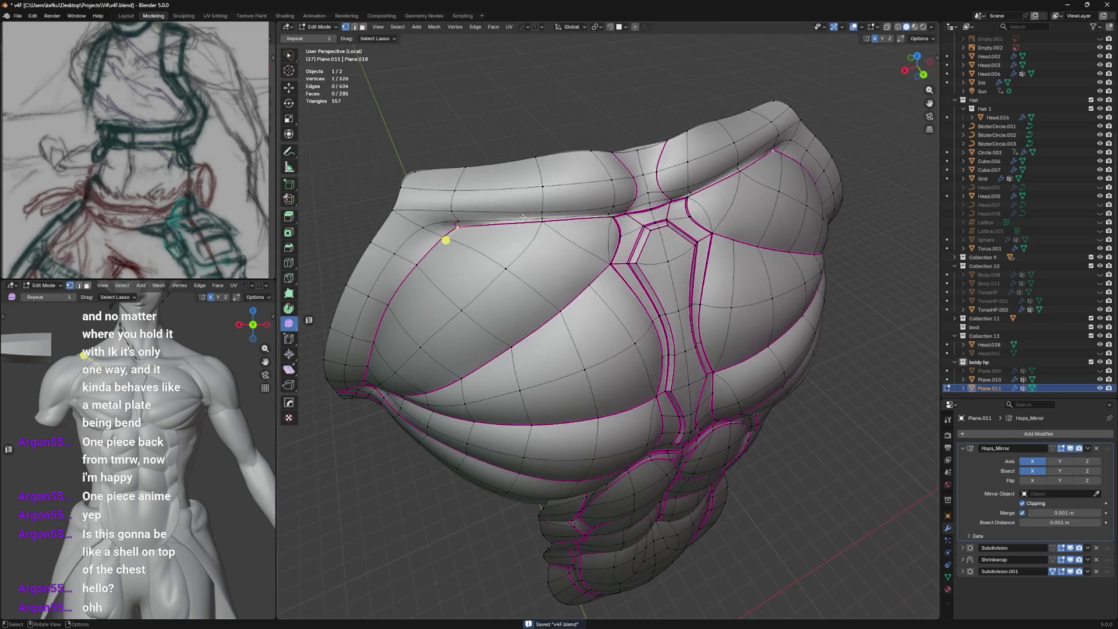
pyautogui.press('x')
pyautogui.click(594, 253)
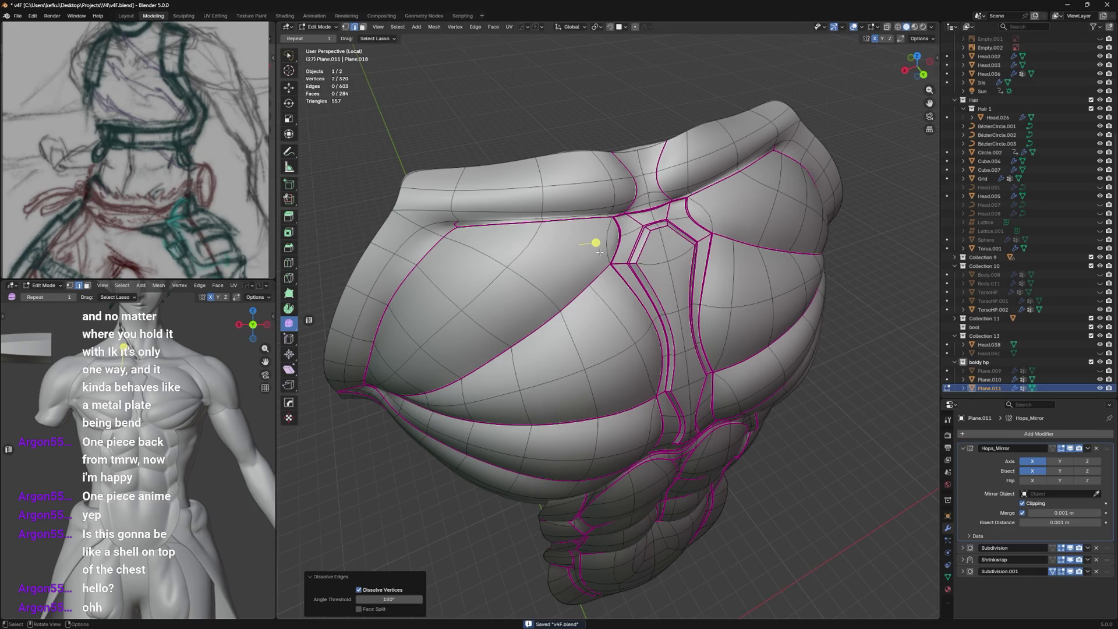
pyautogui.press('1')
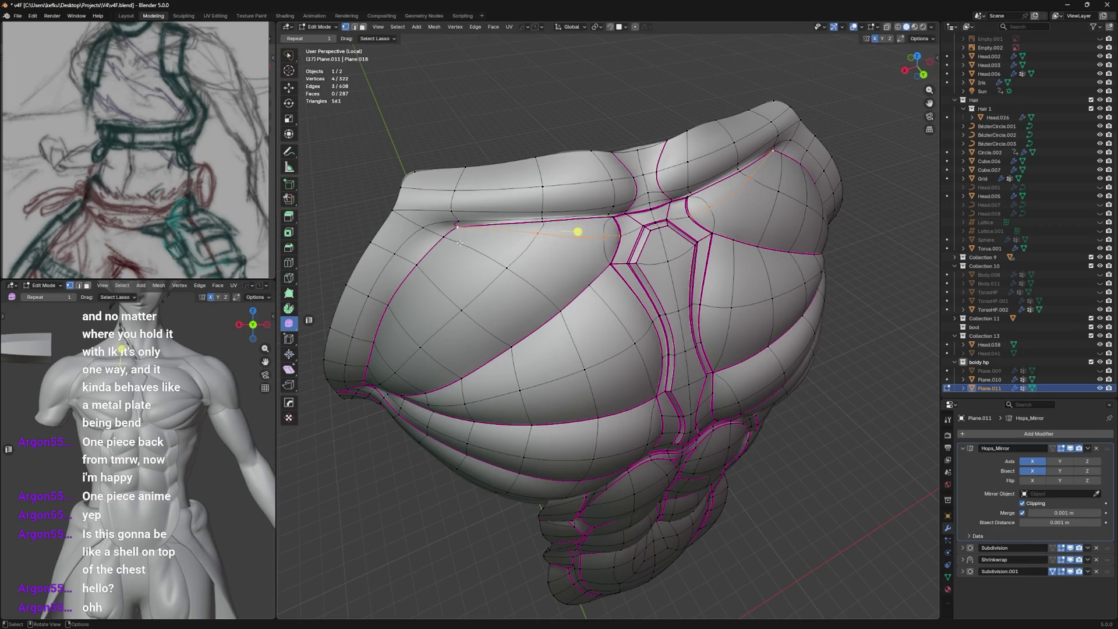
pyautogui.press('Tab')
pyautogui.moveTo(491, 248)
pyautogui.mouseDown(button='middle')
pyautogui.moveTo(465, 239)
pyautogui.moveTo(603, 215)
pyautogui.moveTo(571, 267)
pyautogui.moveTo(542, 286)
pyautogui.mouseUp(button='middle')
pyautogui.press('Tab')
# Slide a pectoral vertex and crease the edge by the central groove.
pyautogui.click(570, 292)
pyautogui.click(614, 246)
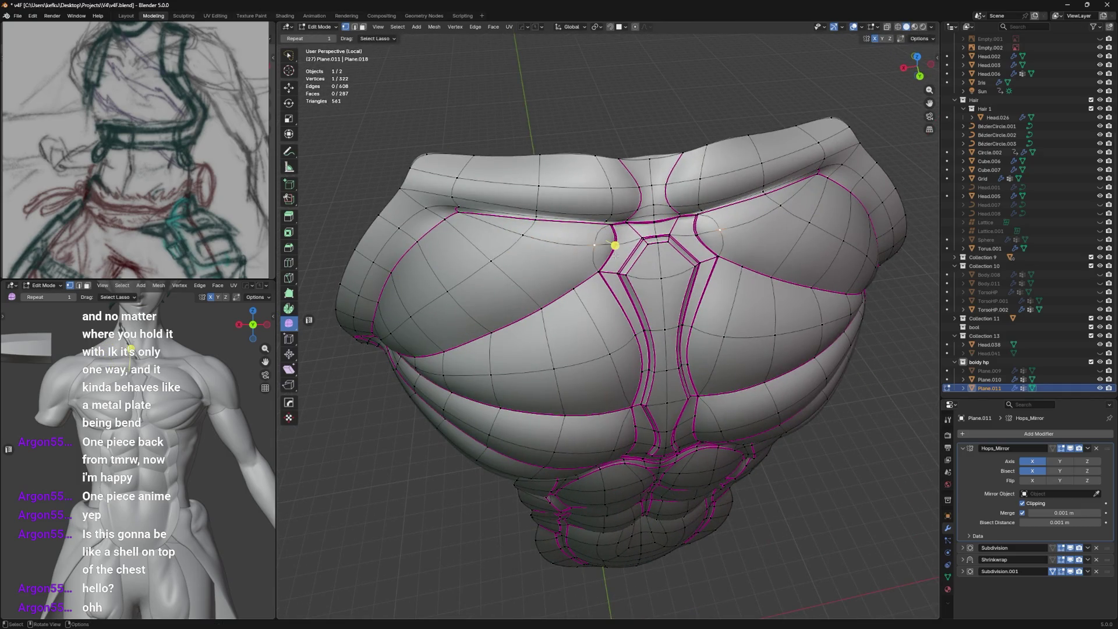
pyautogui.press('Tab')
pyautogui.moveTo(616, 256)
pyautogui.mouseDown(button='middle')
pyautogui.moveTo(628, 208)
pyautogui.moveTo(616, 224)
pyautogui.moveTo(572, 221)
pyautogui.moveTo(594, 262)
pyautogui.mouseUp(button='middle')
pyautogui.press('Tab')
pyautogui.scroll(3, 620, 320)
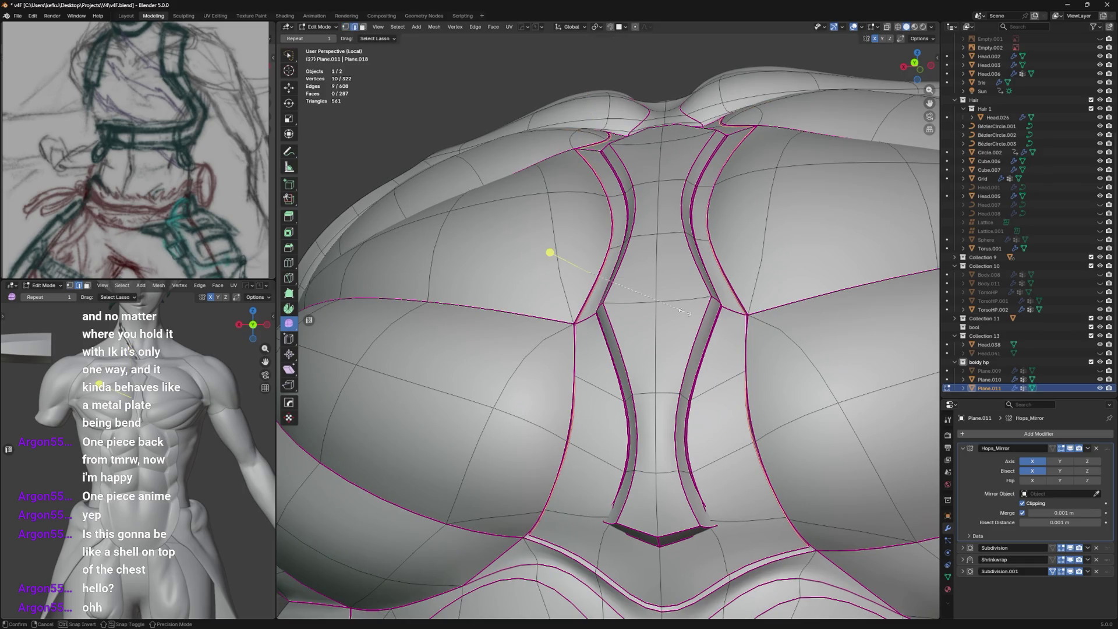
pyautogui.click(667, 307)
# Crease the edge beside the hexagon and preview the smoothed groove.
pyautogui.press('Tab')
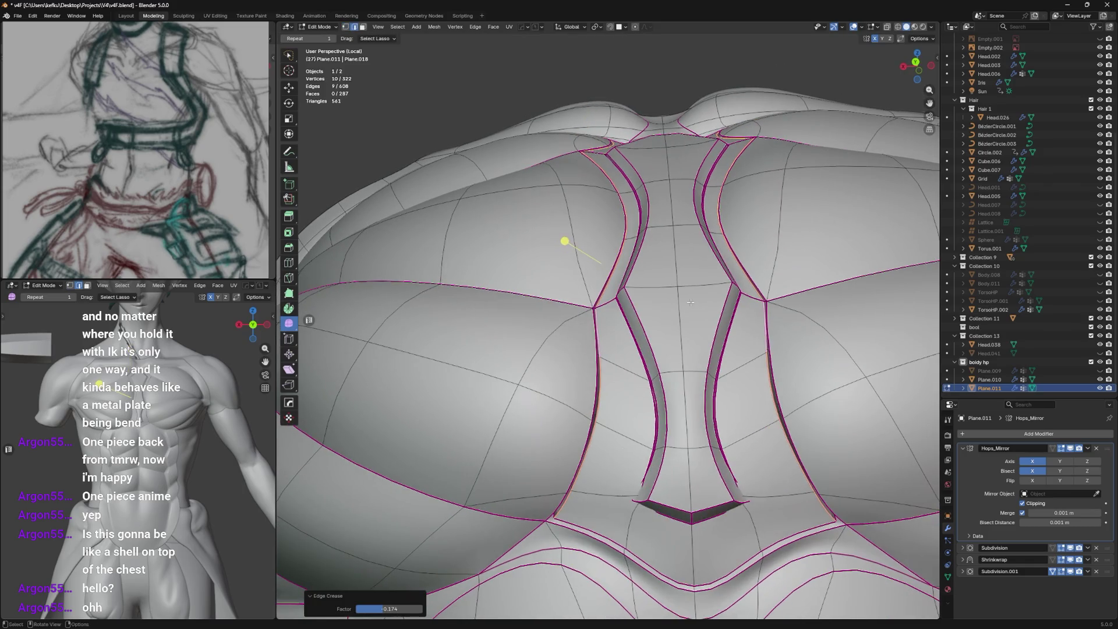
pyautogui.moveTo(667, 308)
pyautogui.mouseDown(button='middle')
pyautogui.moveTo(699, 312)
pyautogui.moveTo(703, 396)
pyautogui.mouseUp(button='middle')
pyautogui.scroll(-2, 703, 397)
pyautogui.press('Tab')
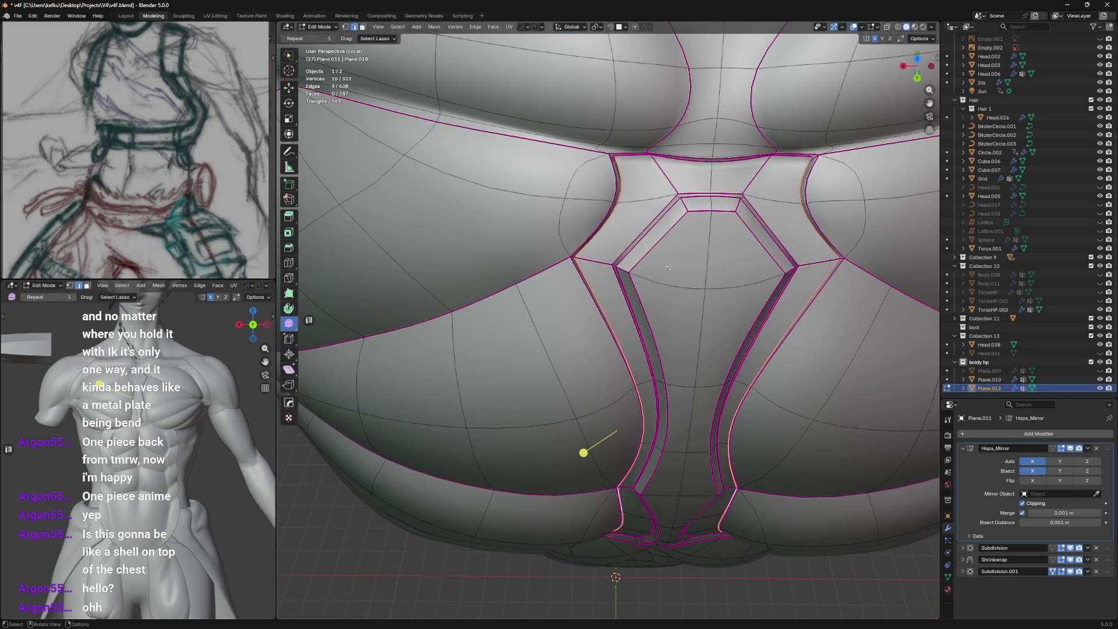
pyautogui.click(769, 242)
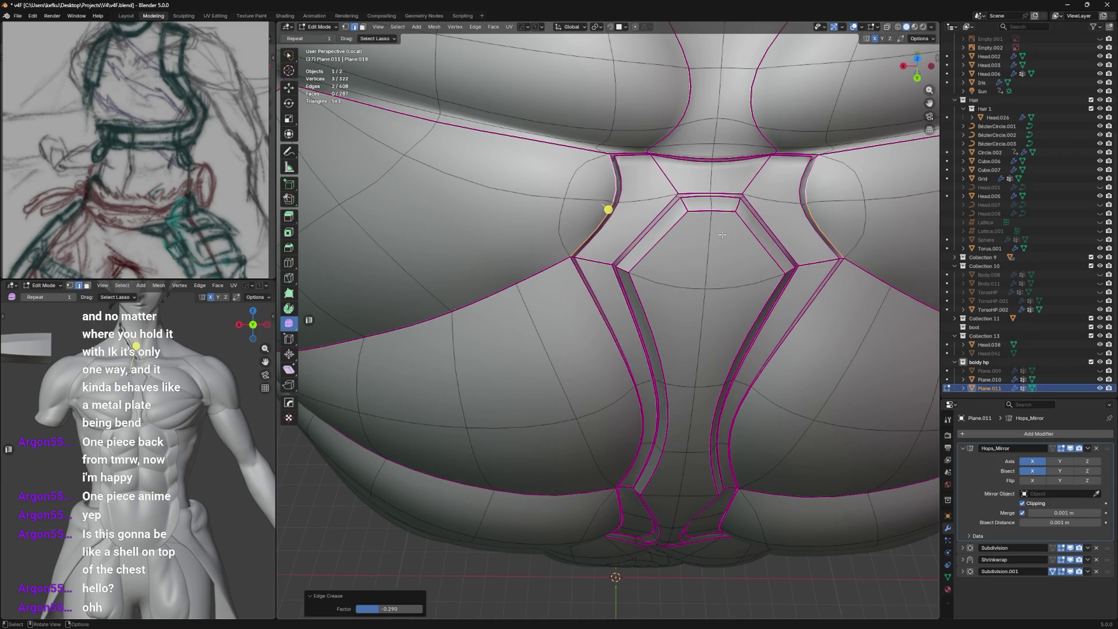
pyautogui.press('Tab')
pyautogui.press('Tab')
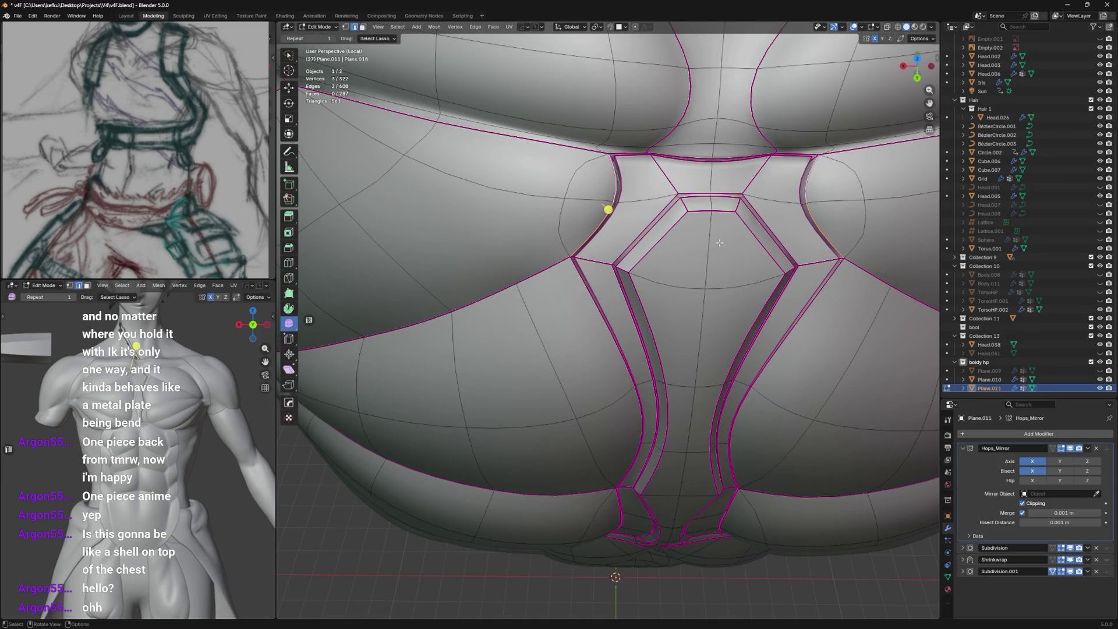
# Switch on X-ray with Alt+Z and reposition a hidden groove vertex.
pyautogui.hotkey('alt', 'z')
pyautogui.moveTo(625, 229)
pyautogui.mouseDown(button='middle')
pyautogui.moveTo(617, 248)
pyautogui.moveTo(444, 277)
pyautogui.moveTo(473, 259)
pyautogui.mouseUp(button='middle')
pyautogui.scroll(4, 542, 262)
pyautogui.click(532, 213)
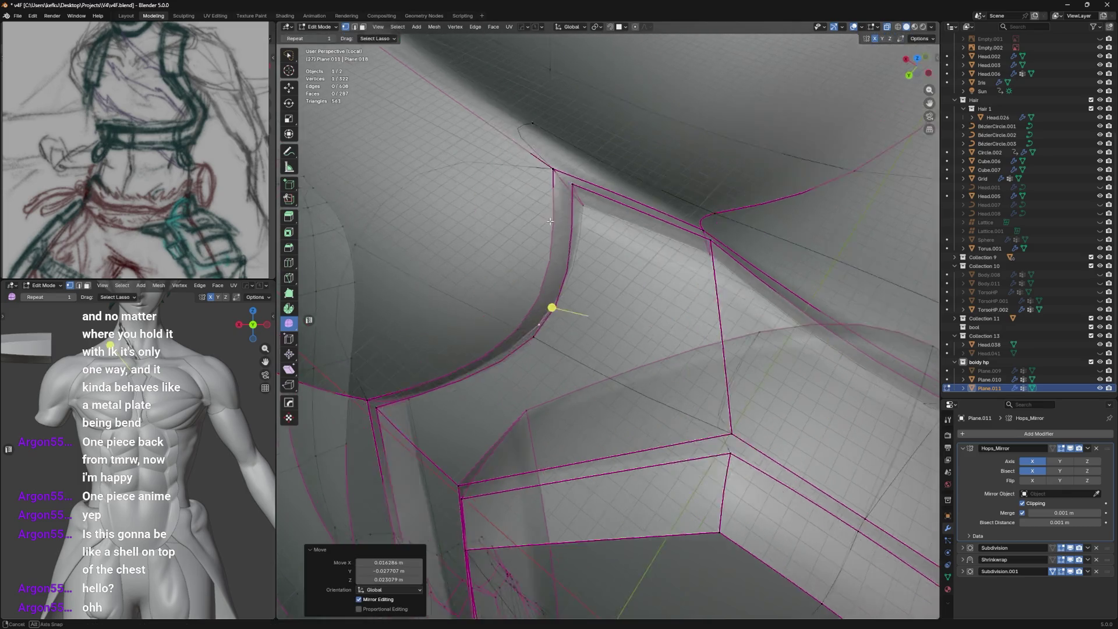
pyautogui.moveTo(532, 213)
pyautogui.mouseDown(button='middle')
pyautogui.moveTo(577, 263)
pyautogui.moveTo(622, 236)
pyautogui.mouseUp(button='middle')
pyautogui.press('Tab')
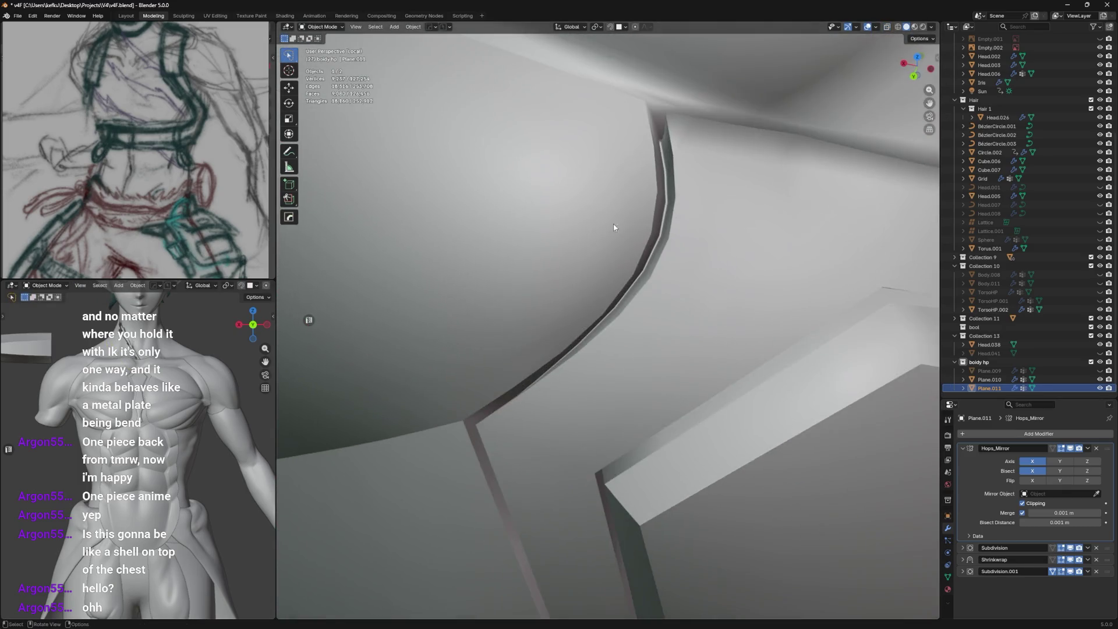
pyautogui.press('Tab')
# Mark the edge loop along the groove as sharp via Ctrl+E.
pyautogui.click(579, 234)
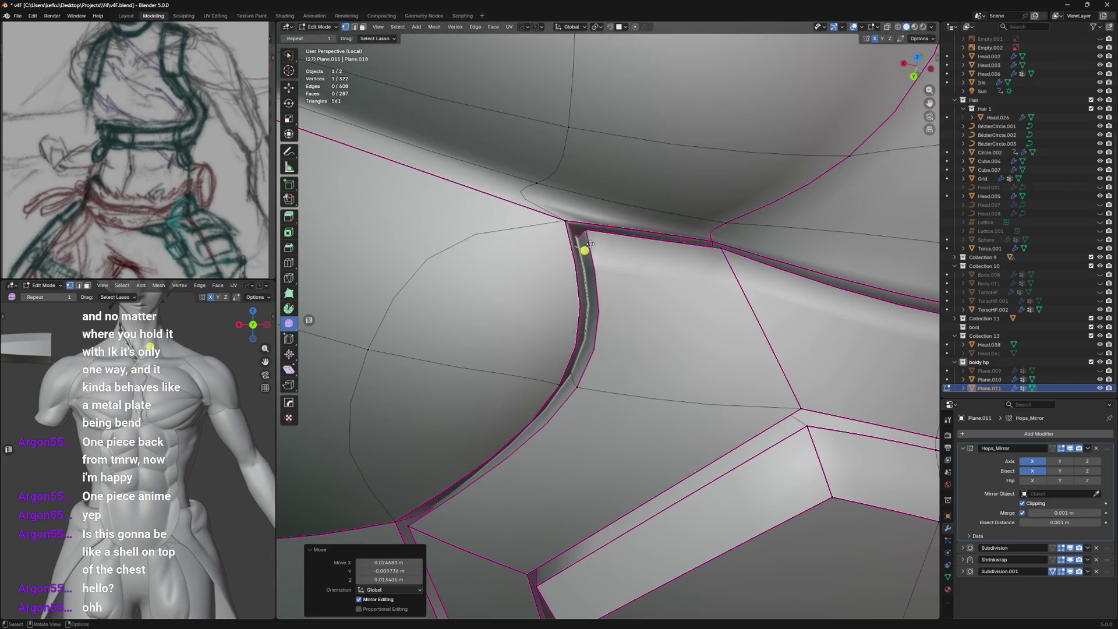
pyautogui.hotkey('ctrl', 'e')
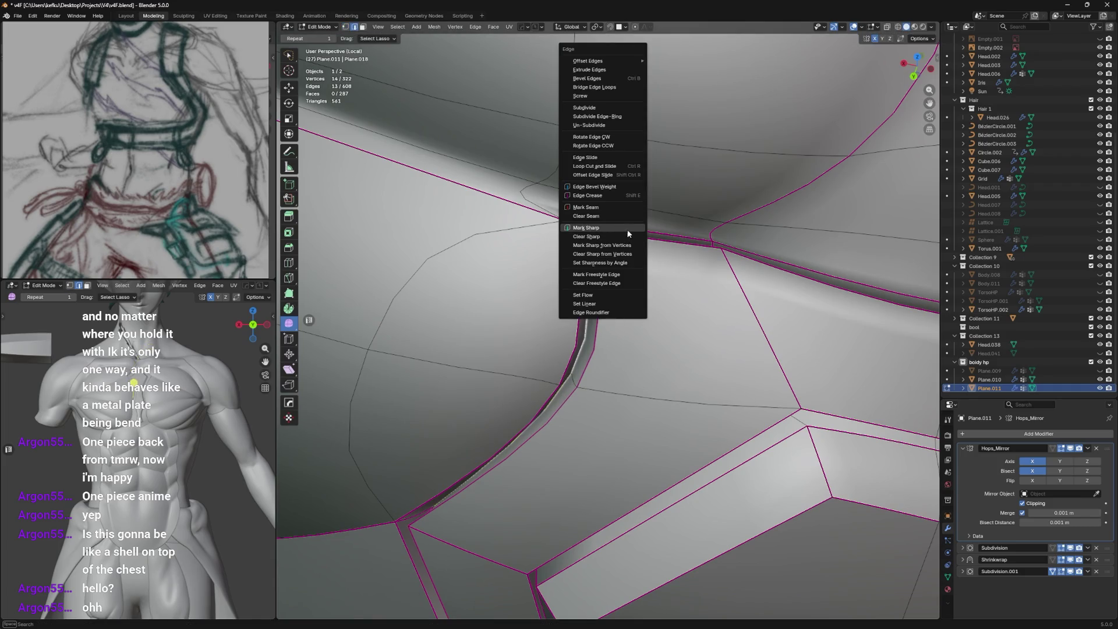
pyautogui.click(627, 228)
pyautogui.press('Tab')
pyautogui.scroll(-5, 625, 259)
pyautogui.moveTo(625, 260)
pyautogui.mouseDown(button='middle')
pyautogui.moveTo(632, 342)
pyautogui.moveTo(652, 213)
pyautogui.mouseUp(button='middle')
pyautogui.scroll(-2, 633, 340)
pyautogui.press('Tab')
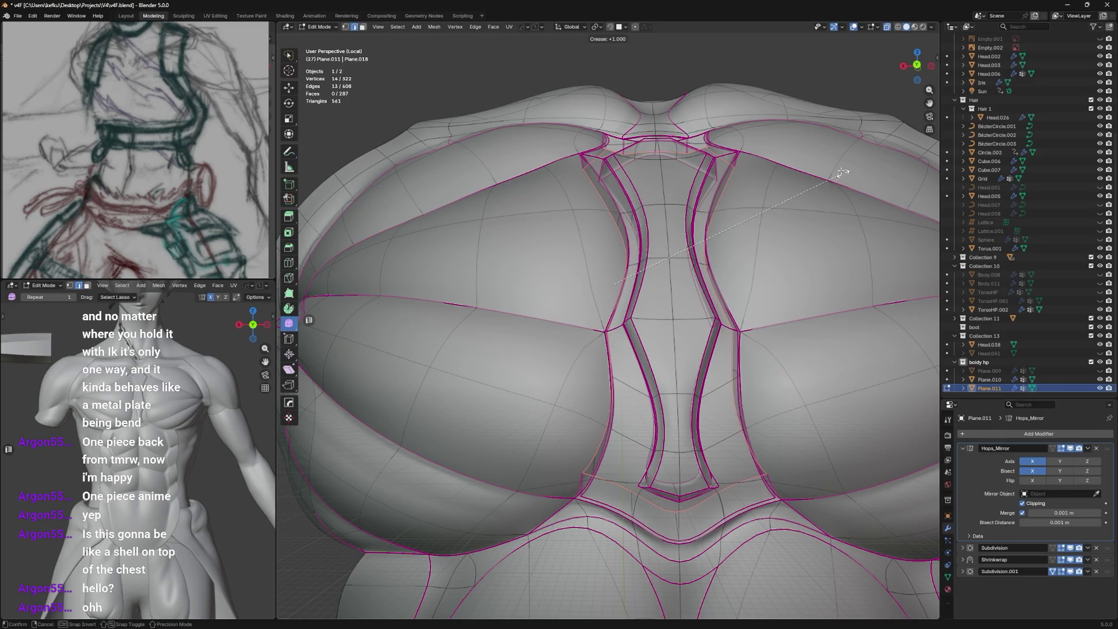
# Fully crease the groove edges to 1, review the chest and save the file.
pyautogui.click(839, 173)
pyautogui.moveTo(602, 258)
pyautogui.mouseDown(button='middle')
pyautogui.moveTo(578, 430)
pyautogui.moveTo(709, 225)
pyautogui.moveTo(664, 219)
pyautogui.moveTo(605, 306)
pyautogui.moveTo(611, 262)
pyautogui.moveTo(620, 280)
pyautogui.moveTo(672, 297)
pyautogui.moveTo(609, 328)
pyautogui.mouseUp(button='middle')
pyautogui.press('Tab')
pyautogui.scroll(5, 658, 208)
pyautogui.press('Tab')
pyautogui.press('Tab')
pyautogui.scroll(-4, 606, 299)
pyautogui.hotkey('ctrl', 's')
pyautogui.press('Tab')
pyautogui.scroll(3, 672, 296)
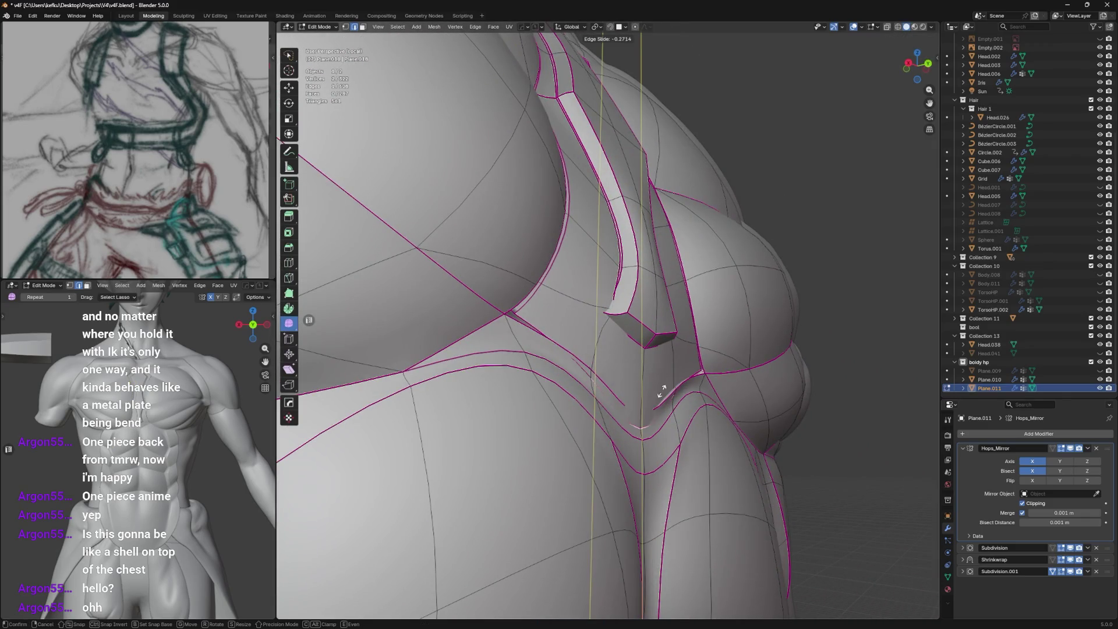
# Slide the lower groove edge and move it and a vertex along Y, checking the side.
pyautogui.click(661, 390)
pyautogui.press('g')
pyautogui.press('y')
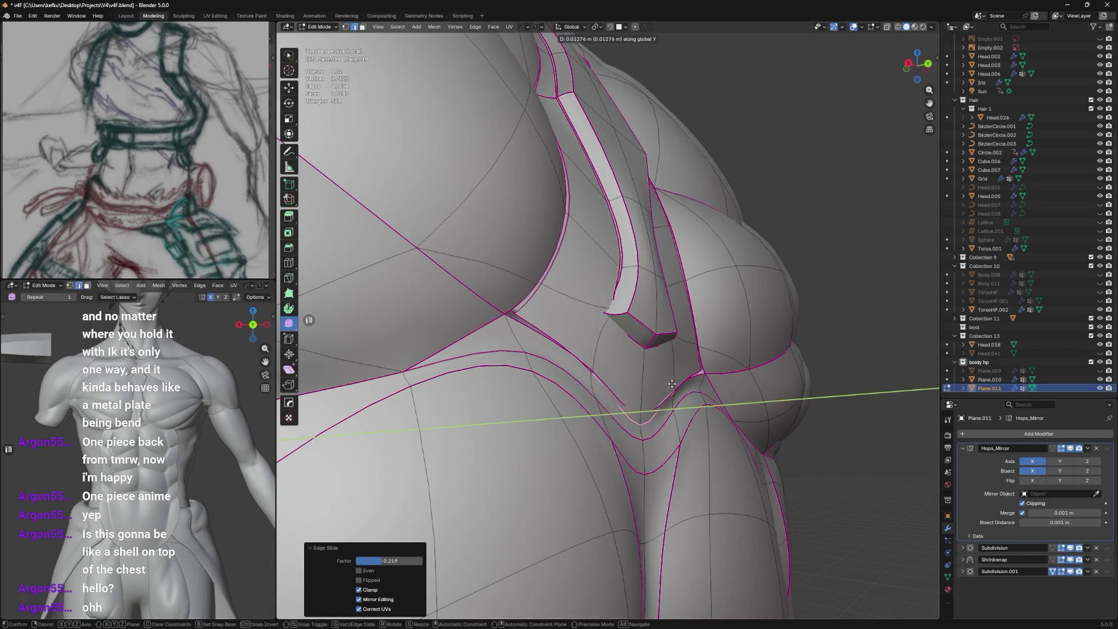
pyautogui.click(674, 383)
pyautogui.moveTo(622, 437); pyautogui.dragTo(688, 397, button='middle')
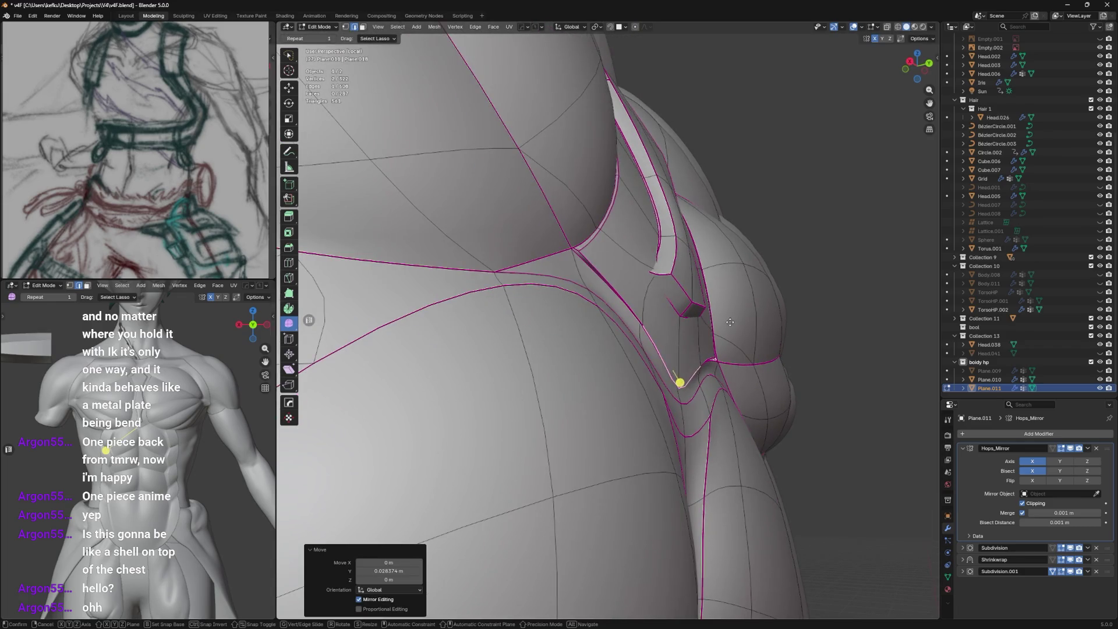
pyautogui.press('g')
pyautogui.press('y')
pyautogui.click(742, 318)
pyautogui.press('Tab')
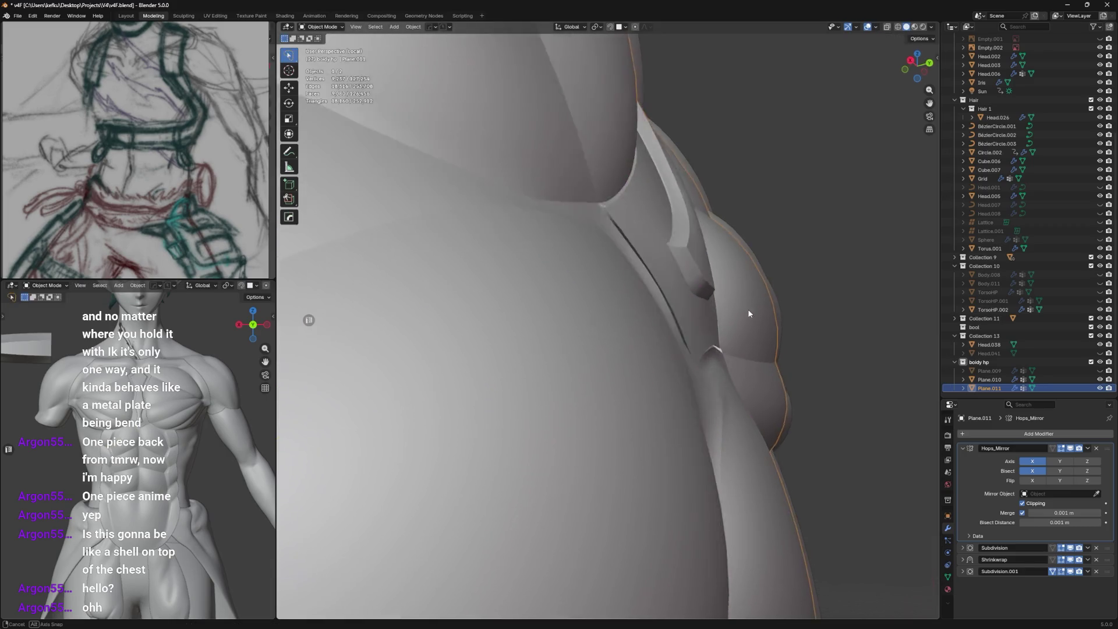
pyautogui.moveTo(748, 307)
pyautogui.mouseDown(button='middle')
pyautogui.moveTo(647, 311)
pyautogui.moveTo(652, 284)
pyautogui.moveTo(614, 260)
pyautogui.moveTo(698, 197)
pyautogui.moveTo(733, 269)
pyautogui.moveTo(657, 293)
pyautogui.mouseUp(button='middle')
pyautogui.press('Tab')
pyautogui.press('Tab')
pyautogui.press('Tab')
# Slide the edge loop across the chest, save, and lower a side vertex along Z.
pyautogui.moveTo(618, 344); pyautogui.dragTo(543, 396, button='middle')
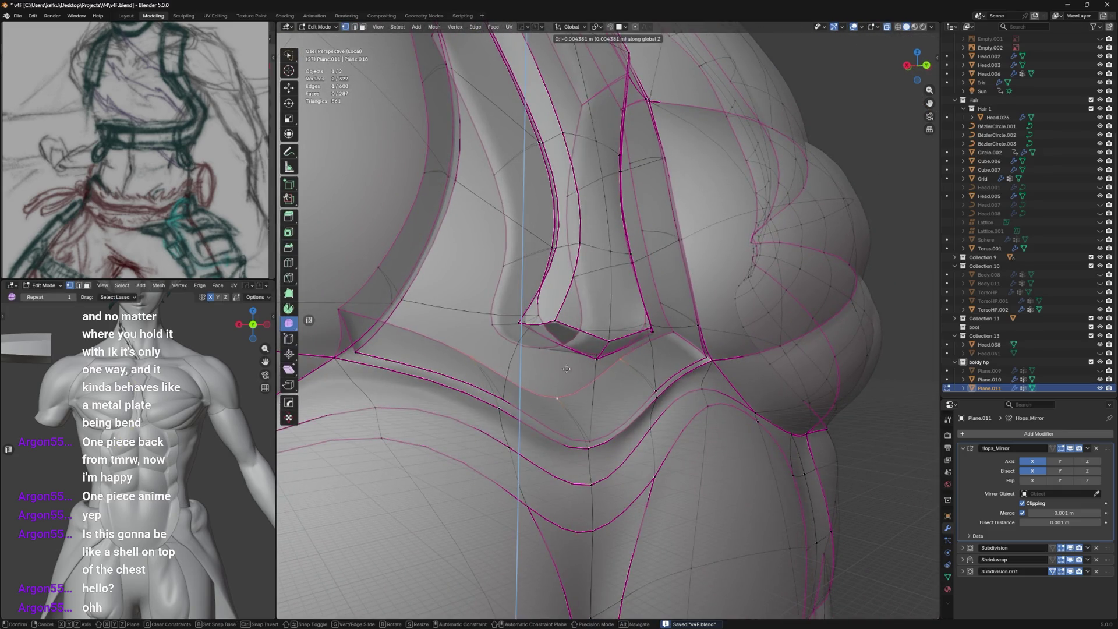
pyautogui.press('g')
pyautogui.press('g')
pyautogui.click(567, 398)
pyautogui.hotkey('ctrl', 's')
pyautogui.moveTo(354, 312); pyautogui.dragTo(402, 375, button='middle')
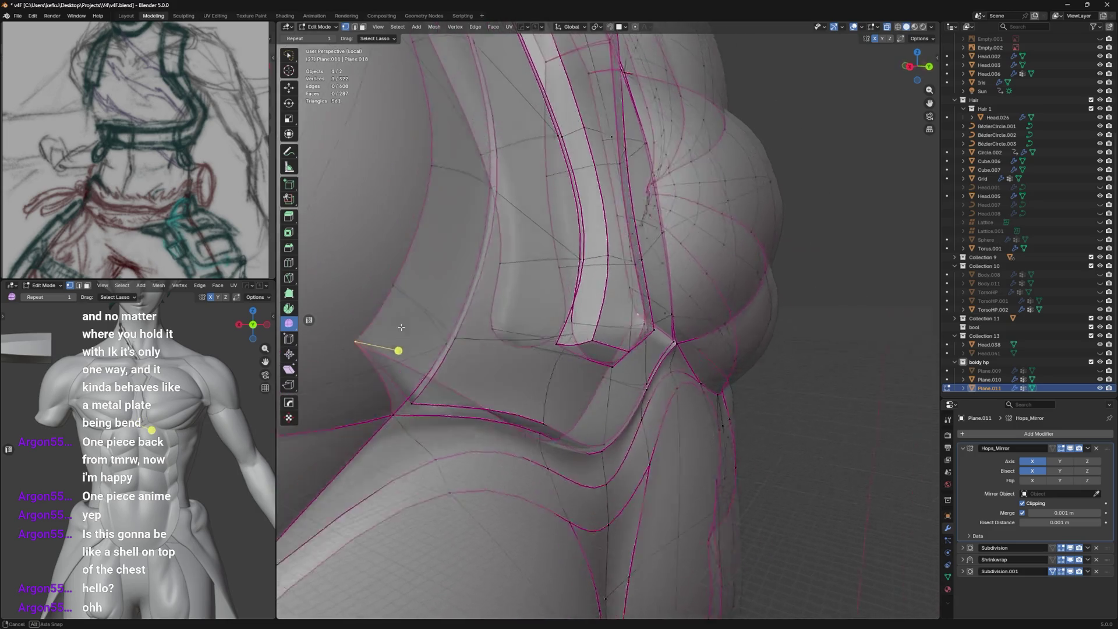
pyautogui.press('g')
pyautogui.press('z')
pyautogui.click(409, 389)
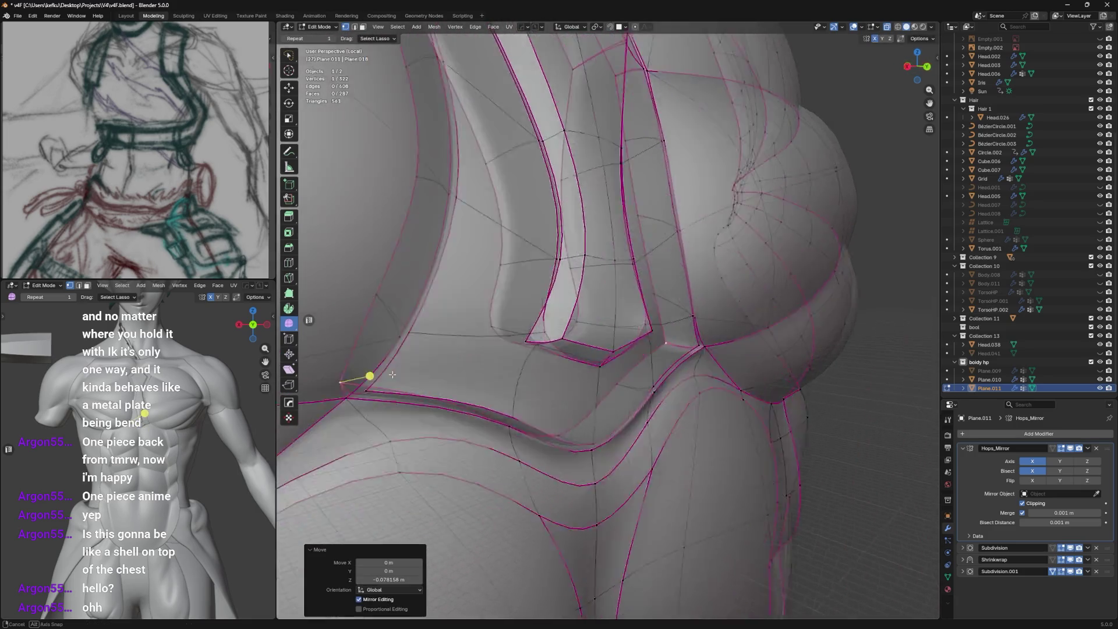
# Switch to the pectoral plate piece, nudge a vertex along X and smooth its upper faces.
pyautogui.press('Tab')
pyautogui.moveTo(438, 350); pyautogui.dragTo(440, 348, button='middle')
pyautogui.click(439, 345)
pyautogui.press('Tab')
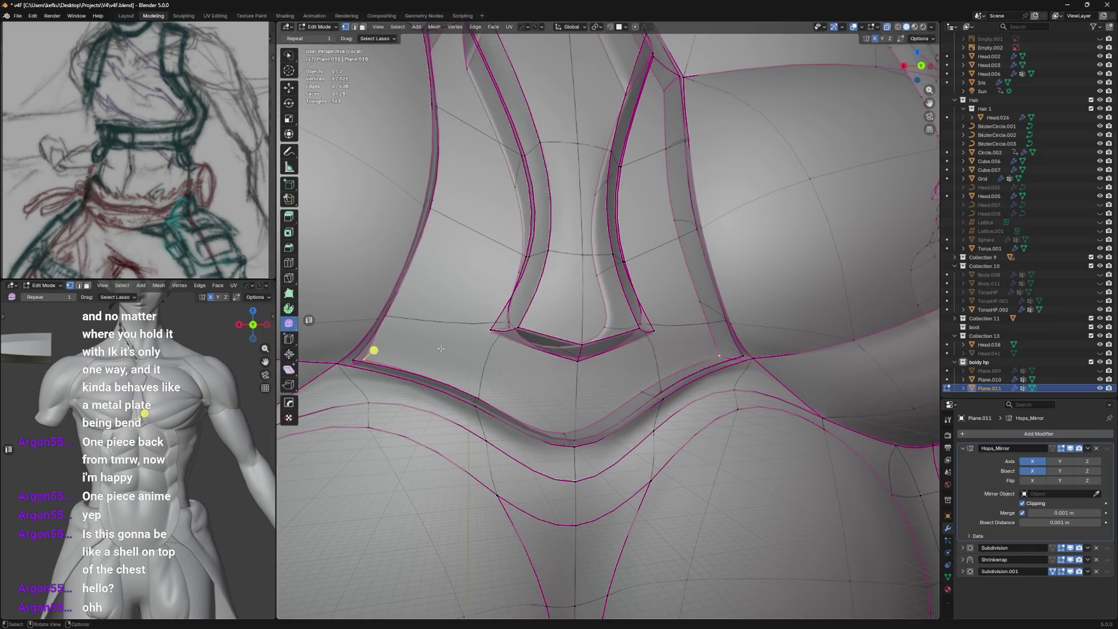
pyautogui.press('g')
pyautogui.press('x')
pyautogui.click(410, 347)
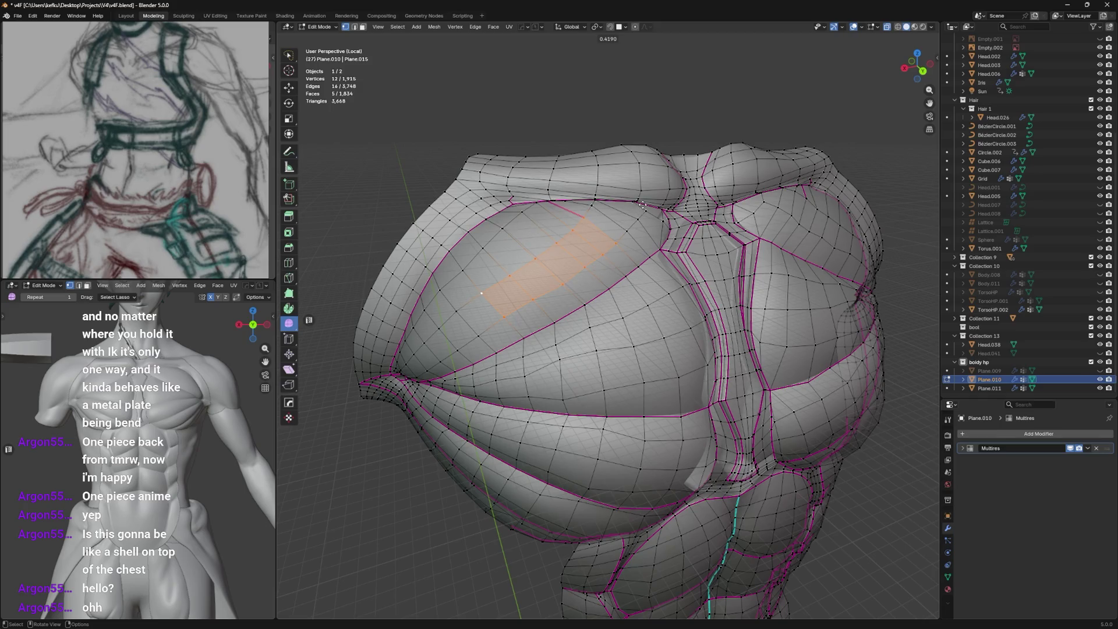
pyautogui.hotkey('ctrl', 'v')
# Confirm the pectoral-face smoothing and nudge the faces outward along Y.
pyautogui.moveTo(559, 253)
pyautogui.mouseDown(button='middle')
pyautogui.moveTo(696, 204)
pyautogui.moveTo(509, 268)
pyautogui.mouseUp(button='middle')
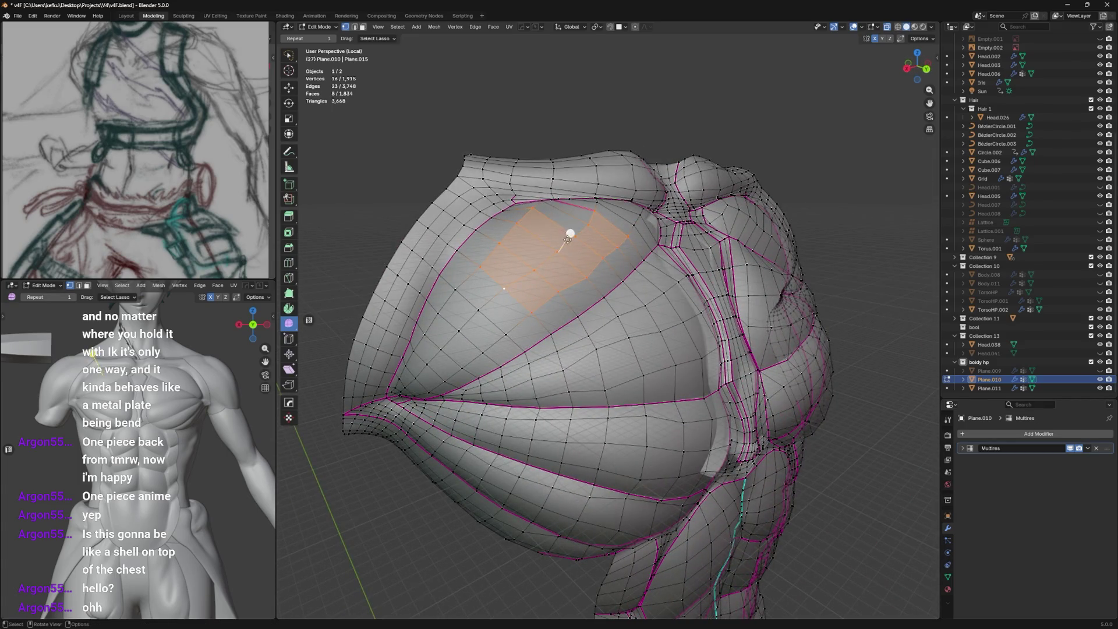
pyautogui.moveTo(570, 235)
pyautogui.mouseDown(button='middle')
pyautogui.moveTo(628, 233)
pyautogui.moveTo(560, 263)
pyautogui.mouseUp(button='middle')
pyautogui.press('g')
pyautogui.click(703, 172)
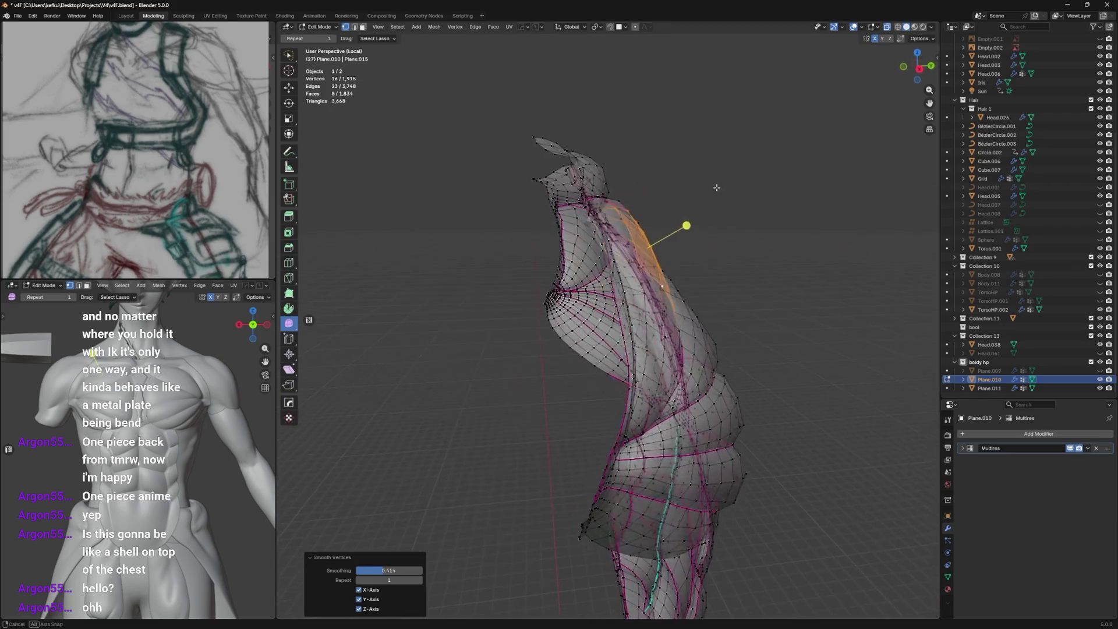
pyautogui.press('g')
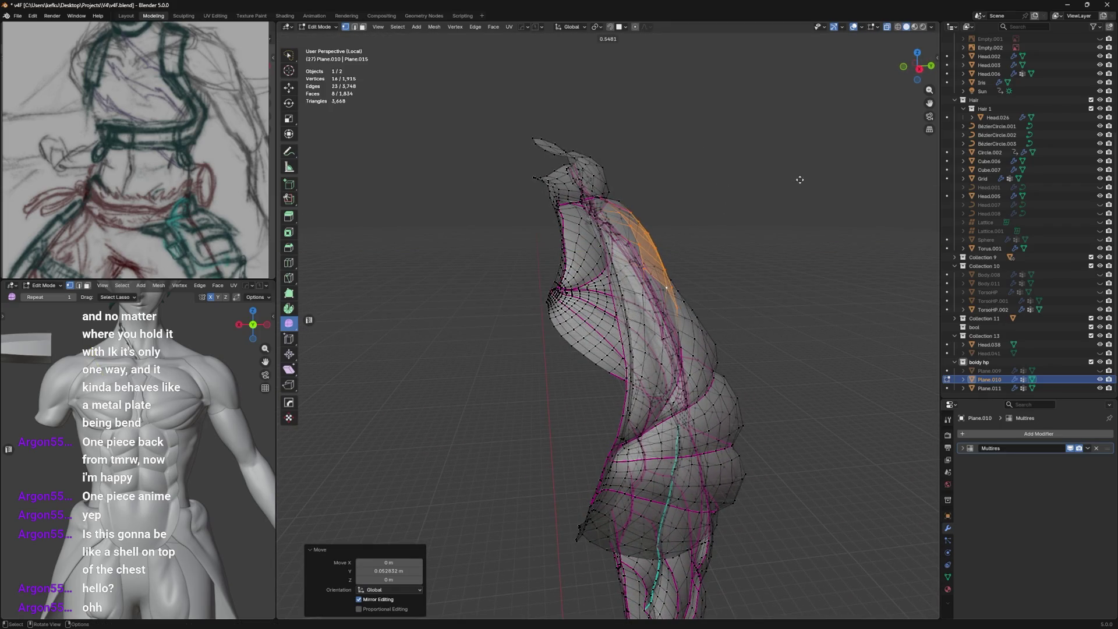
pyautogui.moveTo(799, 179); pyautogui.dragTo(531, 305, button='middle')
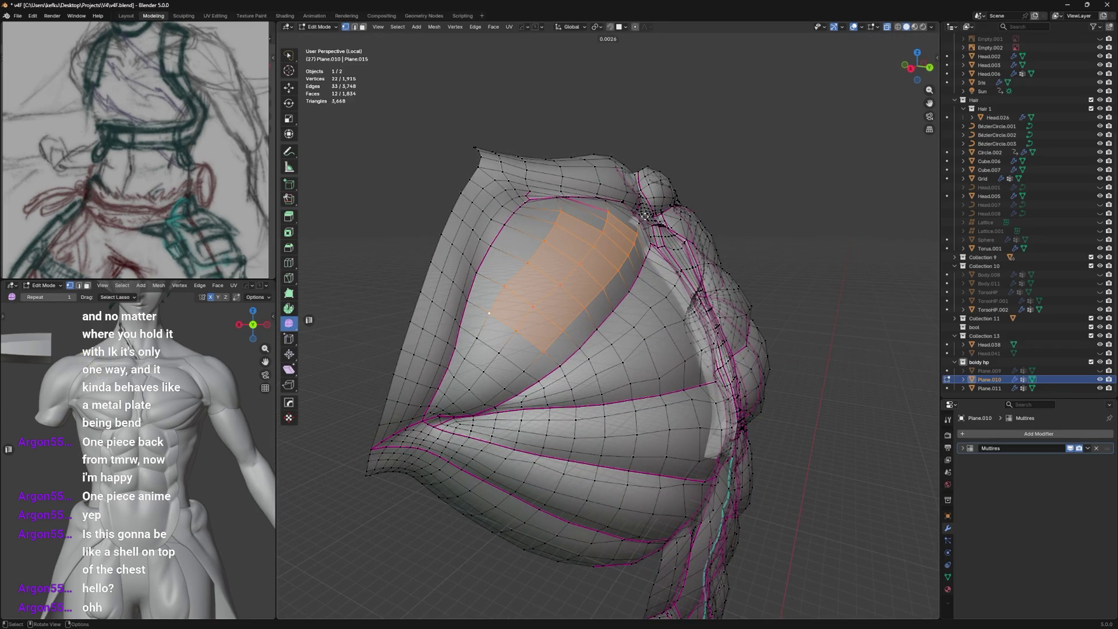
pyautogui.moveTo(703, 171); pyautogui.dragTo(612, 218, button='middle')
pyautogui.press('g')
pyautogui.press('y')
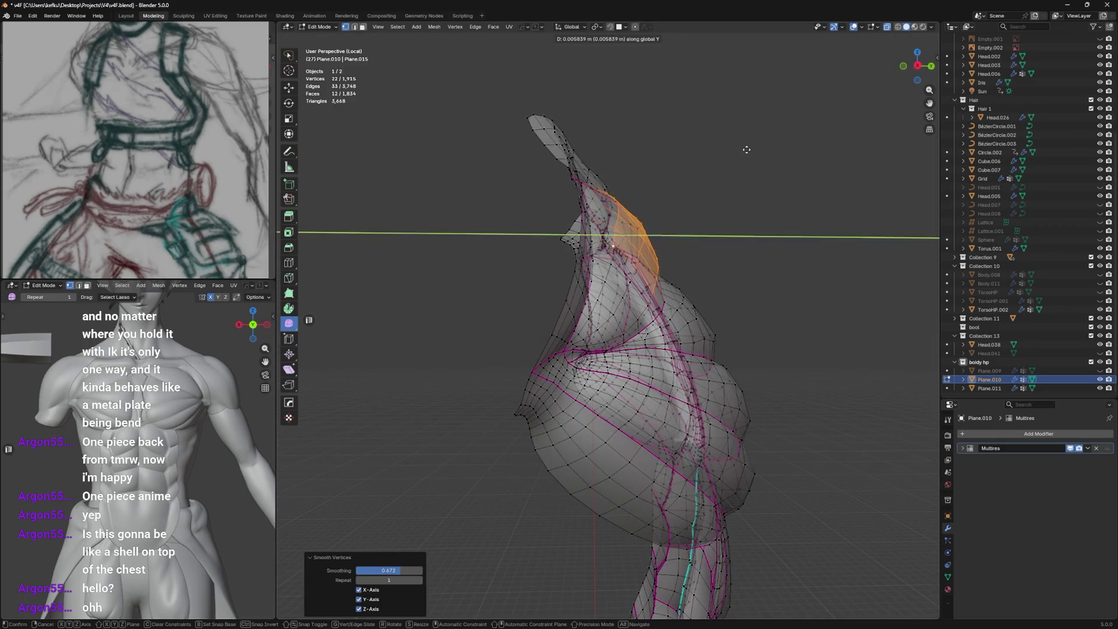
pyautogui.click(760, 201)
# Check the shaded surface, smooth the pectoral faces again and edge-slide the dividing loop.
pyautogui.moveTo(682, 210)
pyautogui.mouseDown(button='middle')
pyautogui.moveTo(533, 273)
pyautogui.moveTo(715, 178)
pyautogui.mouseUp(button='middle')
pyautogui.hotkey('alt', 'z')
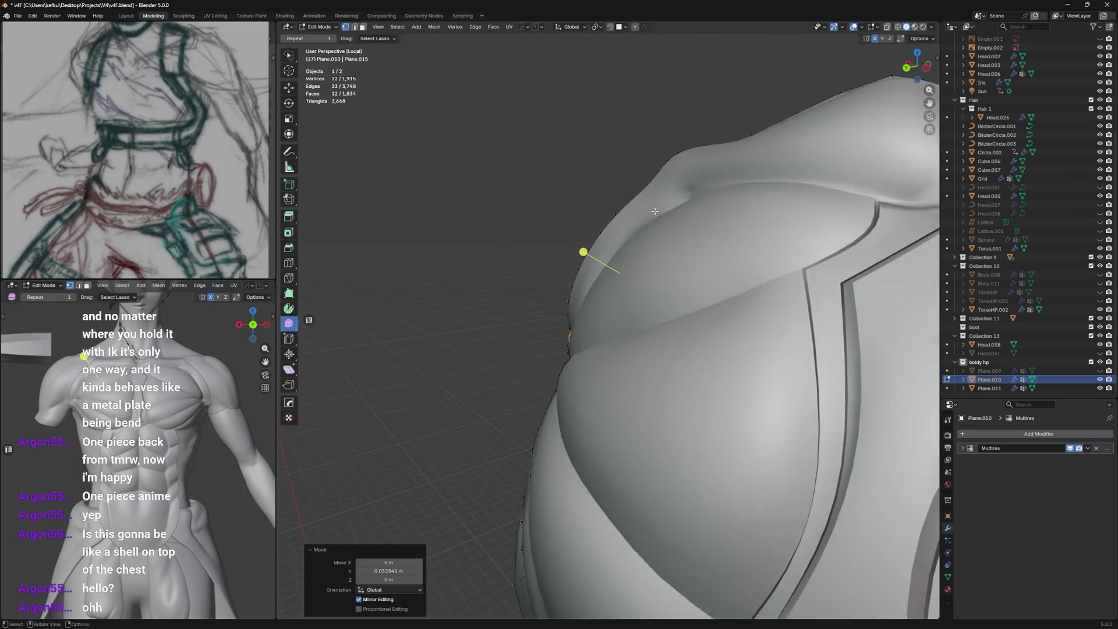
pyautogui.scroll(-4, 716, 179)
pyautogui.hotkey('alt', 'z')
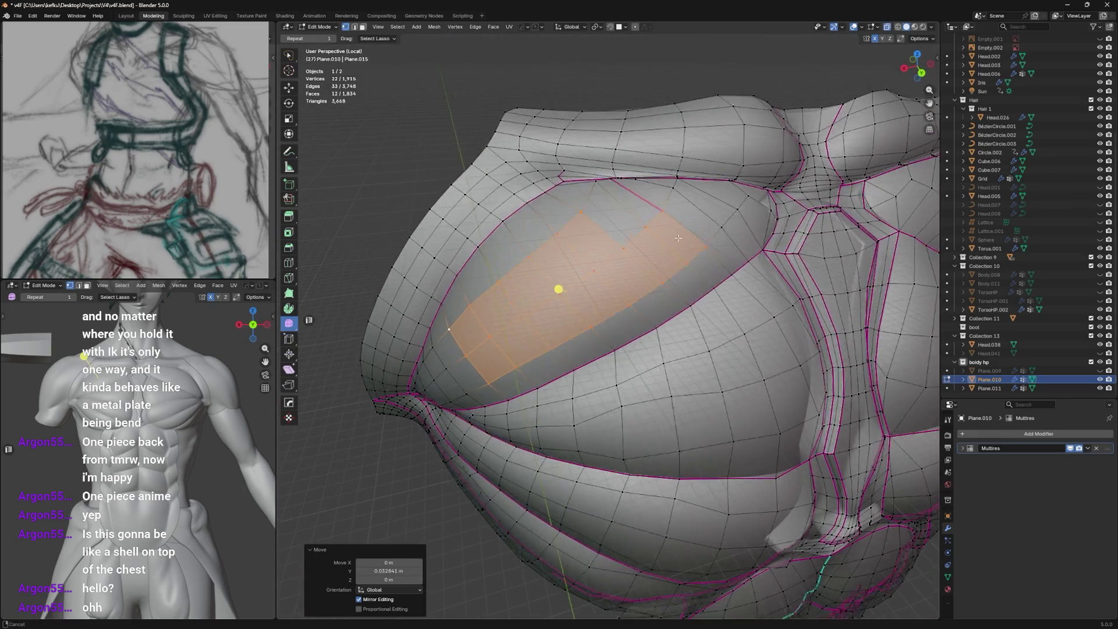
pyautogui.moveTo(559, 262); pyautogui.dragTo(668, 256, button='middle')
pyautogui.moveTo(586, 207); pyautogui.dragTo(627, 289, button='middle')
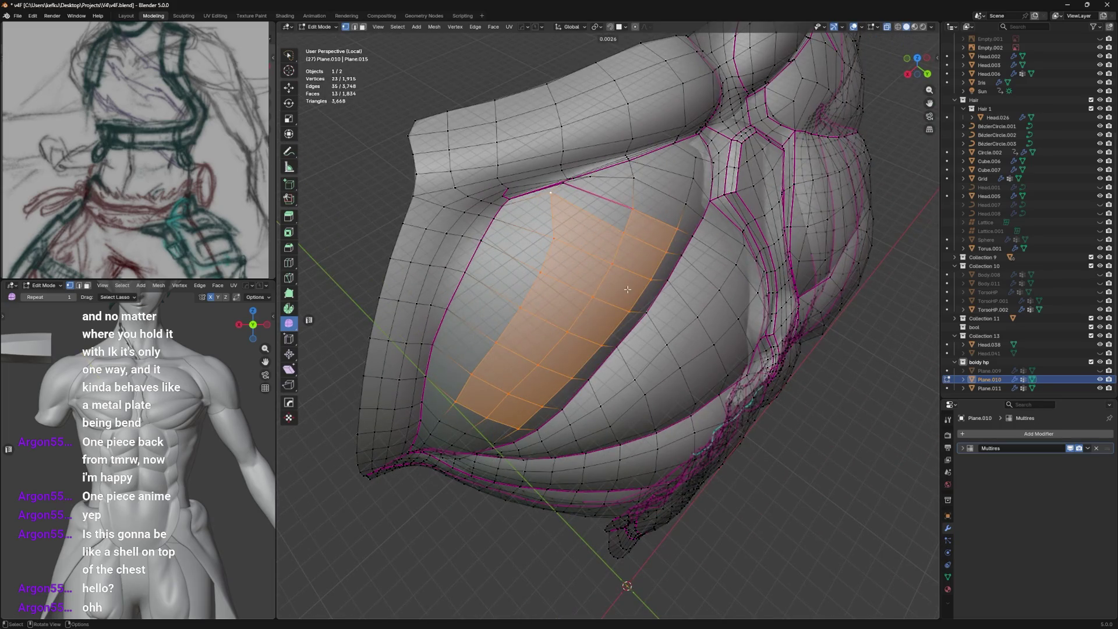
pyautogui.hotkey('shift', 'r')
pyautogui.moveTo(712, 230)
pyautogui.mouseDown(button='middle')
pyautogui.moveTo(637, 218)
pyautogui.moveTo(672, 213)
pyautogui.moveTo(477, 306)
pyautogui.moveTo(544, 269)
pyautogui.mouseUp(button='middle')
pyautogui.hotkey('alt', 'shift', 'z')
pyautogui.press('g')
pyautogui.press('g')
pyautogui.click(674, 213)
pyautogui.hotkey('alt', 'shift', 'z')
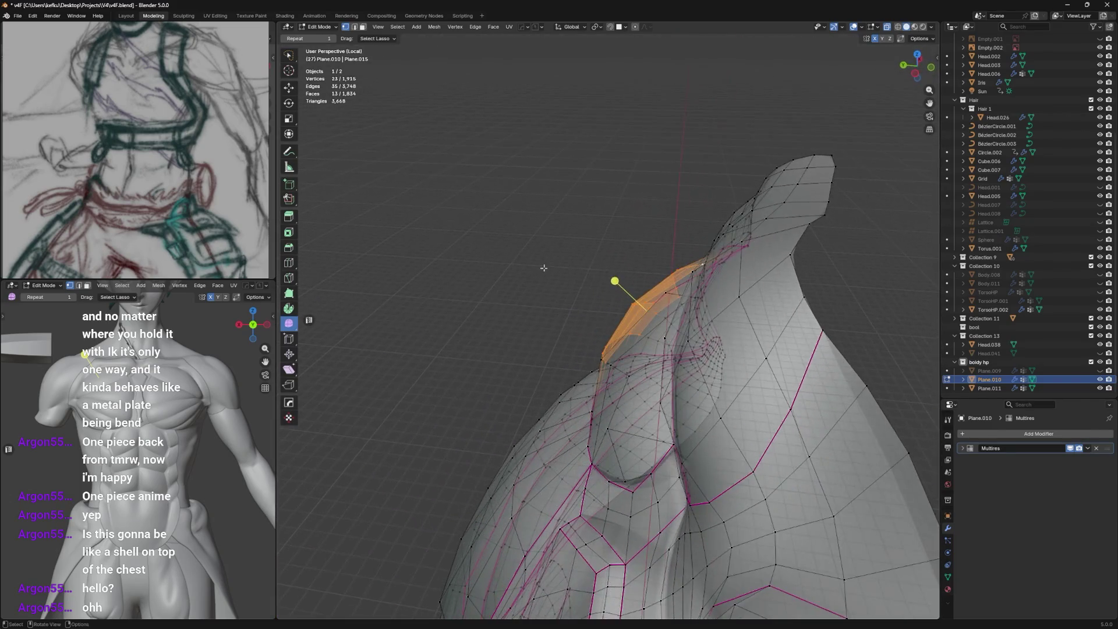
# Smooth the faces near the shoulder, clear the selection and switch to vertex select.
pyautogui.moveTo(671, 220)
pyautogui.mouseDown(button='middle')
pyautogui.moveTo(603, 279)
pyautogui.moveTo(631, 327)
pyautogui.moveTo(569, 349)
pyautogui.moveTo(688, 375)
pyautogui.moveTo(718, 322)
pyautogui.mouseUp(button='middle')
pyautogui.hotkey('alt', 'shift', 'z')
pyautogui.hotkey('alt', 'shift', 'z')
pyautogui.hotkey('alt', 'a')
pyautogui.press('1')
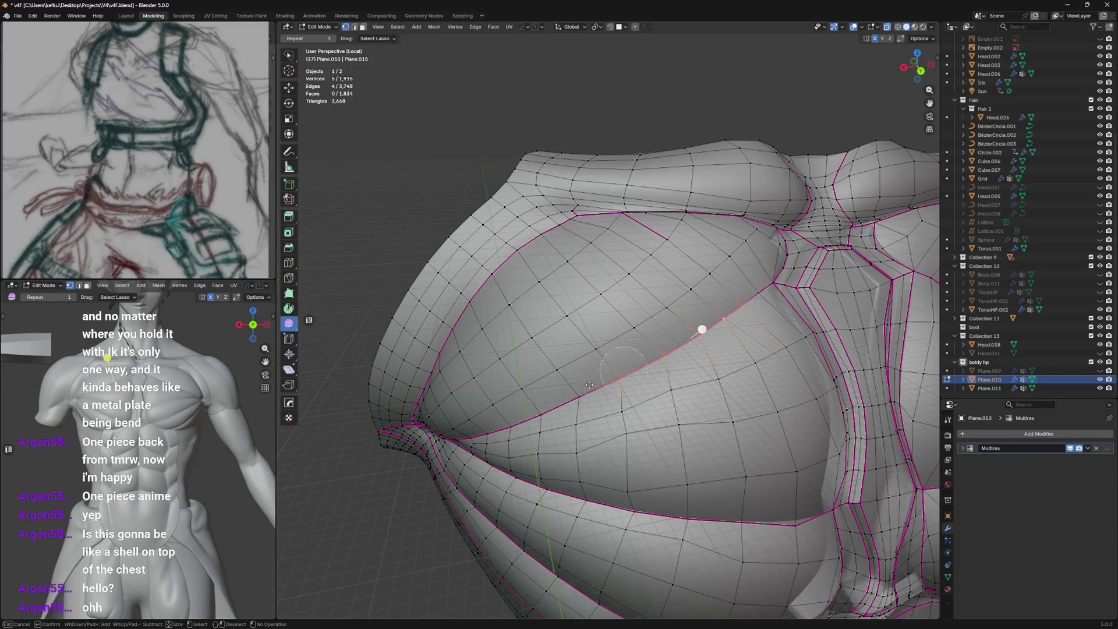
pyautogui.hotkey('alt', 'shift', 'z')
pyautogui.hotkey('alt', 'shift', 'z')
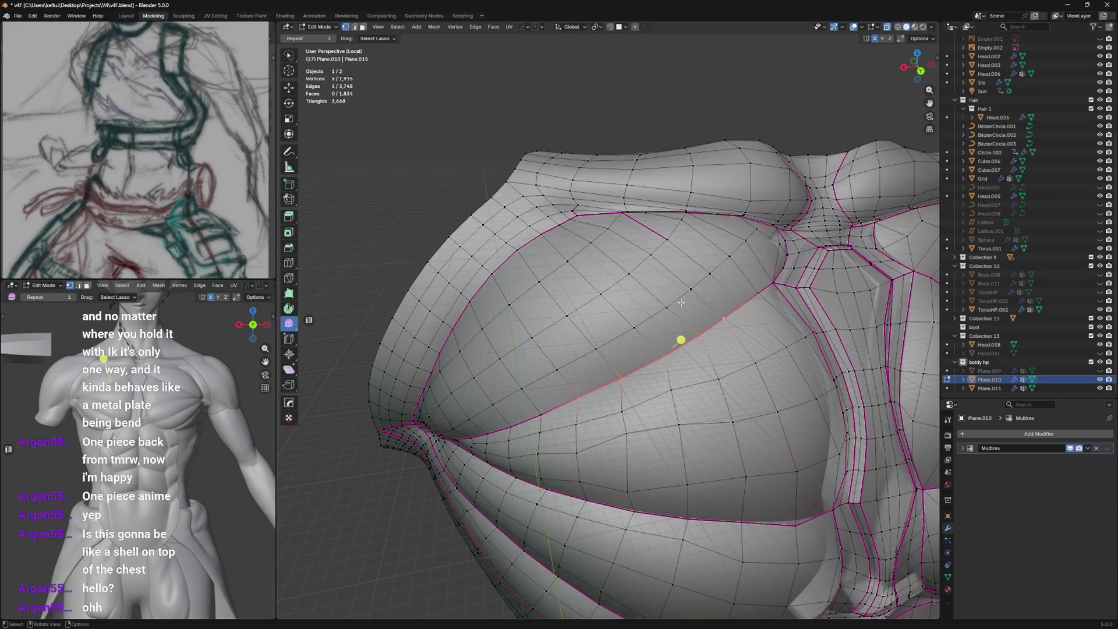
pyautogui.hotkey('alt', 'shift', 'z')
# Evenly space and then relax the pectoral edge loop with LoopTools from the sidebar.
pyautogui.press('n')
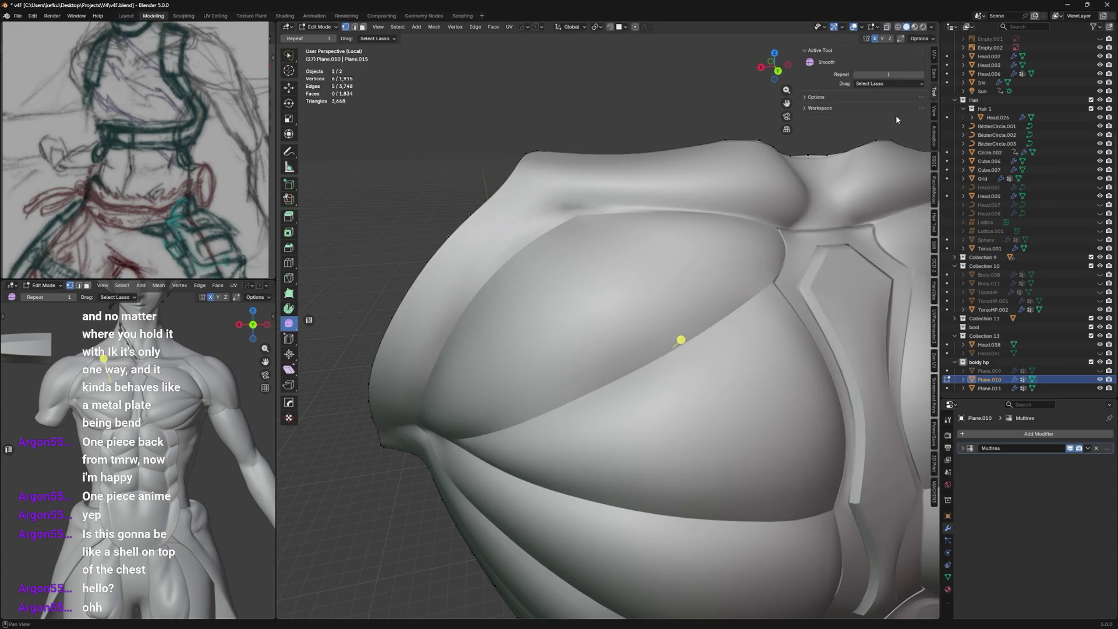
pyautogui.click(937, 244)
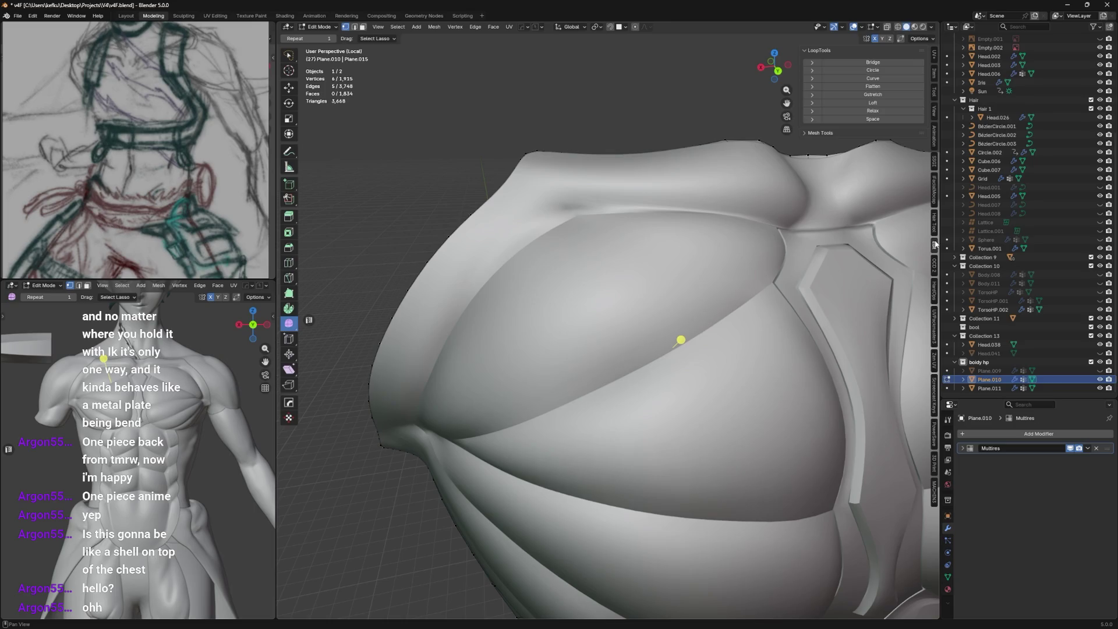
pyautogui.click(873, 118)
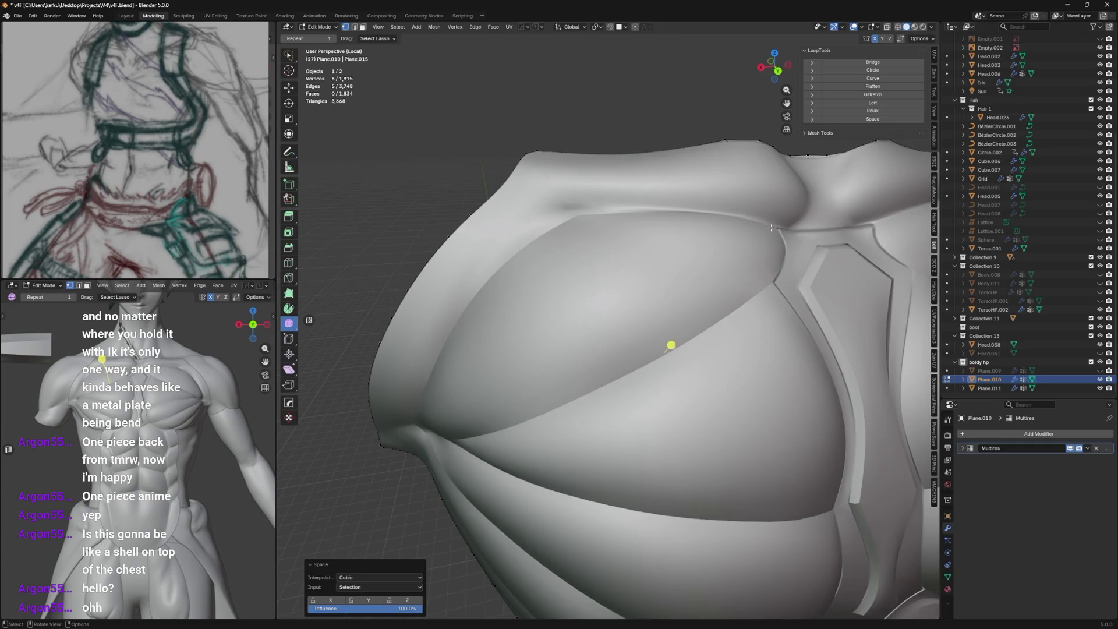
pyautogui.hotkey('alt', 'shift', 'z')
pyautogui.moveTo(743, 262); pyautogui.dragTo(773, 231, button='middle')
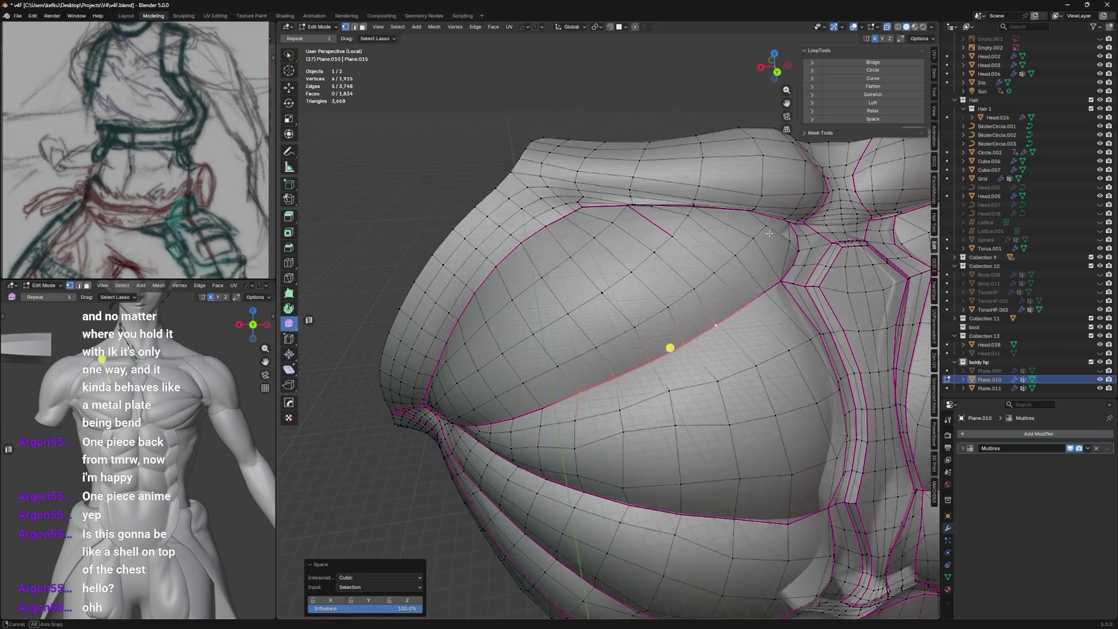
pyautogui.click(879, 111)
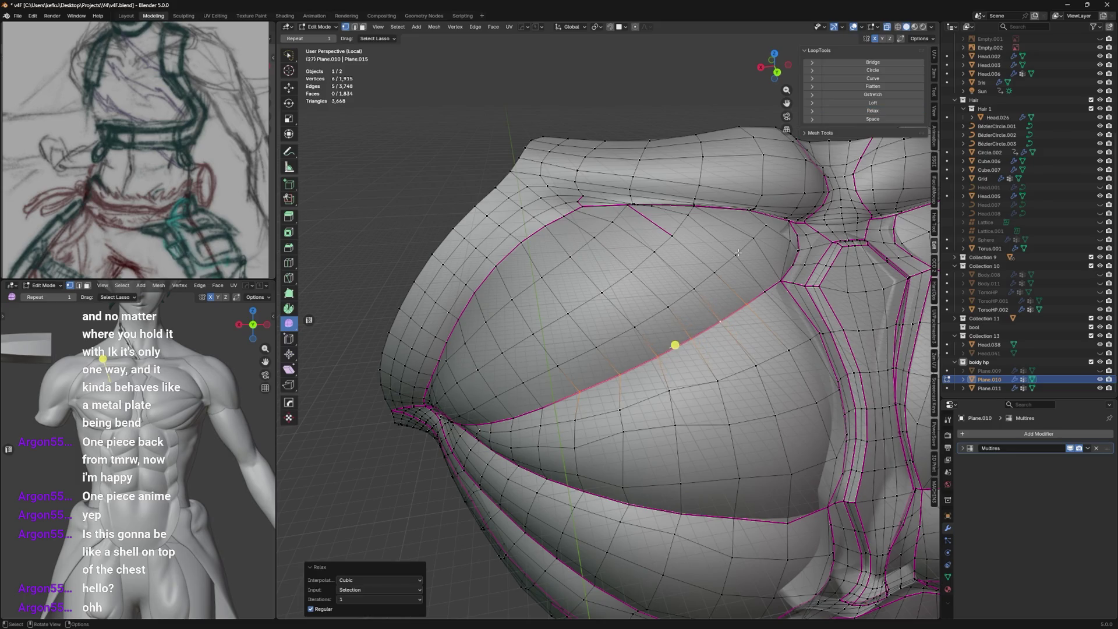
pyautogui.moveTo(738, 252); pyautogui.dragTo(708, 386, button='middle')
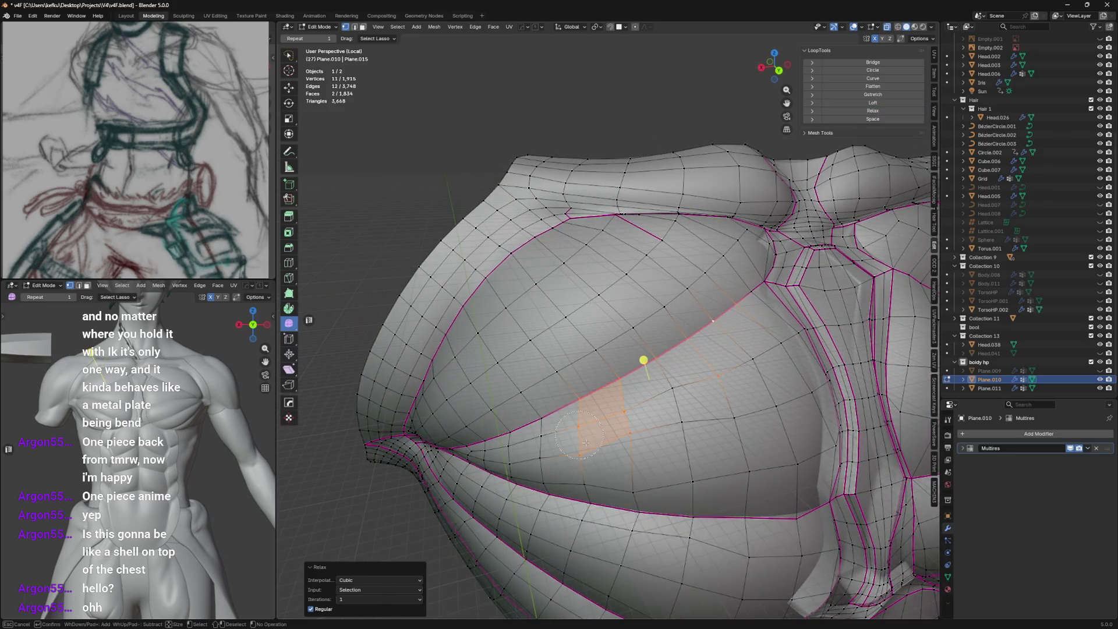
# Try Relax and Space on the lower pectoral faces, undo both, and recalculate normals.
pyautogui.keyDown('shift'); pyautogui.click(723, 408); pyautogui.keyUp('shift')
pyautogui.moveTo(724, 408); pyautogui.dragTo(750, 361, button='middle')
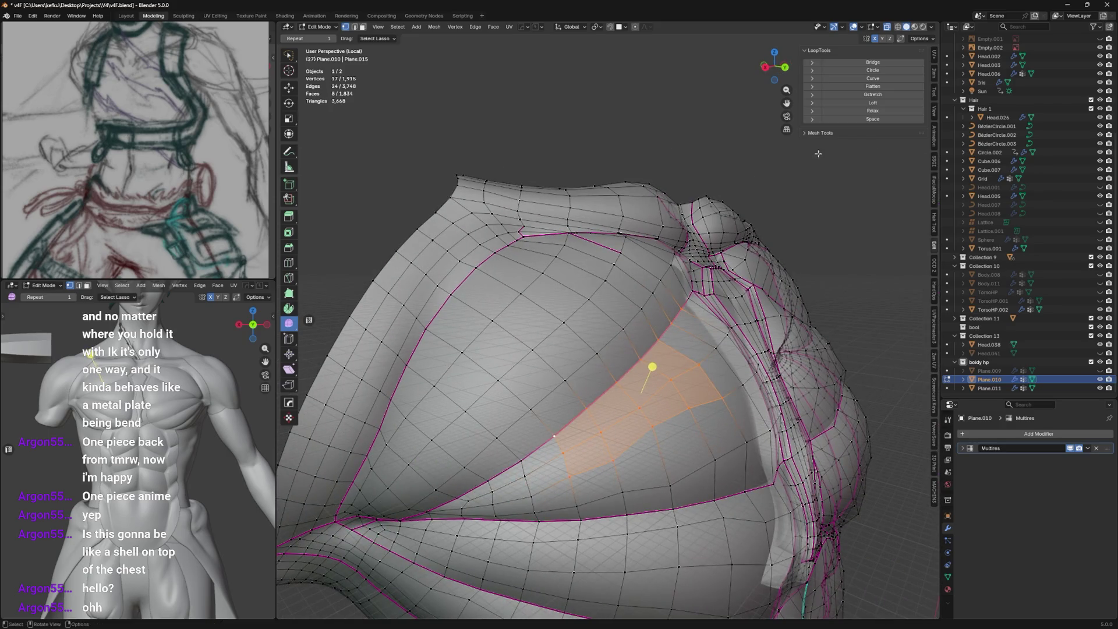
pyautogui.click(860, 113)
pyautogui.hotkey('ctrl', 'z')
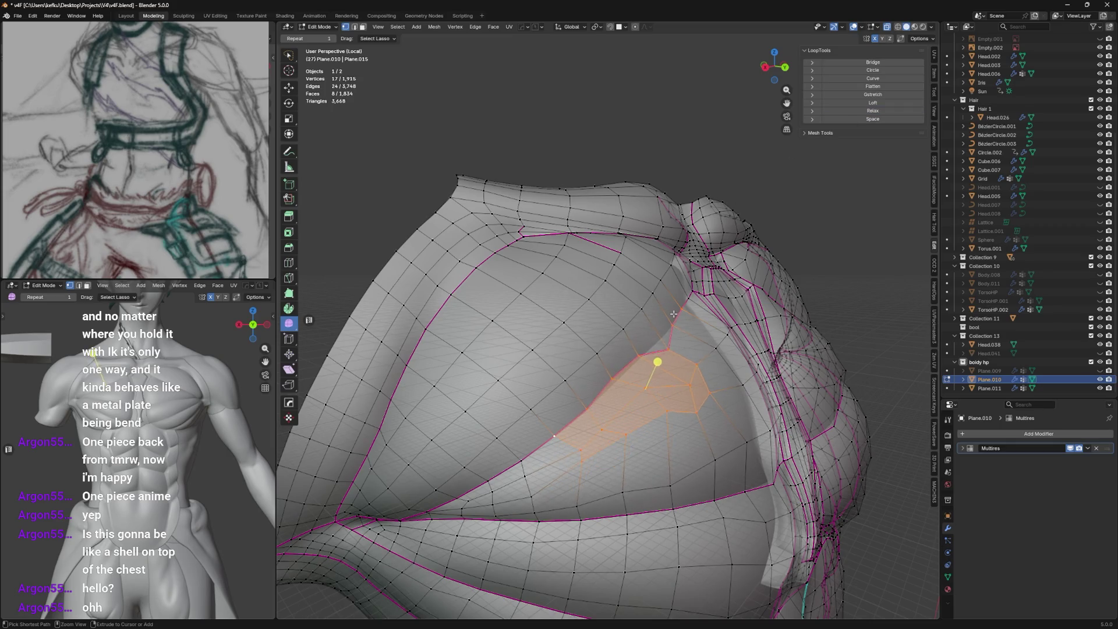
pyautogui.click(887, 119)
pyautogui.hotkey('ctrl', 'z')
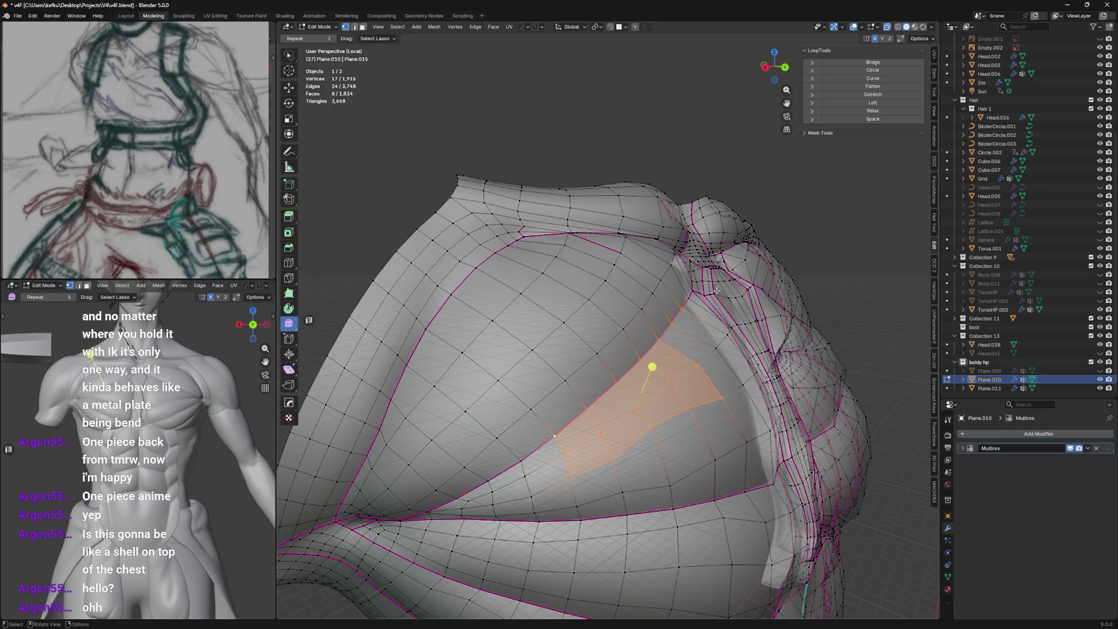
pyautogui.hotkey('shift', 'n')
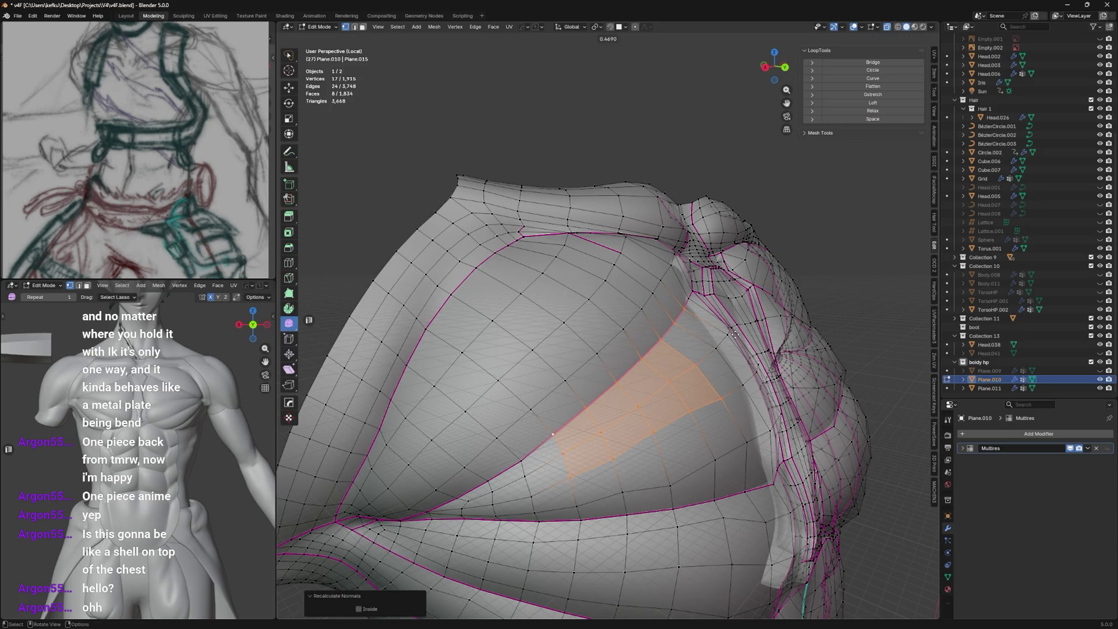
pyautogui.click(734, 332)
# Review the shell in object mode, smooth the pectoral vertices and pick a shoulder vertex.
pyautogui.press('Tab')
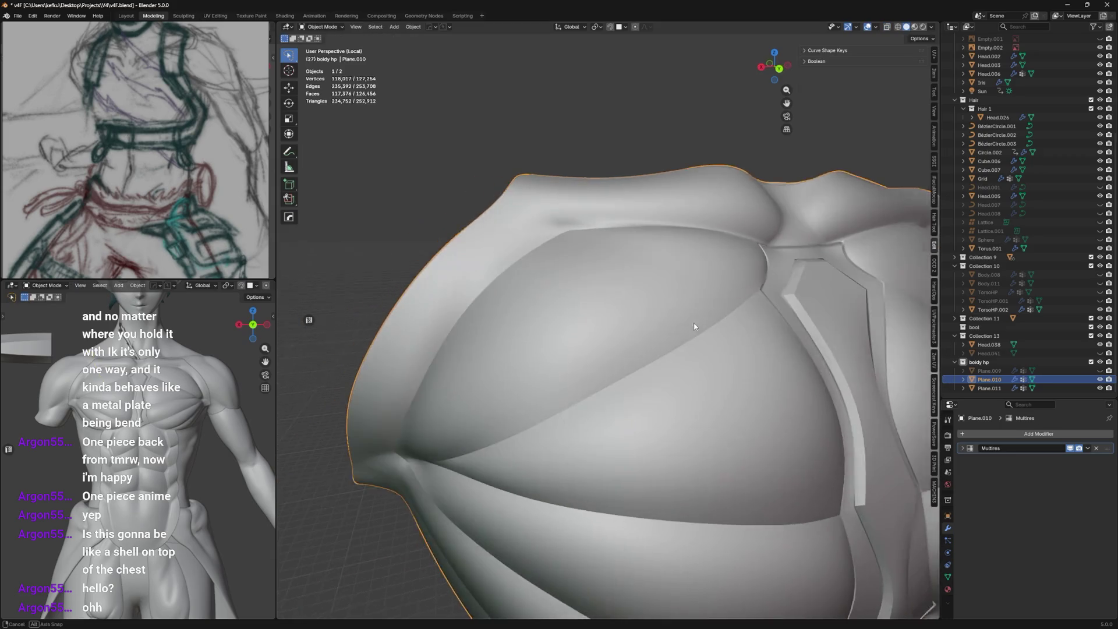
pyautogui.moveTo(727, 317)
pyautogui.mouseDown(button='middle')
pyautogui.moveTo(667, 329)
pyautogui.moveTo(705, 311)
pyautogui.moveTo(632, 336)
pyautogui.moveTo(555, 431)
pyautogui.mouseUp(button='middle')
pyautogui.press('Tab')
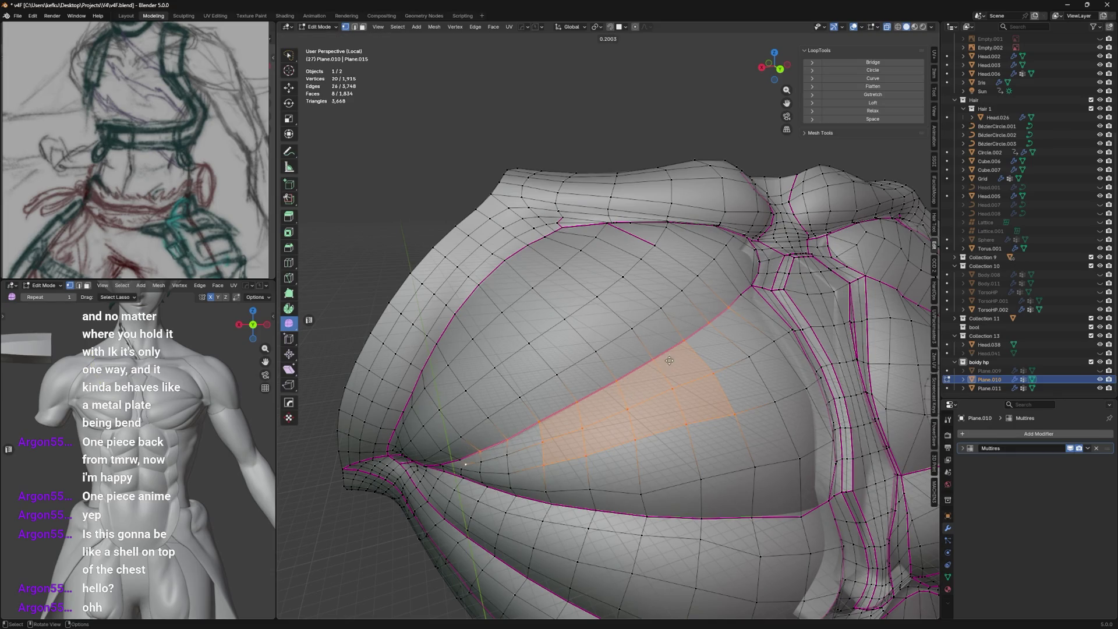
pyautogui.hotkey('ctrl', 'v')
pyautogui.moveTo(681, 354)
pyautogui.mouseDown(button='middle')
pyautogui.moveTo(671, 351)
pyautogui.moveTo(704, 247)
pyautogui.moveTo(767, 332)
pyautogui.mouseUp(button='middle')
pyautogui.click(716, 325)
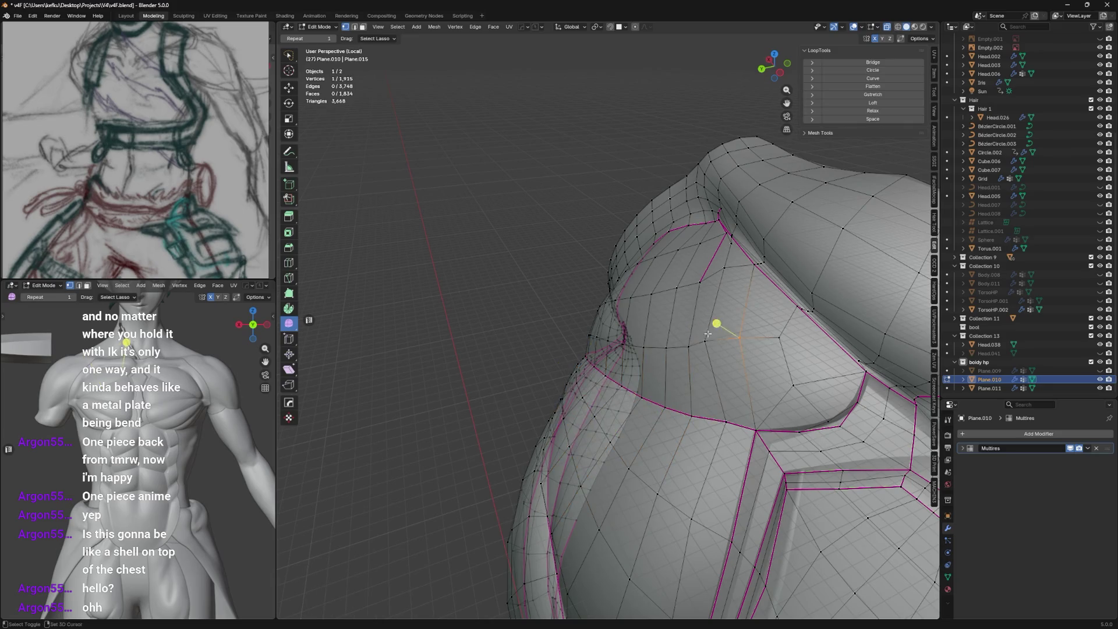
# Adjust the two shoulder vertices and preview the whole shell shaded in object mode.
pyautogui.moveTo(800, 209); pyautogui.dragTo(746, 323, button='middle')
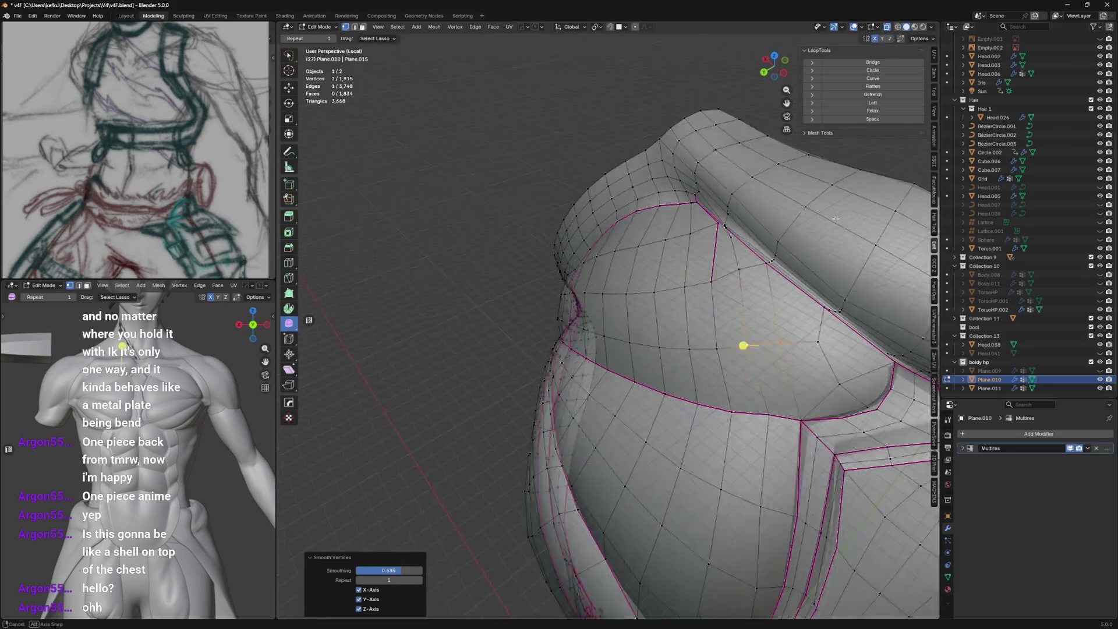
pyautogui.keyDown('shift'); pyautogui.click(742, 278); pyautogui.keyUp('shift')
pyautogui.press('g')
pyautogui.press('g')
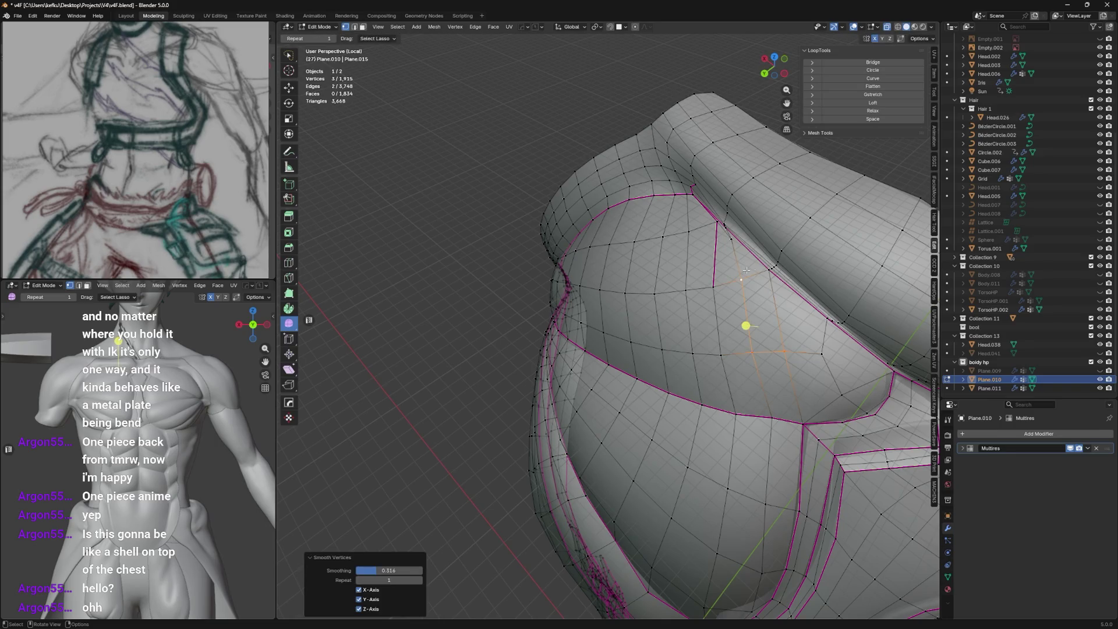
pyautogui.click(832, 178)
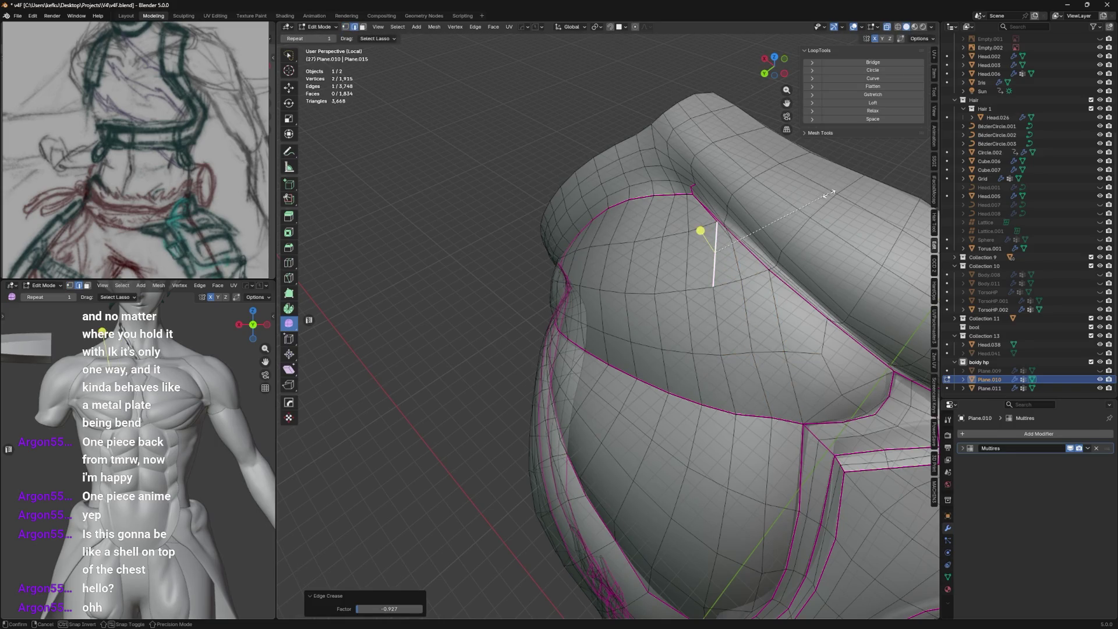
pyautogui.hotkey('alt', 'shift', 'z')
pyautogui.moveTo(760, 256)
pyautogui.mouseDown(button='middle')
pyautogui.moveTo(751, 223)
pyautogui.moveTo(811, 254)
pyautogui.mouseUp(button='middle')
pyautogui.press('Tab')
pyautogui.scroll(-3, 812, 253)
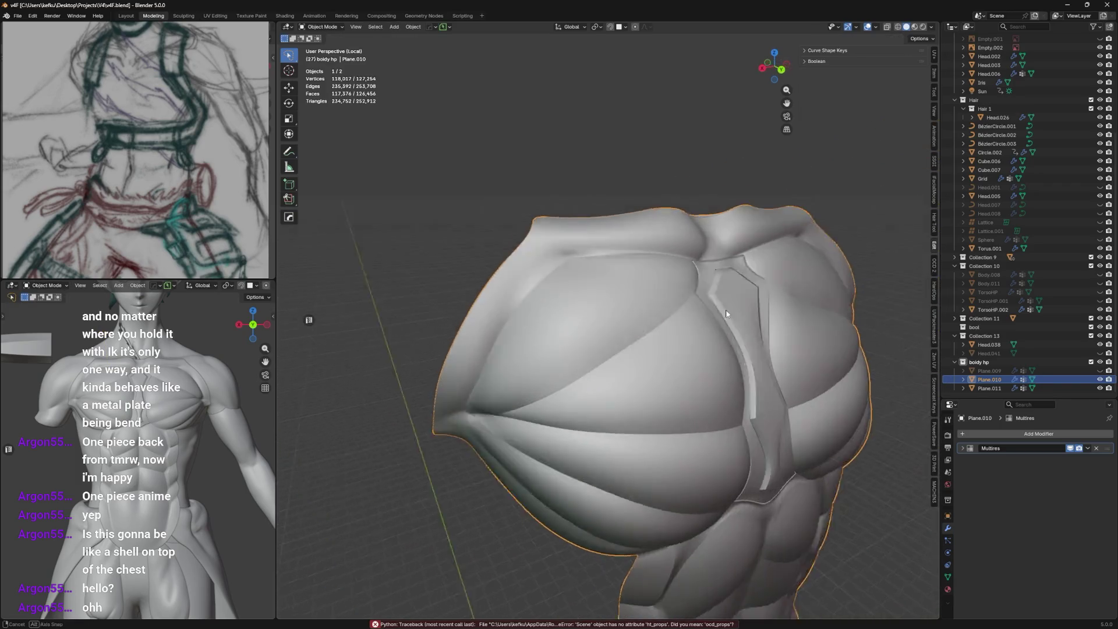
pyautogui.moveTo(664, 306); pyautogui.dragTo(646, 288, button='middle')
pyautogui.press('Tab')
pyautogui.scroll(3, 715, 271)
# Select the strip of upper pectoral faces across the chest shell.
pyautogui.moveTo(714, 270); pyautogui.dragTo(715, 297, button='middle')
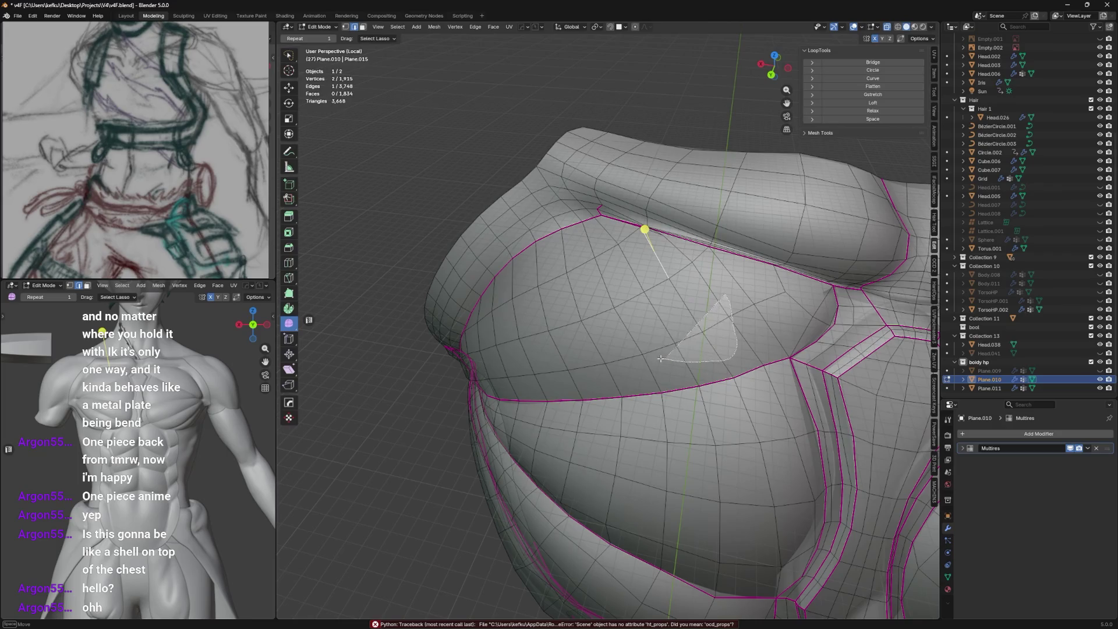
pyautogui.moveTo(690, 350); pyautogui.dragTo(638, 289)
pyautogui.moveTo(690, 354); pyautogui.dragTo(687, 251)
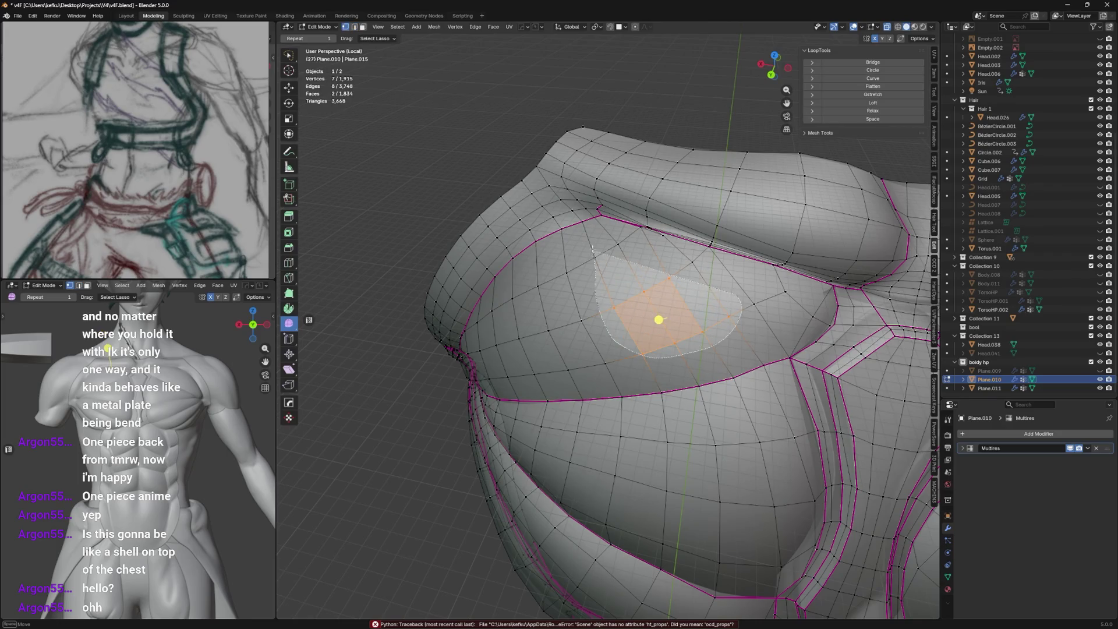
pyautogui.moveTo(694, 262)
pyautogui.mouseDown(button='middle')
pyautogui.moveTo(725, 201)
pyautogui.moveTo(664, 262)
pyautogui.mouseUp(button='middle')
pyautogui.press('g')
pyautogui.moveTo(655, 271); pyautogui.dragTo(649, 294)
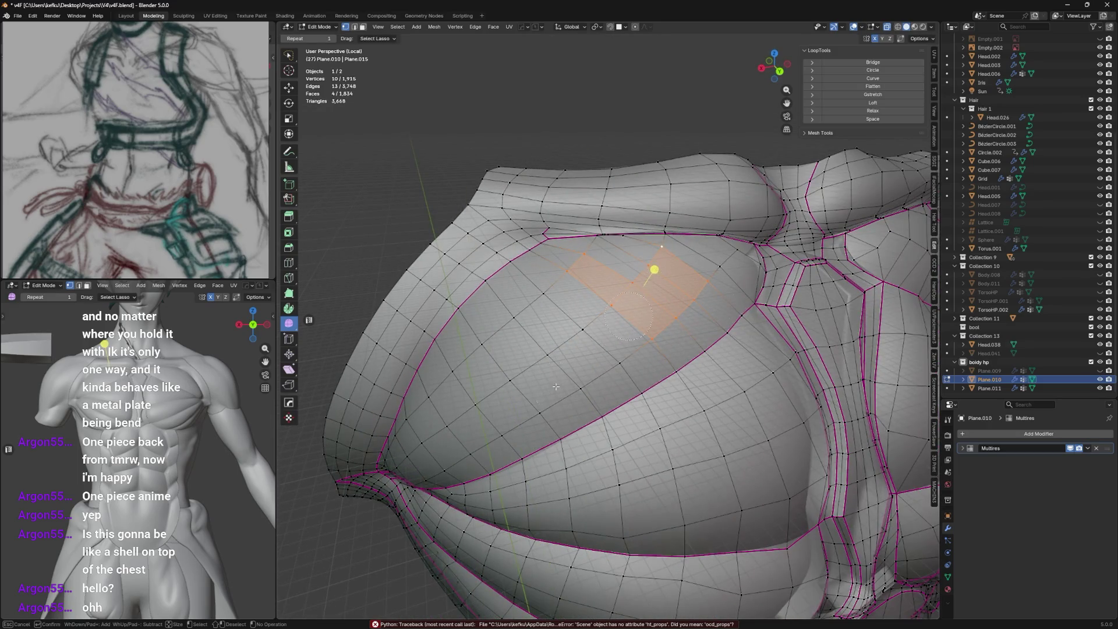
pyautogui.click(549, 304)
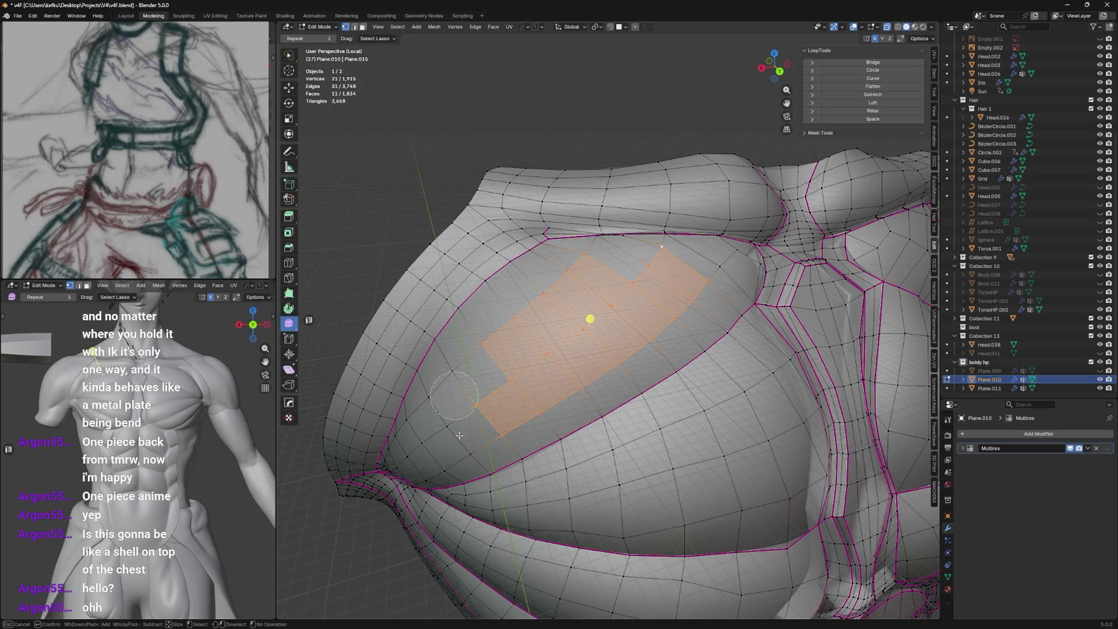
pyautogui.moveTo(459, 435); pyautogui.dragTo(463, 379)
# Push the selected pectoral strip slightly outward along Y and run Smooth Vertices.
pyautogui.moveTo(583, 329); pyautogui.dragTo(548, 302, button='middle')
pyautogui.press('g')
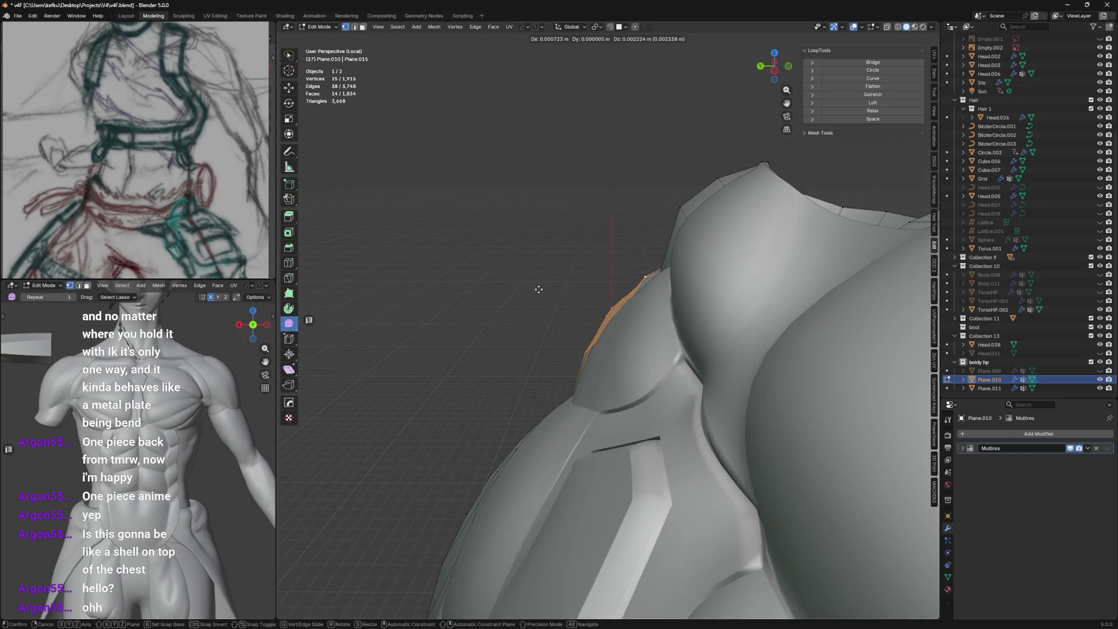
pyautogui.click(563, 290)
pyautogui.press('g')
pyautogui.press('y')
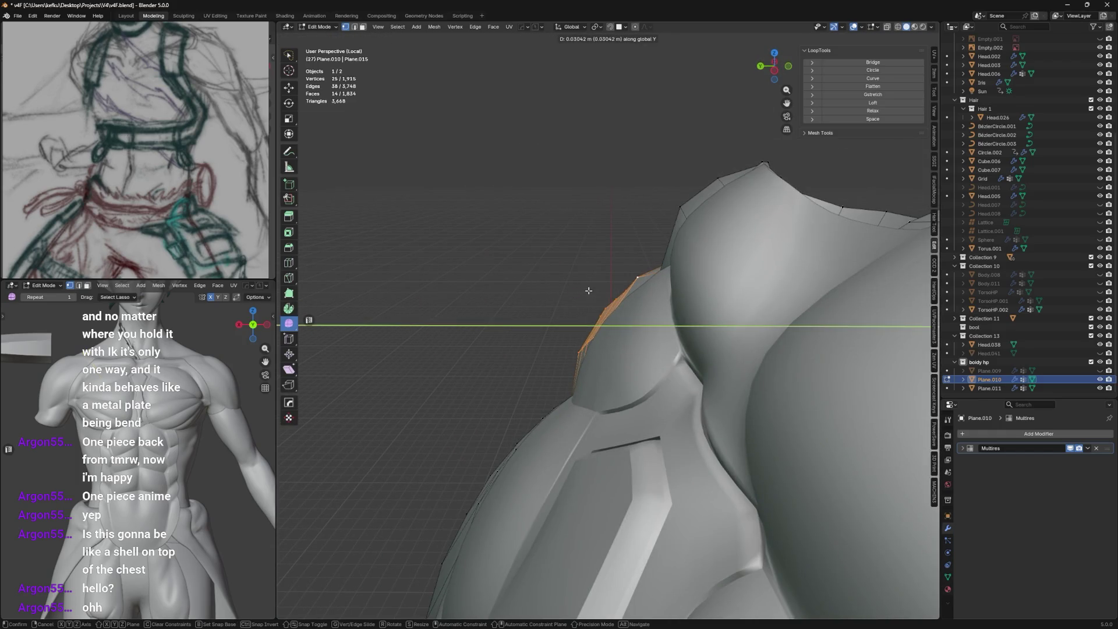
pyautogui.click(580, 298)
pyautogui.hotkey('ctrl', 'v')
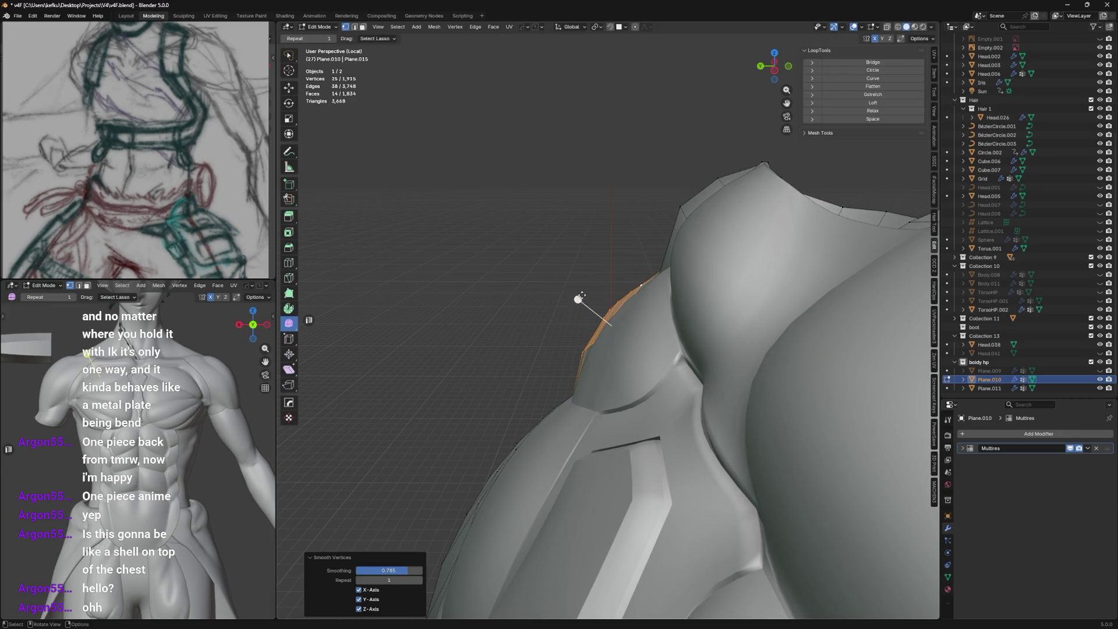
# Confirm the smoothing amount and review the blended strip in object mode.
pyautogui.moveTo(664, 215); pyautogui.dragTo(738, 171, button='middle')
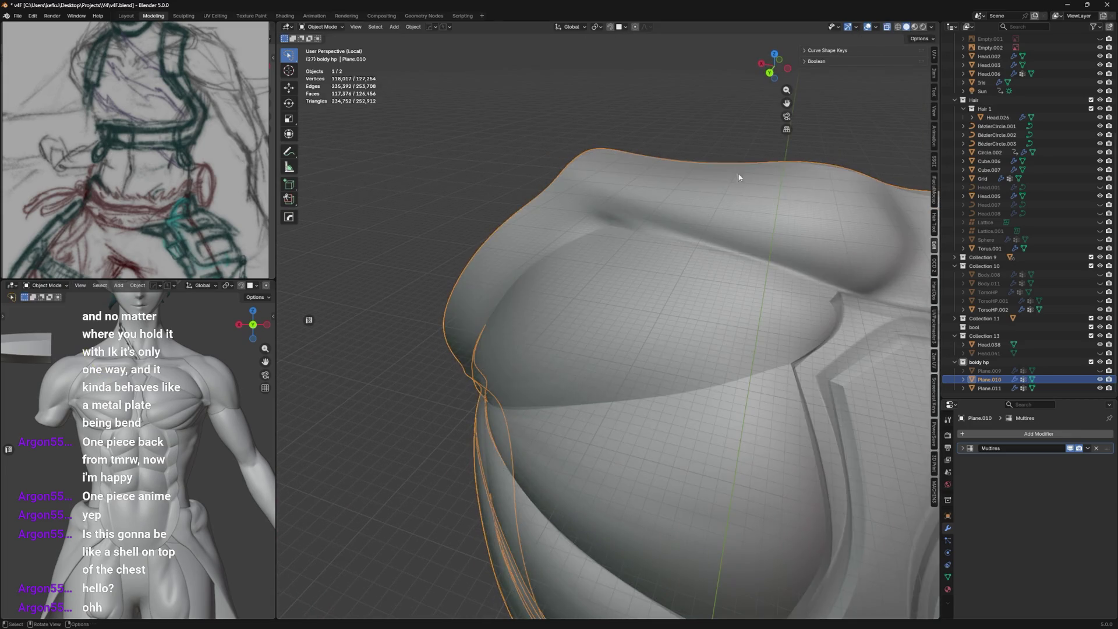
pyautogui.hotkey('alt', 'z')
pyautogui.moveTo(754, 272); pyautogui.dragTo(682, 335, button='middle')
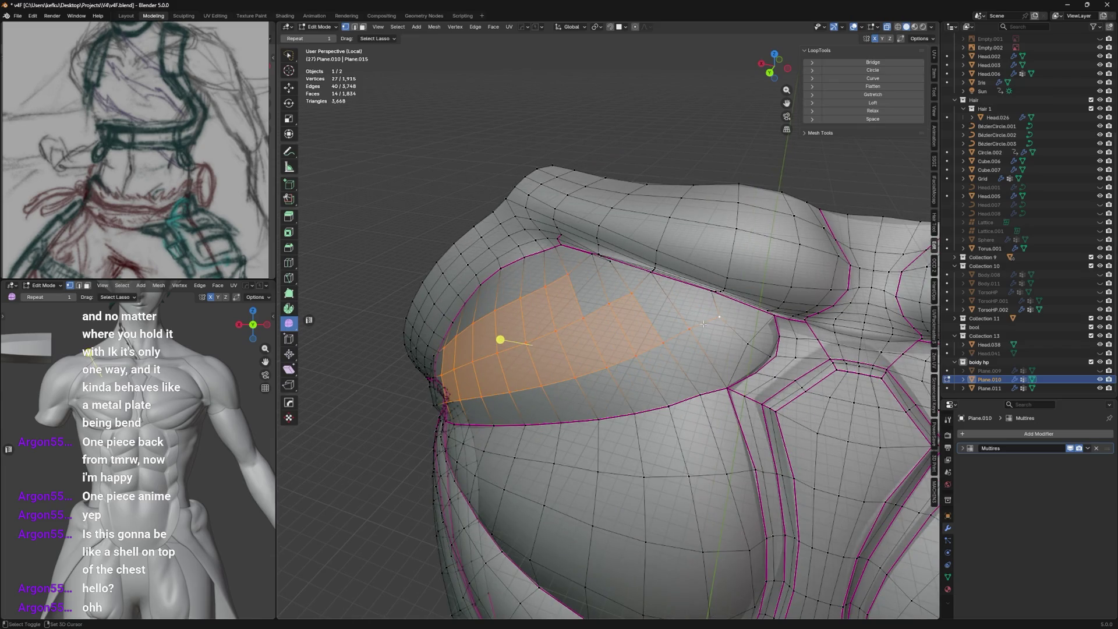
pyautogui.click(681, 191)
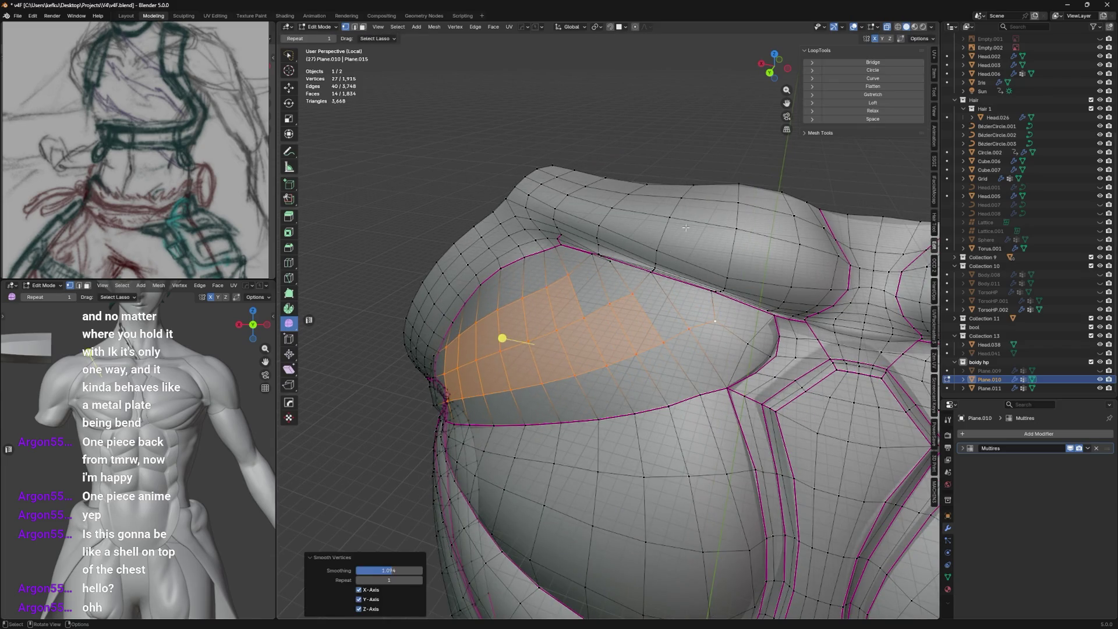
pyautogui.moveTo(583, 242)
pyautogui.mouseDown(button='middle')
pyautogui.moveTo(664, 155)
pyautogui.moveTo(740, 283)
pyautogui.mouseUp(button='middle')
pyautogui.click(742, 278)
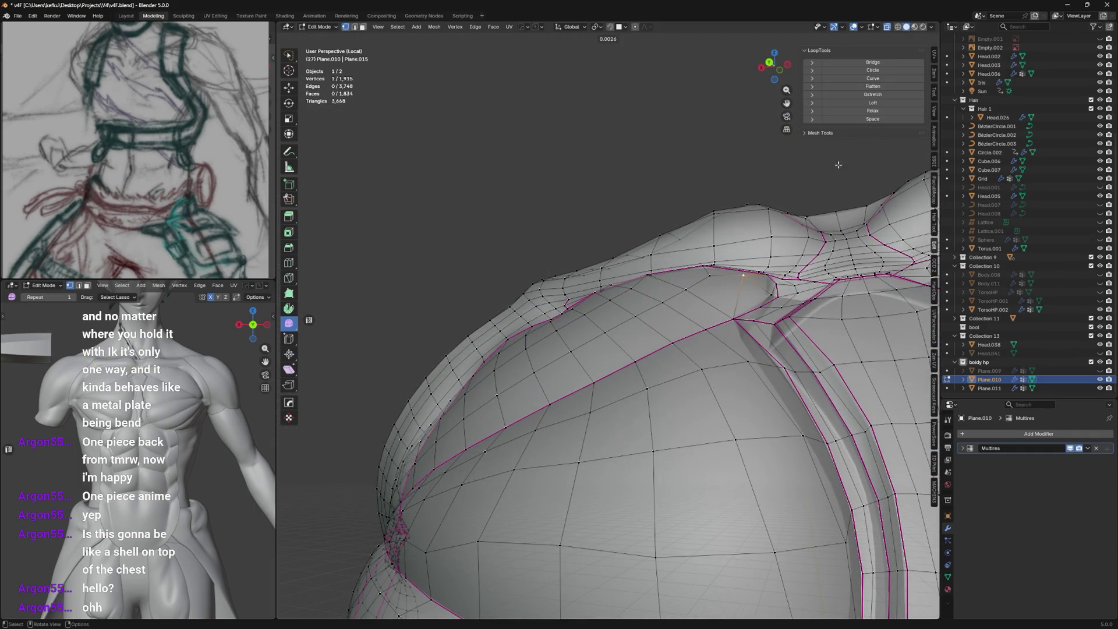
pyautogui.click(855, 152)
pyautogui.press('Tab')
pyautogui.moveTo(768, 291)
pyautogui.mouseDown(button='middle')
pyautogui.moveTo(718, 293)
pyautogui.moveTo(827, 284)
pyautogui.moveTo(734, 310)
pyautogui.moveTo(721, 271)
pyautogui.moveTo(644, 279)
pyautogui.moveTo(559, 385)
pyautogui.moveTo(658, 351)
pyautogui.mouseUp(button='middle')
pyautogui.press('Tab')
pyautogui.scroll(-3, 715, 289)
pyautogui.press('Tab')
# Make Plane.011 active and enter edit mode on its mesh.
pyautogui.click(724, 254)
pyautogui.press('Tab')
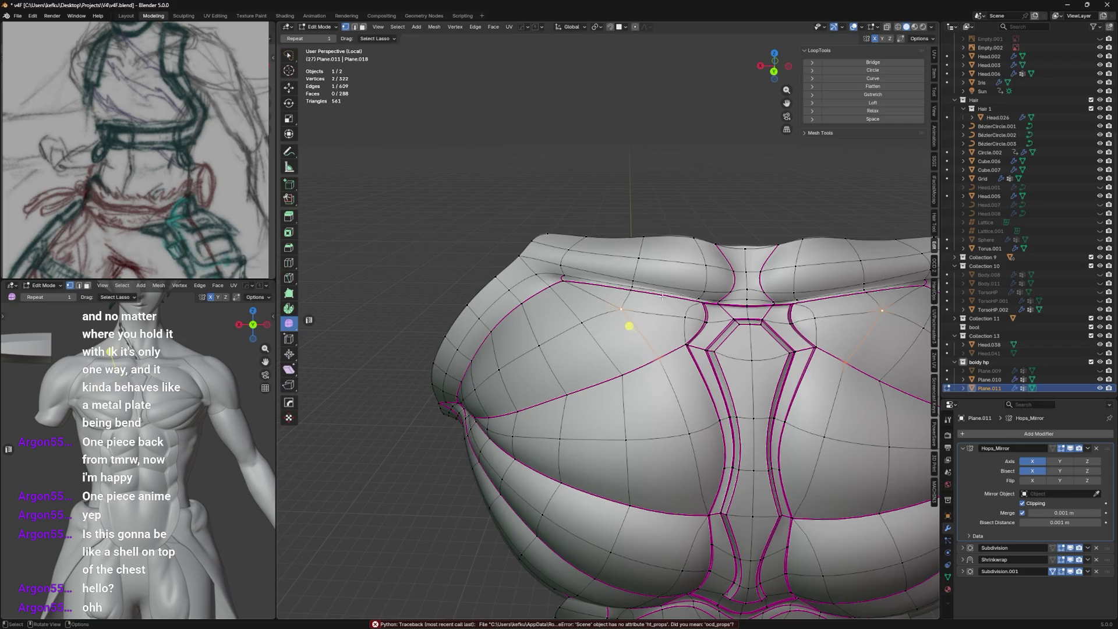
pyautogui.press('Tab')
pyautogui.press('Tab')
pyautogui.moveTo(663, 297)
pyautogui.mouseDown(button='middle')
pyautogui.moveTo(720, 338)
pyautogui.moveTo(626, 308)
pyautogui.moveTo(654, 258)
pyautogui.mouseUp(button='middle')
# Move the collarbone vertex along Y in three small steps to tighten the upper border.
pyautogui.click(654, 258)
pyautogui.press('g')
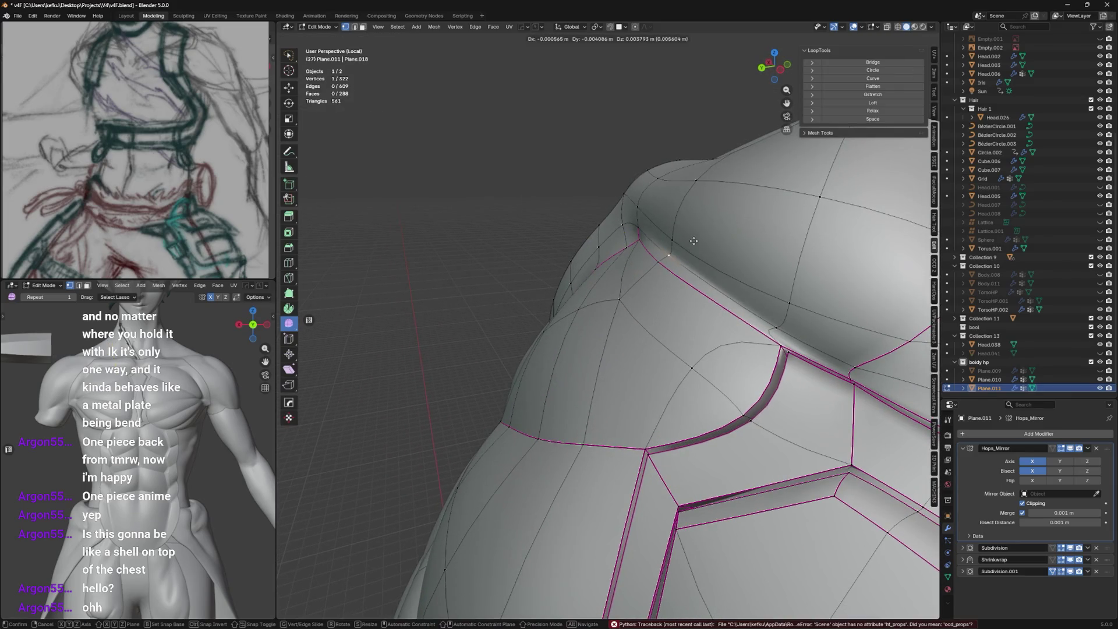
pyautogui.press('y')
pyautogui.click(700, 232)
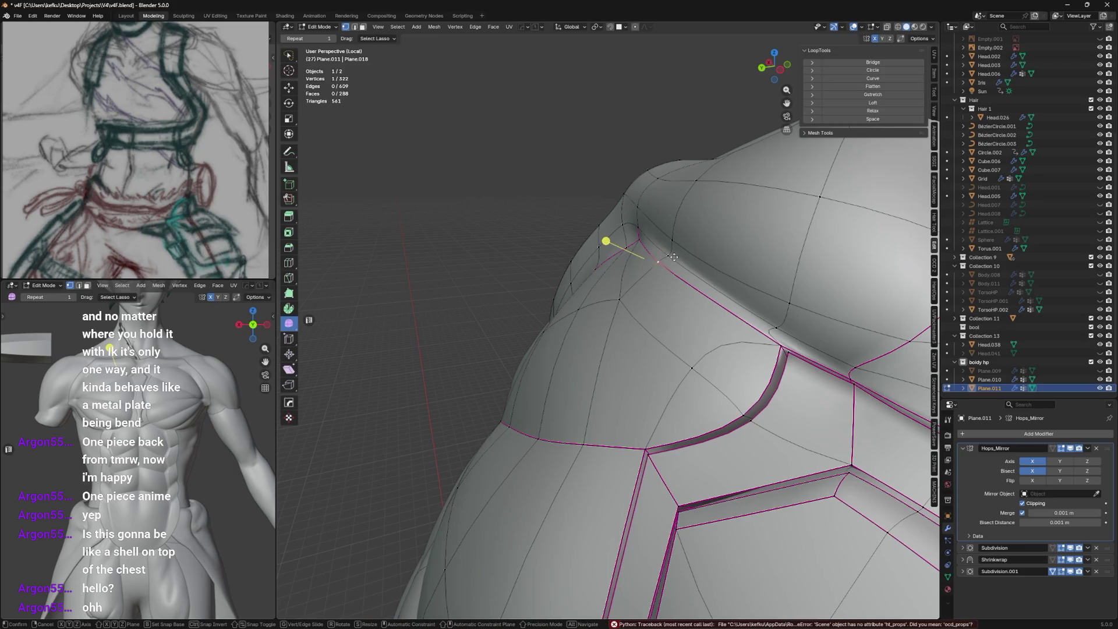
pyautogui.press('g')
pyautogui.press('y')
pyautogui.click(683, 241)
pyautogui.press('g')
pyautogui.press('y')
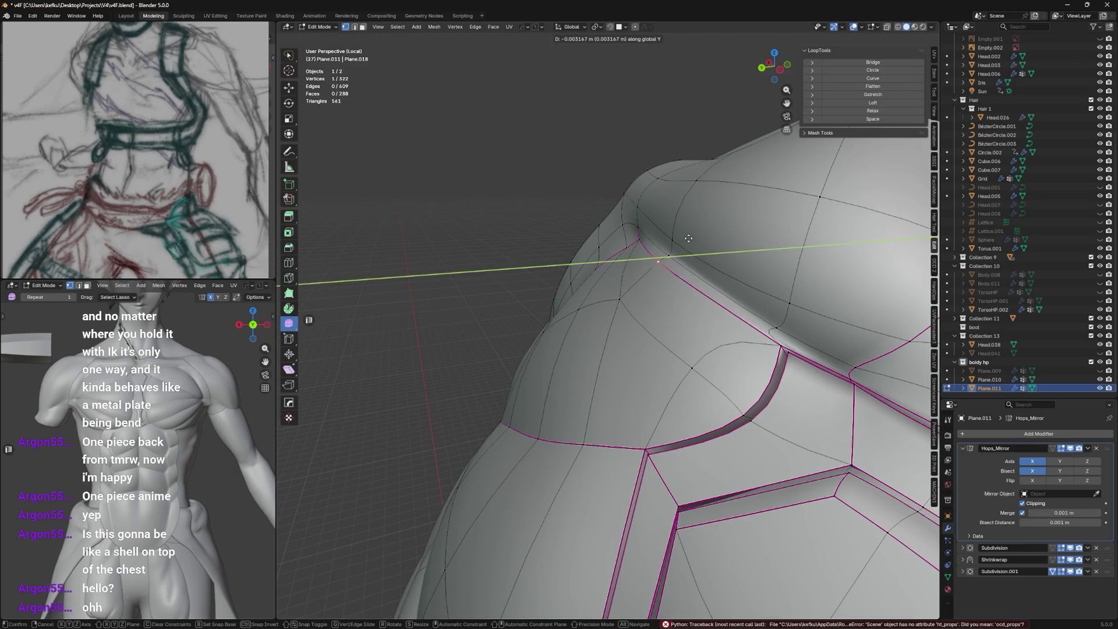
pyautogui.click(691, 236)
pyautogui.scroll(5, 693, 239)
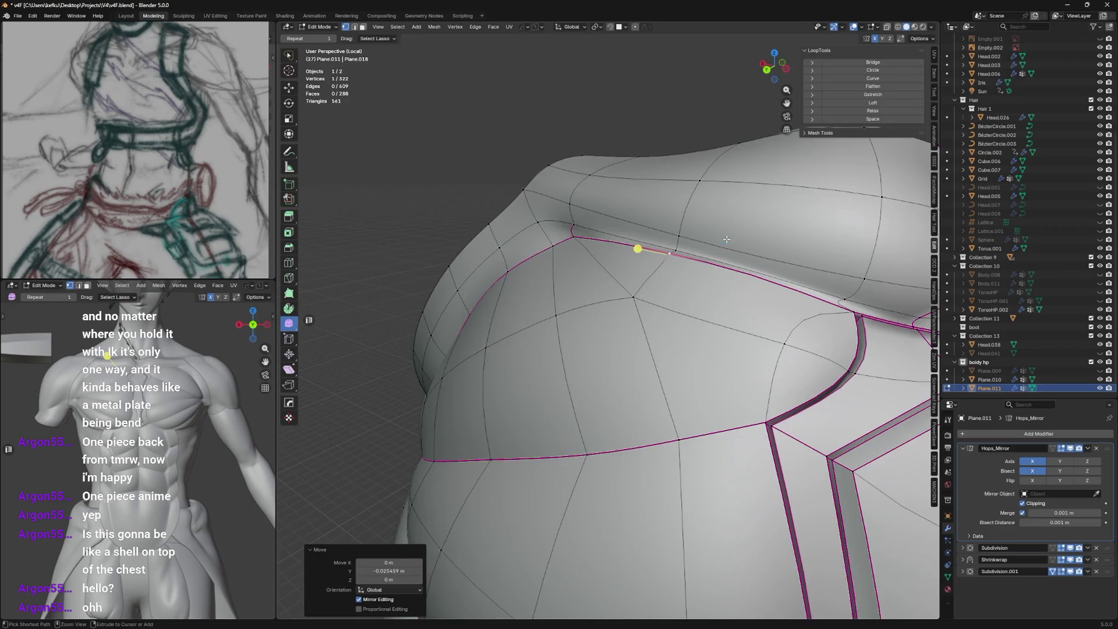
# Vertex-slide an upper pectoral edge vertex and review the shell in object mode.
pyautogui.moveTo(725, 240); pyautogui.dragTo(749, 238, button='middle')
pyautogui.press('g')
pyautogui.click(677, 79)
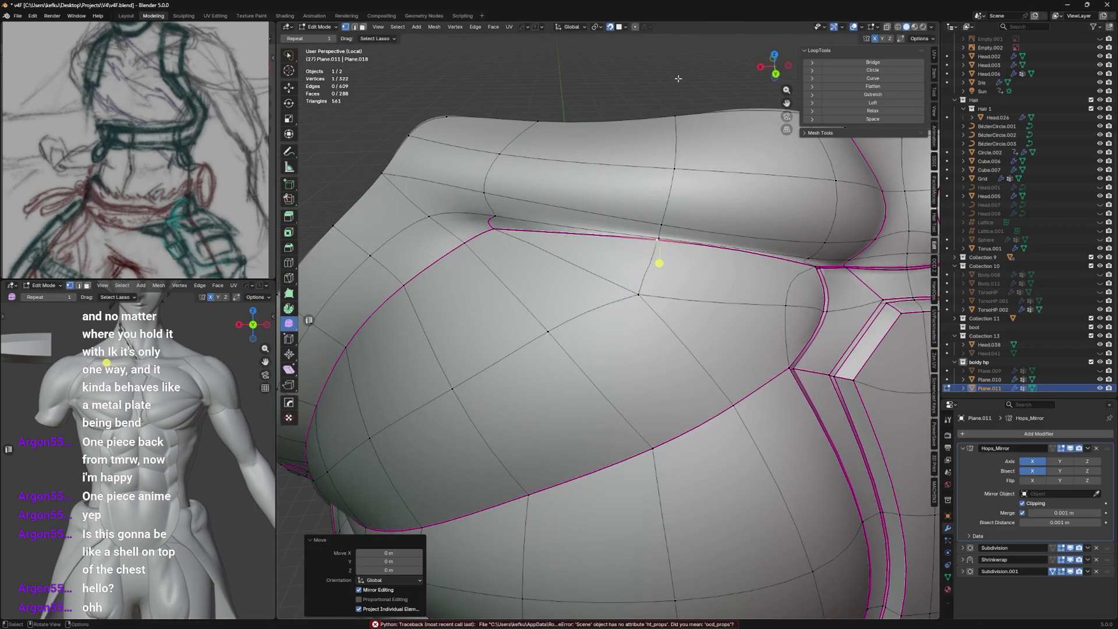
pyautogui.press('g')
pyautogui.press('g')
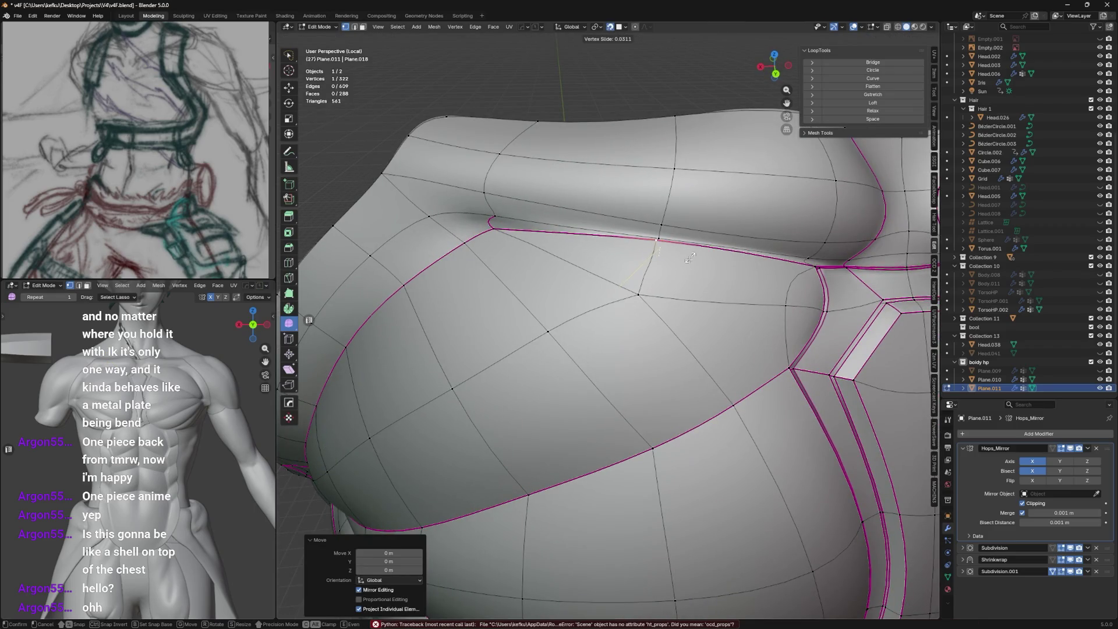
pyautogui.click(688, 259)
pyautogui.press('Tab')
pyautogui.scroll(-4, 636, 306)
pyautogui.moveTo(635, 305)
pyautogui.mouseDown(button='middle')
pyautogui.moveTo(623, 285)
pyautogui.moveTo(678, 238)
pyautogui.moveTo(741, 251)
pyautogui.mouseUp(button='middle')
pyautogui.press('Tab')
pyautogui.scroll(3, 623, 285)
# Dissolve the side edge loop, undo it, and deselect one vertex from the loop.
pyautogui.keyDown('alt'); pyautogui.click(652, 235); pyautogui.keyUp('alt')
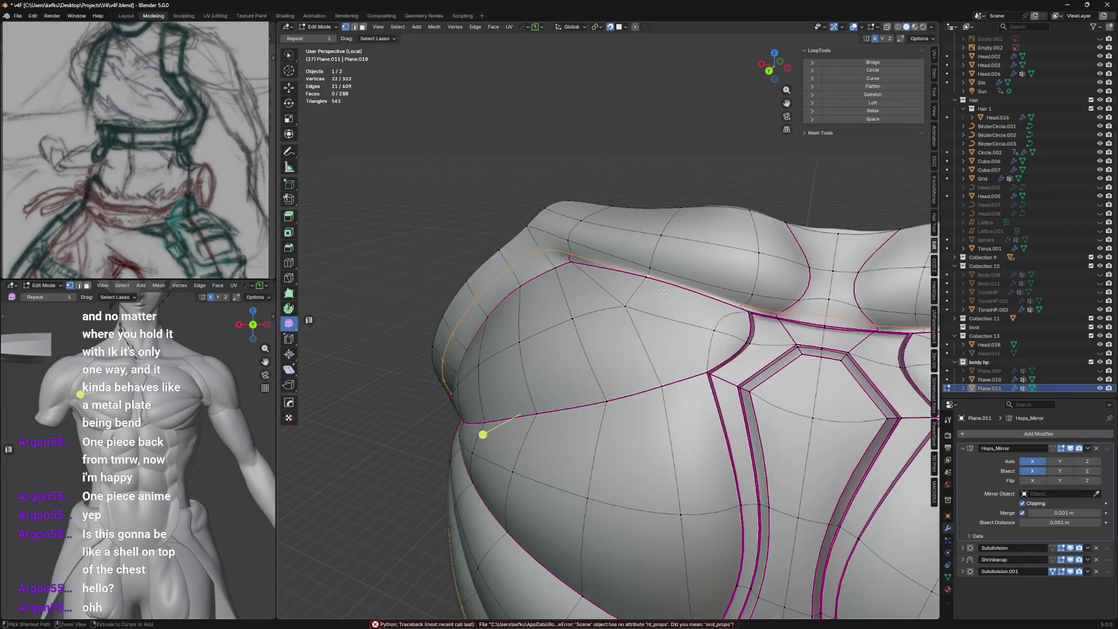
pyautogui.moveTo(651, 235); pyautogui.dragTo(698, 282, button='middle')
pyautogui.press('x')
pyautogui.click(713, 280)
pyautogui.scroll(-3, 698, 282)
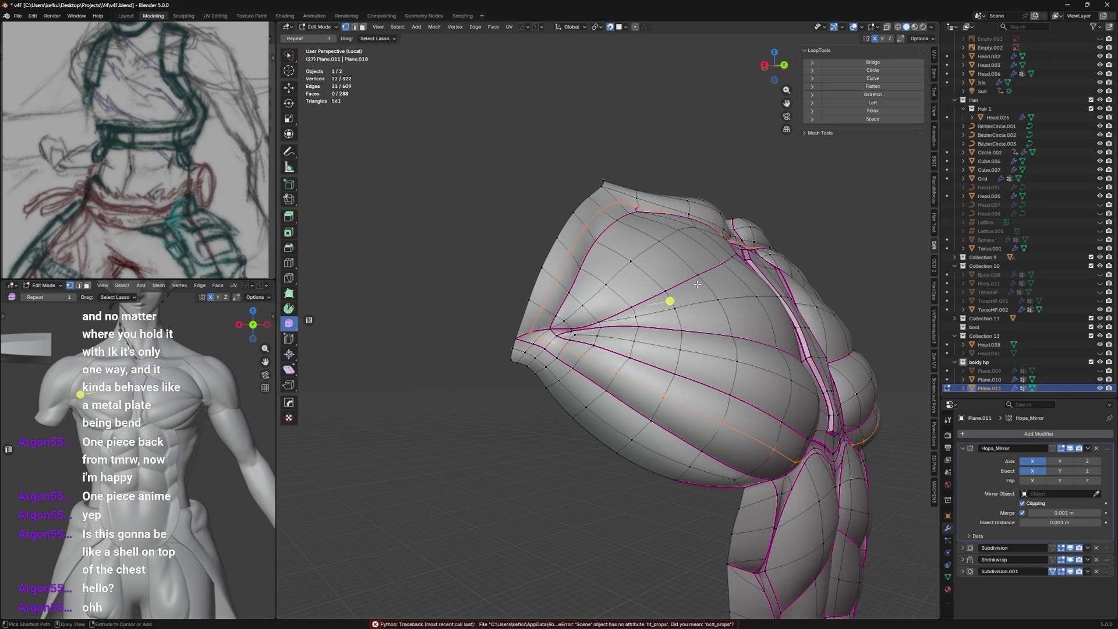
pyautogui.hotkey('ctrl', 'z')
pyautogui.scroll(3, 664, 273)
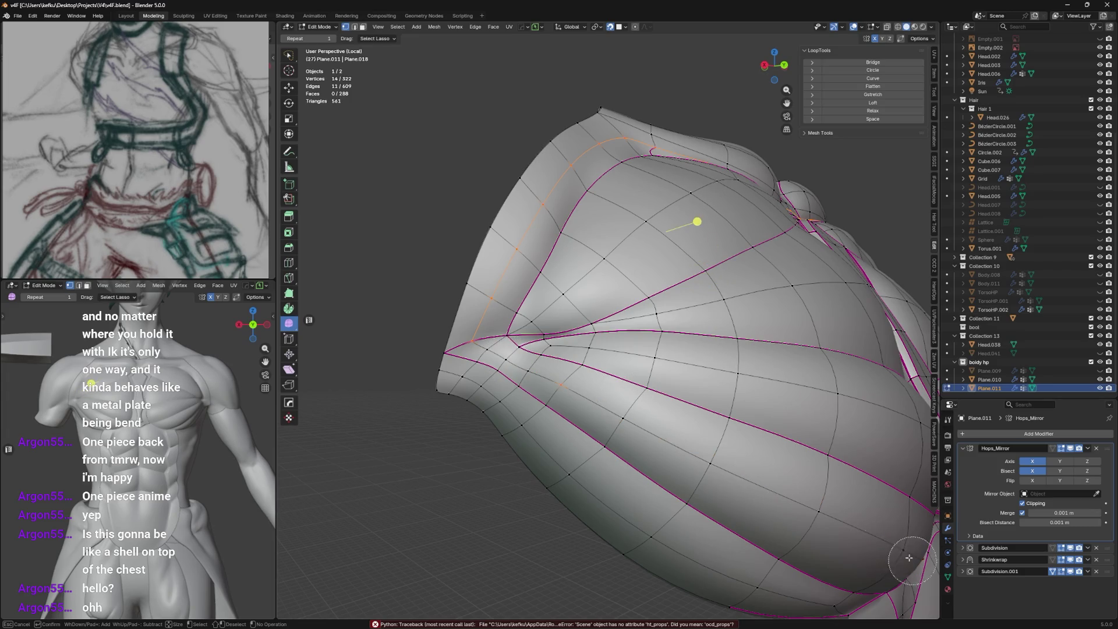
pyautogui.moveTo(788, 505); pyautogui.dragTo(737, 391, button='middle')
pyautogui.press('c')
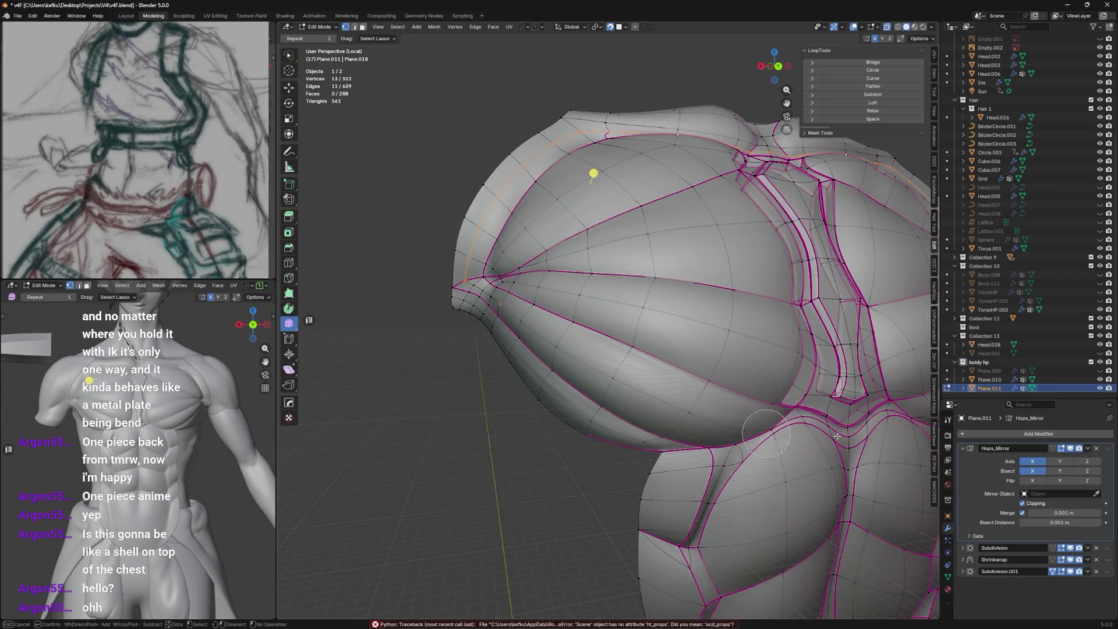
pyautogui.moveTo(685, 329); pyautogui.dragTo(714, 367, button='middle')
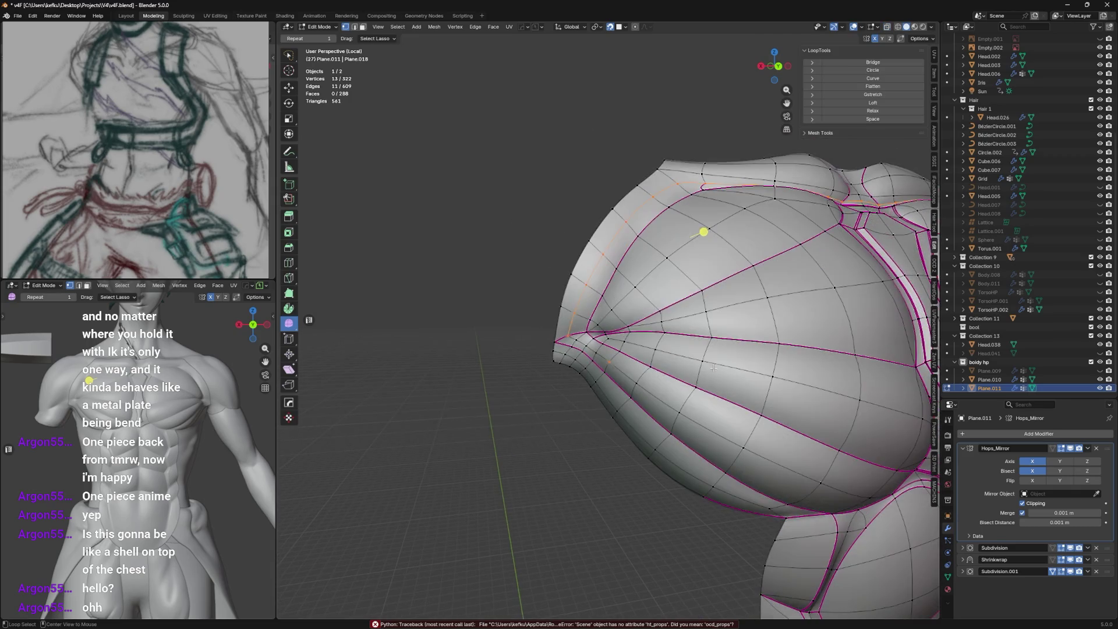
# Dissolve the stray side edges, try a vertex slide at the armpit point and undo it.
pyautogui.rightClick(618, 357)
pyautogui.click(594, 358)
pyautogui.scroll(3, 576, 332)
pyautogui.moveTo(577, 332); pyautogui.dragTo(553, 315, button='middle')
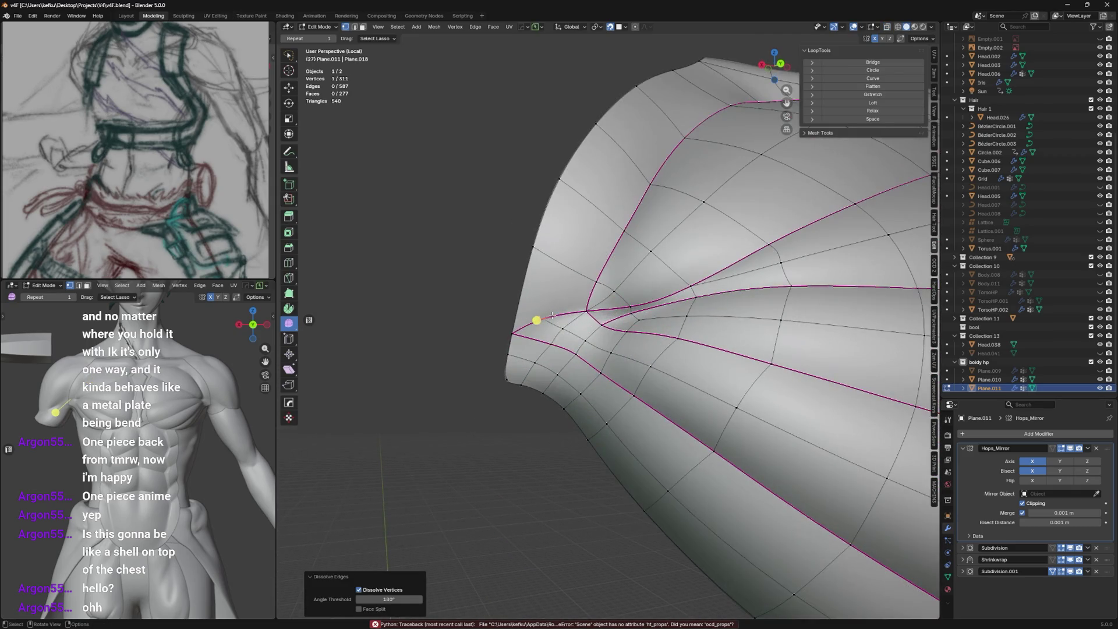
pyautogui.hotkey('shift', 'v')
pyautogui.click(547, 316)
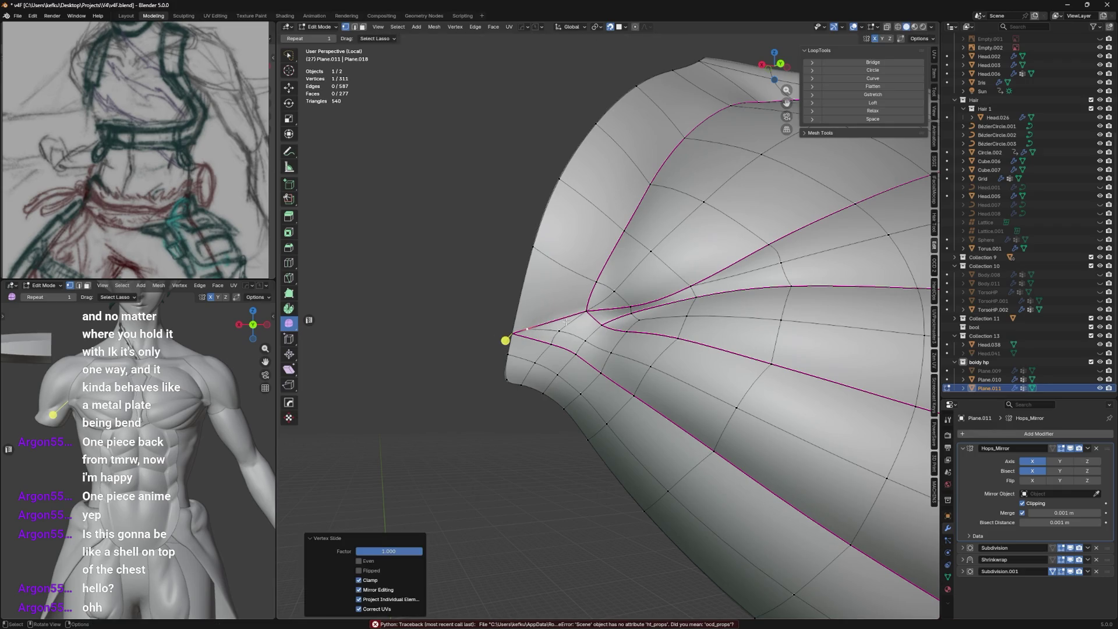
pyautogui.hotkey('ctrl', 'z')
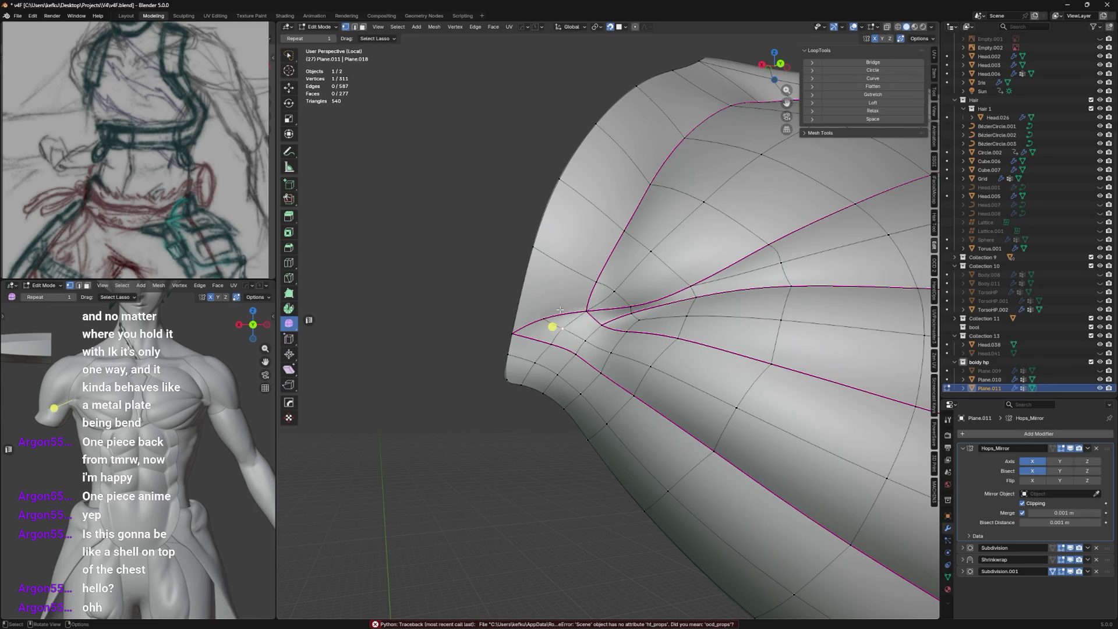
# Slide the side tip vertex along its edges until the loops meet at the point.
pyautogui.hotkey('shift', 'v')
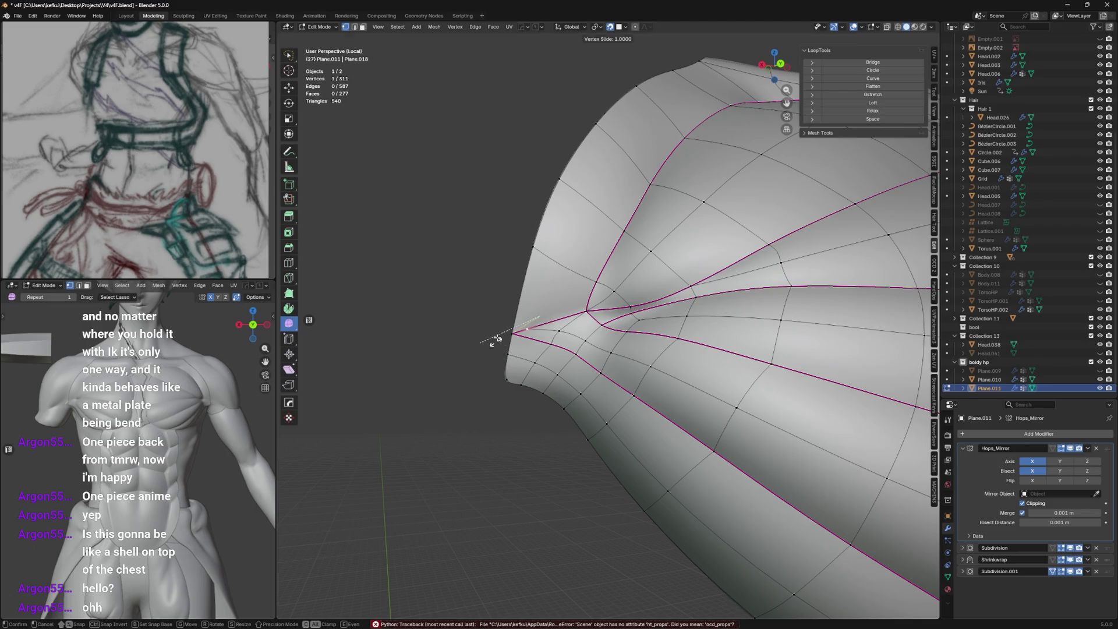
pyautogui.click(496, 339)
pyautogui.press('e')
pyautogui.click(468, 325)
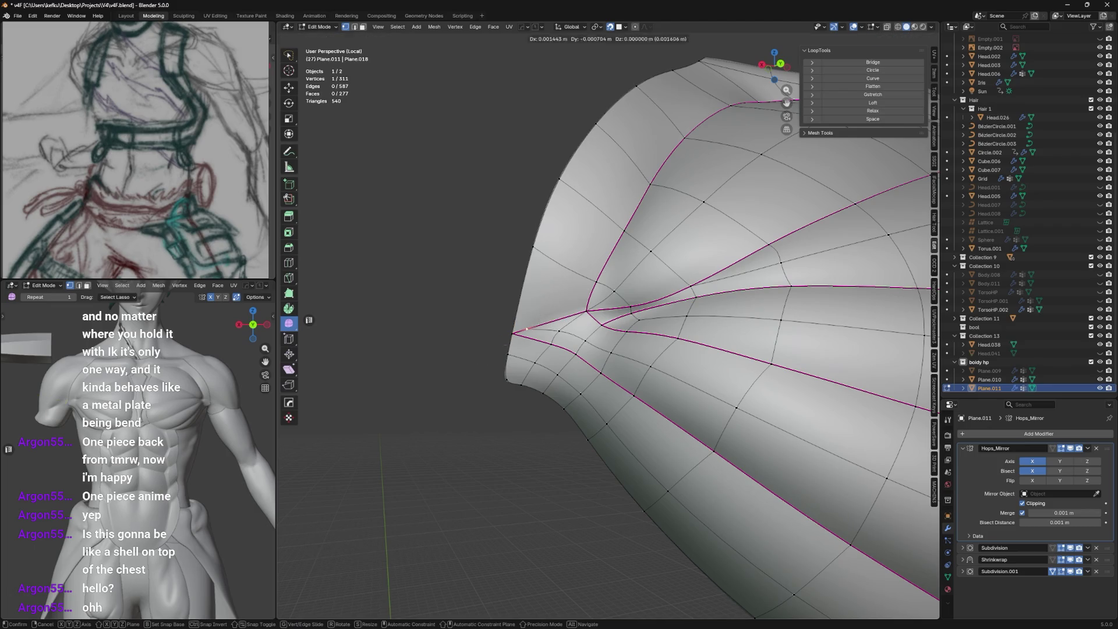
pyautogui.hotkey('shift', 'v')
pyautogui.click(490, 340)
pyautogui.hotkey('shift', 'v')
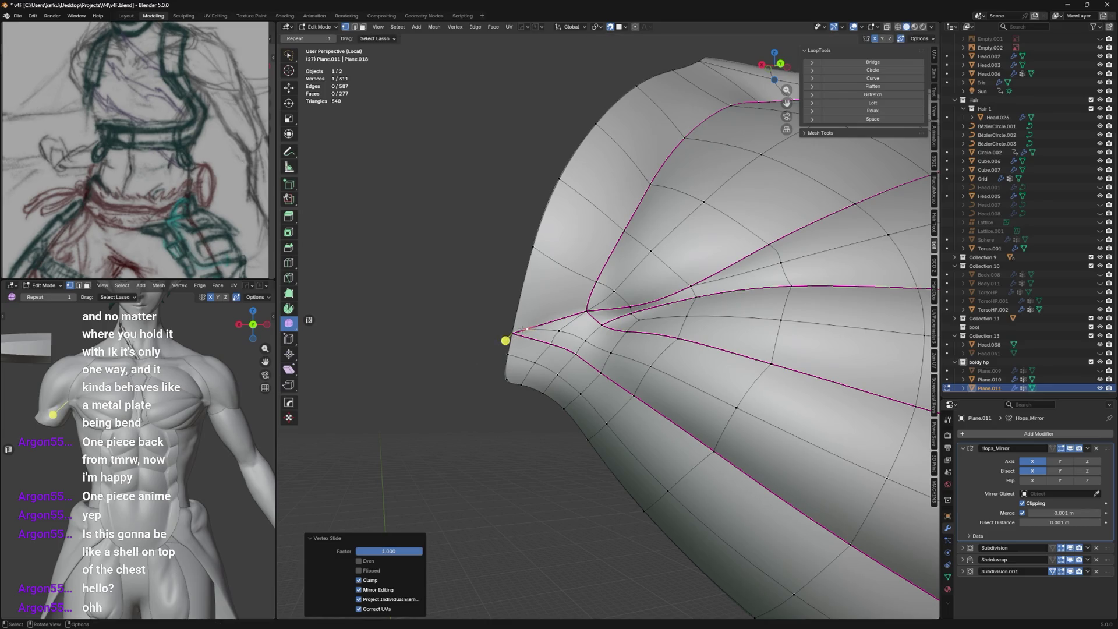
pyautogui.click(494, 344)
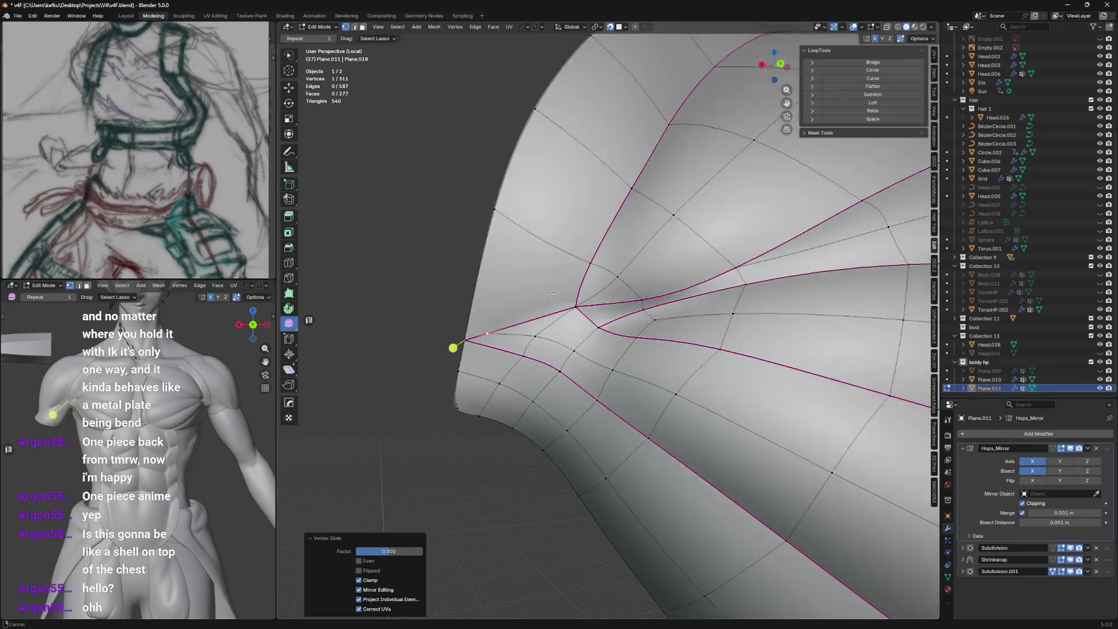
pyautogui.scroll(2, 470, 343)
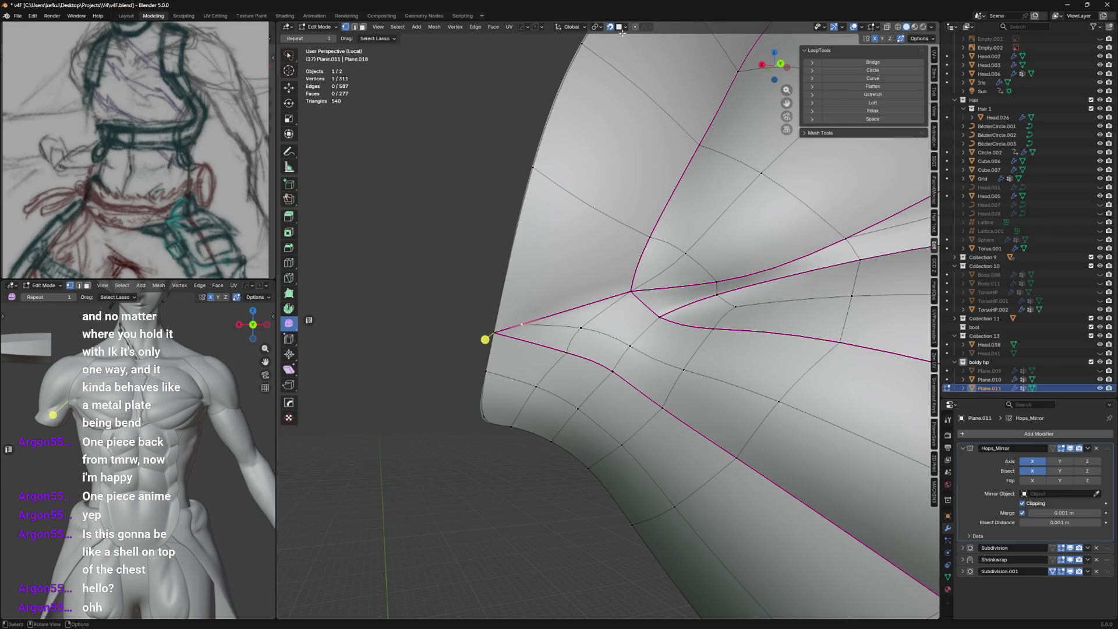
# Set snapping and nudge the side vertex into its final spot with small moves.
pyautogui.click(628, 26)
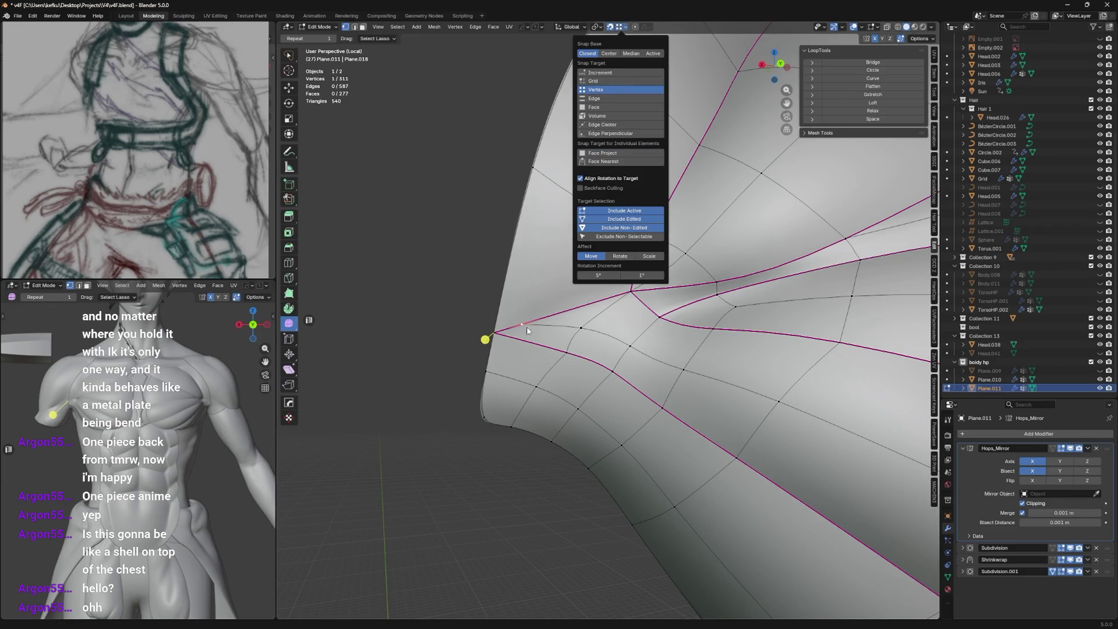
pyautogui.press('g')
pyautogui.click(483, 346)
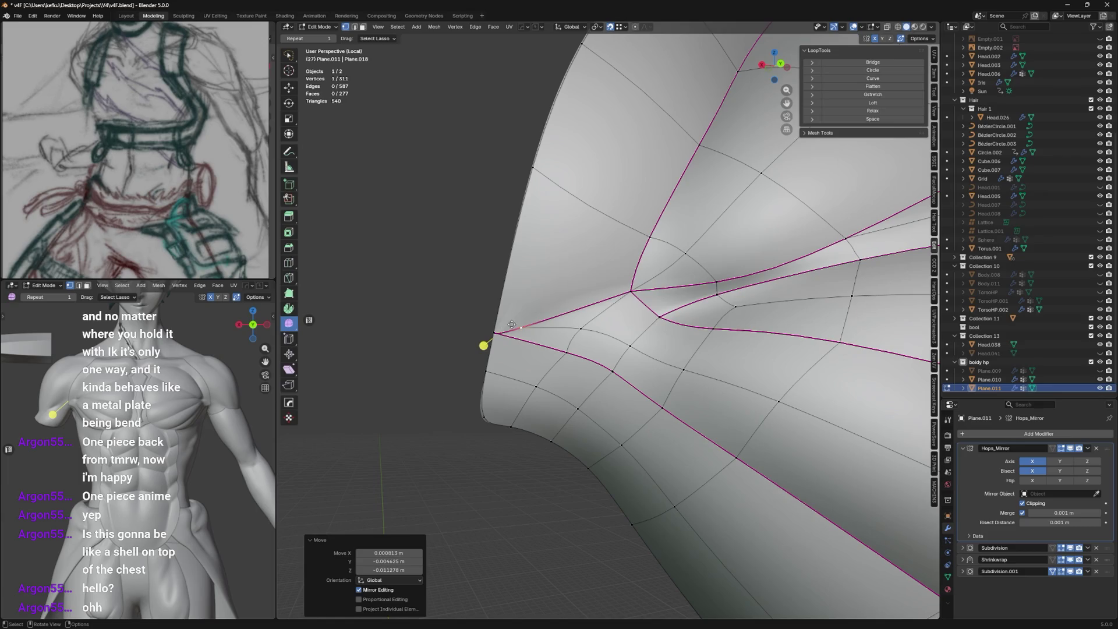
pyautogui.press('g')
pyautogui.click(441, 344)
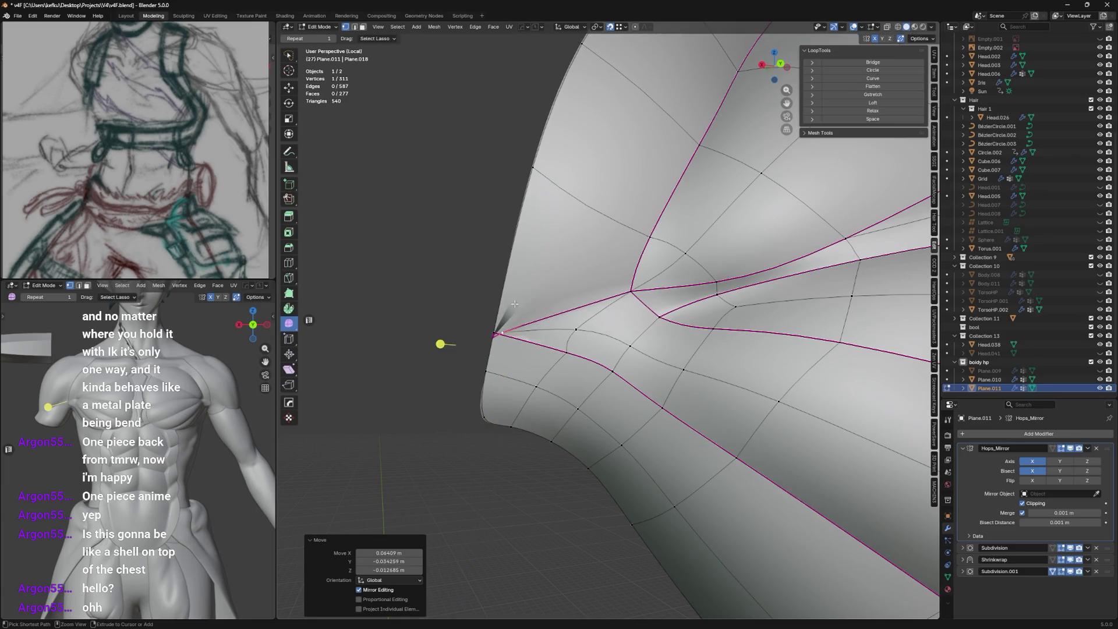
pyautogui.press('g')
pyautogui.click(441, 344)
pyautogui.moveTo(472, 350); pyautogui.dragTo(495, 352, button='middle')
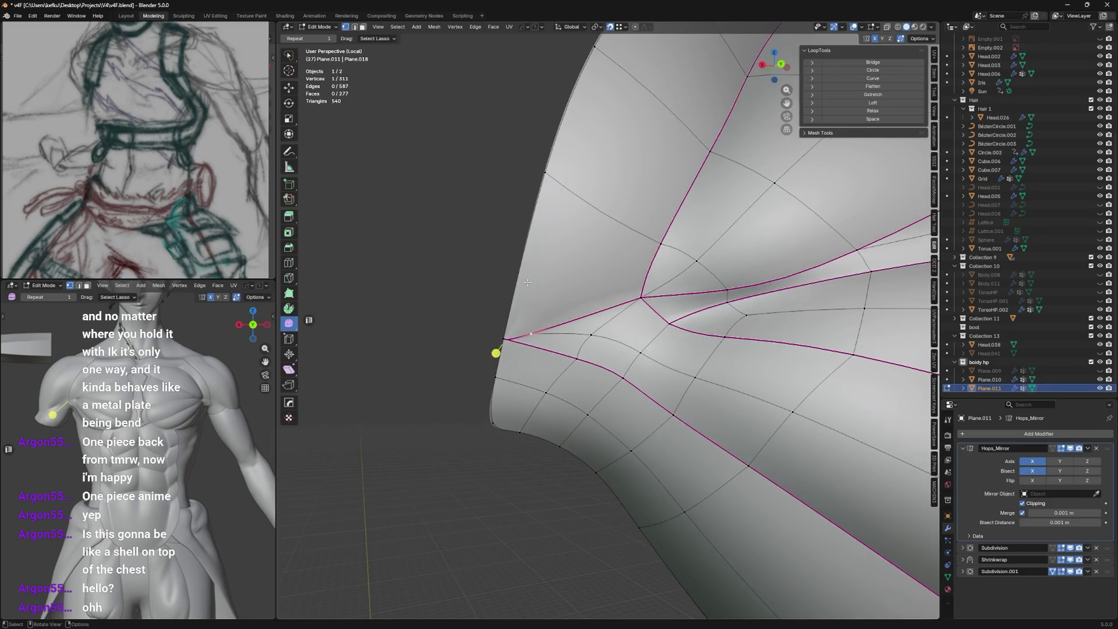
pyautogui.click(626, 28)
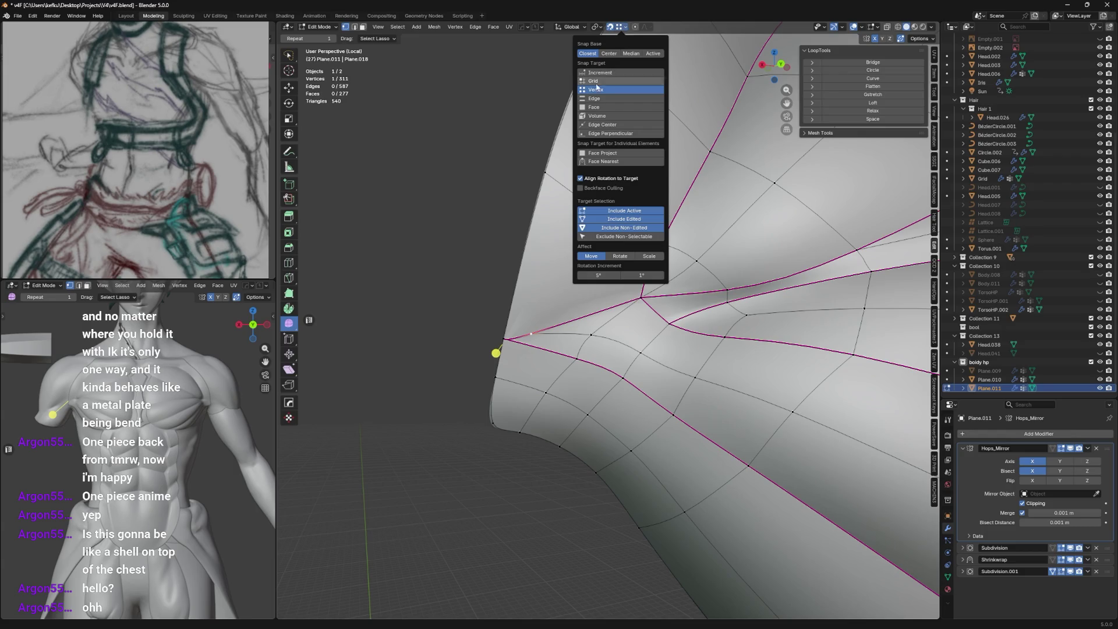
# Check the smoothed shell in Object Mode, then reposition the side edge tip vertex.
pyautogui.press('Tab')
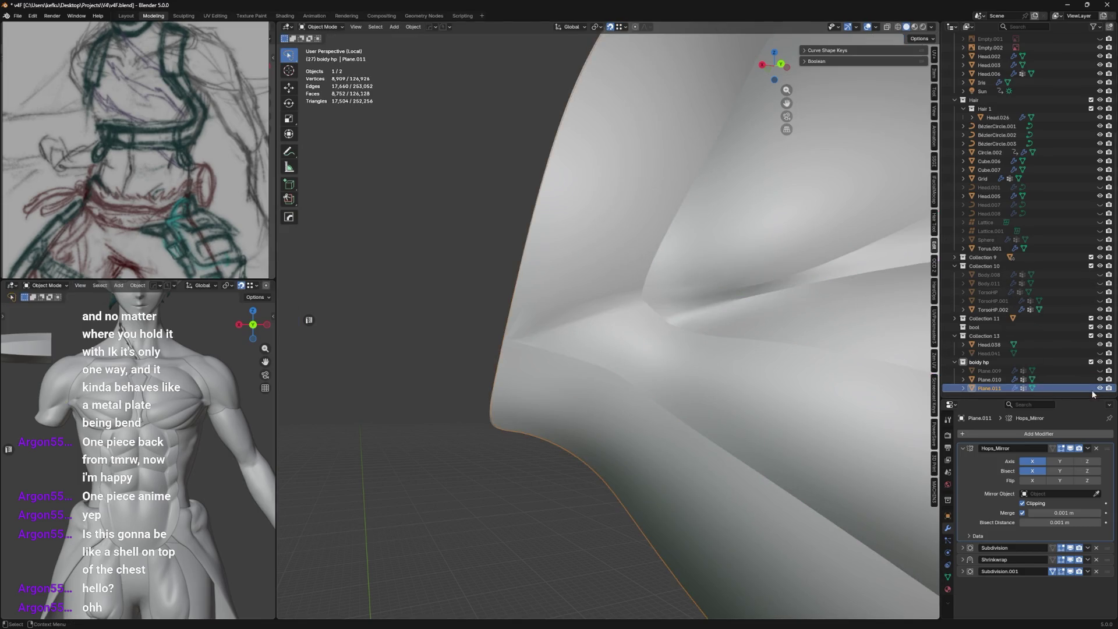
pyautogui.press('Tab')
pyautogui.click(533, 331)
pyautogui.press('g')
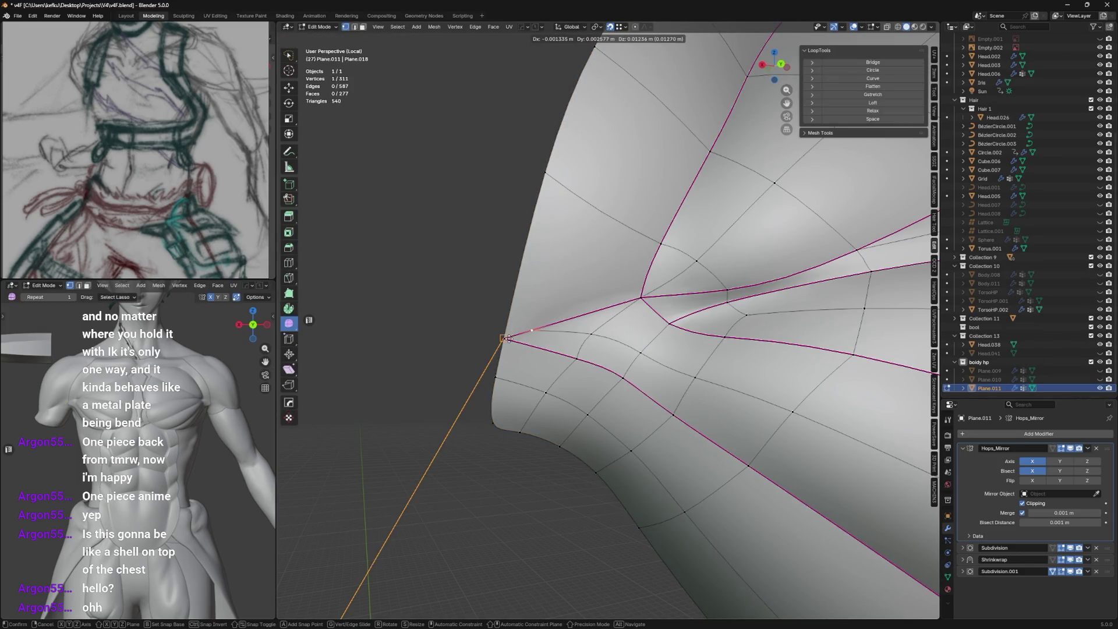
pyautogui.click(505, 337)
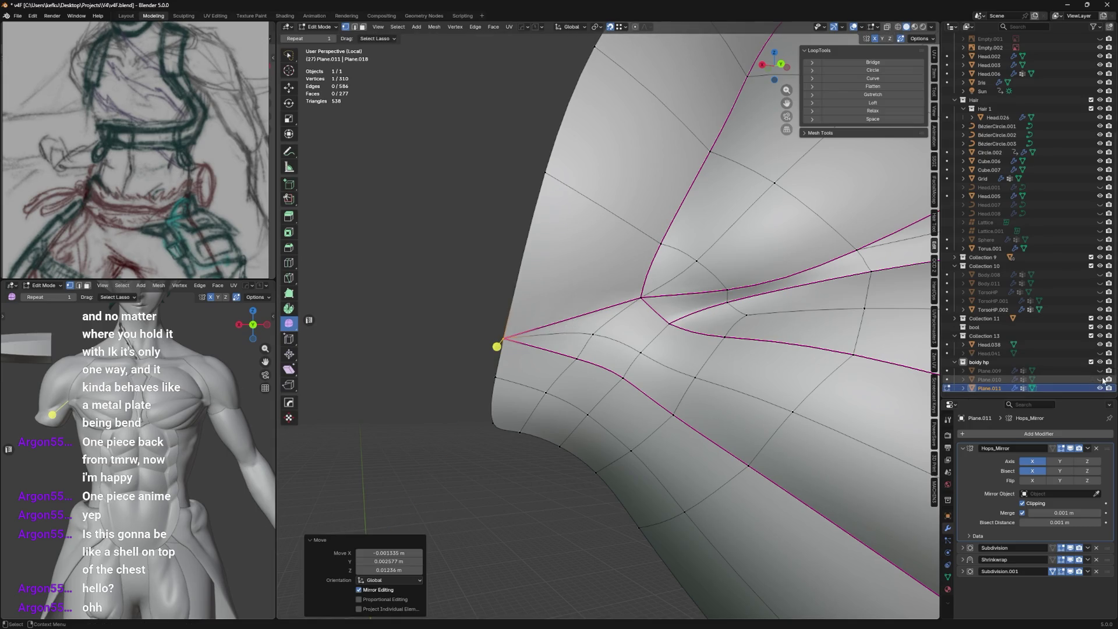
pyautogui.moveTo(627, 322)
pyautogui.mouseDown(button='middle')
pyautogui.moveTo(507, 307)
pyautogui.moveTo(594, 326)
pyautogui.mouseUp(button='middle')
# Recheck the smooth shell from the side, resume editing and select a pectoral loop vertex.
pyautogui.press('Tab')
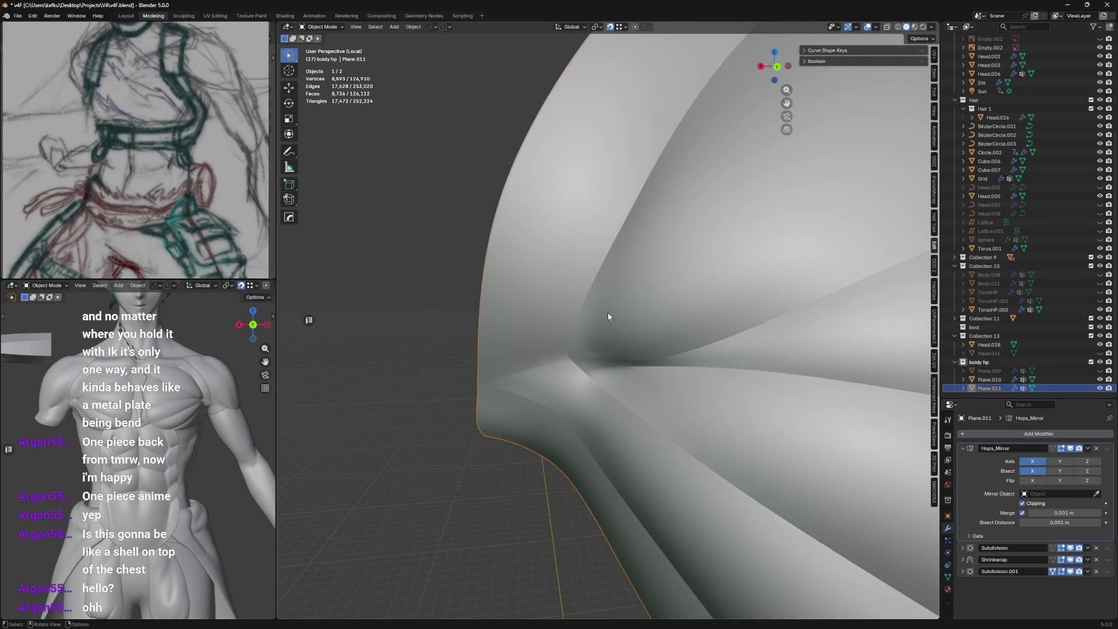
pyautogui.press('Tab')
pyautogui.moveTo(612, 311)
pyautogui.mouseDown(button='middle')
pyautogui.moveTo(656, 294)
pyautogui.moveTo(612, 349)
pyautogui.moveTo(568, 313)
pyautogui.mouseUp(button='middle')
pyautogui.press('Tab')
pyautogui.scroll(-4, 607, 333)
pyautogui.scroll(3, 568, 313)
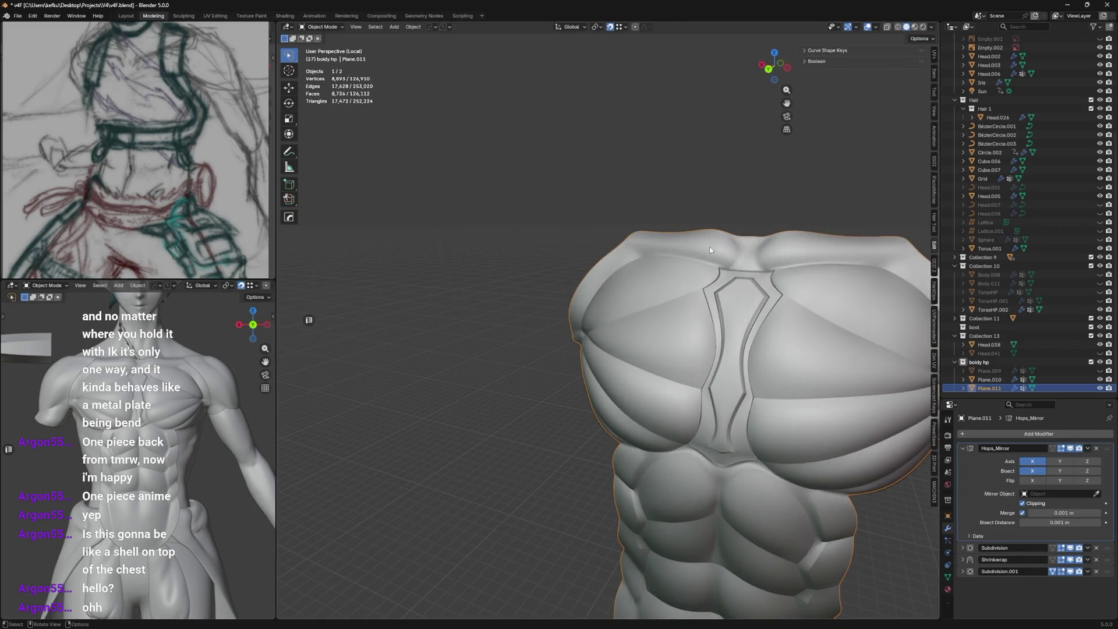
pyautogui.scroll(-3, 710, 251)
pyautogui.moveTo(604, 268)
pyautogui.mouseDown(button='middle')
pyautogui.moveTo(680, 240)
pyautogui.moveTo(582, 324)
pyautogui.moveTo(629, 301)
pyautogui.moveTo(611, 302)
pyautogui.mouseUp(button='middle')
pyautogui.scroll(3, 603, 297)
pyautogui.press('Tab')
pyautogui.scroll(3, 657, 292)
pyautogui.click(581, 301)
pyautogui.click(622, 27)
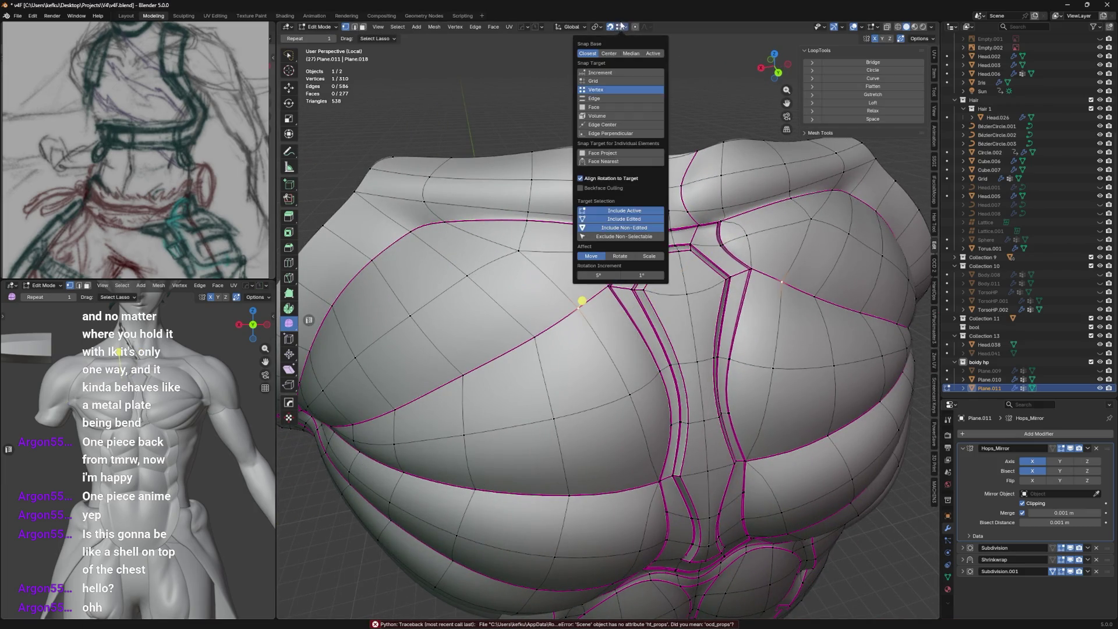
# Confirm surface snapping, slide a pectoral loop vertex along its edge and smooth it.
pyautogui.click(743, 210)
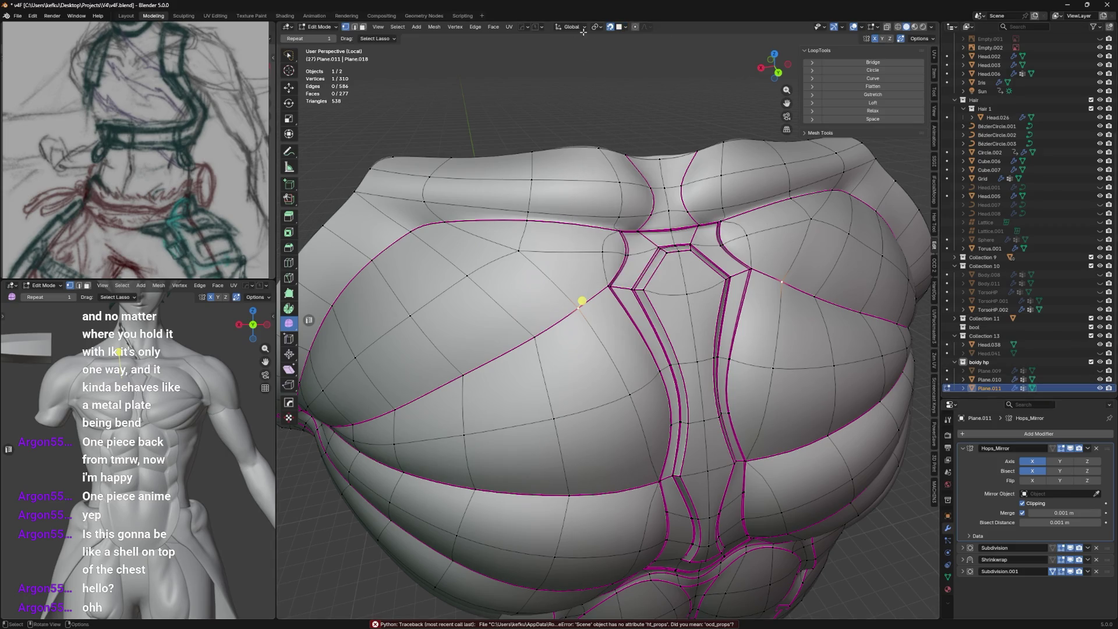
pyautogui.click(625, 28)
pyautogui.click(602, 153)
pyautogui.moveTo(611, 302); pyautogui.dragTo(594, 297, button='middle')
pyautogui.press('g')
pyautogui.click(567, 281)
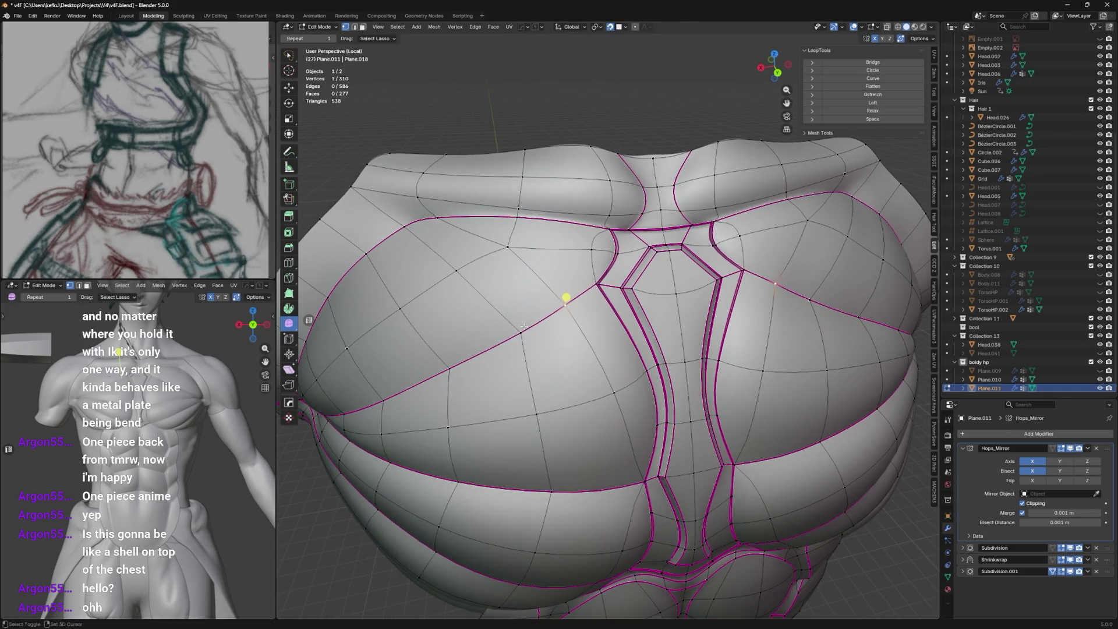
pyautogui.press('g')
pyautogui.press('g')
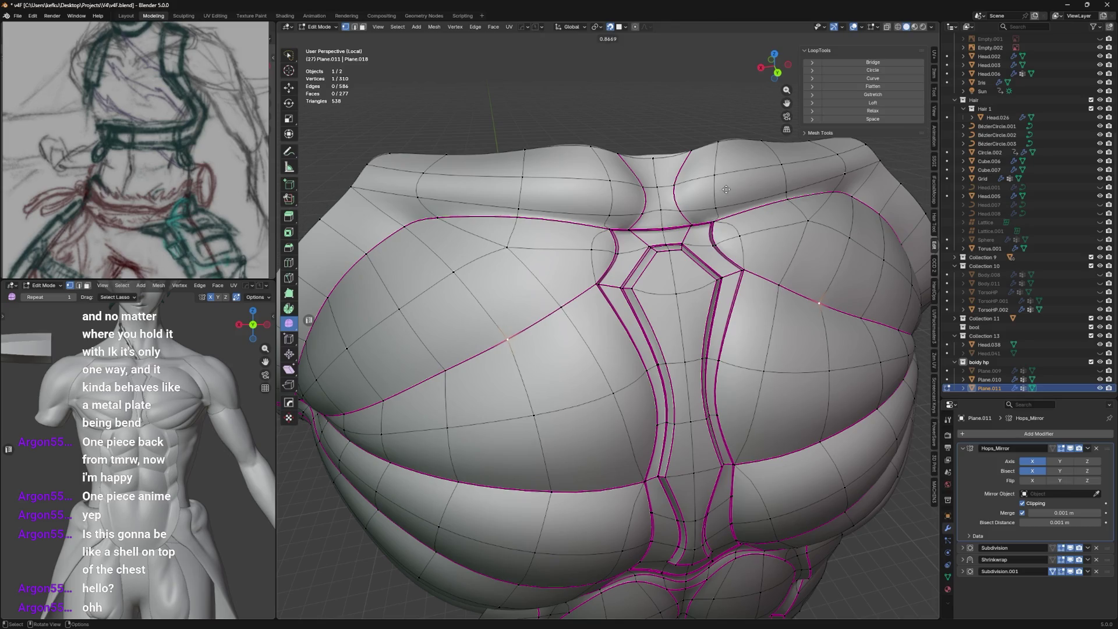
pyautogui.click(726, 191)
pyautogui.moveTo(725, 191); pyautogui.dragTo(665, 218, button='middle')
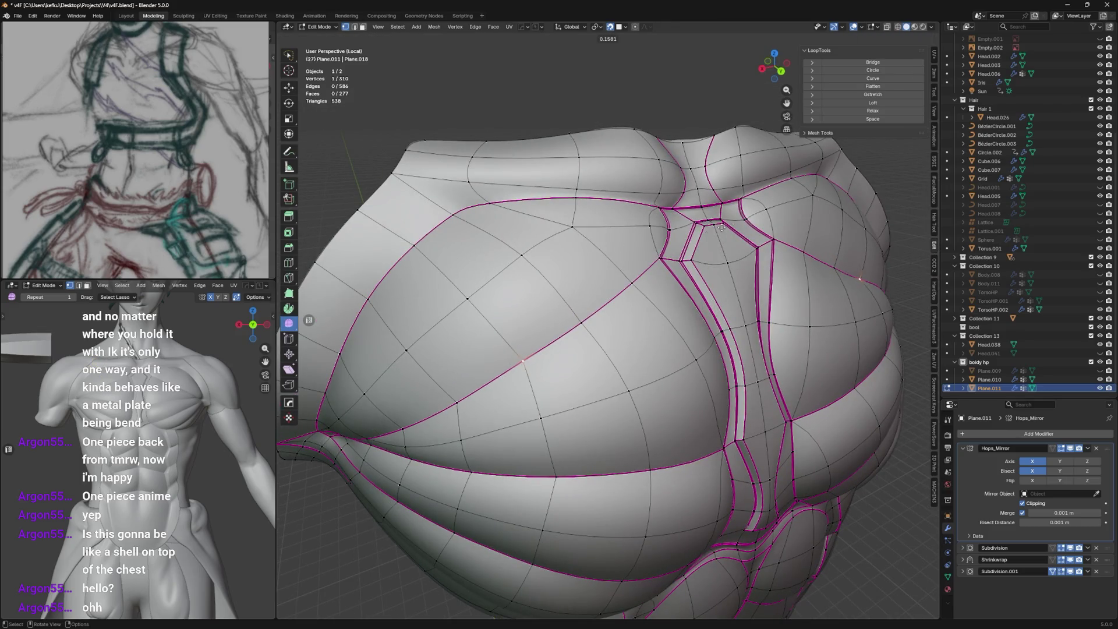
pyautogui.hotkey('ctrl', 'v')
# Adjust the pectoral vertex while orbiting and smooth the pectoral curve again.
pyautogui.moveTo(559, 349); pyautogui.dragTo(612, 314, button='middle')
pyautogui.press('g')
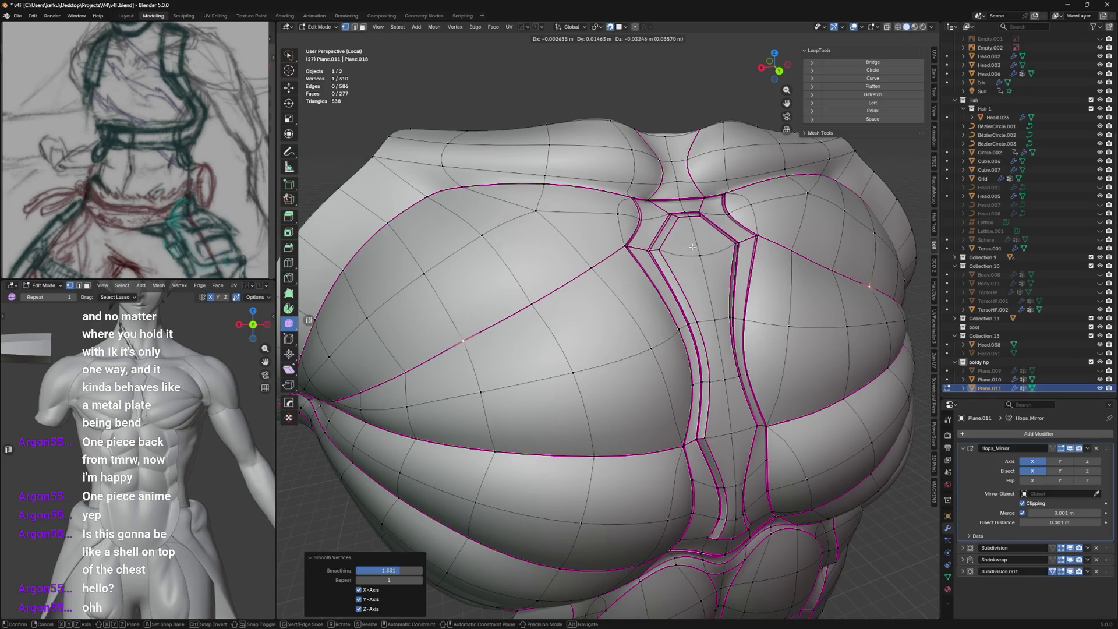
pyautogui.moveTo(693, 248); pyautogui.dragTo(634, 251, button='middle')
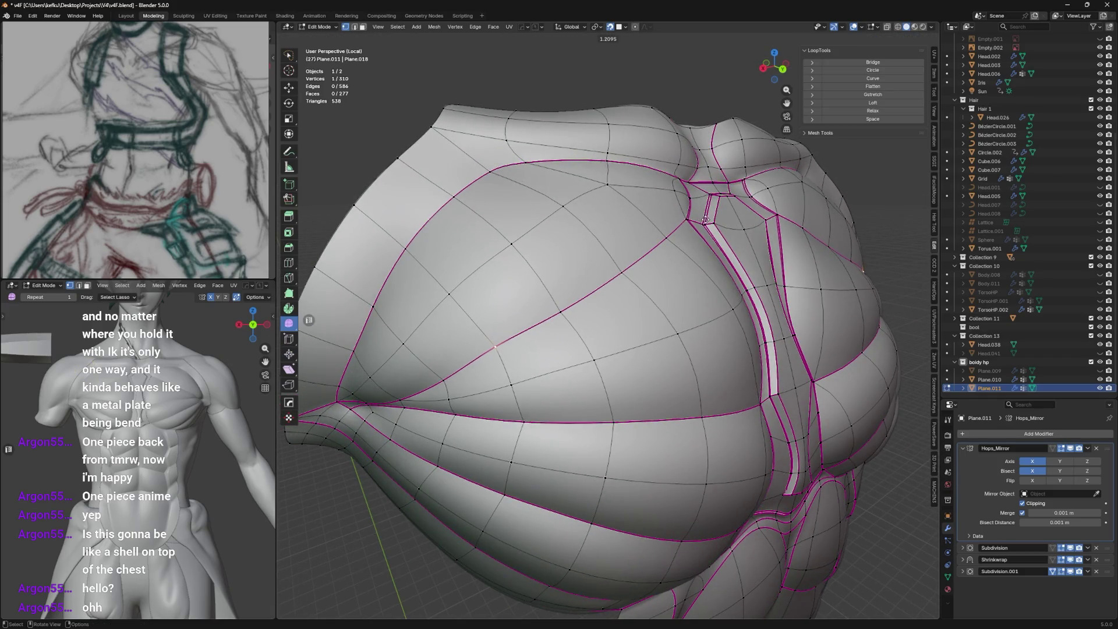
pyautogui.moveTo(634, 269); pyautogui.dragTo(574, 324, button='middle')
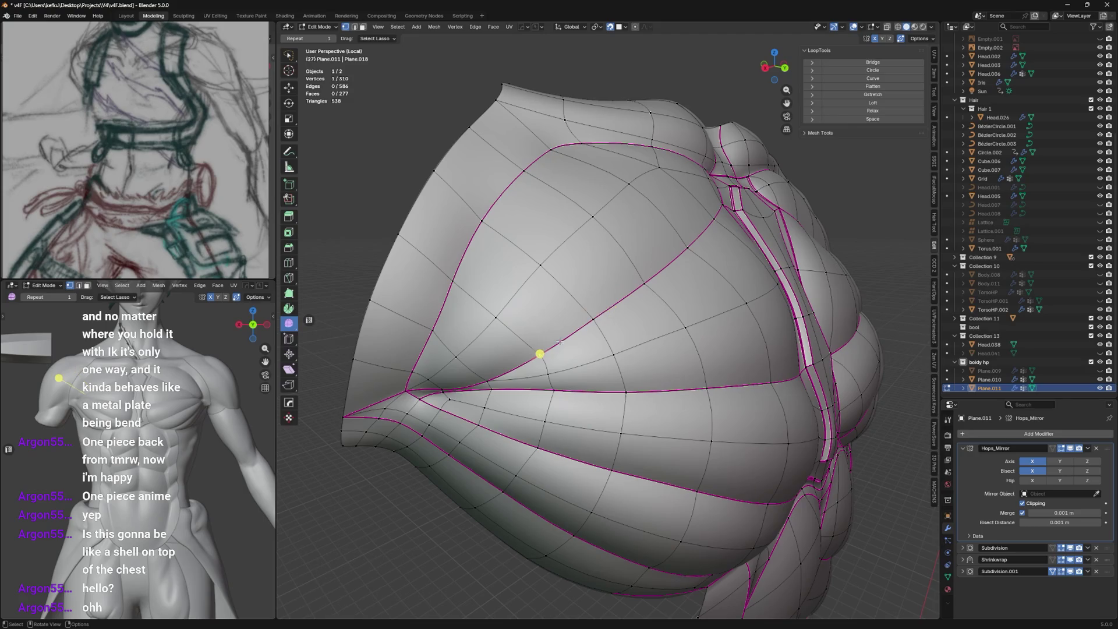
pyautogui.click(639, 280)
pyautogui.moveTo(638, 279); pyautogui.dragTo(597, 326, button='middle')
pyautogui.hotkey('shift', 'r')
# Move and nudge further pectoral loop vertices into place and smooth them into the loop.
pyautogui.keyDown('shift'); pyautogui.click(501, 371); pyautogui.keyUp('shift')
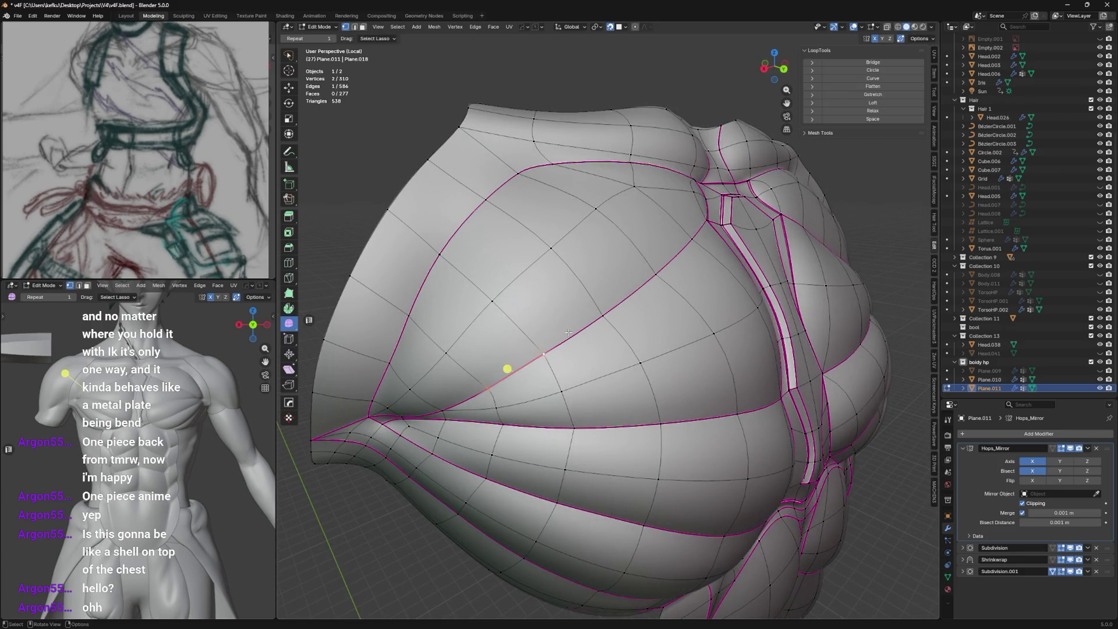
pyautogui.press('g')
pyautogui.click(506, 373)
pyautogui.click(539, 350)
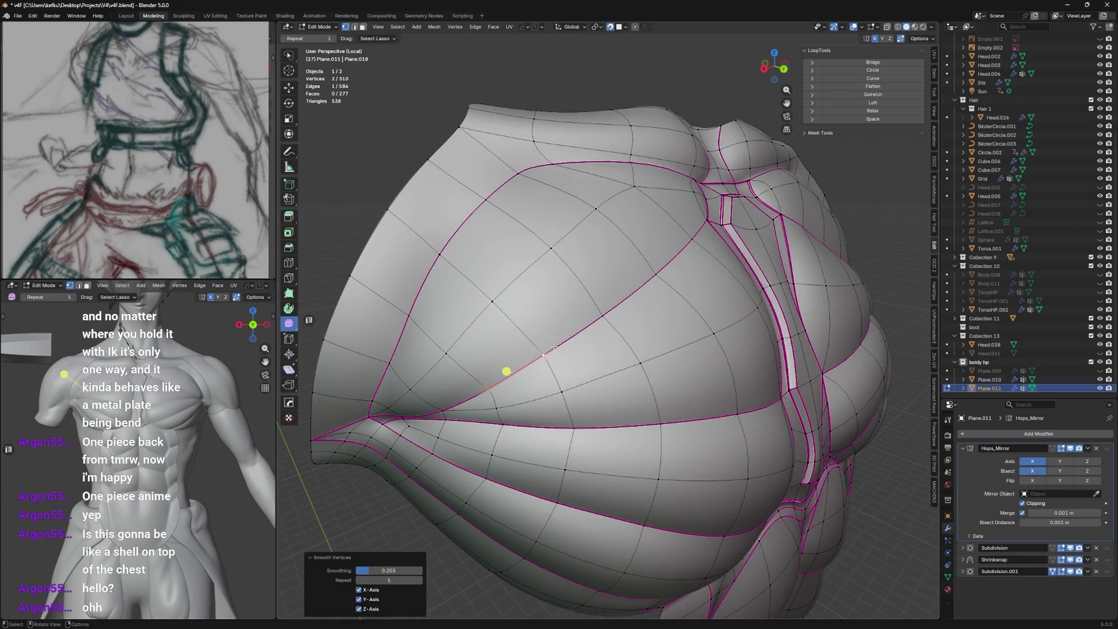
pyautogui.press('g')
pyautogui.click(541, 349)
pyautogui.moveTo(559, 341); pyautogui.dragTo(626, 296, button='middle')
pyautogui.press('g')
pyautogui.click(599, 316)
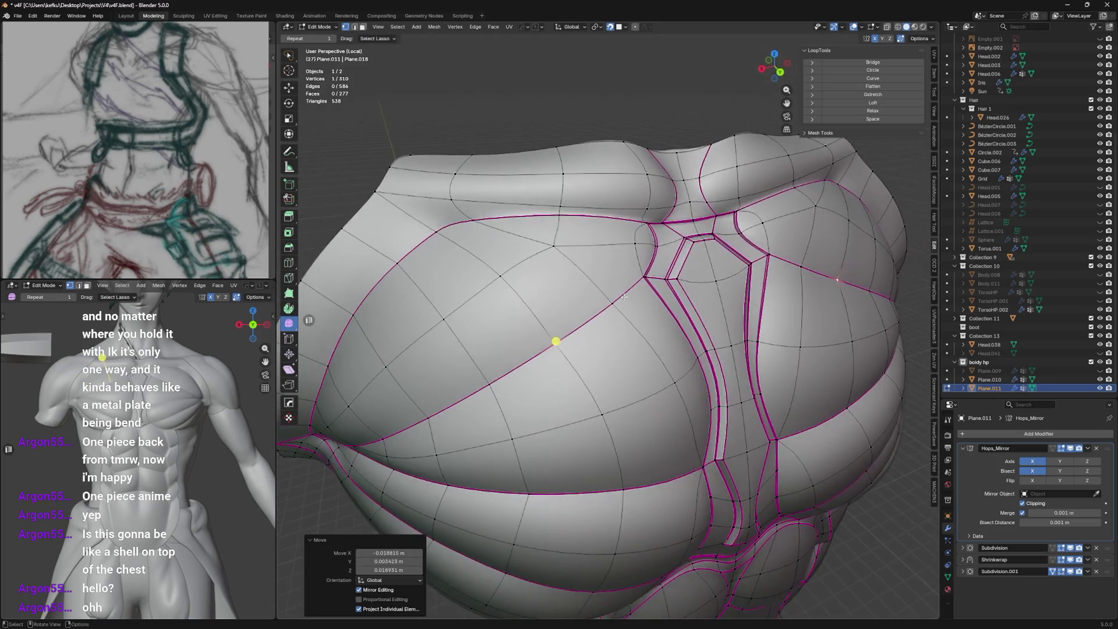
pyautogui.hotkey('ctrl', 'v')
# Save the file and view the smoothed shell over the torso in Object Mode.
pyautogui.moveTo(534, 271); pyautogui.dragTo(605, 307, button='middle')
pyautogui.hotkey('ctrl', 's')
pyautogui.scroll(-3, 525, 289)
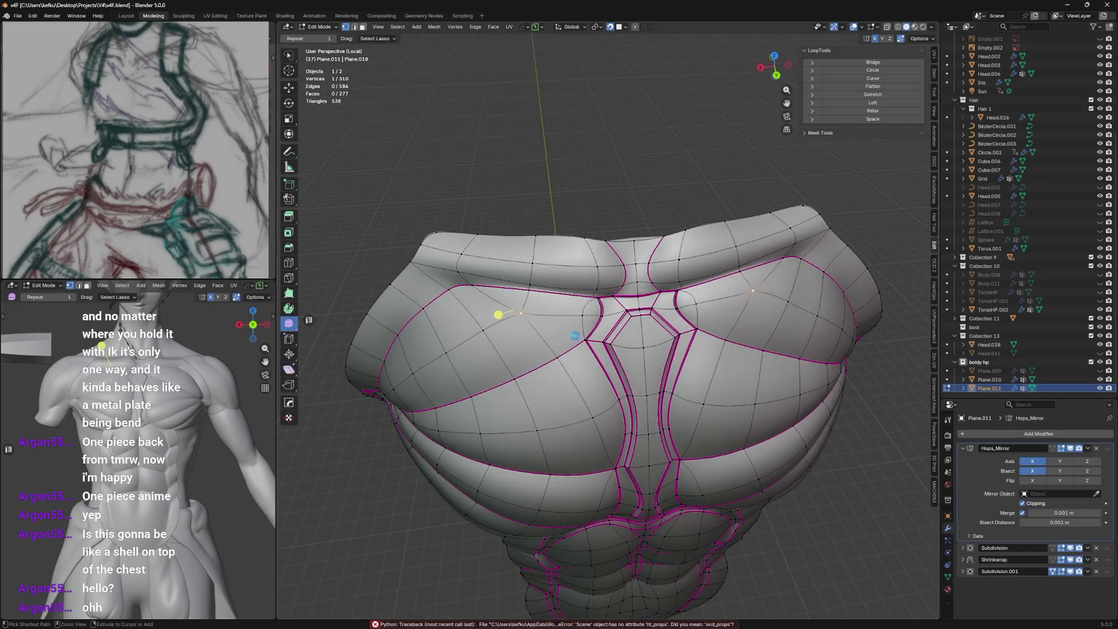
pyautogui.moveTo(524, 289)
pyautogui.mouseDown(button='middle')
pyautogui.moveTo(613, 310)
pyautogui.moveTo(577, 323)
pyautogui.moveTo(625, 336)
pyautogui.moveTo(609, 304)
pyautogui.moveTo(691, 306)
pyautogui.moveTo(818, 346)
pyautogui.mouseUp(button='middle')
pyautogui.press('Tab')
pyautogui.scroll(-3, 613, 310)
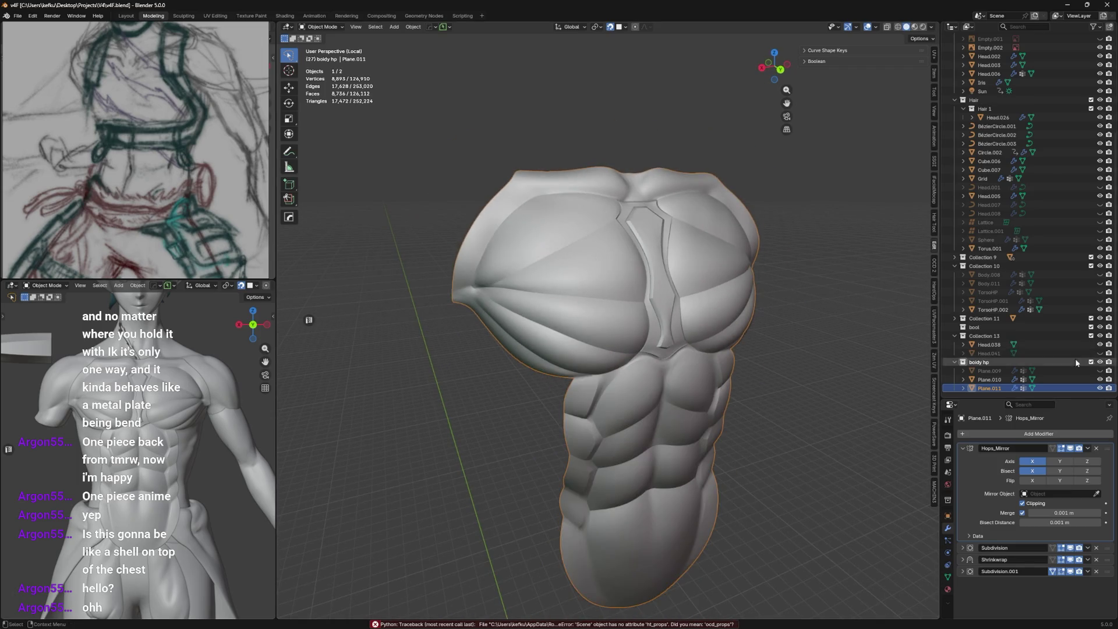
# Delete Plane.009 and duplicate the chest shell in place as its replacement.
pyautogui.click(1103, 374)
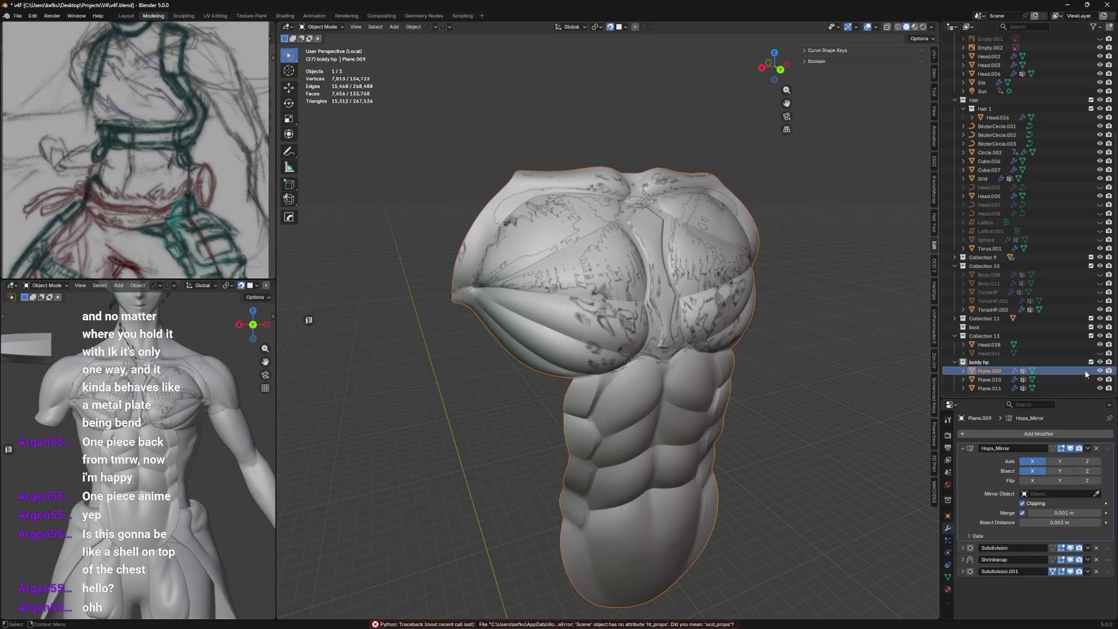
pyautogui.press('x')
pyautogui.hotkey('shift', 'd')
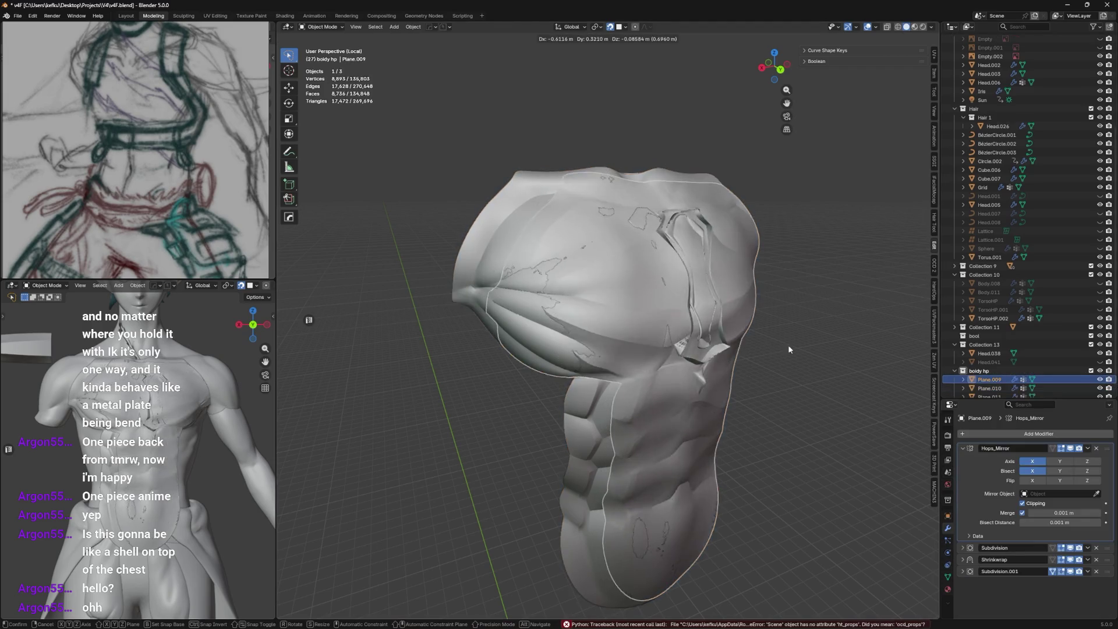
pyautogui.press('Escape')
# Check Plane.010 and Plane.011 individually, then enter Edit Mode on the Plane.011 shell.
pyautogui.click(1101, 385)
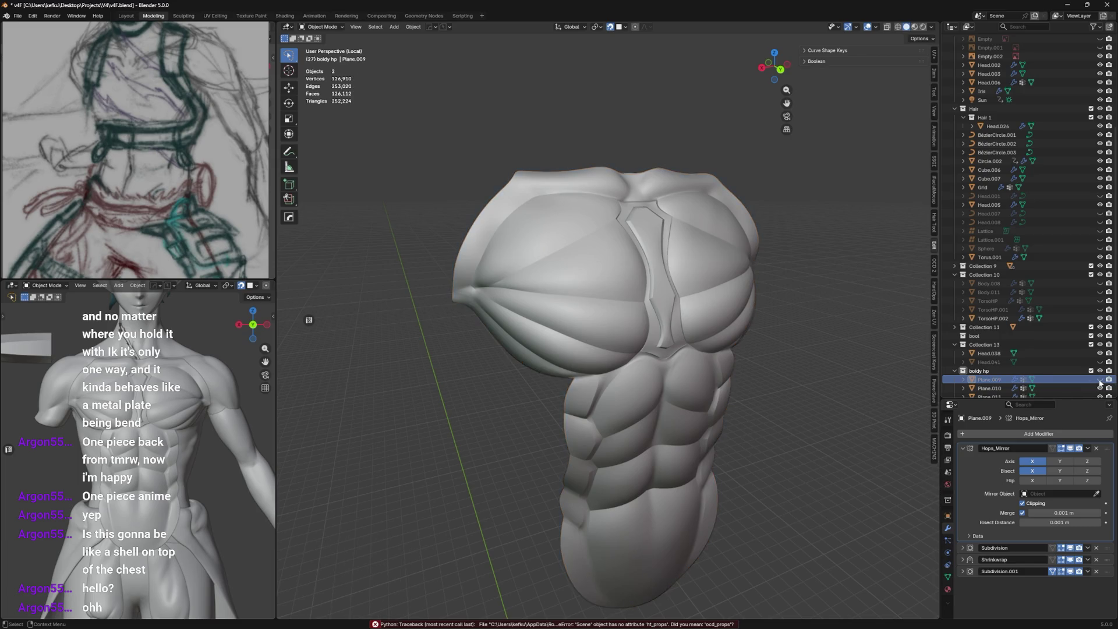
pyautogui.click(1081, 396)
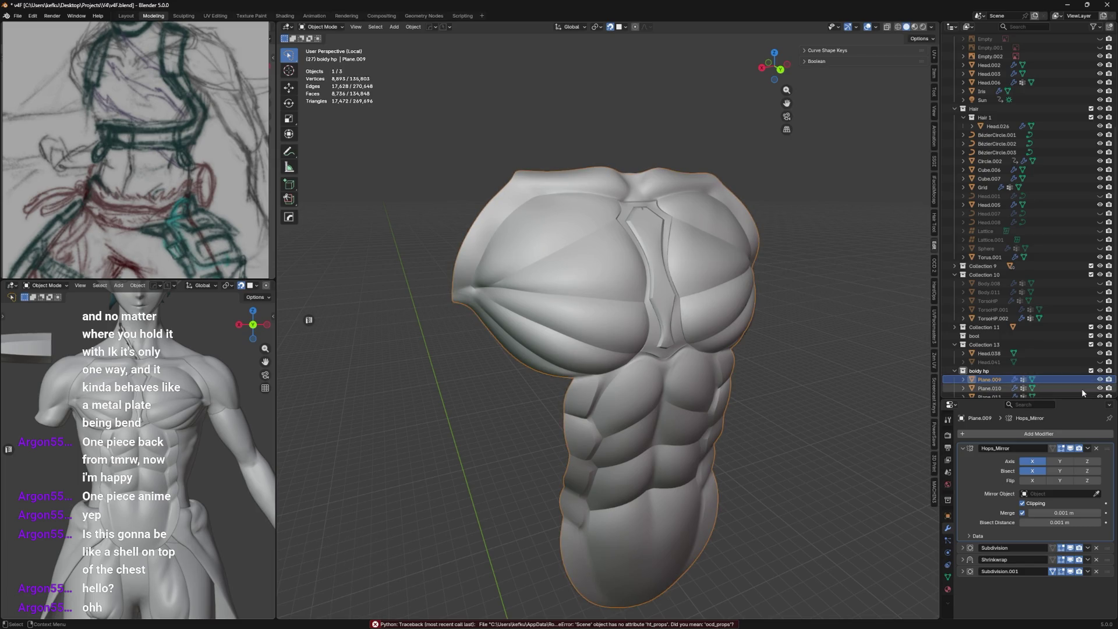
pyautogui.scroll(-1, 1081, 392)
pyautogui.click(1073, 379)
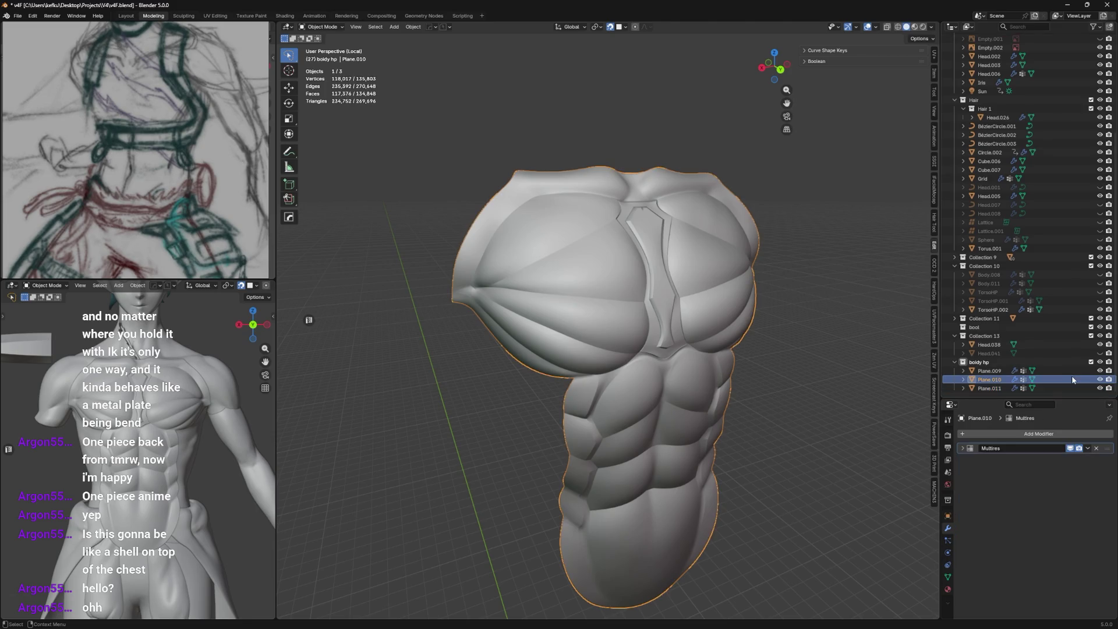
pyautogui.click(1074, 387)
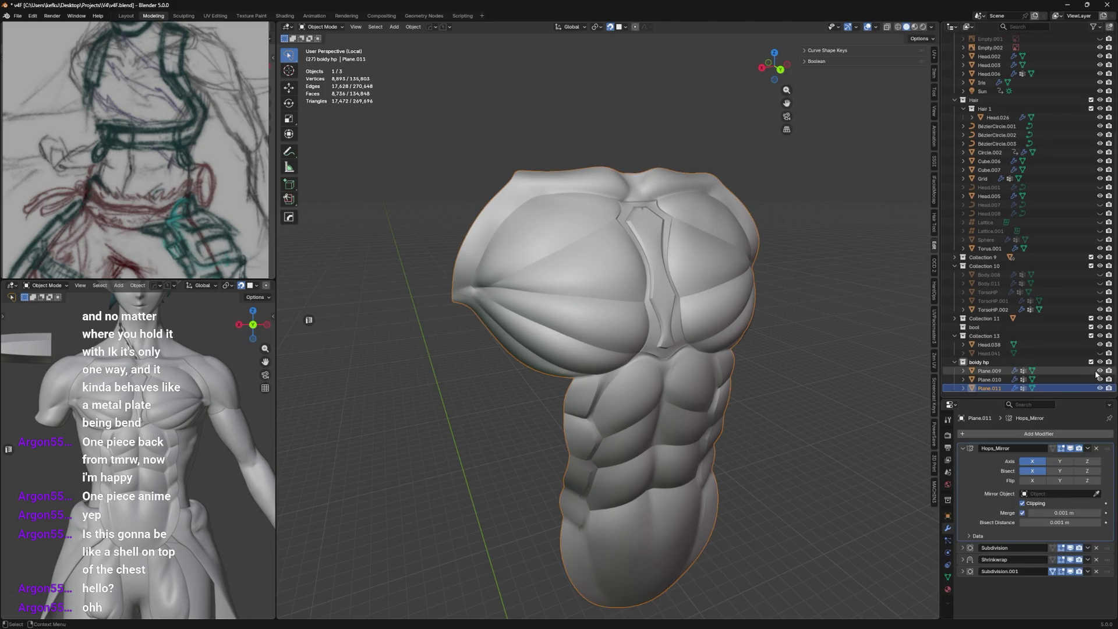
pyautogui.scroll(3, 706, 297)
pyautogui.press('Tab')
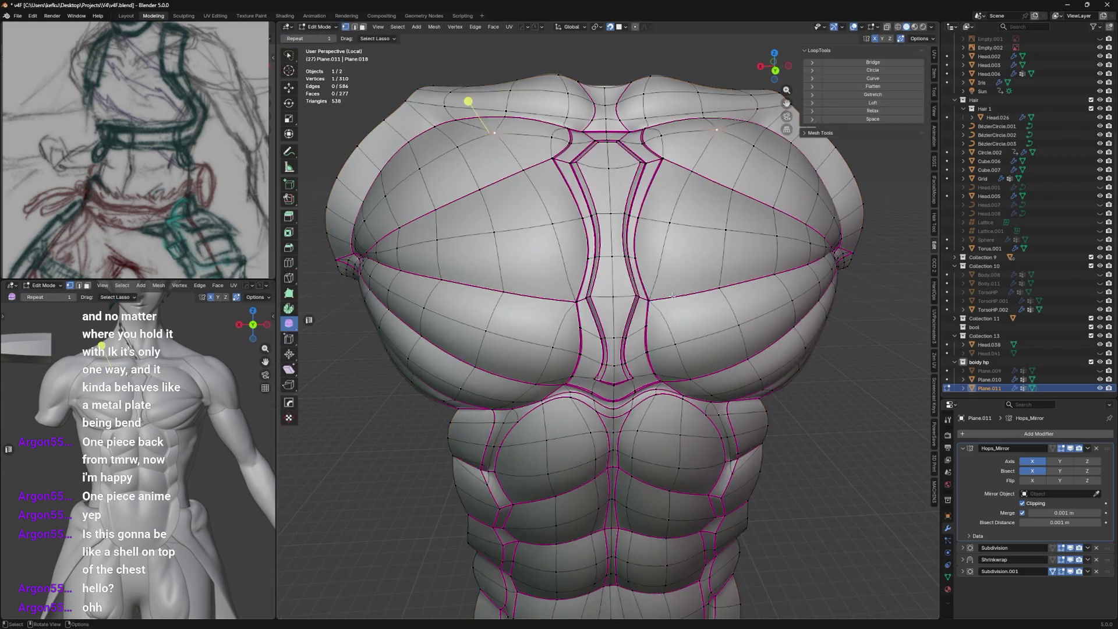
# Slide a lower pectoral vertex along its loop, then inspect the smoothed chest in Object Mode.
pyautogui.moveTo(705, 297); pyautogui.dragTo(629, 303, button='middle')
pyautogui.click(556, 301)
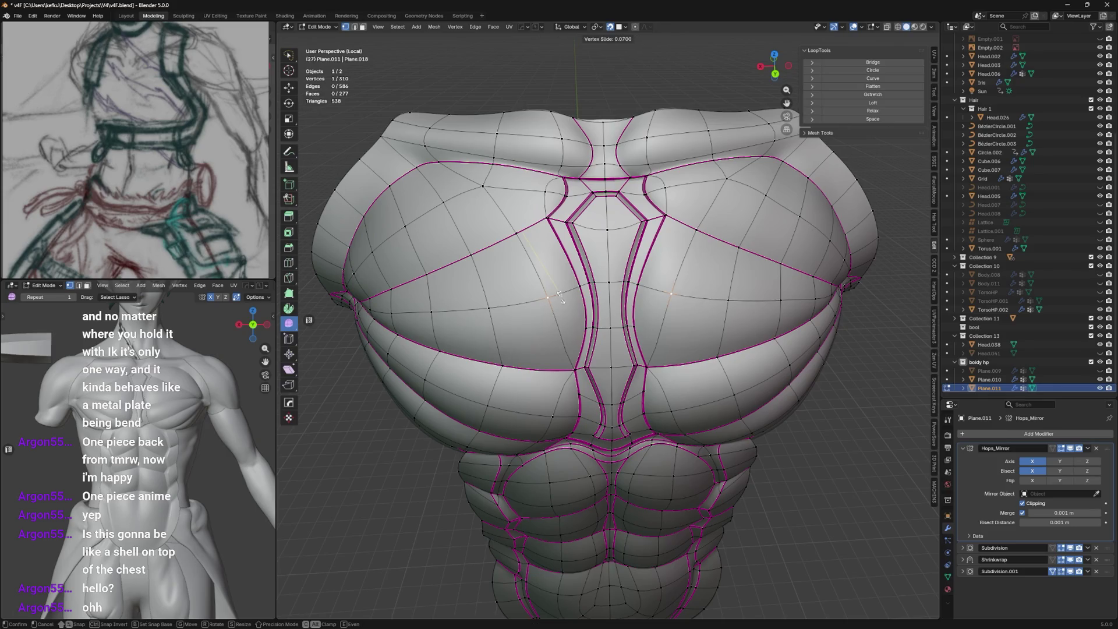
pyautogui.press('g')
pyautogui.click(500, 303)
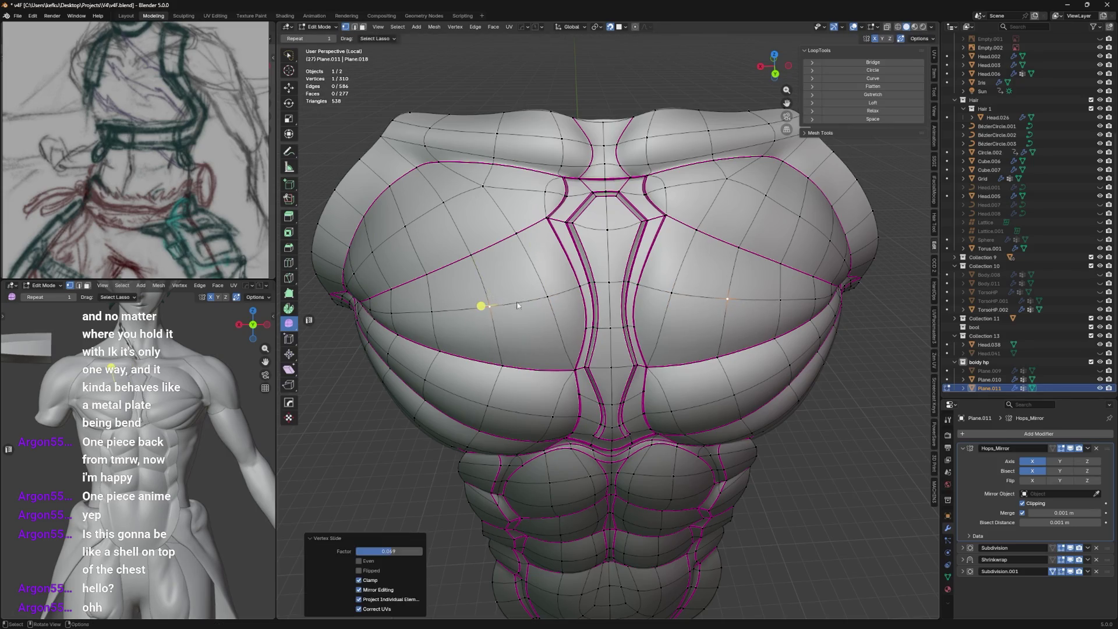
pyautogui.press('Tab')
pyautogui.moveTo(559, 297)
pyautogui.mouseDown(button='middle')
pyautogui.moveTo(520, 257)
pyautogui.moveTo(559, 262)
pyautogui.moveTo(596, 228)
pyautogui.moveTo(507, 270)
pyautogui.mouseUp(button='middle')
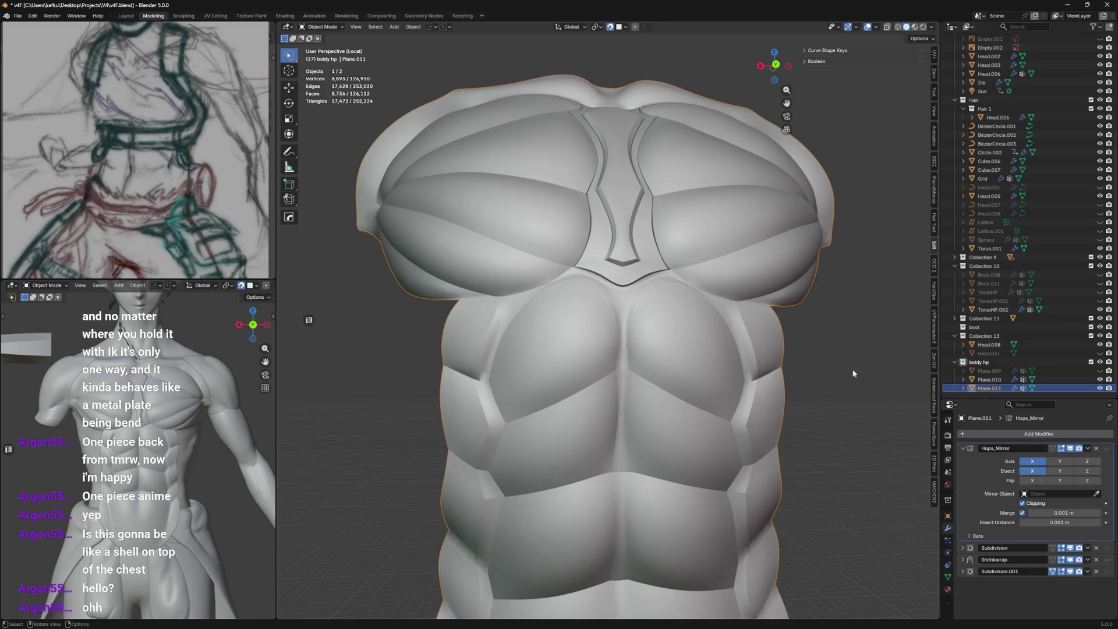
# Orbit around the chest shell to inspect it, then enter Edit Mode on it.
pyautogui.moveTo(754, 333)
pyautogui.mouseDown(button='middle')
pyautogui.moveTo(768, 343)
pyautogui.moveTo(723, 393)
pyautogui.moveTo(777, 378)
pyautogui.moveTo(760, 382)
pyautogui.mouseUp(button='middle')
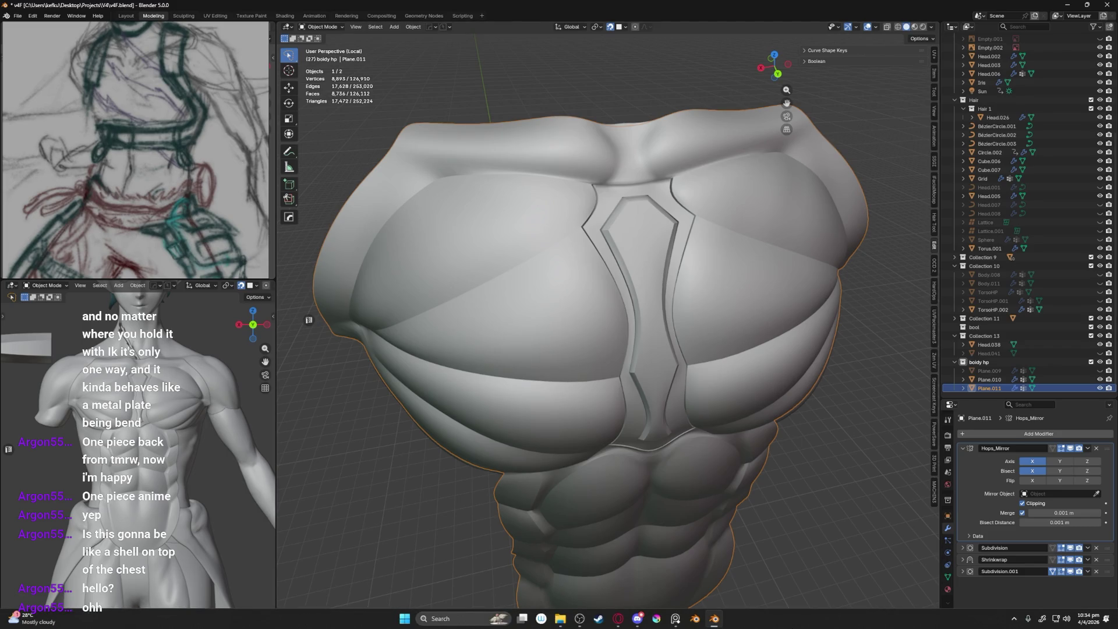
pyautogui.moveTo(751, 402)
pyautogui.mouseDown(button='middle')
pyautogui.moveTo(752, 392)
pyautogui.moveTo(746, 430)
pyautogui.moveTo(751, 315)
pyautogui.moveTo(725, 363)
pyautogui.mouseUp(button='middle')
pyautogui.press('Tab')
pyautogui.press('Tab')
pyautogui.press('Tab')
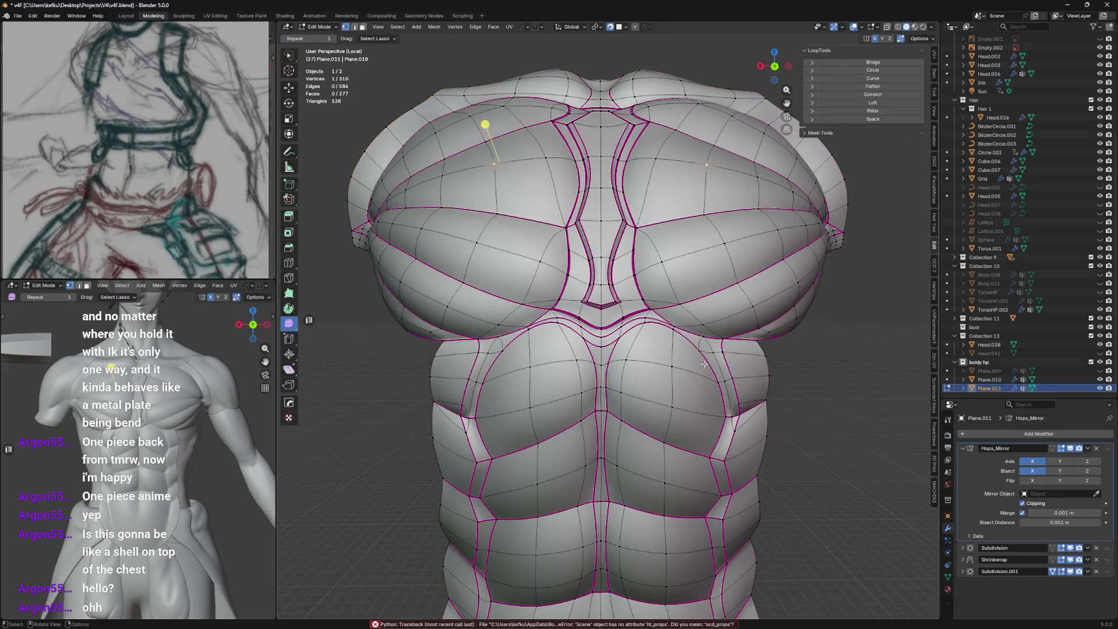
pyautogui.scroll(2, 632, 346)
pyautogui.scroll(2, 632, 347)
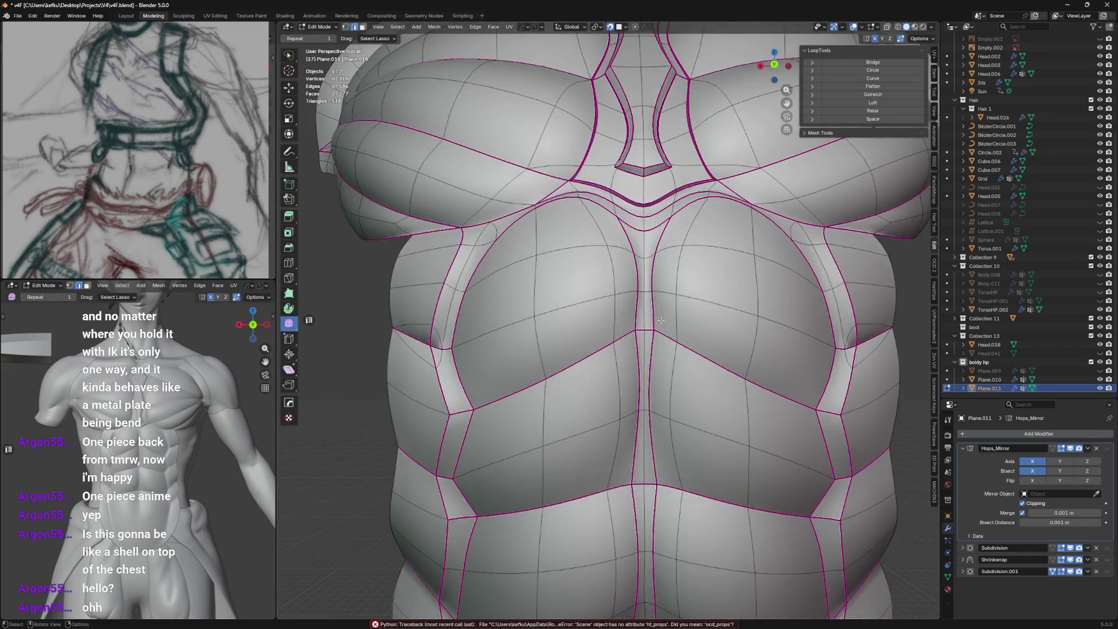
pyautogui.scroll(3, 646, 262)
# Save the file and select the edge loop under the pectoral for refinement.
pyautogui.keyDown('alt'); pyautogui.click(651, 242); pyautogui.keyUp('alt')
pyautogui.moveTo(653, 262)
pyautogui.mouseDown(button='middle')
pyautogui.moveTo(654, 251)
pyautogui.moveTo(649, 269)
pyautogui.mouseUp(button='middle')
pyautogui.hotkey('ctrl', 's')
pyautogui.scroll(2, 648, 269)
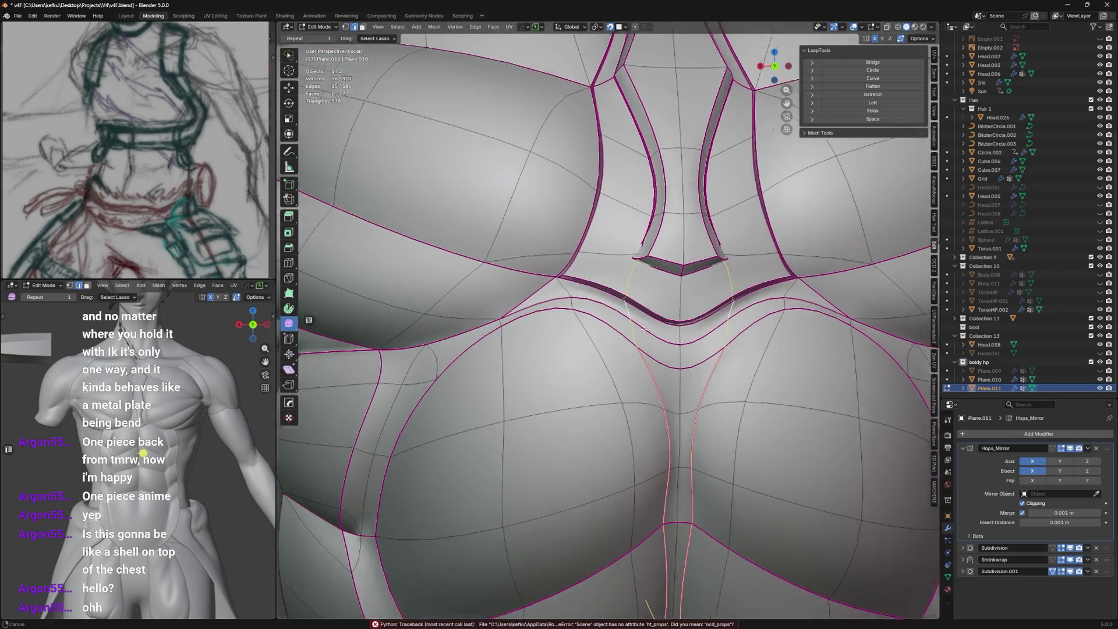
pyautogui.scroll(-3, 641, 310)
pyautogui.keyDown('alt'); pyautogui.click(603, 313); pyautogui.keyUp('alt')
pyautogui.moveTo(603, 313); pyautogui.dragTo(624, 290, button='middle')
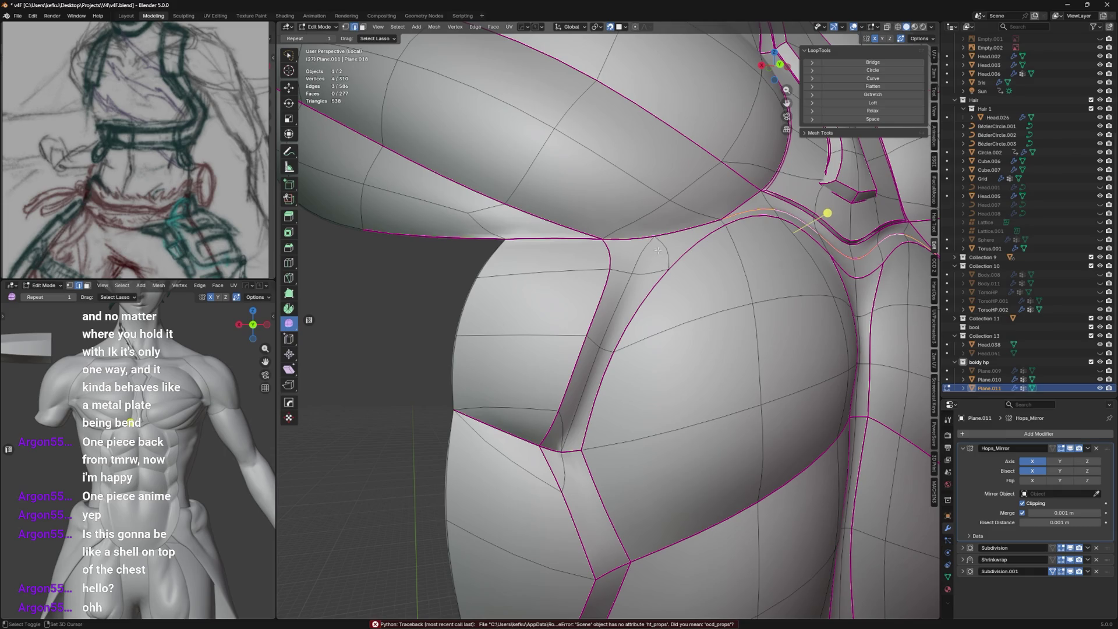
pyautogui.moveTo(641, 274); pyautogui.dragTo(659, 235, button='middle')
pyautogui.keyDown('alt'); pyautogui.click(644, 284); pyautogui.keyUp('alt')
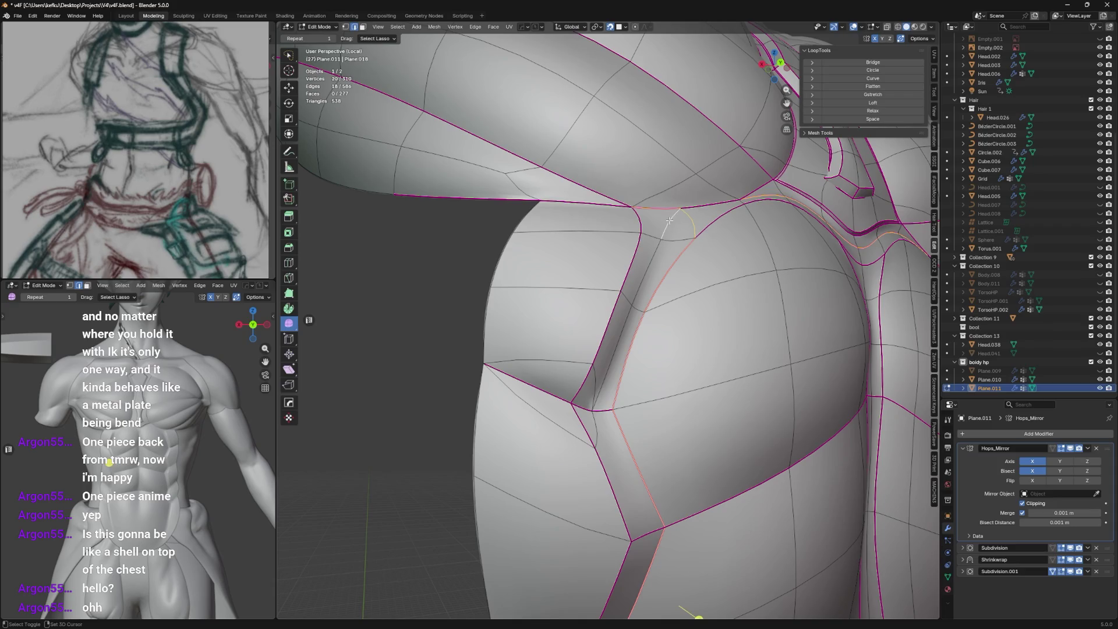
pyautogui.moveTo(670, 196)
pyautogui.mouseDown(button='middle')
pyautogui.moveTo(725, 232)
pyautogui.moveTo(690, 289)
pyautogui.mouseUp(button='middle')
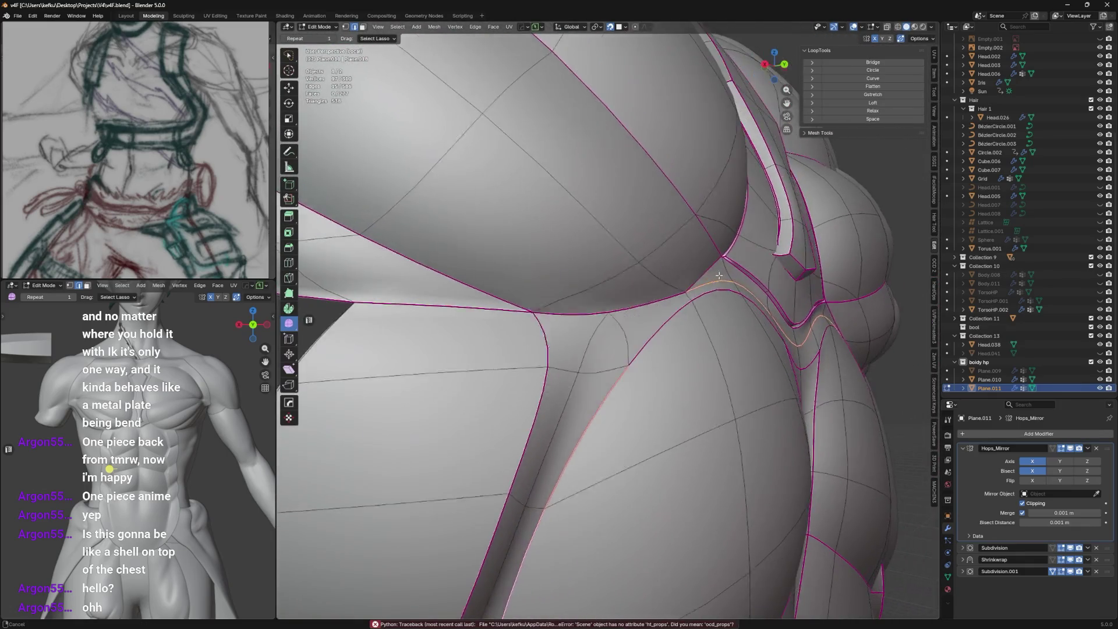
# Slide the under-pectoral vertices along the groove edges into place.
pyautogui.press('g')
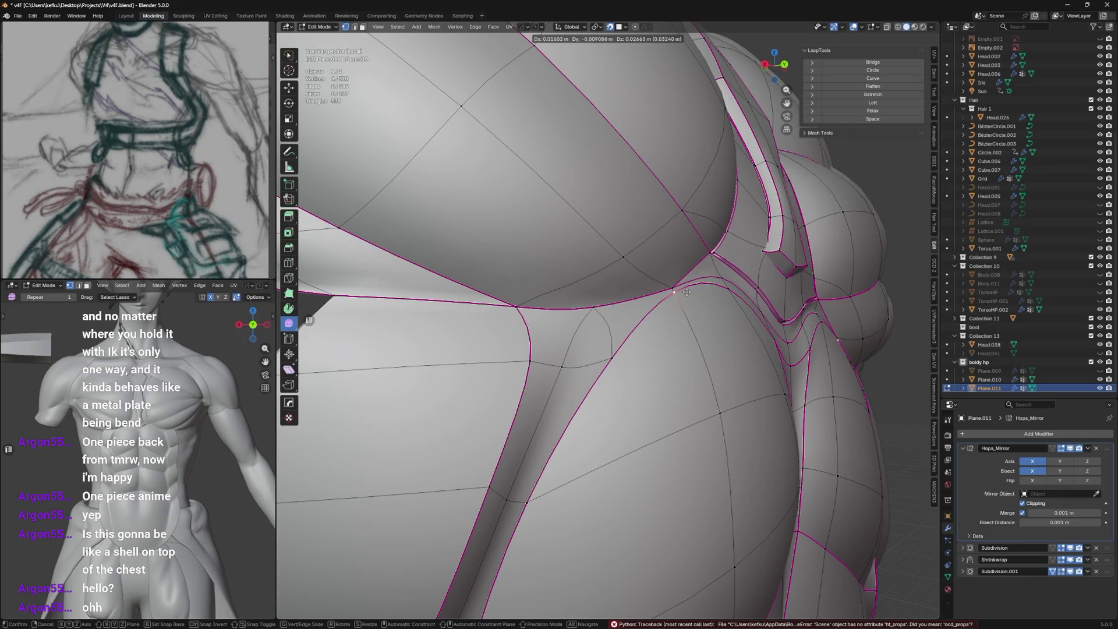
pyautogui.click(688, 291)
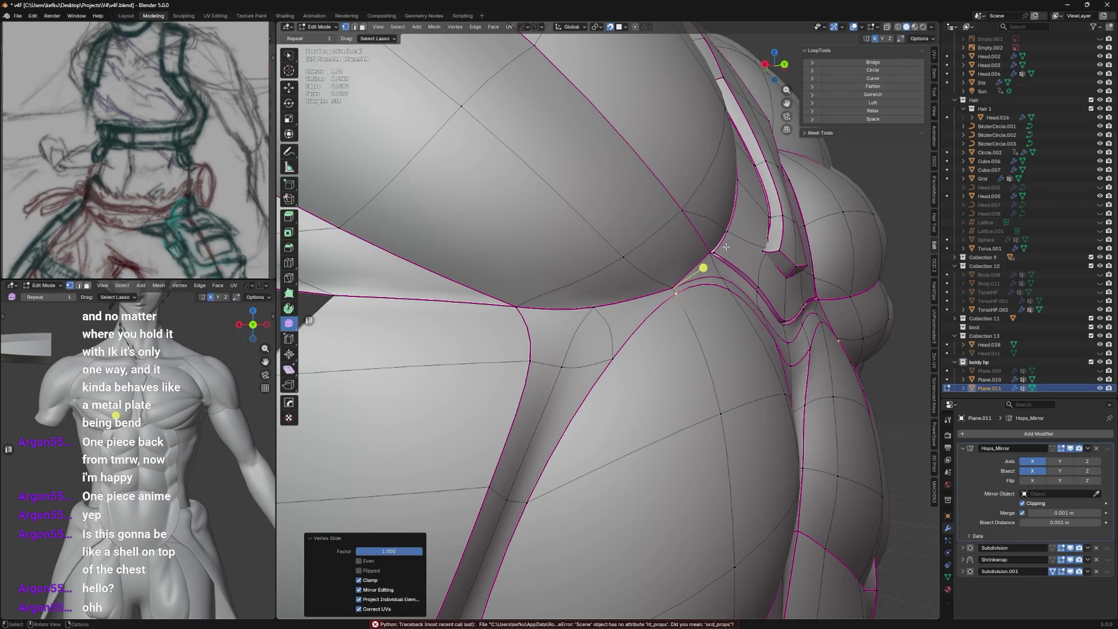
pyautogui.moveTo(725, 247); pyautogui.dragTo(673, 284, button='middle')
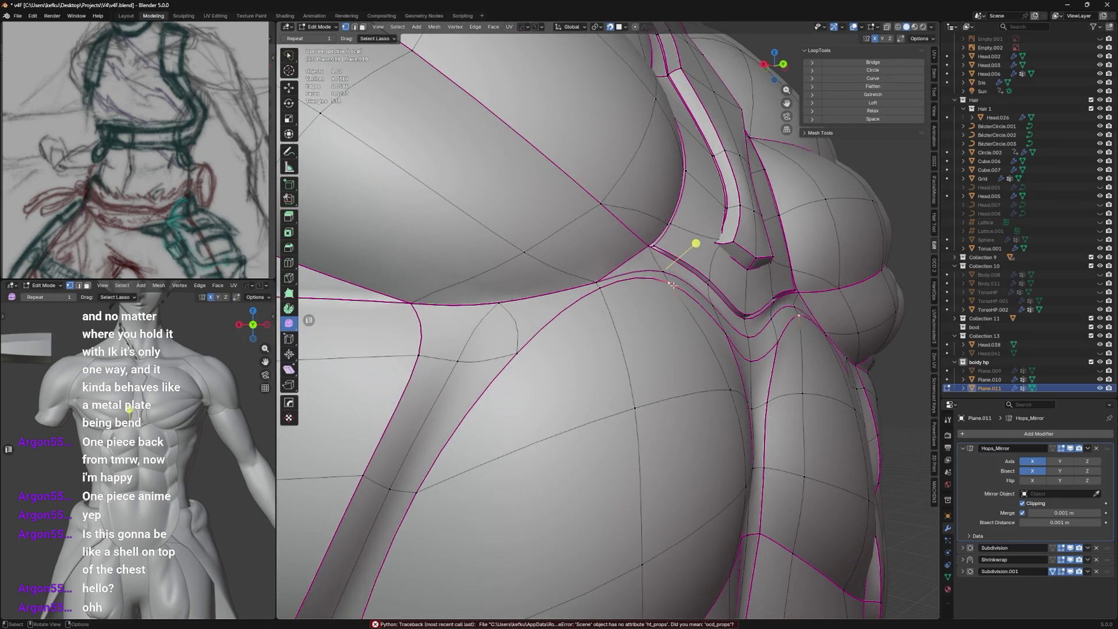
pyautogui.press('g')
pyautogui.press('g')
pyautogui.click(666, 226)
pyautogui.moveTo(666, 225); pyautogui.dragTo(612, 297, button='middle')
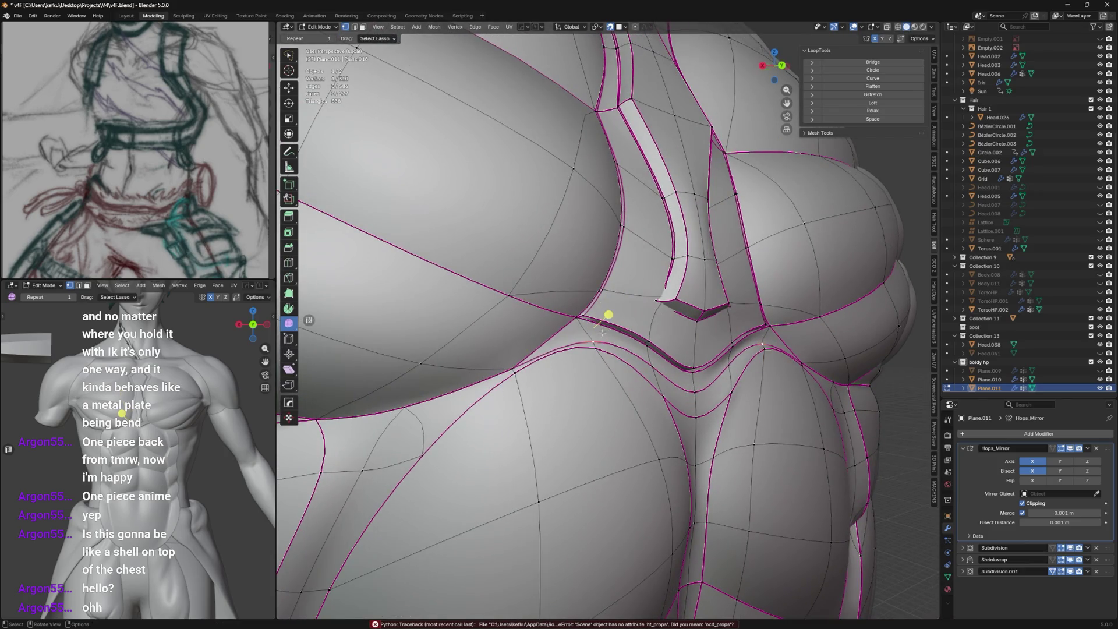
pyautogui.press('g')
pyautogui.press('g')
pyautogui.click(592, 320)
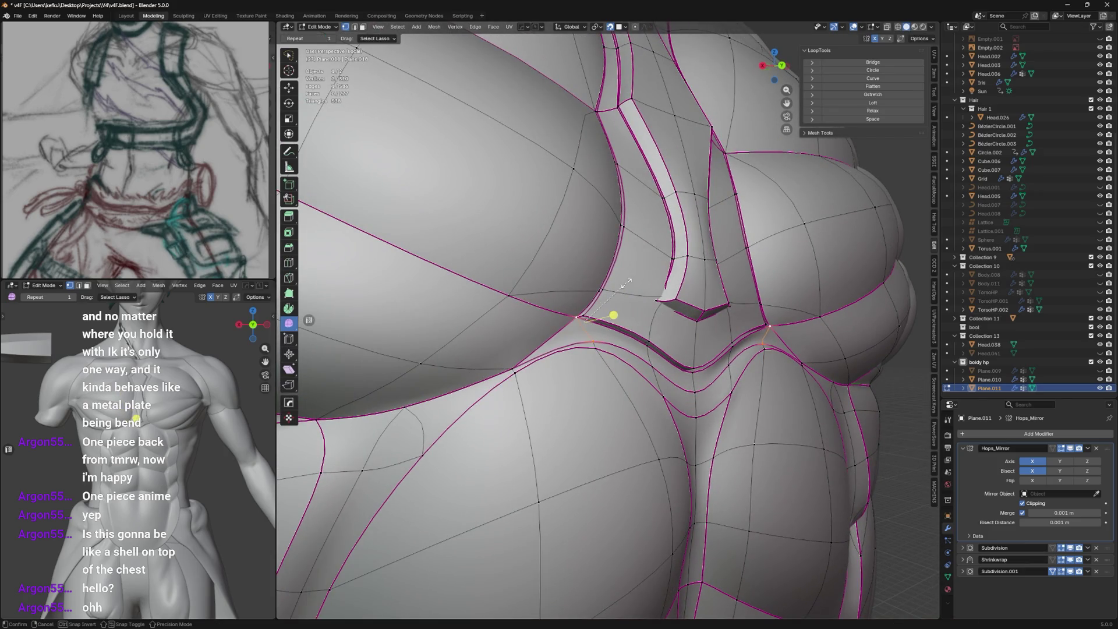
# Crease the selected groove edge fully with value 1.
pyautogui.hotkey('shift', 'e')
pyautogui.write('1')
pyautogui.click(730, 160)
pyautogui.moveTo(612, 263)
pyautogui.mouseDown(button='middle')
pyautogui.moveTo(489, 297)
pyautogui.moveTo(560, 367)
pyautogui.mouseUp(button='middle')
# Slide several vertices under the pectoral along their edges to even the groove loops.
pyautogui.click(543, 393)
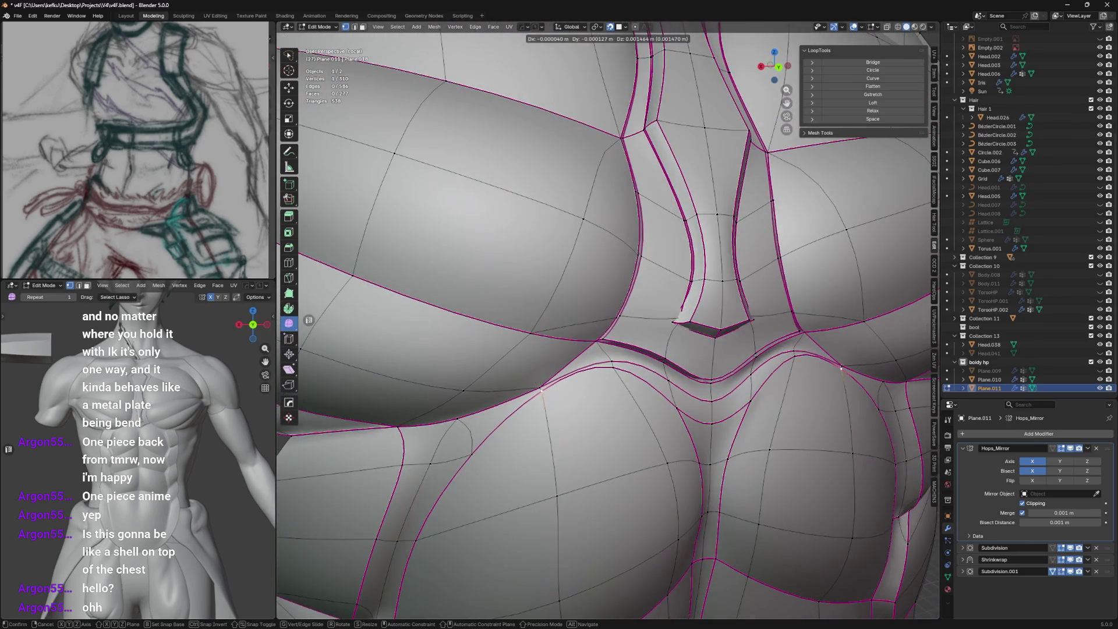
pyautogui.press('g')
pyautogui.press('g')
pyautogui.click(551, 410)
pyautogui.moveTo(551, 411); pyautogui.dragTo(612, 350, button='middle')
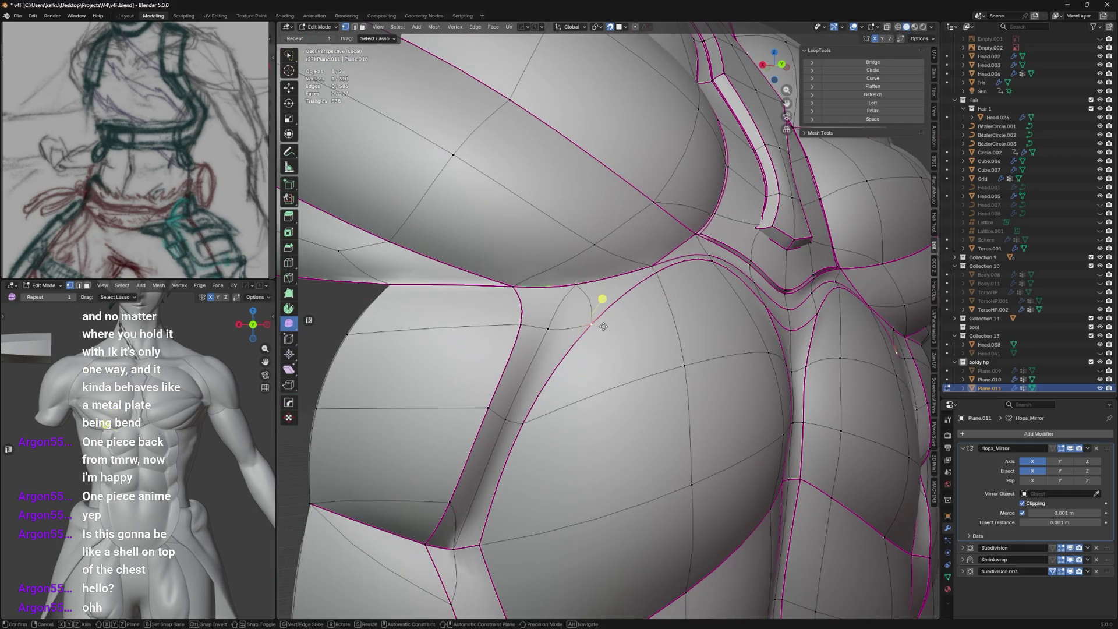
pyautogui.click(603, 301)
pyautogui.press('g')
pyautogui.press('g')
pyautogui.click(576, 319)
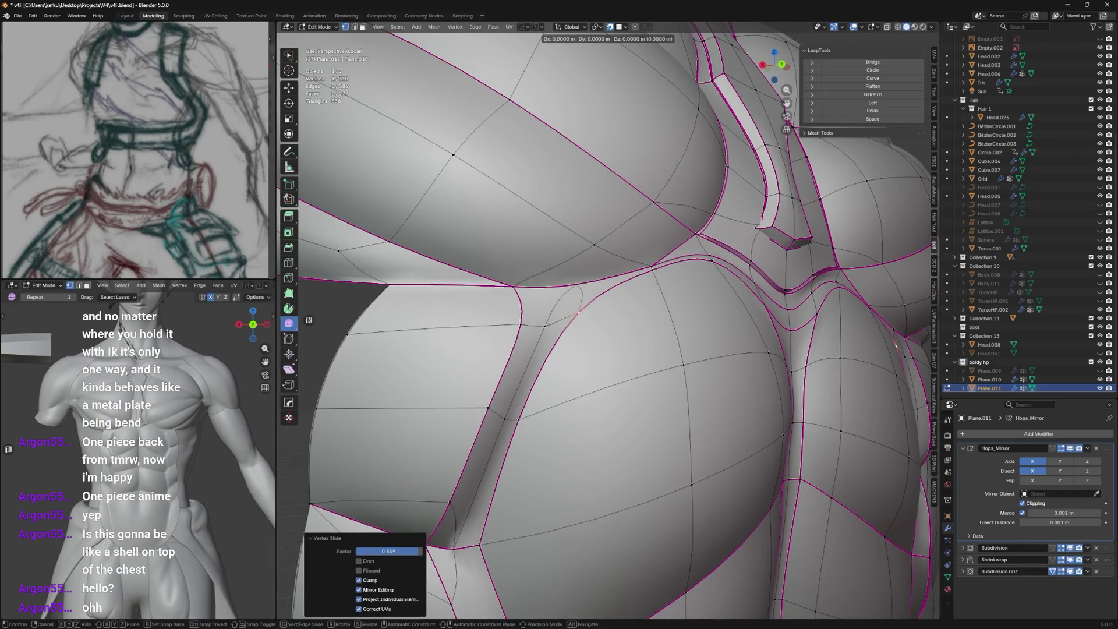
pyautogui.moveTo(576, 318); pyautogui.dragTo(568, 313, button='middle')
pyautogui.press('g')
pyautogui.press('g')
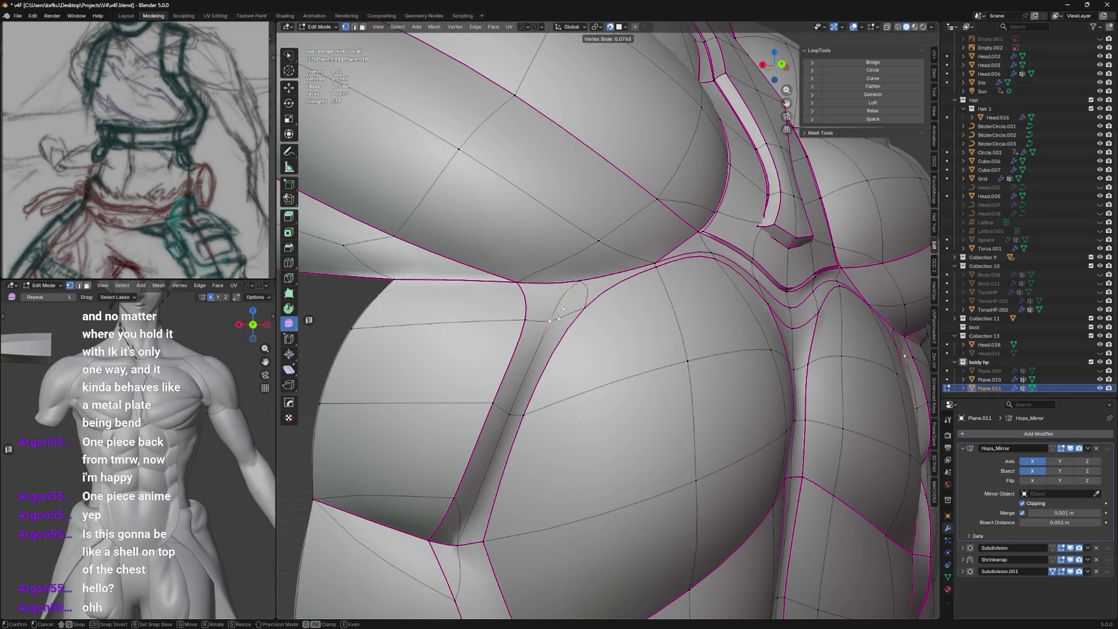
pyautogui.click(564, 299)
# Select edge loops under the pectoral and on the torso underside, exposing the lower abdomen.
pyautogui.moveTo(563, 299)
pyautogui.mouseDown(button='middle')
pyautogui.moveTo(699, 253)
pyautogui.moveTo(650, 243)
pyautogui.moveTo(663, 235)
pyautogui.mouseUp(button='middle')
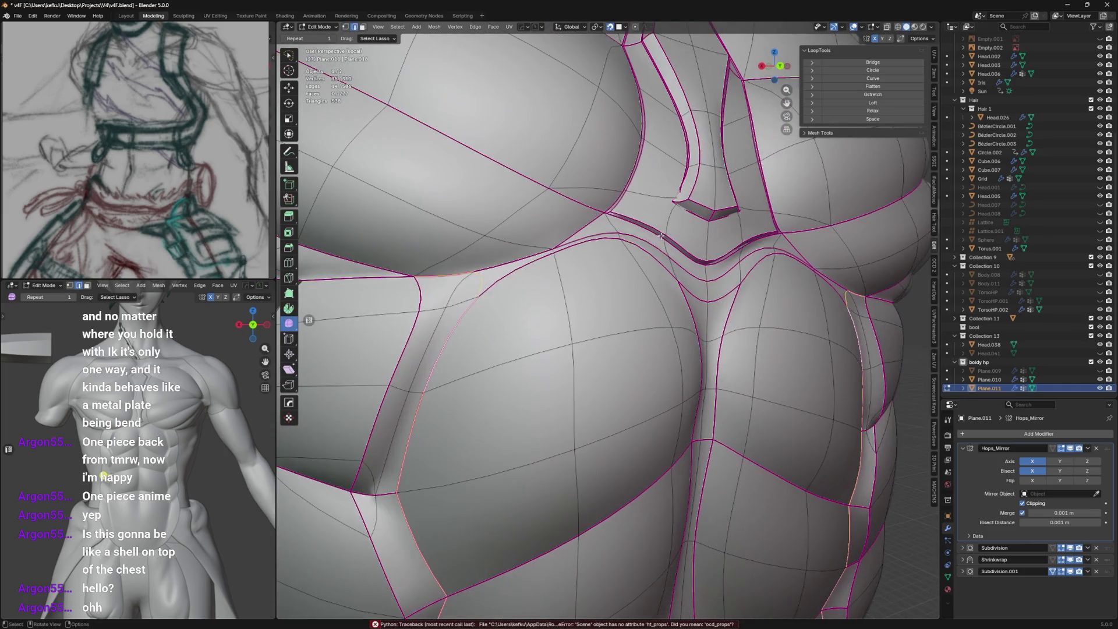
pyautogui.keyDown('alt'); pyautogui.click(509, 272); pyautogui.keyUp('alt')
pyautogui.moveTo(510, 272); pyautogui.dragTo(603, 245, button='middle')
pyautogui.press('c')
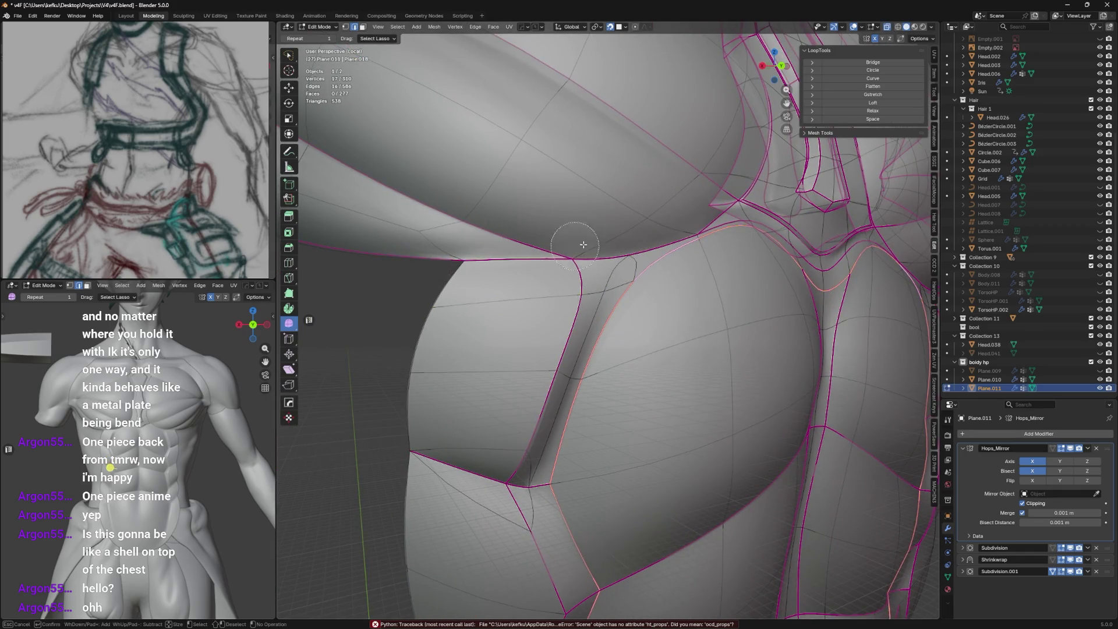
pyautogui.scroll(-4, 582, 244)
pyautogui.moveTo(583, 244)
pyautogui.mouseDown(button='middle')
pyautogui.moveTo(640, 316)
pyautogui.moveTo(568, 262)
pyautogui.moveTo(540, 357)
pyautogui.moveTo(559, 382)
pyautogui.moveTo(560, 365)
pyautogui.mouseUp(button='middle')
pyautogui.keyDown('alt'); pyautogui.click(540, 357); pyautogui.keyUp('alt')
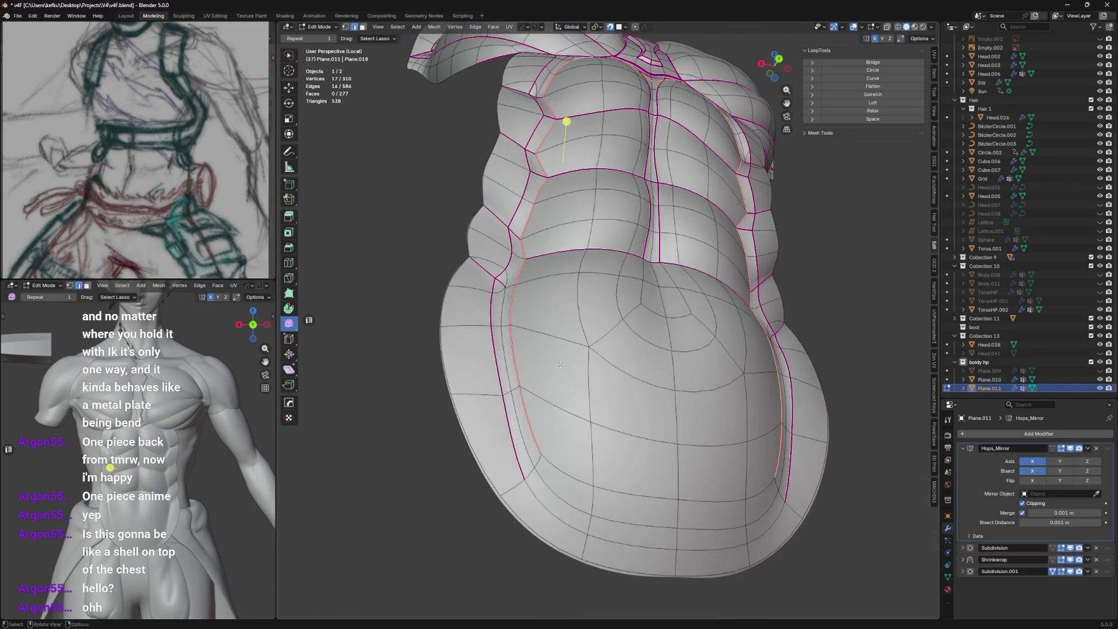
pyautogui.keyDown('alt'); pyautogui.keyDown('shift'); pyautogui.click(553, 463); pyautogui.keyUp('shift'); pyautogui.keyUp('alt')
pyautogui.moveTo(554, 463)
pyautogui.mouseDown(button='middle')
pyautogui.moveTo(580, 427)
pyautogui.moveTo(584, 464)
pyautogui.moveTo(613, 403)
pyautogui.moveTo(602, 408)
pyautogui.mouseUp(button='middle')
pyautogui.scroll(3, 598, 411)
pyautogui.scroll(-4, 613, 403)
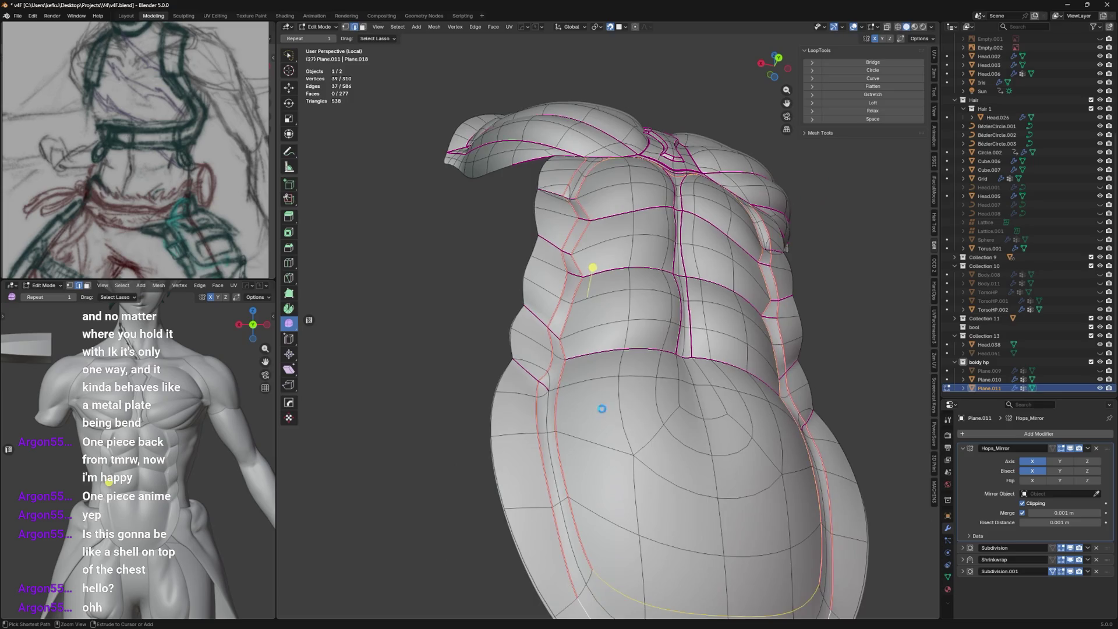
pyautogui.hotkey('ctrl', 's')
pyautogui.hotkey('ctrl', 'r')
pyautogui.click(592, 267)
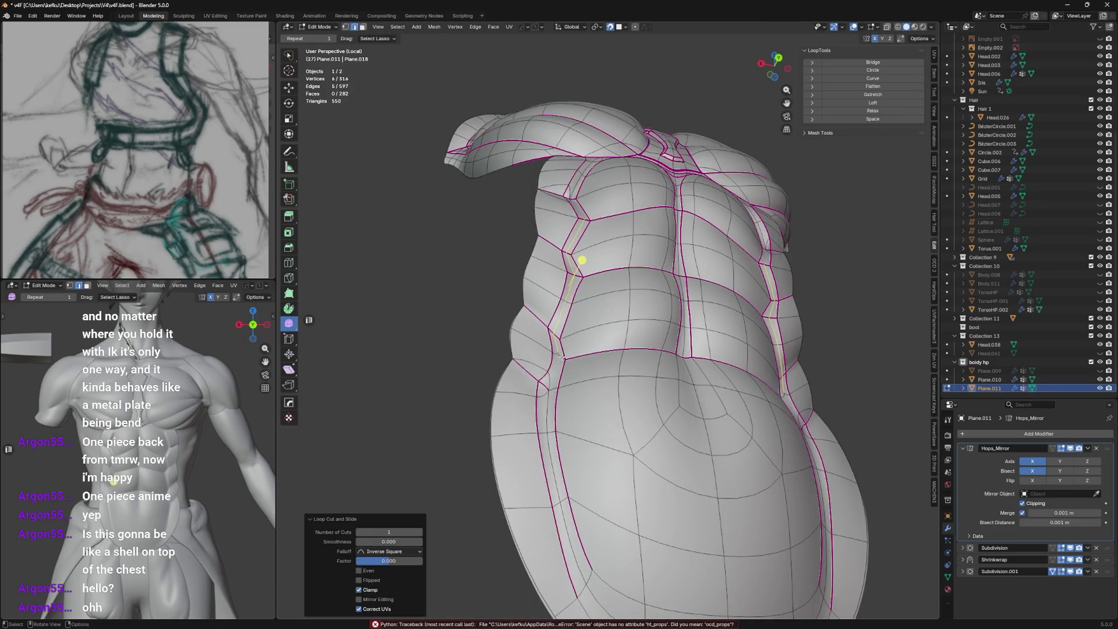
pyautogui.press('1')
pyautogui.click(576, 326)
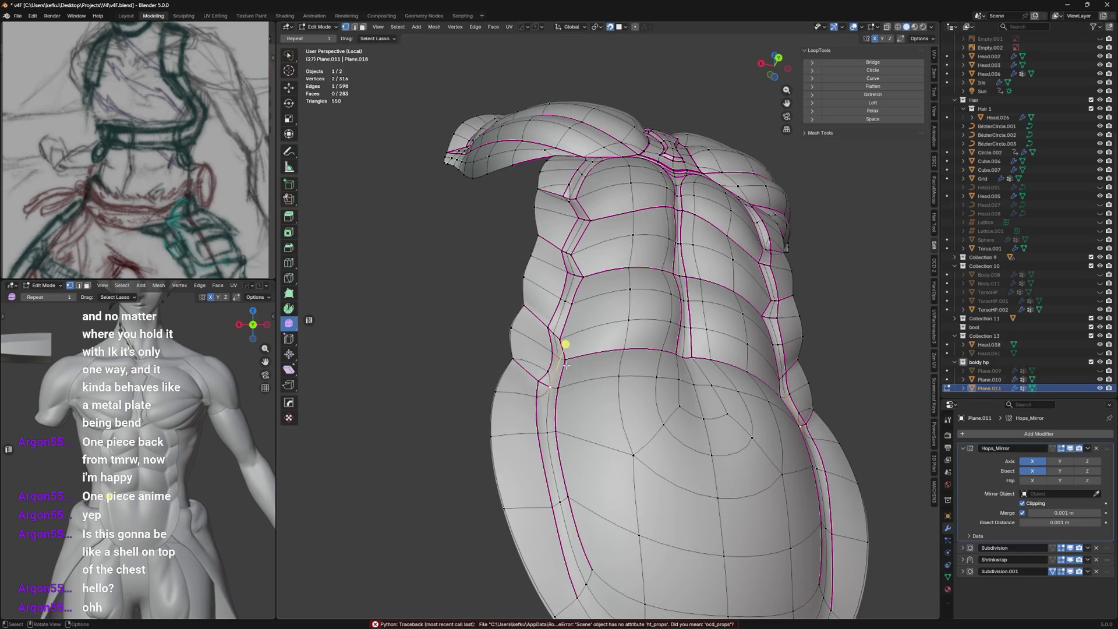
pyautogui.moveTo(566, 367); pyautogui.dragTo(612, 371, button='middle')
pyautogui.keyDown('shift'); pyautogui.click(568, 368); pyautogui.keyUp('shift')
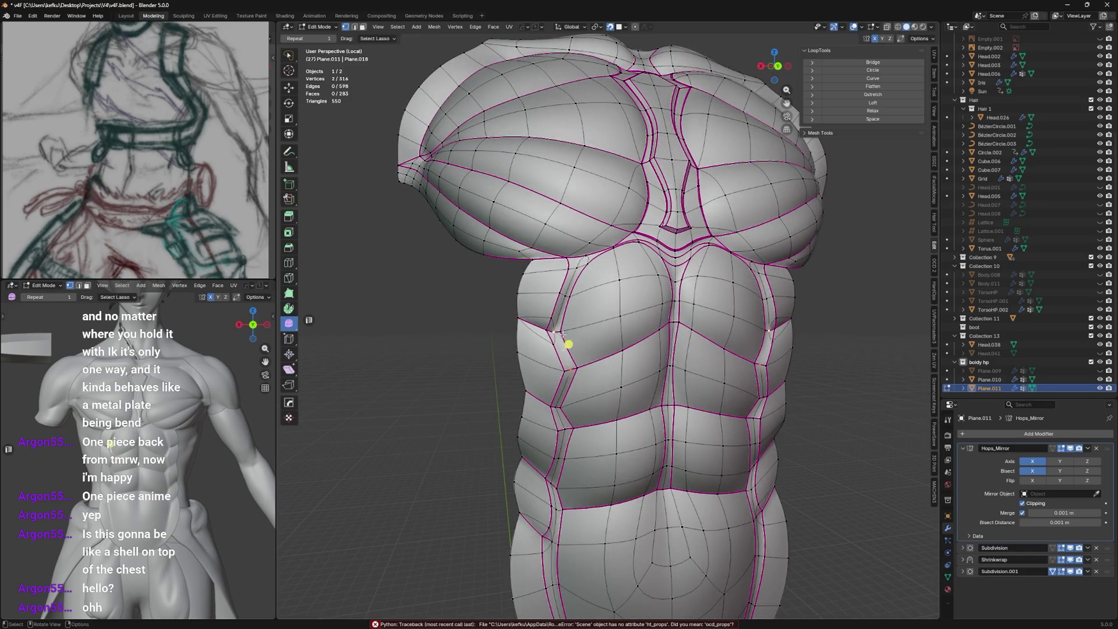
pyautogui.press('2')
pyautogui.scroll(2, 566, 333)
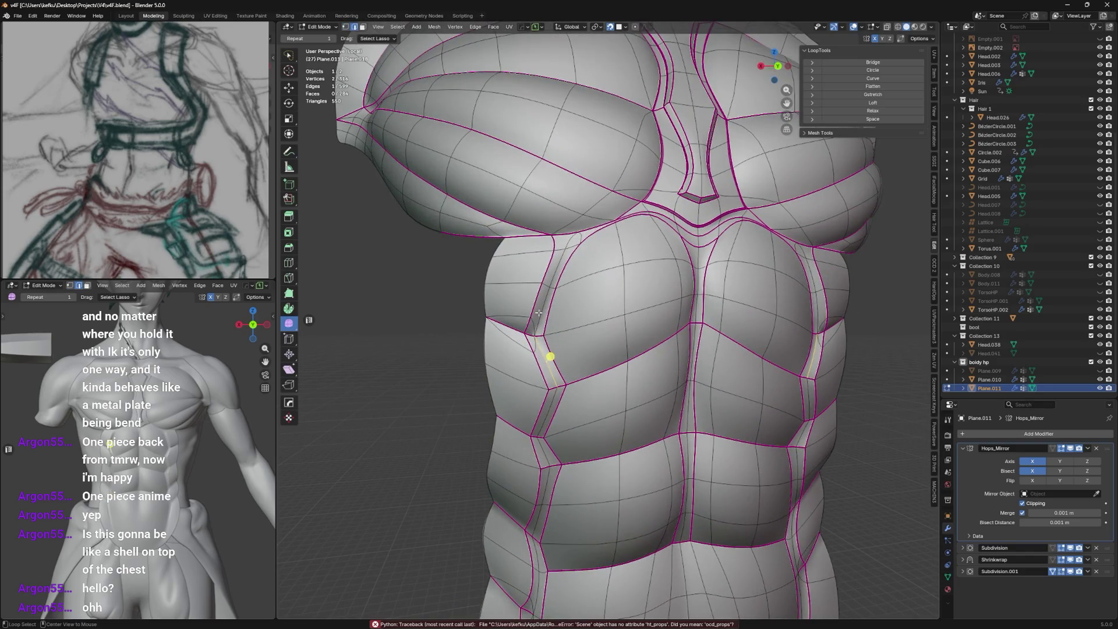
pyautogui.keyDown('alt'); pyautogui.click(549, 310); pyautogui.keyUp('alt')
pyautogui.keyDown('alt'); pyautogui.keyDown('shift'); pyautogui.click(556, 446); pyautogui.keyUp('shift'); pyautogui.keyUp('alt')
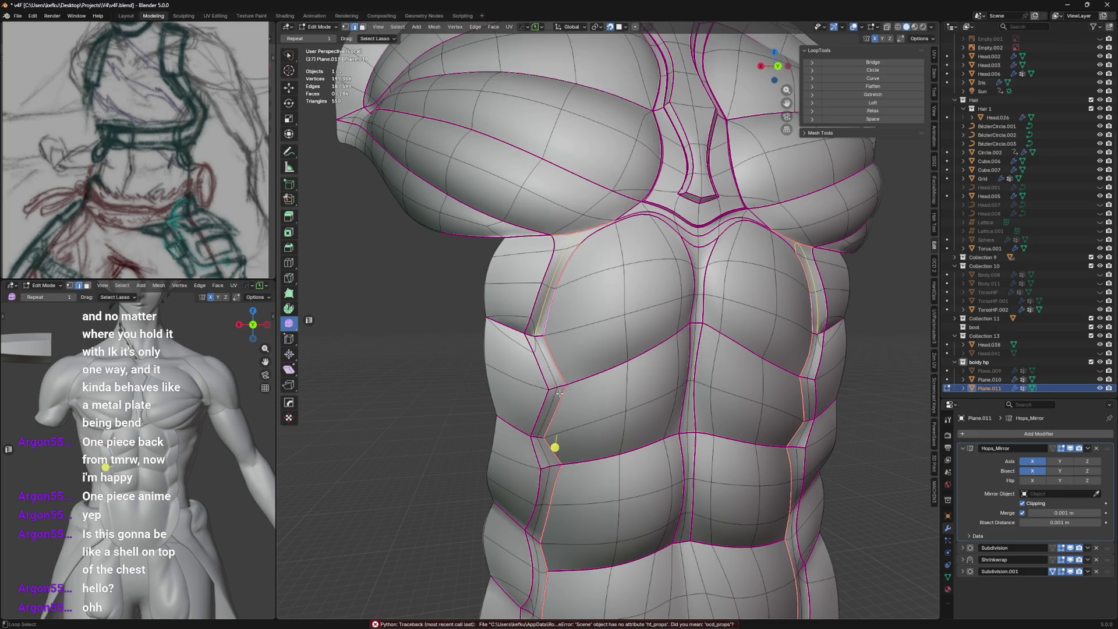
pyautogui.hotkey('ctrl', 'r')
pyautogui.click(555, 470)
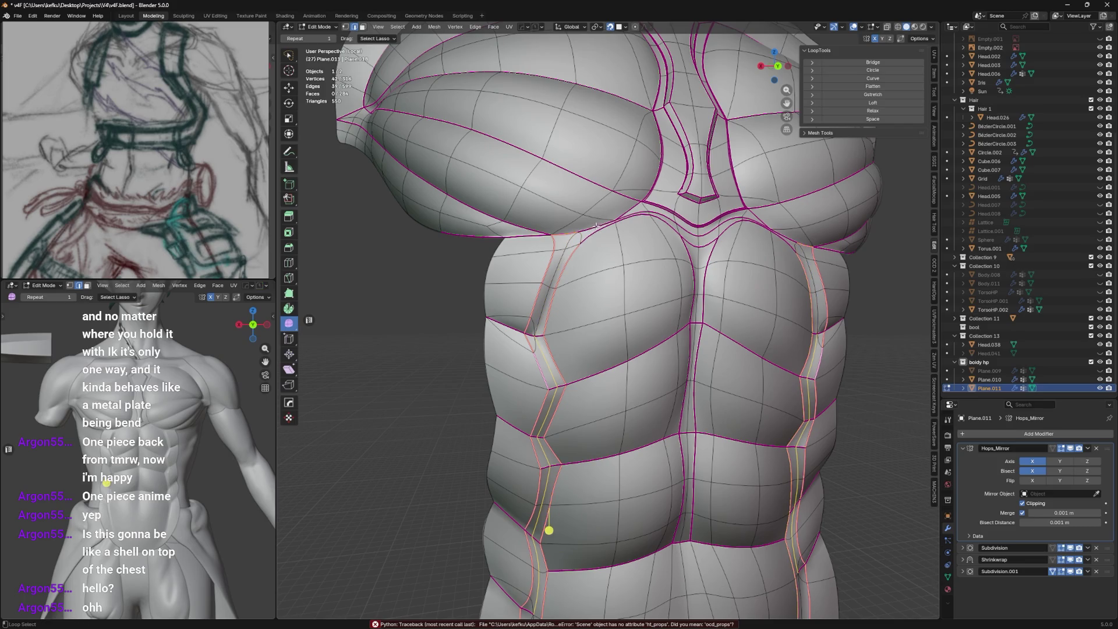
pyautogui.click(548, 530)
pyautogui.scroll(5, 611, 280)
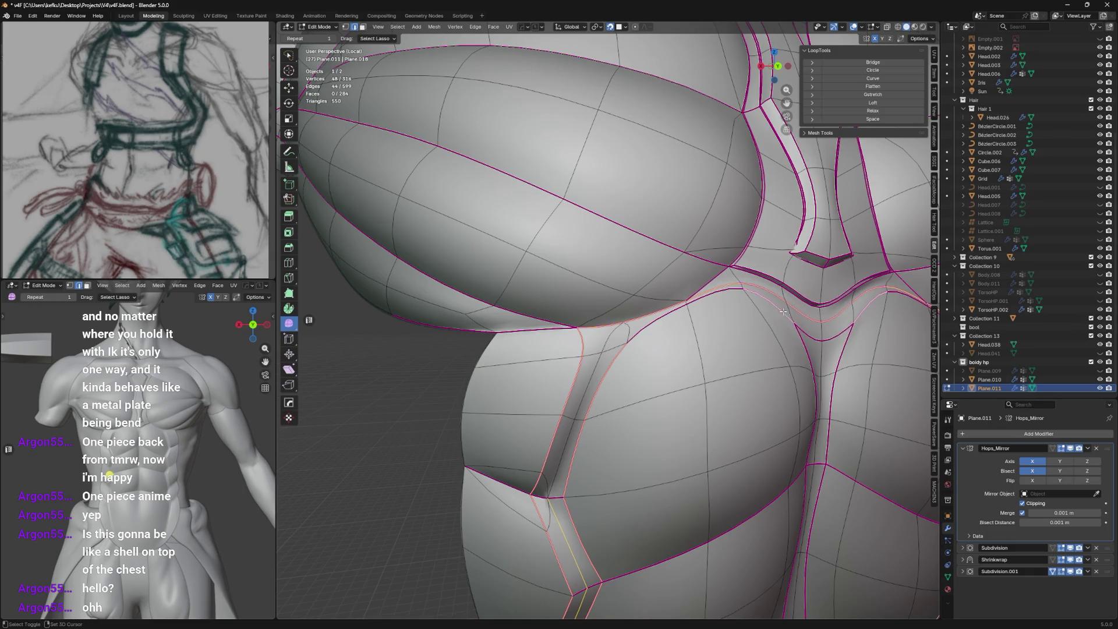
pyautogui.moveTo(699, 306)
pyautogui.mouseDown(button='middle')
pyautogui.moveTo(661, 286)
pyautogui.moveTo(675, 248)
pyautogui.mouseUp(button='middle')
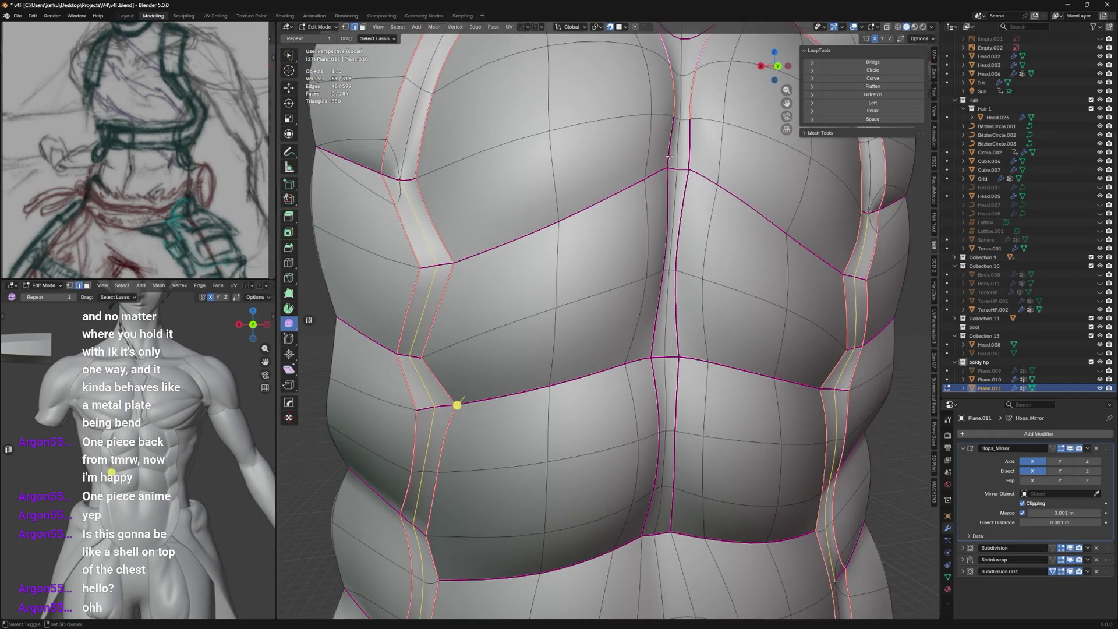
pyautogui.keyDown('shift'); pyautogui.click(671, 219); pyautogui.keyUp('shift')
pyautogui.keyDown('shift'); pyautogui.click(660, 314); pyautogui.keyUp('shift')
pyautogui.keyDown('shift'); pyautogui.click(663, 393); pyautogui.keyUp('shift')
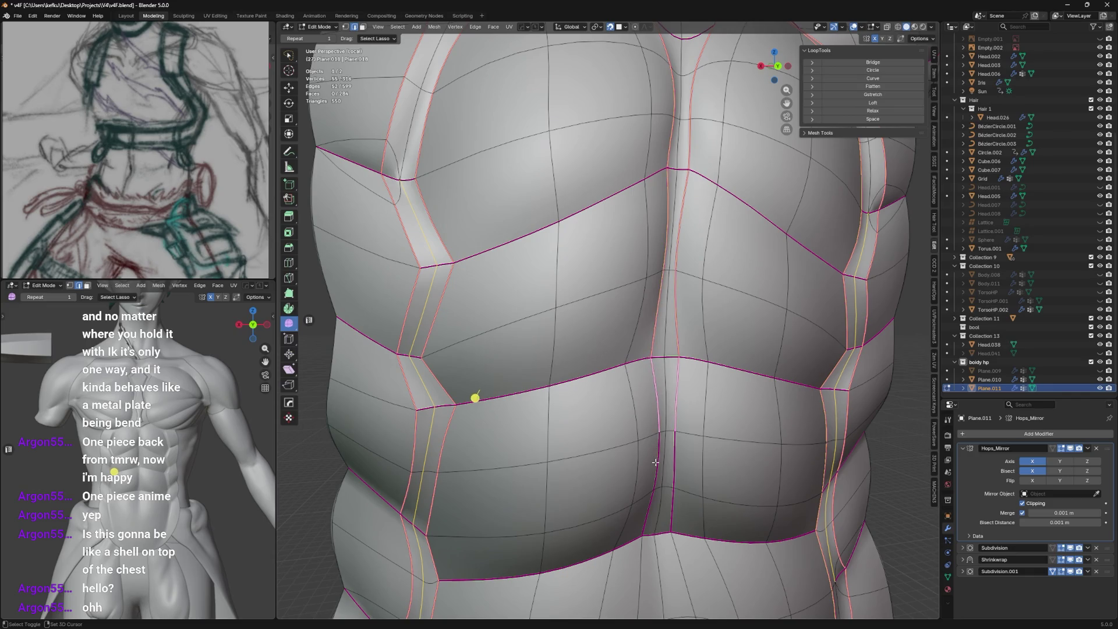
pyautogui.keyDown('shift'); pyautogui.click(655, 461); pyautogui.keyUp('shift')
pyautogui.keyDown('shift'); pyautogui.moveTo(656, 462); pyautogui.dragTo(638, 262, button='middle'); pyautogui.keyUp('shift')
pyautogui.keyDown('shift'); pyautogui.click(631, 336); pyautogui.keyUp('shift')
pyautogui.keyDown('shift'); pyautogui.click(625, 298); pyautogui.keyUp('shift')
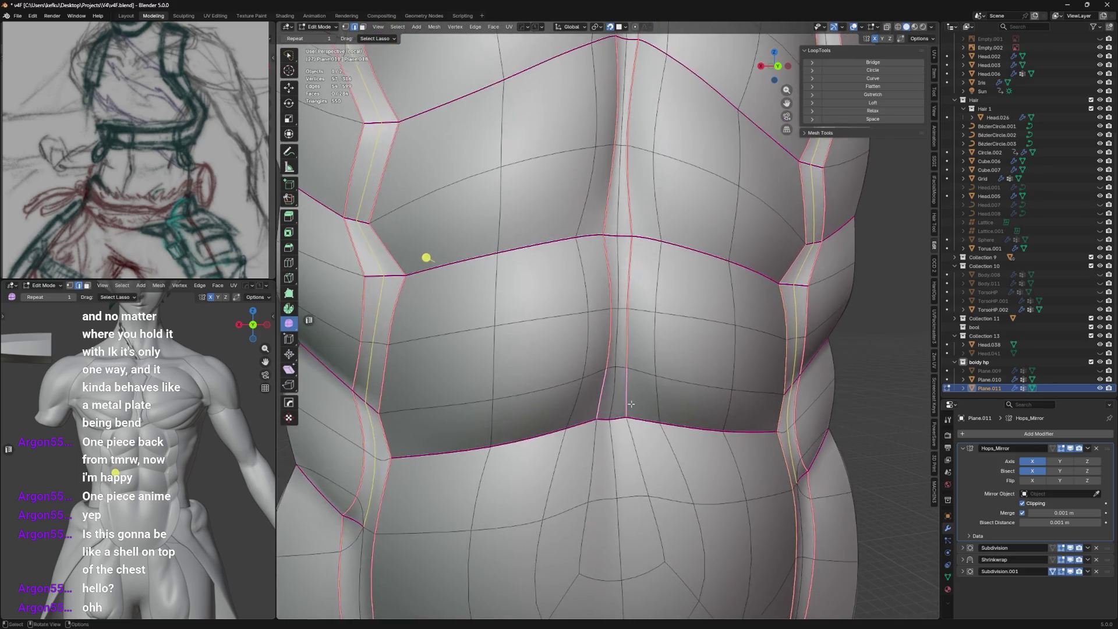
pyautogui.moveTo(641, 321)
pyautogui.mouseDown(button='middle')
pyautogui.moveTo(658, 382)
pyautogui.moveTo(597, 376)
pyautogui.mouseUp(button='middle')
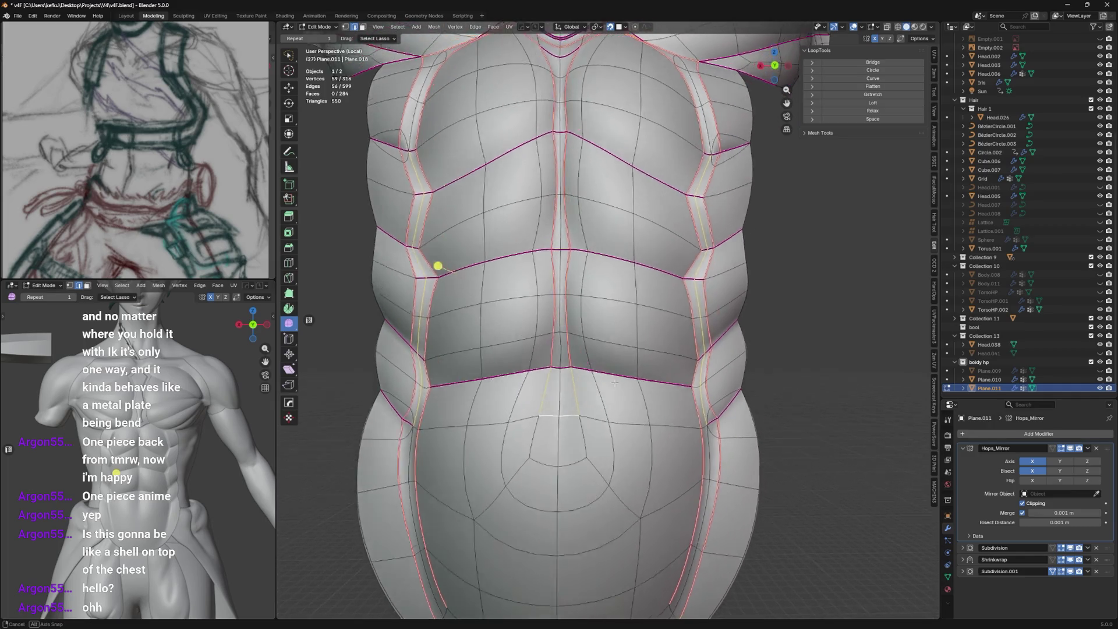
pyautogui.moveTo(605, 390)
pyautogui.mouseDown(button='middle')
pyautogui.moveTo(649, 357)
pyautogui.moveTo(561, 455)
pyautogui.mouseUp(button='middle')
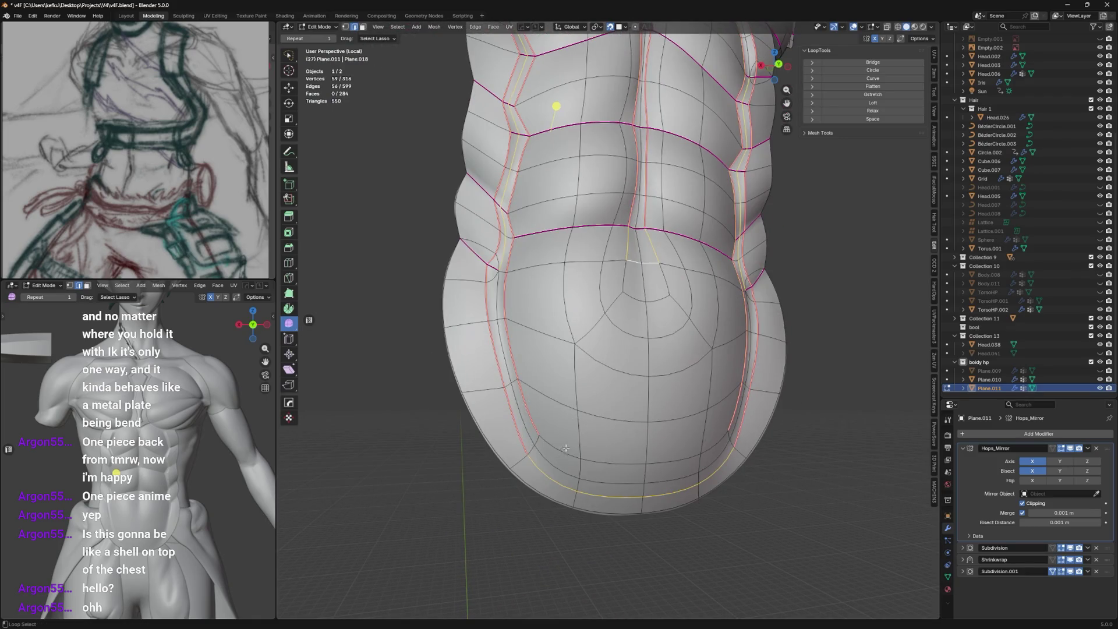
pyautogui.moveTo(566, 448)
pyautogui.mouseDown(button='middle')
pyautogui.moveTo(588, 476)
pyautogui.moveTo(577, 336)
pyautogui.mouseUp(button='middle')
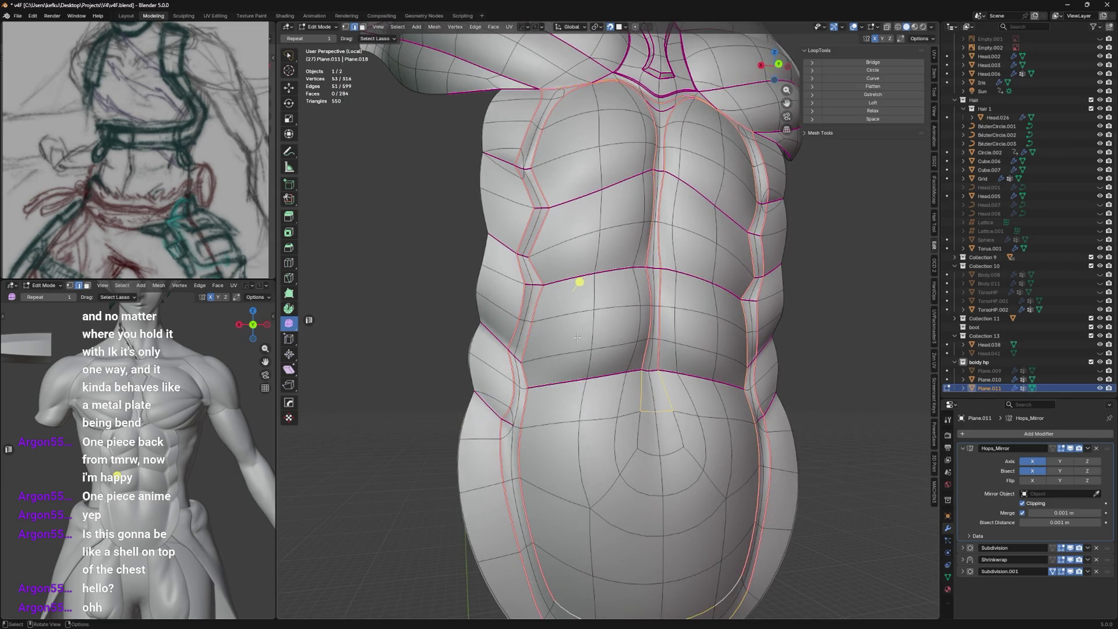
pyautogui.moveTo(580, 282)
pyautogui.mouseDown(button='middle')
pyautogui.moveTo(532, 337)
pyautogui.moveTo(492, 225)
pyautogui.mouseUp(button='middle')
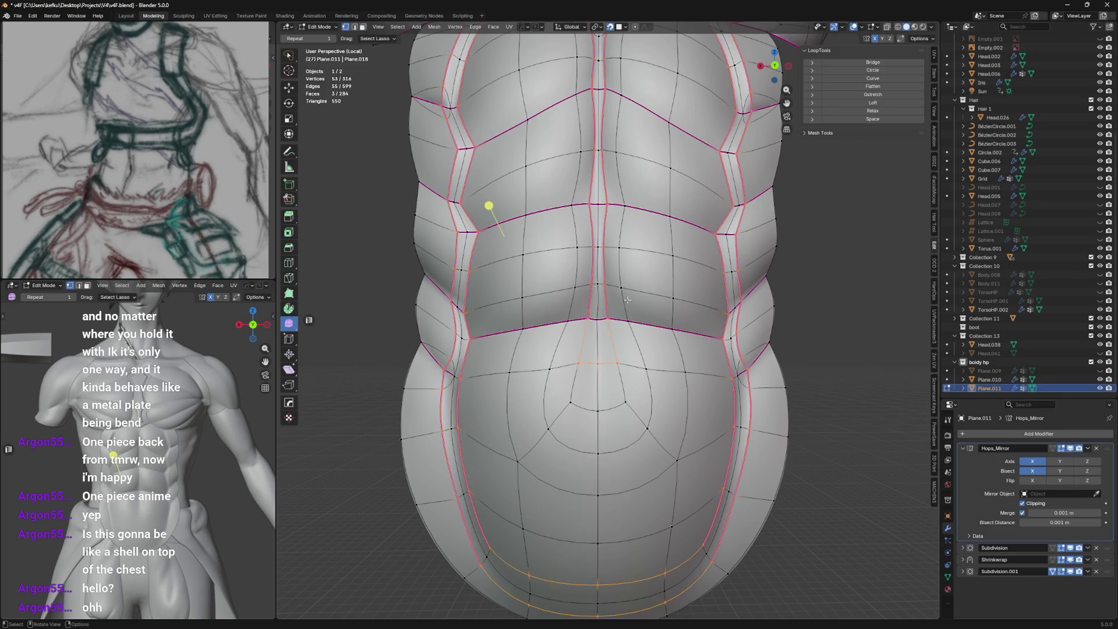
pyautogui.scroll(4, 633, 303)
# Slide the centre belly vertex and the vertex beside the navel along their edges.
pyautogui.press('g')
pyautogui.press('g')
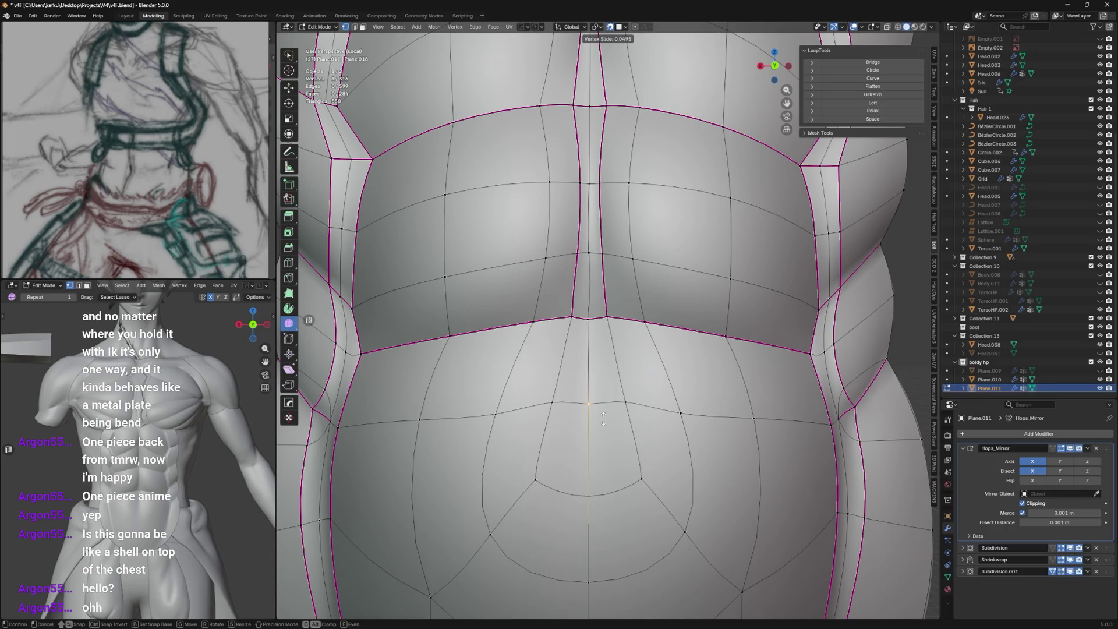
pyautogui.click(612, 459)
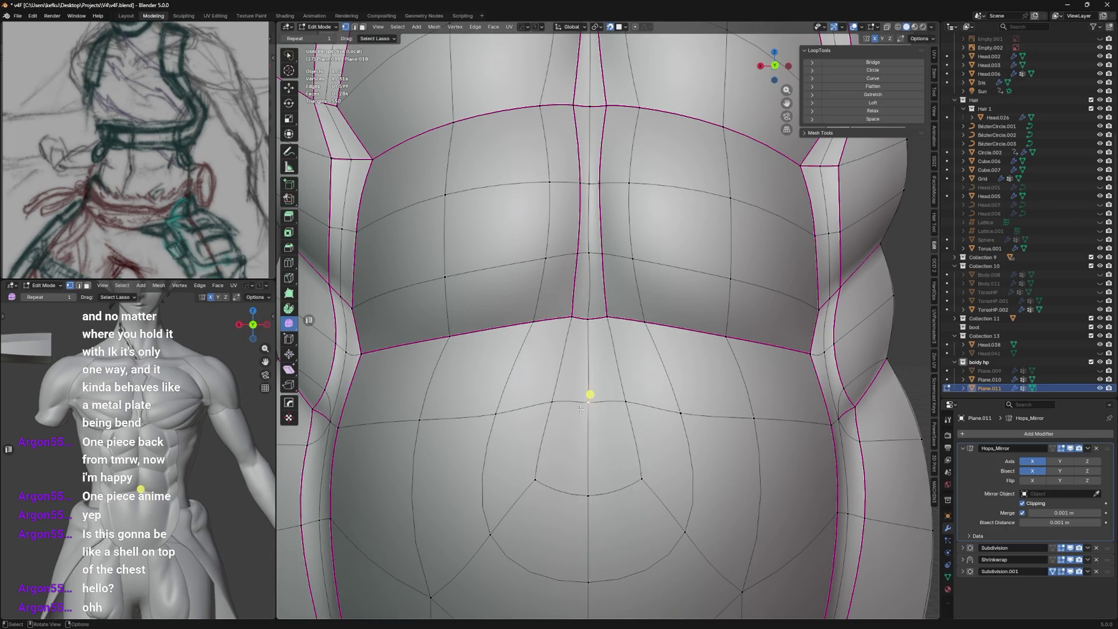
pyautogui.press('g')
pyautogui.press('g')
pyautogui.click(590, 411)
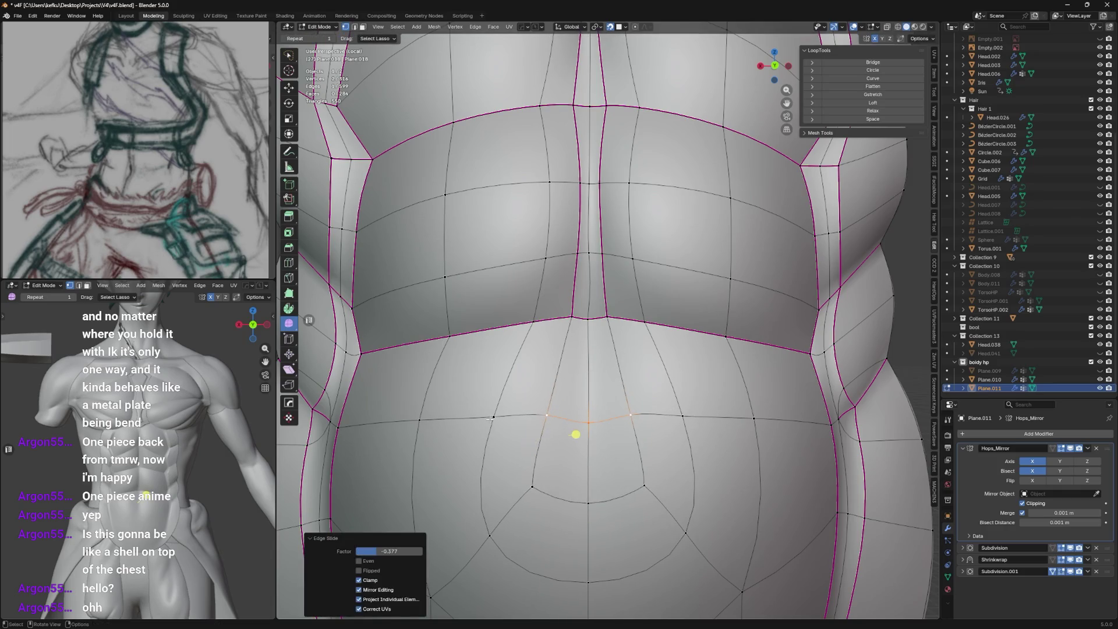
pyautogui.press('g')
pyautogui.press('g')
pyautogui.click(489, 418)
pyautogui.press('g')
pyautogui.press('g')
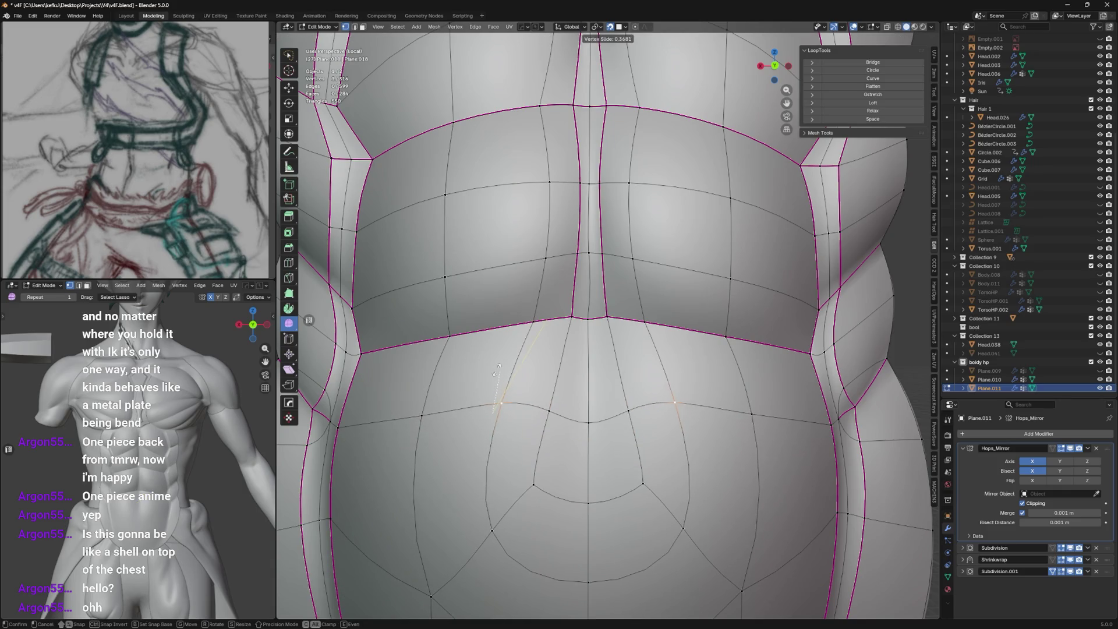
pyautogui.click(496, 369)
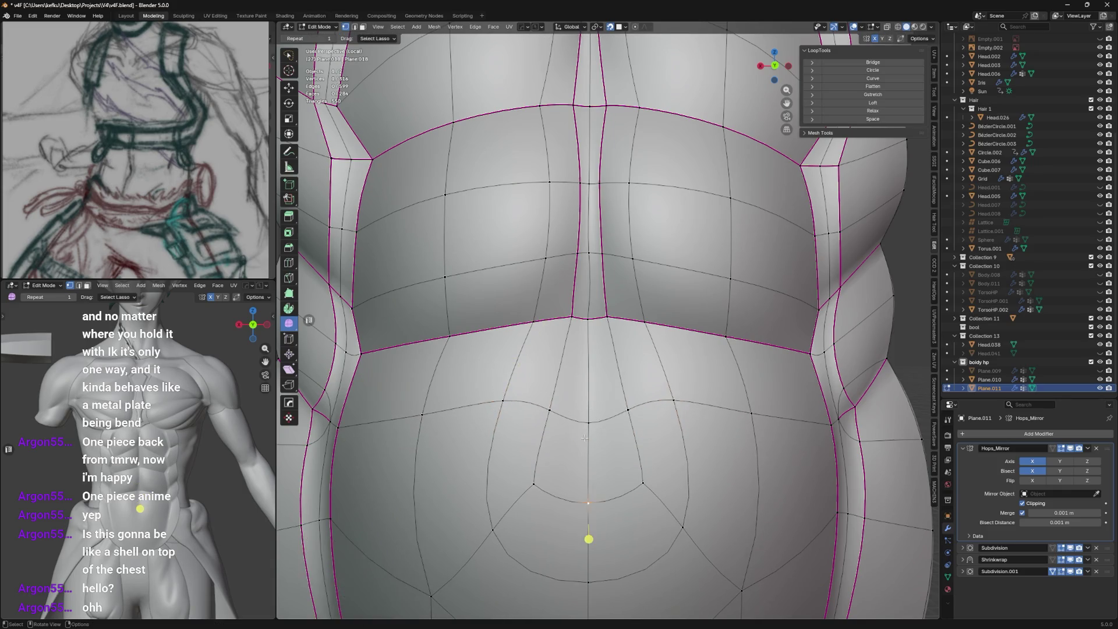
pyautogui.scroll(-2, 595, 490)
# Slide the lower belly vertices, connect two with a new edge and select the central loop.
pyautogui.press('g')
pyautogui.press('g')
pyautogui.click(483, 361)
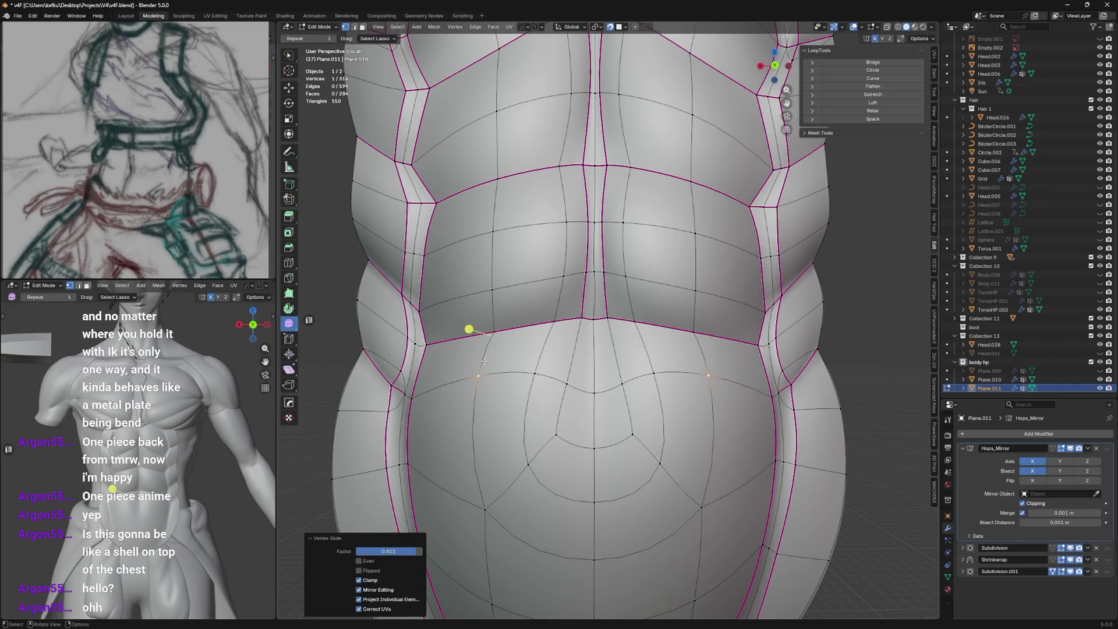
pyautogui.click(595, 444)
pyautogui.press('g')
pyautogui.press('g')
pyautogui.click(559, 441)
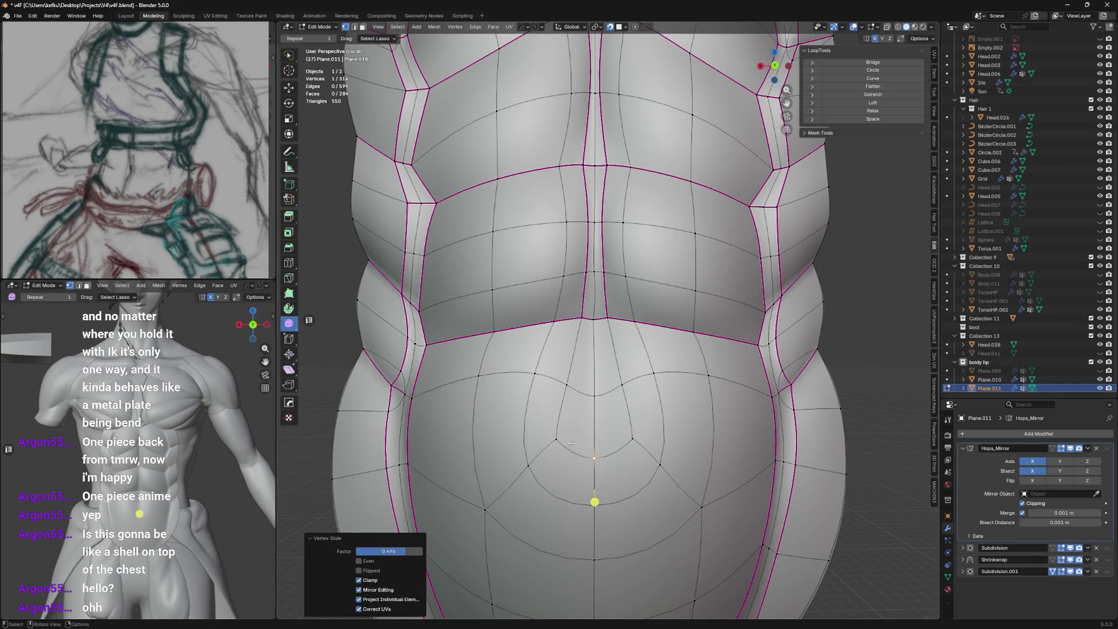
pyautogui.click(543, 424)
pyautogui.press('f')
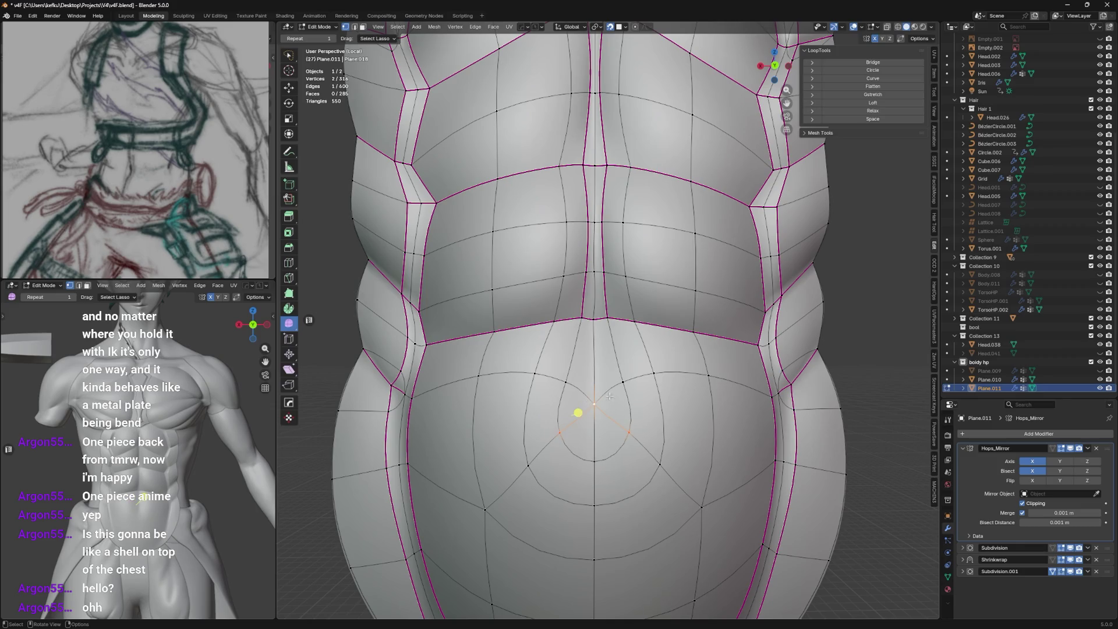
pyautogui.scroll(2, 626, 389)
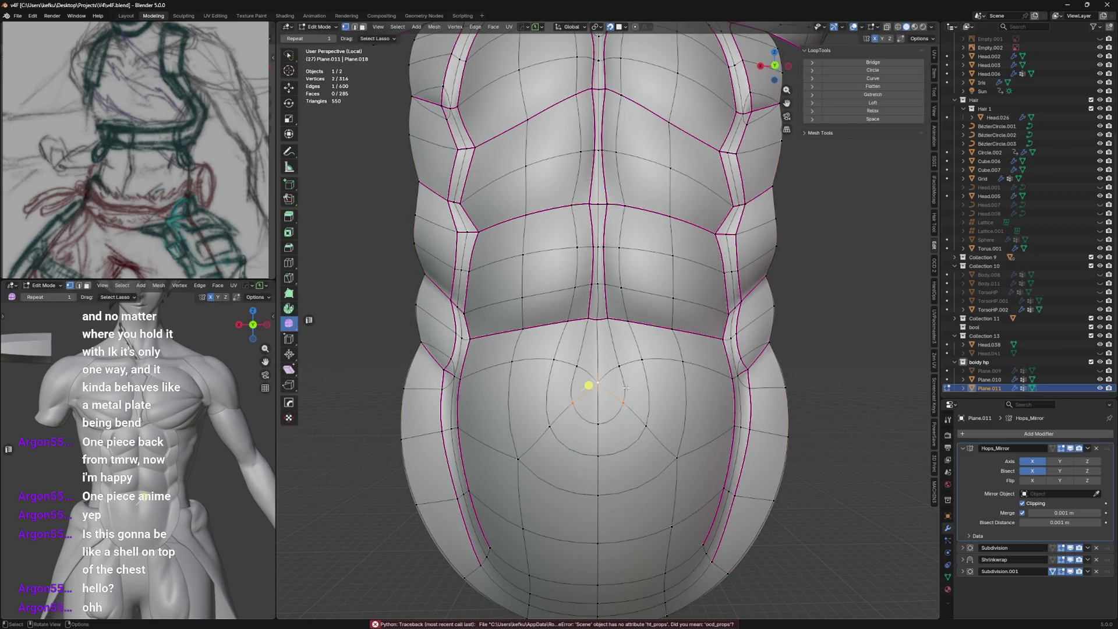
pyautogui.keyDown('alt'); pyautogui.click(598, 218); pyautogui.keyUp('alt')
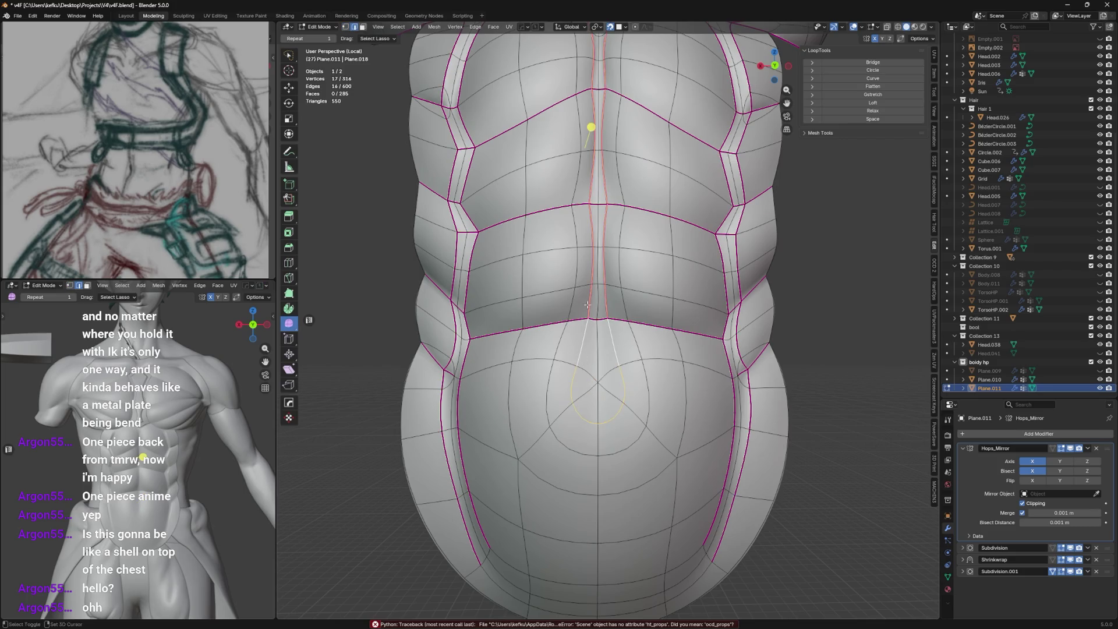
# Deselect stray bottom vertices with circle select and pick the lower-chest edge loop.
pyautogui.moveTo(588, 304); pyautogui.dragTo(559, 367, button='middle')
pyautogui.scroll(2, 542, 332)
pyautogui.press('c')
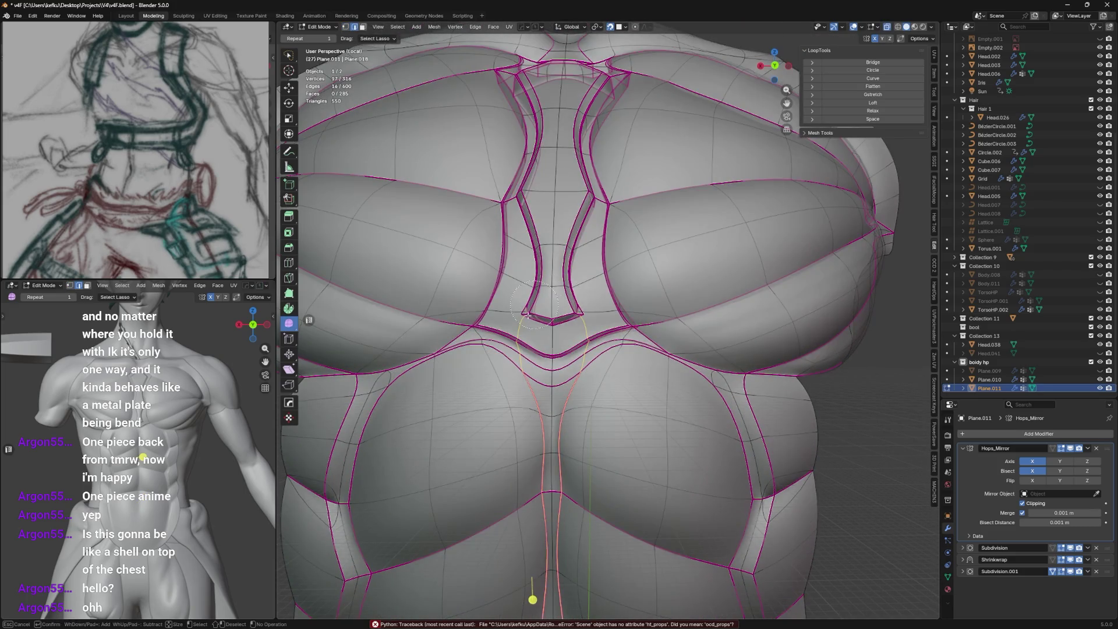
pyautogui.middleClick(529, 319)
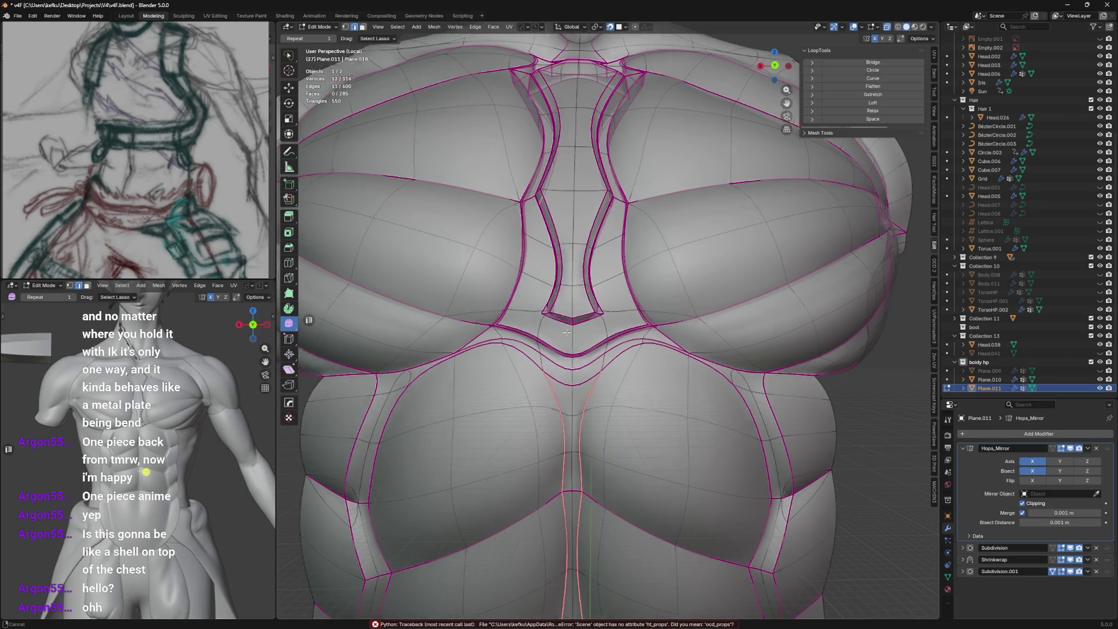
pyautogui.moveTo(544, 339); pyautogui.dragTo(559, 350, button='middle')
pyautogui.scroll(4, 611, 332)
pyautogui.keyDown('alt'); pyautogui.click(662, 384); pyautogui.keyUp('alt')
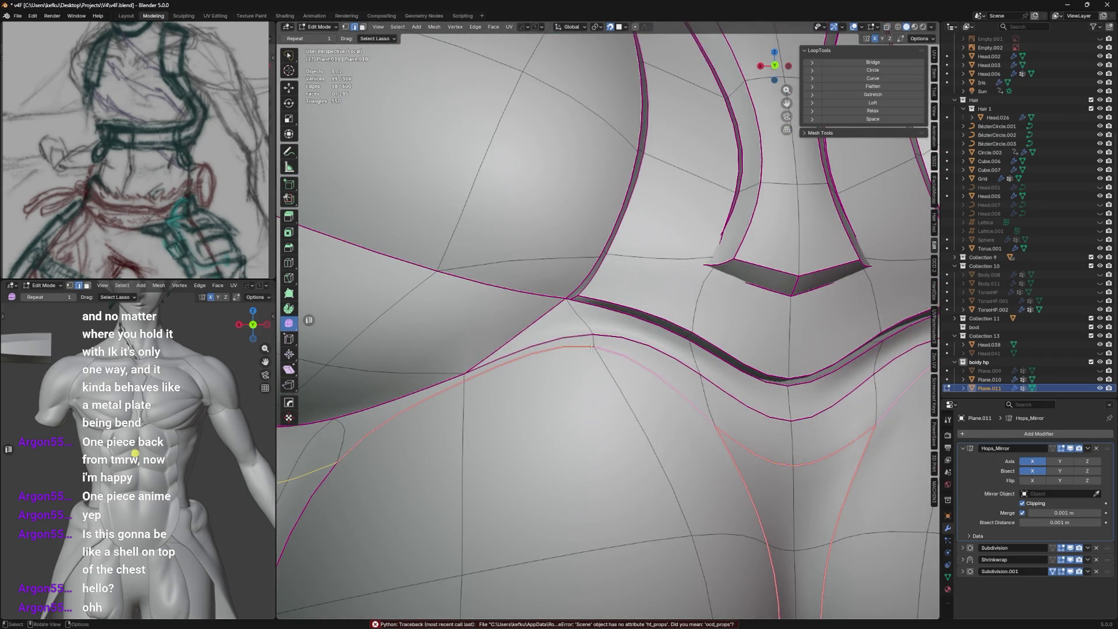
pyautogui.keyDown('alt'); pyautogui.keyDown('shift'); pyautogui.click(524, 353); pyautogui.keyUp('shift'); pyautogui.keyUp('alt')
pyautogui.scroll(-5, 424, 404)
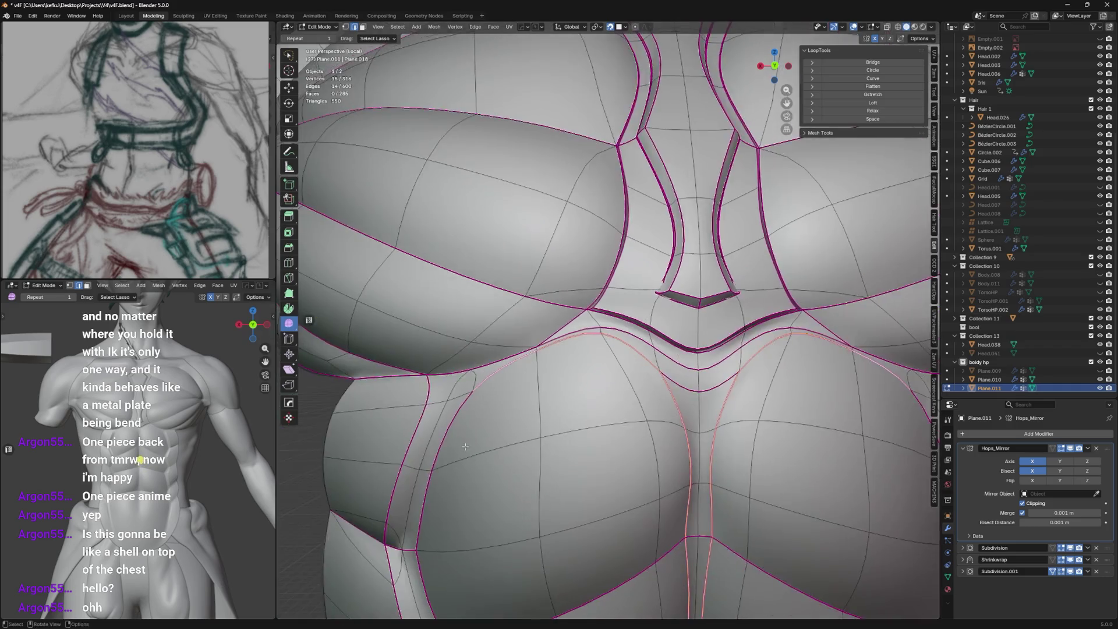
pyautogui.moveTo(524, 349)
pyautogui.mouseDown(button='middle')
pyautogui.moveTo(582, 308)
pyautogui.moveTo(614, 315)
pyautogui.mouseUp(button='middle')
# Add the remaining groove loops and the short edge beside the pectoral, then begin the bevel.
pyautogui.keyDown('alt'); pyautogui.keyDown('shift'); pyautogui.click(575, 262); pyautogui.keyUp('shift'); pyautogui.keyUp('alt')
pyautogui.keyDown('alt'); pyautogui.keyDown('shift'); pyautogui.click(594, 288); pyautogui.keyUp('shift'); pyautogui.keyUp('alt')
pyautogui.scroll(-4, 603, 297)
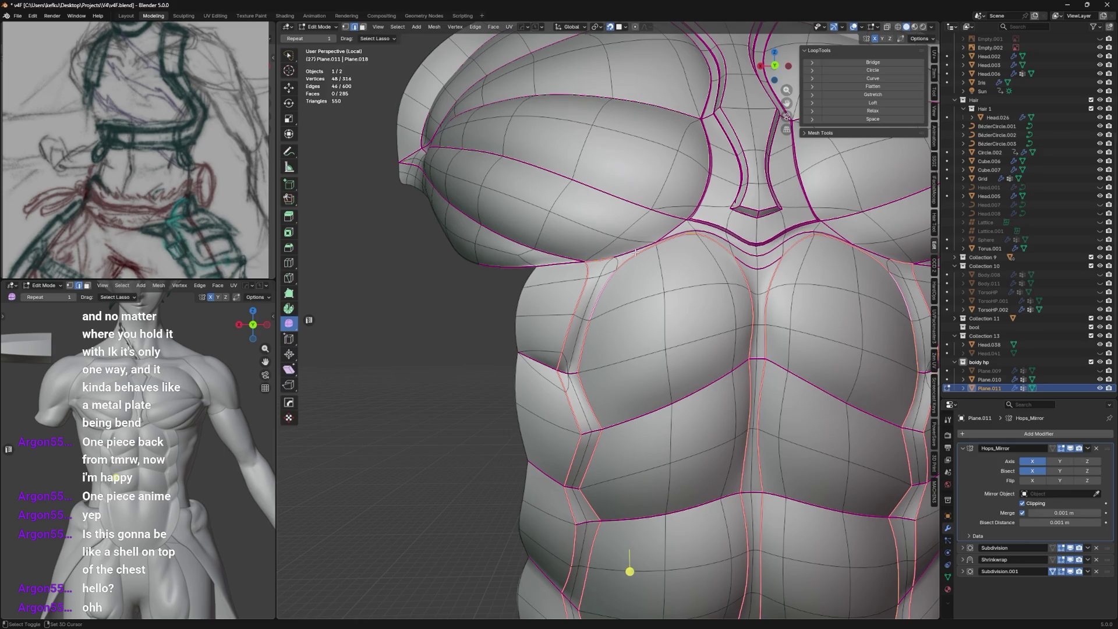
pyautogui.scroll(4, 635, 252)
pyautogui.scroll(4, 647, 245)
pyautogui.moveTo(646, 245); pyautogui.dragTo(666, 238, button='middle')
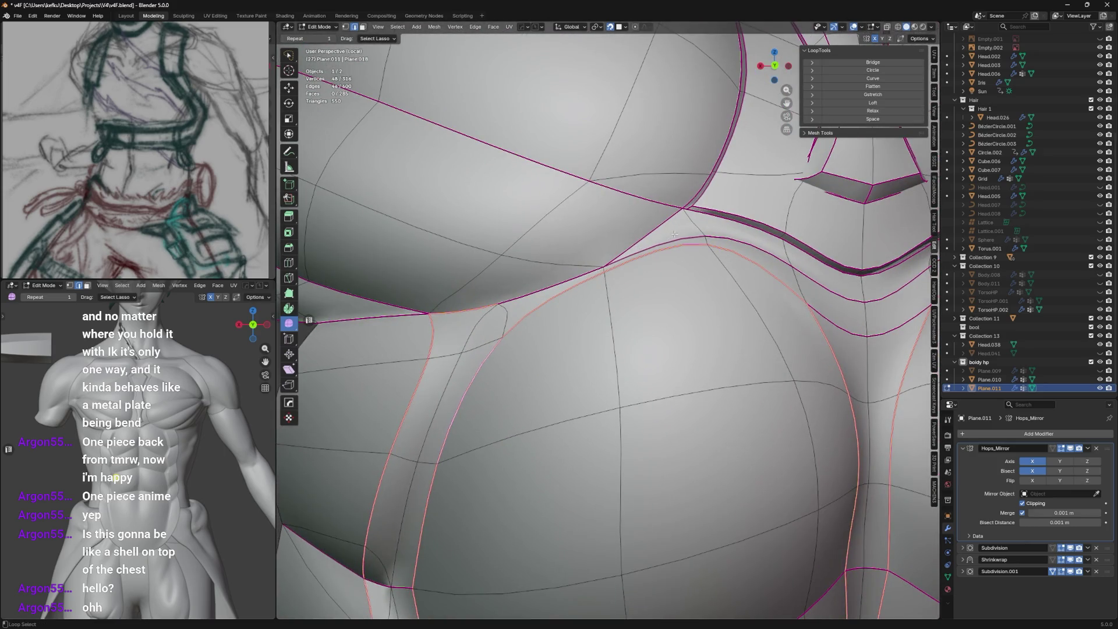
pyautogui.keyDown('shift'); pyautogui.click(691, 240); pyautogui.keyUp('shift')
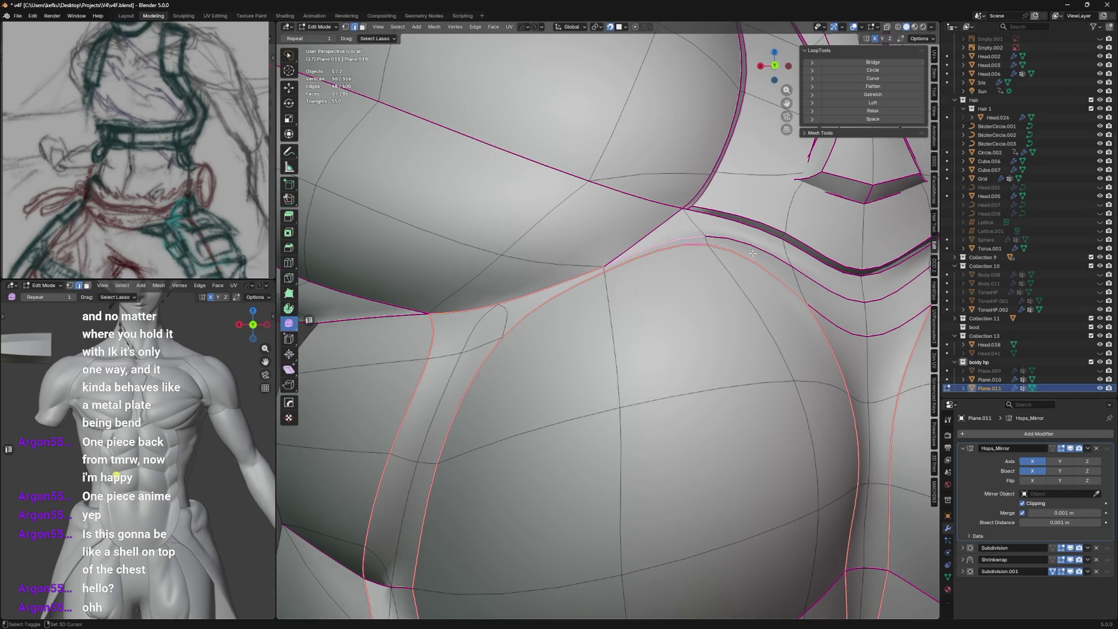
pyautogui.scroll(-5, 690, 242)
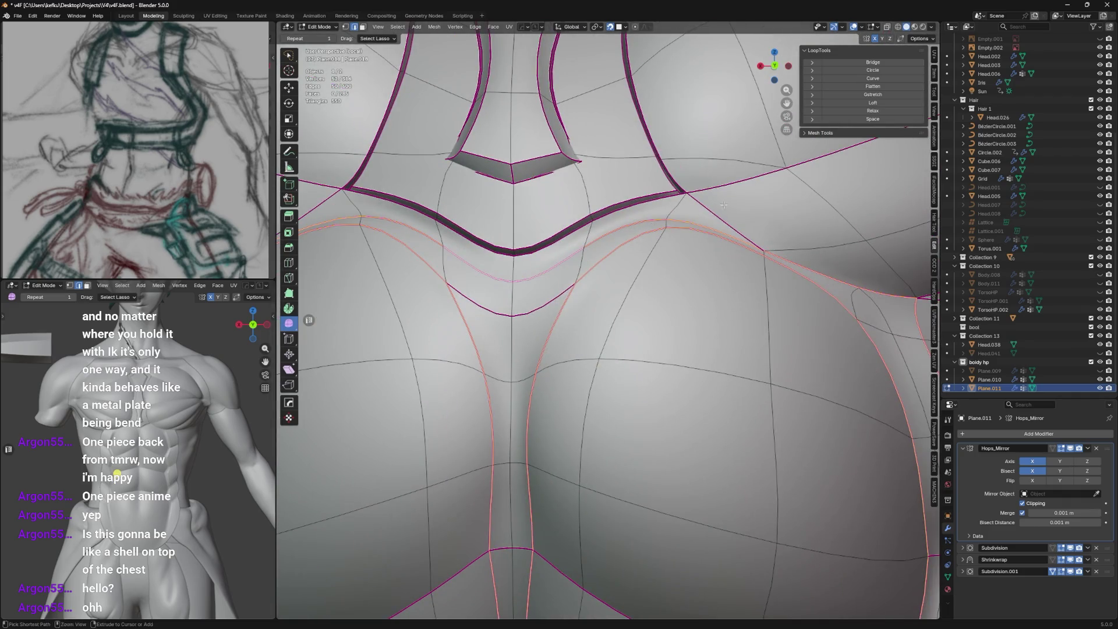
pyautogui.moveTo(673, 250)
pyautogui.mouseDown(button='middle')
pyautogui.moveTo(690, 242)
pyautogui.moveTo(675, 254)
pyautogui.mouseUp(button='middle')
pyautogui.scroll(-4, 638, 277)
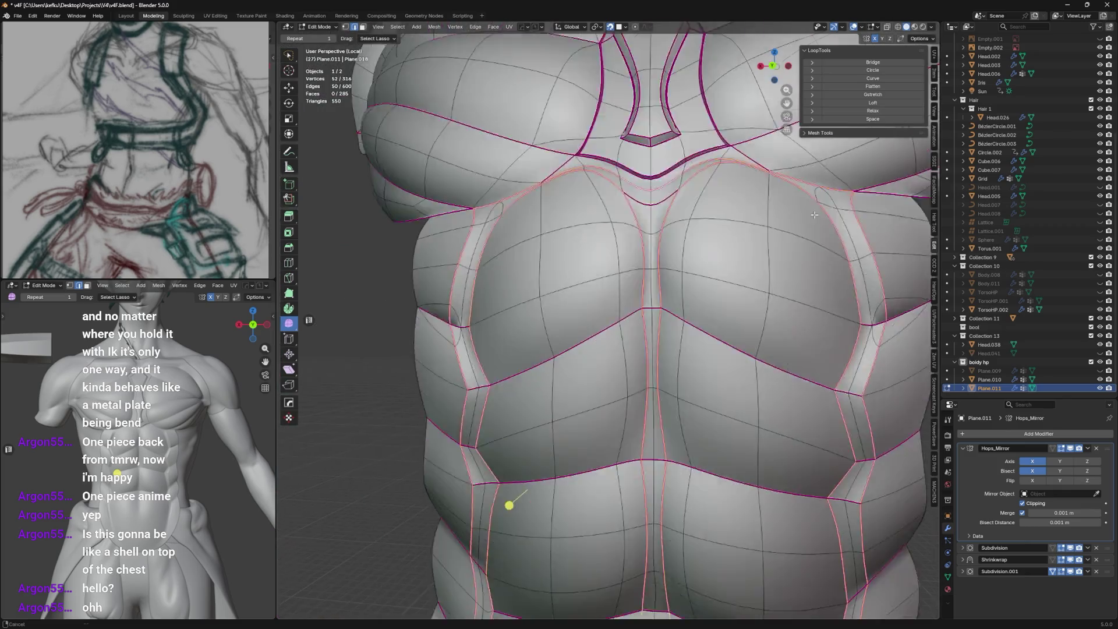
pyautogui.moveTo(612, 289)
pyautogui.mouseDown(button='middle')
pyautogui.moveTo(524, 289)
pyautogui.moveTo(612, 403)
pyautogui.moveTo(628, 297)
pyautogui.mouseUp(button='middle')
pyautogui.scroll(5, 583, 300)
pyautogui.scroll(-5, 629, 298)
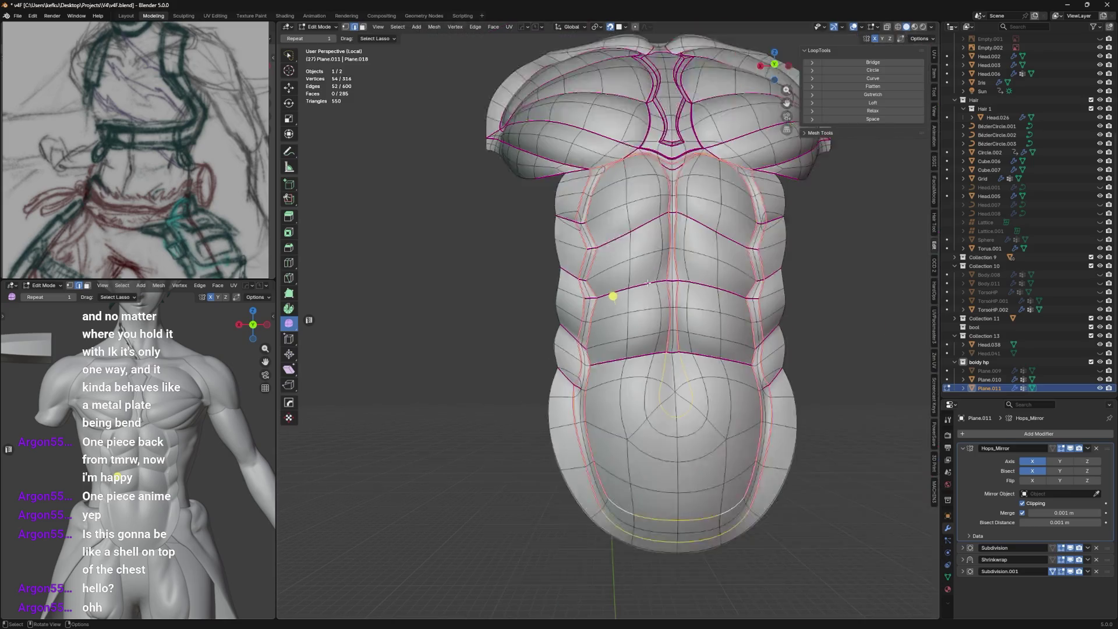
pyautogui.hotkey('ctrl', 'b')
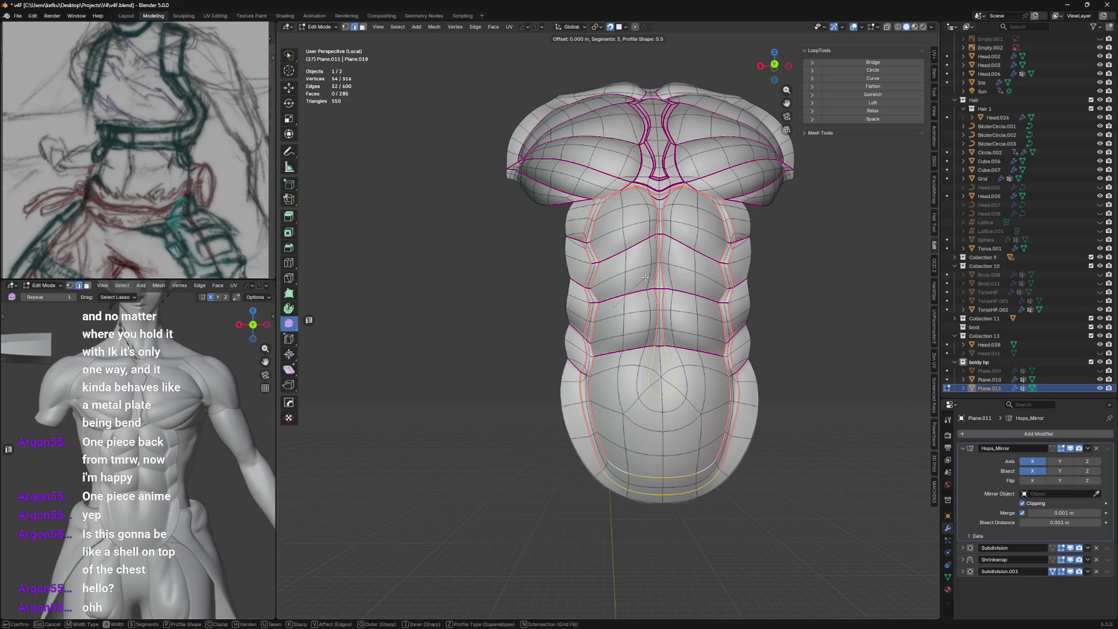
# Set a full crease (1) on the selected panel seam edges and add a small three-segment bevel.
pyautogui.press('Escape')
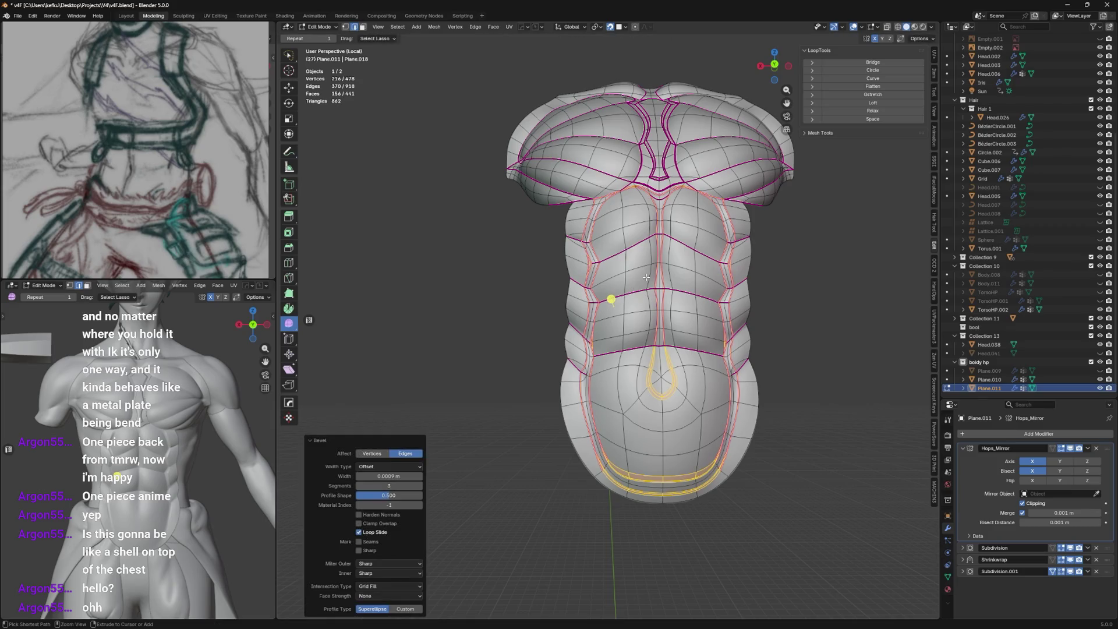
pyautogui.hotkey('shift', 'e')
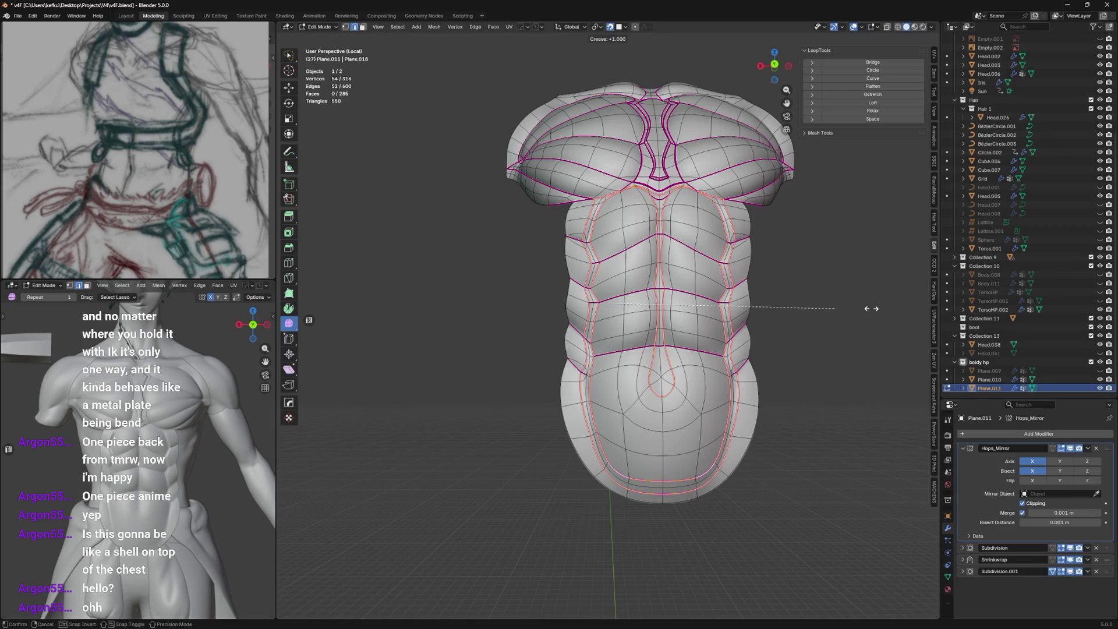
pyautogui.click(872, 308)
pyautogui.hotkey('ctrl', 'b')
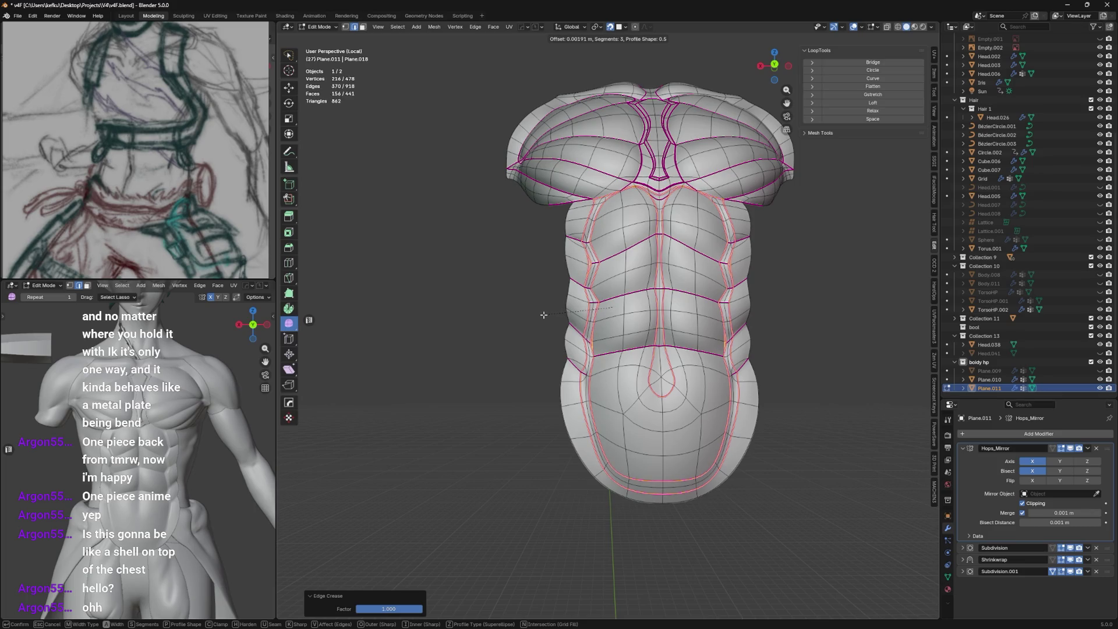
pyautogui.click(544, 314)
pyautogui.moveTo(544, 314); pyautogui.dragTo(568, 195, button='middle')
pyautogui.scroll(4, 567, 195)
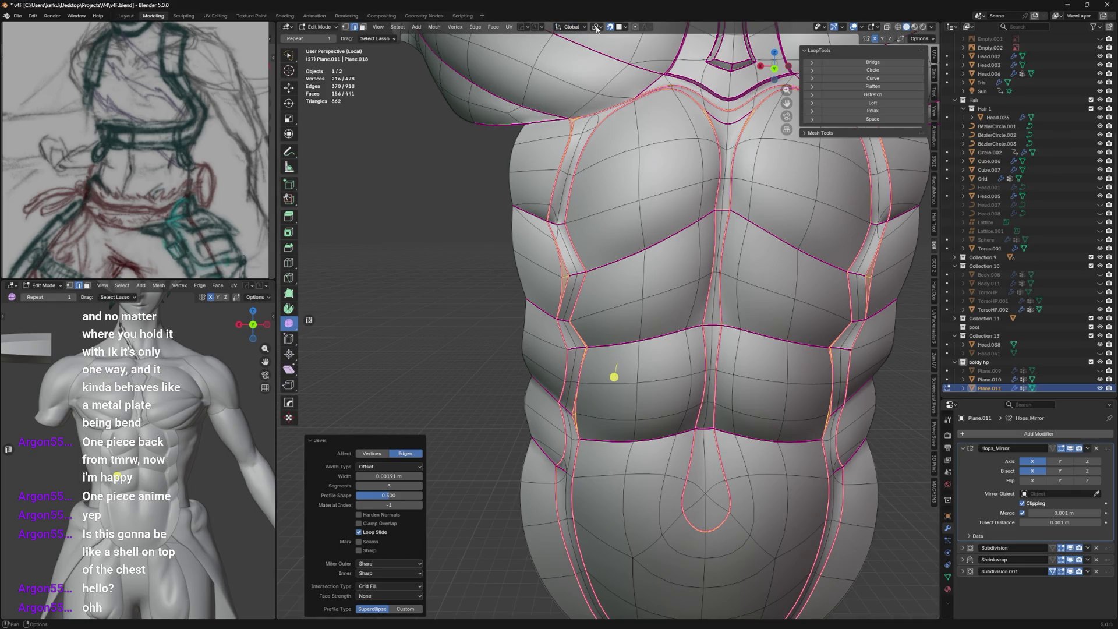
# Create a Face transform orientation and select the abdomen panel's border edge loop.
pyautogui.click(578, 29)
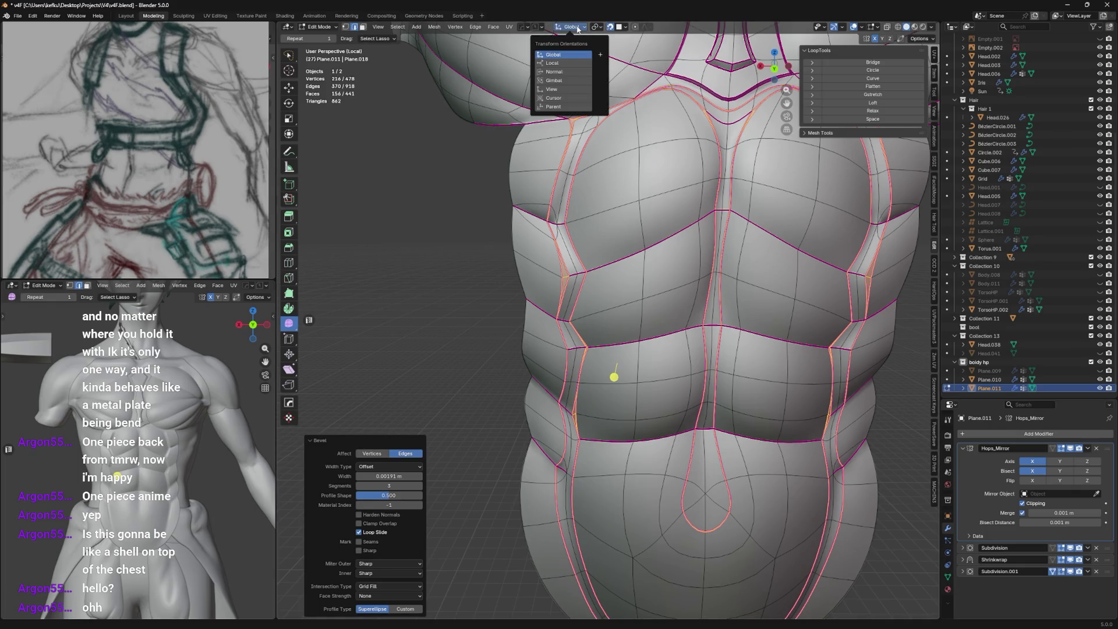
pyautogui.click(601, 55)
pyautogui.moveTo(601, 131)
pyautogui.mouseDown(button='middle')
pyautogui.moveTo(647, 246)
pyautogui.moveTo(611, 306)
pyautogui.mouseUp(button='middle')
pyautogui.scroll(2, 630, 405)
pyautogui.scroll(2, 631, 404)
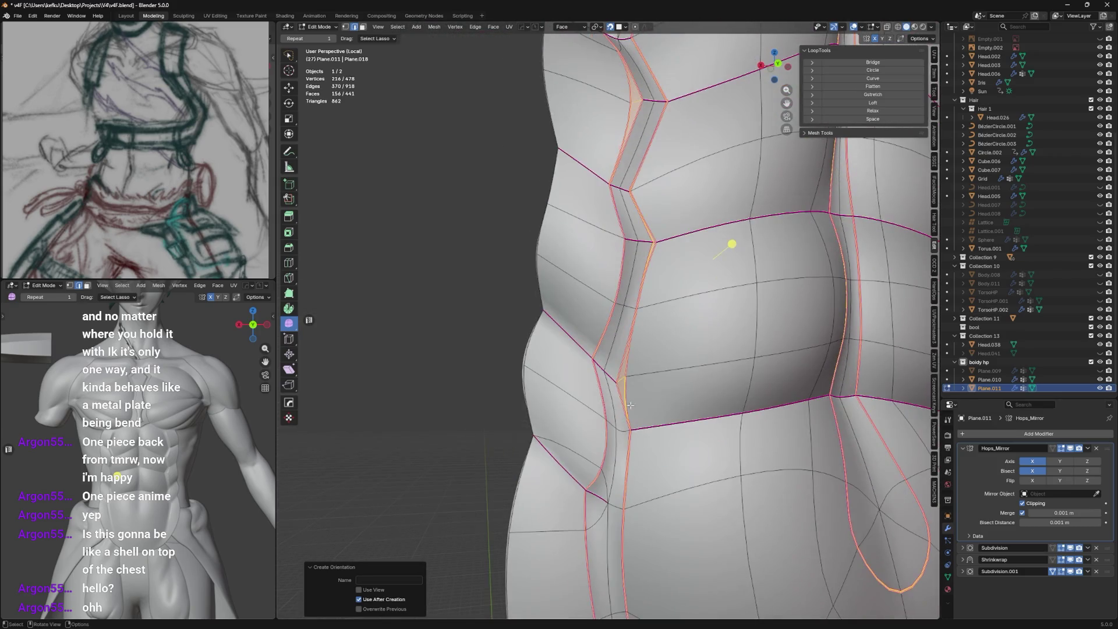
pyautogui.click(625, 399)
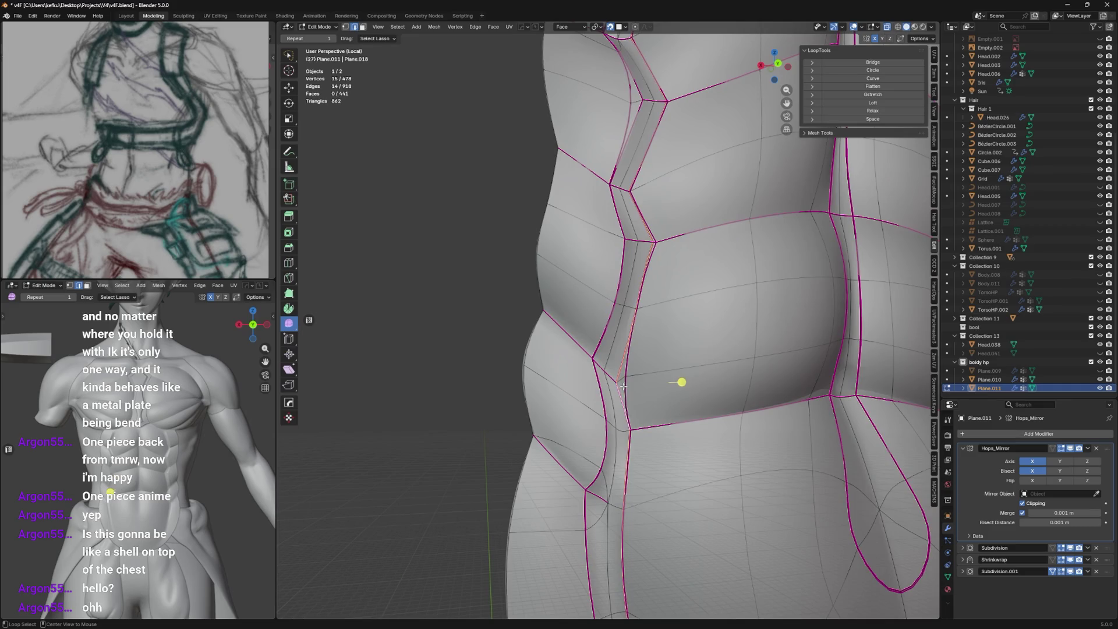
pyautogui.keyDown('shift'); pyautogui.click(623, 385); pyautogui.keyUp('shift')
pyautogui.scroll(-3, 623, 385)
# Nudge the panel border slightly inward along the face normal (Face Z).
pyautogui.moveTo(624, 386); pyautogui.dragTo(648, 337, button='middle')
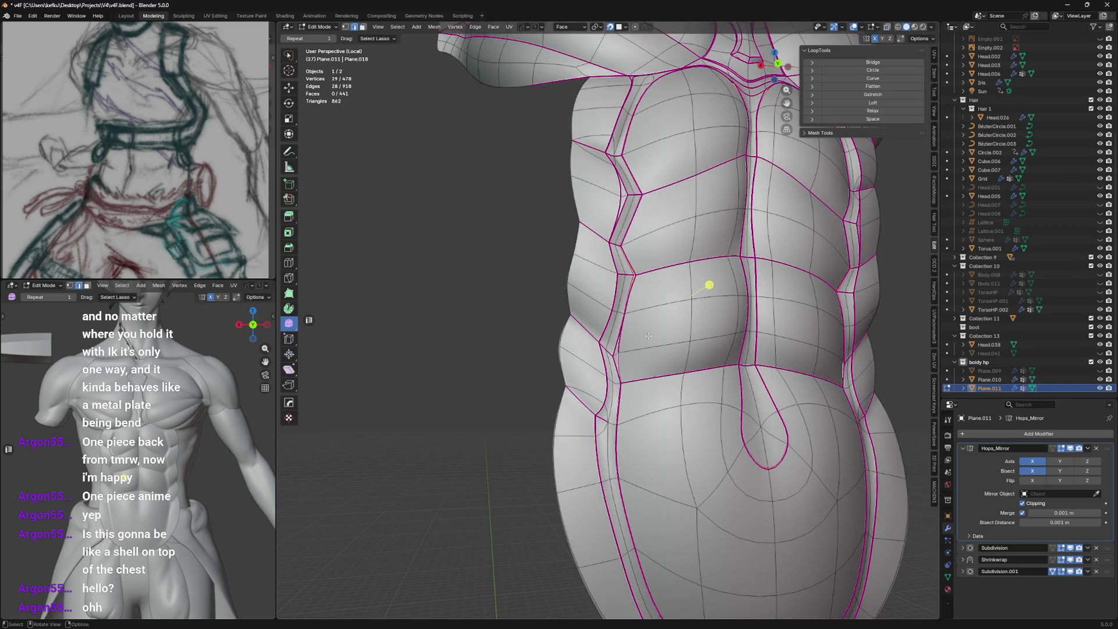
pyautogui.press('g')
pyautogui.press('z')
pyautogui.press('z')
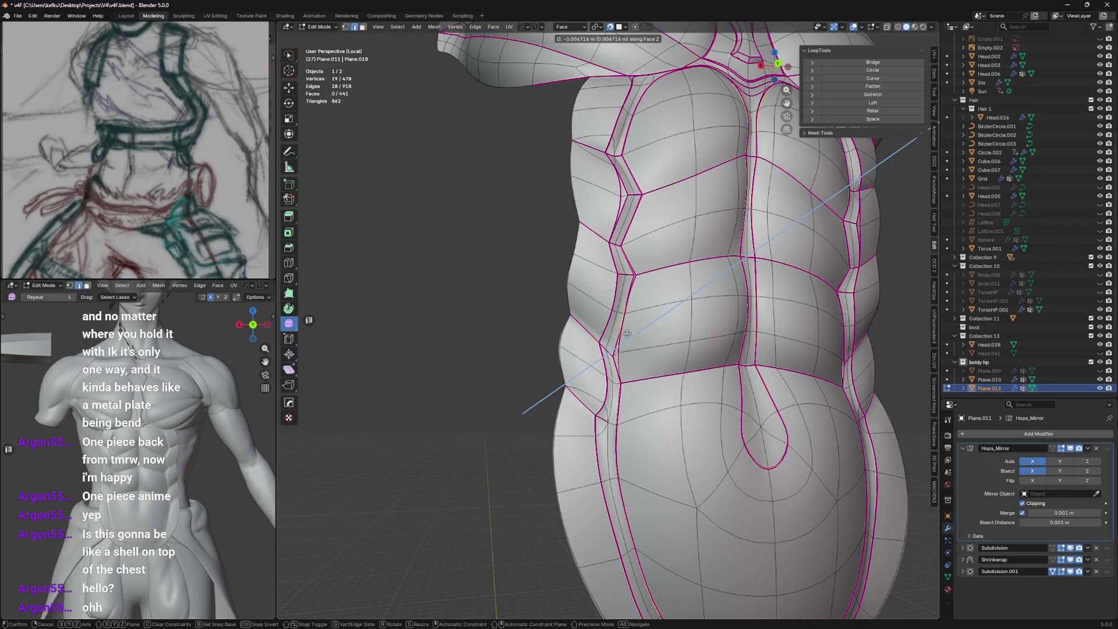
pyautogui.click(619, 335)
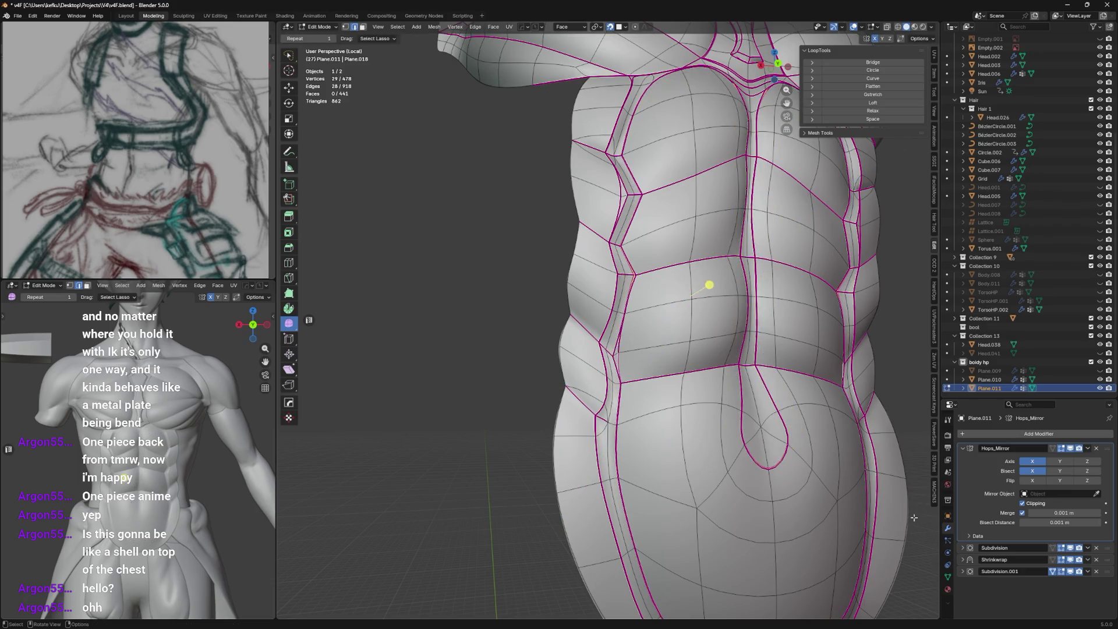
pyautogui.click(948, 577)
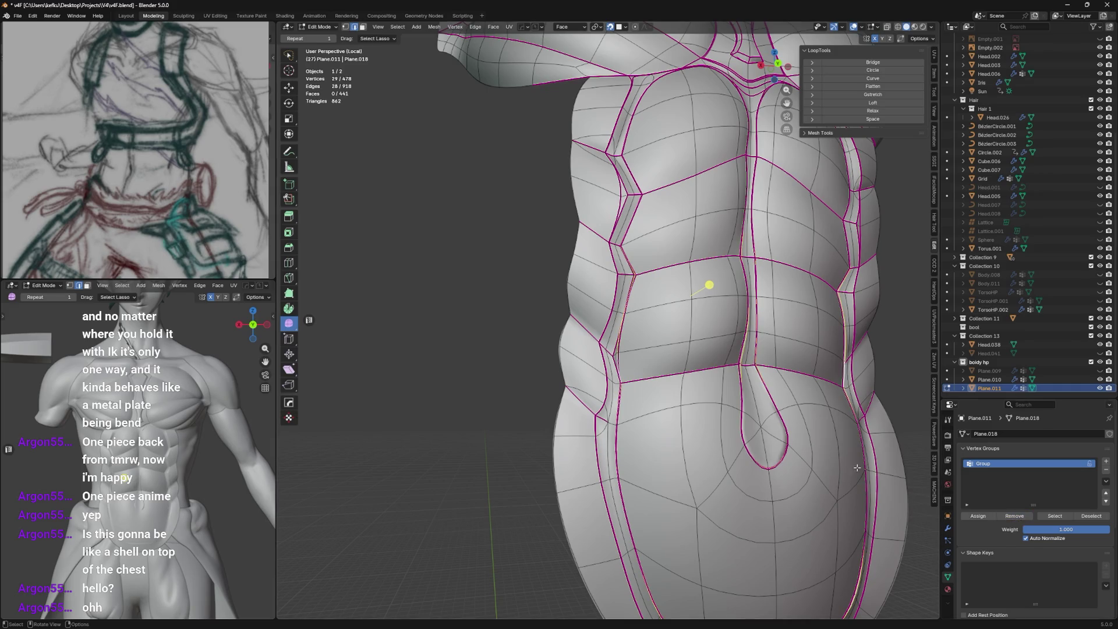
pyautogui.moveTo(751, 366); pyautogui.dragTo(804, 437, button='middle')
pyautogui.press('g')
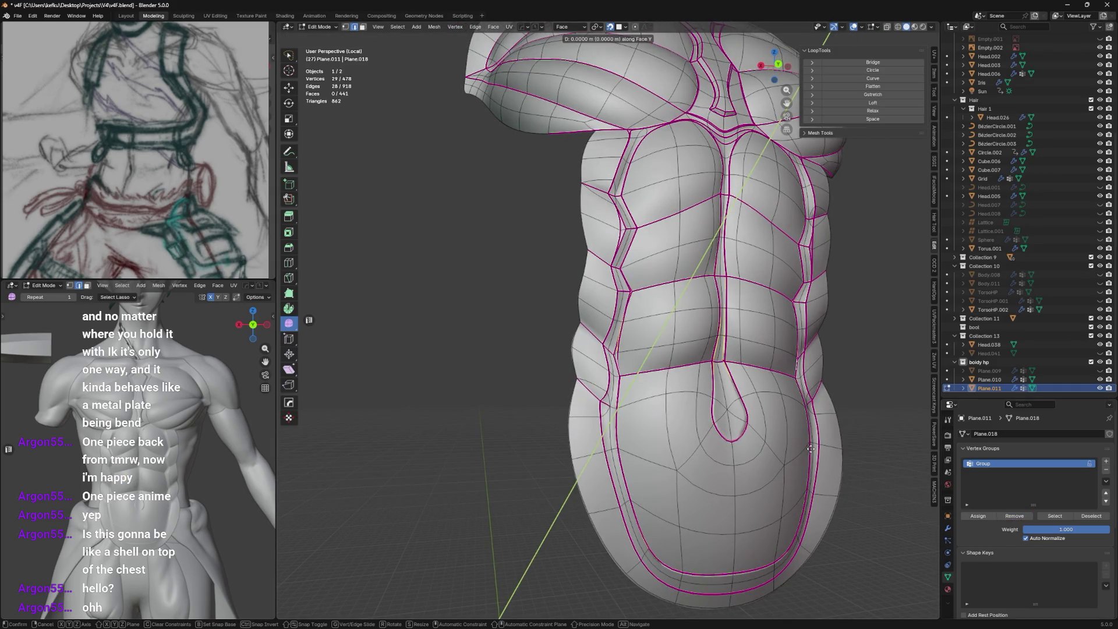
# Shift the abdomen shell faces along Face X, then about a metre along Face Z for a deep offset.
pyautogui.press('x')
pyautogui.click(801, 444)
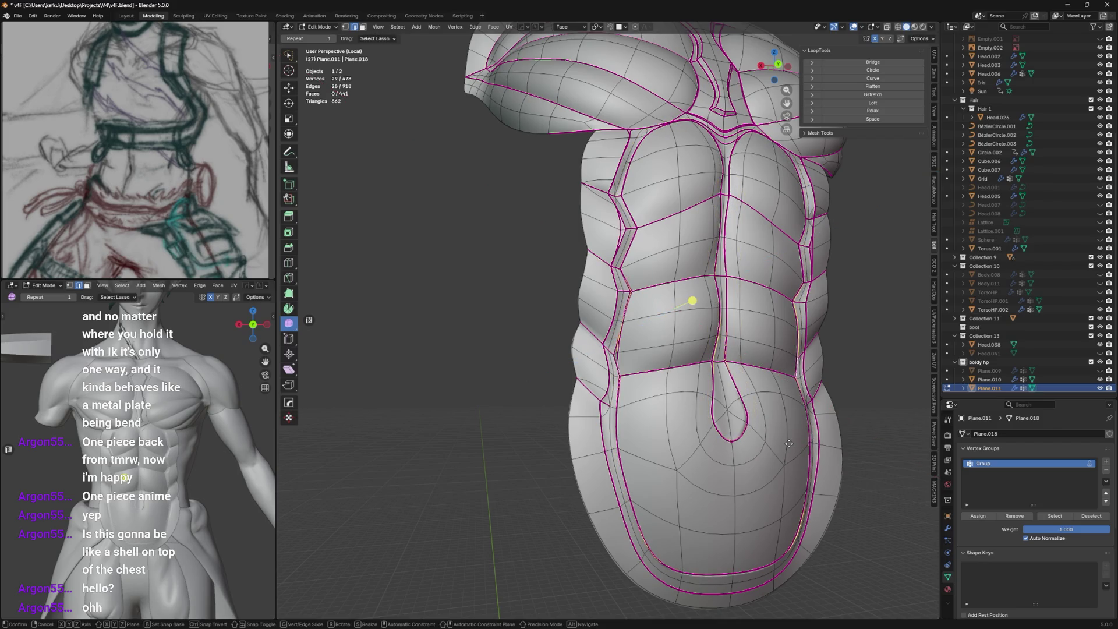
pyautogui.press('g')
pyautogui.press('z')
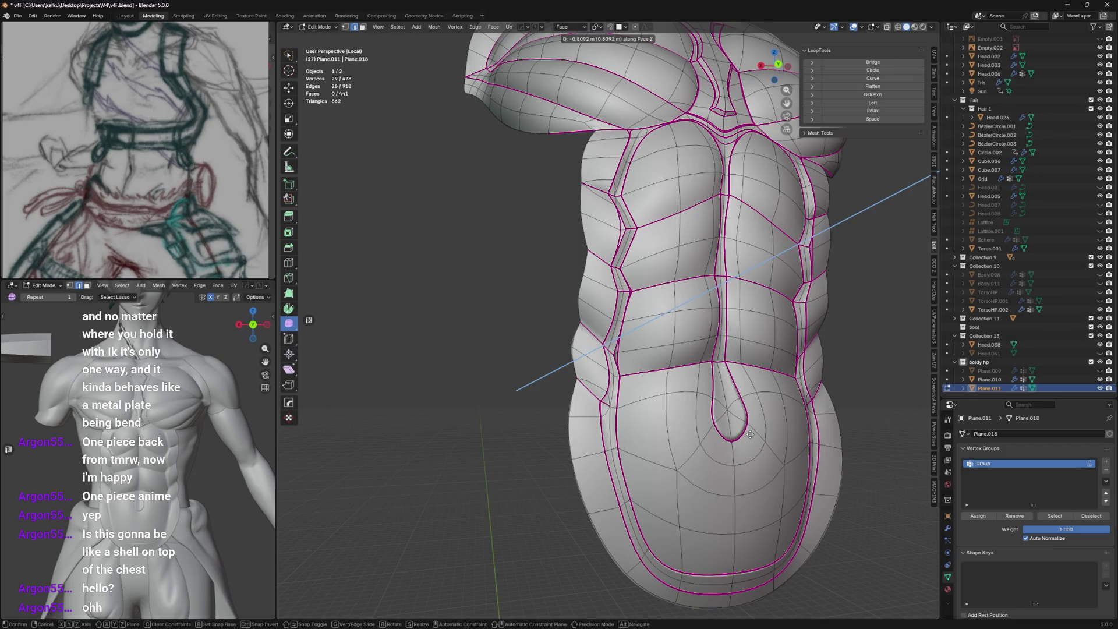
pyautogui.click(751, 436)
pyautogui.moveTo(664, 315)
pyautogui.mouseDown(button='middle')
pyautogui.moveTo(564, 448)
pyautogui.moveTo(708, 438)
pyautogui.mouseUp(button='middle')
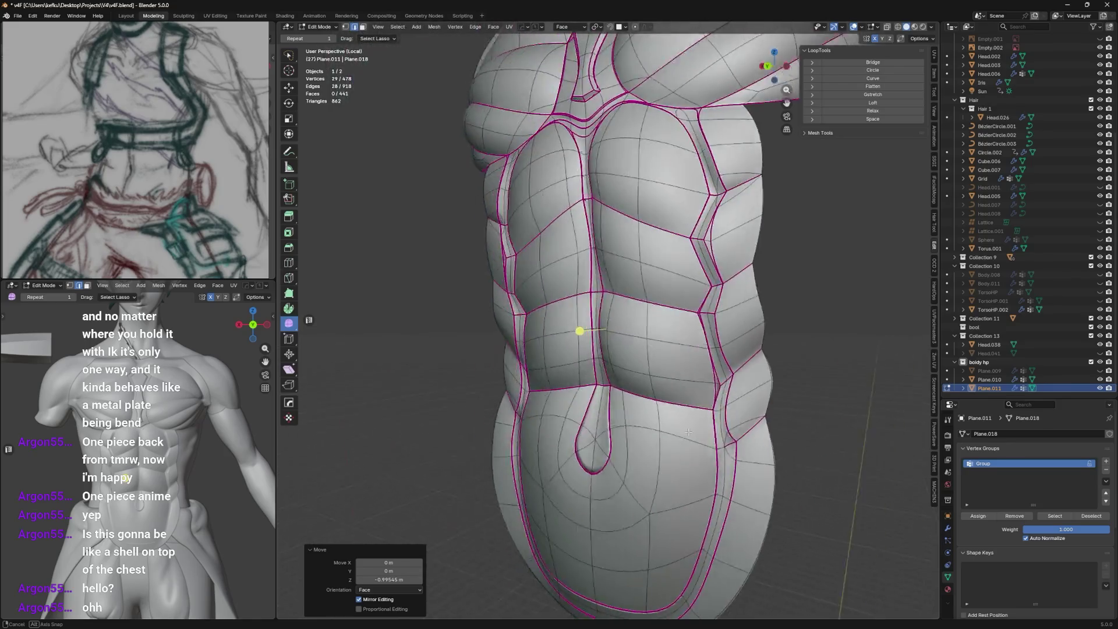
pyautogui.scroll(3, 708, 438)
pyautogui.scroll(3, 709, 438)
pyautogui.scroll(-3, 711, 404)
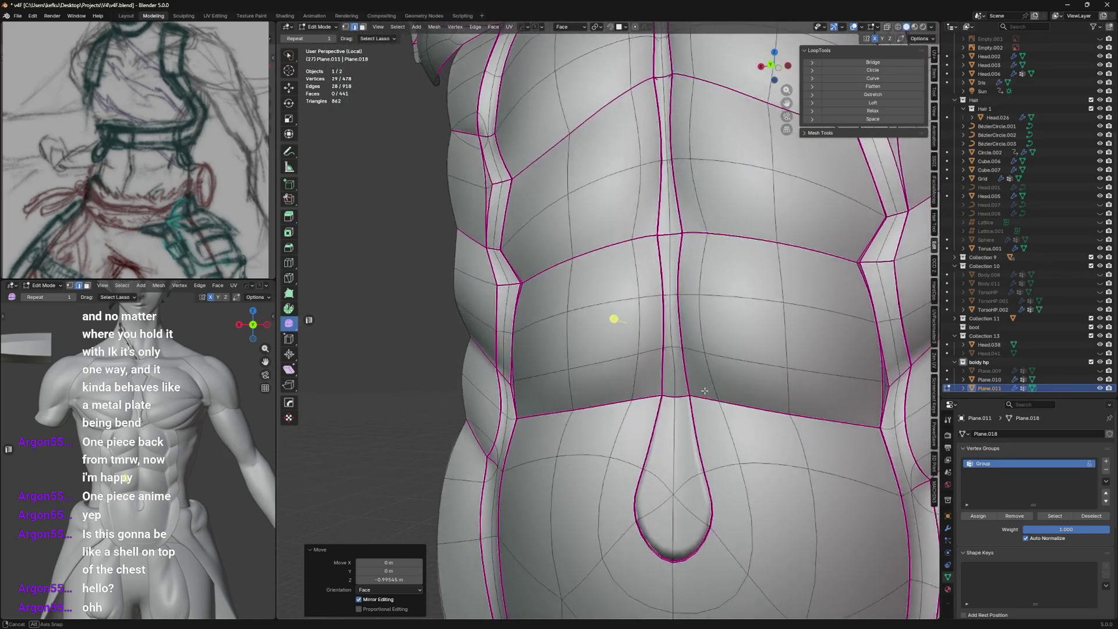
pyautogui.scroll(-3, 710, 405)
pyautogui.scroll(-3, 710, 405)
pyautogui.scroll(-1, 710, 405)
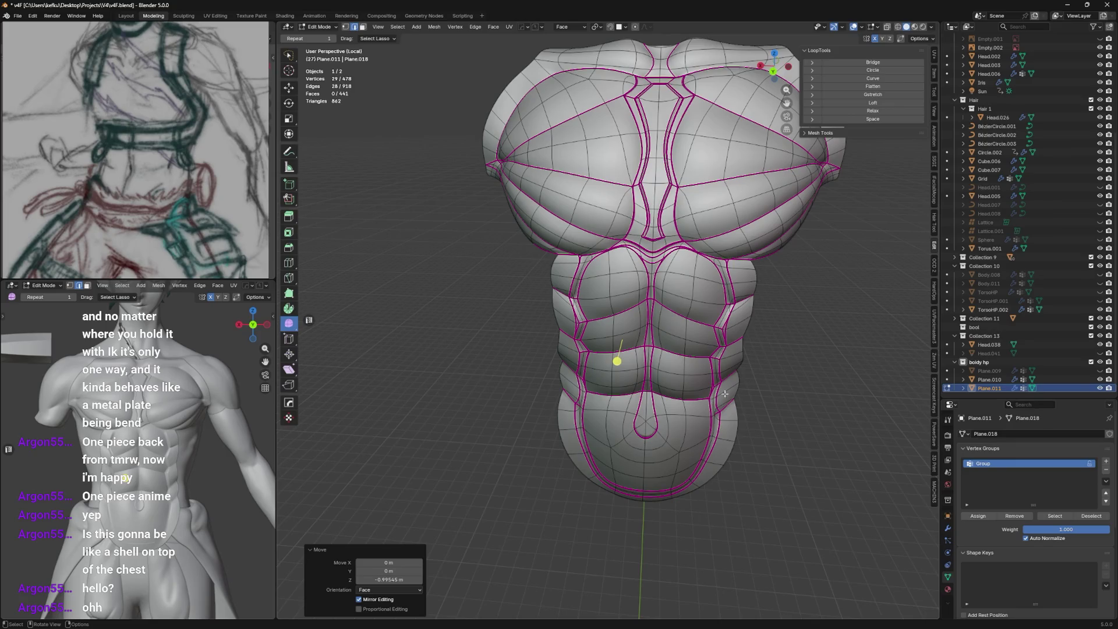
pyautogui.scroll(3, 724, 393)
pyautogui.scroll(2, 725, 394)
pyautogui.moveTo(724, 394); pyautogui.dragTo(954, 473, button='middle')
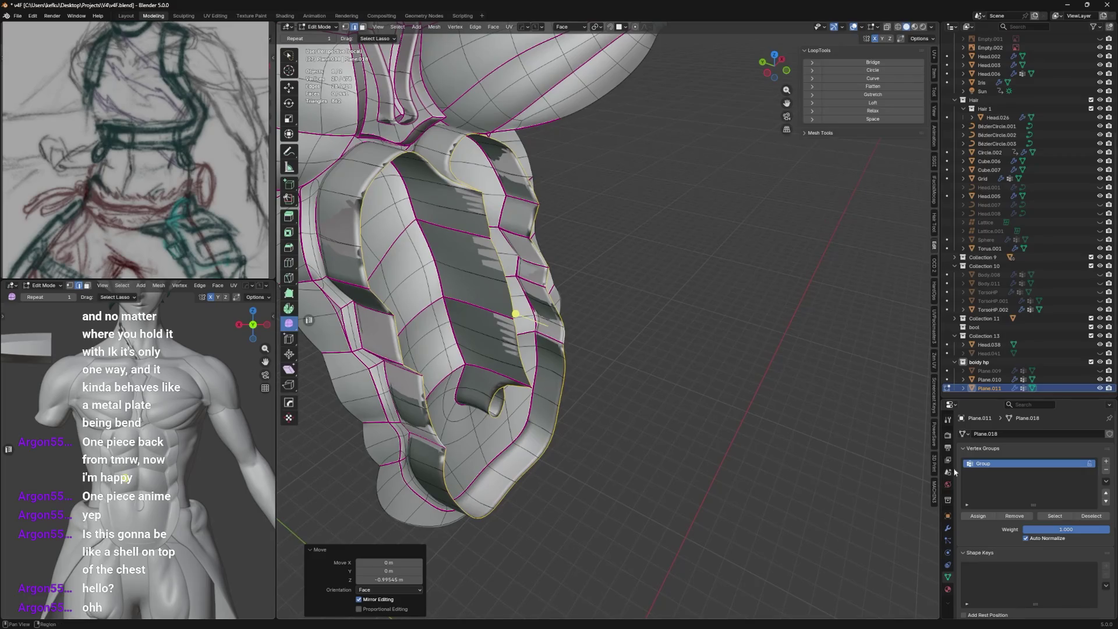
# Pull the offset abdomen faces back sideways along X to roughly 6.5 cm.
pyautogui.click(948, 518)
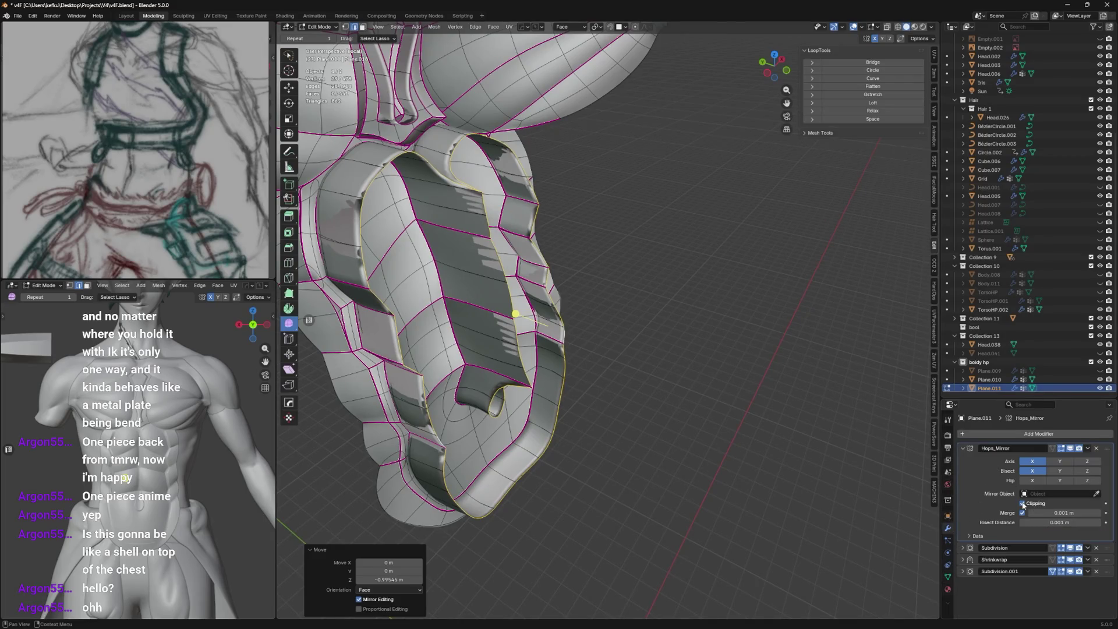
pyautogui.moveTo(721, 385); pyautogui.dragTo(664, 368, button='middle')
pyautogui.press('g')
pyautogui.press('x')
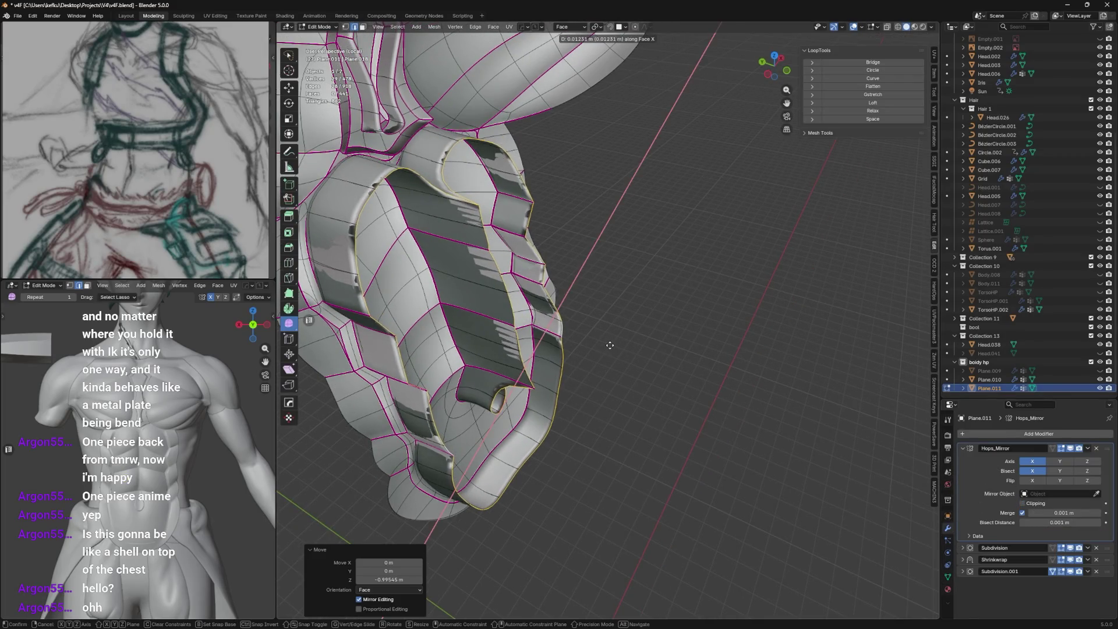
pyautogui.click(585, 354)
pyautogui.moveTo(586, 353)
pyautogui.mouseDown(button='middle')
pyautogui.moveTo(539, 350)
pyautogui.moveTo(751, 131)
pyautogui.mouseUp(button='middle')
pyautogui.moveTo(550, 278); pyautogui.dragTo(612, 219, button='middle')
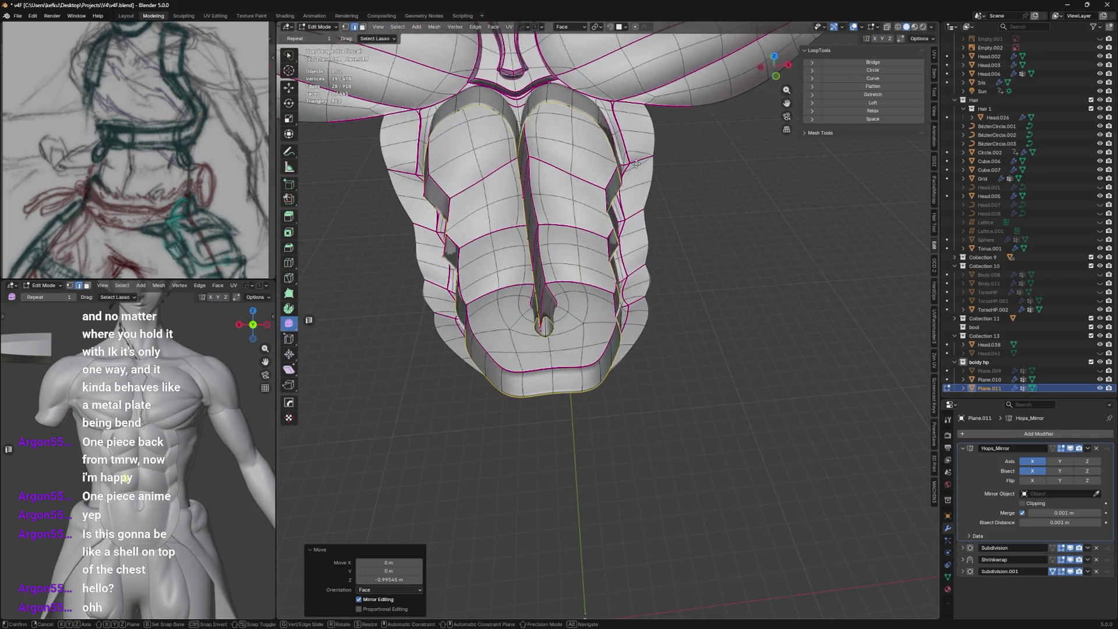
pyautogui.press('g')
pyautogui.press('x')
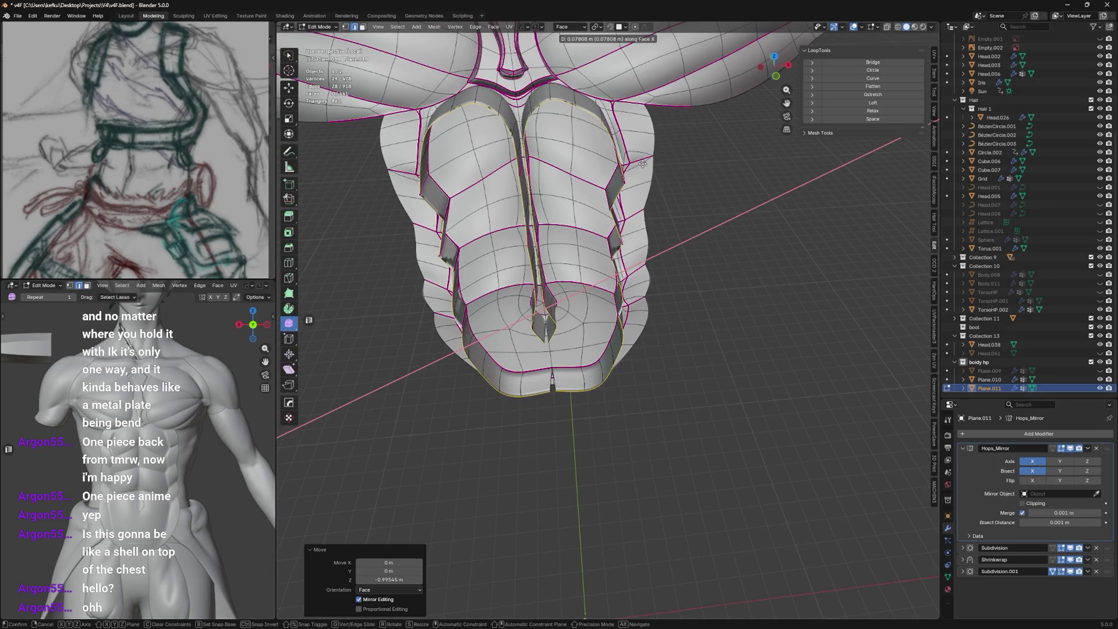
pyautogui.click(642, 165)
# Move the vertex at the abdominal groove's lower tip along X and save the file.
pyautogui.moveTo(637, 192); pyautogui.dragTo(633, 161, button='middle')
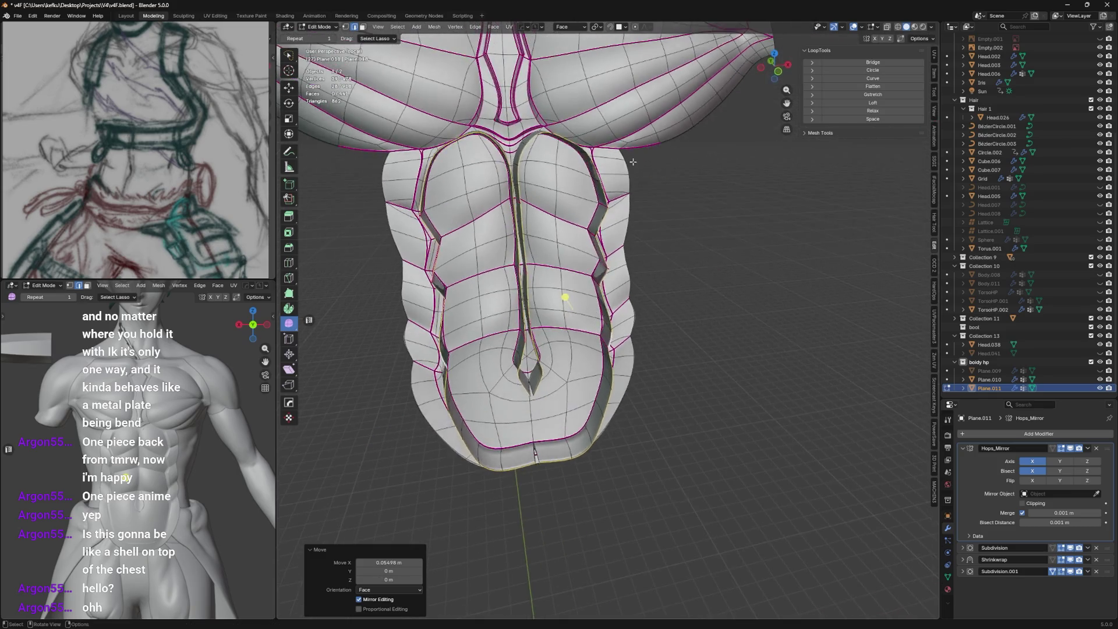
pyautogui.moveTo(535, 450); pyautogui.dragTo(537, 409, button='middle')
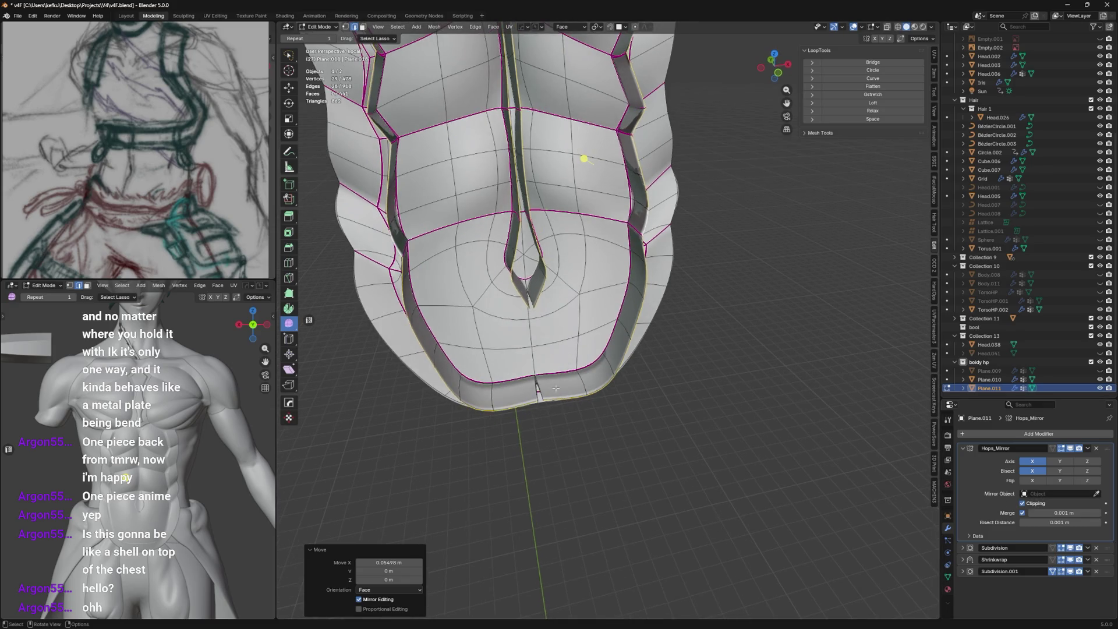
pyautogui.press('1')
pyautogui.click(536, 402)
pyautogui.press('g')
pyautogui.press('x')
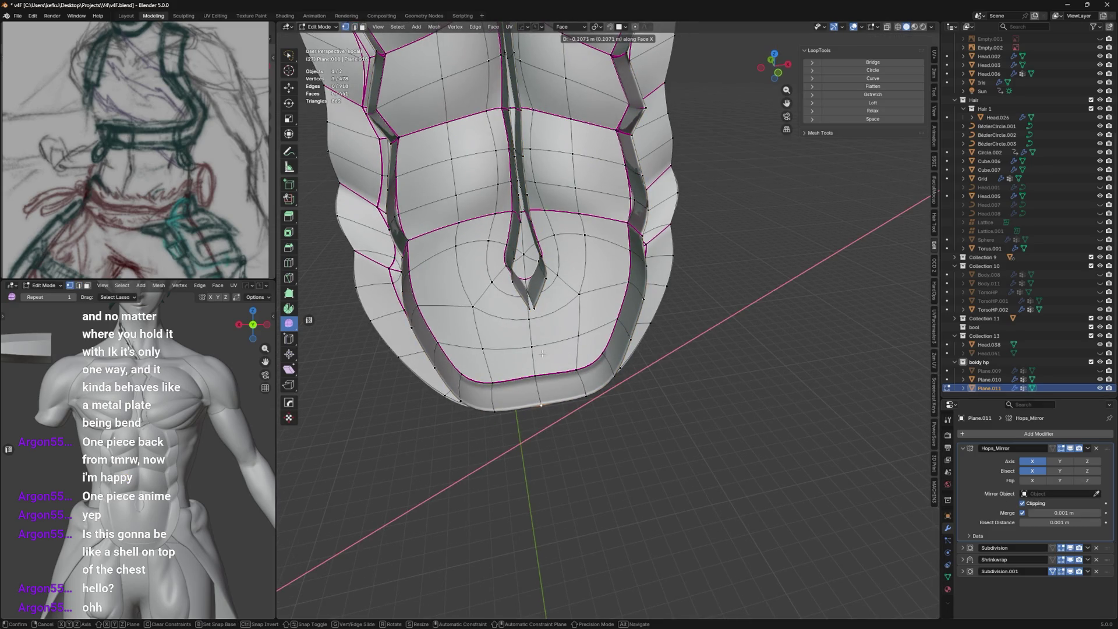
pyautogui.click(542, 354)
pyautogui.hotkey('ctrl', 's')
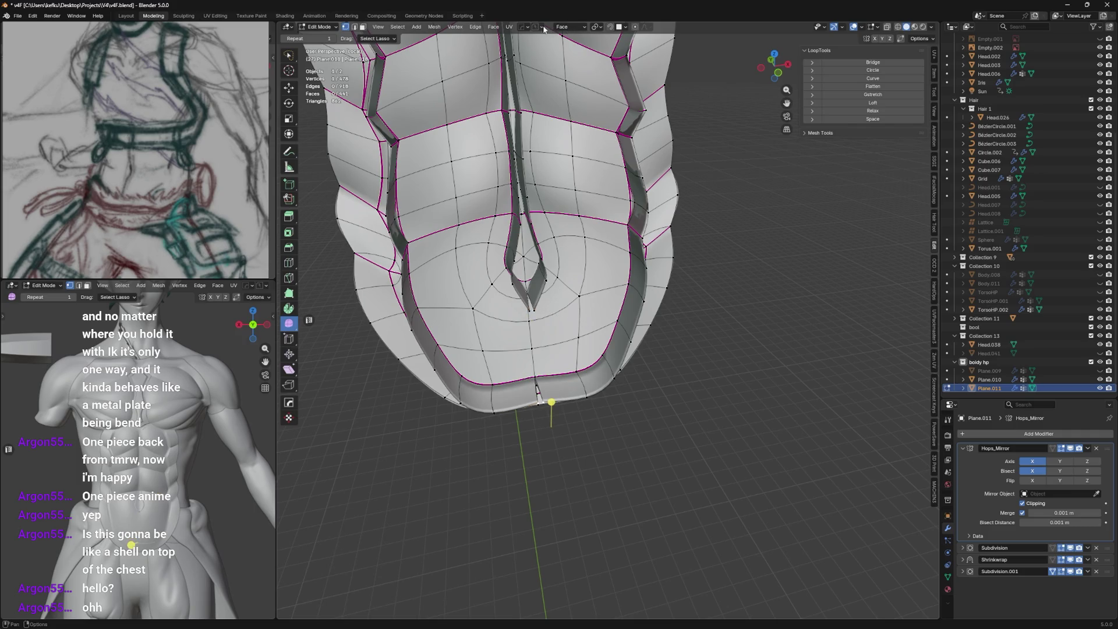
# Widen the groove tip along global X into a teardrop, then preview the smooth shell in Object Mode.
pyautogui.click(565, 27)
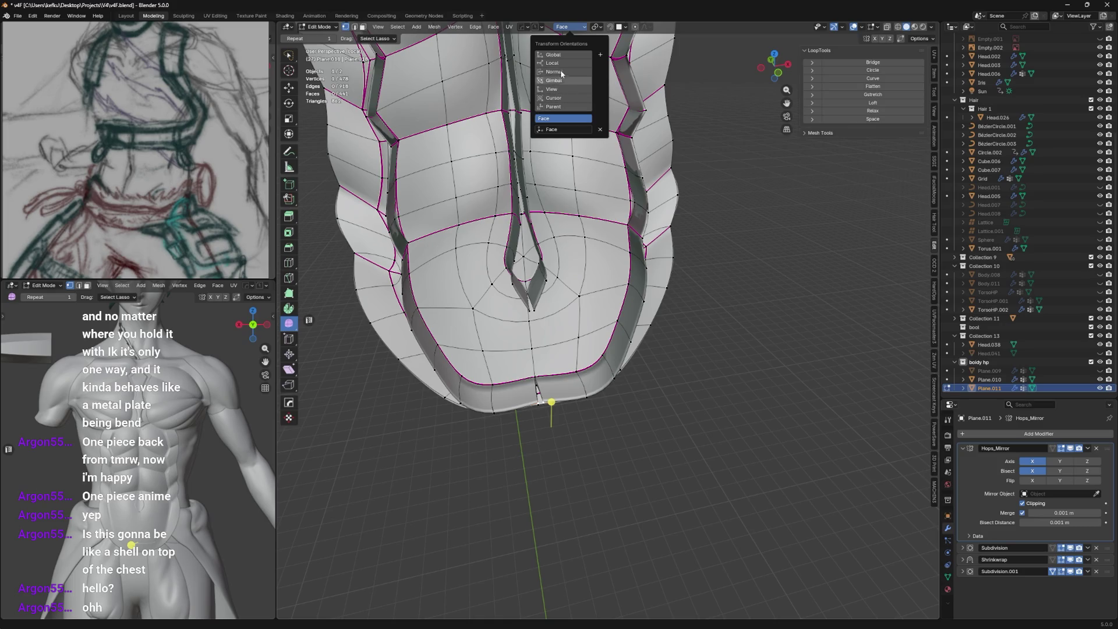
pyautogui.press('Escape')
pyautogui.scroll(1, 489, 262)
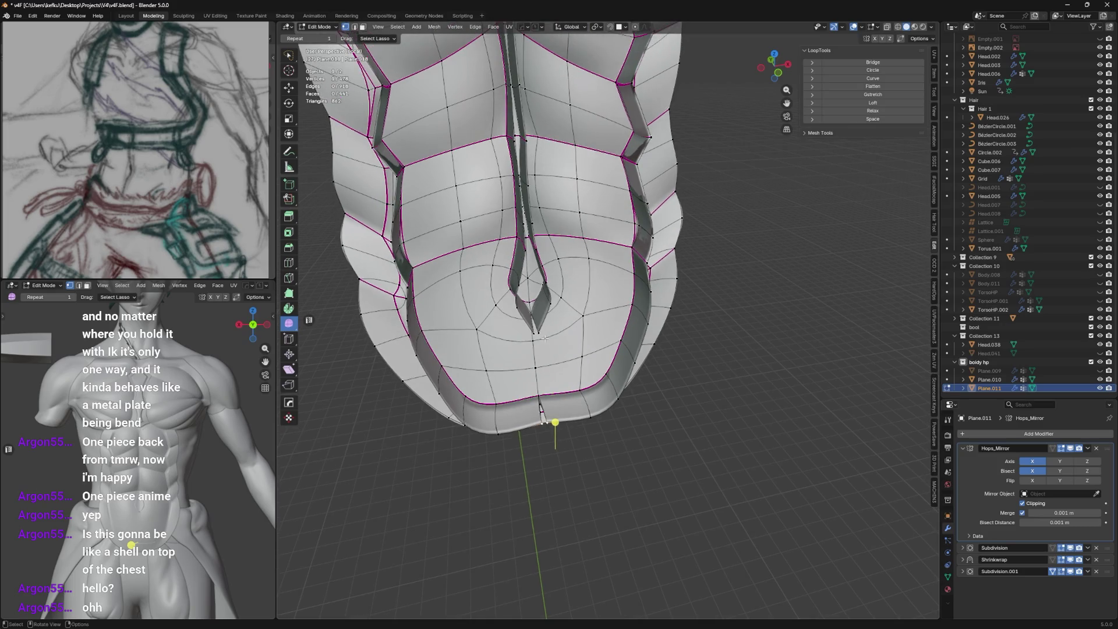
pyautogui.press('g')
pyautogui.press('x')
pyautogui.click(511, 354)
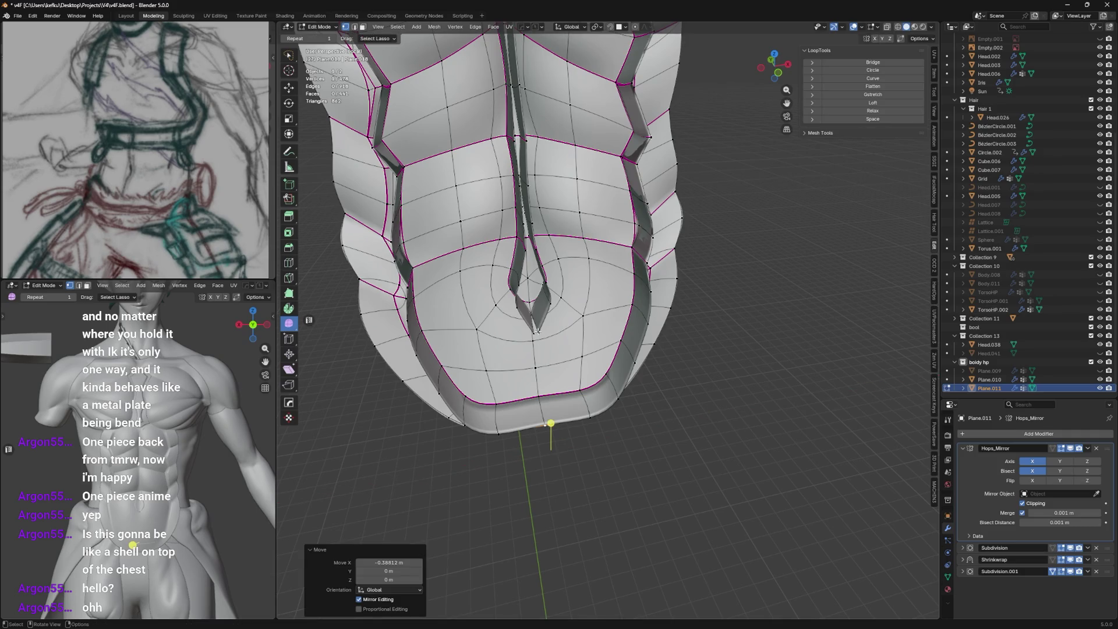
pyautogui.press('g')
pyautogui.press('x')
pyautogui.click(544, 328)
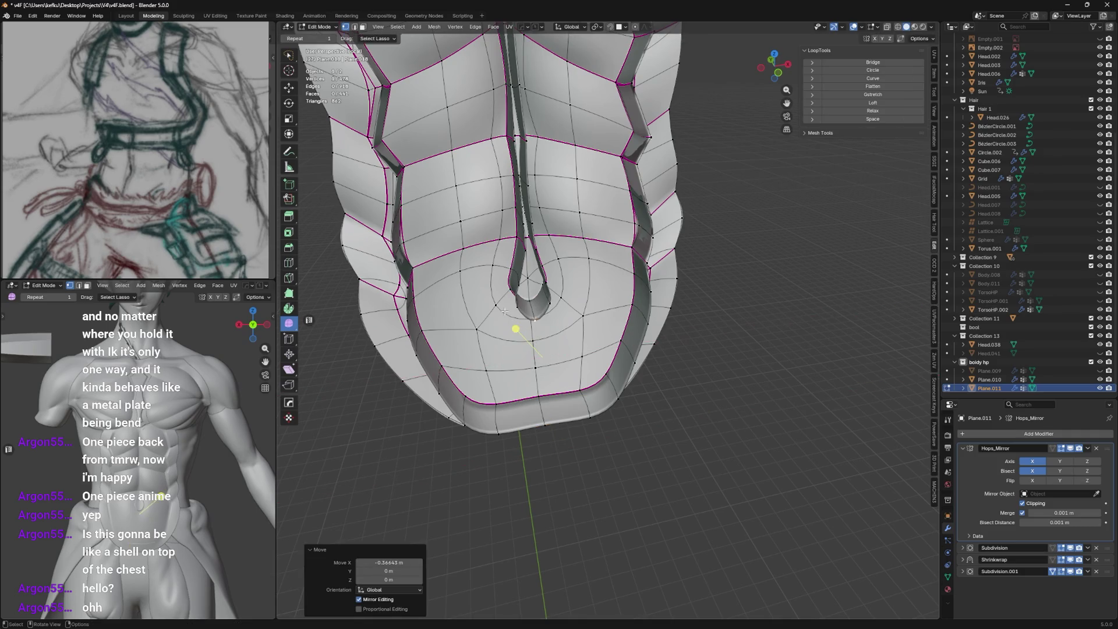
pyautogui.moveTo(544, 329)
pyautogui.mouseDown(button='middle')
pyautogui.moveTo(551, 344)
pyautogui.moveTo(713, 233)
pyautogui.mouseUp(button='middle')
pyautogui.scroll(-3, 552, 343)
pyautogui.press('Tab')
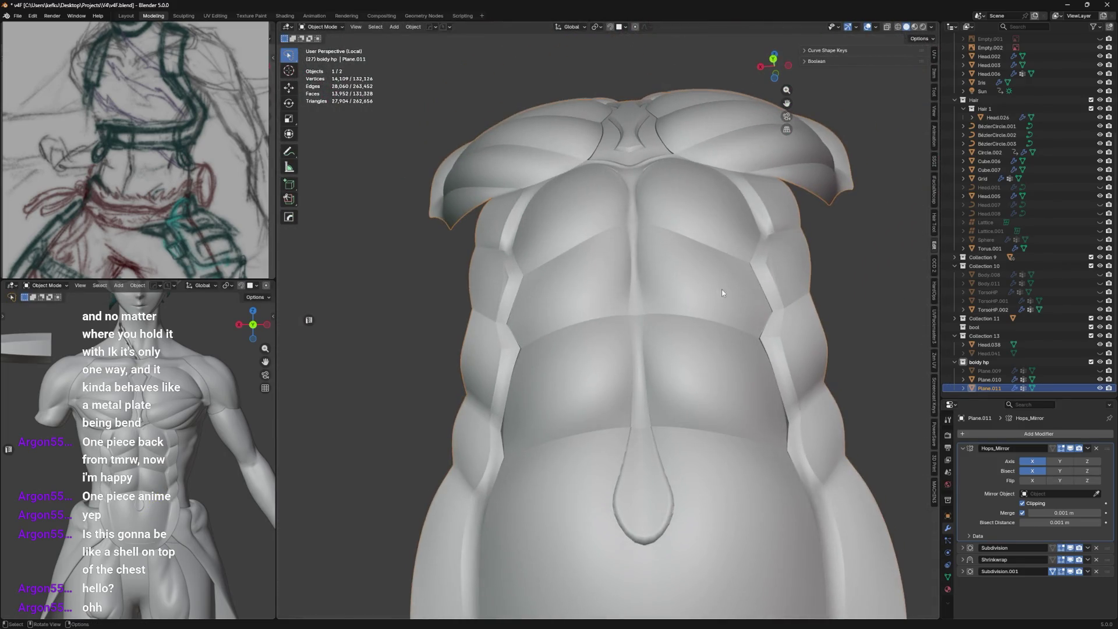
# Re-enter Edit Mode on the armor shell from a top-down view.
pyautogui.moveTo(722, 289)
pyautogui.mouseDown(button='middle')
pyautogui.moveTo(673, 242)
pyautogui.moveTo(679, 313)
pyautogui.moveTo(646, 297)
pyautogui.moveTo(647, 263)
pyautogui.moveTo(746, 253)
pyautogui.moveTo(510, 354)
pyautogui.mouseUp(button='middle')
pyautogui.press('Tab')
pyautogui.scroll(4, 675, 269)
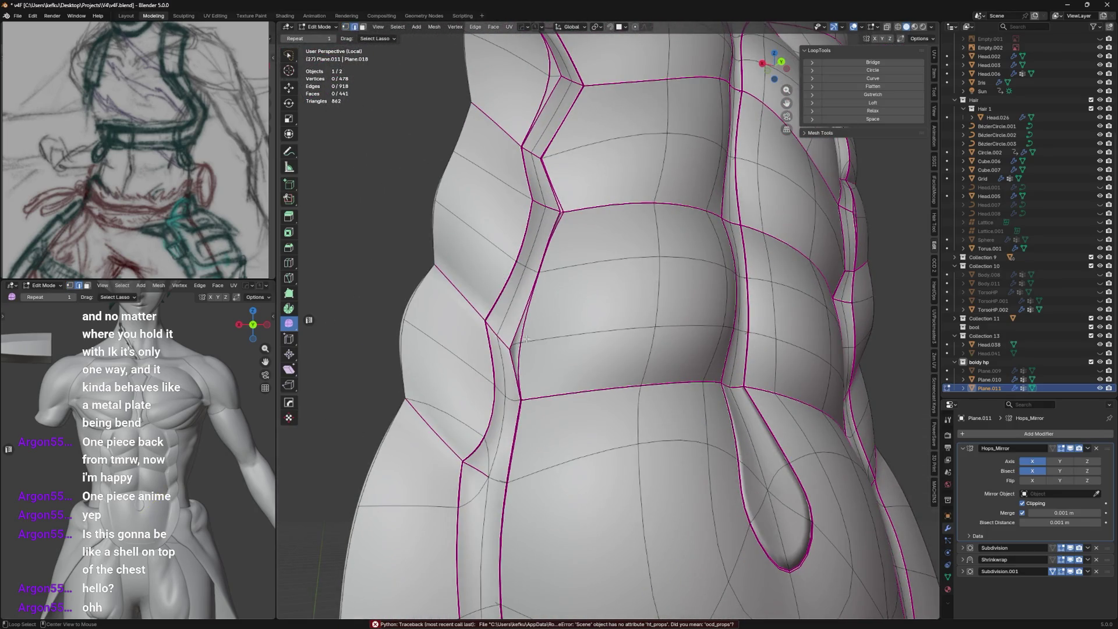
# Check the side in X-ray orthographic view and fully crease (1) the side panel edge loops.
pyautogui.press('KP_3')
pyautogui.scroll(-3, 634, 333)
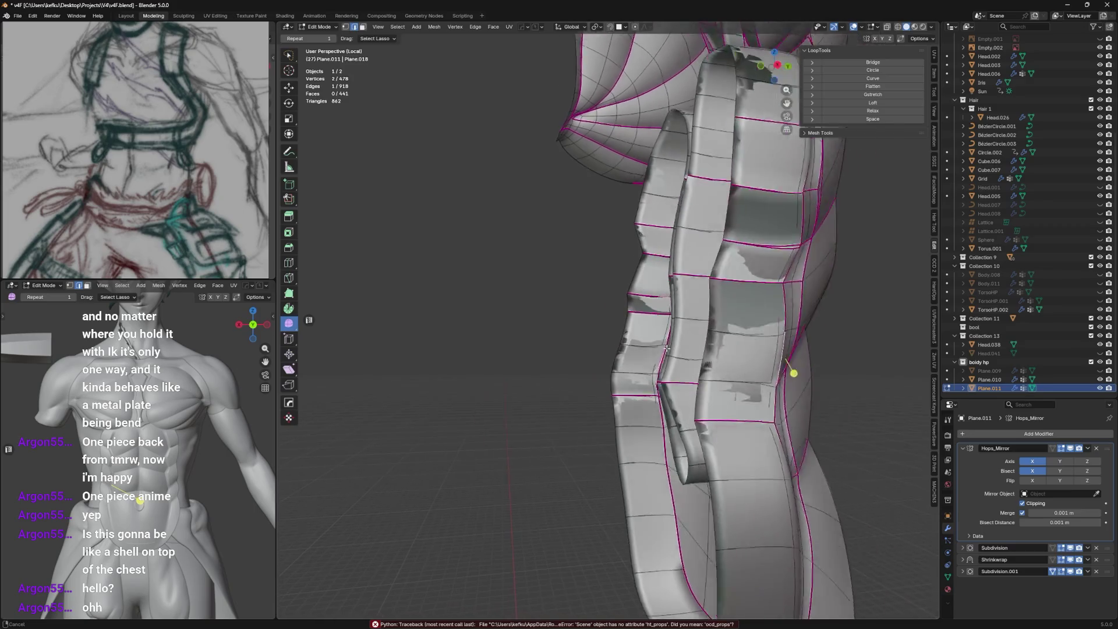
pyautogui.hotkey('alt', 'z')
pyautogui.press('KP_3')
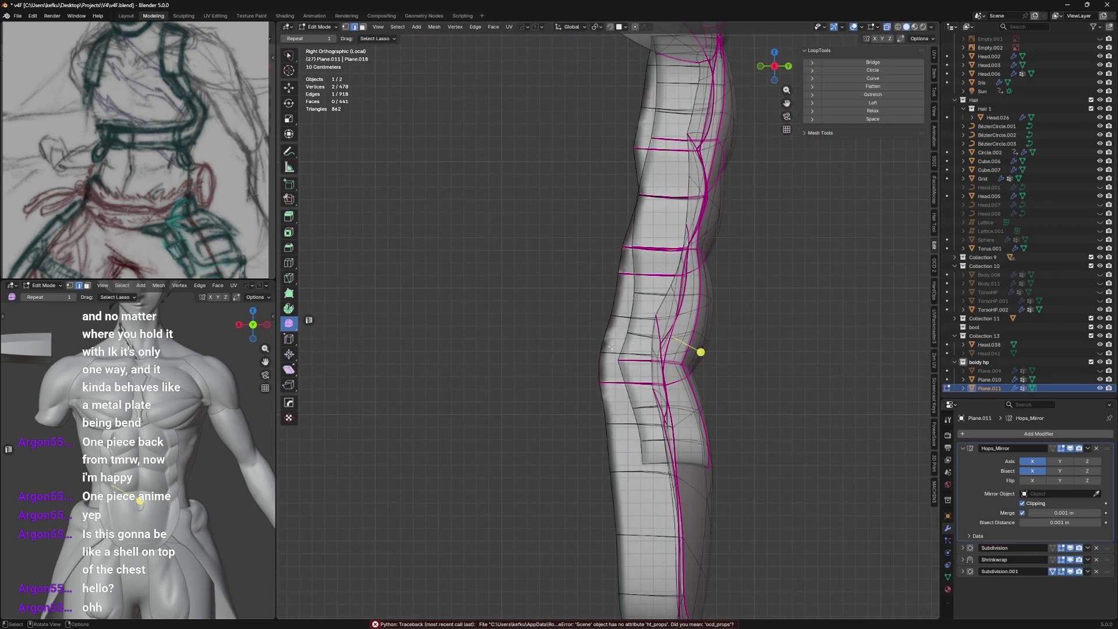
pyautogui.moveTo(611, 348); pyautogui.dragTo(617, 315, button='middle')
pyautogui.hotkey('shift', 'e')
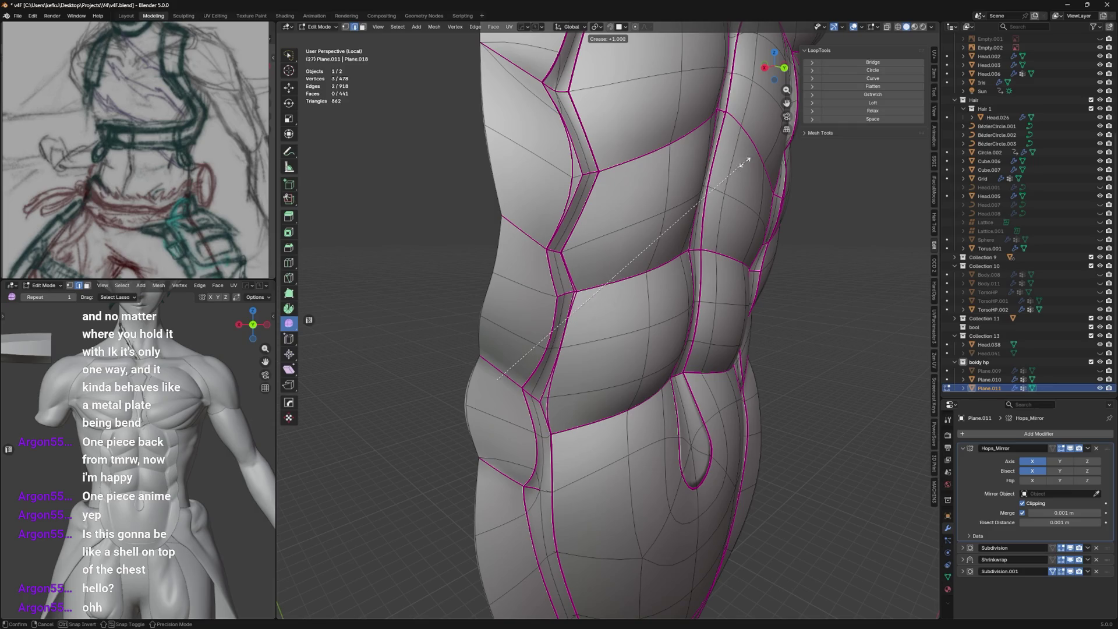
pyautogui.write('1')
pyautogui.press('Return')
pyautogui.hotkey('shift', 'e')
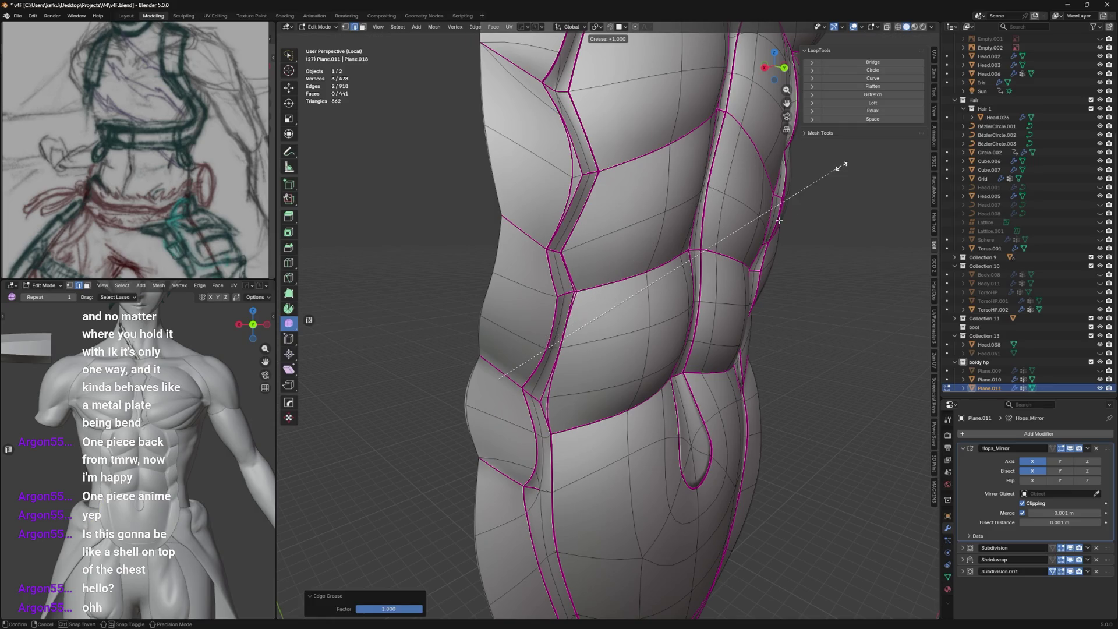
pyautogui.click(842, 166)
# Crease a further front edge loop found via see-through shading, then preview in Object Mode.
pyautogui.moveTo(786, 219)
pyautogui.mouseDown(button='middle')
pyautogui.moveTo(603, 282)
pyautogui.moveTo(495, 354)
pyautogui.moveTo(664, 286)
pyautogui.mouseUp(button='middle')
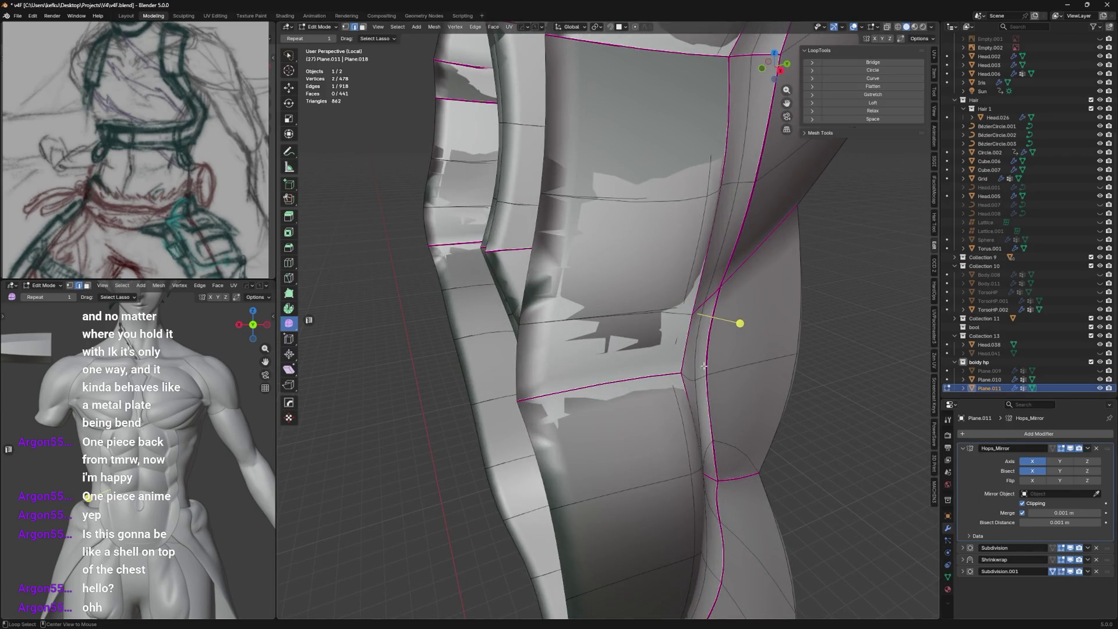
pyautogui.hotkey('alt', 'z')
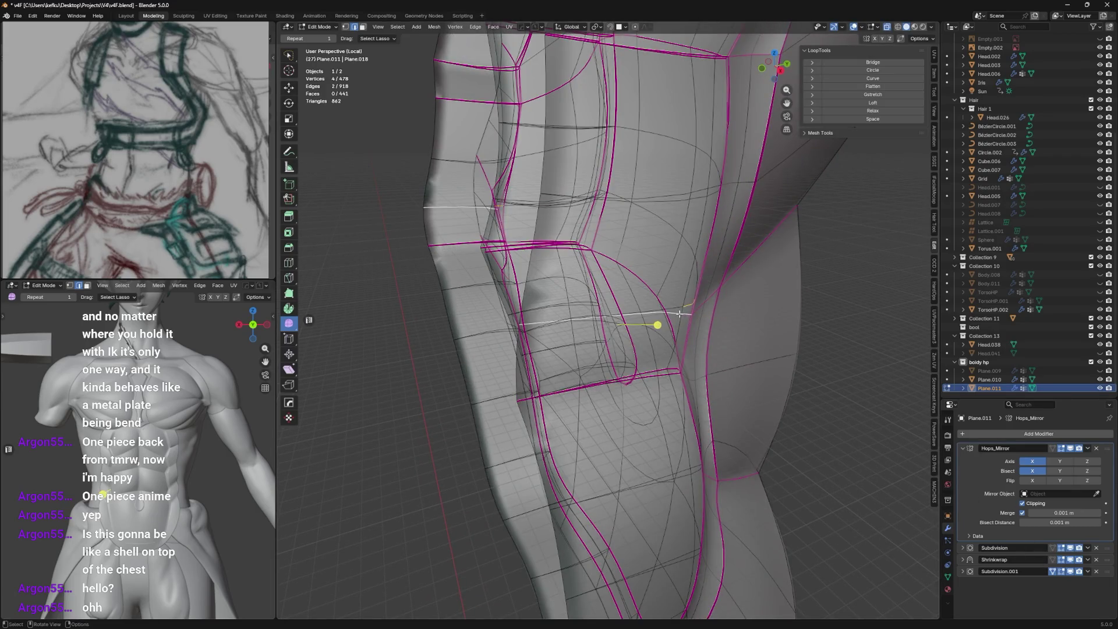
pyautogui.hotkey('alt', 'z')
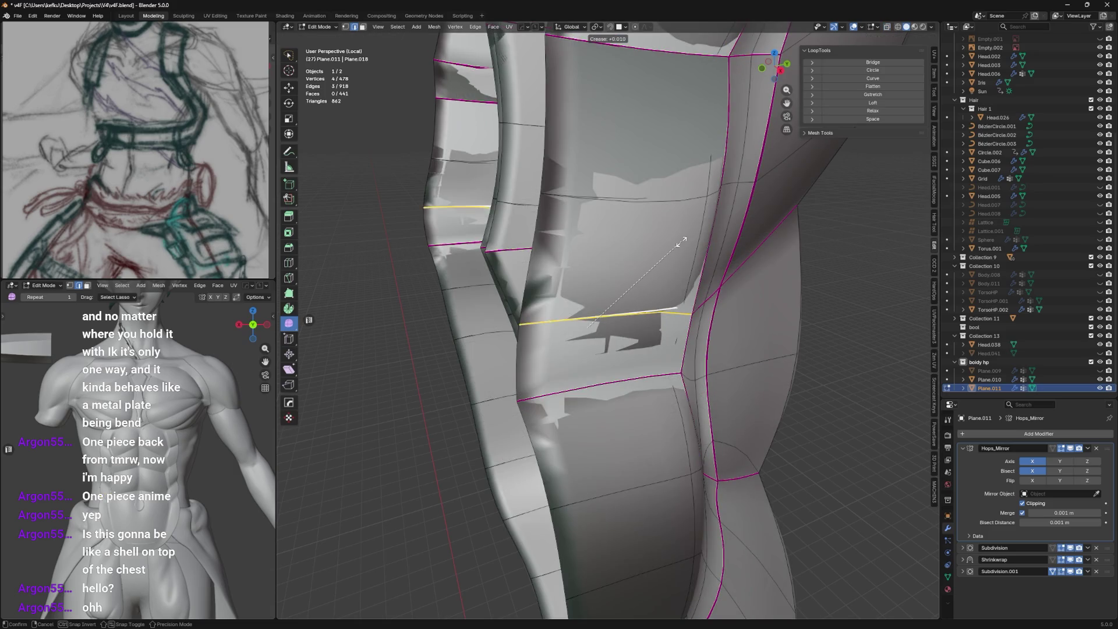
pyautogui.hotkey('shift', 'e')
pyautogui.moveTo(676, 301)
pyautogui.mouseDown(button='middle')
pyautogui.moveTo(778, 201)
pyautogui.moveTo(708, 228)
pyautogui.mouseUp(button='middle')
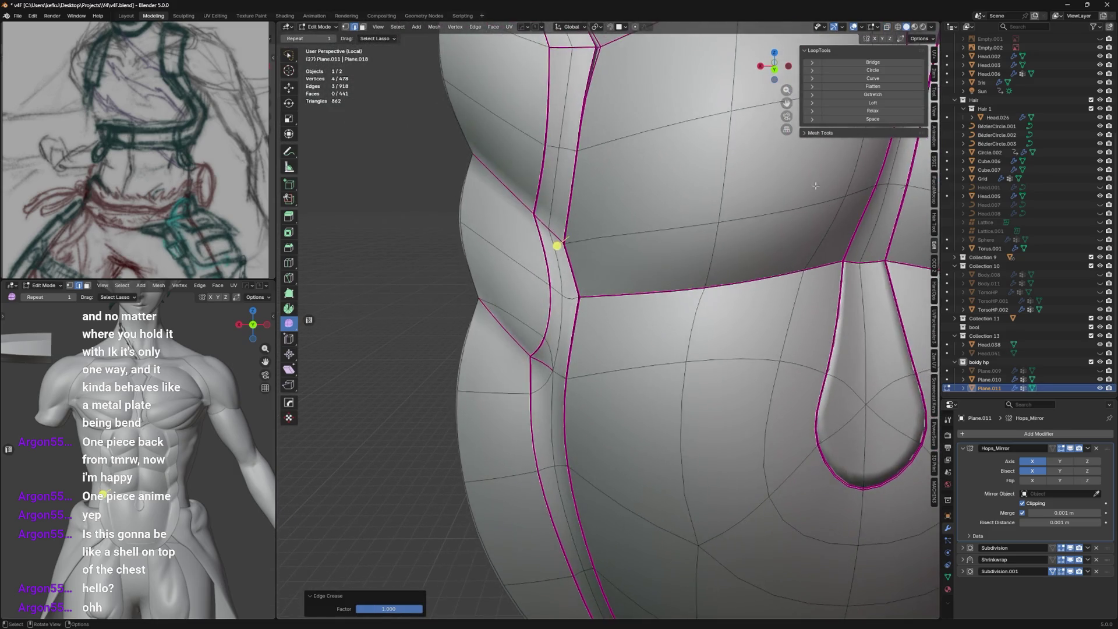
pyautogui.press('Tab')
pyautogui.scroll(-3, 719, 214)
# Back in Edit Mode, clear the selection and select the panel-border seam loops.
pyautogui.press('Tab')
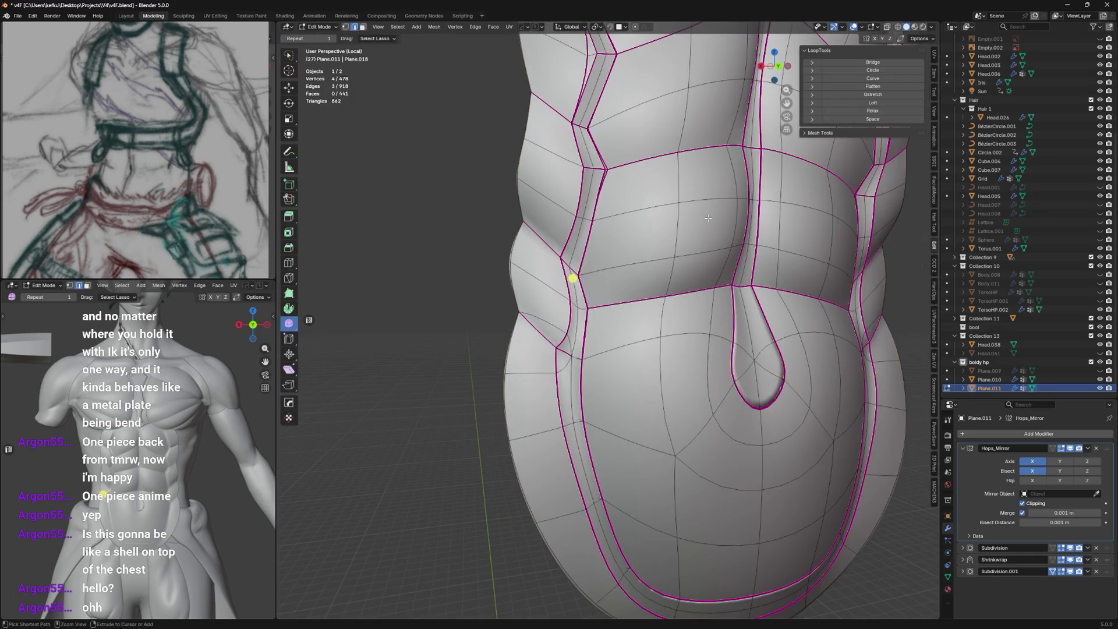
pyautogui.press('1')
pyautogui.press('Tab')
pyautogui.press('Tab')
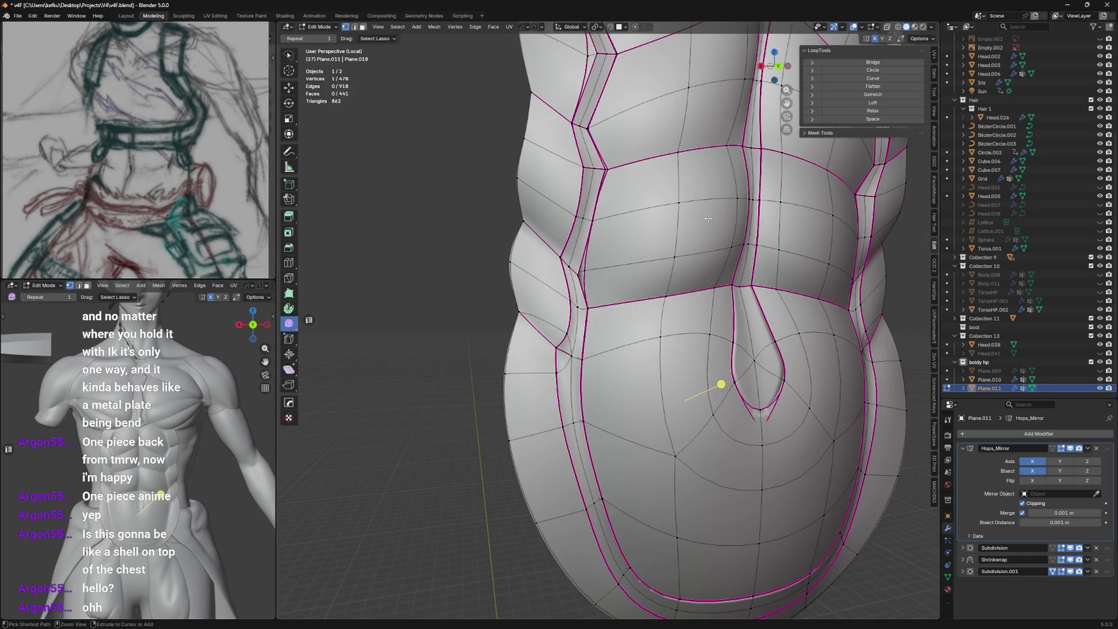
pyautogui.hotkey('ctrl', 'z')
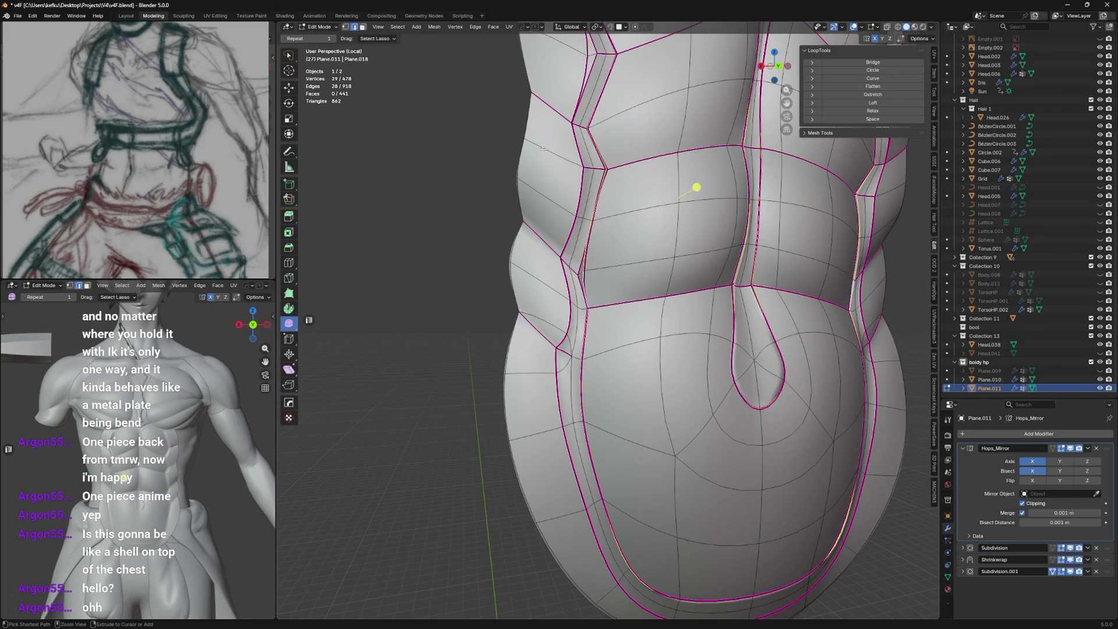
pyautogui.hotkey('alt', 'a')
pyautogui.press('l')
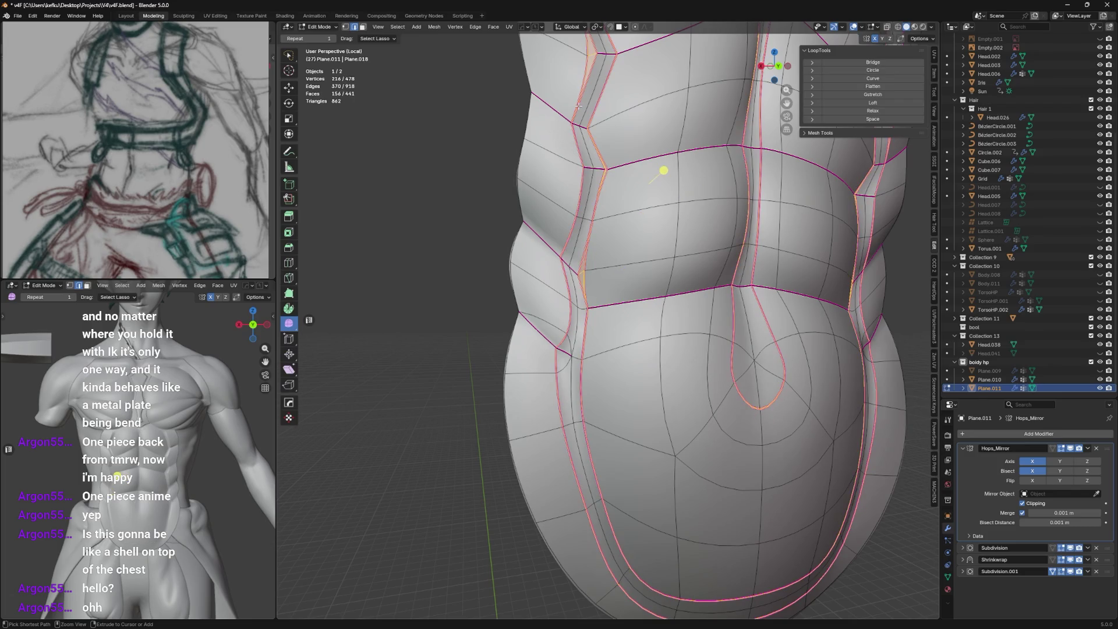
pyautogui.scroll(-1, 616, 186)
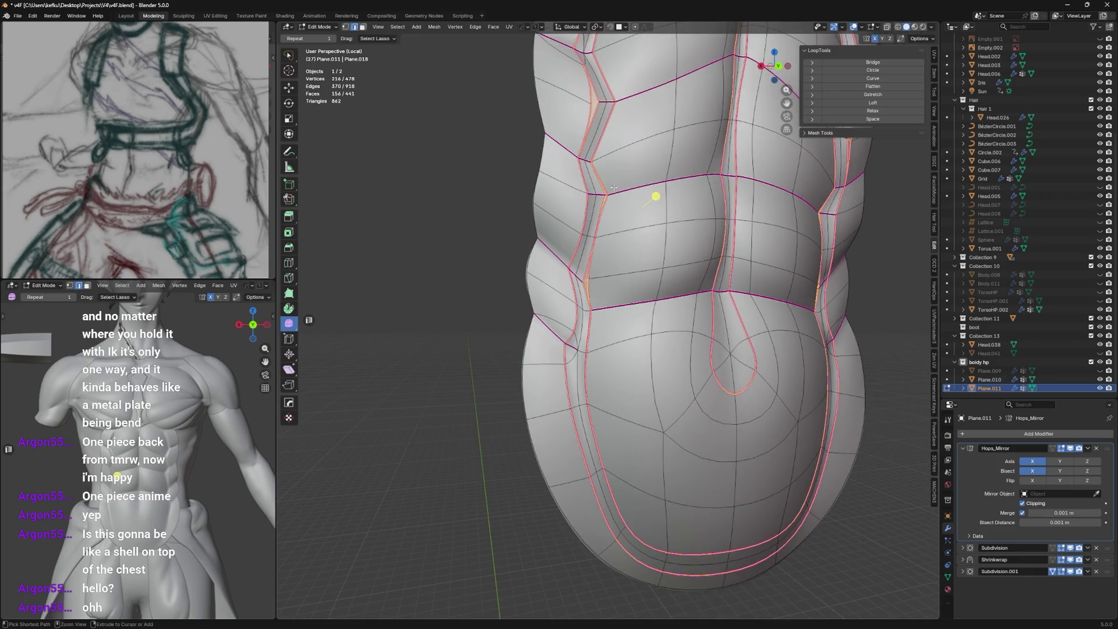
# Bevel the seam loops into narrow two-segment grooves, redoing the bevel once.
pyautogui.hotkey('ctrl', 'b')
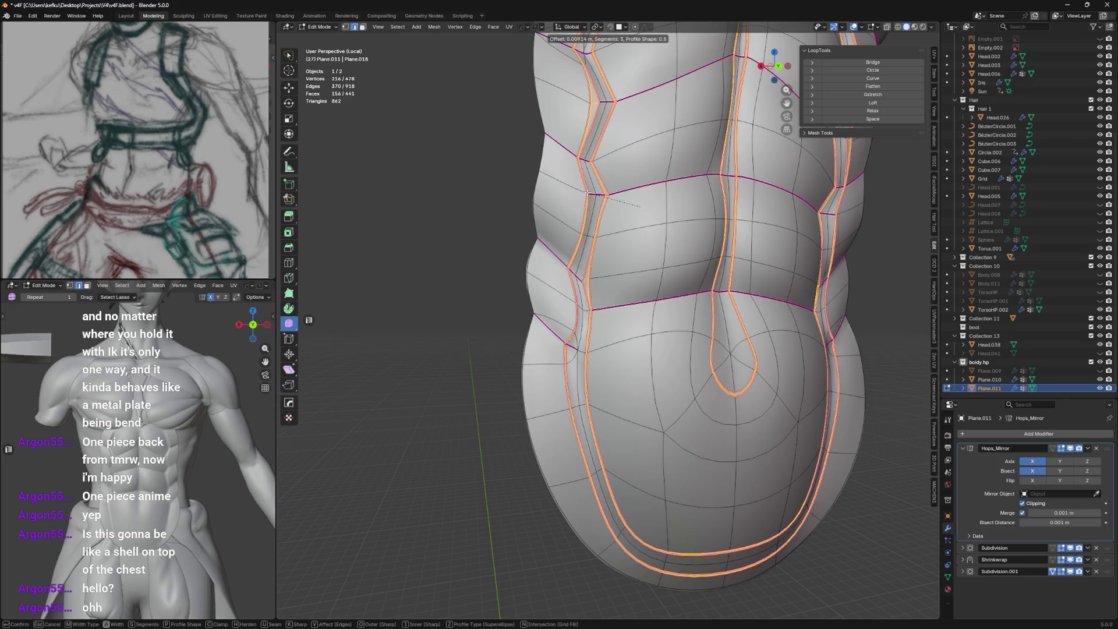
pyautogui.click(640, 207)
pyautogui.scroll(2, 611, 209)
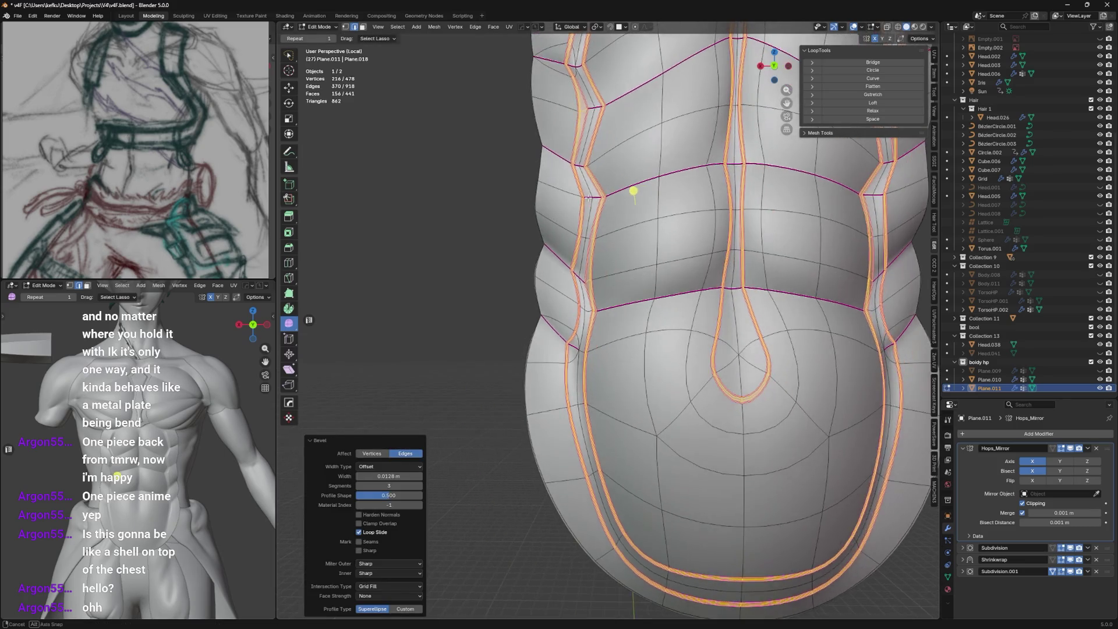
pyautogui.scroll(2, 603, 214)
pyautogui.hotkey('ctrl', 'z')
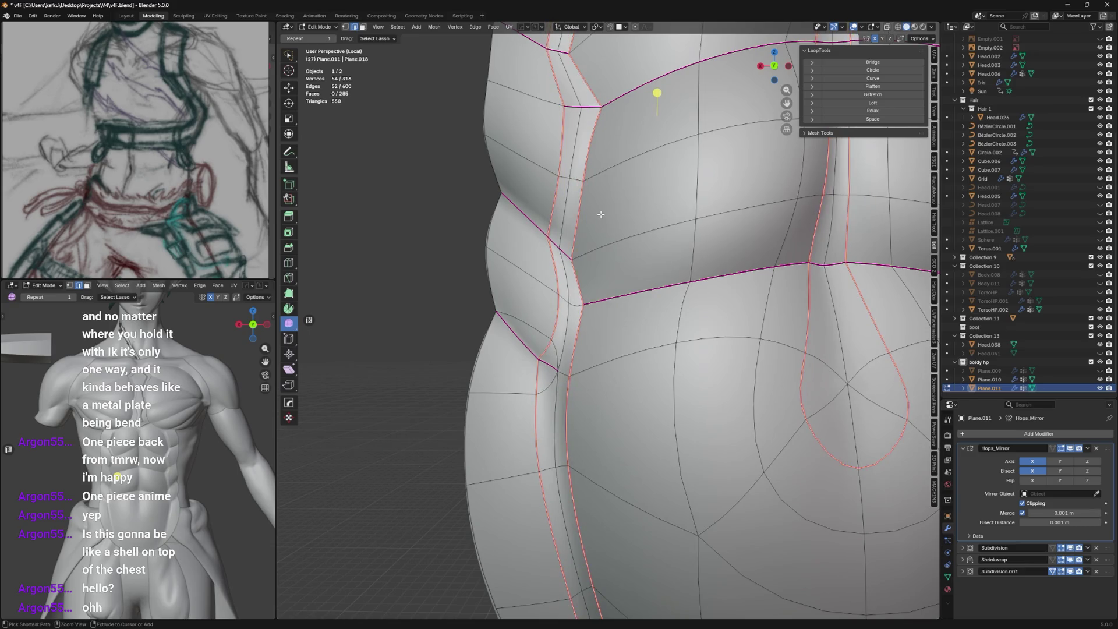
pyautogui.hotkey('ctrl', 'b')
pyautogui.scroll(1, 587, 213)
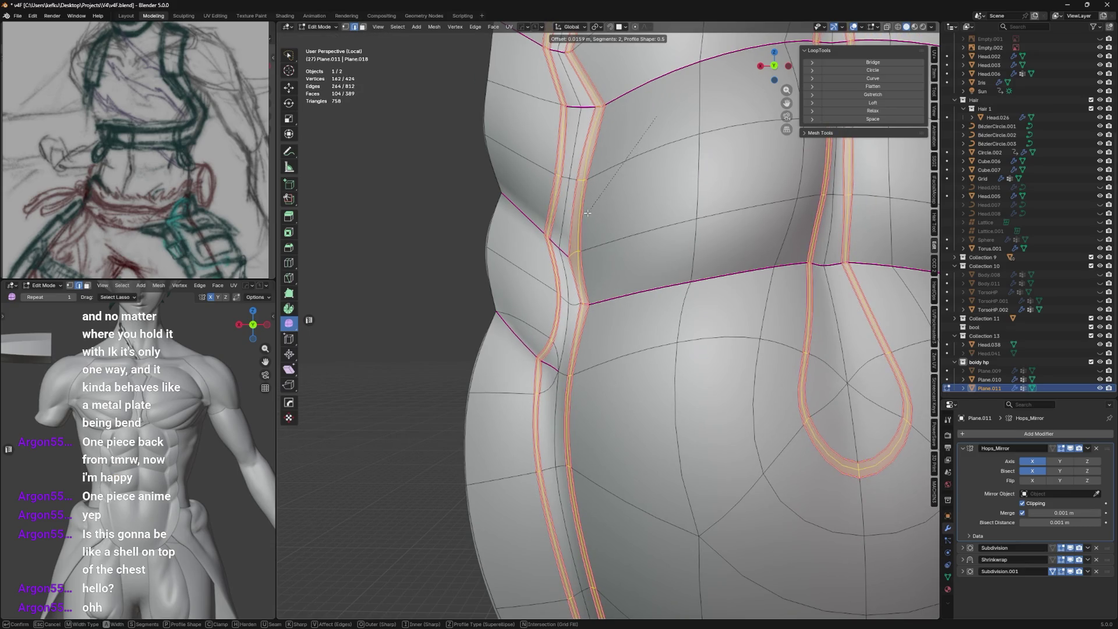
pyautogui.click(588, 214)
pyautogui.scroll(-2, 588, 214)
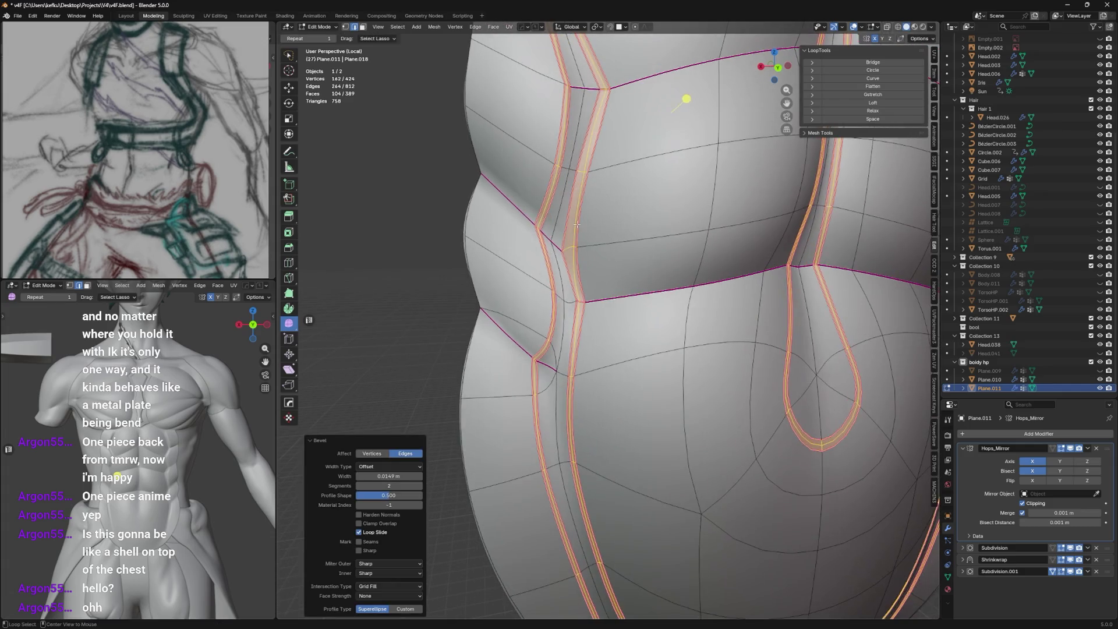
pyautogui.scroll(-2, 612, 131)
pyautogui.click(576, 27)
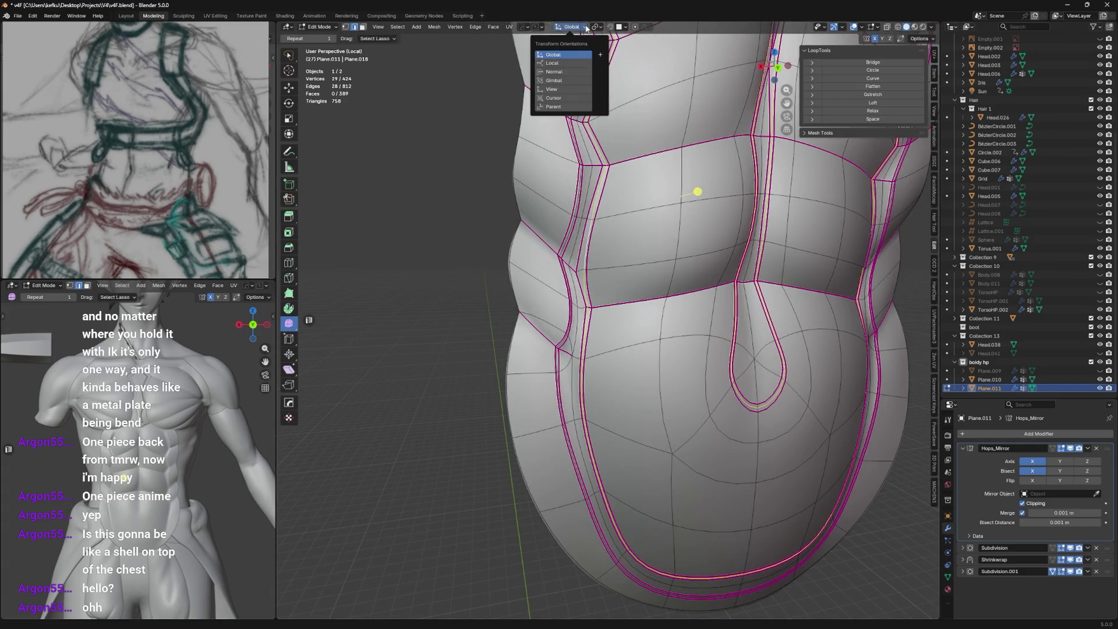
# Create a Vertex orientation and sink the bevelled seam loops along their own Z axis.
pyautogui.click(600, 56)
pyautogui.moveTo(612, 131)
pyautogui.mouseDown(button='middle')
pyautogui.moveTo(672, 94)
pyautogui.moveTo(657, 165)
pyautogui.mouseUp(button='middle')
pyautogui.scroll(-4, 673, 95)
pyautogui.scroll(-4, 664, 131)
pyautogui.press('g')
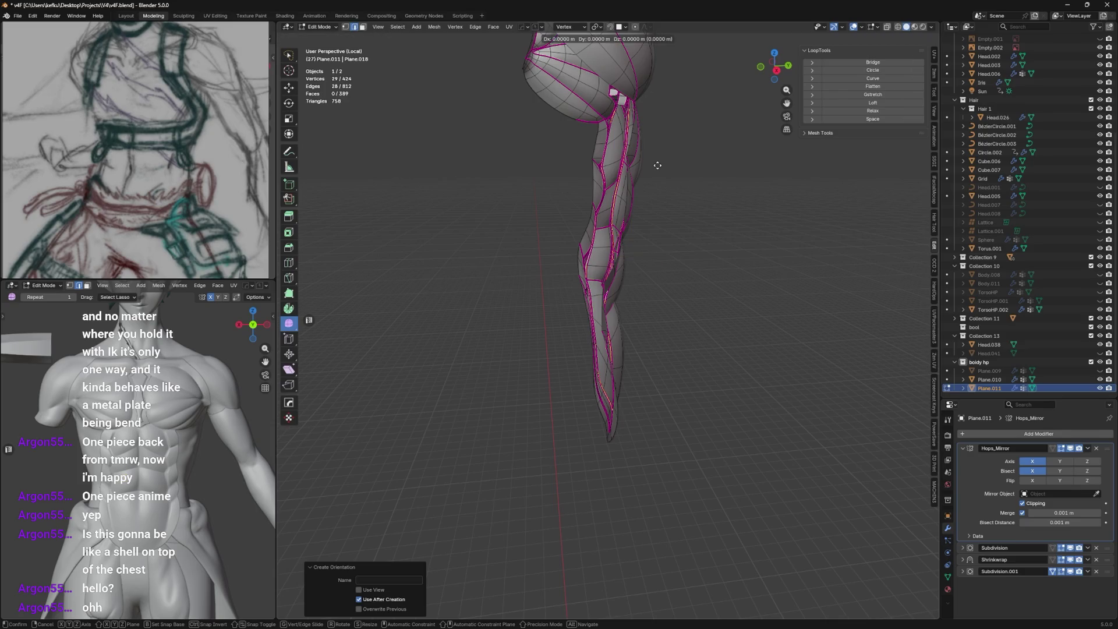
pyautogui.press('z')
pyautogui.click(631, 168)
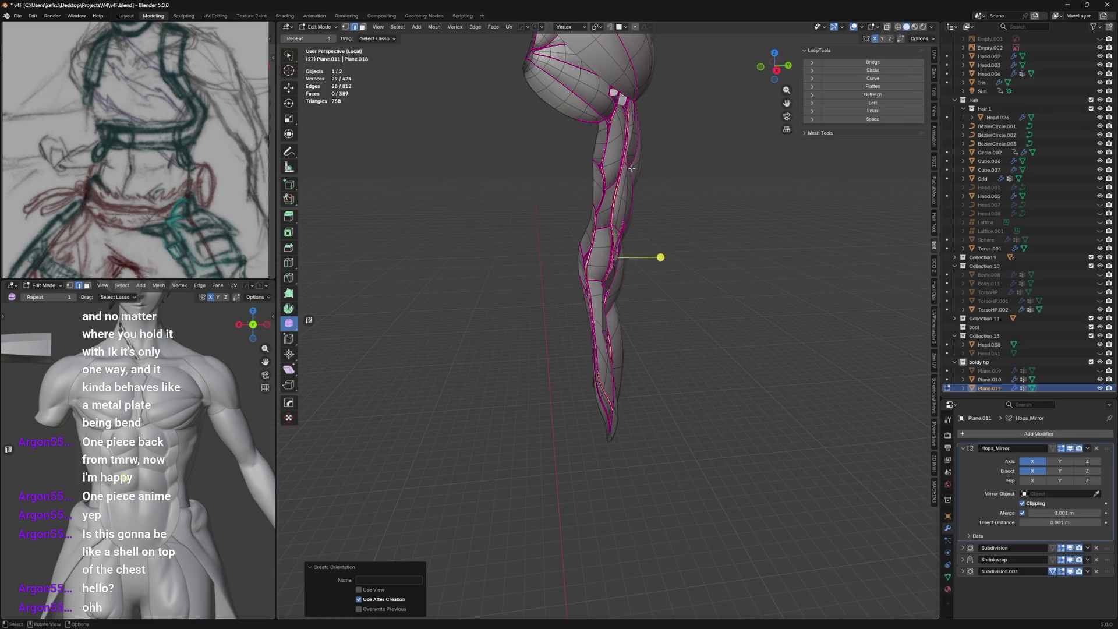
pyautogui.scroll(6, 695, 184)
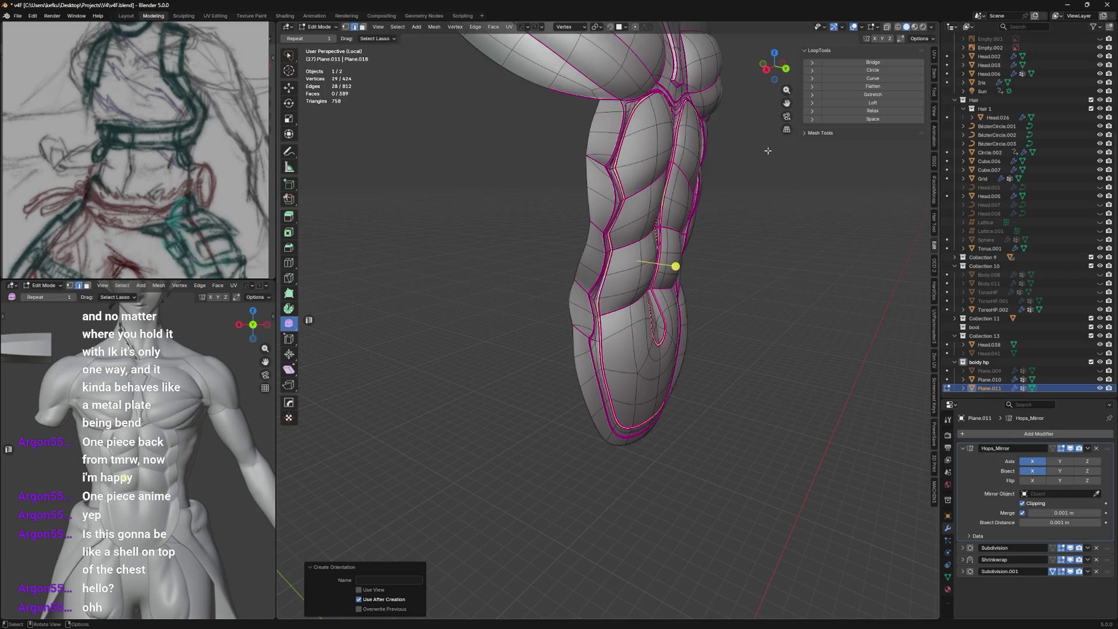
pyautogui.moveTo(768, 151); pyautogui.dragTo(740, 163, button='middle')
pyautogui.scroll(3, 741, 163)
pyautogui.press('g')
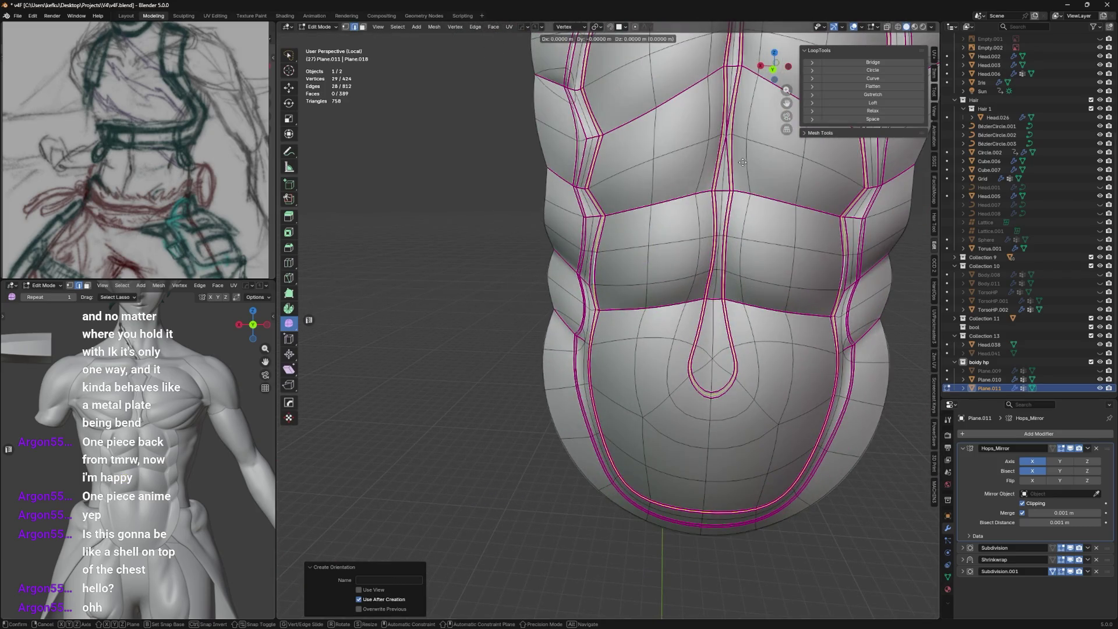
pyautogui.click(650, 244)
# Recess the seams further along the vertex axis, then view the smoothed shell in Object Mode.
pyautogui.click(949, 566)
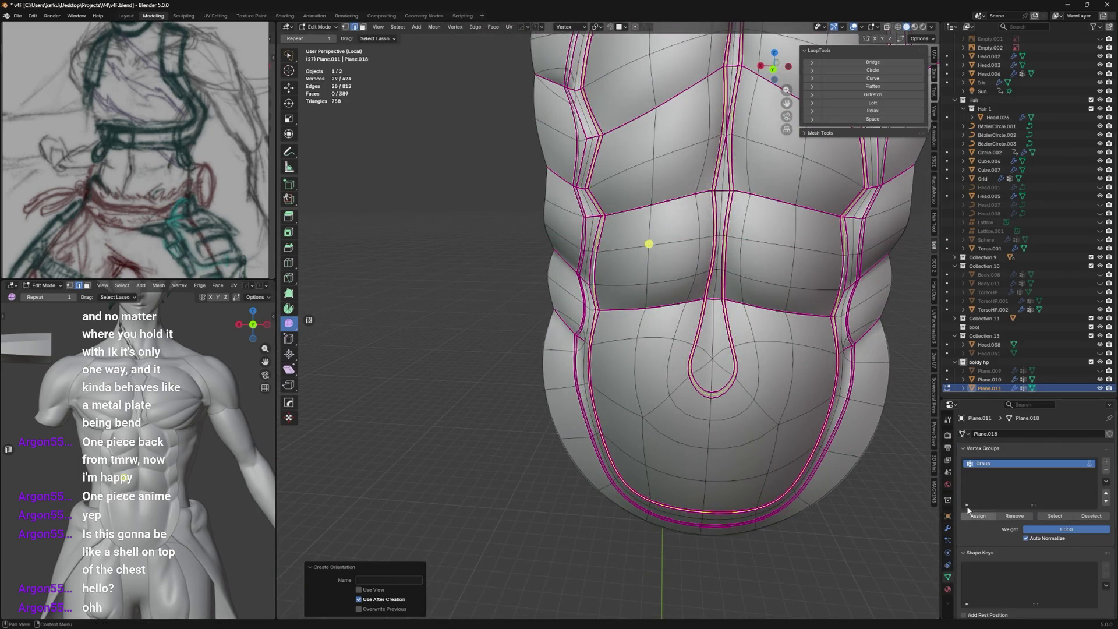
pyautogui.click(1010, 516)
pyautogui.moveTo(681, 288); pyautogui.dragTo(752, 315, button='middle')
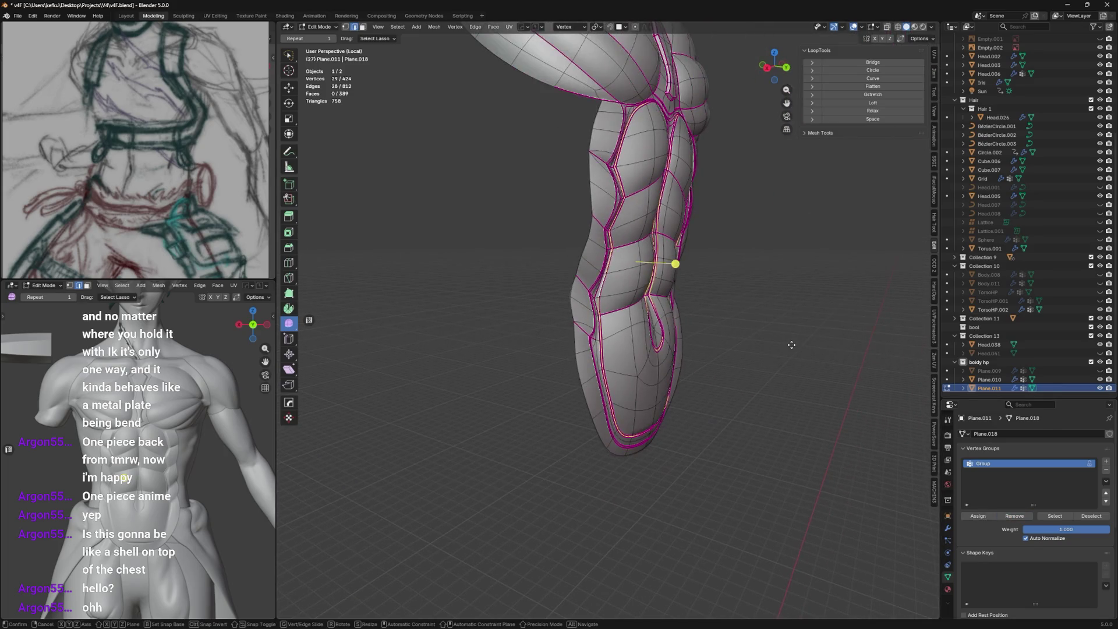
pyautogui.press('g')
pyautogui.press('z')
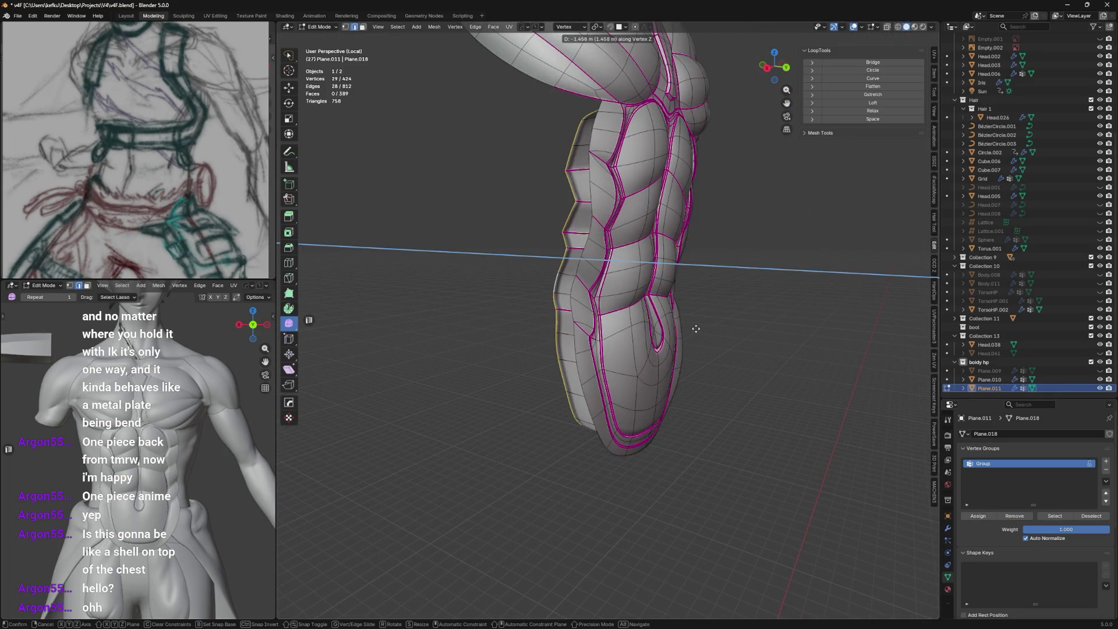
pyautogui.click(739, 339)
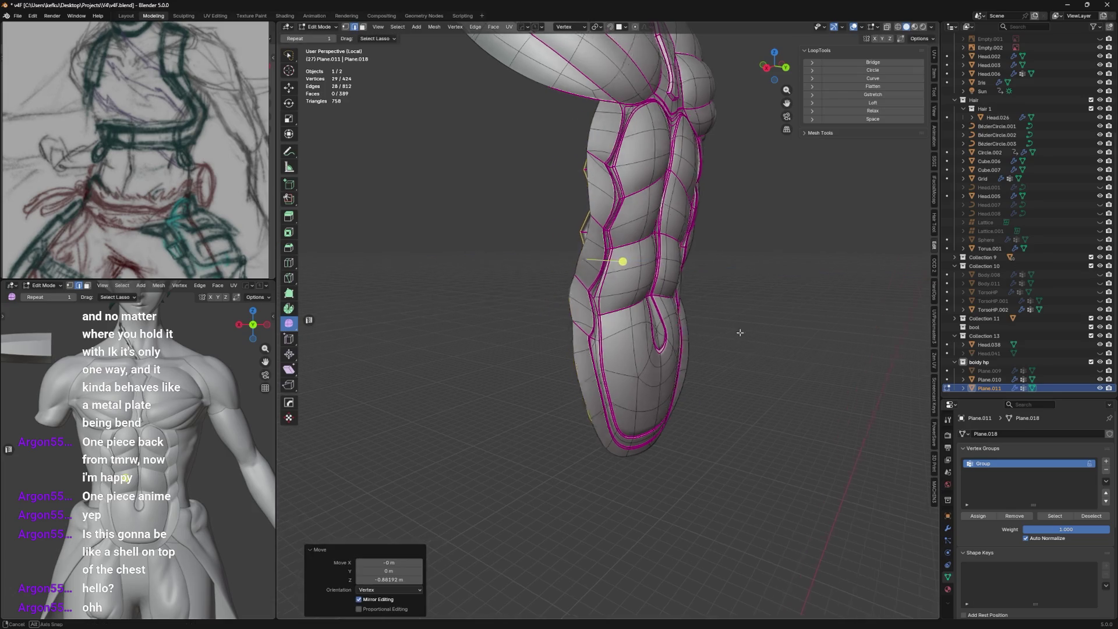
pyautogui.moveTo(682, 306); pyautogui.dragTo(612, 288, button='middle')
pyautogui.hotkey('ctrl', 'Tab')
pyautogui.click(636, 340)
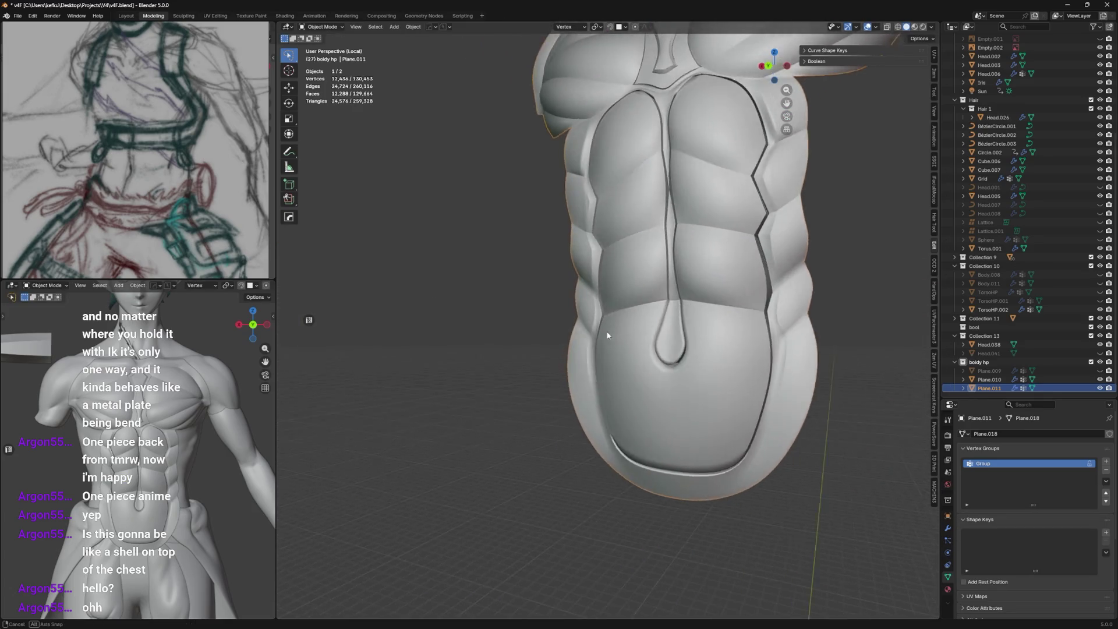
# Inspect the seams, re-enter Edit Mode and select a side-panel edge beside the belly groove.
pyautogui.moveTo(636, 340)
pyautogui.mouseDown(button='middle')
pyautogui.moveTo(681, 332)
pyautogui.moveTo(634, 328)
pyautogui.moveTo(586, 276)
pyautogui.moveTo(662, 224)
pyautogui.moveTo(646, 219)
pyautogui.moveTo(724, 201)
pyautogui.moveTo(611, 246)
pyautogui.moveTo(533, 296)
pyautogui.moveTo(480, 245)
pyautogui.mouseUp(button='middle')
pyautogui.scroll(4, 611, 280)
pyautogui.press('Tab')
pyautogui.scroll(3, 647, 219)
pyautogui.click(486, 385)
# Crease the selected side edge of the armor plate and check its smoothed result.
pyautogui.moveTo(486, 385); pyautogui.dragTo(691, 366, button='middle')
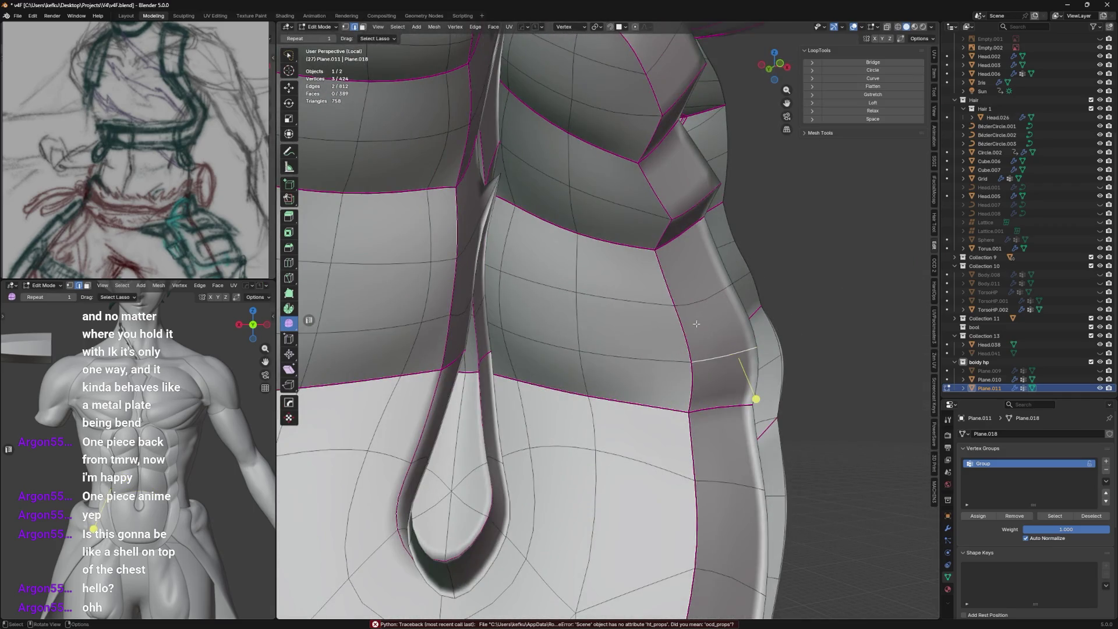
pyautogui.hotkey('shift', 'e')
pyautogui.click(675, 118)
pyautogui.moveTo(675, 131)
pyautogui.mouseDown(button='middle')
pyautogui.moveTo(577, 263)
pyautogui.moveTo(565, 206)
pyautogui.moveTo(541, 228)
pyautogui.moveTo(611, 245)
pyautogui.moveTo(577, 288)
pyautogui.moveTo(630, 300)
pyautogui.moveTo(608, 327)
pyautogui.moveTo(606, 265)
pyautogui.mouseUp(button='middle')
pyautogui.press('Tab')
pyautogui.press('Tab')
pyautogui.scroll(2, 601, 242)
# Give the next side edge a full crease of 1 and compare mesh against smoothed shell.
pyautogui.hotkey('shift', 'e')
pyautogui.click(662, 167)
pyautogui.scroll(-4, 630, 297)
pyautogui.press('Tab')
pyautogui.scroll(-2, 612, 262)
pyautogui.press('Tab')
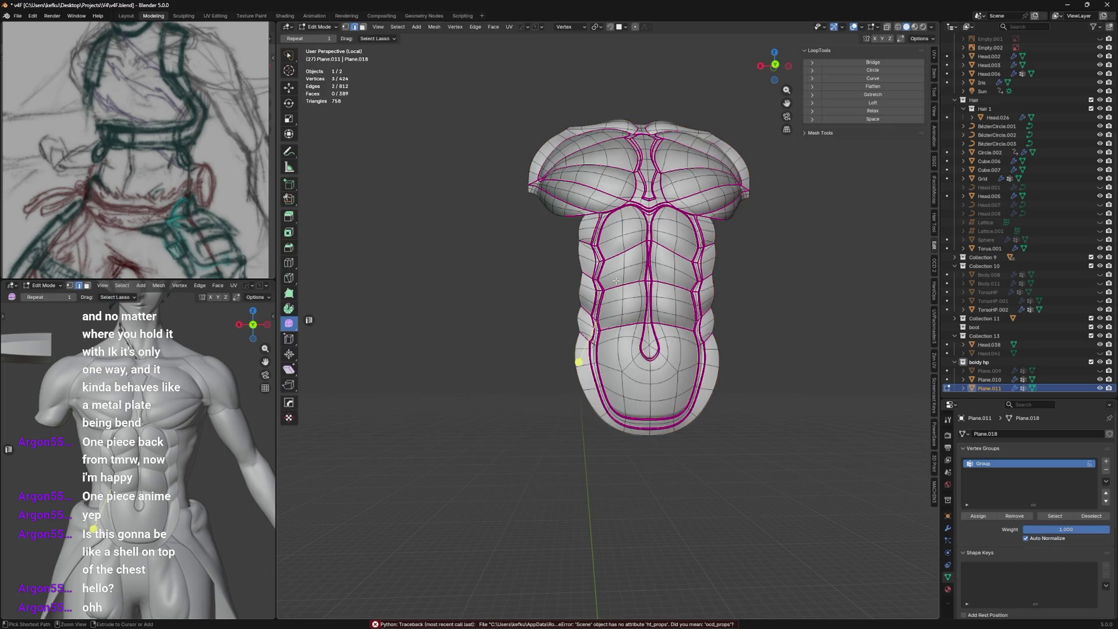
pyautogui.press('Tab')
pyautogui.press('Tab')
pyautogui.scroll(2, 611, 280)
pyautogui.press('Tab')
pyautogui.press('Tab')
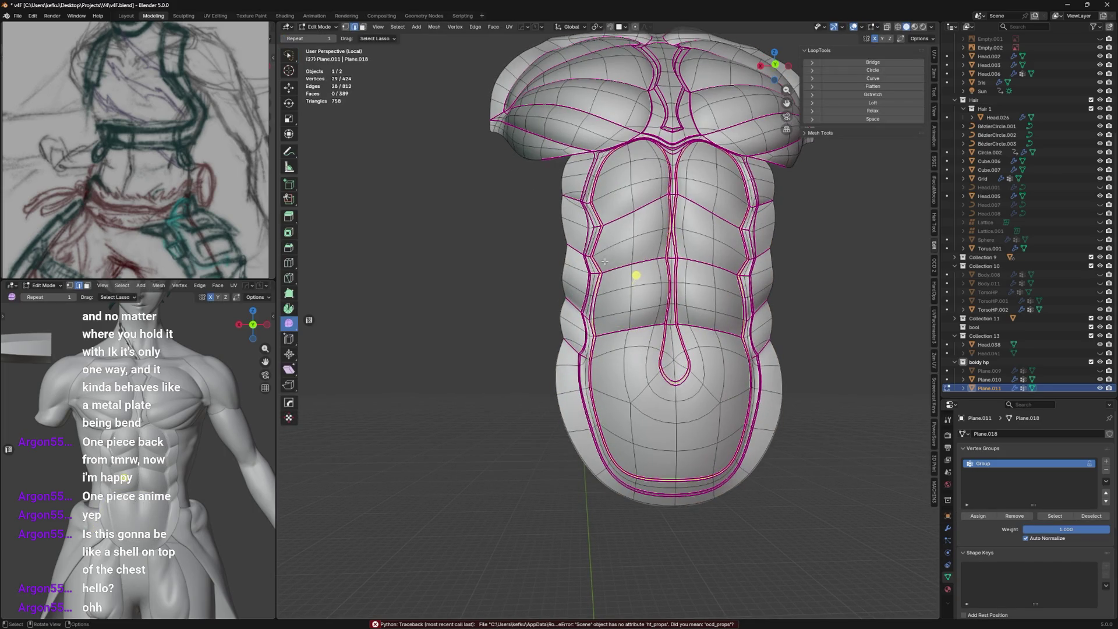
pyautogui.scroll(2, 602, 245)
# Select the horizontal abdomen loops ready for bevelling.
pyautogui.keyDown('alt'); pyautogui.click(651, 254); pyautogui.keyUp('alt')
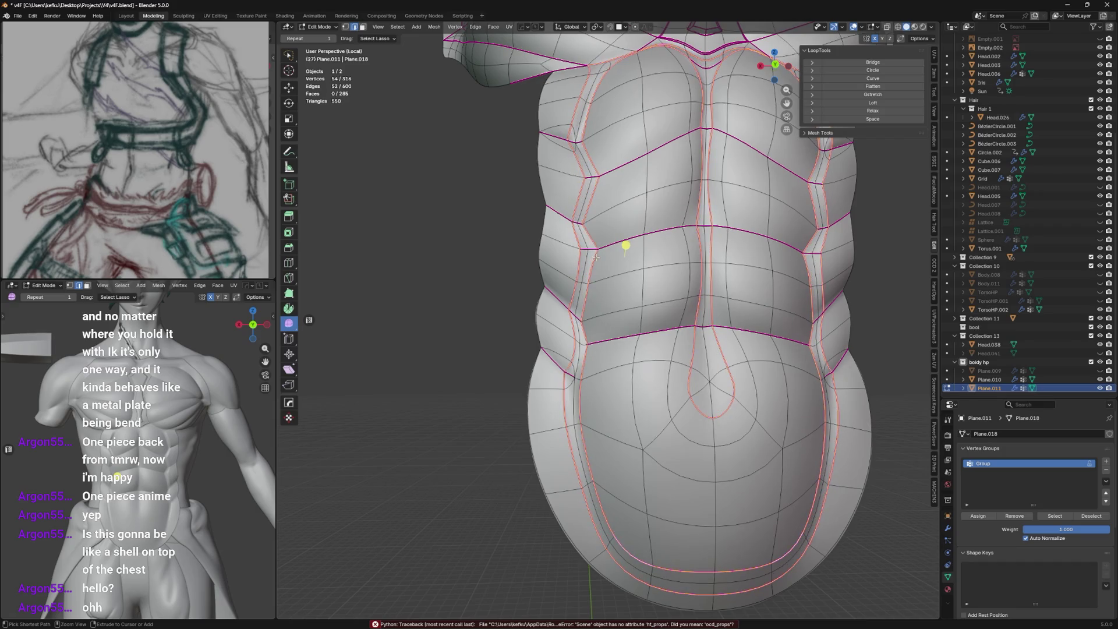
pyautogui.scroll(3, 646, 248)
pyautogui.hotkey('ctrl', 'b')
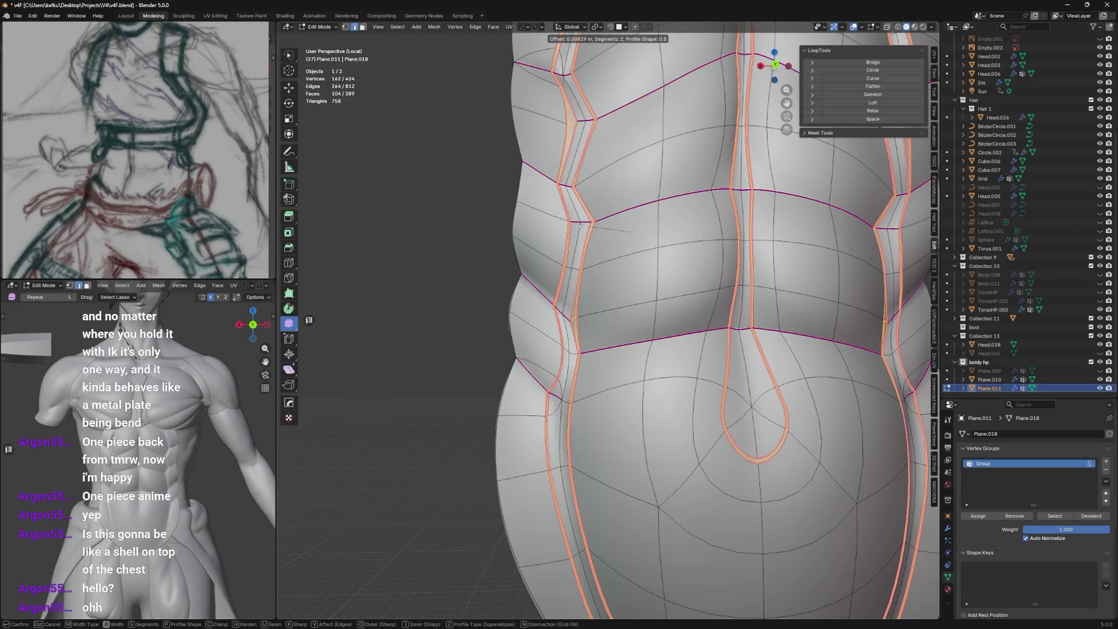
# Confirm a narrow two-segment bevel on the abdomen loops and create a Vertex transform orientation from one groove loop.
pyautogui.click(584, 226)
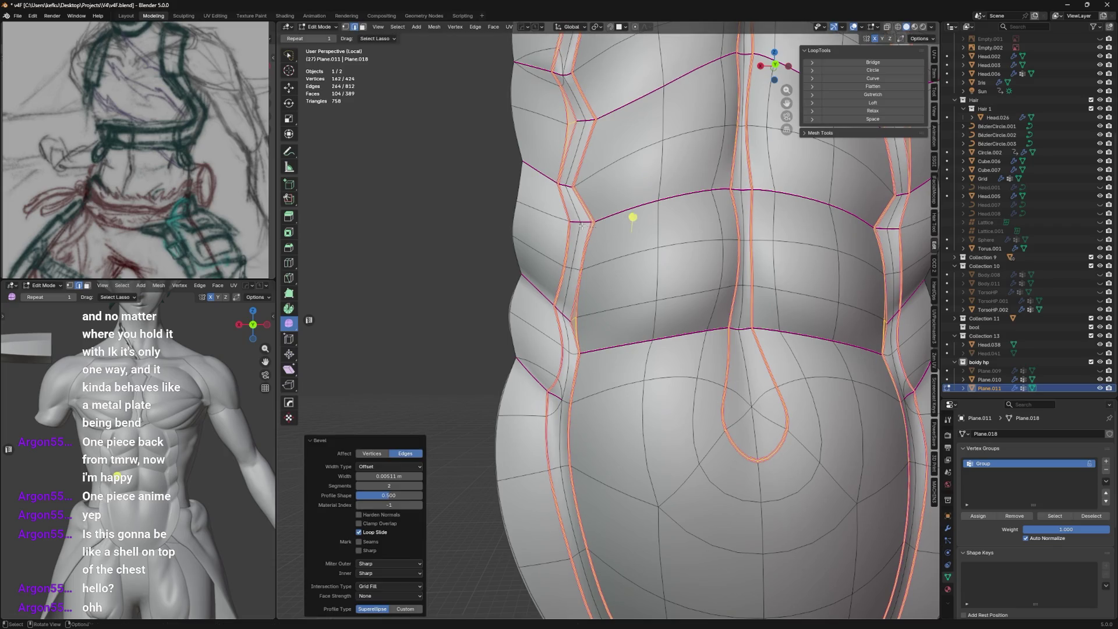
pyautogui.keyDown('alt'); pyautogui.click(632, 217); pyautogui.keyUp('alt')
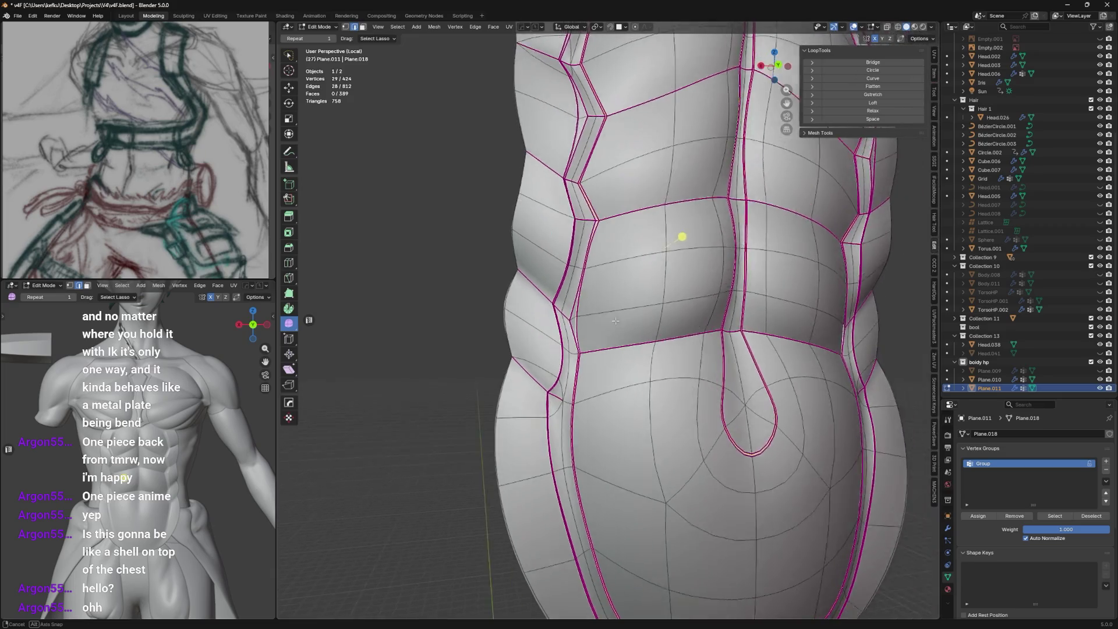
pyautogui.moveTo(633, 229); pyautogui.dragTo(693, 243, button='middle')
pyautogui.click(573, 26)
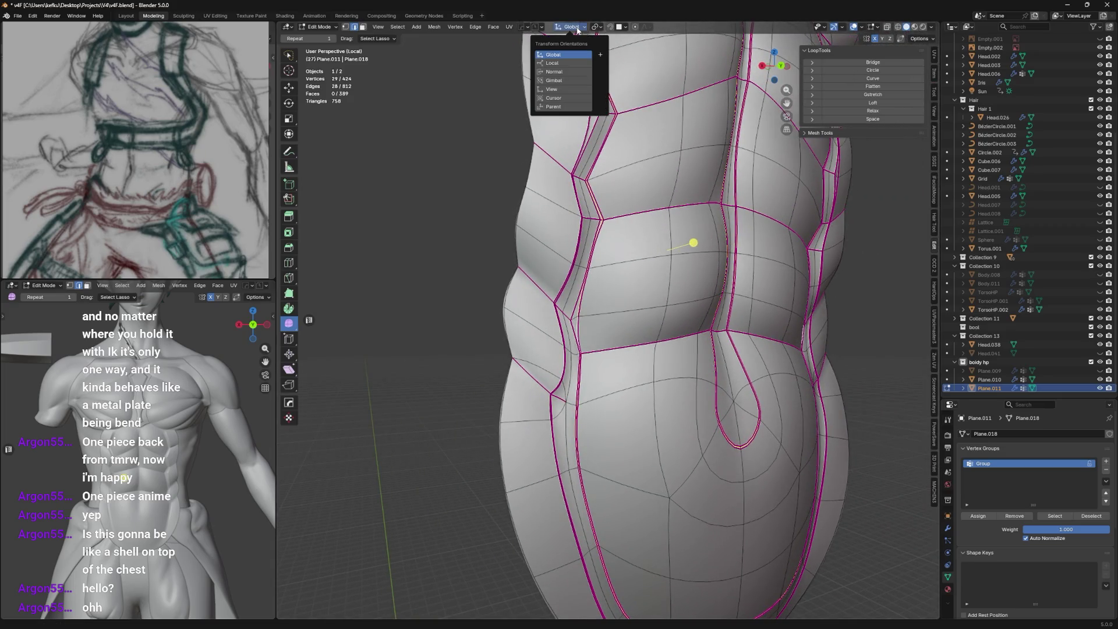
pyautogui.click(601, 54)
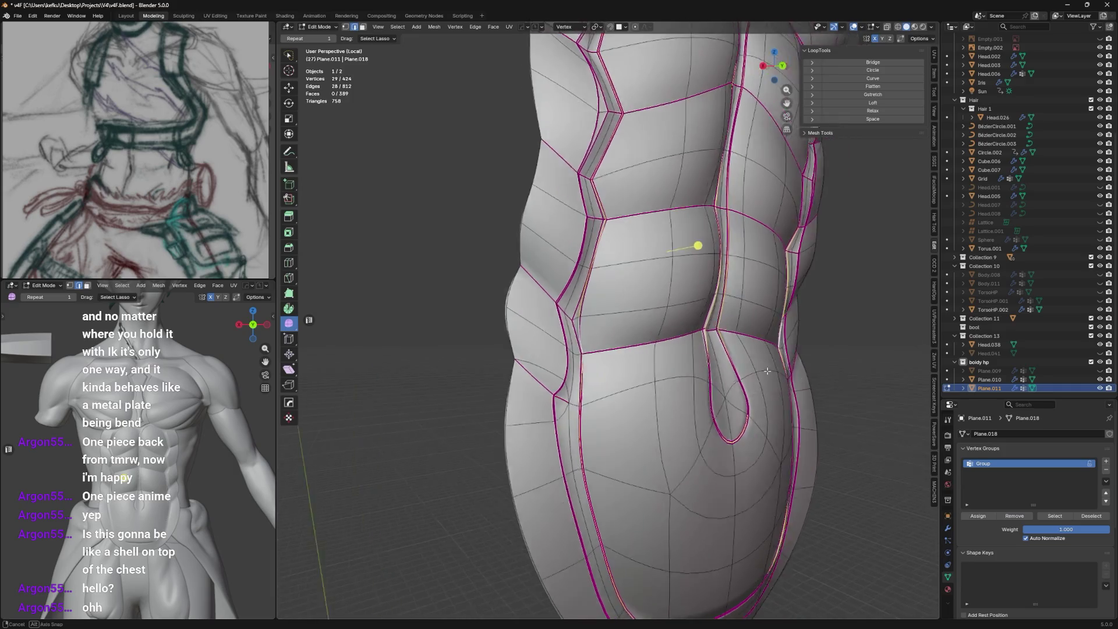
# Push the groove loop along its own Z axis into the plate so the abdomen panels separate.
pyautogui.moveTo(692, 243); pyautogui.dragTo(814, 362, button='middle')
pyautogui.press('g')
pyautogui.press('z')
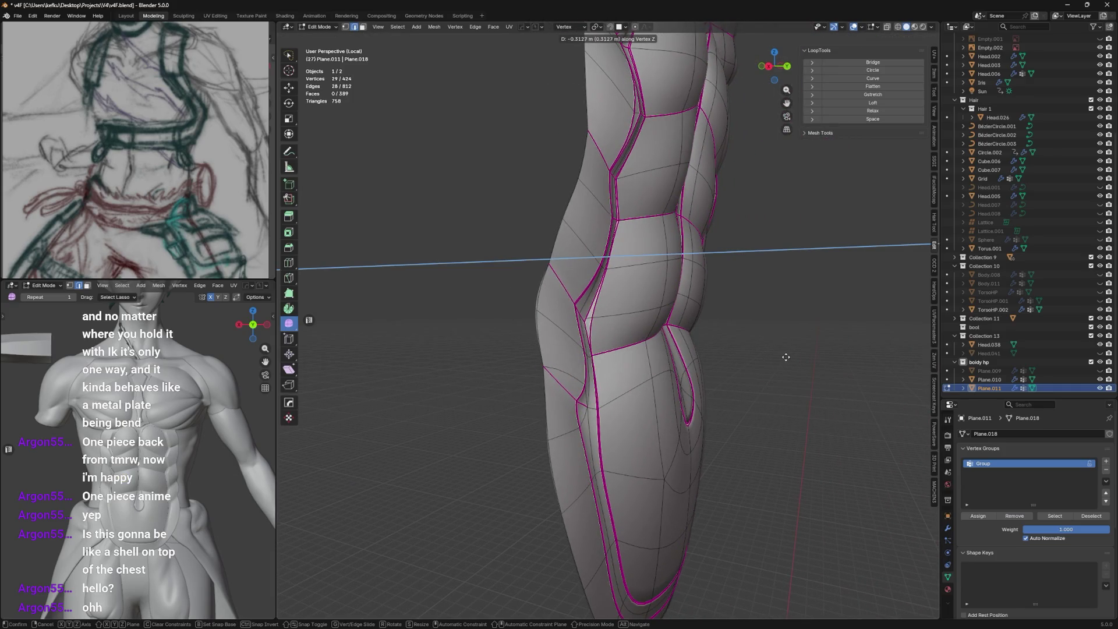
pyautogui.click(772, 356)
pyautogui.scroll(3, 772, 356)
pyautogui.scroll(2, 761, 350)
pyautogui.press('Tab')
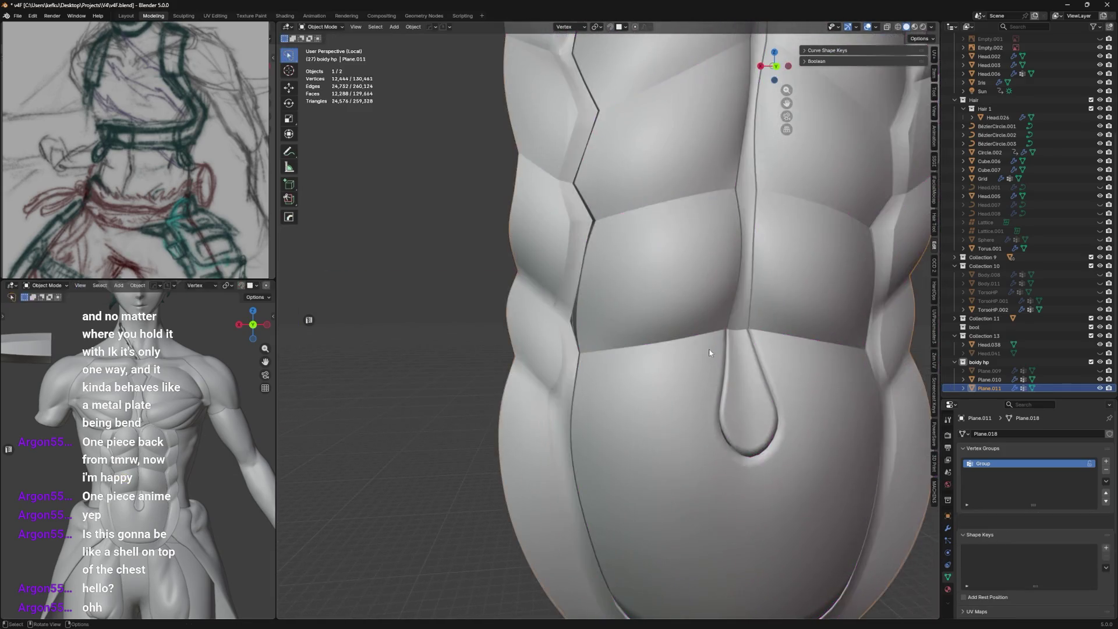
pyautogui.click(740, 341)
pyautogui.press('Tab')
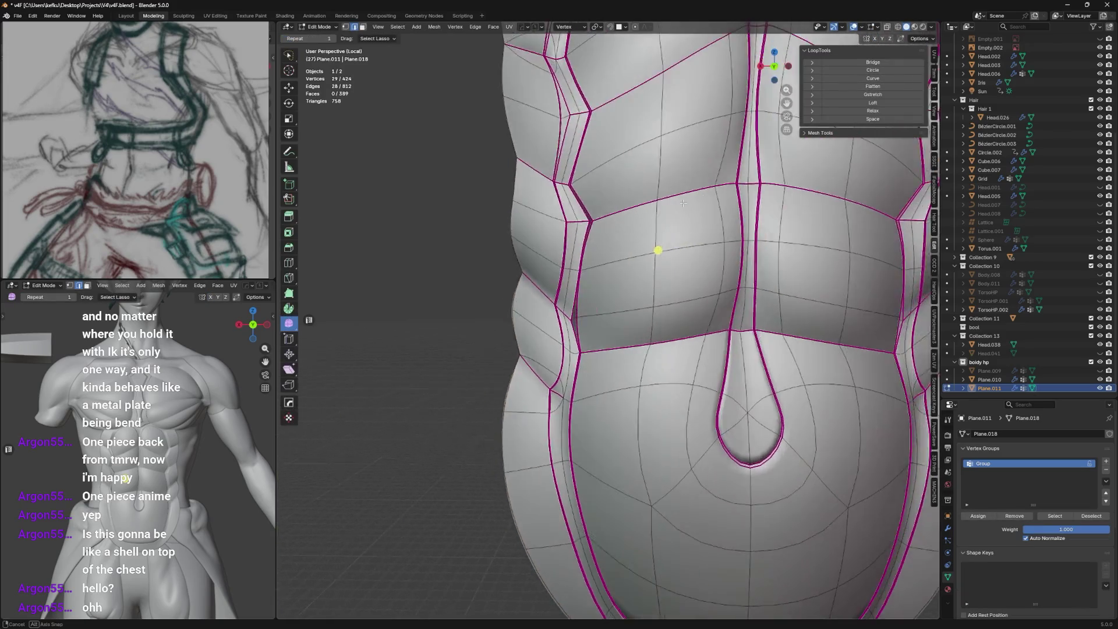